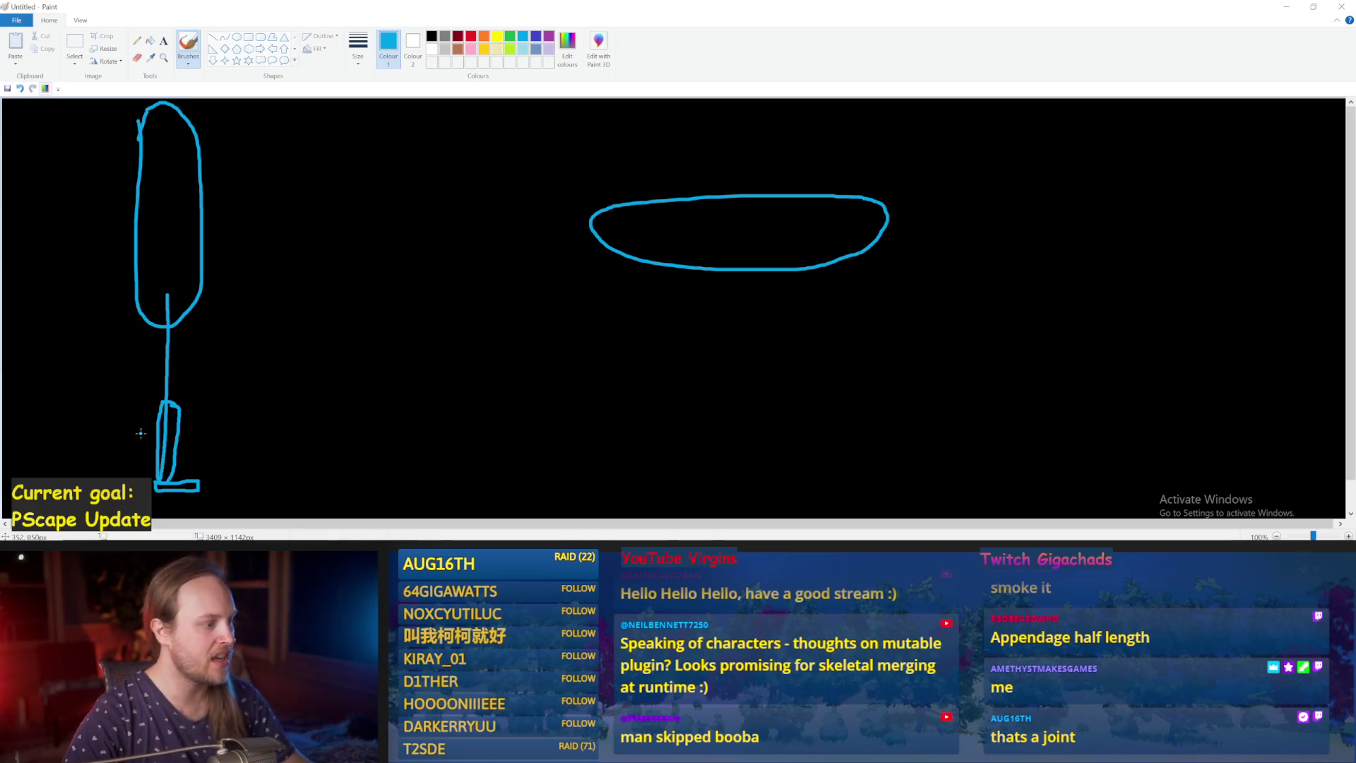
Try a curved stroke and a loop by the figure's foot, then undo both.
left_click_drag(187, 387, 260, 439)
key("ctrl+z")
mouse_move(176, 385)
left_mouse_down()
mouse_move(180, 423)
mouse_move(198, 424)
left_mouse_up()
key("ctrl+z")
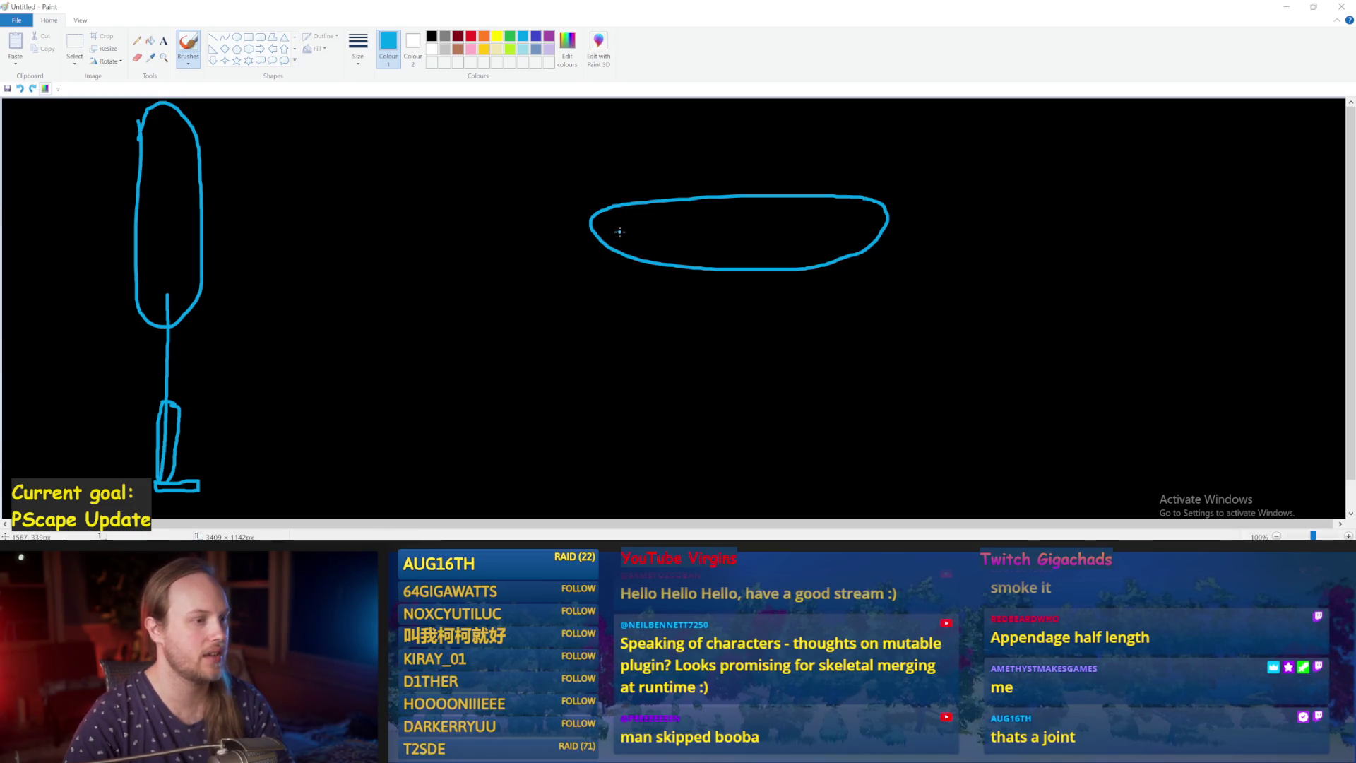
Try drawing a leg and foot under the ellipse, then undo them.
left_click_drag(619, 221, 618, 291)
key("ctrl+z")
left_click_drag(616, 226, 685, 346)
key("ctrl+z")
left_click_drag(611, 226, 666, 341)
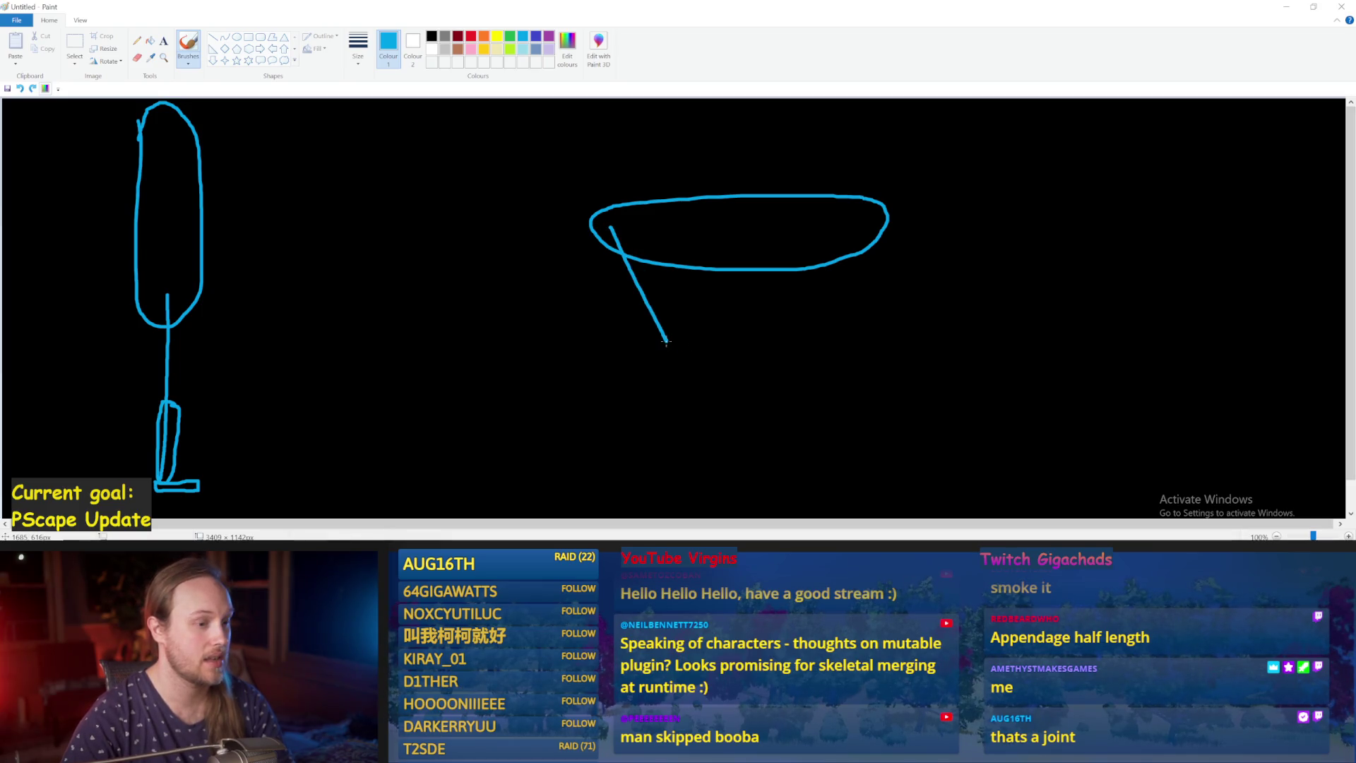
mouse_move(611, 257)
left_mouse_down()
mouse_move(660, 344)
mouse_move(677, 330)
mouse_move(601, 254)
left_mouse_up()
mouse_move(662, 340)
left_mouse_down()
mouse_move(719, 346)
mouse_move(655, 363)
mouse_move(712, 344)
left_mouse_up()
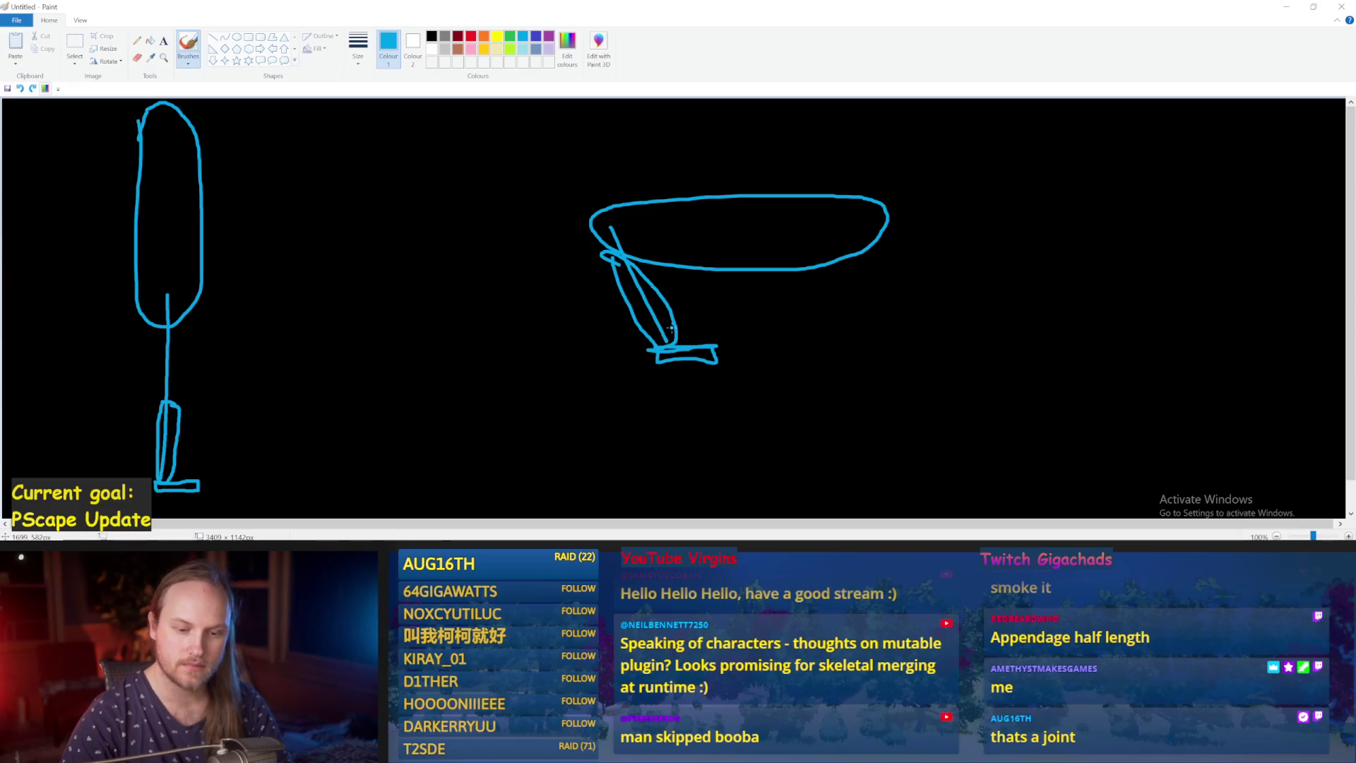
key("ctrl+z")
key("ctrl+z")
key("ctrl+z")
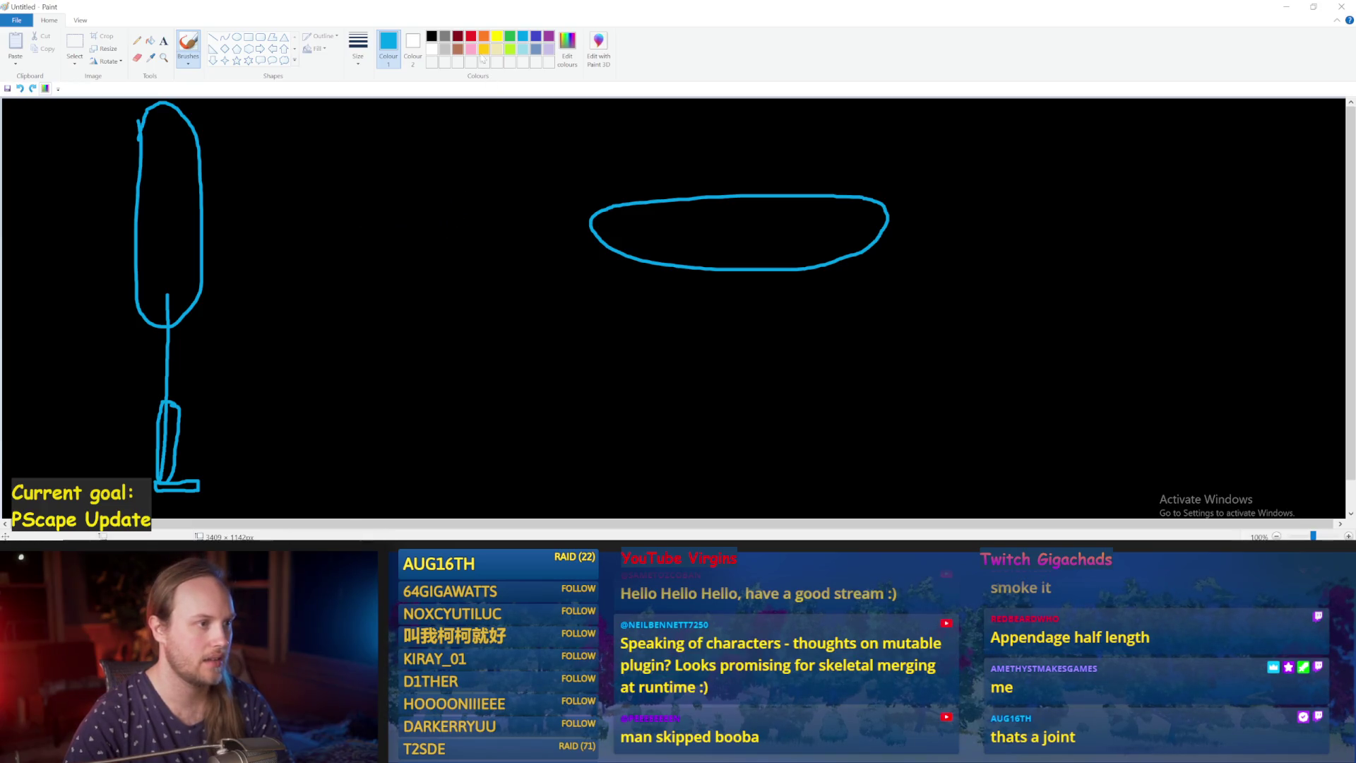
In red, draw the crawler's head and body line, an arm, a front leg and a zigzag rear leg.
left_click(472, 35)
mouse_move(509, 220)
left_mouse_down()
mouse_move(480, 228)
mouse_move(528, 240)
mouse_move(509, 220)
mouse_move(450, 247)
mouse_move(348, 251)
left_mouse_up()
mouse_move(461, 245)
left_mouse_down()
mouse_move(438, 279)
mouse_move(488, 324)
left_mouse_up()
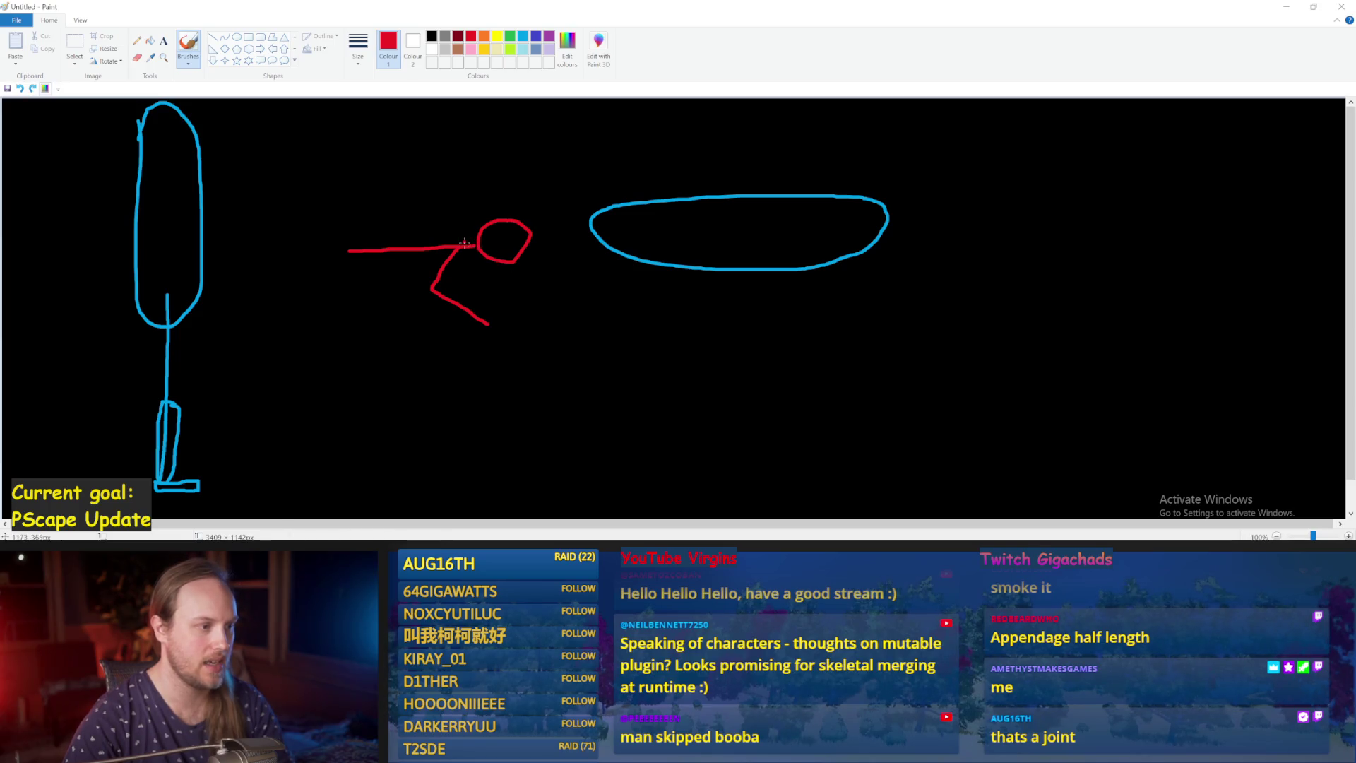
left_click_drag(464, 247, 574, 321)
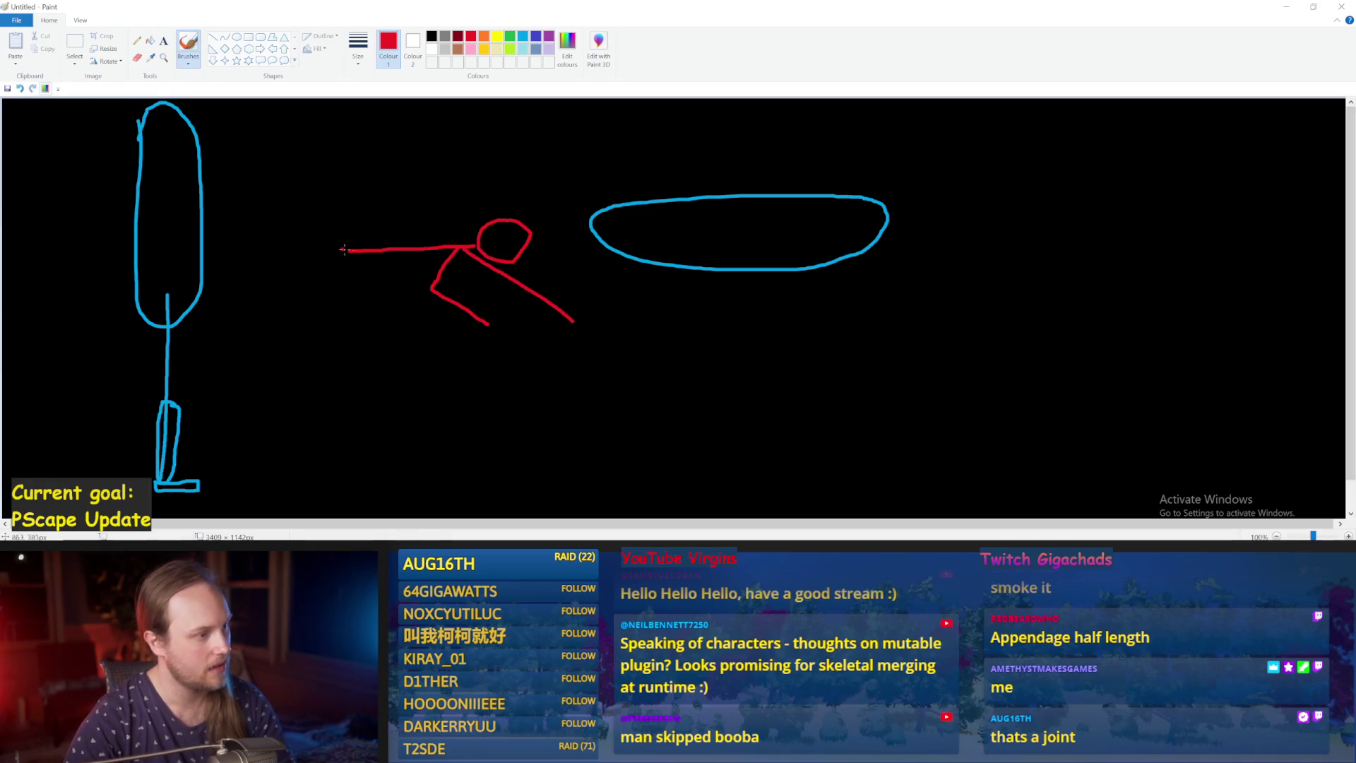
mouse_move(346, 254)
left_mouse_down()
mouse_move(408, 303)
mouse_move(357, 333)
left_mouse_up()
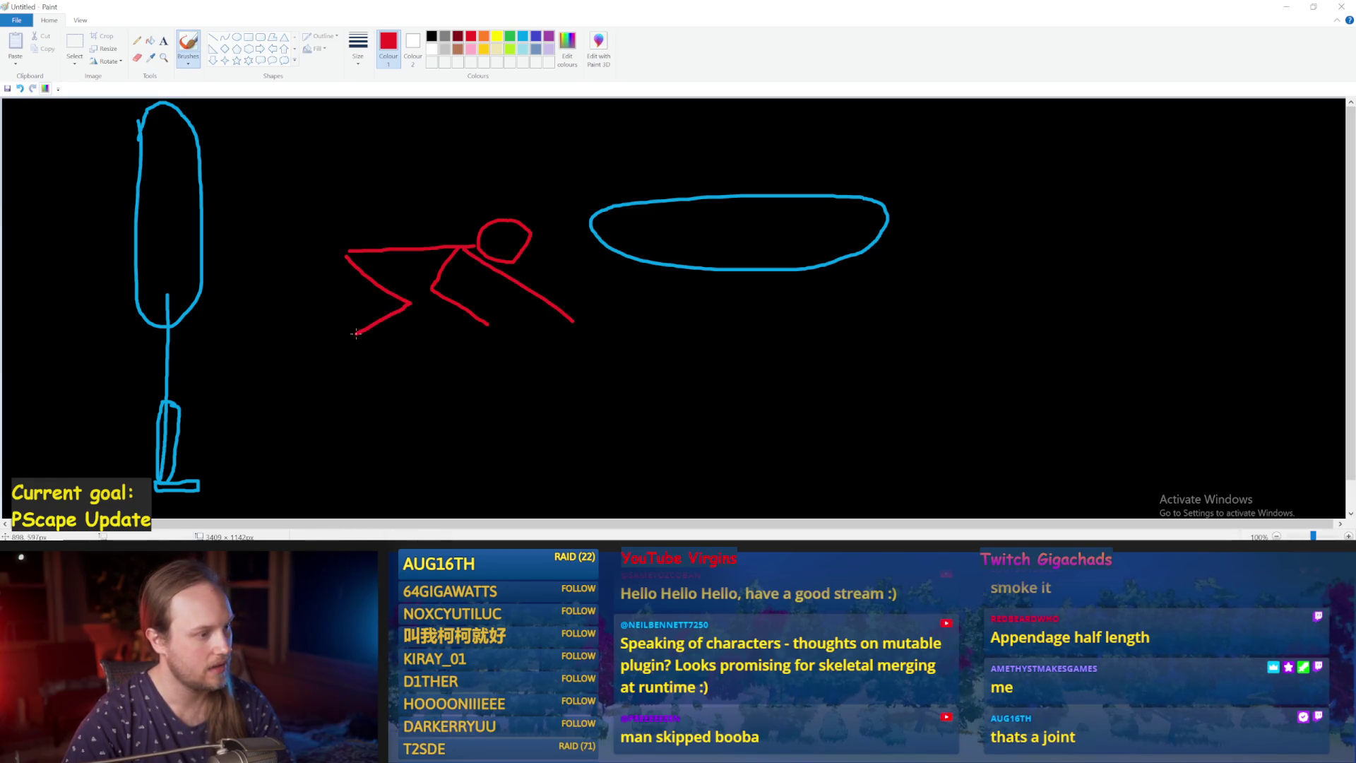
Add a red hind leg bending back to the left, discarding two trial strokes.
left_click_drag(337, 255, 265, 314)
key("ctrl+z")
left_click(334, 259)
left_click_drag(334, 262, 296, 323)
key("ctrl+z")
mouse_move(340, 256)
left_mouse_down()
mouse_move(305, 316)
mouse_move(246, 320)
left_mouse_up()
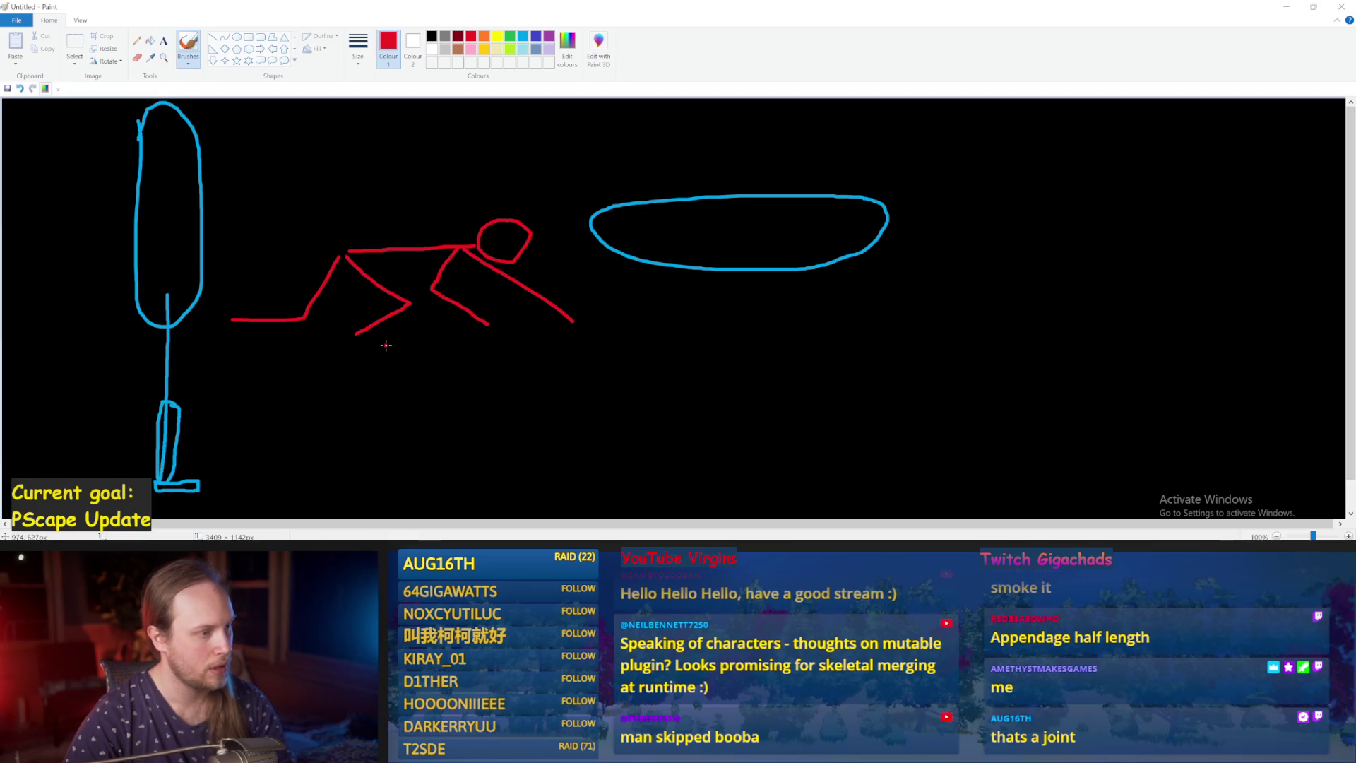
In light blue, draw the top of the body outline and blue feet under the legs.
left_click(522, 36)
mouse_move(535, 216)
left_mouse_down()
mouse_move(377, 217)
mouse_move(322, 240)
mouse_move(353, 272)
mouse_move(495, 274)
mouse_move(538, 220)
left_mouse_up()
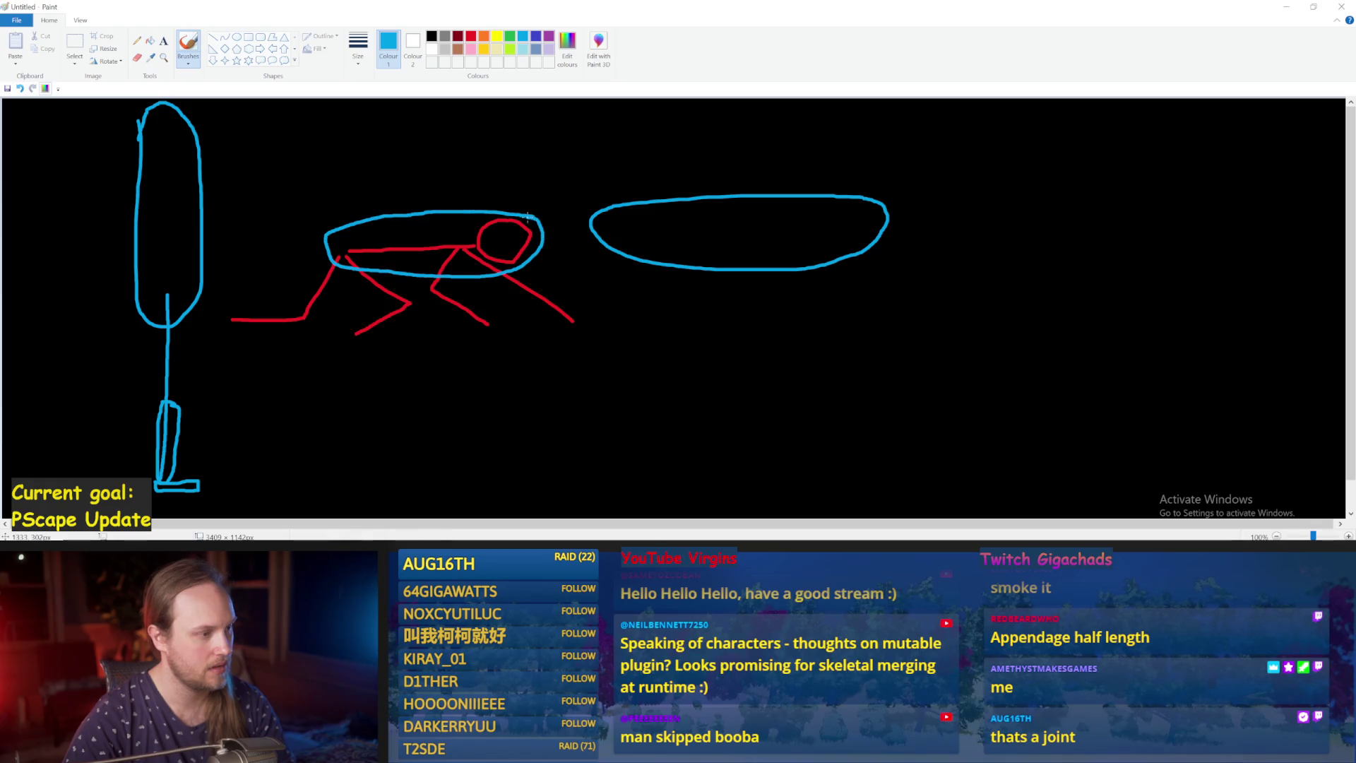
left_click_drag(347, 241, 350, 260)
key("ctrl+z")
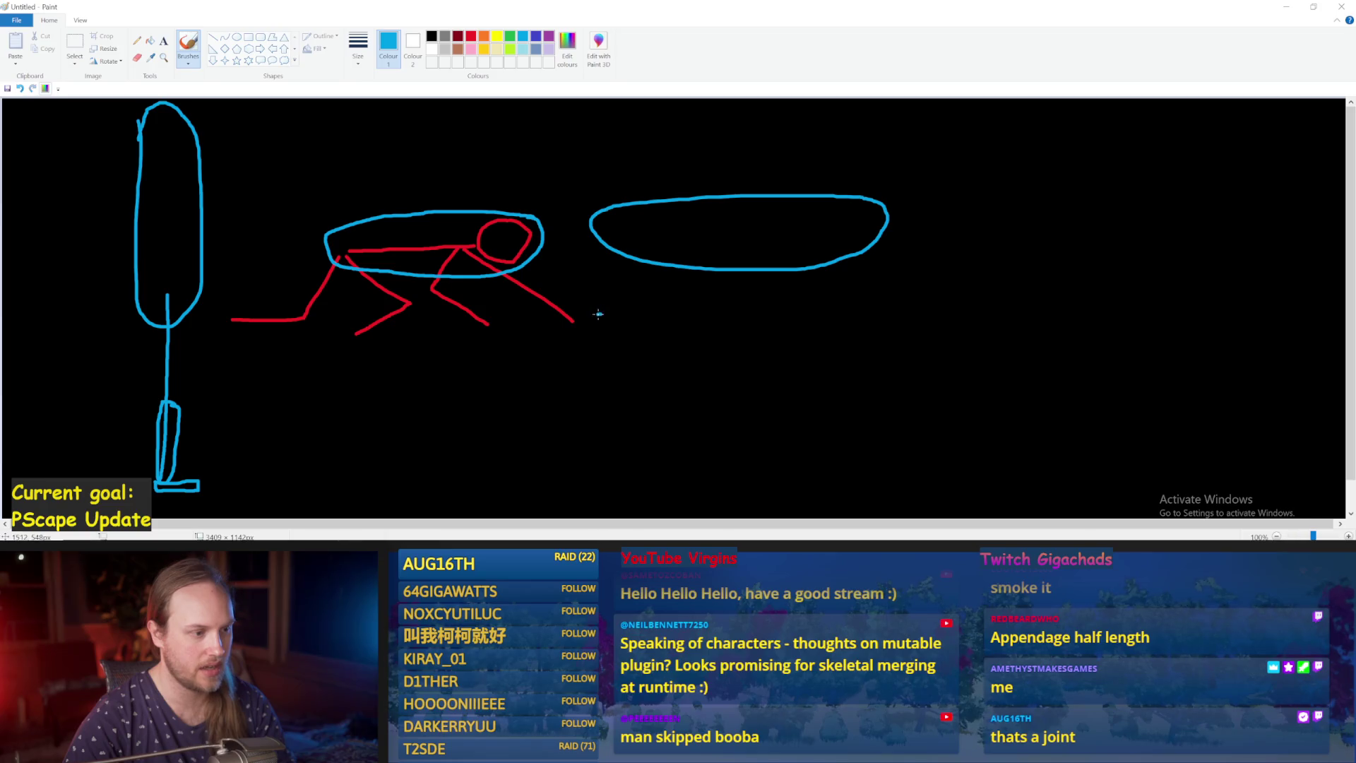
mouse_move(591, 318)
left_mouse_down()
mouse_move(566, 329)
mouse_move(603, 326)
left_mouse_up()
mouse_move(504, 321)
left_mouse_down()
mouse_move(478, 321)
mouse_move(514, 317)
mouse_move(537, 287)
mouse_move(565, 313)
mouse_move(587, 311)
mouse_move(536, 284)
mouse_move(566, 318)
mouse_move(452, 289)
mouse_move(455, 315)
mouse_move(492, 315)
left_mouse_up()
key("ctrl+z")
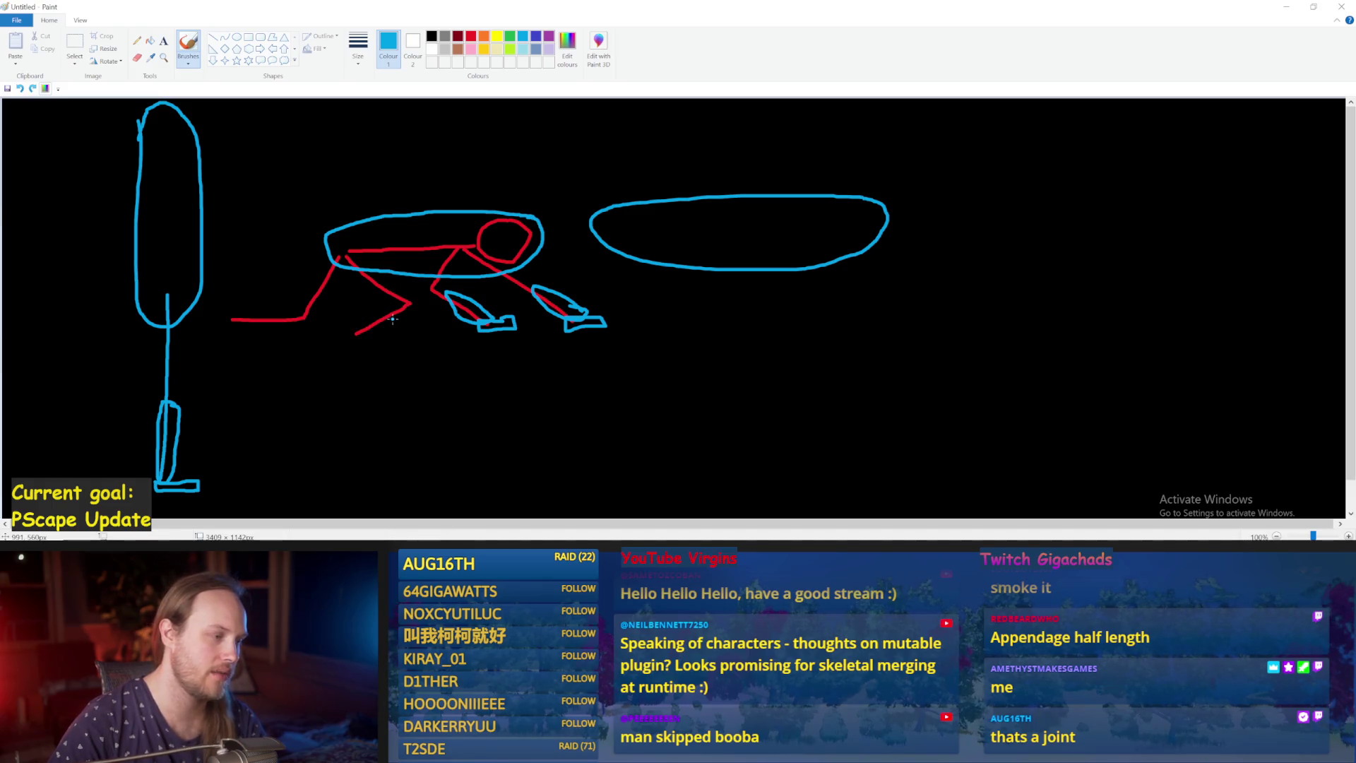
Extend the red tail and add a red line along a foot's bottom, discarding trial blue leg loops.
mouse_move(351, 263)
left_mouse_down()
mouse_move(341, 321)
mouse_move(353, 337)
mouse_move(352, 285)
mouse_move(340, 300)
mouse_move(356, 334)
mouse_move(353, 274)
mouse_move(356, 307)
mouse_move(382, 336)
left_mouse_up()
key("ctrl+z")
key("ctrl+z")
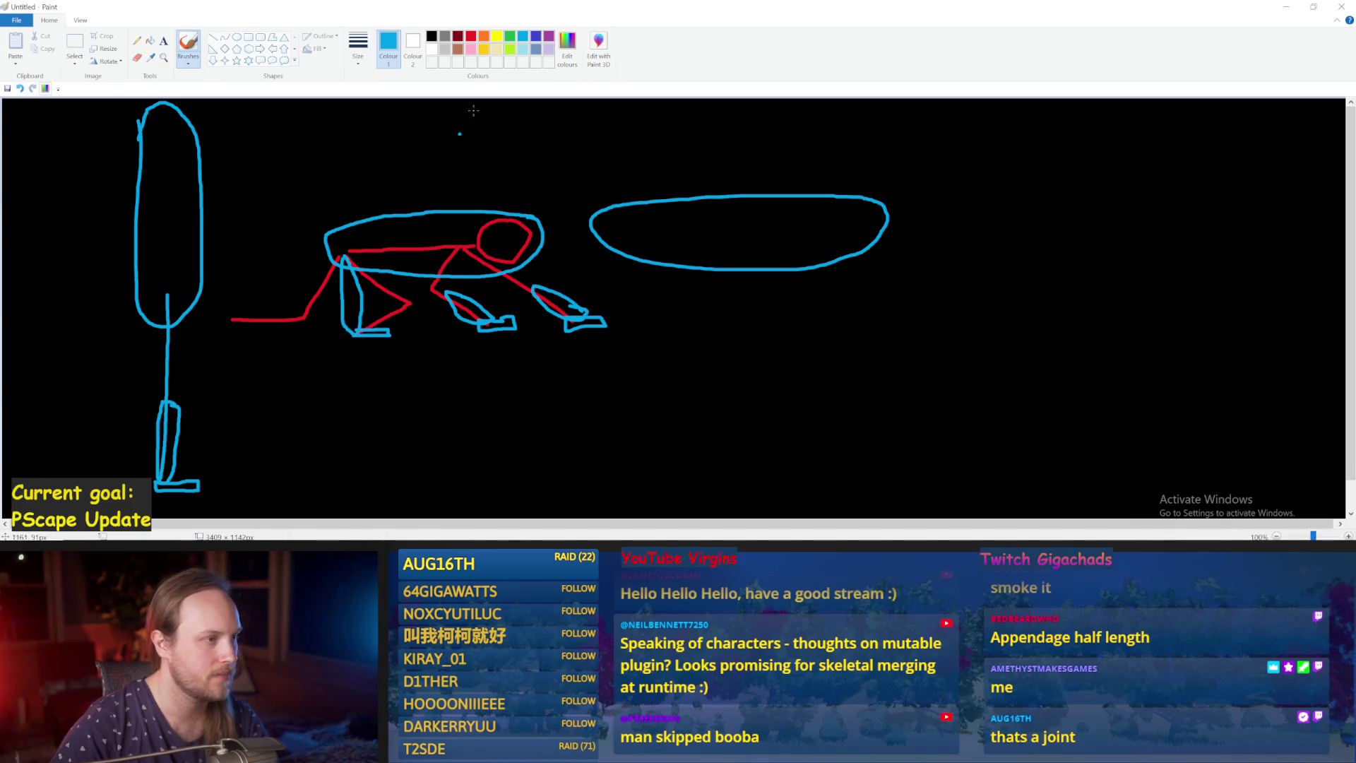
left_click(471, 36)
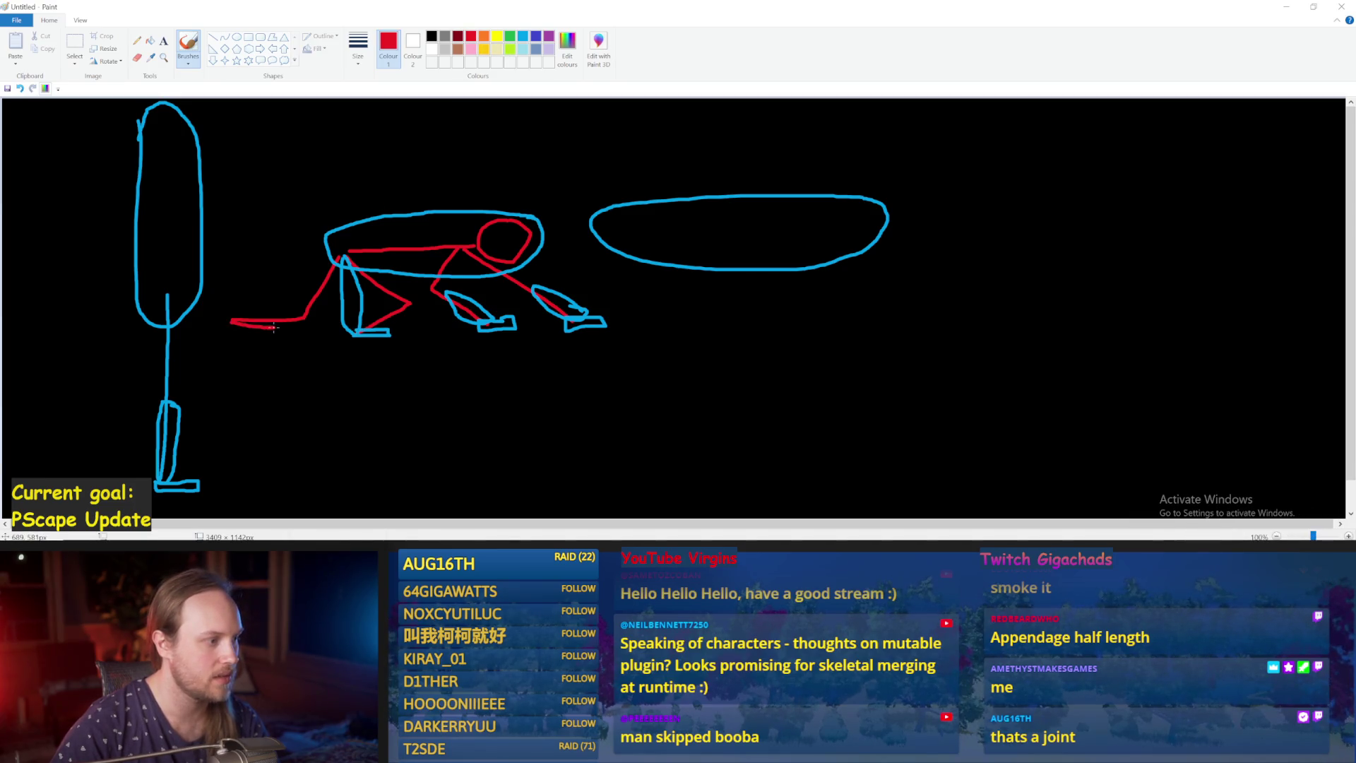
left_click_drag(234, 321, 256, 330)
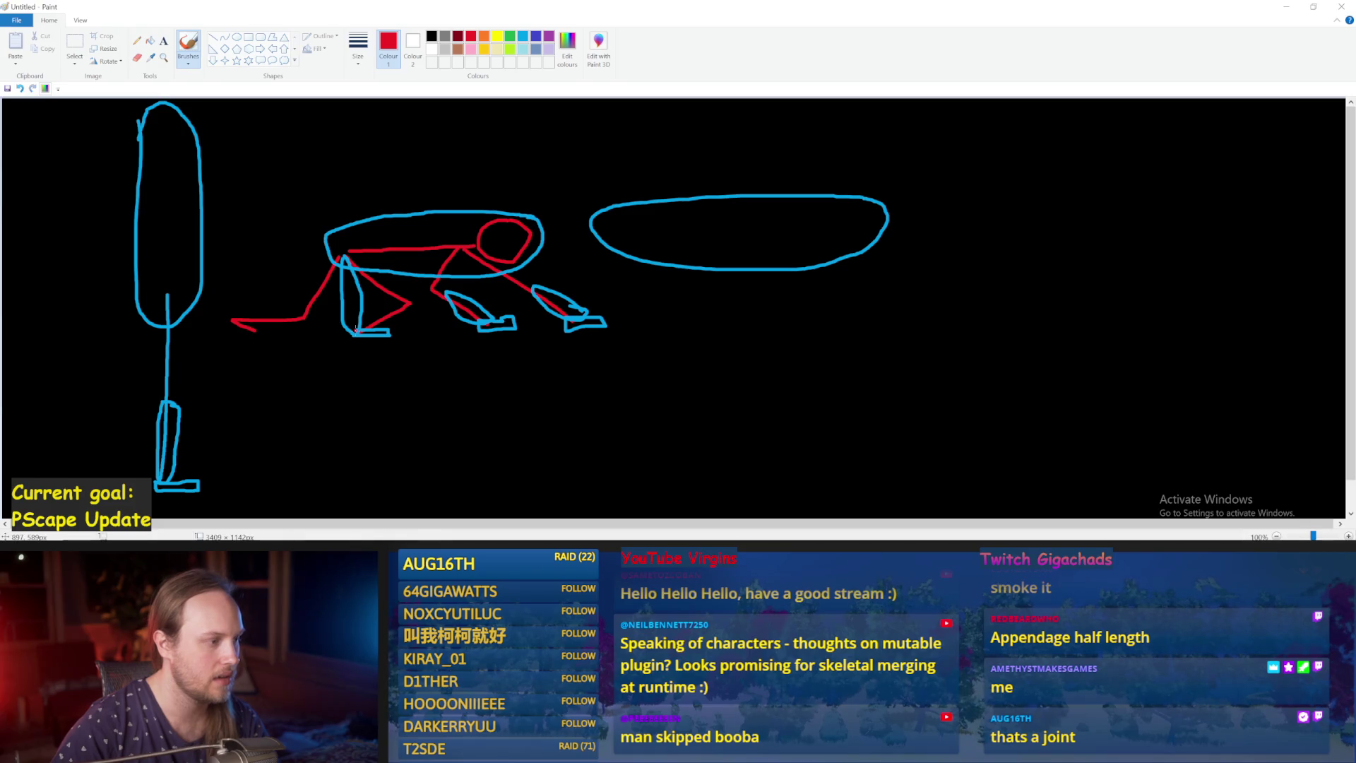
left_click_drag(356, 337, 381, 335)
left_click(523, 41)
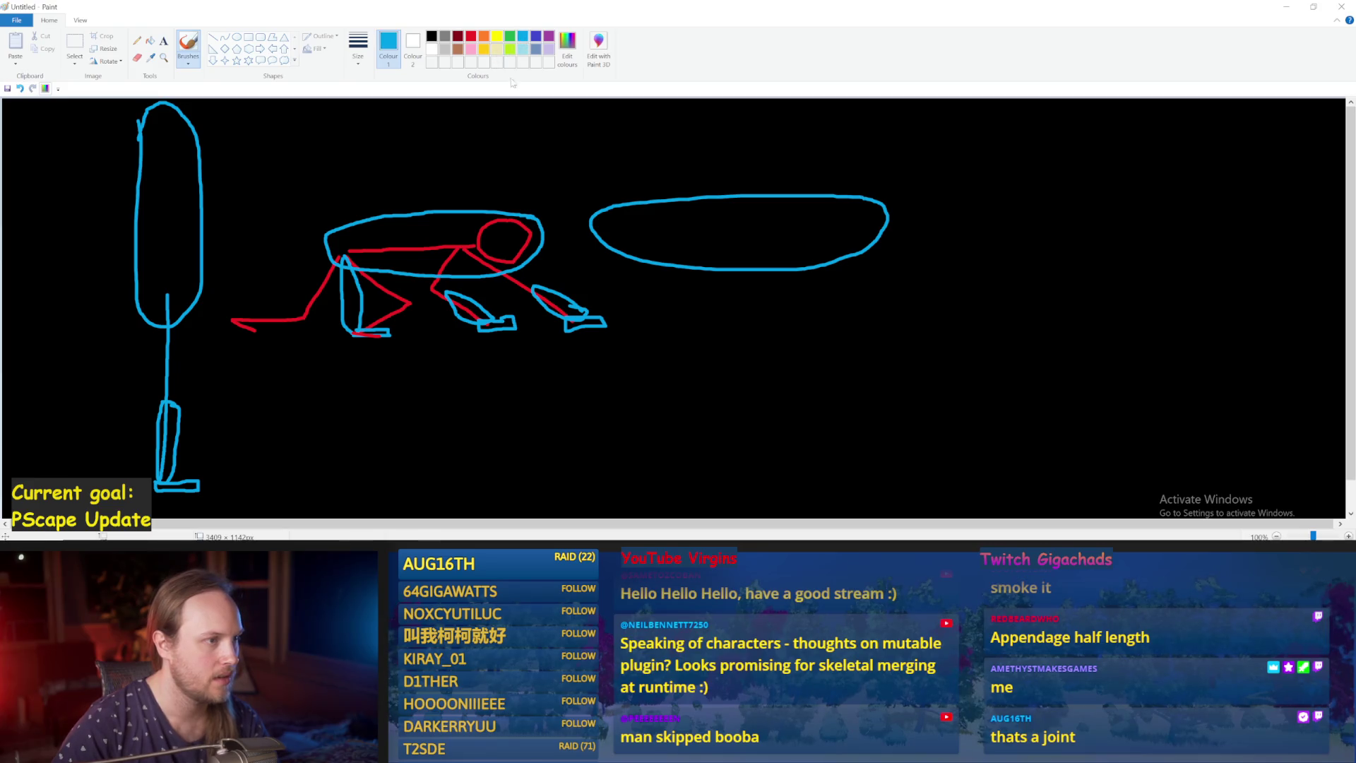
left_click_drag(346, 260, 374, 314)
key("ctrl+z")
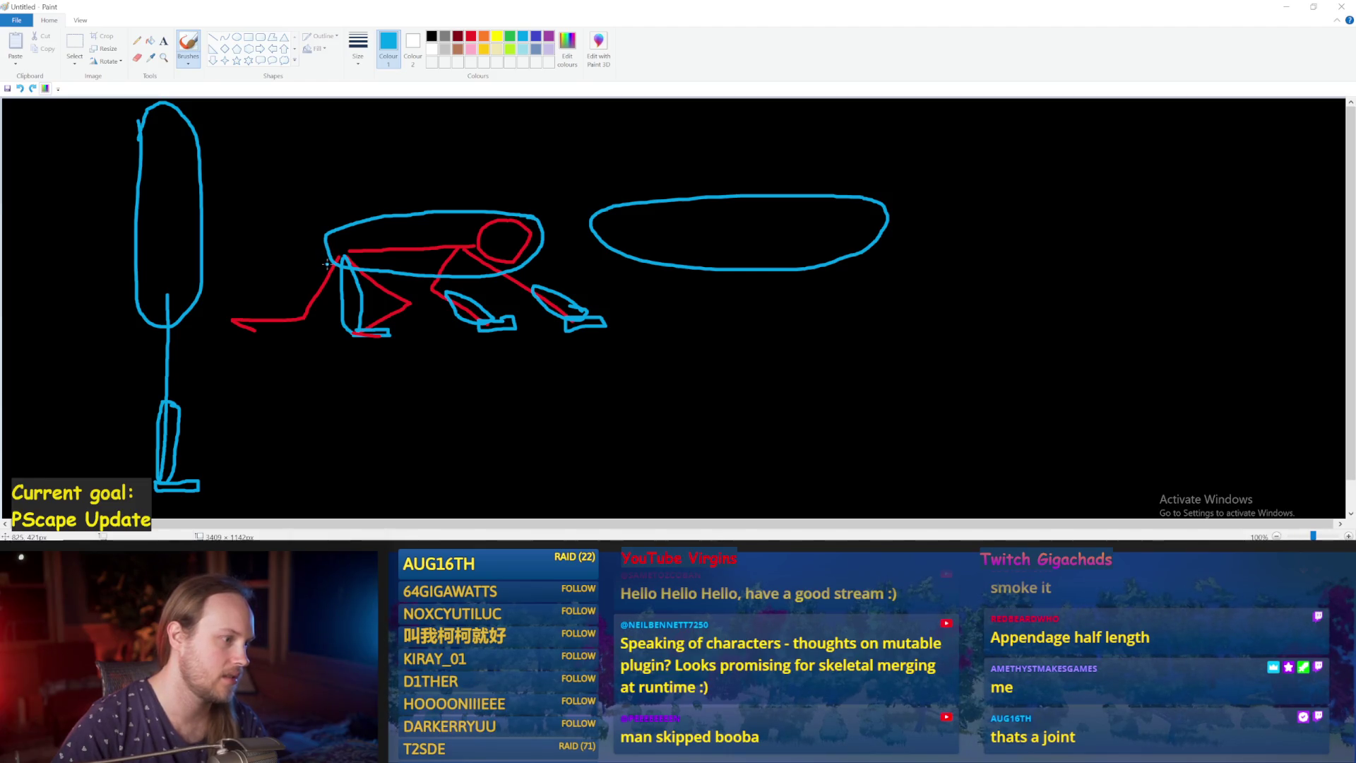
Draw a blue foot at the tail's left end and outline the rear leg up to the body.
mouse_move(307, 313)
left_mouse_down()
mouse_move(227, 319)
mouse_move(308, 316)
left_mouse_up()
key("ctrl+z")
mouse_move(408, 303)
left_mouse_down()
mouse_move(357, 331)
mouse_move(414, 295)
mouse_move(364, 324)
mouse_move(375, 332)
left_mouse_up()
key("ctrl+z")
key("ctrl+z")
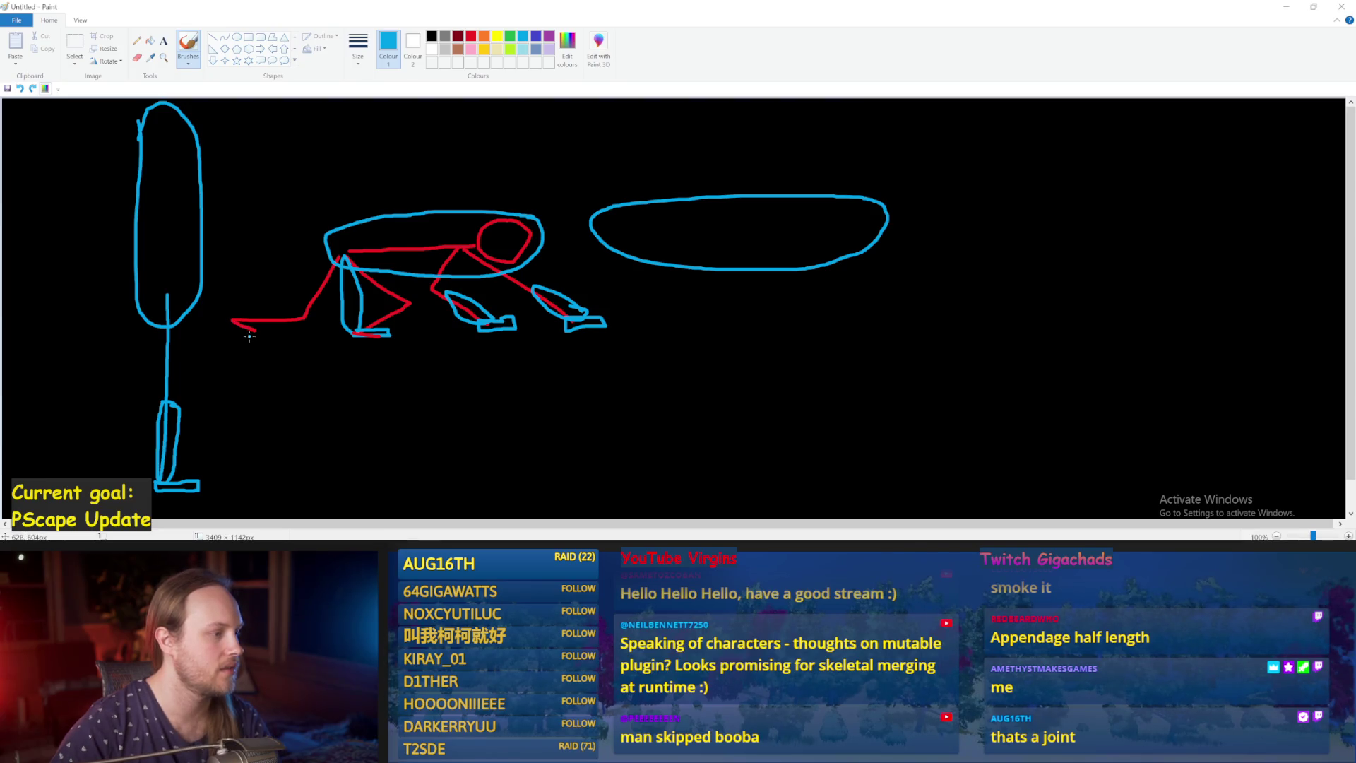
mouse_move(229, 323)
left_mouse_down()
mouse_move(263, 338)
mouse_move(267, 326)
mouse_move(232, 322)
left_mouse_up()
left_click_drag(236, 314, 335, 249)
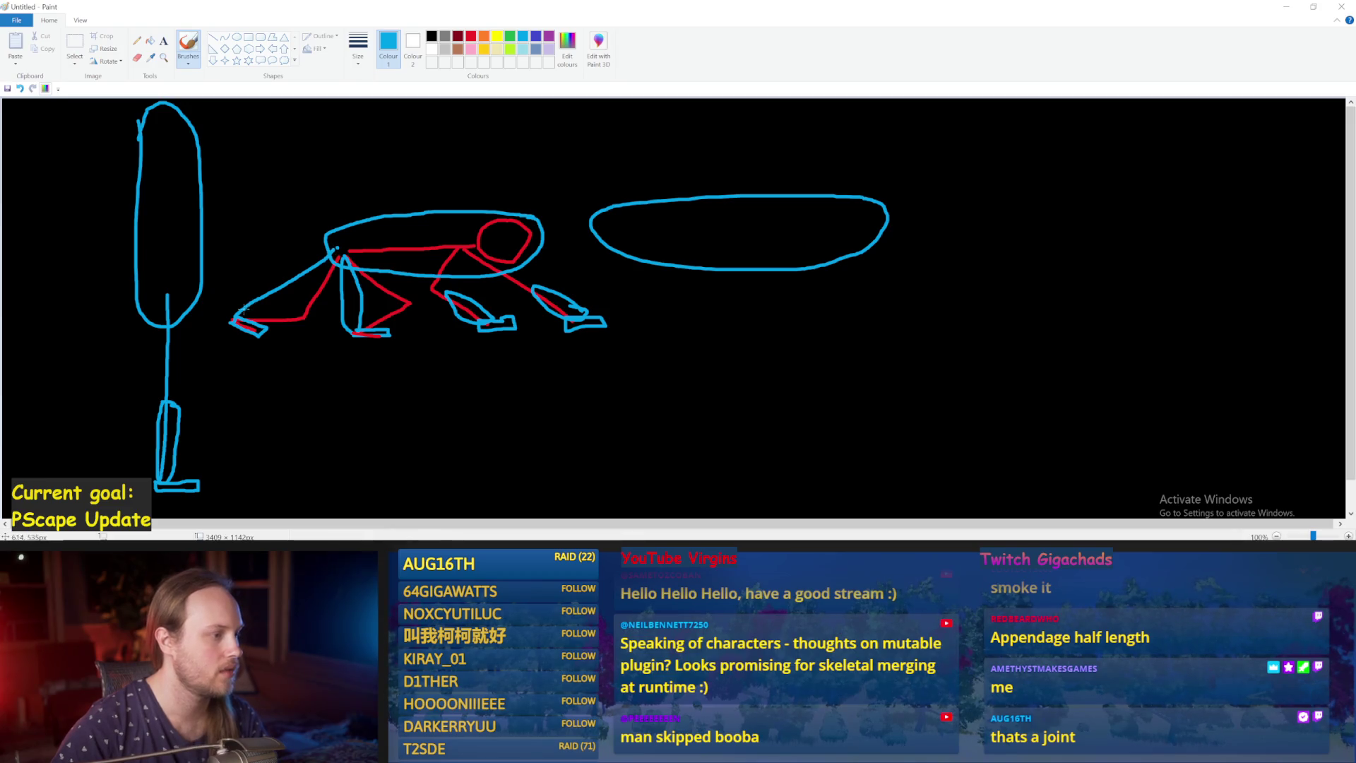
mouse_move(246, 316)
left_mouse_down()
mouse_move(288, 281)
mouse_move(242, 304)
left_mouse_up()
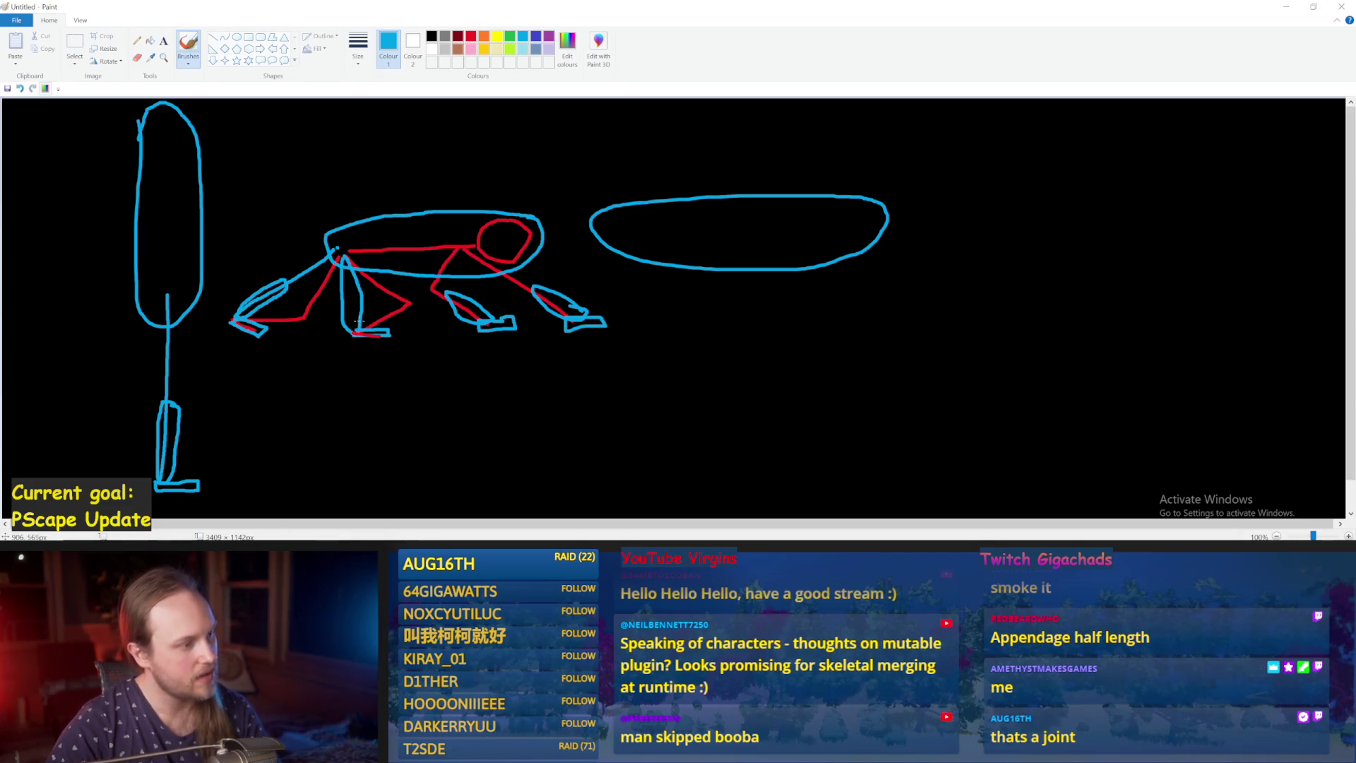
Try blue strokes along the front leg, undo them, and put Paint away to reach Unreal.
left_click_drag(353, 321, 348, 260)
key("ctrl+z")
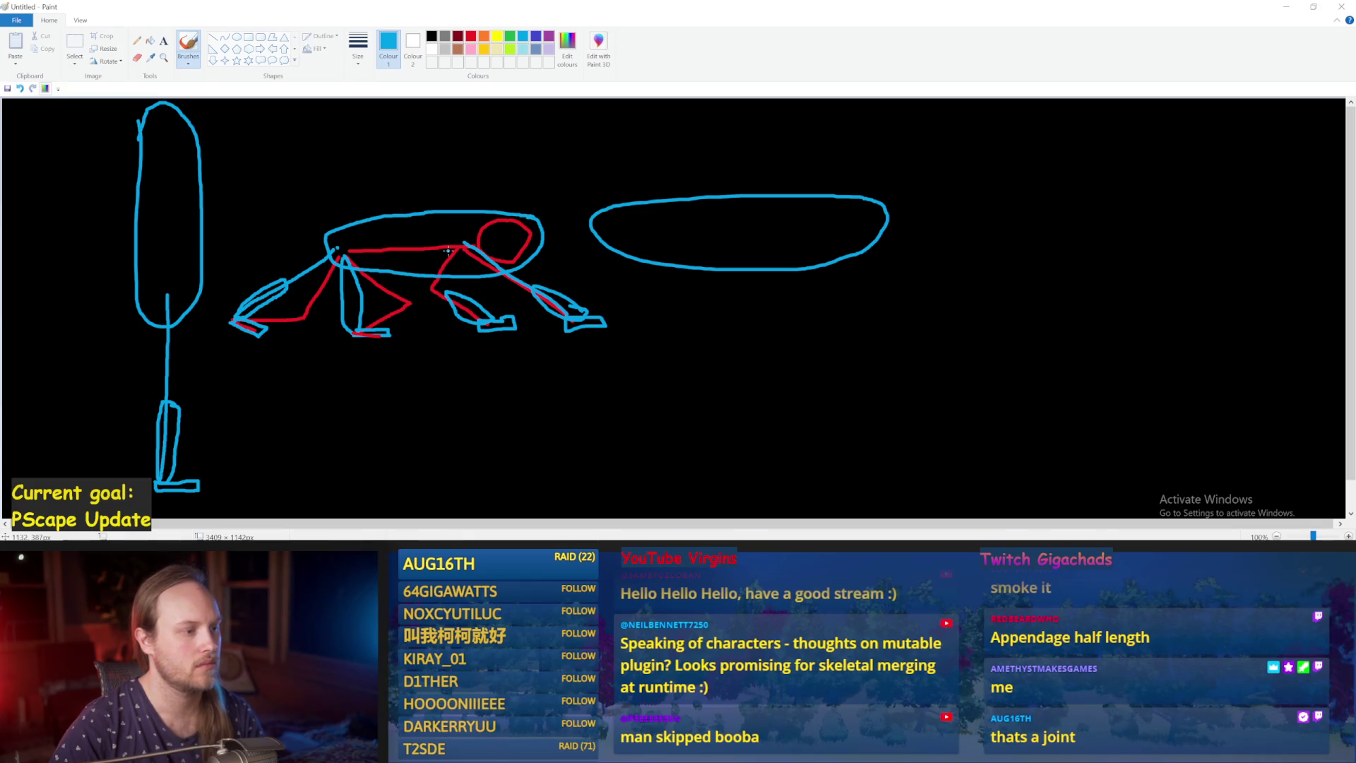
left_click_drag(471, 277, 473, 327)
key("ctrl+z")
key("ctrl+z")
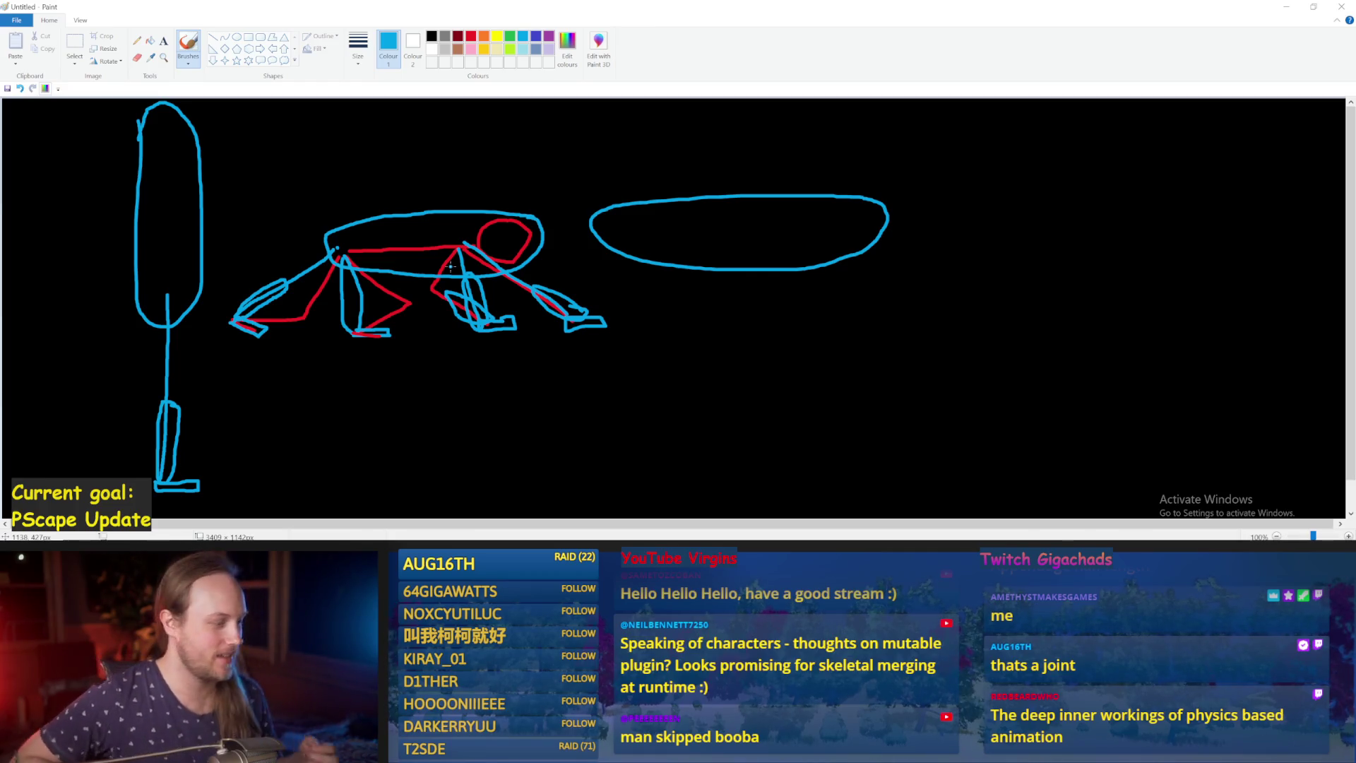
left_click(751, 183)
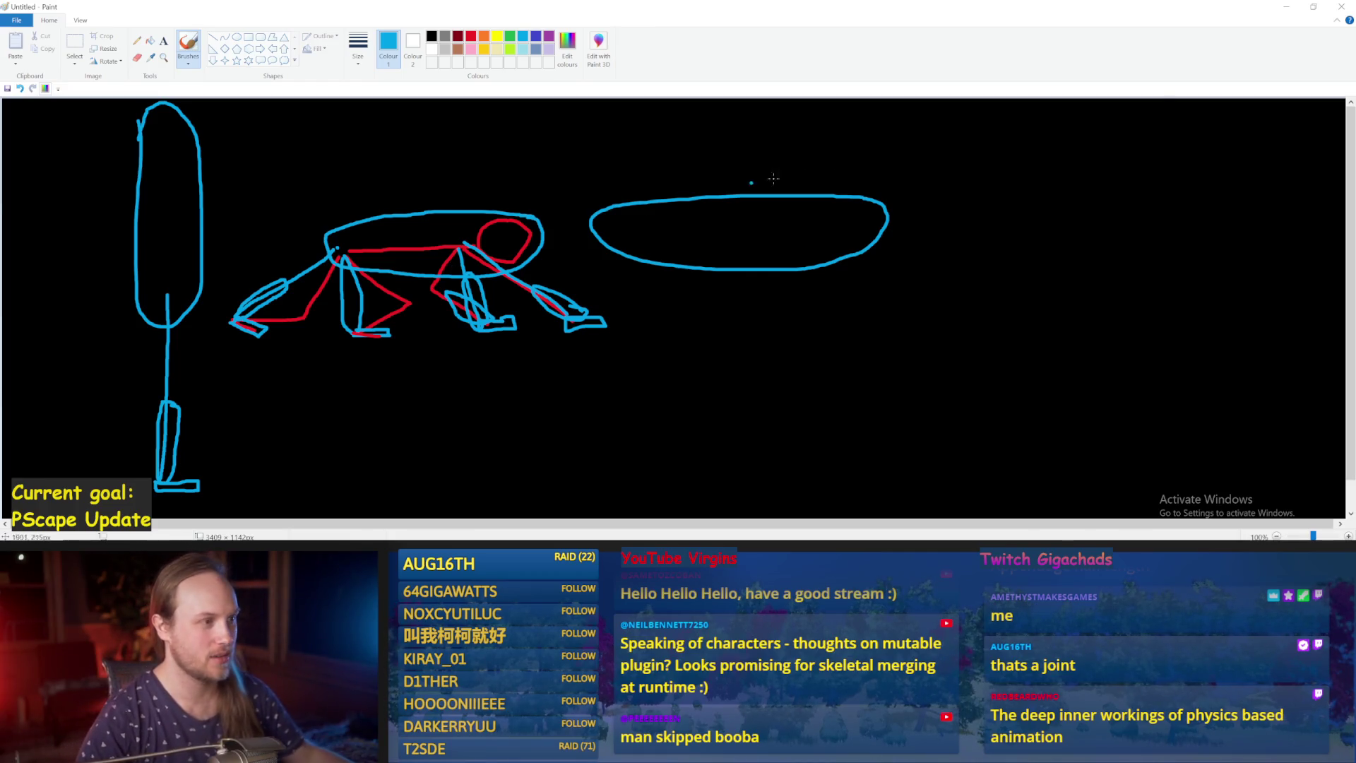
left_click(1287, 7)
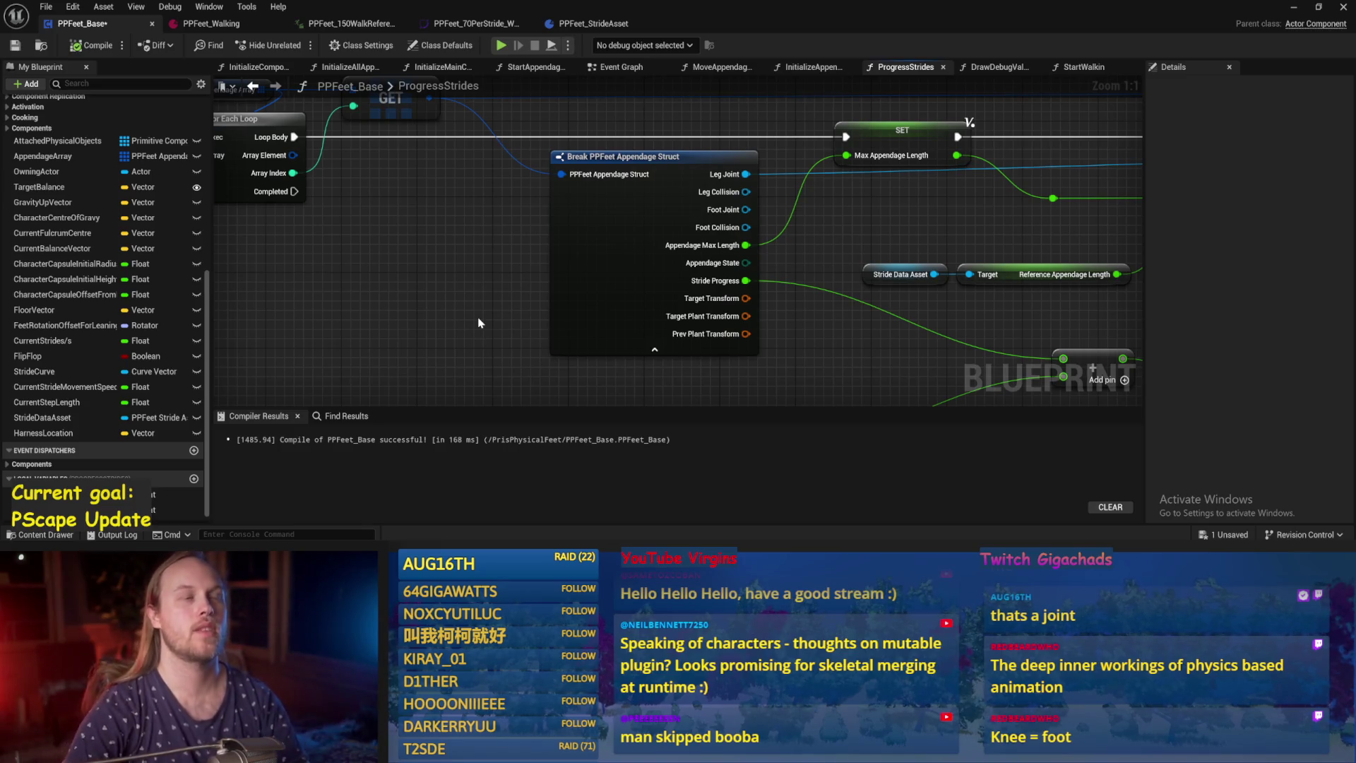
Play PPFeet_TestLevel with Alt+P and stop it with Esc.
left_click(1294, 7)
key("alt+p")
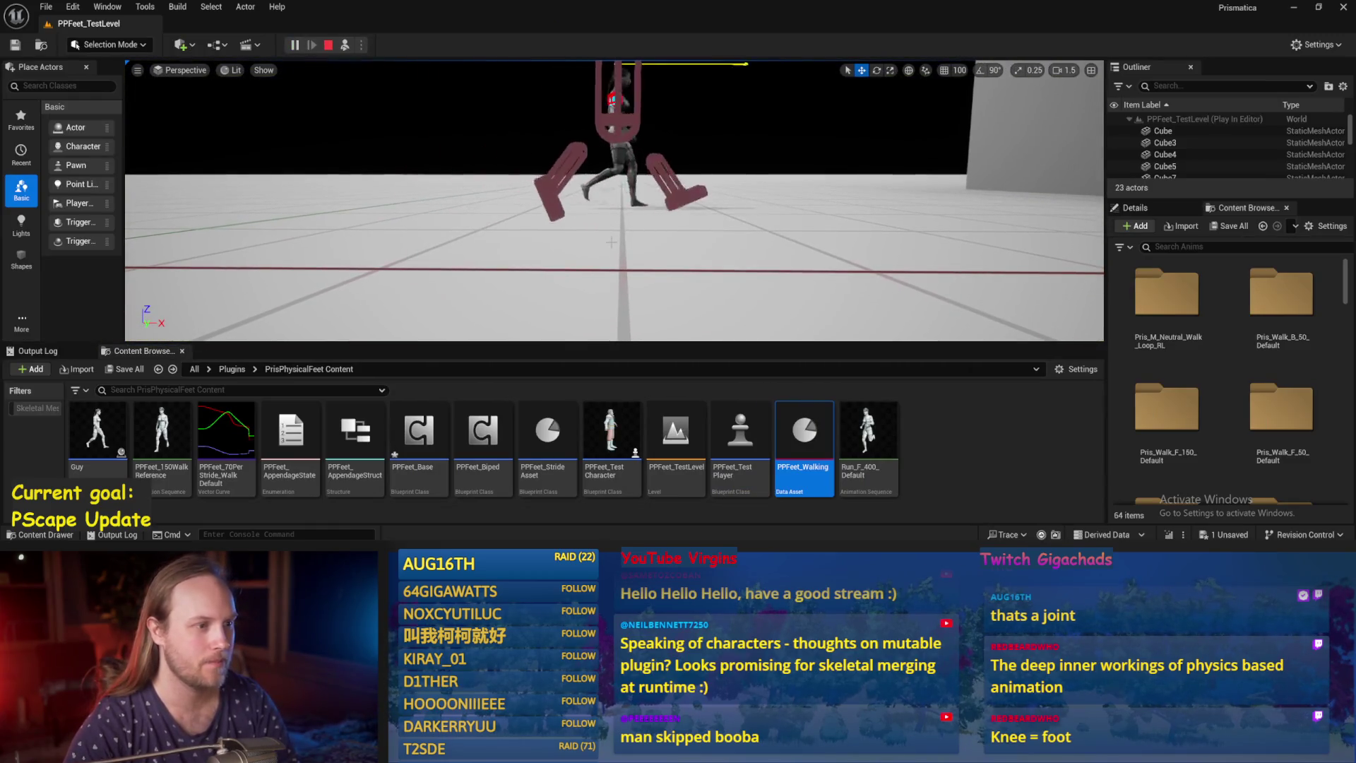
key("Escape")
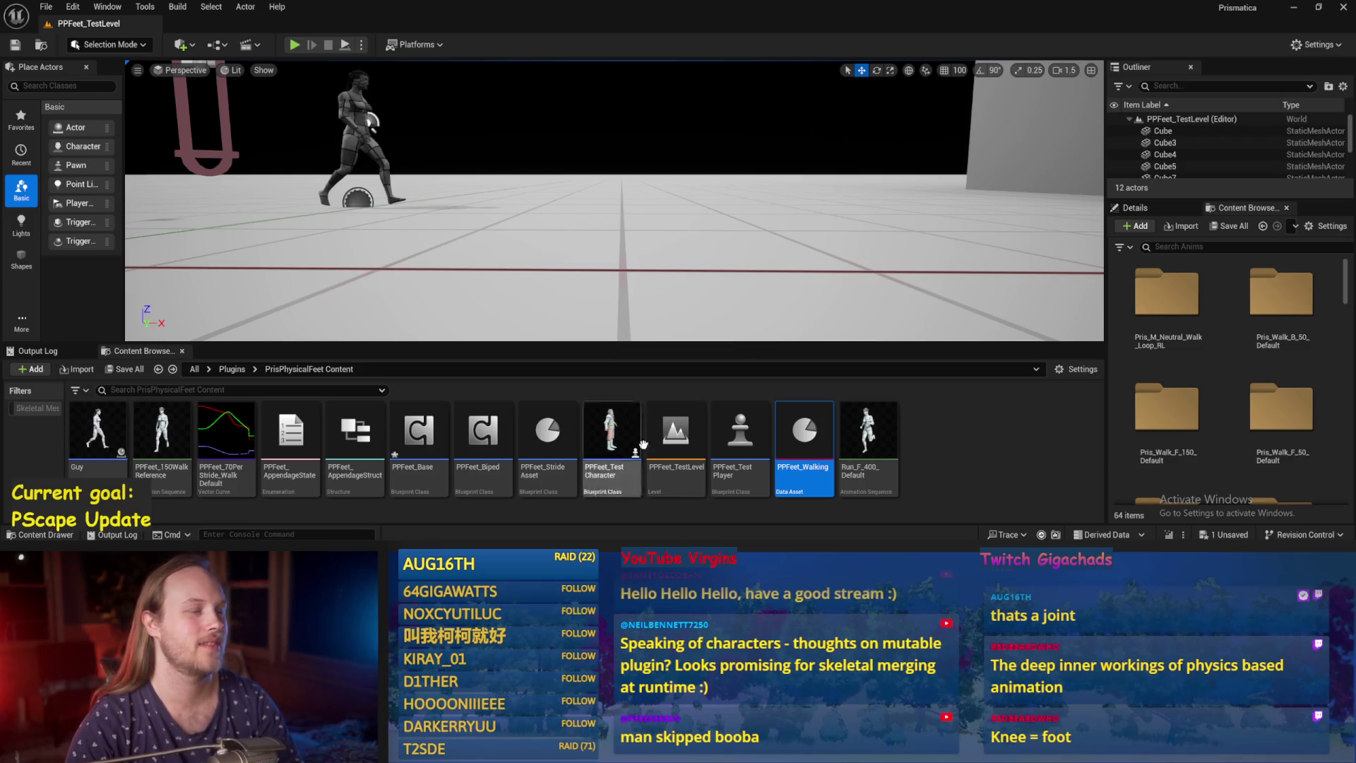
Zoom the viewport out and back, then draw a blue line under the middle foot in Paint.
scroll(639, 237, "down", 5)
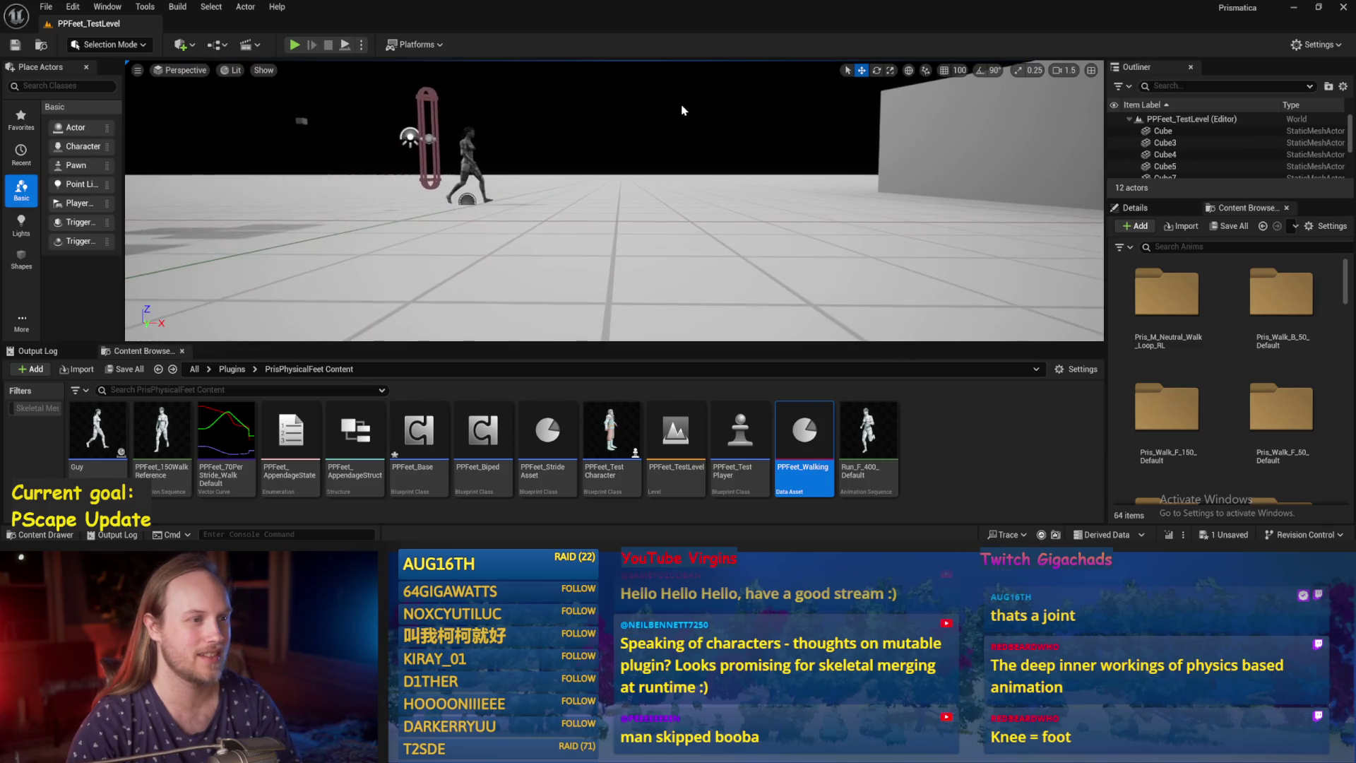
scroll(572, 242, "up", 3)
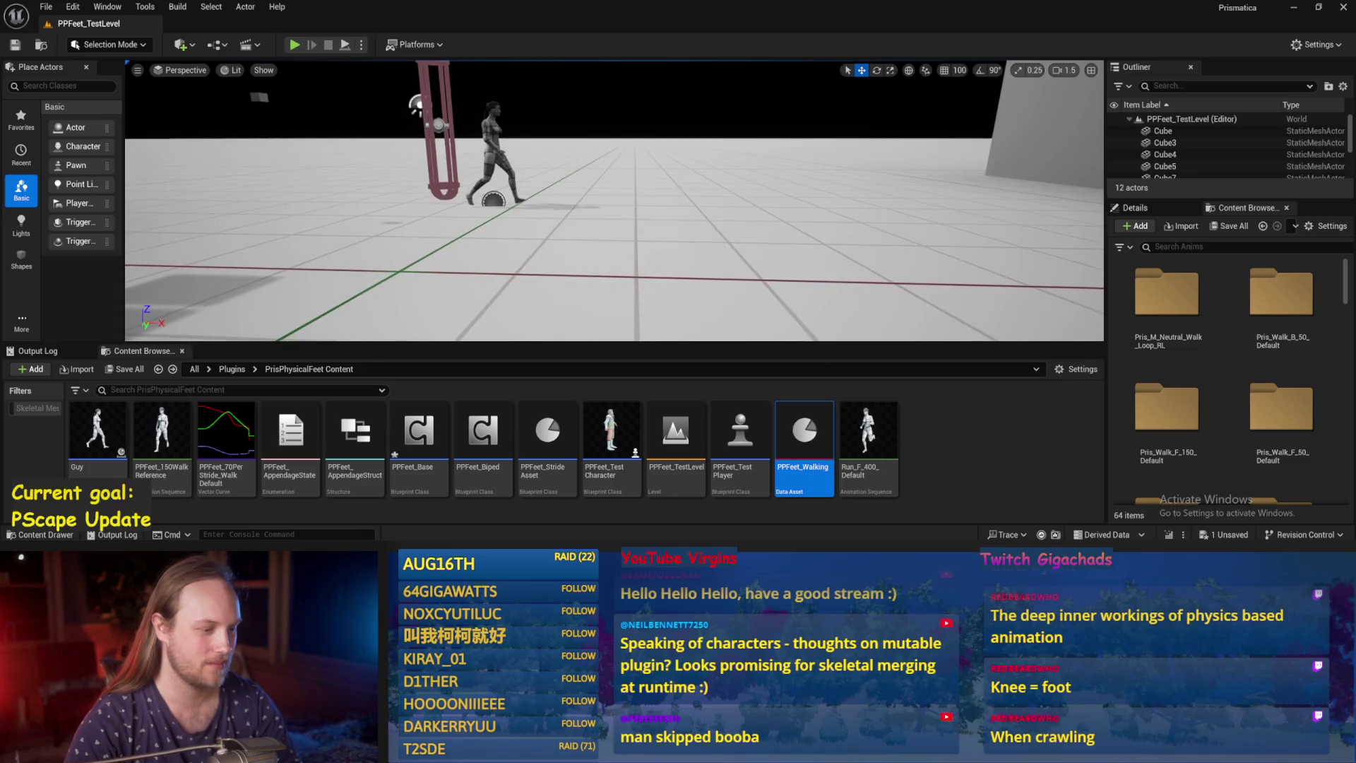
key("alt+Tab")
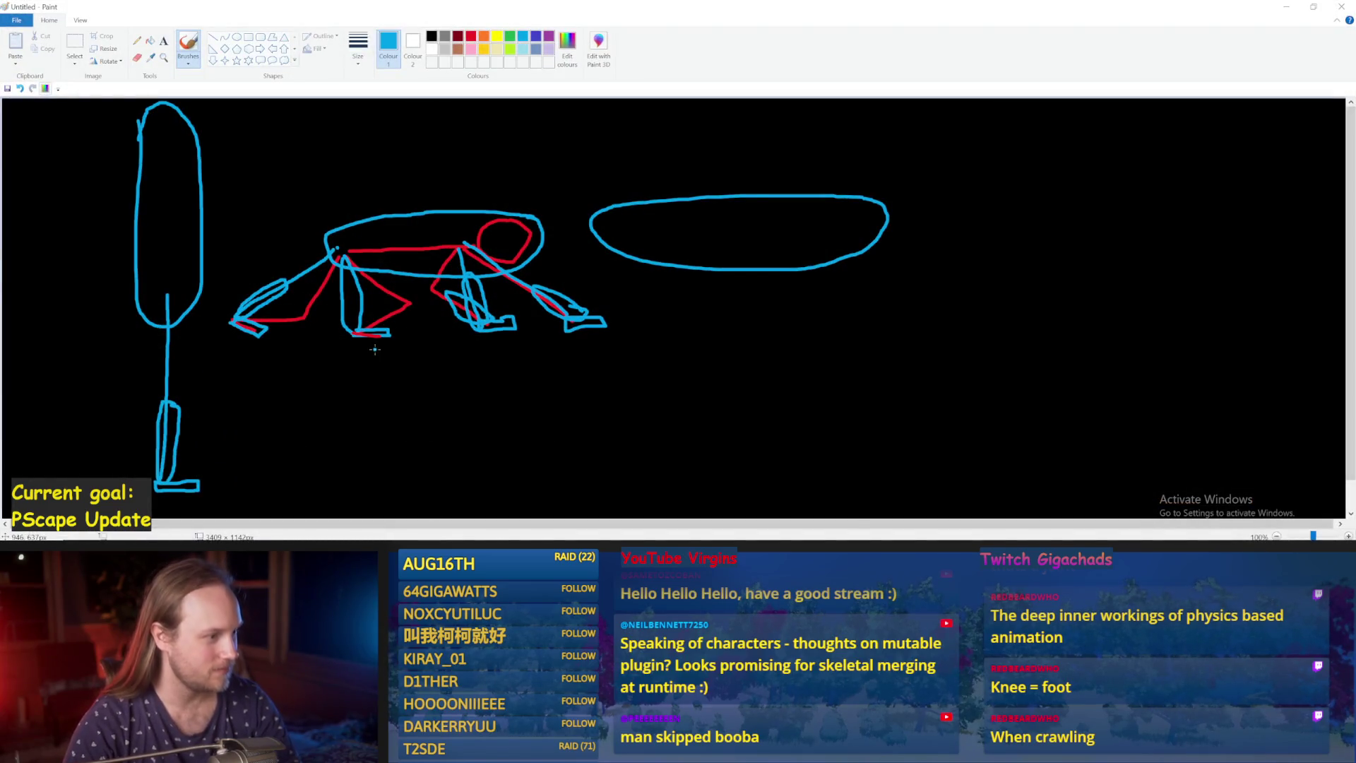
mouse_move(390, 338)
left_mouse_down()
mouse_move(342, 331)
mouse_move(391, 346)
left_mouse_up()
Undo the middle foot's last strokes and discard trial blue strokes across the legs.
key("ctrl+z")
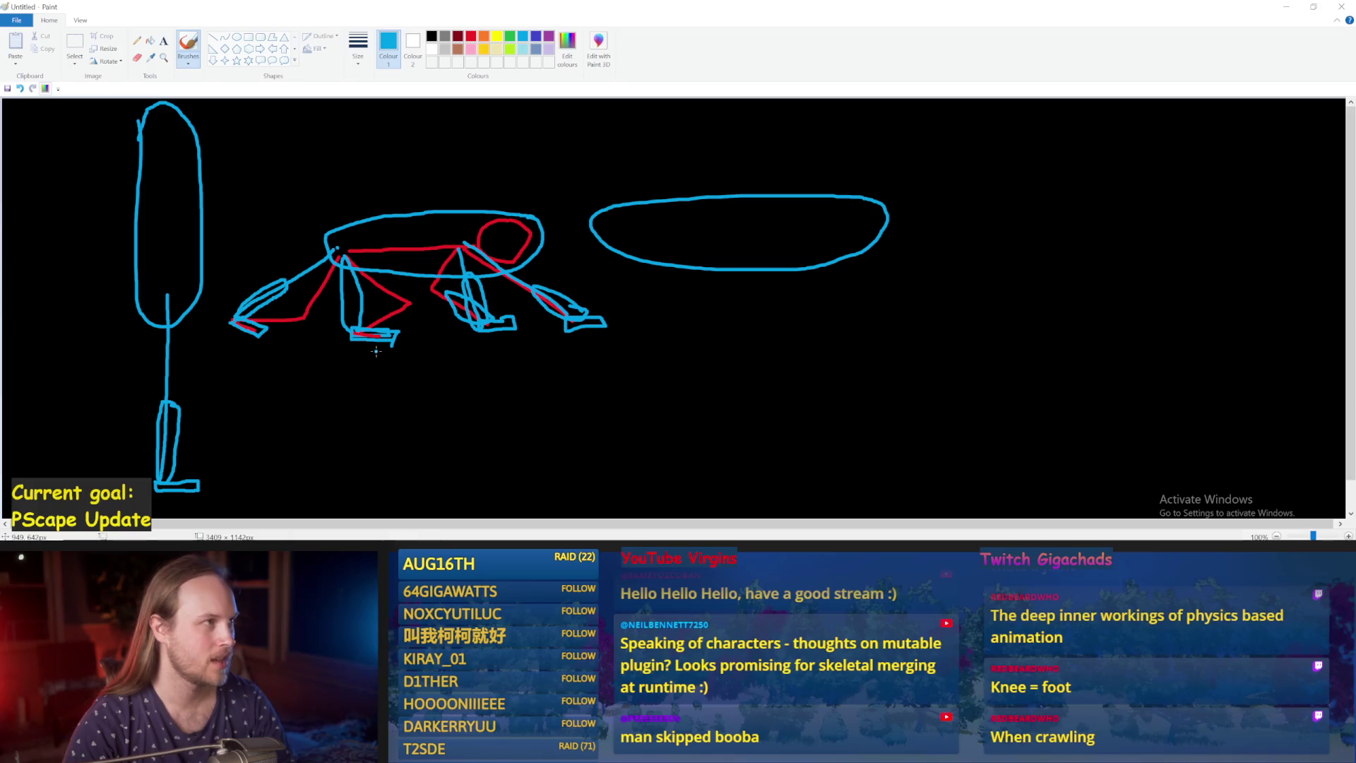
key("ctrl+z")
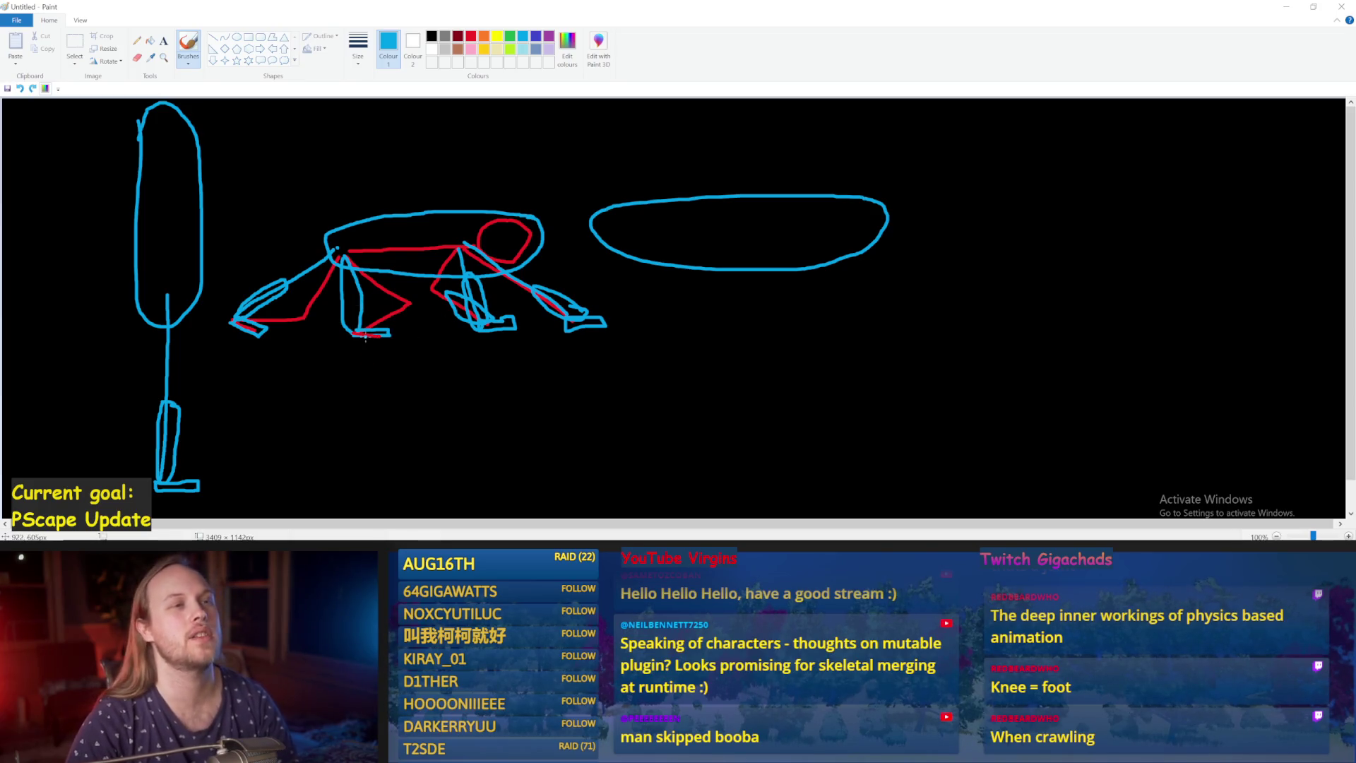
mouse_move(400, 304)
left_mouse_down()
mouse_move(452, 286)
mouse_move(339, 329)
mouse_move(180, 307)
left_mouse_up()
key("ctrl+z")
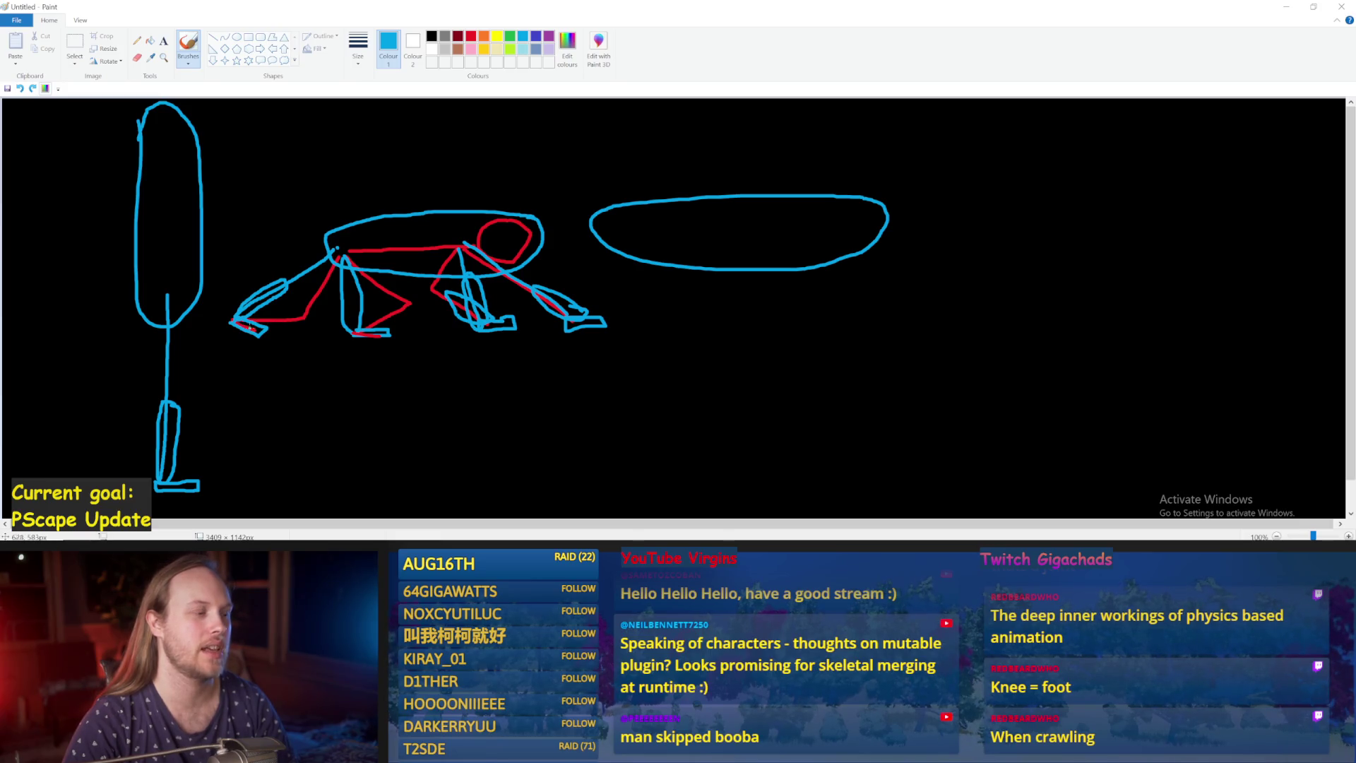
mouse_move(374, 322)
left_mouse_down()
mouse_move(410, 300)
mouse_move(342, 339)
left_mouse_up()
key("ctrl+z")
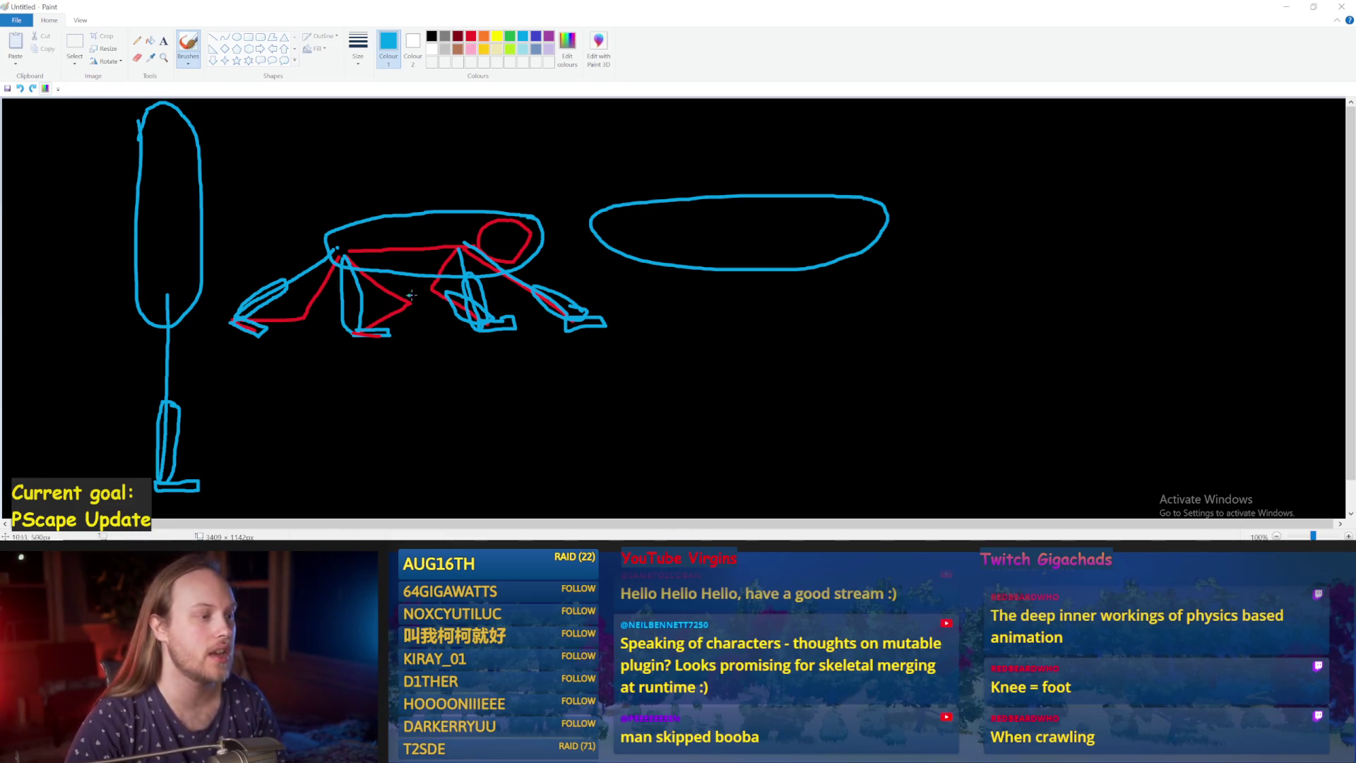
Try blue lines along the red leg and a shoulder stroke with claw hand, then remove them.
left_click_drag(365, 275, 435, 317)
key("ctrl+z")
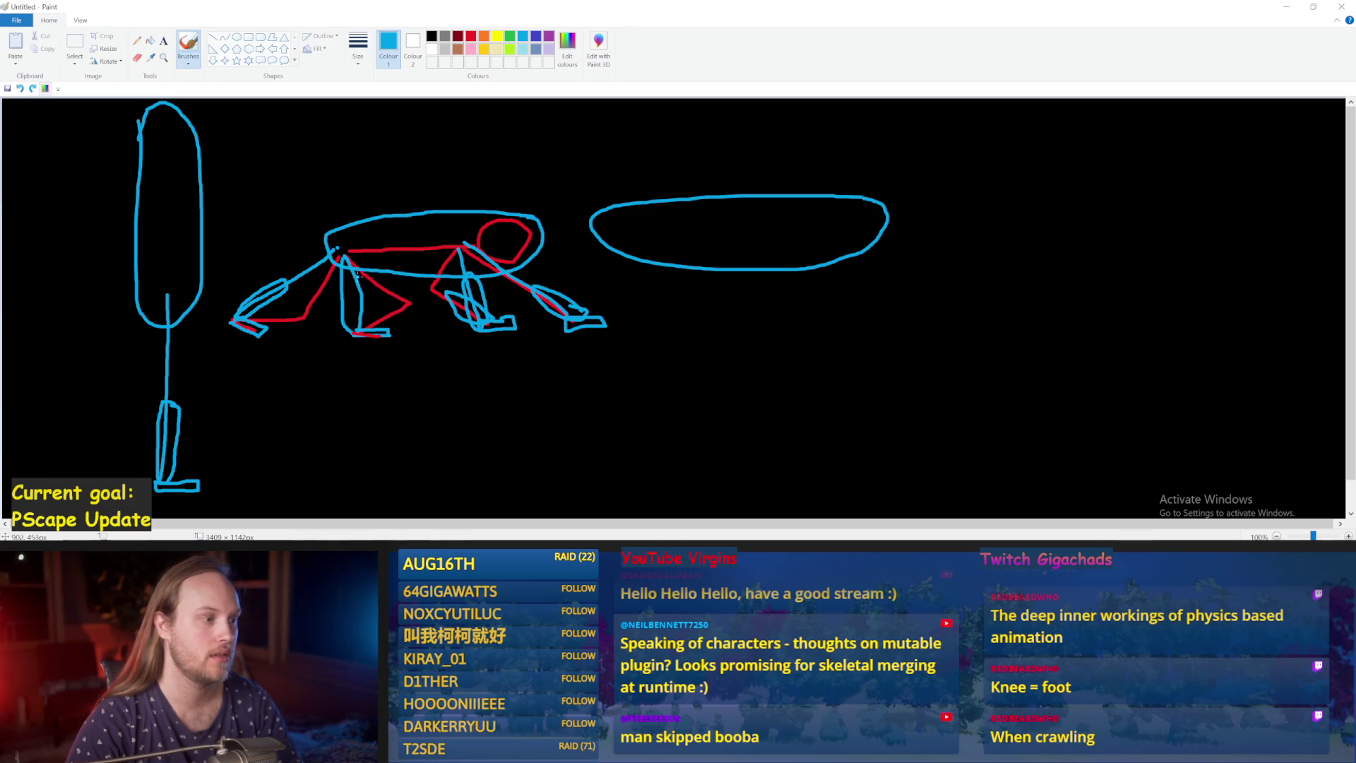
left_click_drag(346, 262, 405, 304)
key("ctrl+z")
left_click_drag(341, 258, 408, 302)
mouse_move(296, 256)
left_mouse_down()
mouse_move(427, 307)
mouse_move(410, 307)
left_mouse_up()
key("ctrl+z")
key("ctrl+z")
key("ctrl+z")
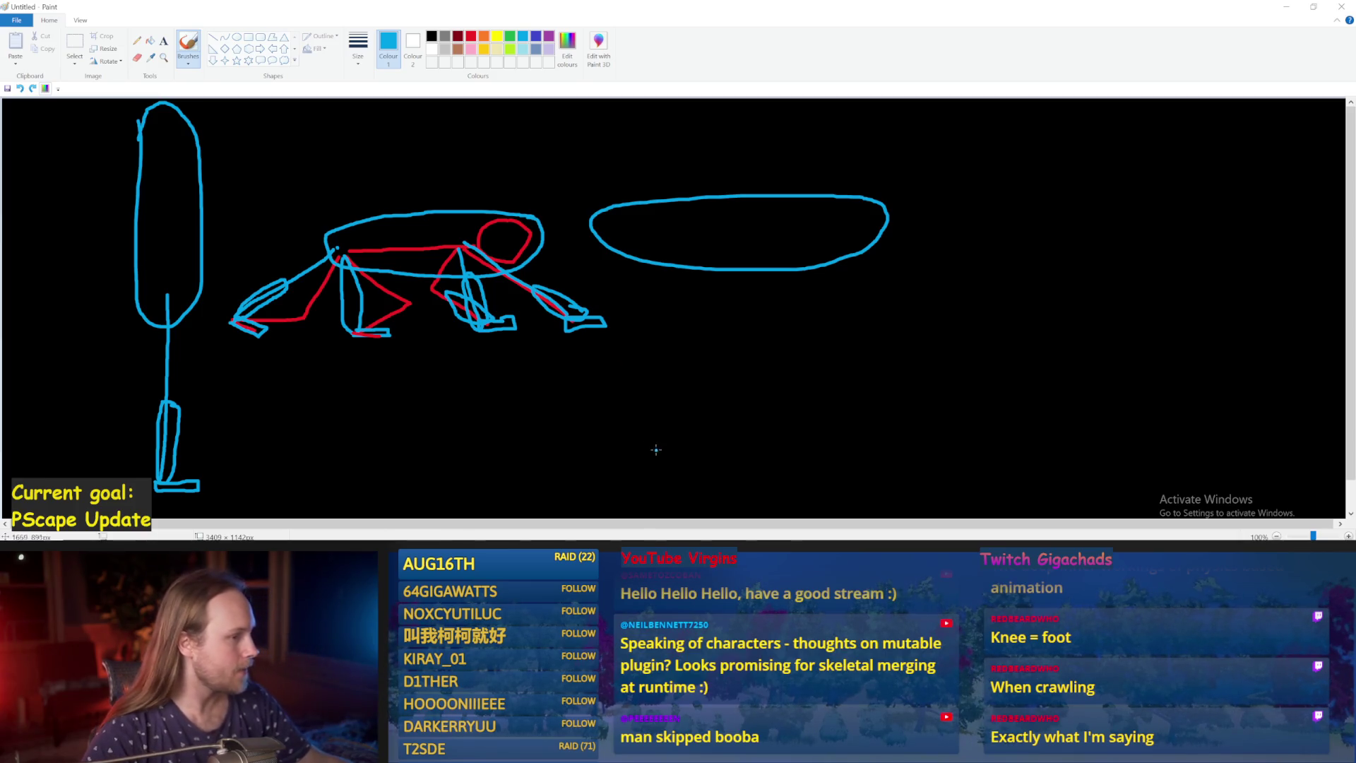
Open the PPFeet_Base blueprint, compile and save it, and bring the loop and GET nodes into view.
left_click(1287, 8)
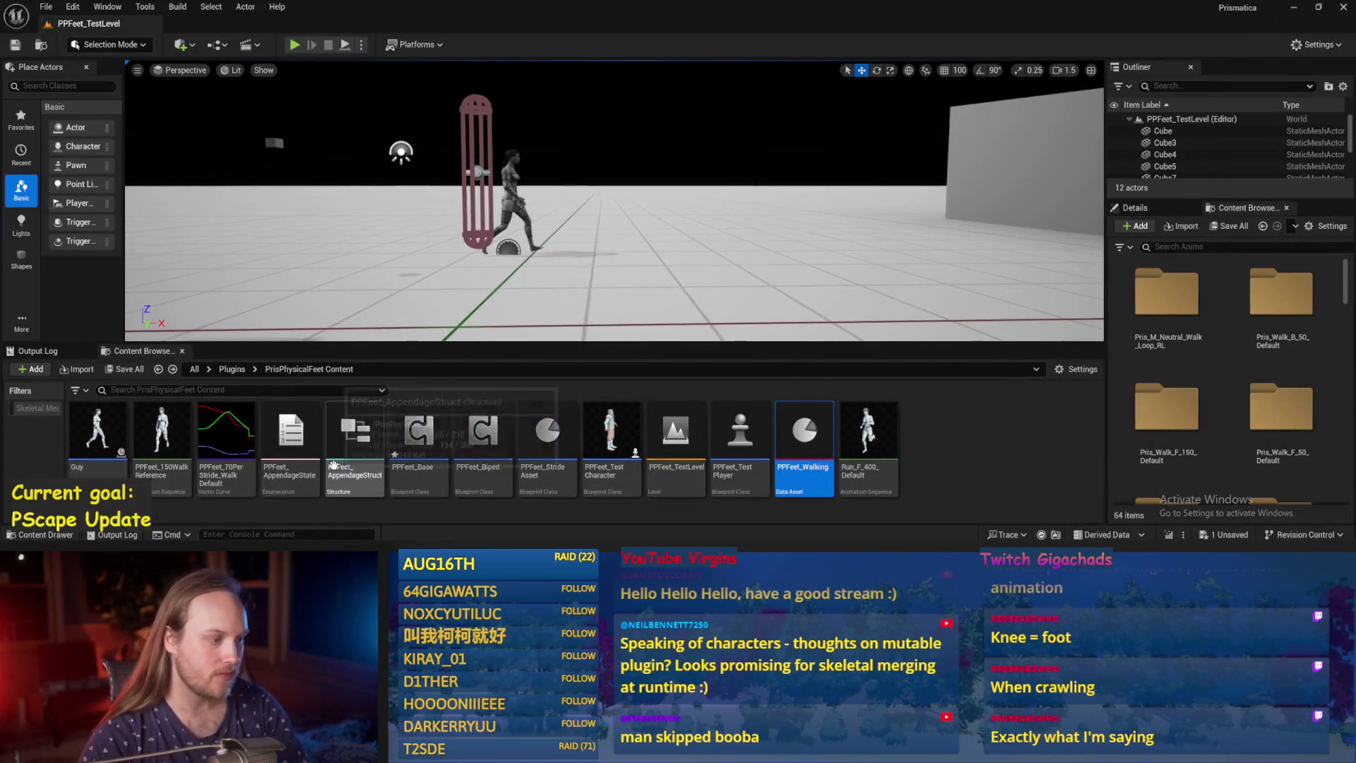
double_click(419, 432)
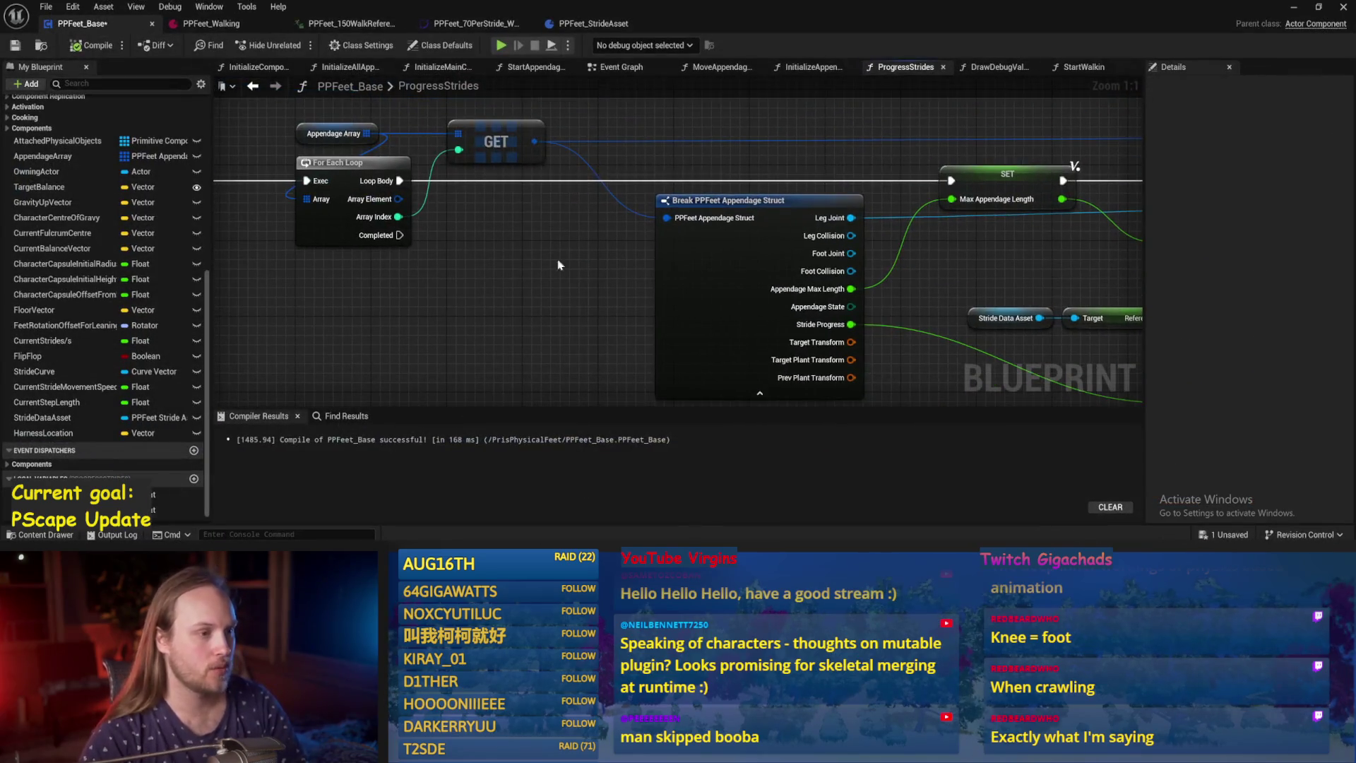
key("ctrl+s")
mouse_move(572, 327)
left_mouse_down()
mouse_move(562, 259)
mouse_move(394, 256)
mouse_move(407, 289)
left_mouse_up()
scroll(562, 260, "down", 1)
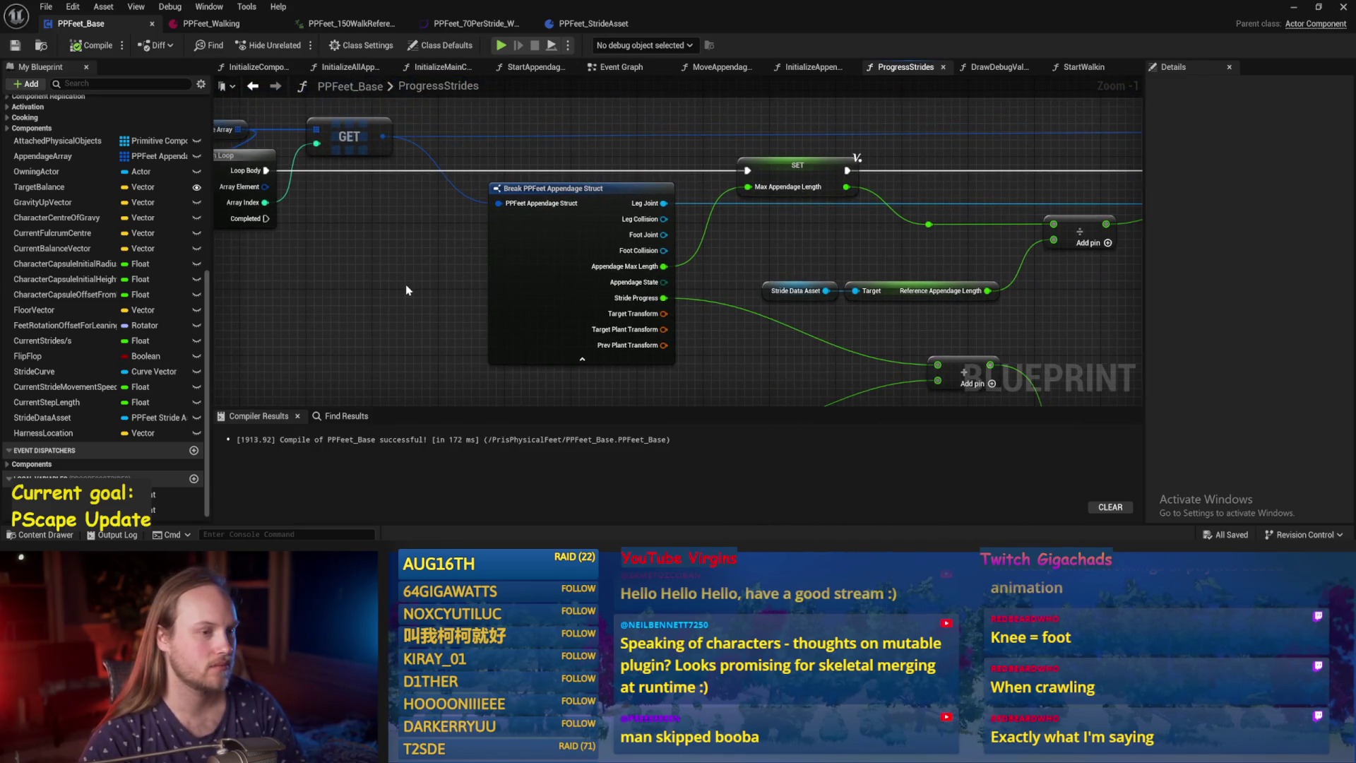
left_click_drag(424, 258, 670, 295)
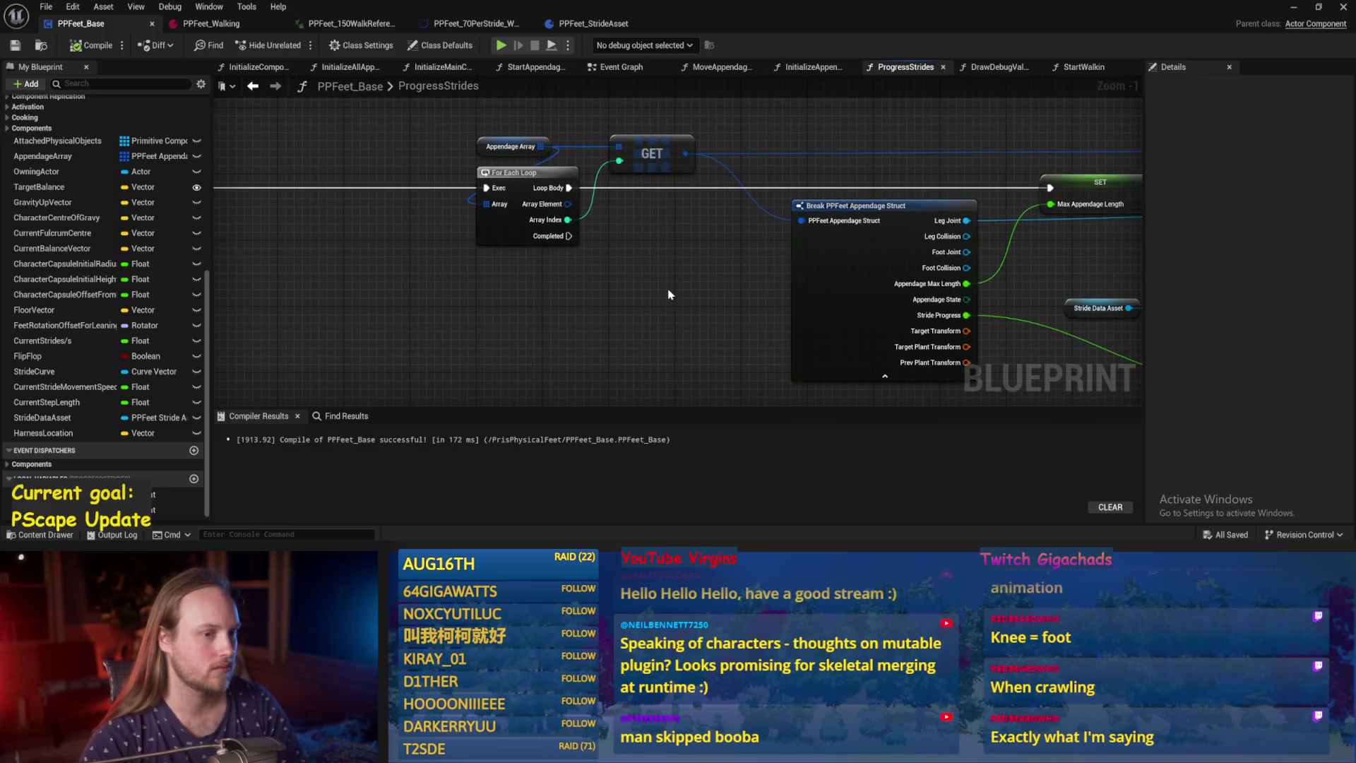
Scribble blue over the Paint sketch, undo it, and return to the blueprint editor.
key("alt+Tab")
mouse_move(423, 205)
left_mouse_down()
mouse_move(607, 240)
mouse_move(424, 282)
left_mouse_up()
key("ctrl+z")
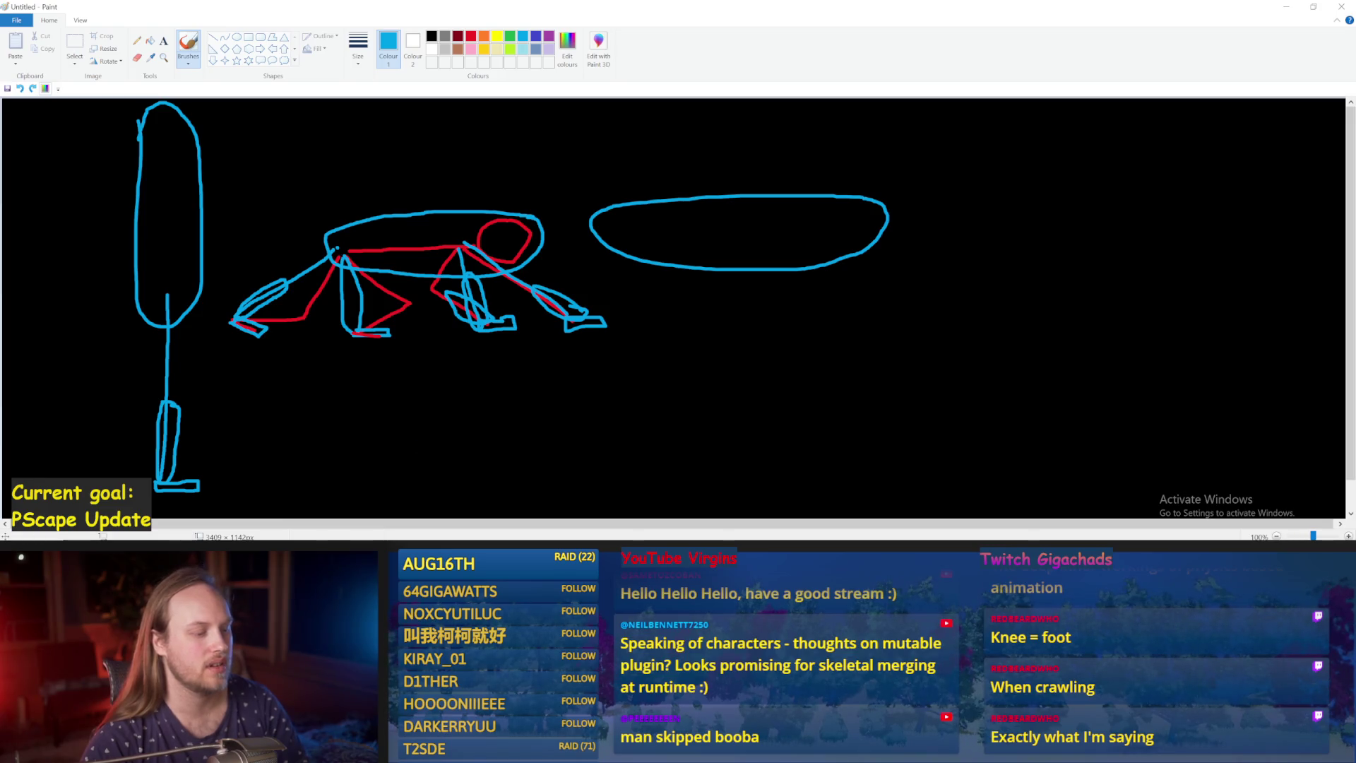
left_click(575, 508)
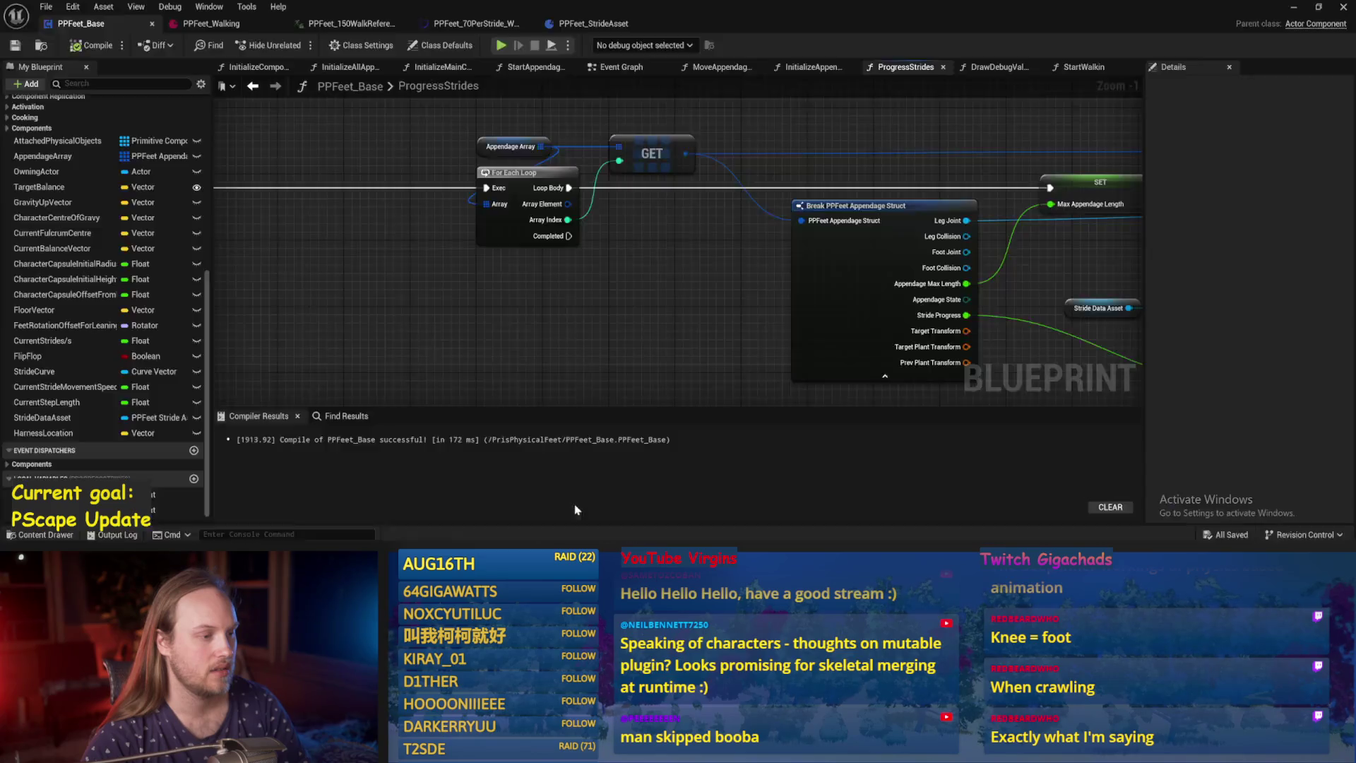
Move the stride movement speed and divide nodes upward and save the blueprint.
mouse_move(609, 308)
left_mouse_down()
mouse_move(695, 260)
mouse_move(677, 334)
left_mouse_up()
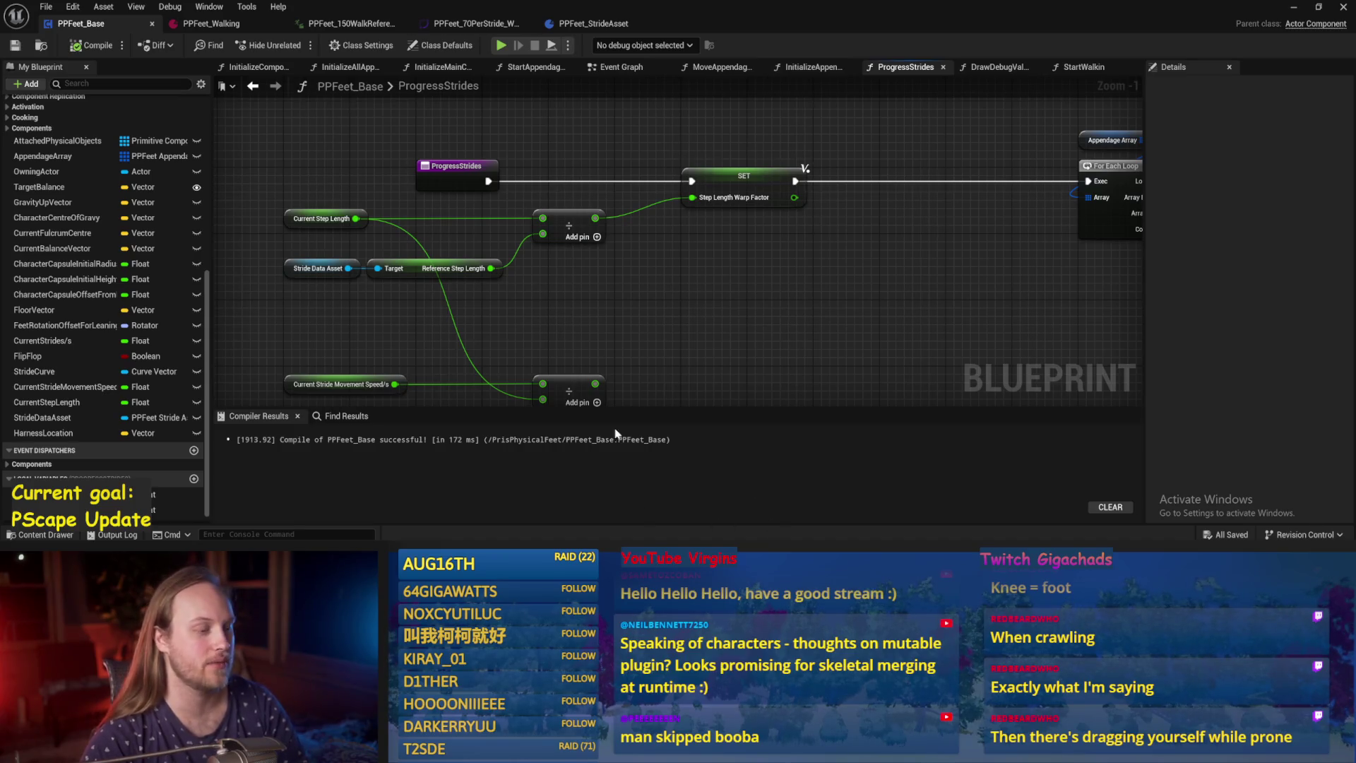
scroll(751, 320, "down", 1)
left_click(416, 308)
left_click(608, 316, "ctrl")
mouse_move(608, 316)
left_mouse_down()
mouse_move(609, 237)
mouse_move(609, 273)
left_mouse_up()
left_click(633, 242)
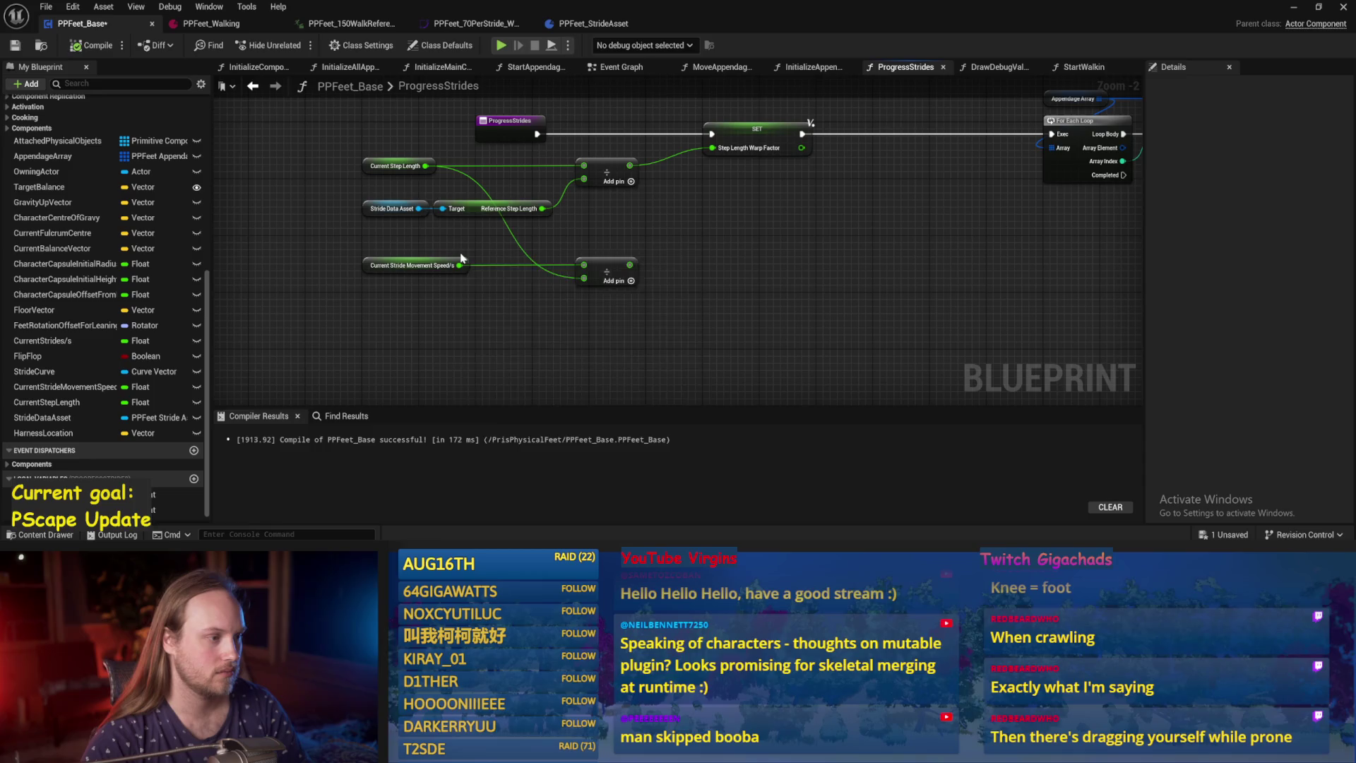
left_click(424, 265)
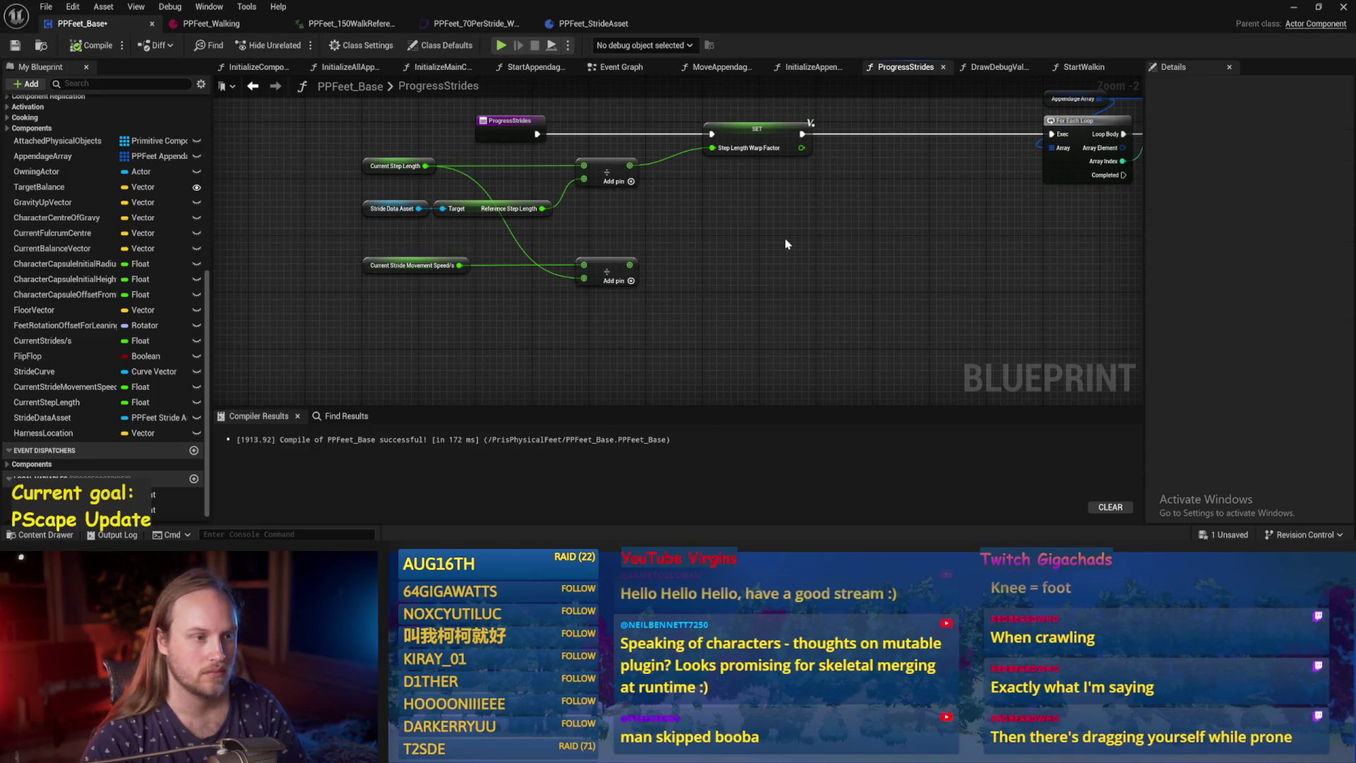
left_click_drag(786, 239, 666, 275)
key("ctrl+s")
Inspect the Current Step Length variable and look over the delta seconds and Local Stride Values nodes.
left_click(303, 202)
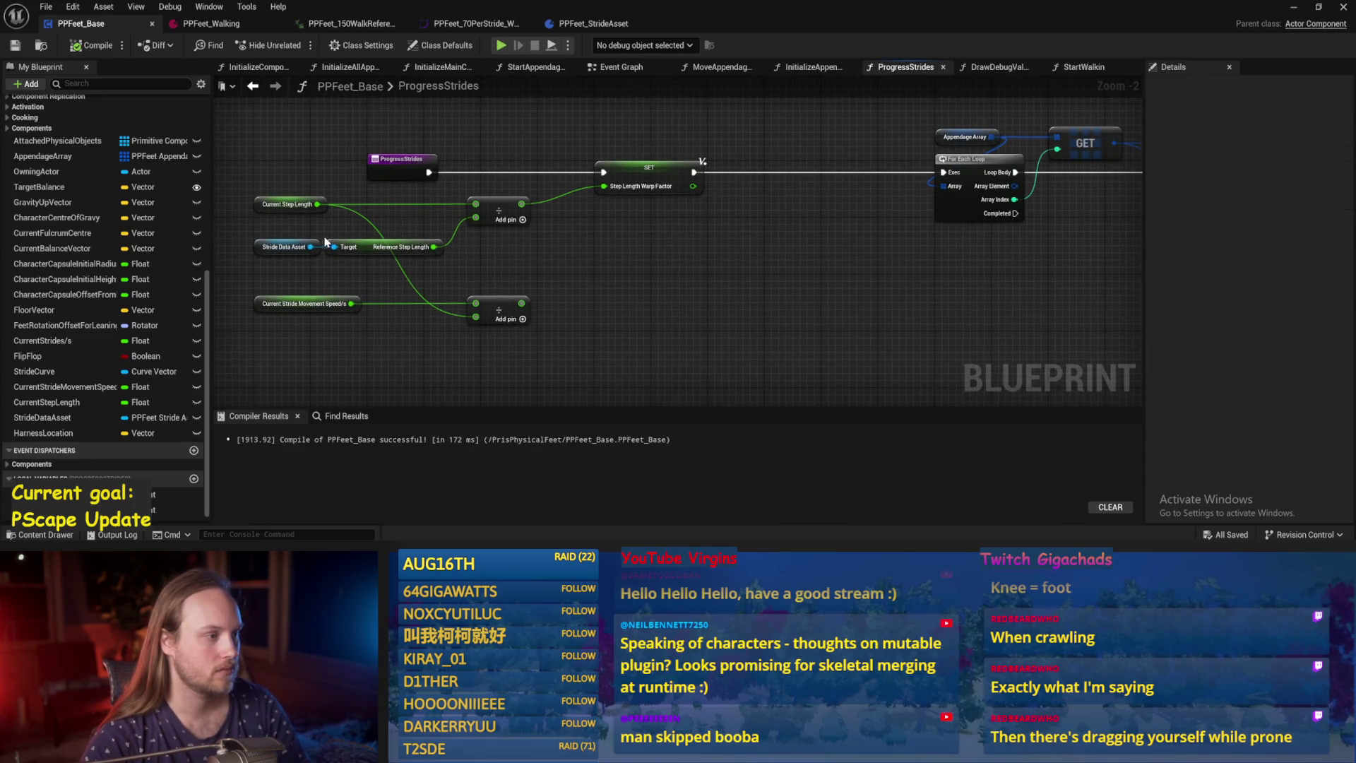
left_click(696, 249)
mouse_move(696, 254)
left_mouse_down()
mouse_move(494, 233)
mouse_move(618, 296)
left_mouse_up()
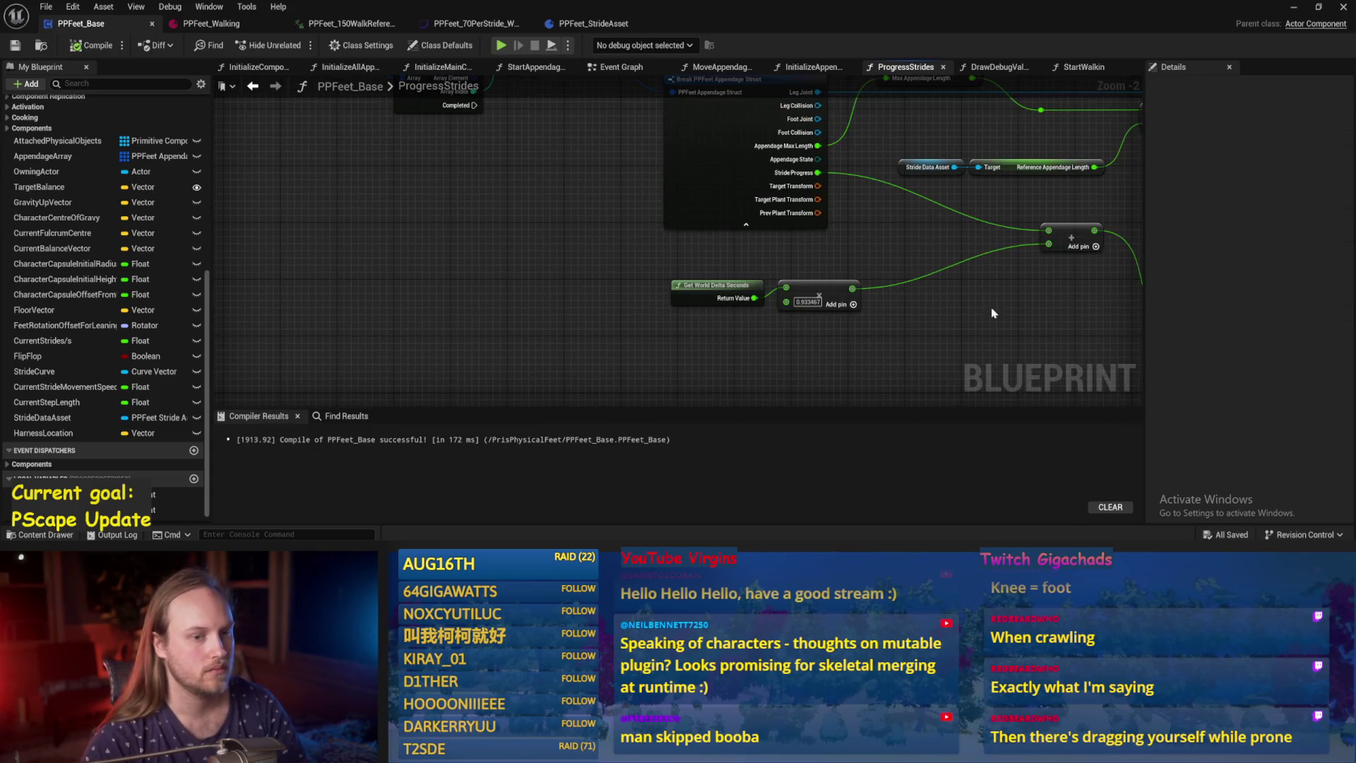
left_click_drag(993, 315, 724, 315)
mouse_move(819, 316)
left_mouse_down()
mouse_move(746, 260)
mouse_move(533, 230)
mouse_move(562, 260)
mouse_move(734, 245)
mouse_move(716, 247)
left_mouse_up()
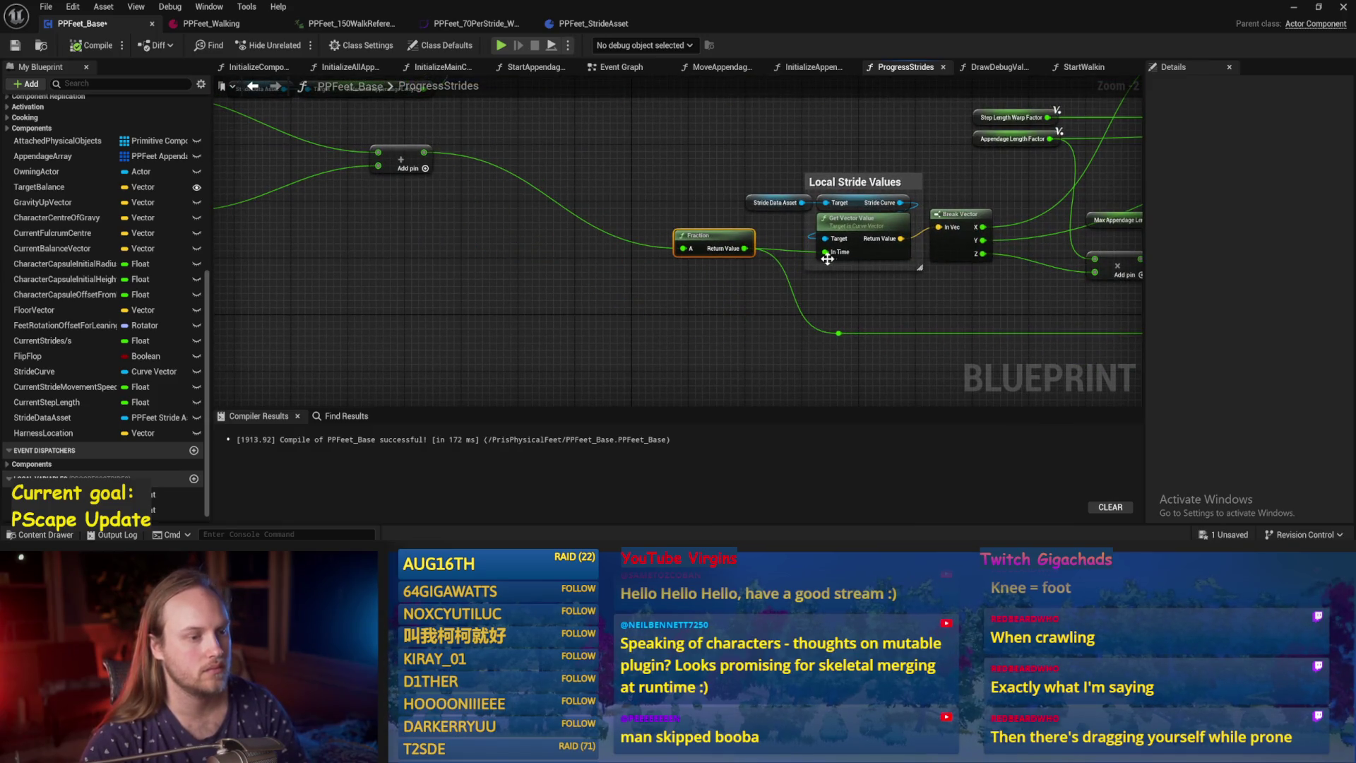
left_click(869, 233, "ctrl")
left_click_drag(497, 223, 660, 270)
scroll(659, 270, "down", 1)
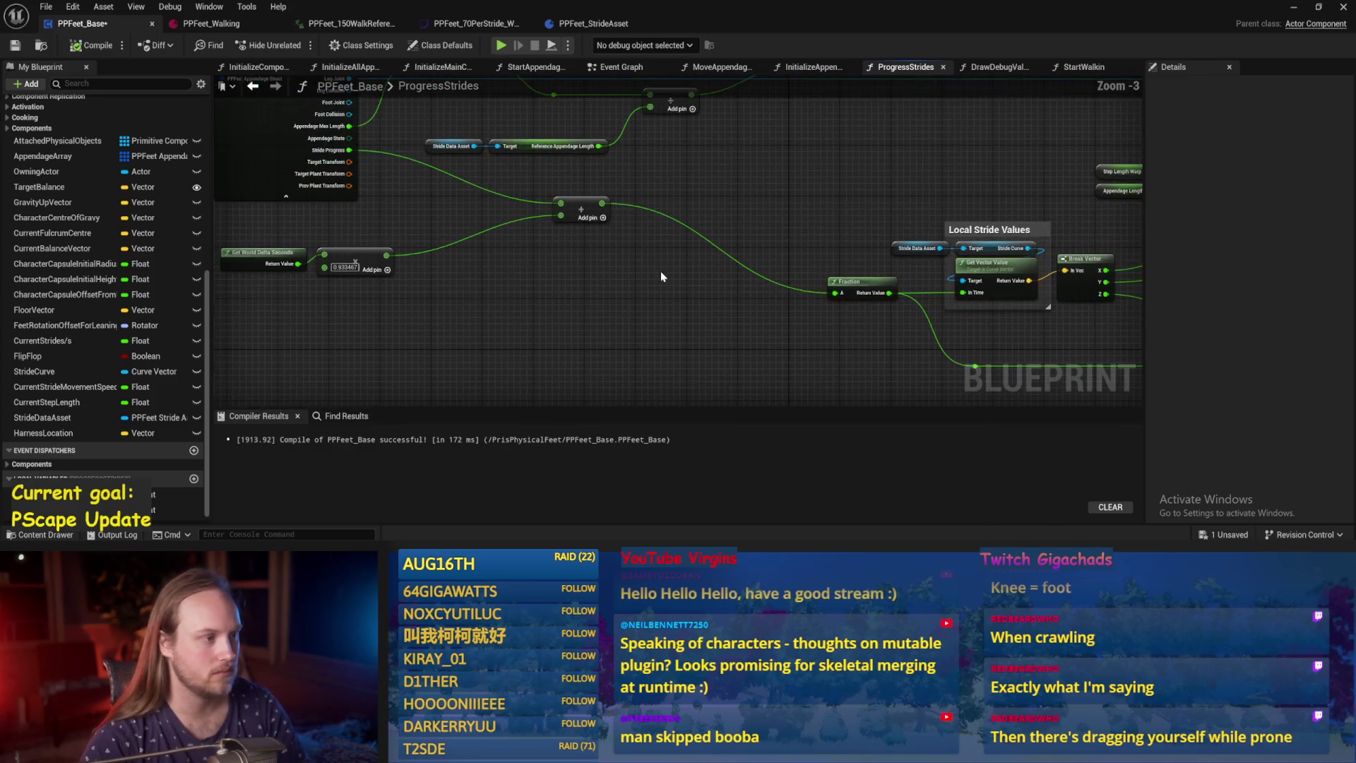
left_click(98, 46)
Move the delta seconds and multiply nodes up, then compile with F7 and save.
left_click_drag(318, 234, 480, 255)
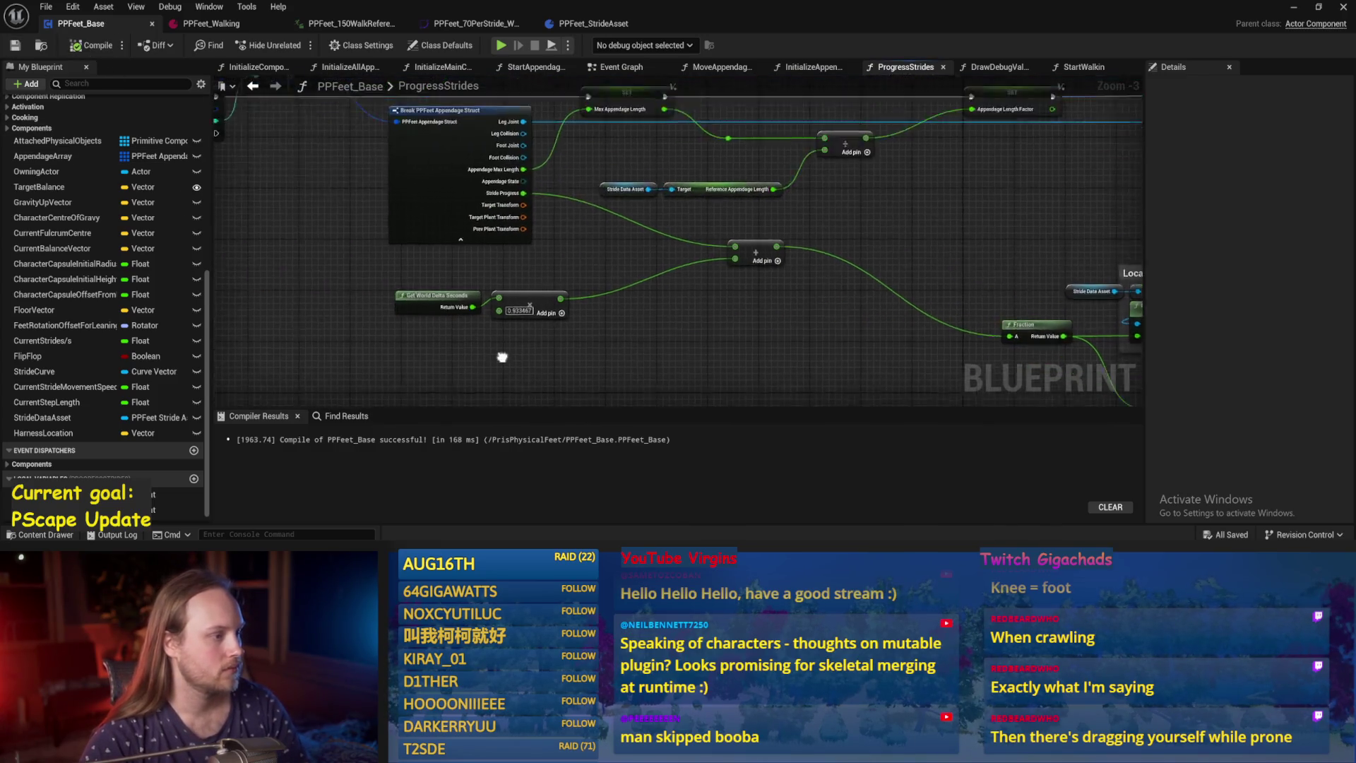
scroll(480, 254, "up", 1)
mouse_move(597, 341)
left_mouse_down()
mouse_move(401, 269)
mouse_move(422, 272)
left_mouse_up()
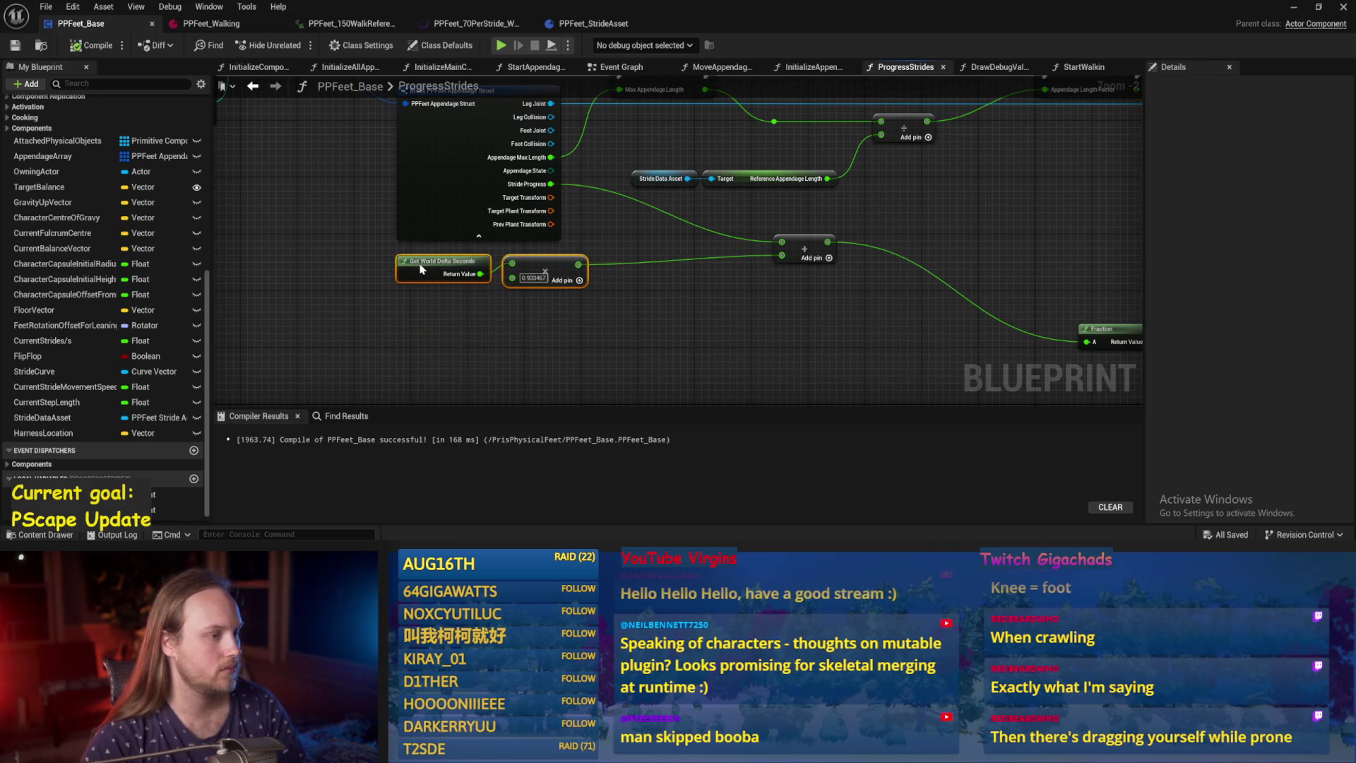
left_click(506, 342)
scroll(523, 375, "down", 1)
mouse_move(677, 361)
left_mouse_down()
mouse_move(588, 309)
mouse_move(663, 337)
mouse_move(597, 354)
left_mouse_up()
key("F7")
key("ctrl+s")
Reposition the Stride Data Asset and Reference Appendage Length nodes into a neater spot.
left_click(649, 210)
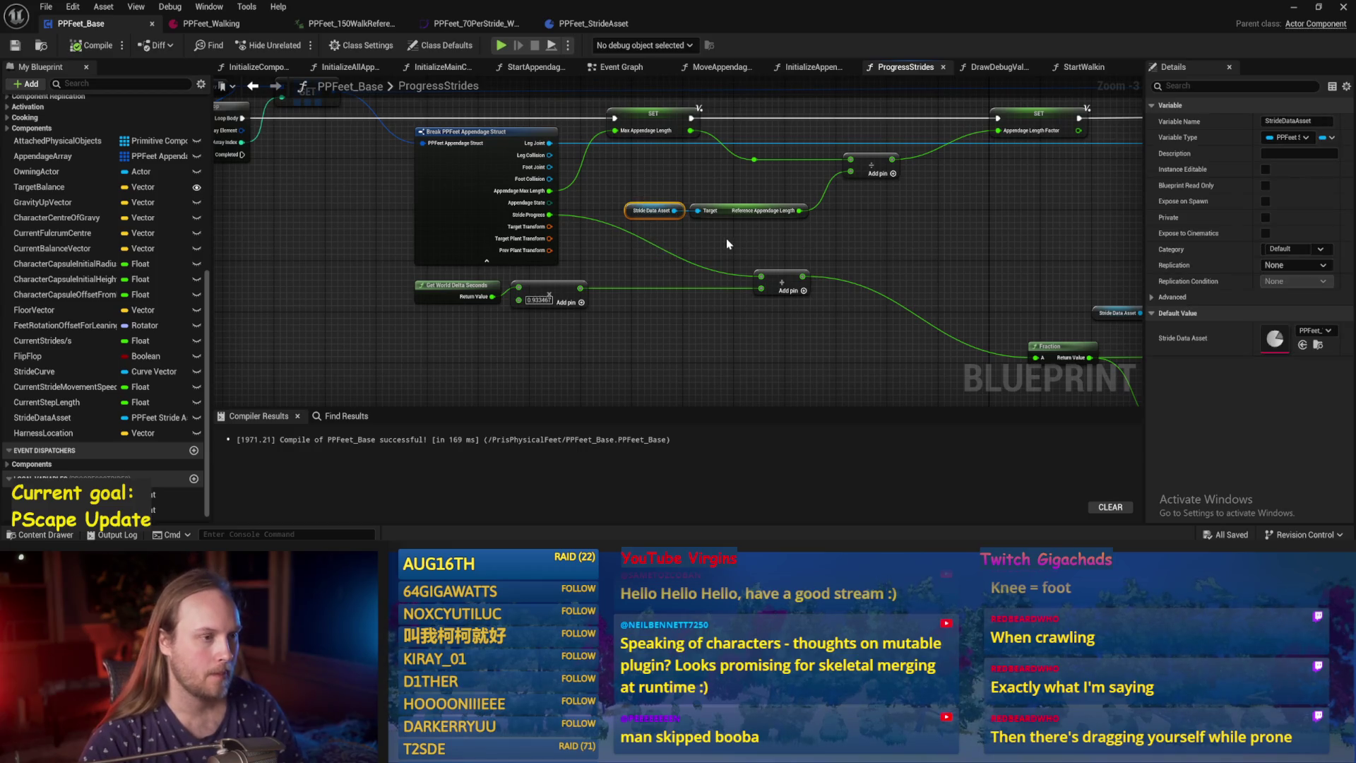
left_click_drag(726, 238, 632, 262)
scroll(581, 127, "up", 1)
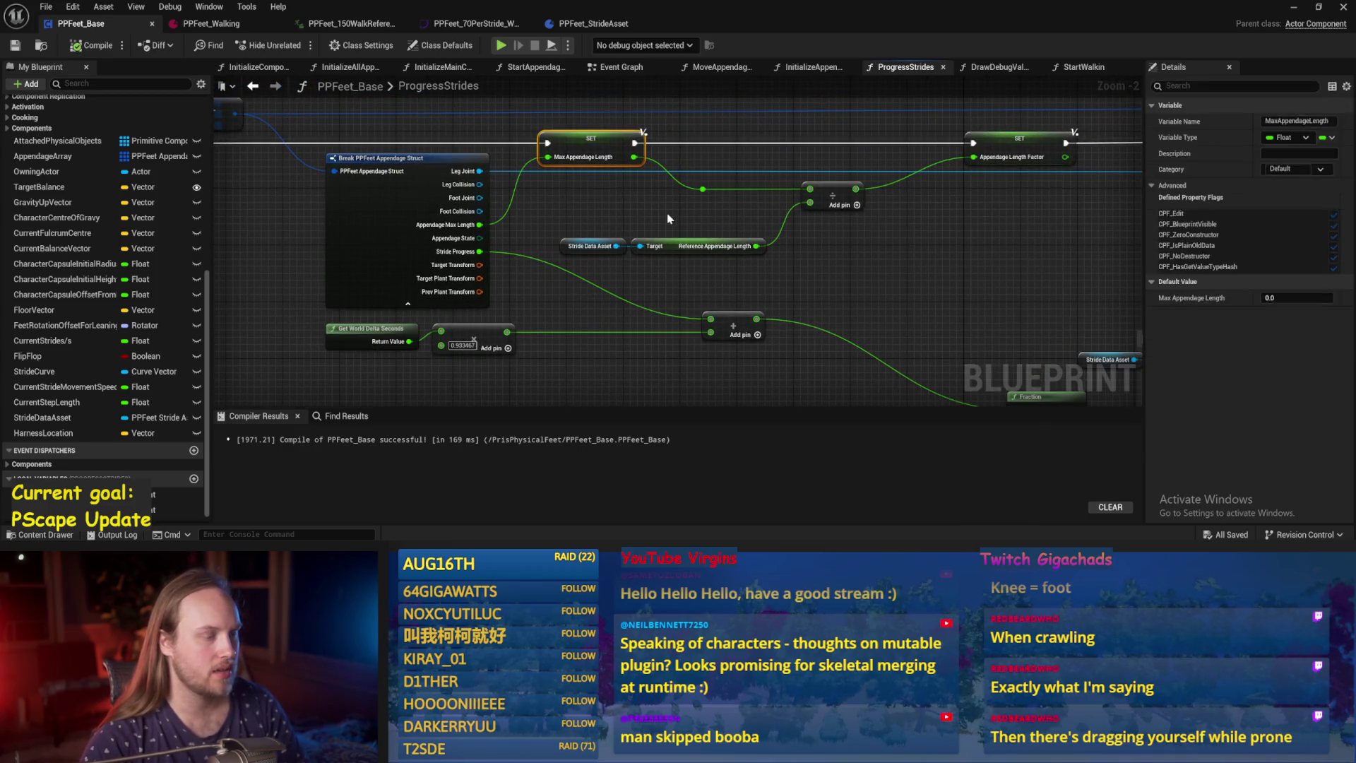
mouse_move(666, 218)
left_mouse_down()
mouse_move(572, 209)
mouse_move(495, 247)
left_mouse_up()
scroll(579, 240, "up", 2)
mouse_move(583, 235)
left_mouse_down()
mouse_move(575, 198)
mouse_move(502, 199)
mouse_move(526, 200)
left_mouse_up()
left_click_drag(777, 219, 726, 265)
left_click_drag(512, 287, 354, 228)
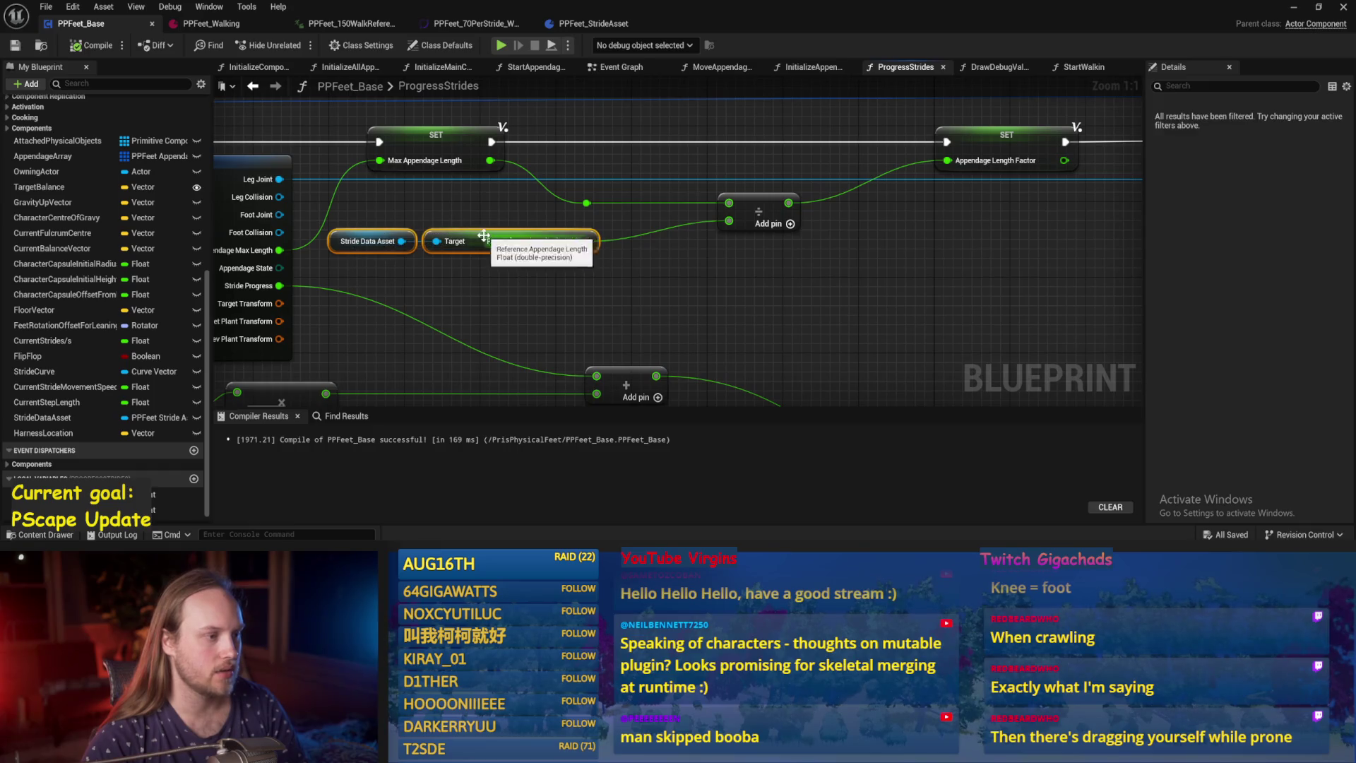
left_click_drag(475, 242, 513, 242)
left_click_drag(565, 292, 446, 298)
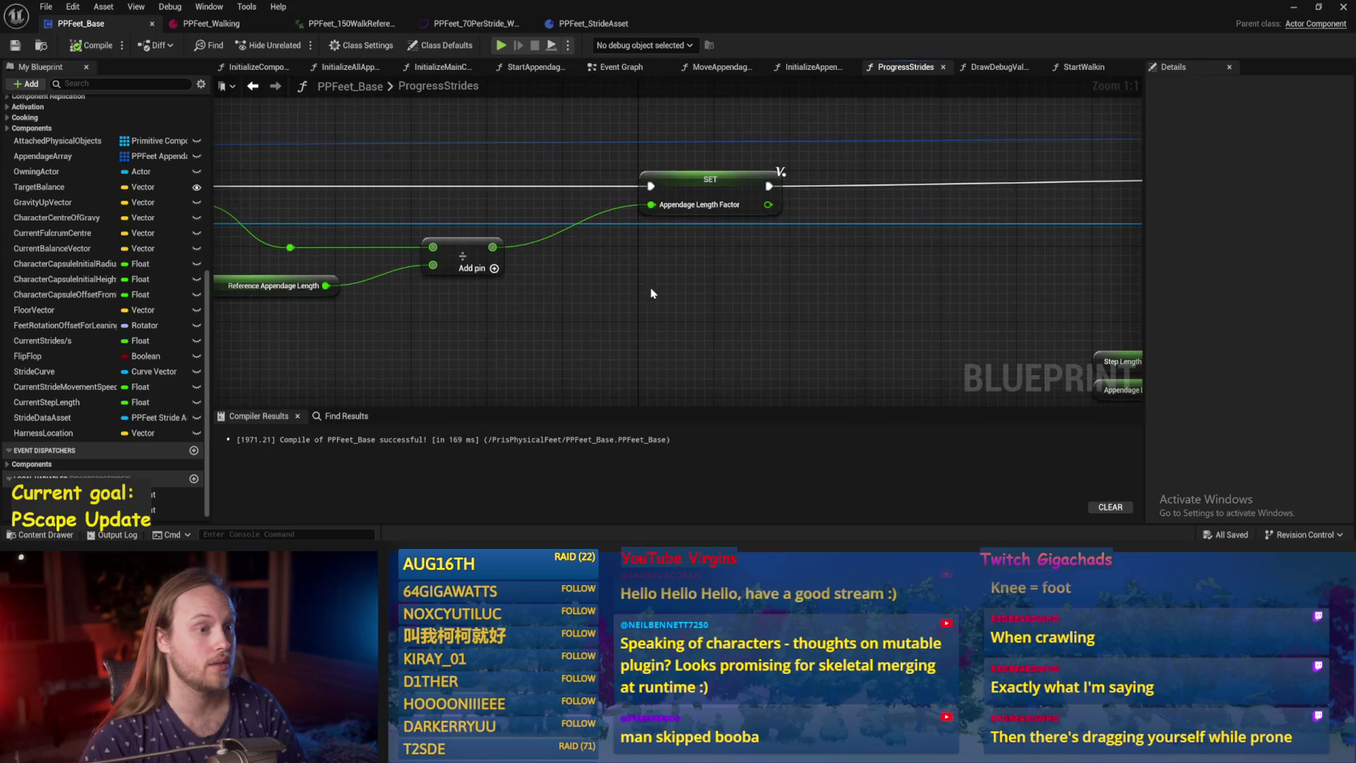
Move the Make foot tilt comment group down and to the left.
left_click(657, 182)
scroll(643, 171, "down", 4)
scroll(643, 172, "up", 1)
left_click(690, 166)
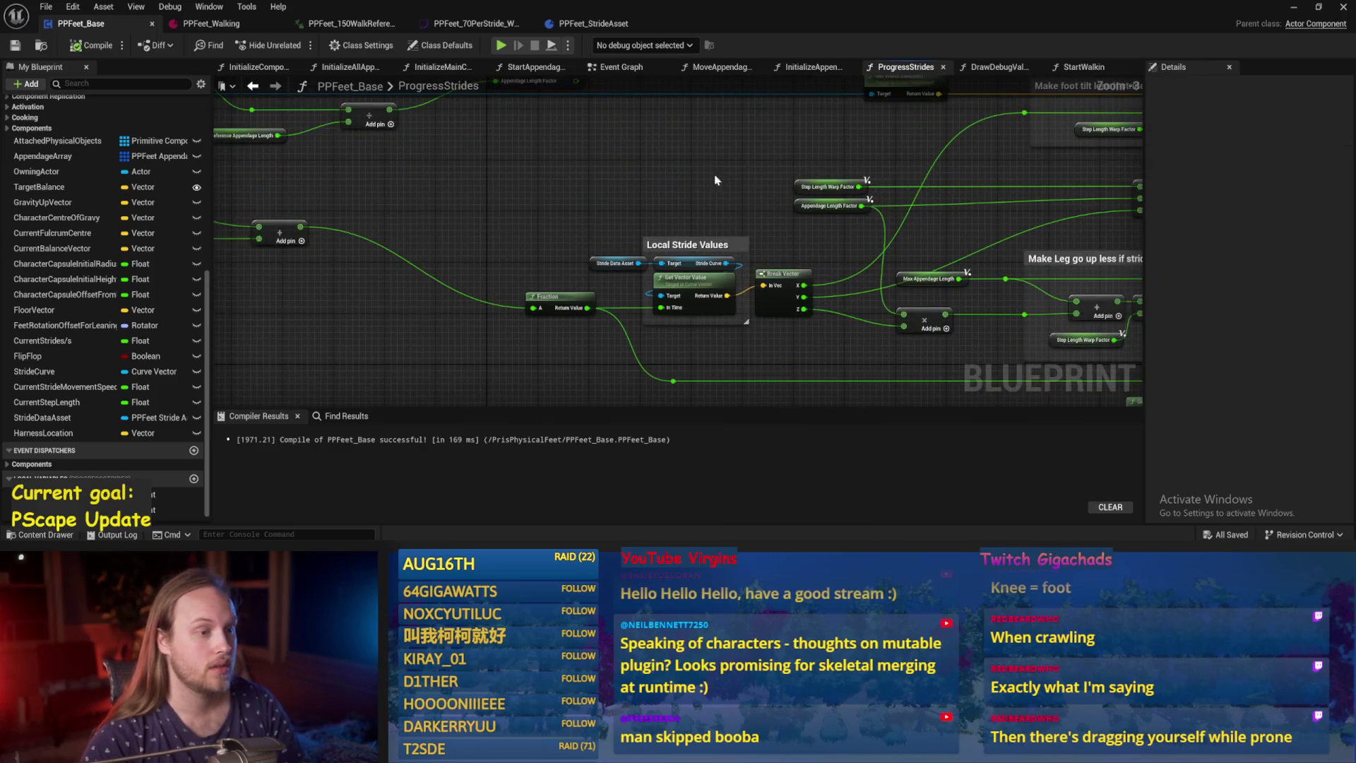
mouse_move(697, 176)
left_mouse_down()
mouse_move(621, 167)
mouse_move(475, 299)
left_mouse_up()
left_click_drag(819, 216, 508, 122)
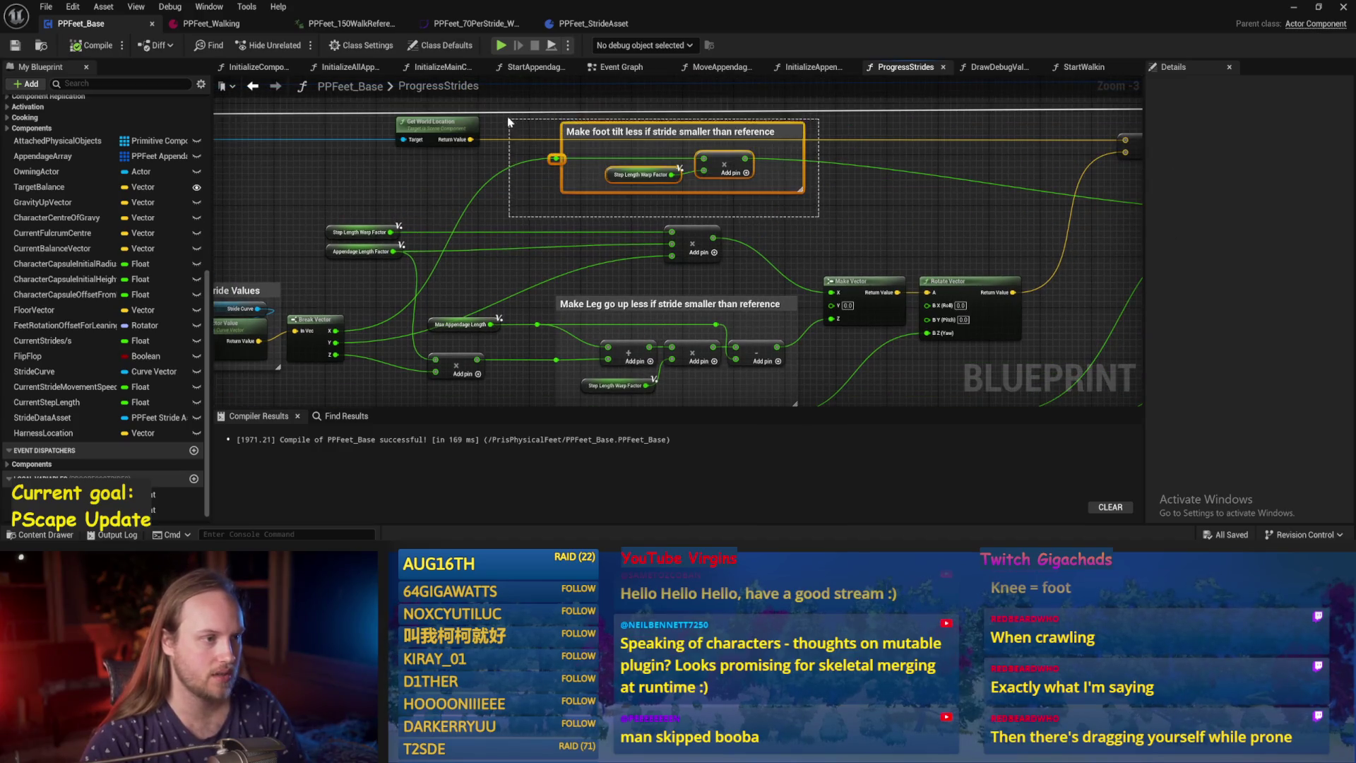
mouse_move(683, 135)
left_mouse_down()
mouse_move(686, 159)
mouse_move(670, 161)
left_mouse_up()
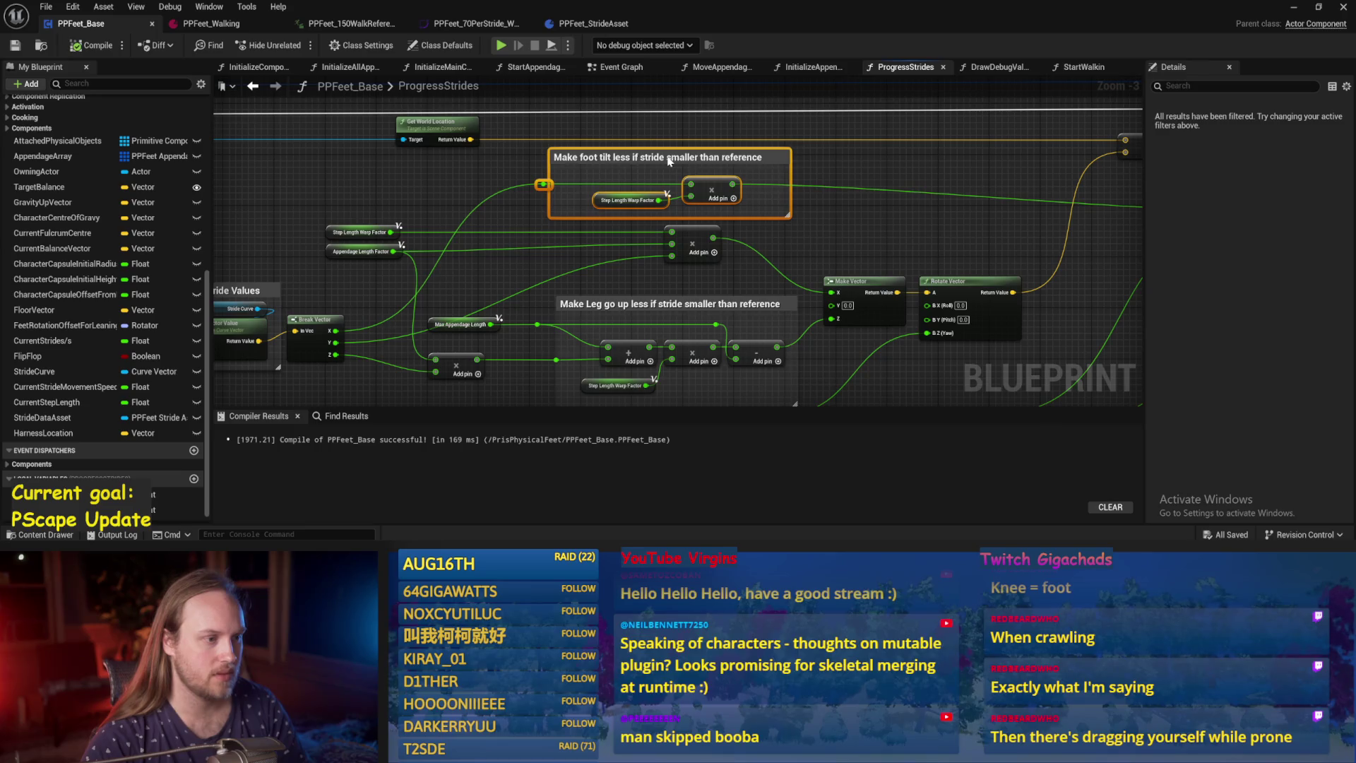
left_click(697, 276)
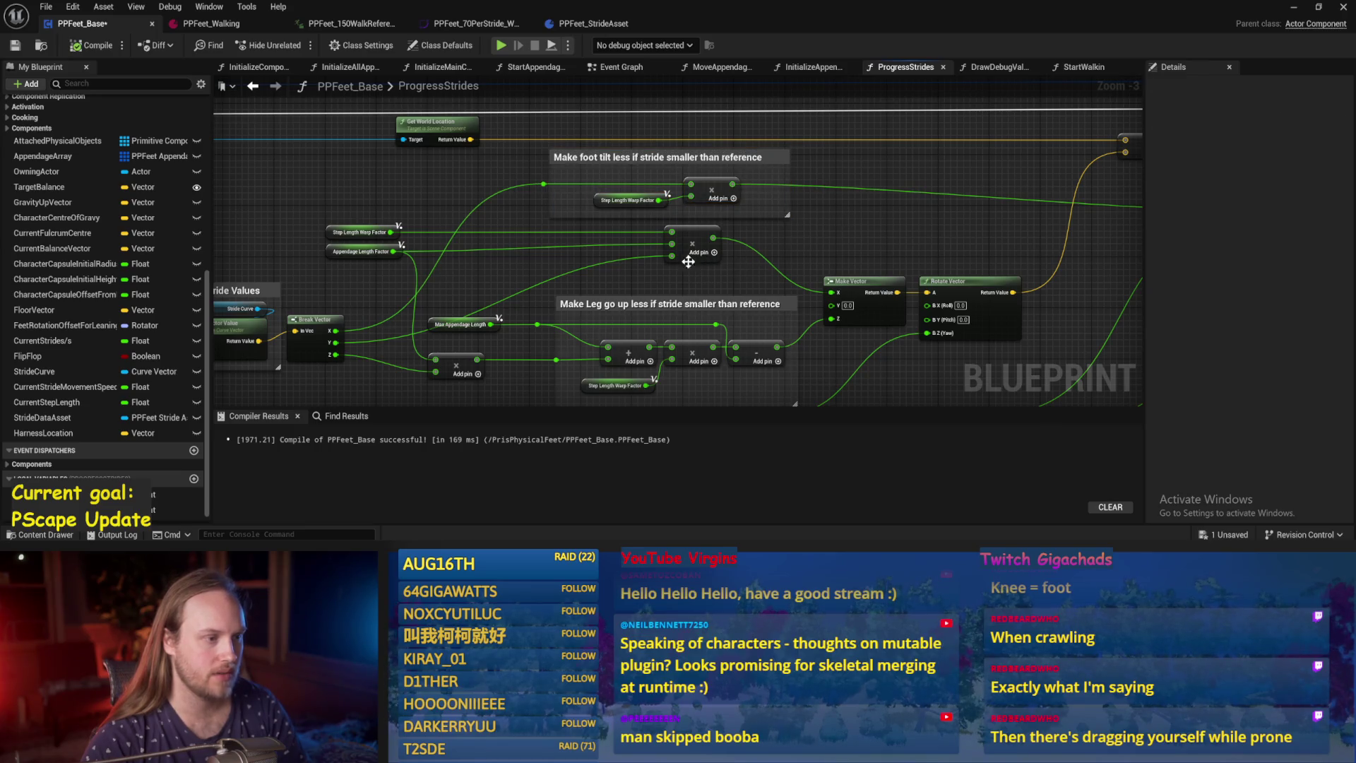
Wire the Break Vector's Z output into the multiply node.
left_click_drag(372, 213, 409, 276)
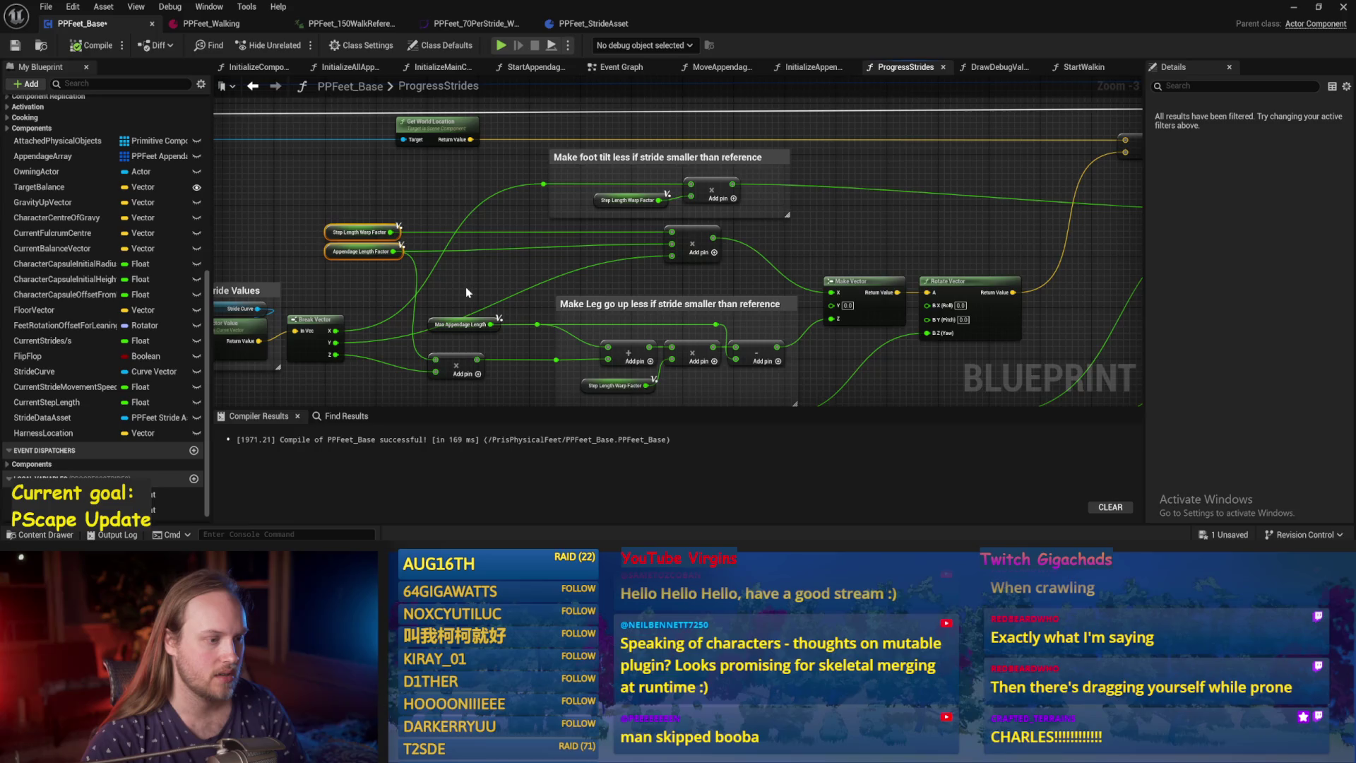
scroll(464, 287, "up", 2)
left_click_drag(385, 324, 518, 339)
left_click(419, 189)
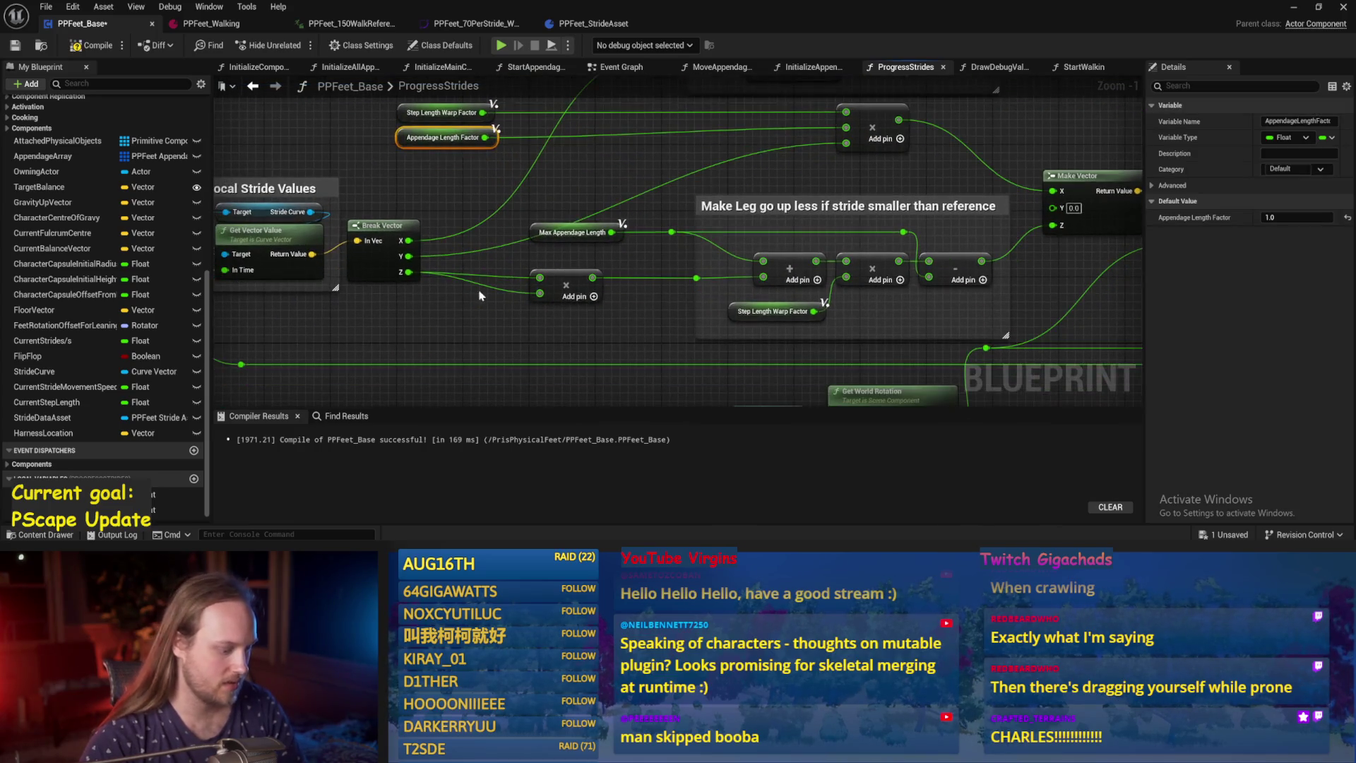
Duplicate the Appendage Length Factor node and wire the copy into the multiply node.
key("ctrl+c")
key("ctrl+v")
left_click_drag(501, 310, 540, 293)
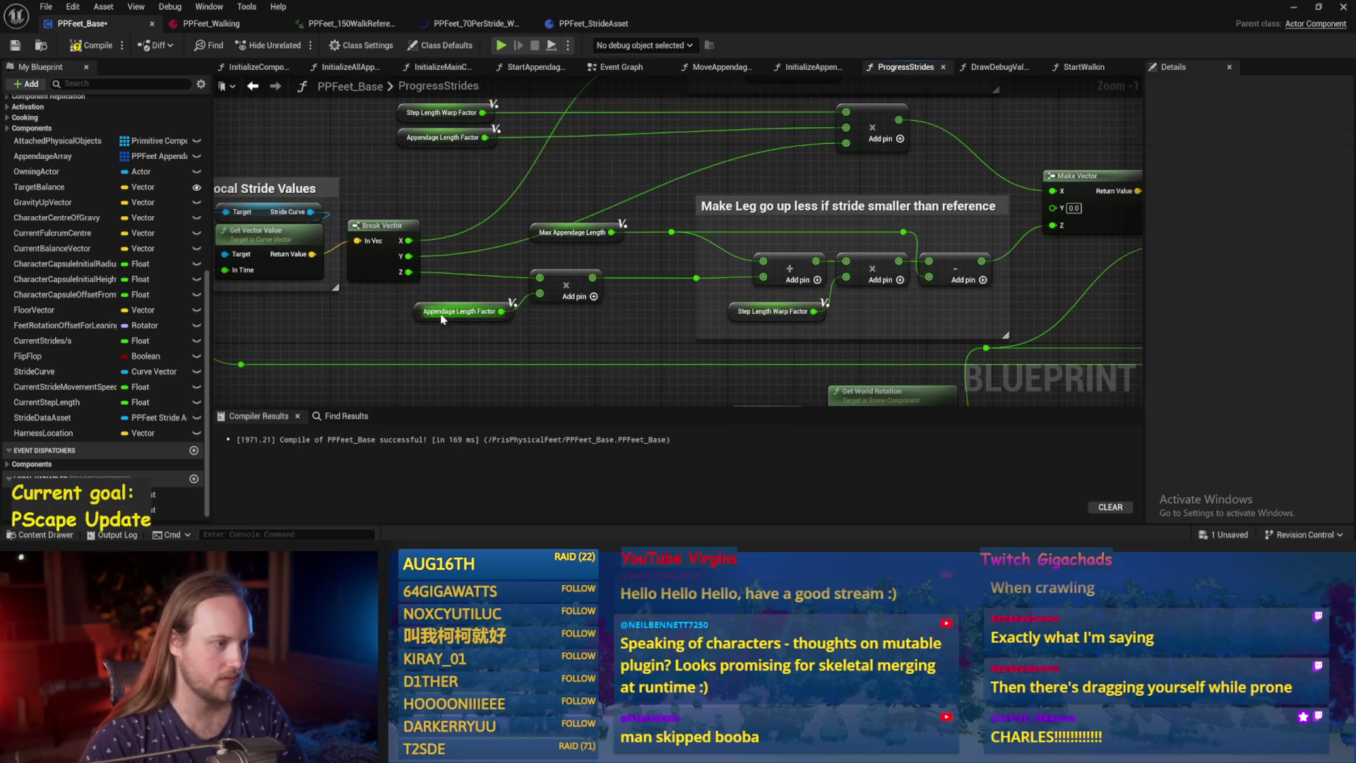
left_click_drag(422, 316, 407, 318)
Reposition the Step Length Warp Factor and Appendage Length Factor nodes and lower the multiply node.
mouse_move(638, 304)
left_mouse_down()
mouse_move(586, 374)
mouse_move(585, 322)
left_mouse_up()
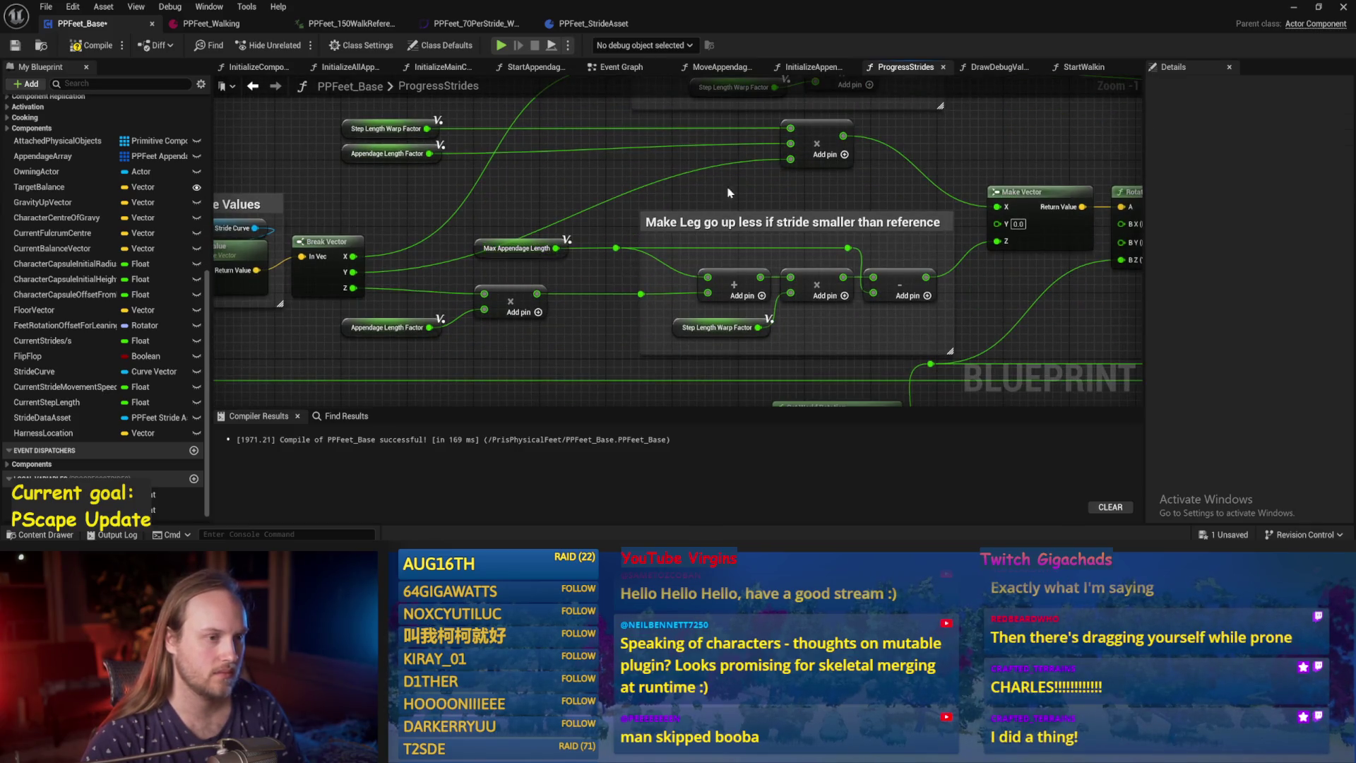
left_click_drag(741, 184, 535, 249)
left_click_drag(673, 204, 759, 194)
mouse_move(360, 168)
left_mouse_down()
mouse_move(223, 209)
mouse_move(550, 209)
left_mouse_up()
left_click(700, 215)
left_click_drag(701, 216, 701, 240)
Add a reroute point on the X wire and shift both reroute points left.
left_click(510, 270)
double_click(510, 269)
mouse_move(508, 267)
left_mouse_down()
mouse_move(470, 231)
mouse_move(423, 244)
left_mouse_up()
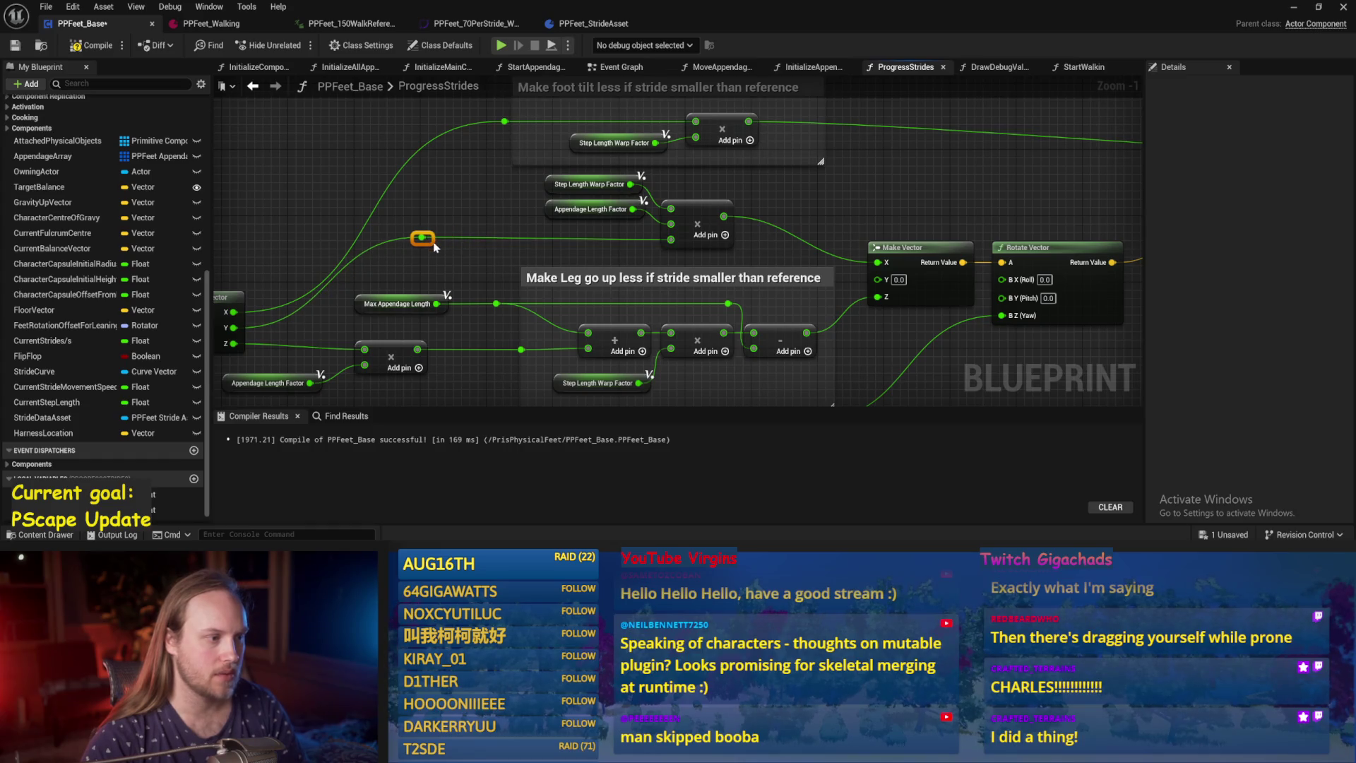
left_click(697, 226, "ctrl")
left_click_drag(504, 122, 436, 135)
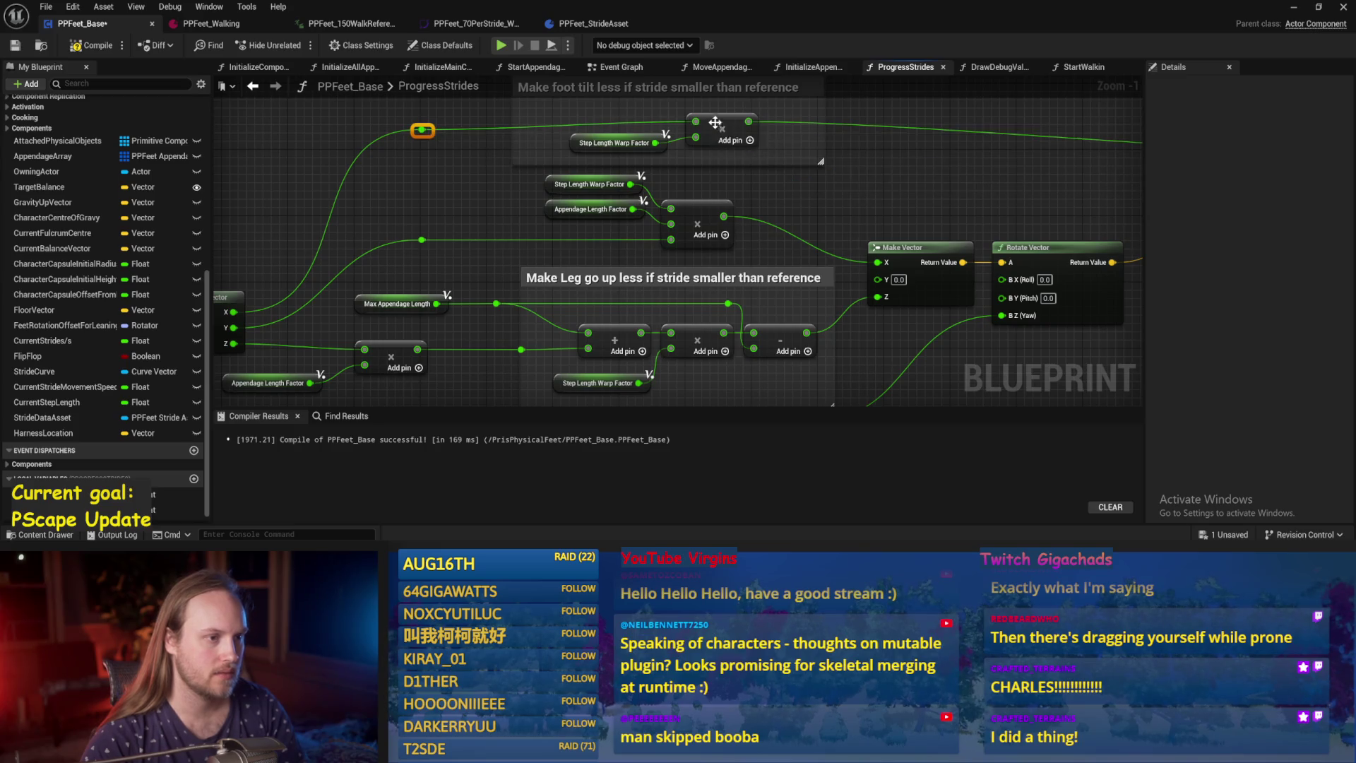
Straighten the upper wire with a new reroute point and save the blueprint.
key("ctrl+s")
double_click(1002, 167)
left_click_drag(1002, 168, 1002, 135)
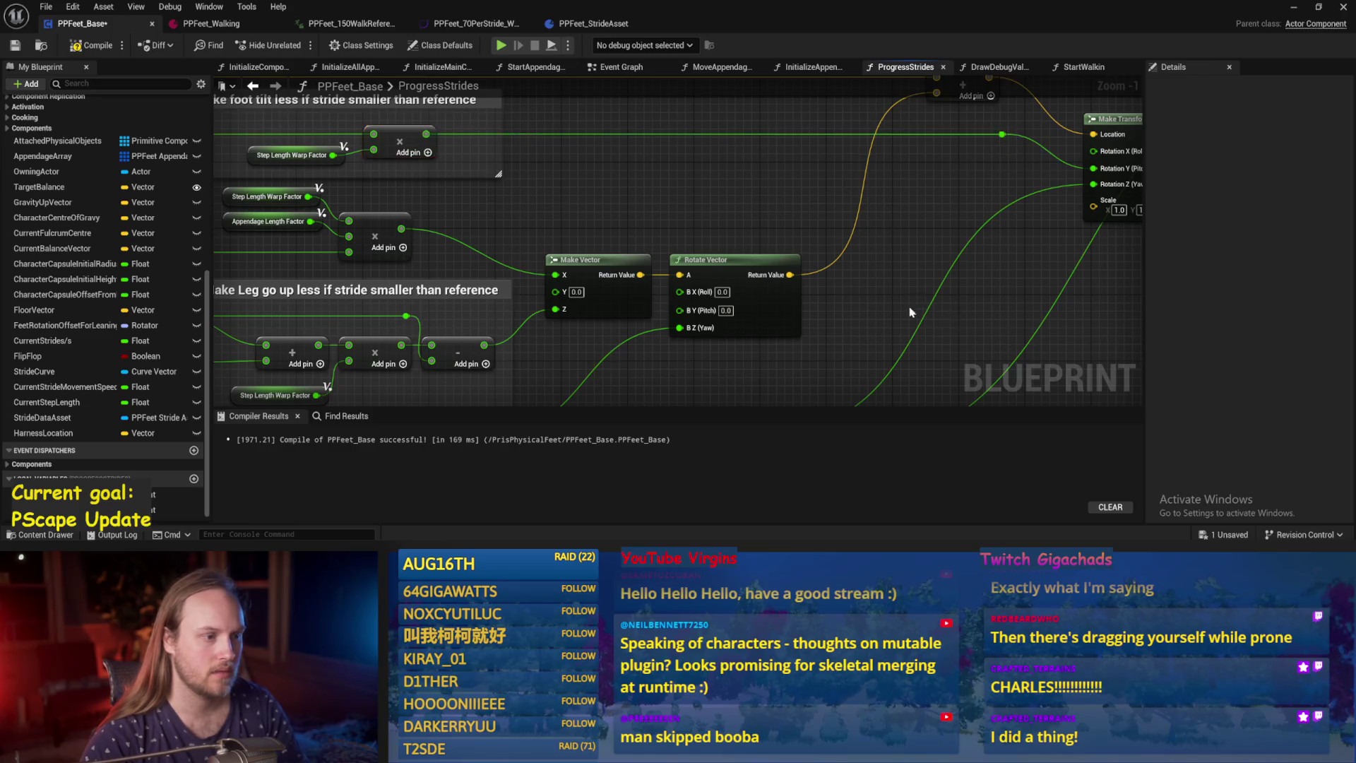
scroll(917, 308, "down", 4)
scroll(887, 199, "up", 2)
key("ctrl+s")
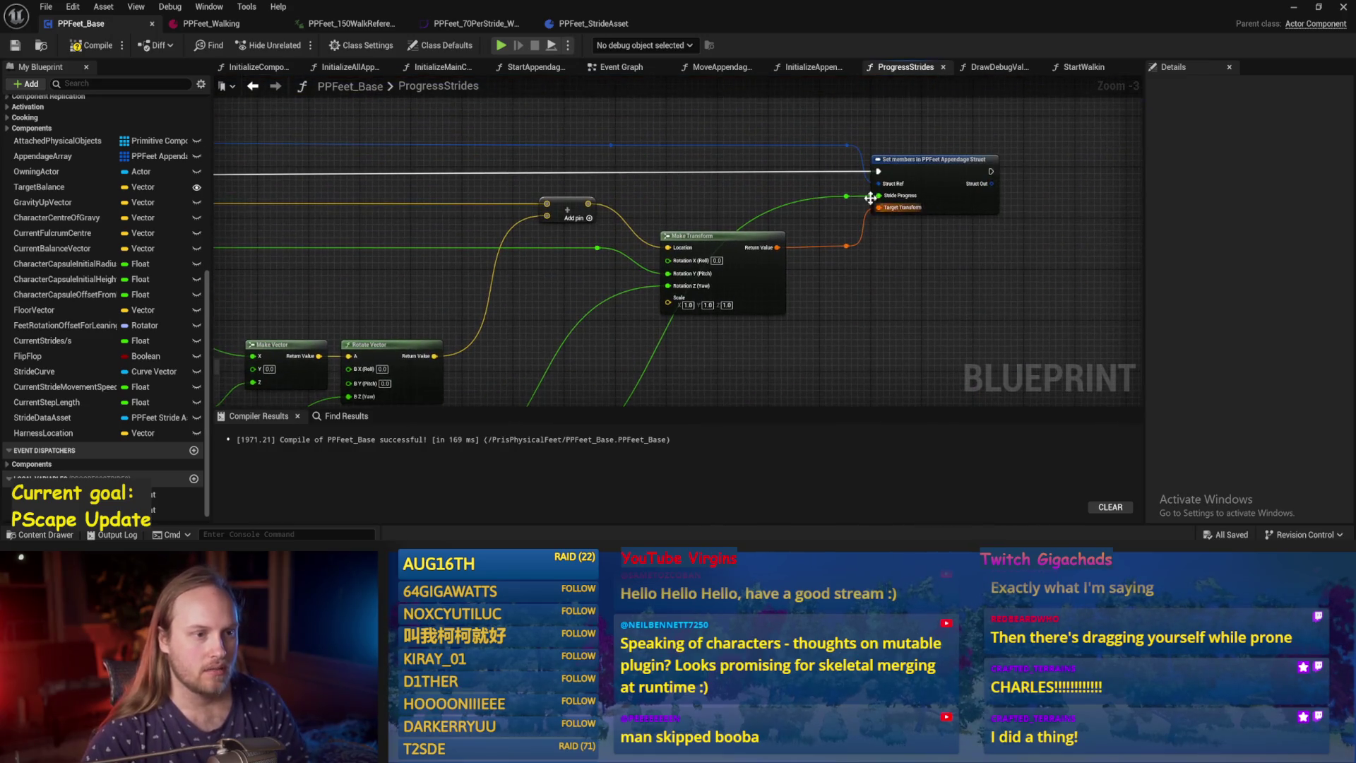
Review the Make Vector, Rotate Vector and Get World Rotation nodes, then recompile PPFeet_Base.
mouse_move(842, 200)
left_mouse_down()
mouse_move(938, 112)
mouse_move(743, 258)
mouse_move(761, 308)
mouse_move(868, 277)
left_mouse_up()
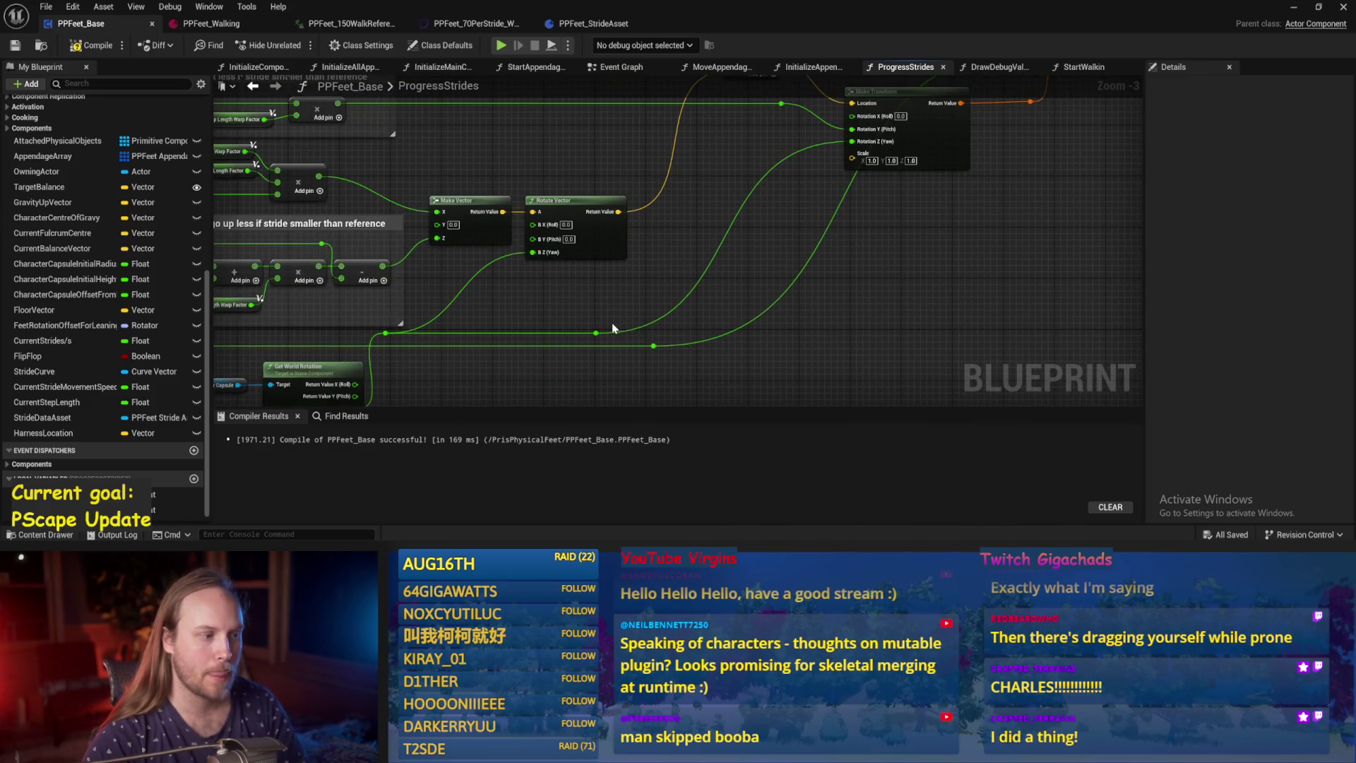
left_click_drag(613, 328, 726, 273)
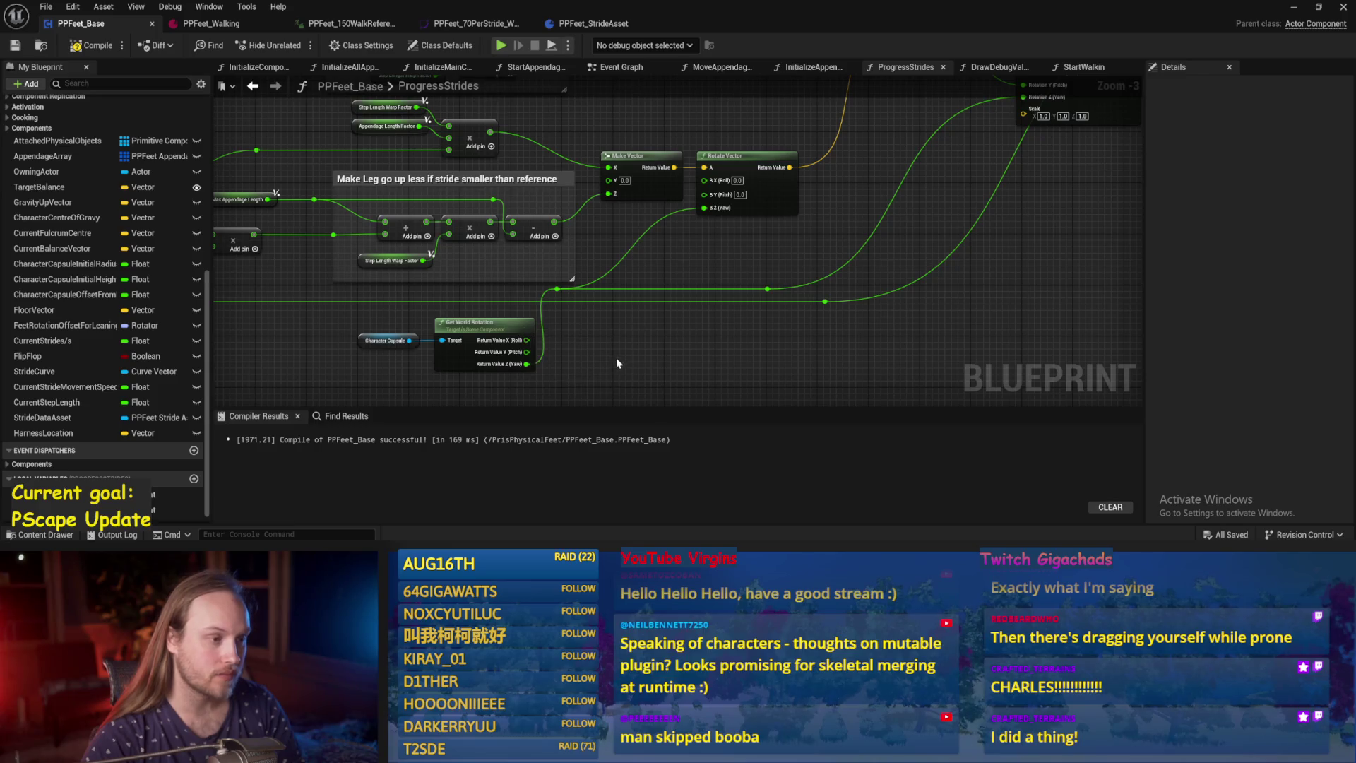
left_click_drag(619, 361, 716, 344)
left_click(92, 46)
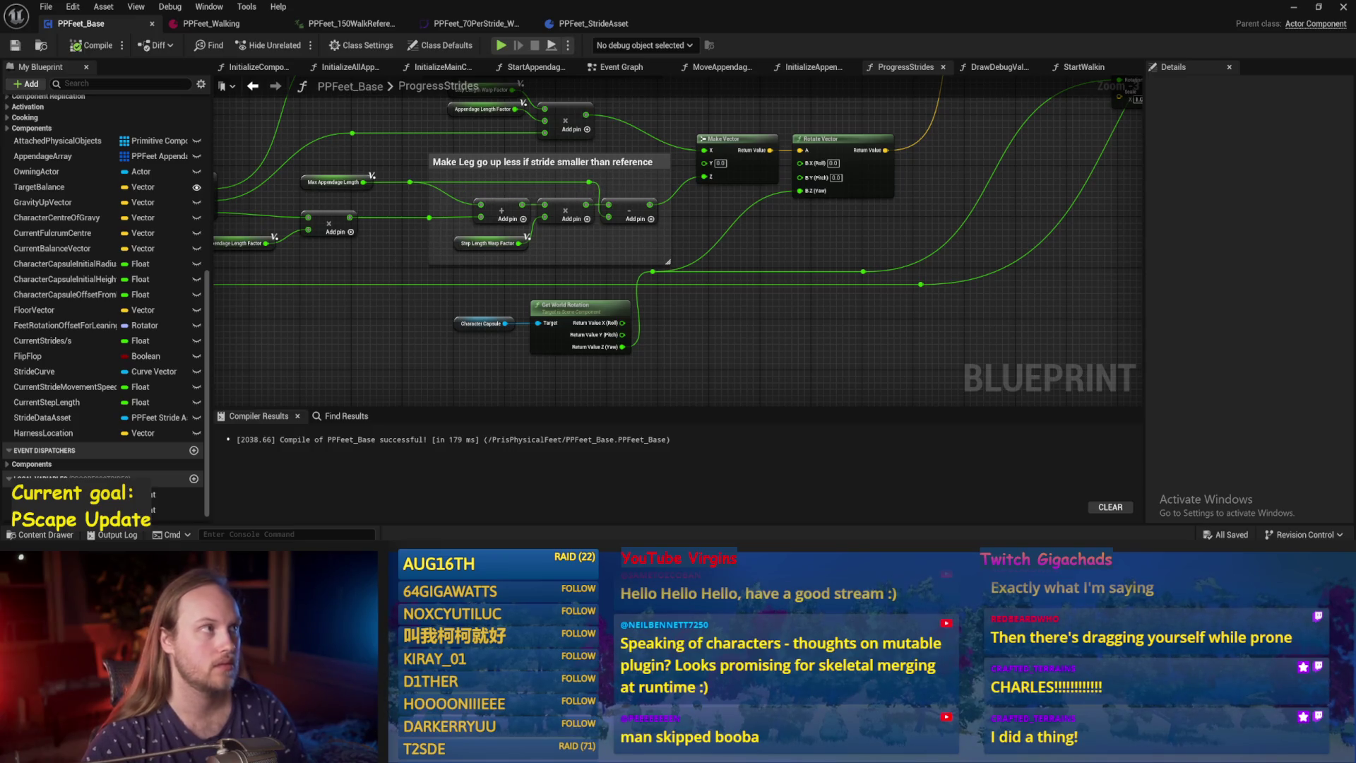
mouse_move(359, 250)
left_mouse_down()
mouse_move(573, 324)
mouse_move(833, 353)
left_mouse_up()
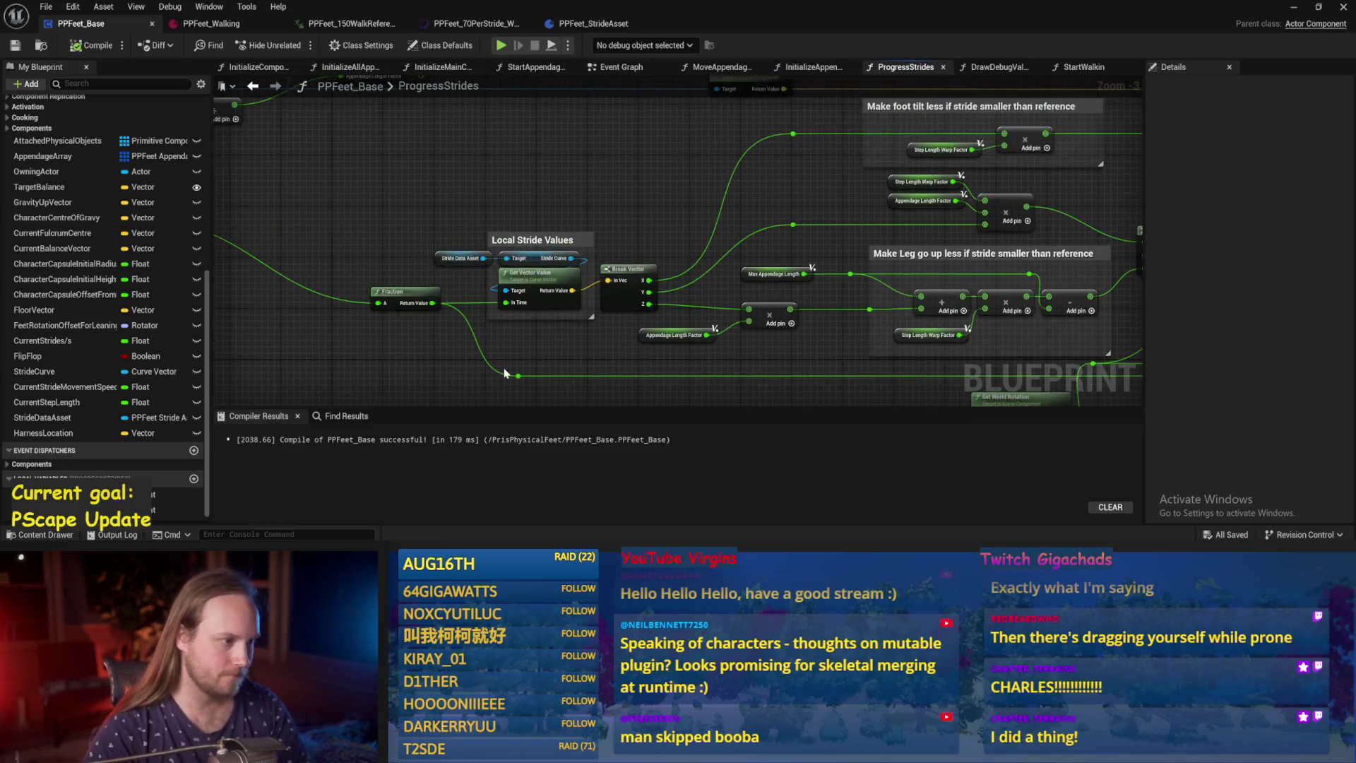
Save the blueprint and move the Get World Delta Seconds node further left.
left_click_drag(492, 351, 812, 353)
left_click_drag(485, 284, 739, 275)
key("ctrl+s")
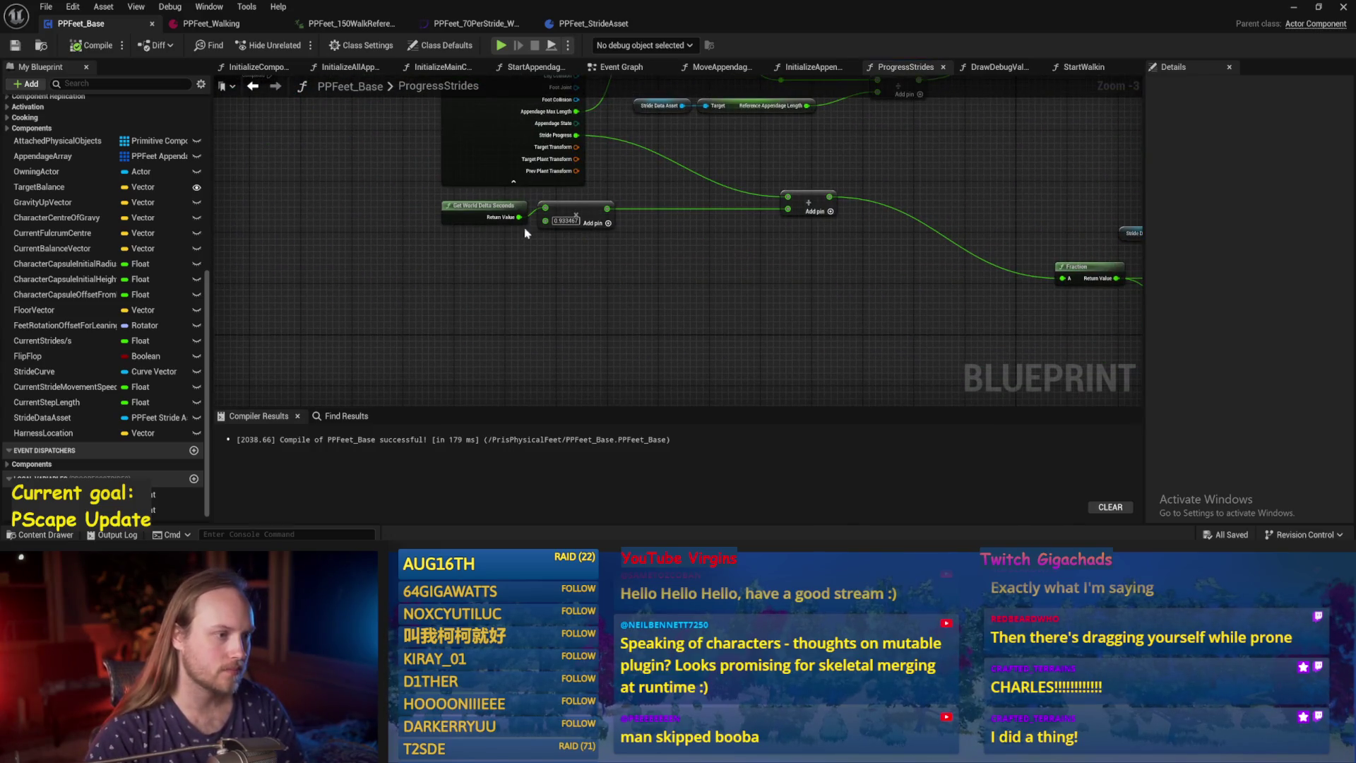
left_click_drag(357, 234, 541, 310)
scroll(541, 311, "up", 1)
mouse_move(609, 273)
left_mouse_down()
mouse_move(727, 297)
mouse_move(513, 284)
left_mouse_up()
Survey the graph from the For Each Loop to the Current Step Length and divide nodes.
left_click(784, 282)
left_click_drag(977, 347, 747, 332)
mouse_move(1248, 318)
left_mouse_down()
mouse_move(812, 304)
mouse_move(536, 212)
mouse_move(899, 250)
left_mouse_up()
scroll(900, 250, "down", 1)
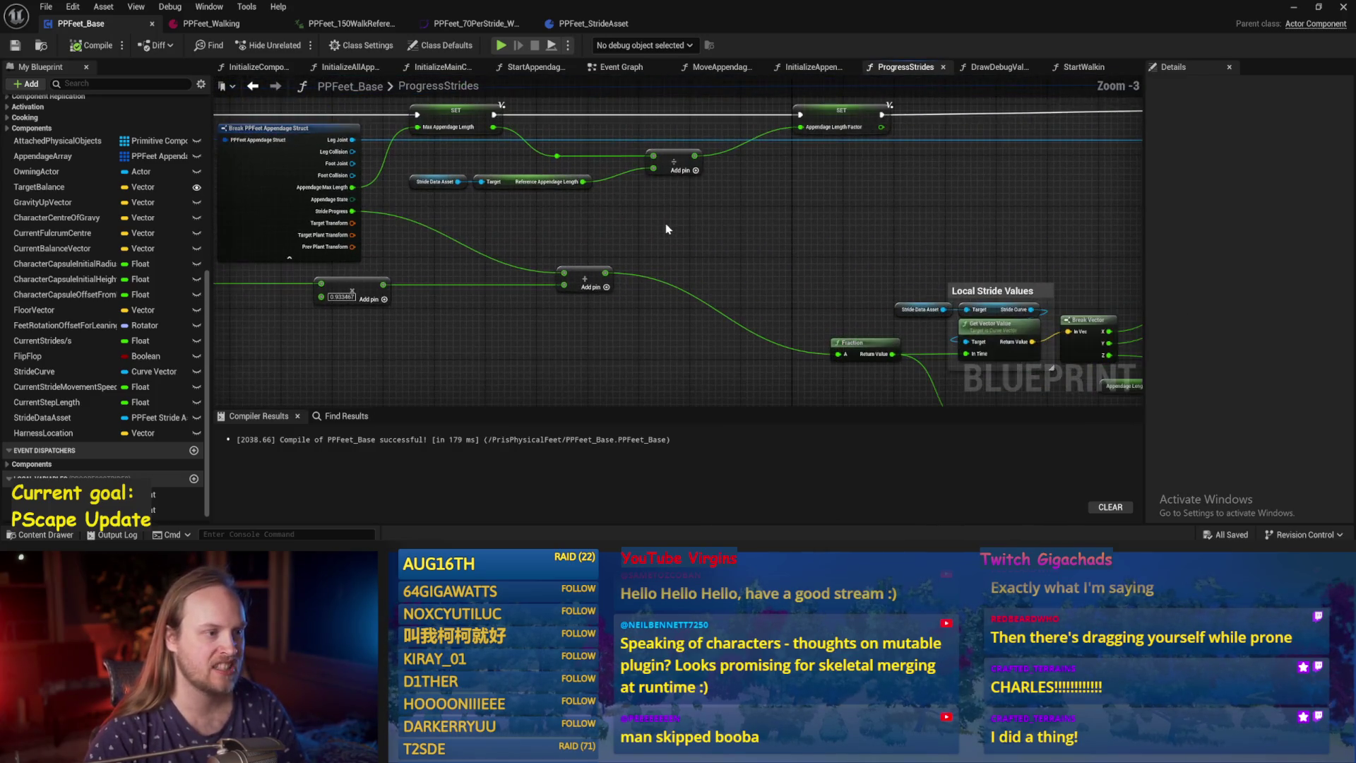
mouse_move(680, 244)
left_mouse_down()
mouse_move(726, 252)
mouse_move(274, 177)
left_mouse_up()
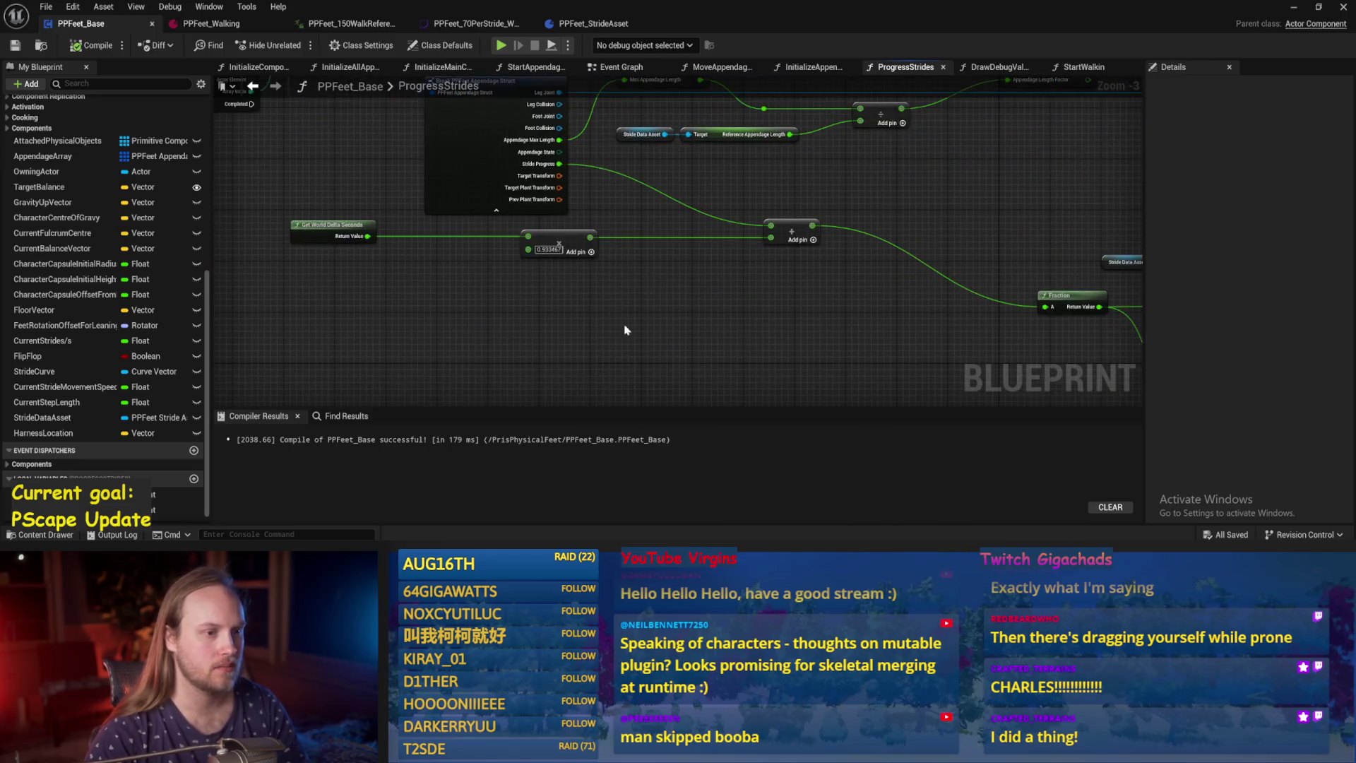
left_click_drag(685, 334, 511, 413)
left_click_drag(585, 386, 552, 327)
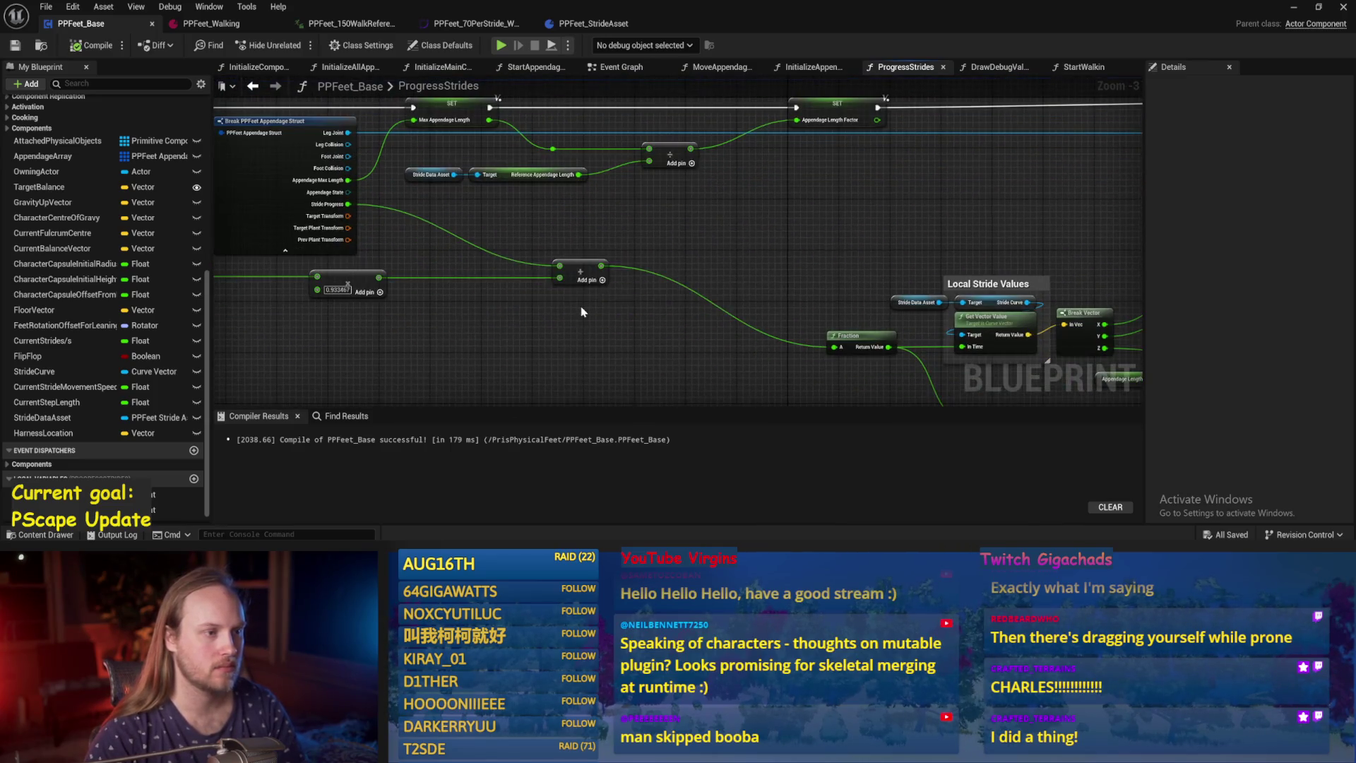
mouse_move(750, 257)
left_mouse_down()
mouse_move(650, 287)
mouse_move(765, 218)
mouse_move(721, 245)
left_mouse_up()
left_click_drag(710, 313, 624, 246)
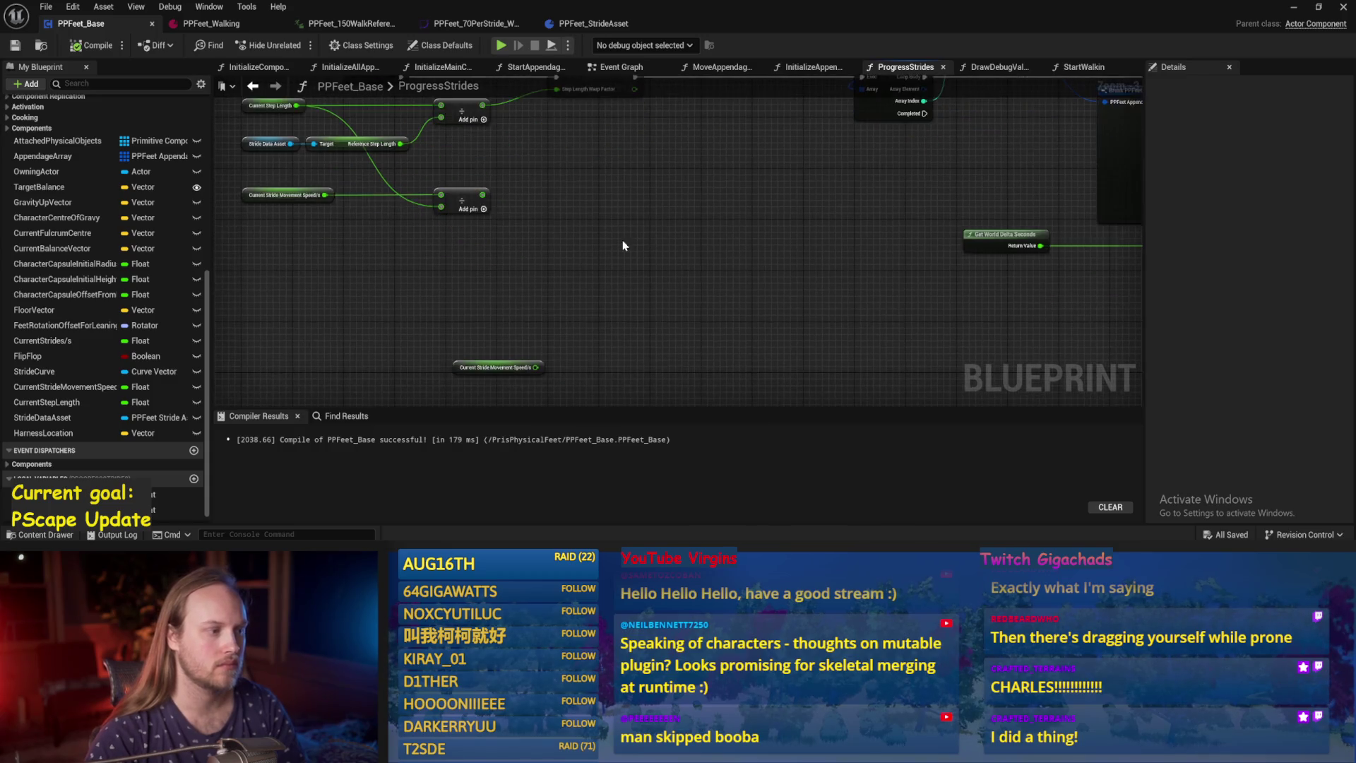
Set the Current Step Length variable's default value to 80 and save-compile the blueprint.
left_click(299, 191)
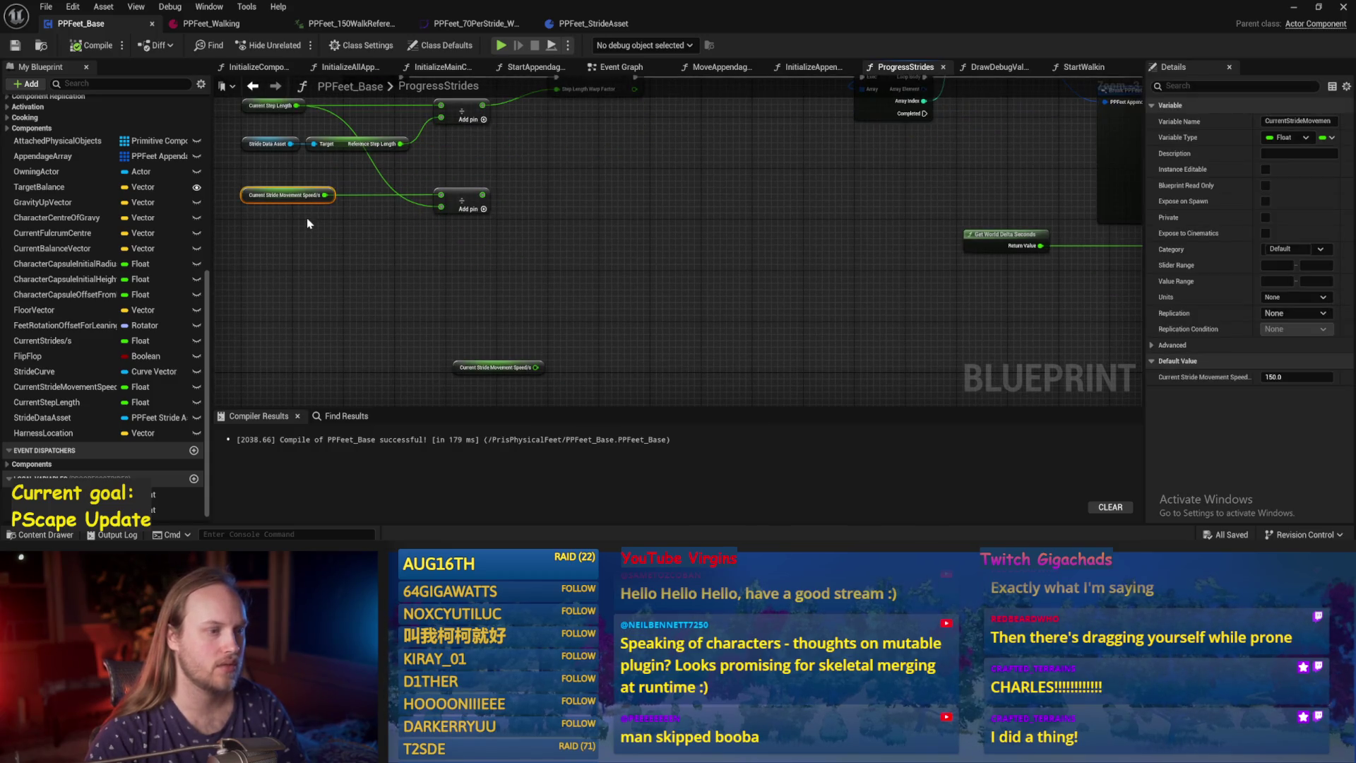
scroll(307, 218, "up", 1)
left_click(302, 163)
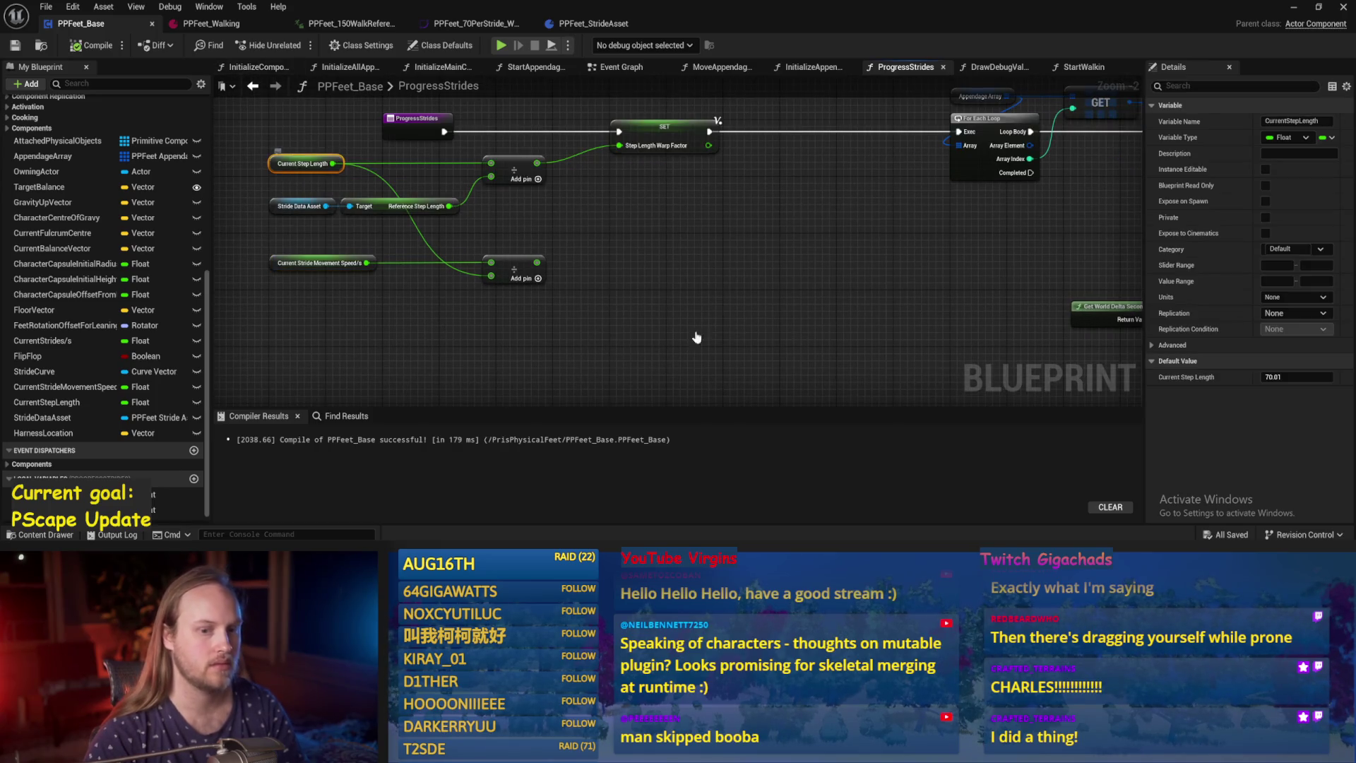
left_click(1296, 376)
type("80")
key("Return")
left_click(735, 272)
left_click(16, 46)
Move the lower divide node to the right, then save and recompile the blueprint.
left_click(385, 240)
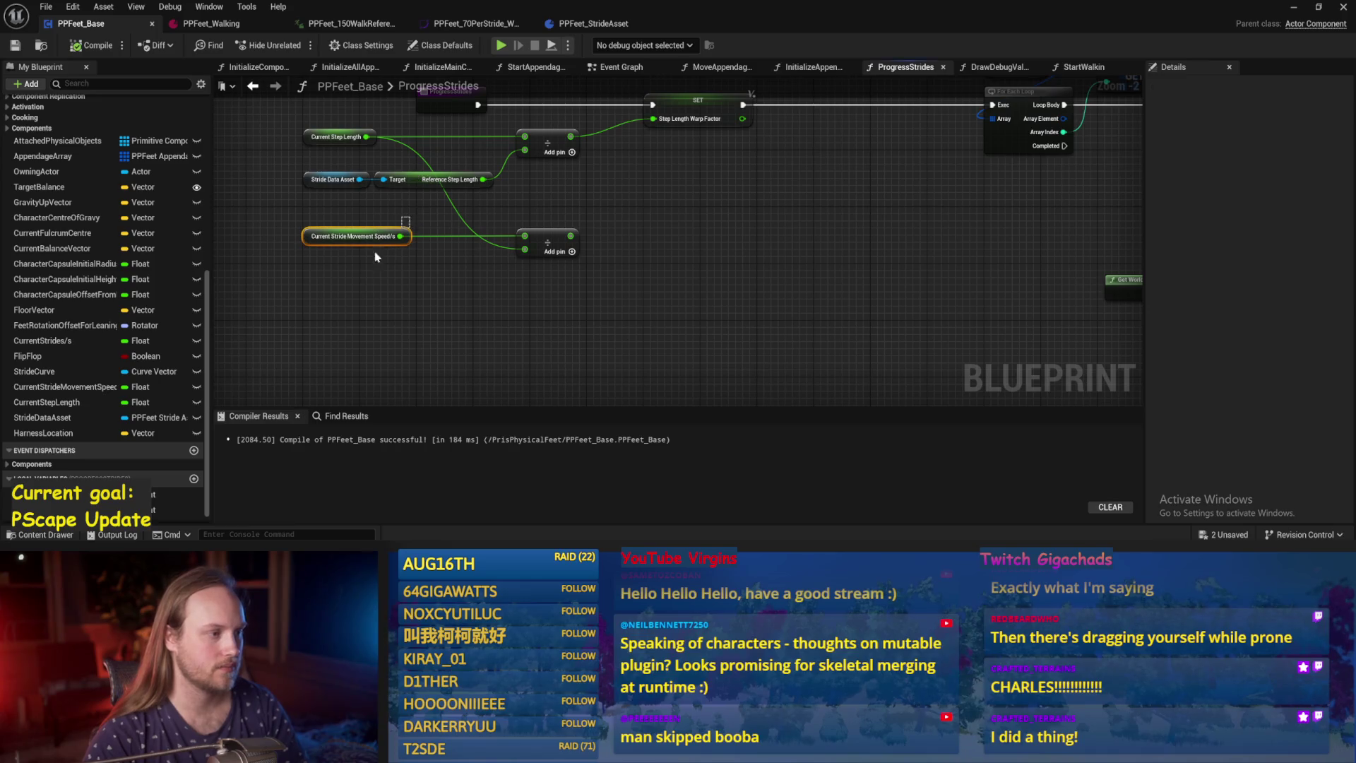
left_click(339, 136)
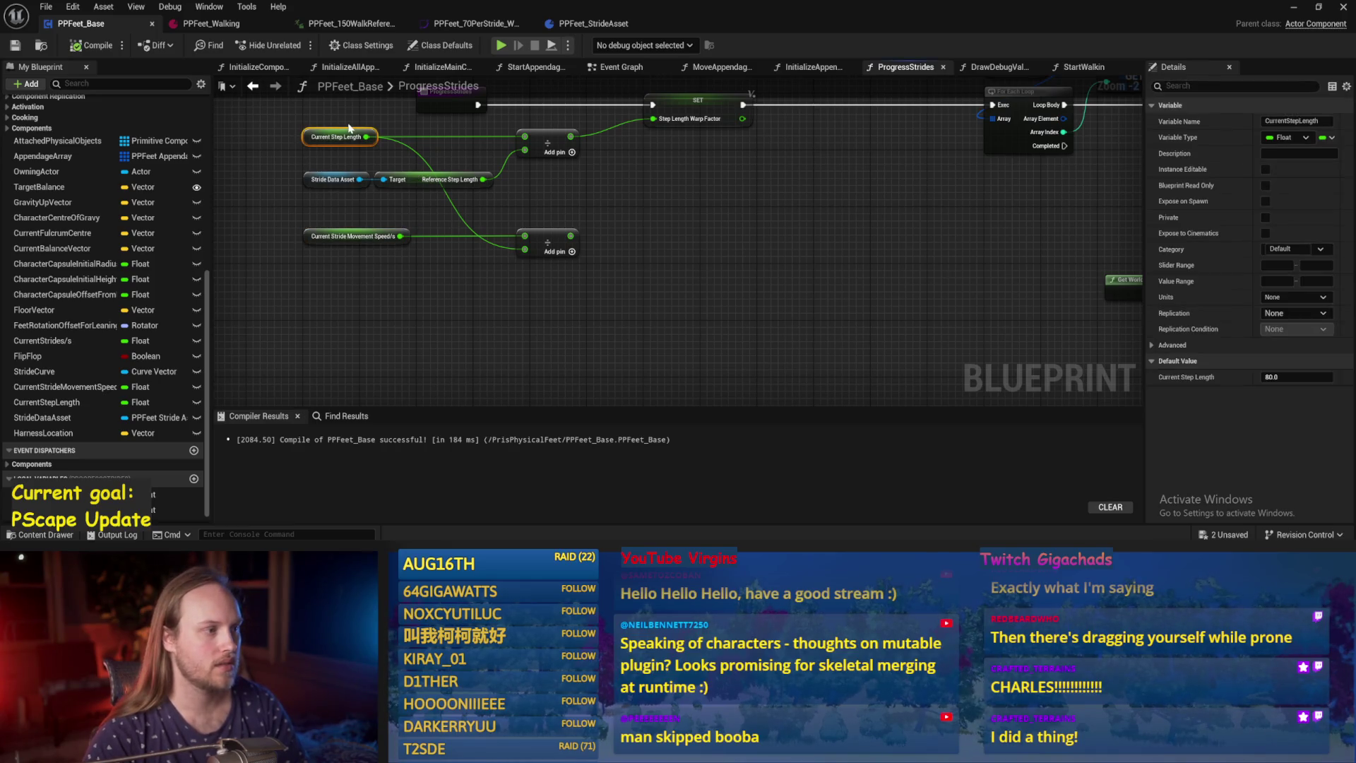
mouse_move(558, 240)
left_mouse_down()
mouse_move(701, 240)
mouse_move(687, 240)
left_mouse_up()
left_click(353, 235)
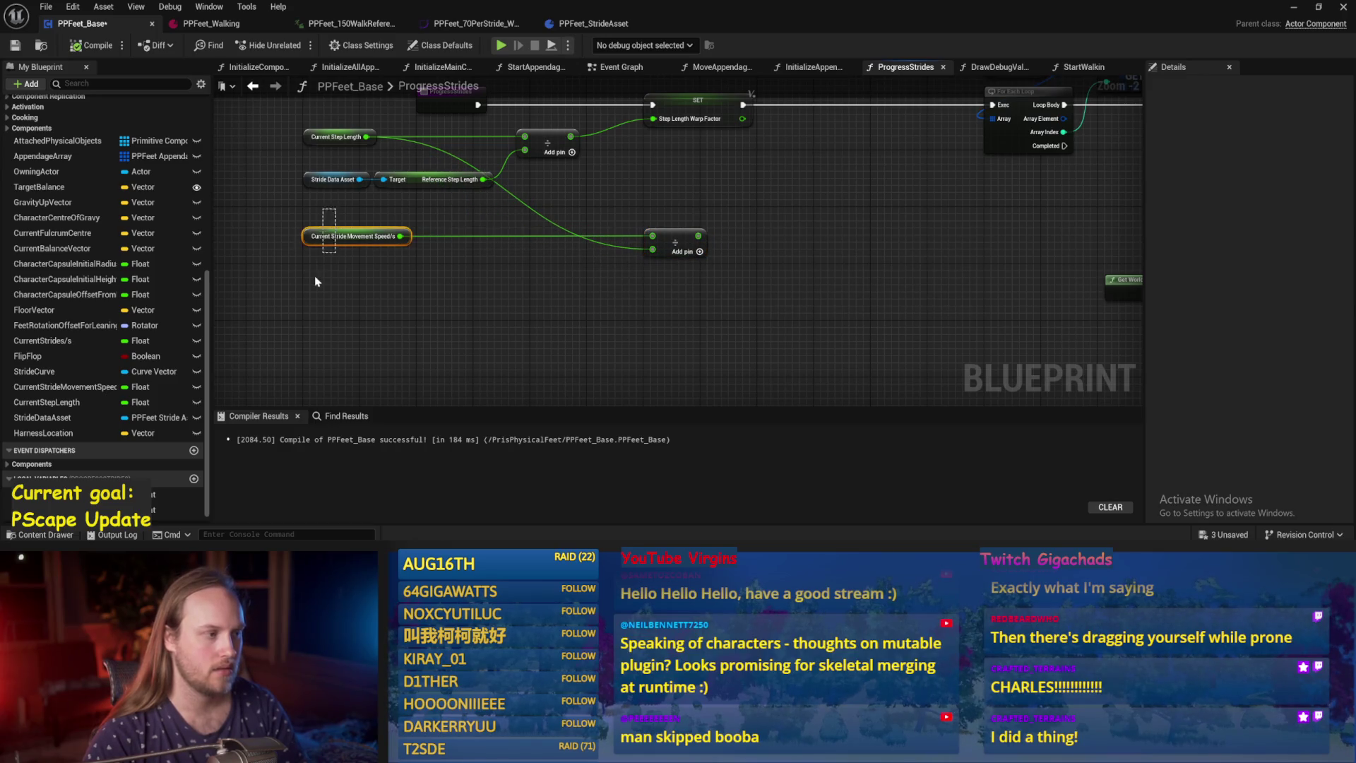
left_click_drag(353, 236, 354, 279)
key("ctrl+z")
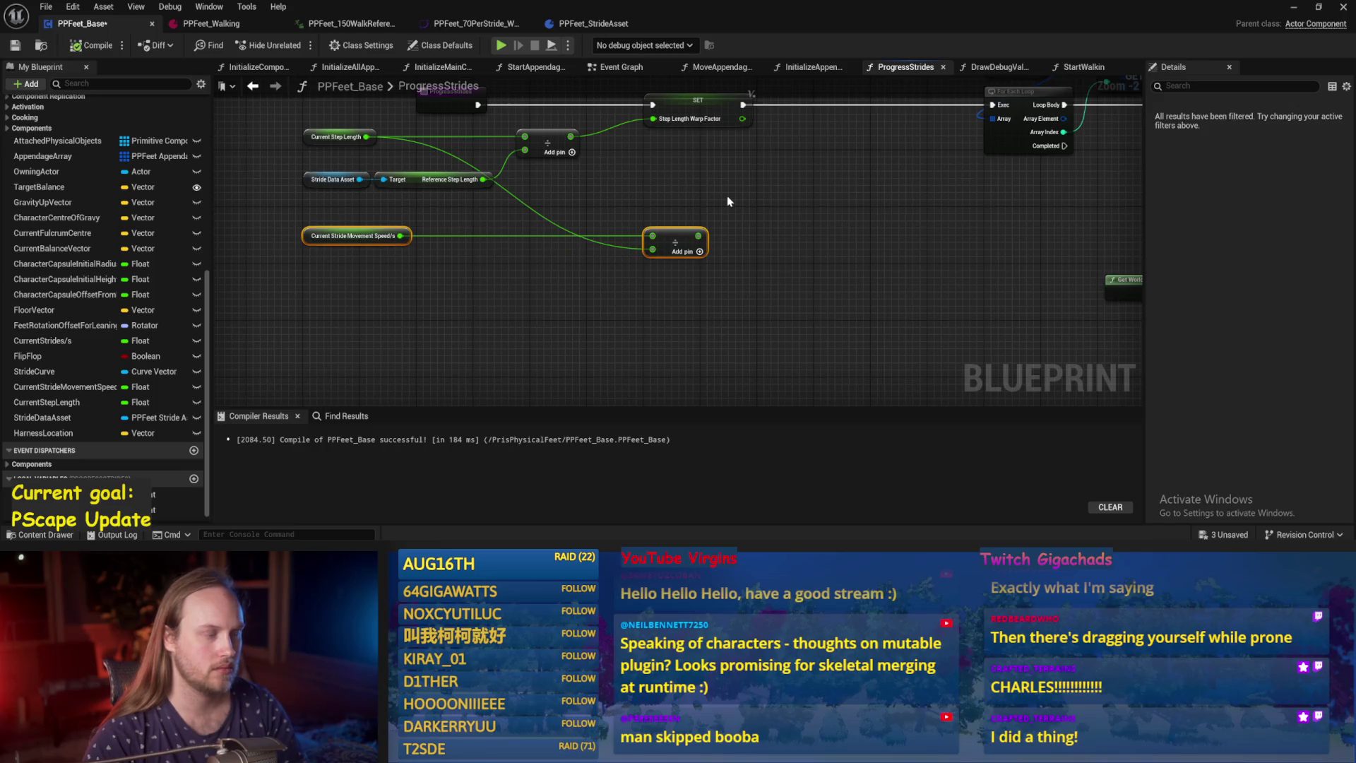
key("ctrl+s")
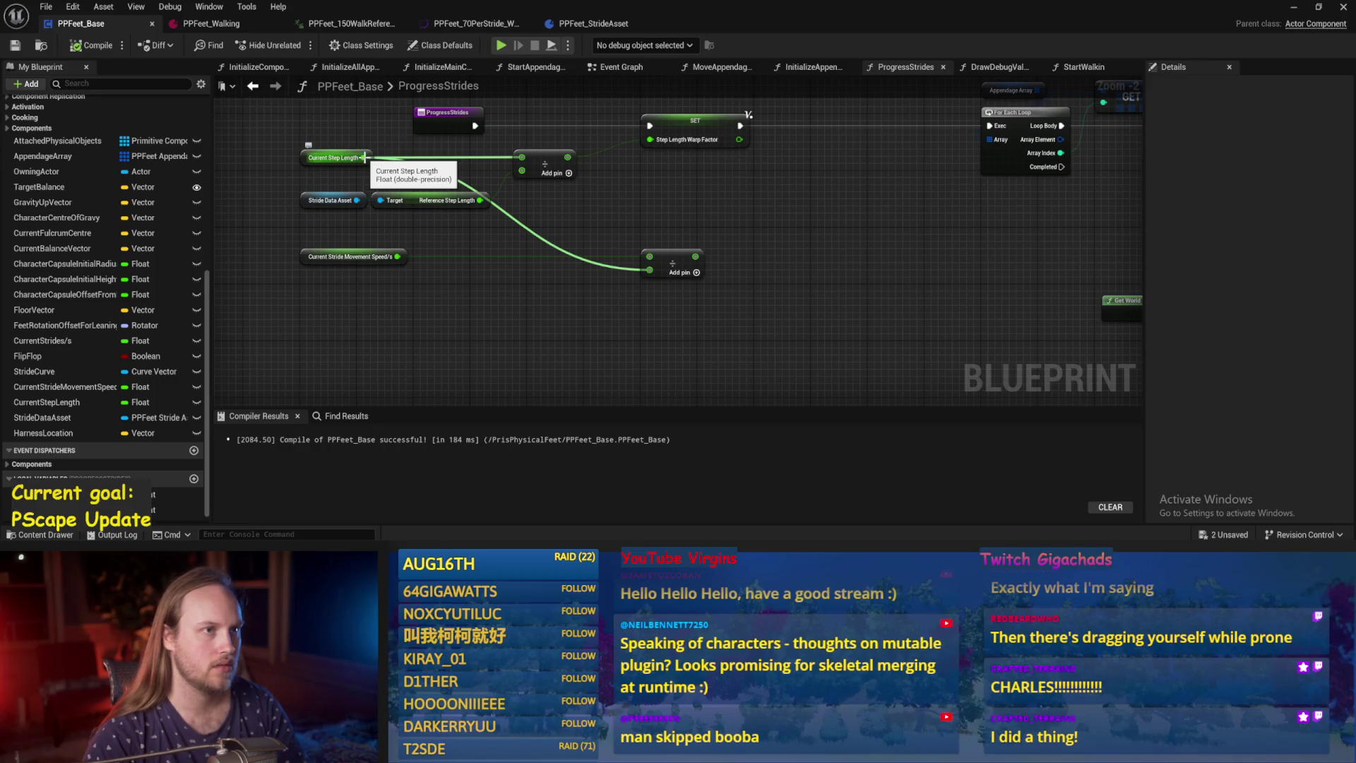
mouse_move(331, 313)
left_mouse_down()
mouse_move(387, 304)
mouse_move(305, 307)
left_mouse_up()
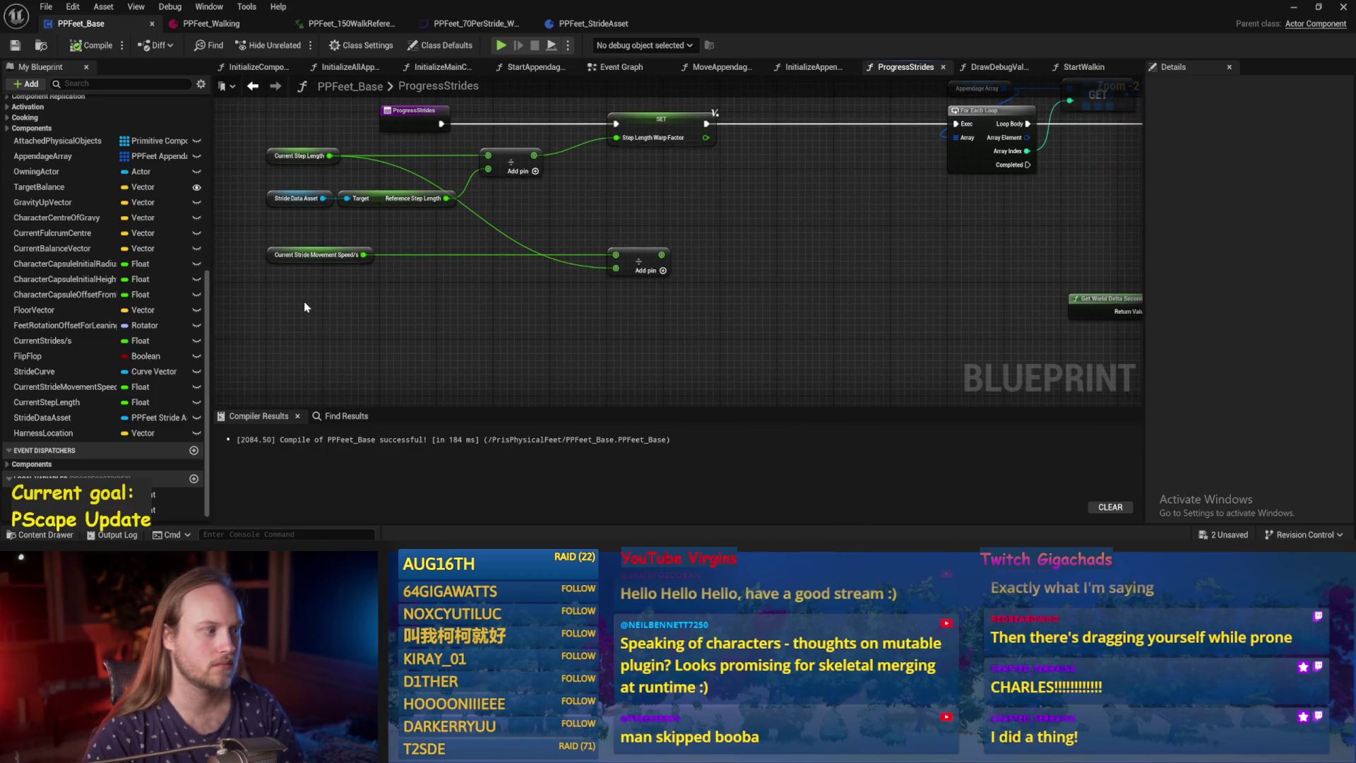
left_click_drag(305, 307, 261, 309)
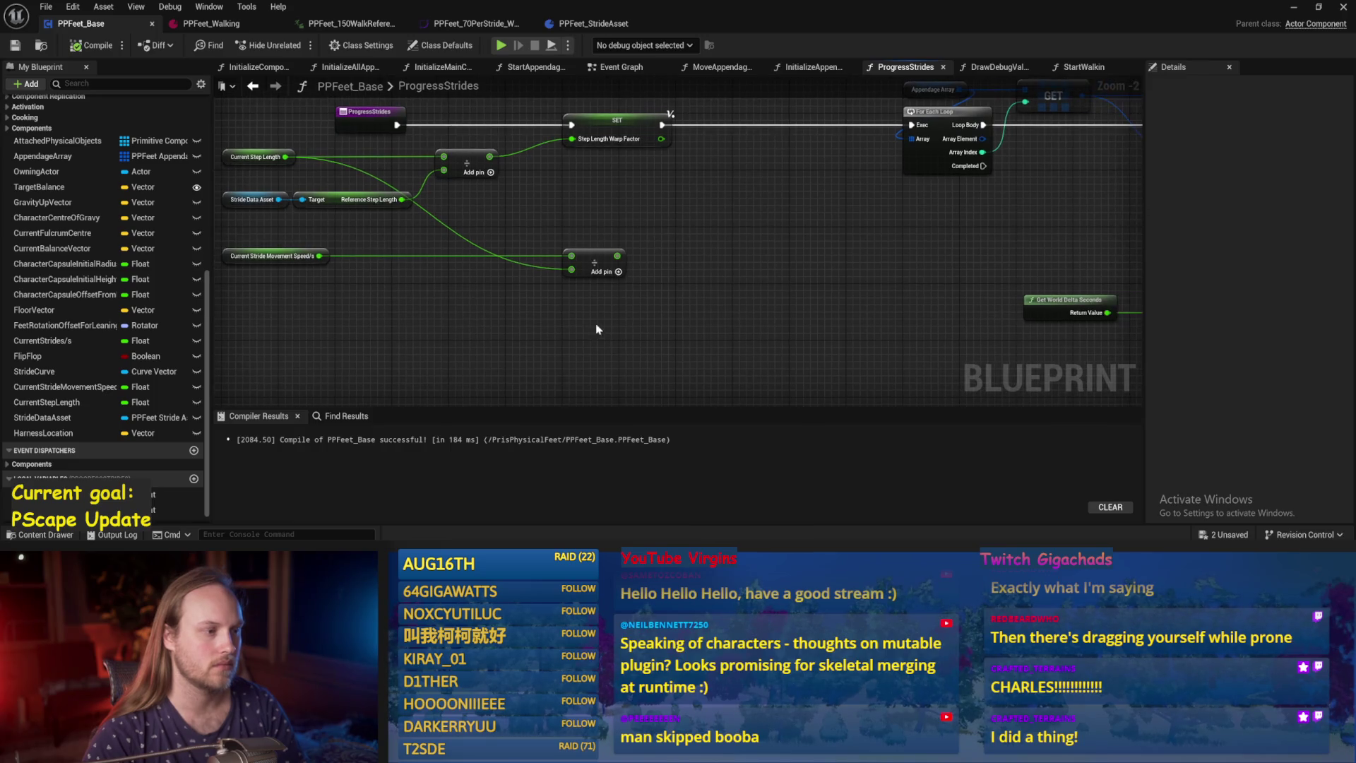
left_click(92, 45)
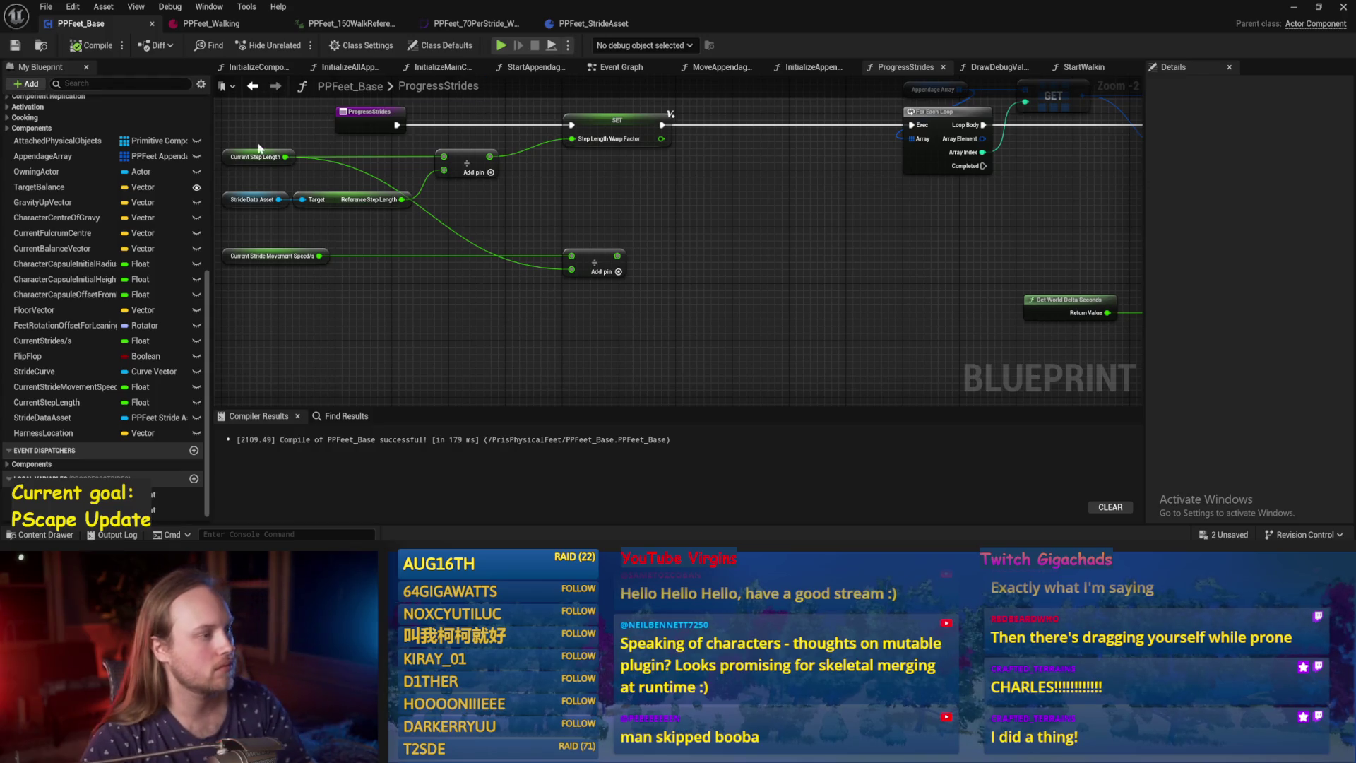
Add a * node multiplying Current Step Length by 2.0 and align it with the divide node.
mouse_move(285, 157)
left_mouse_down()
mouse_move(426, 331)
mouse_move(510, 338)
mouse_move(527, 304)
mouse_move(584, 282)
mouse_move(572, 271)
left_mouse_up()
type("*")
key("Return")
left_click(442, 341)
type("2")
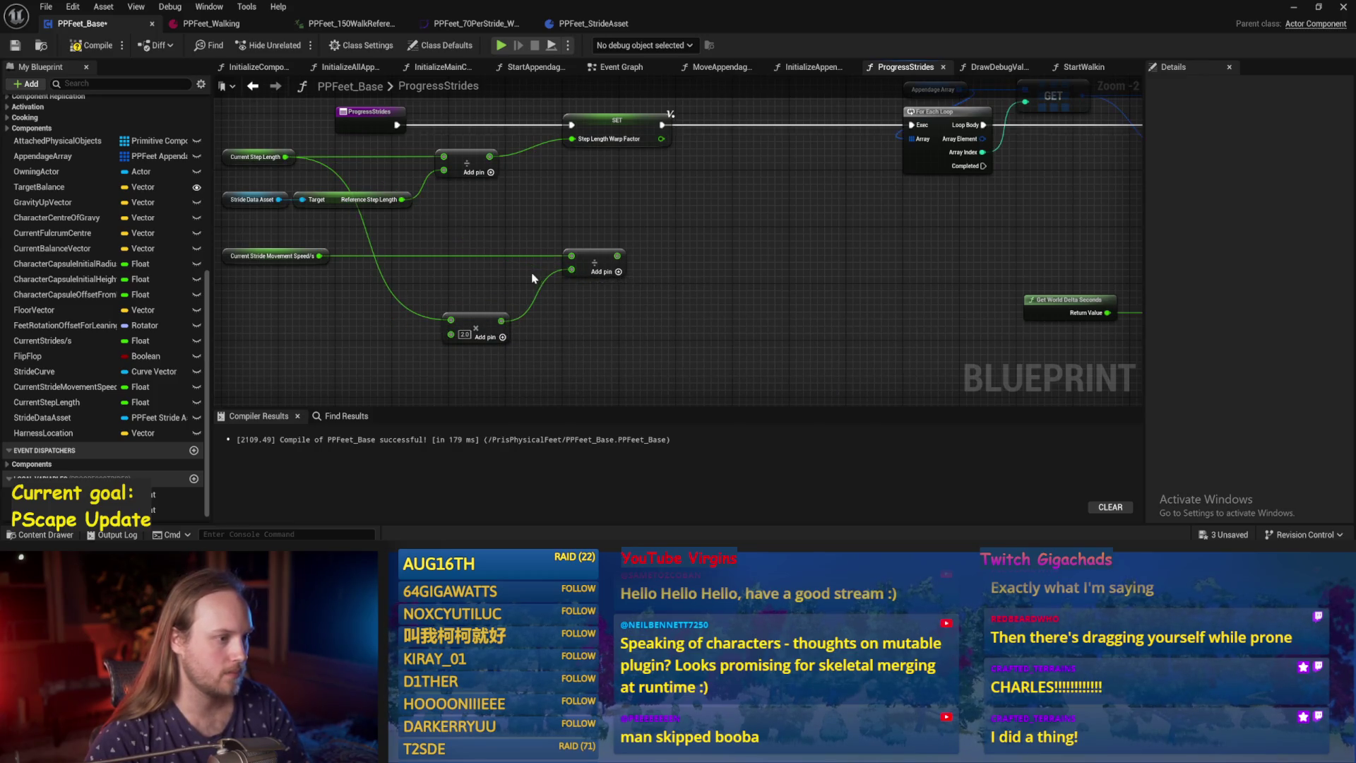
mouse_move(481, 322)
left_mouse_down()
mouse_move(531, 296)
mouse_move(528, 260)
left_mouse_up()
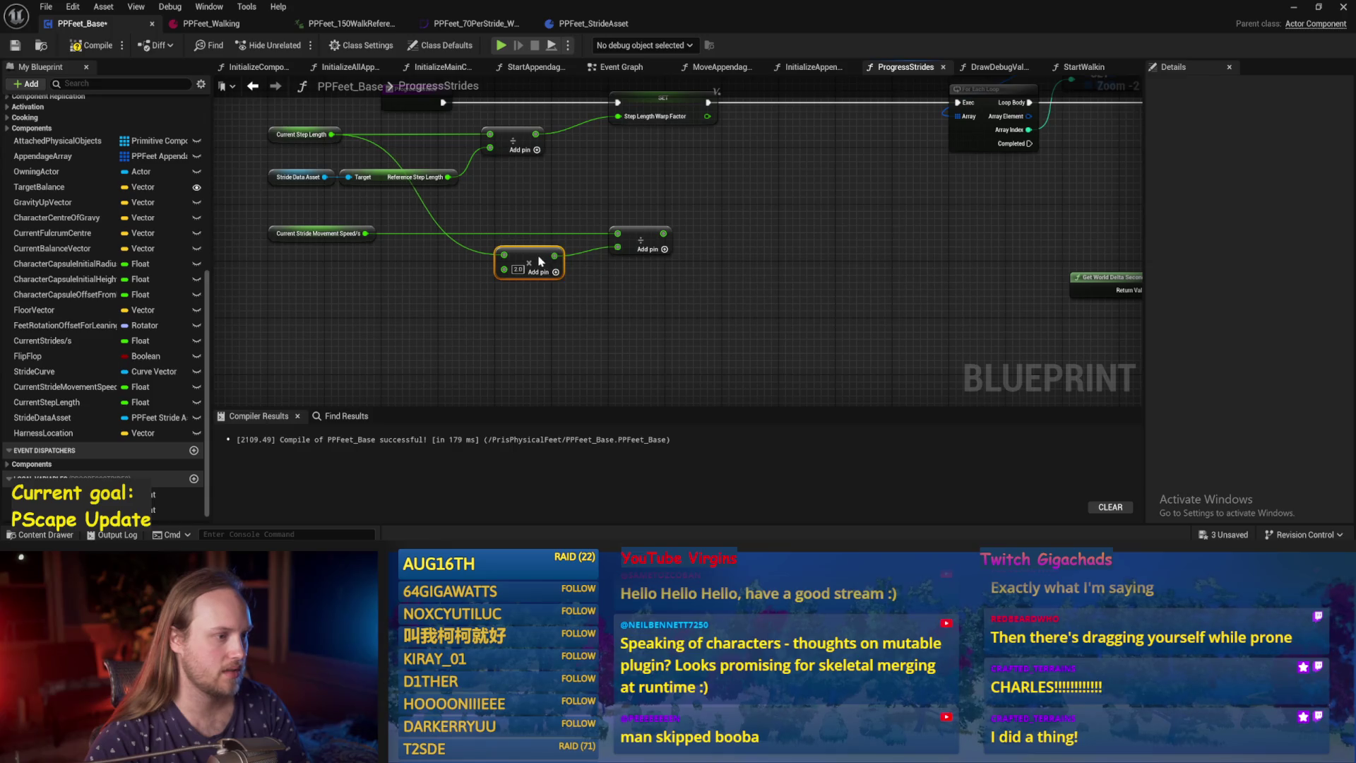
left_click(644, 242, "shift")
key("q")
left_click(653, 305)
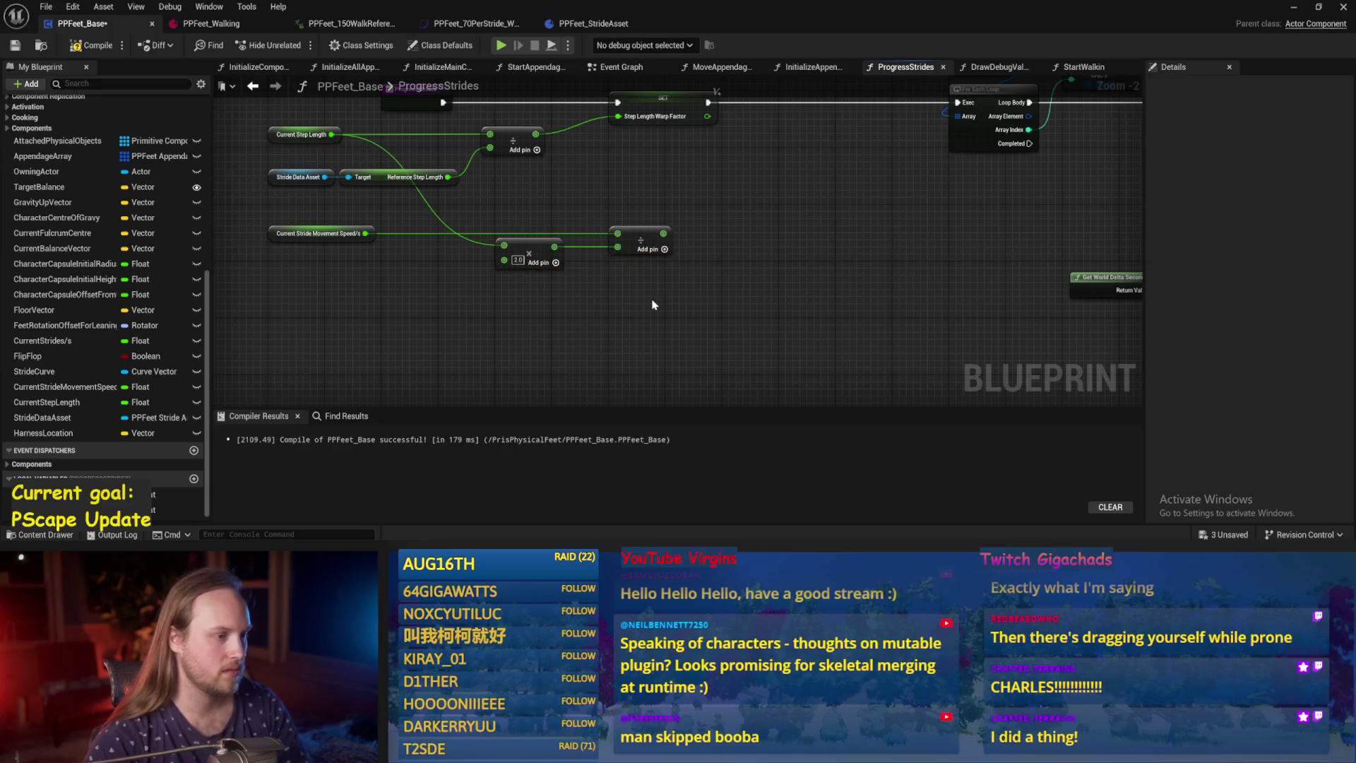
left_click(16, 47)
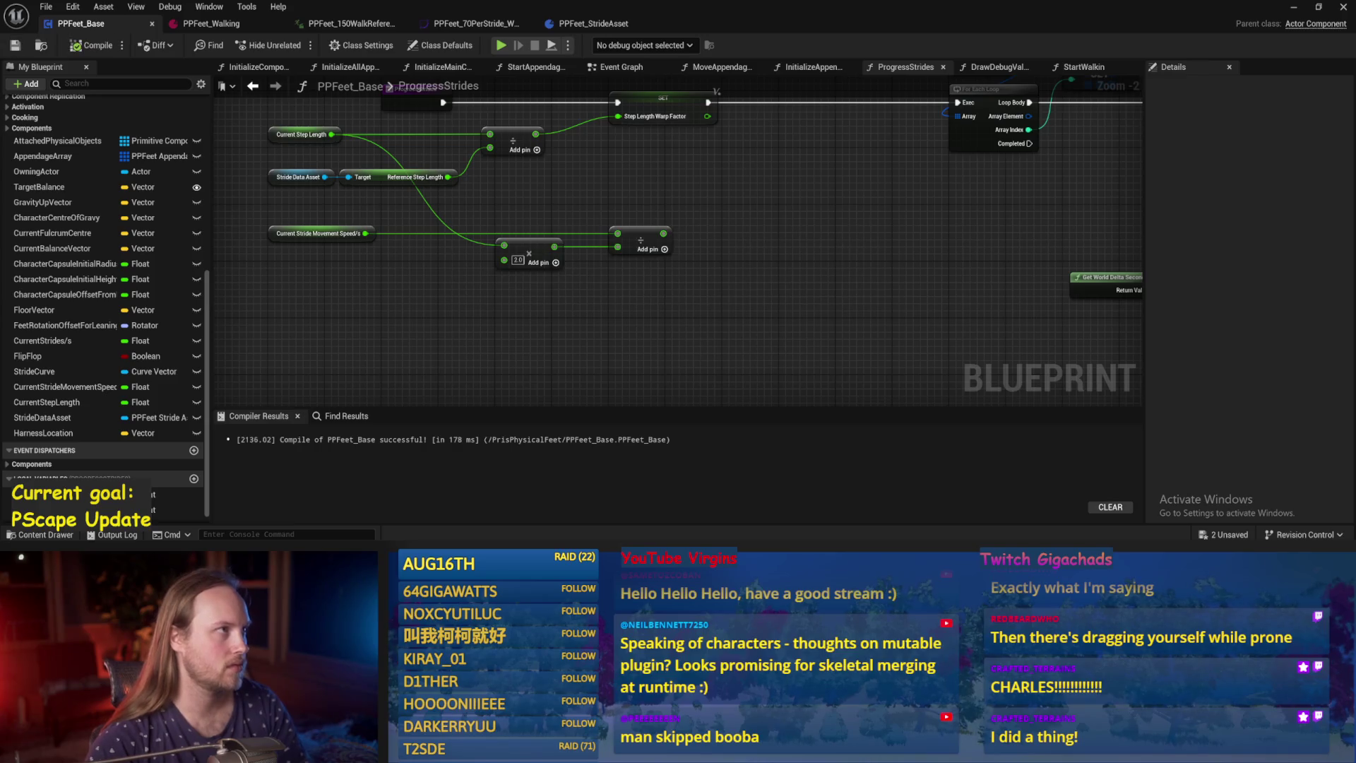
left_click_drag(611, 273, 563, 307)
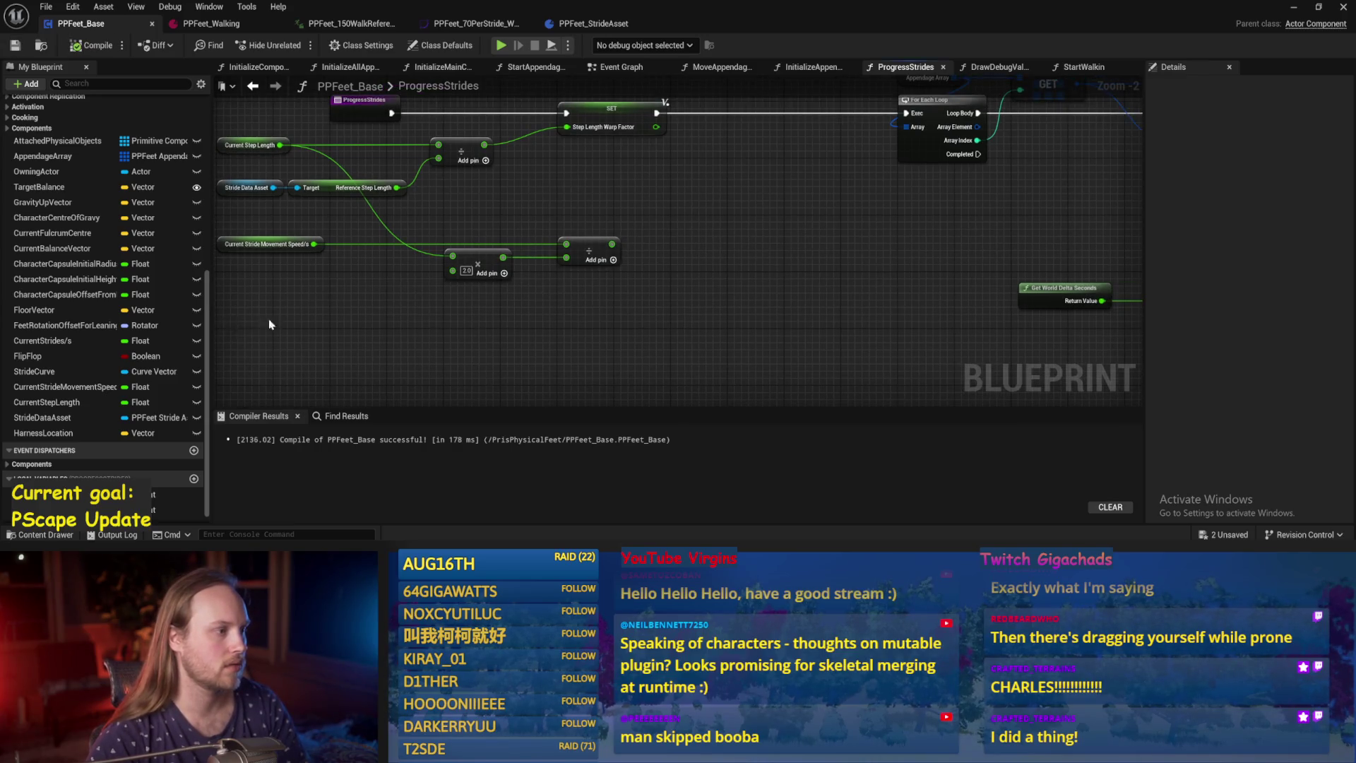
left_click_drag(252, 324, 376, 313)
left_click(361, 135)
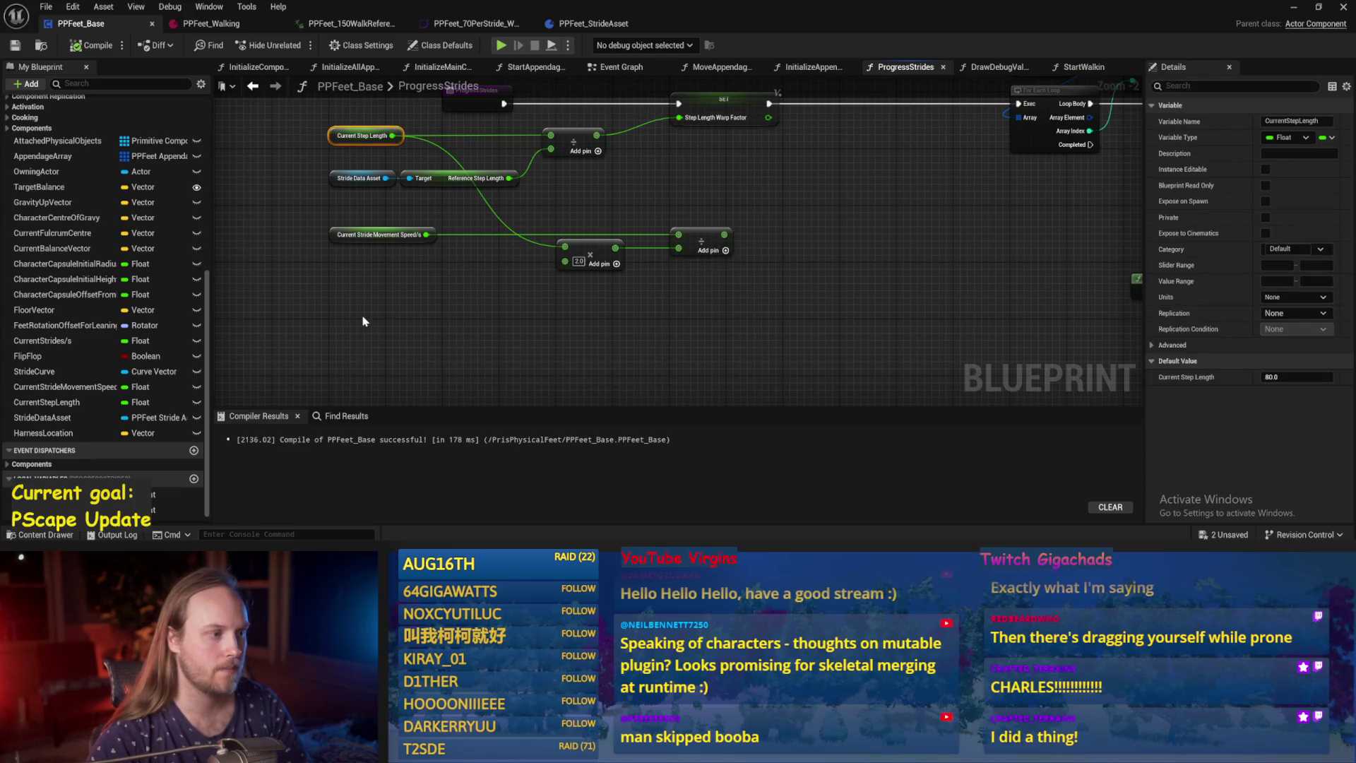
left_click_drag(420, 312, 376, 330)
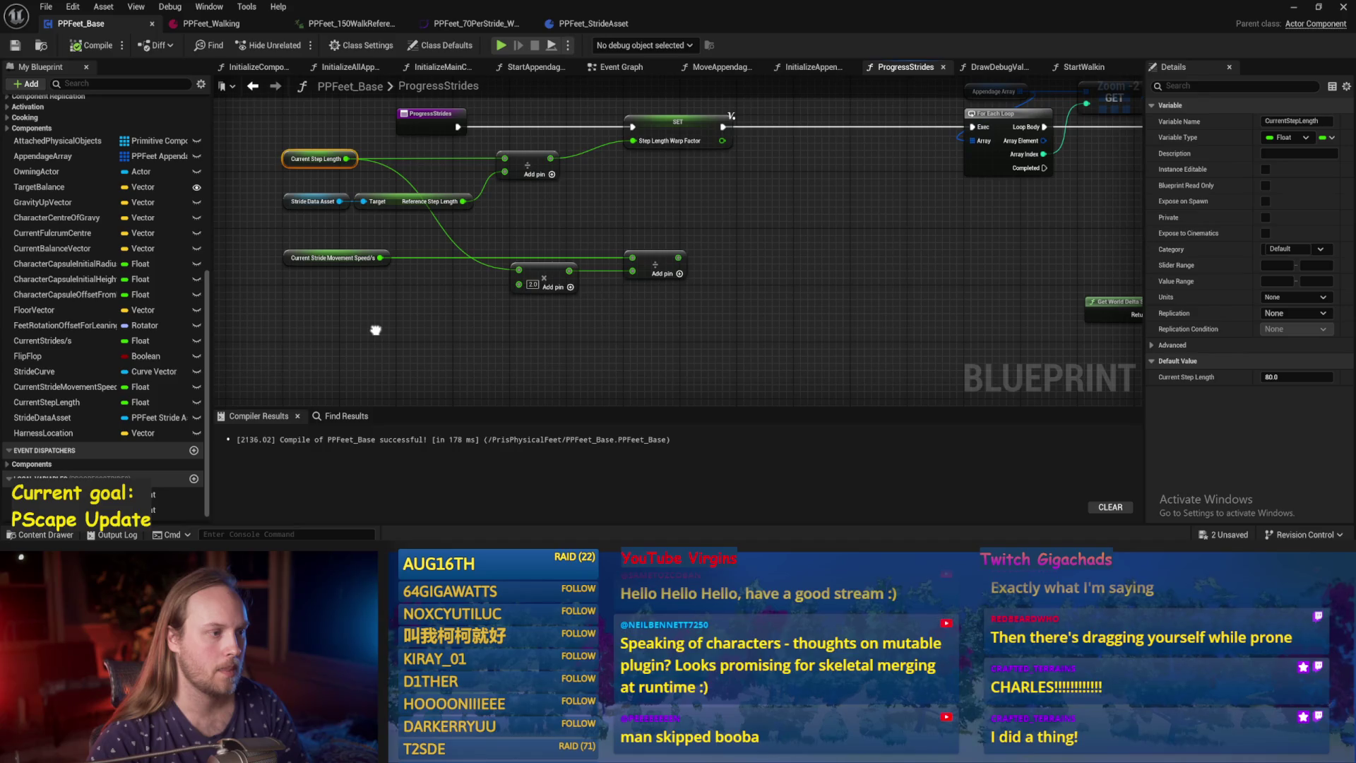
left_click(396, 325)
mouse_move(601, 211)
left_mouse_down()
mouse_move(529, 218)
mouse_move(553, 220)
left_mouse_up()
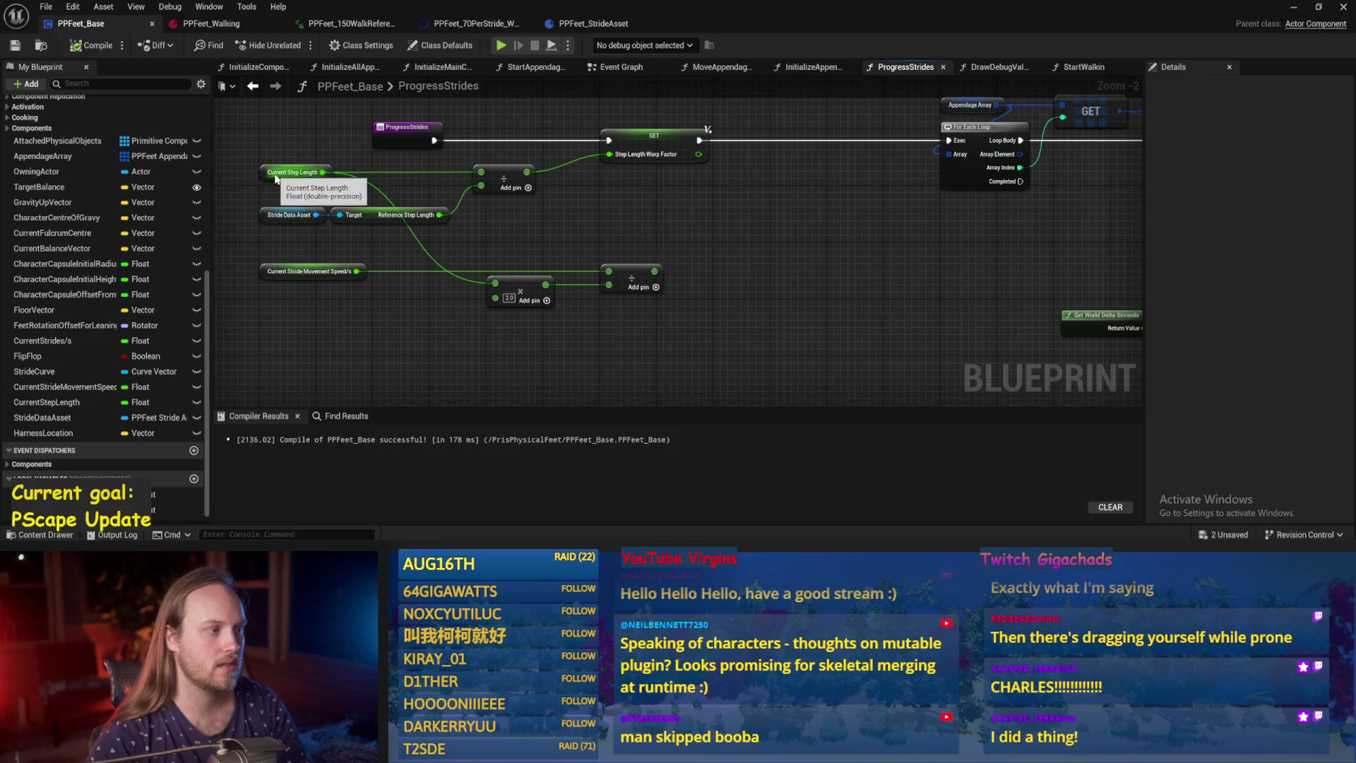
left_click(413, 216)
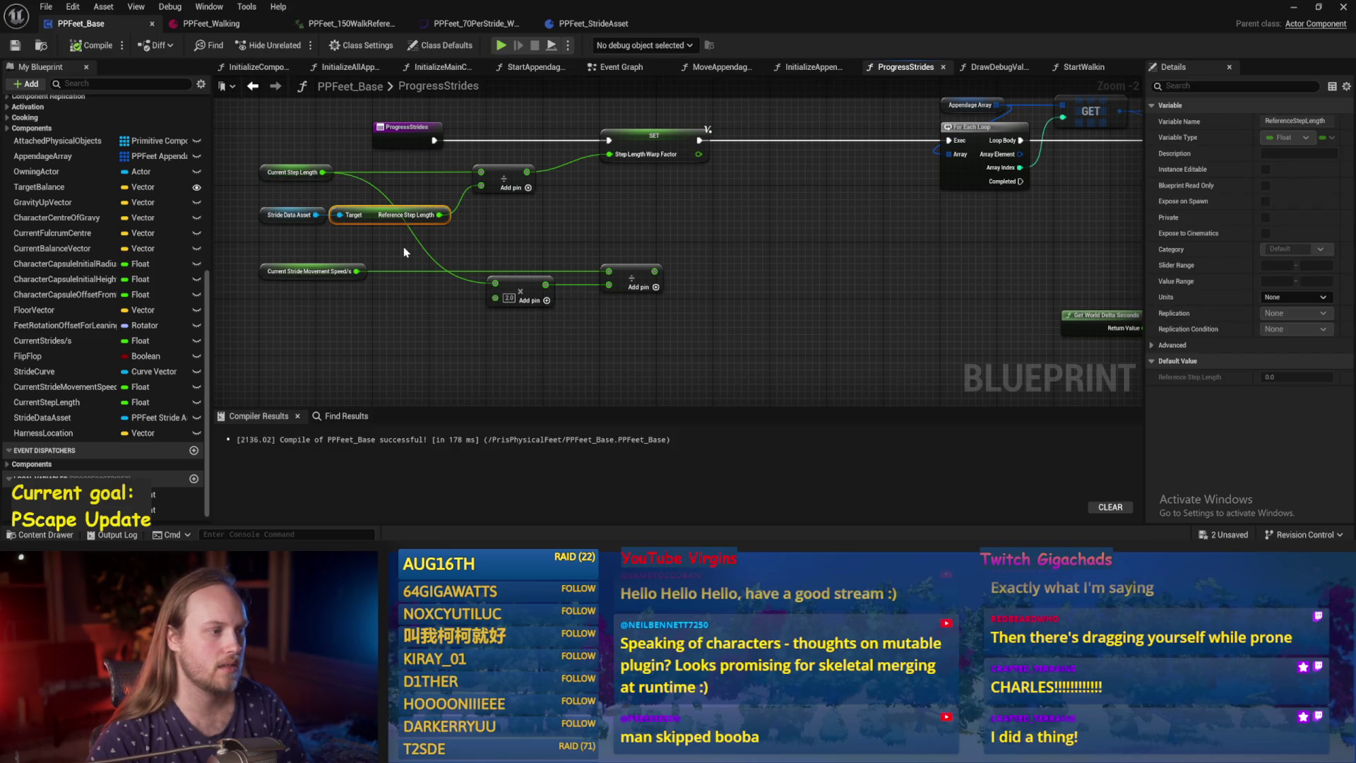
left_click(404, 248)
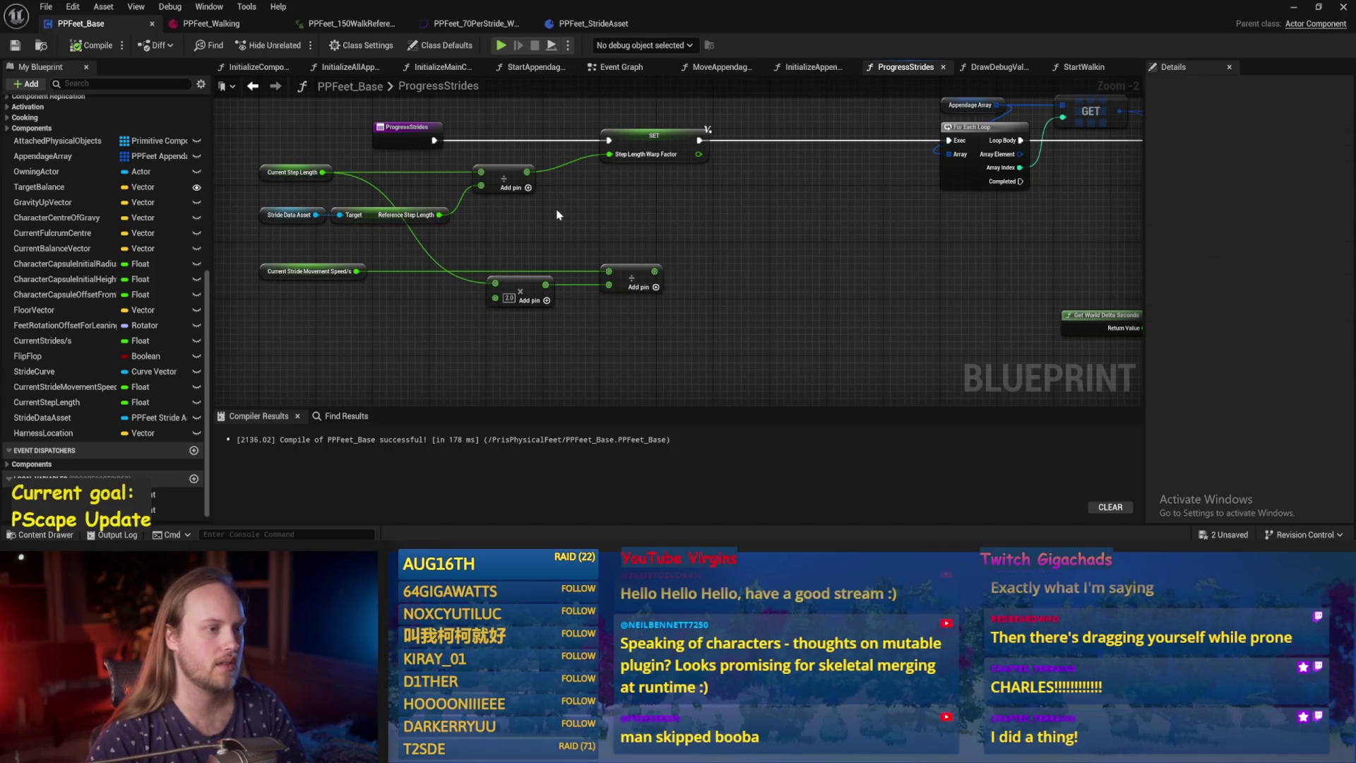
key("ctrl+s")
mouse_move(670, 259)
left_mouse_down()
mouse_move(667, 226)
mouse_move(709, 191)
left_mouse_up()
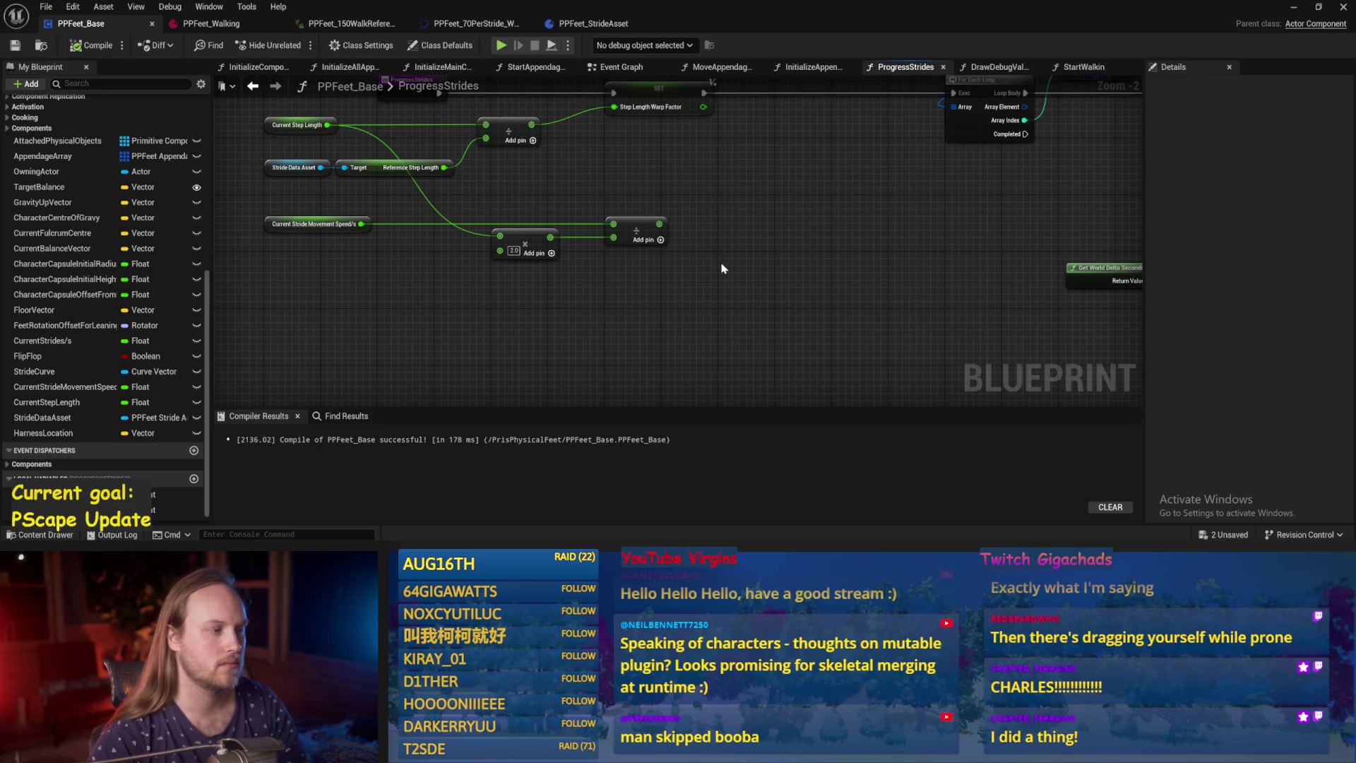
left_click_drag(727, 276, 339, 266)
mouse_move(517, 273)
left_mouse_down()
mouse_move(935, 286)
mouse_move(218, 282)
mouse_move(412, 297)
mouse_move(409, 327)
left_mouse_up()
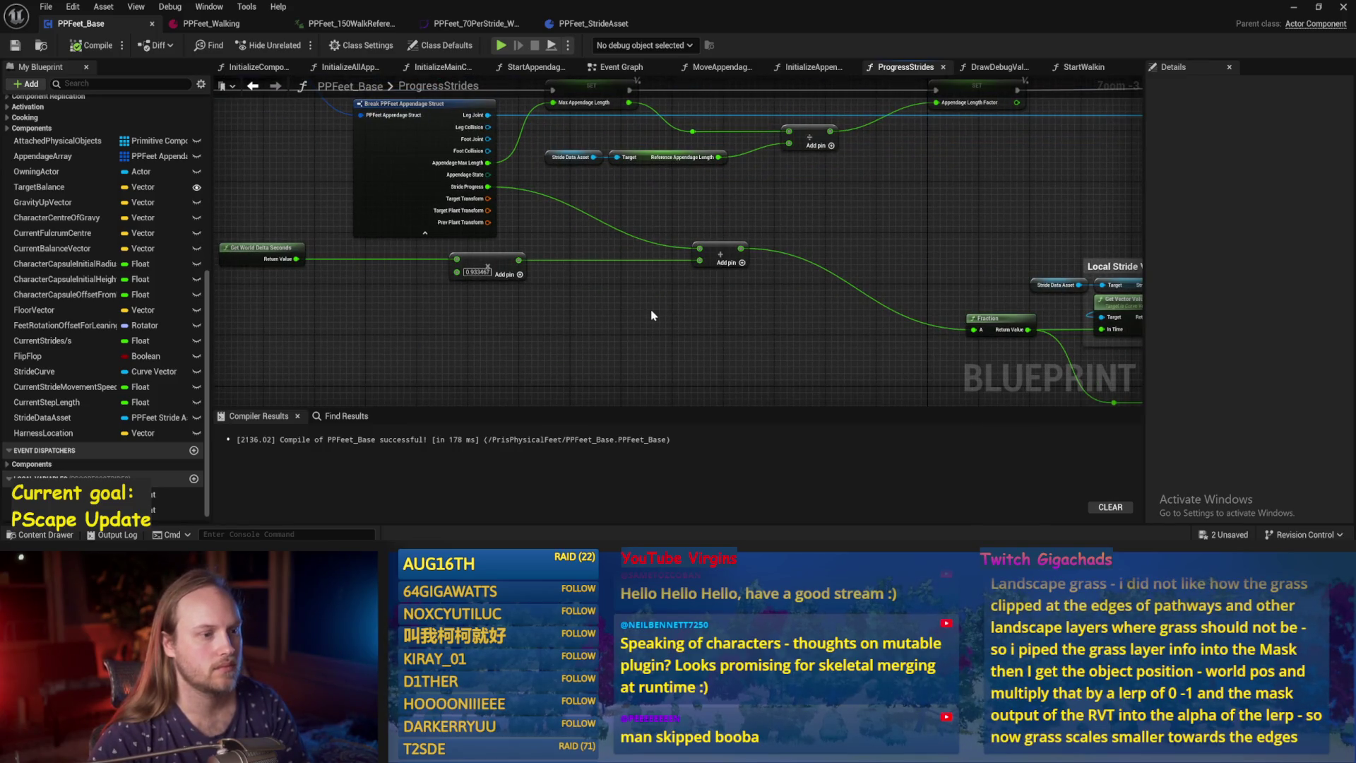
Select and review the Local Stride Values comment group, then switch to the Paint sketch.
left_click_drag(651, 316, 218, 294)
mouse_move(514, 225)
left_mouse_down()
mouse_move(714, 287)
mouse_move(569, 354)
mouse_move(621, 396)
left_mouse_up()
scroll(657, 308, "up", 1)
mouse_move(640, 337)
left_mouse_down()
mouse_move(621, 273)
mouse_move(659, 151)
mouse_move(530, 188)
left_mouse_up()
left_click(458, 213)
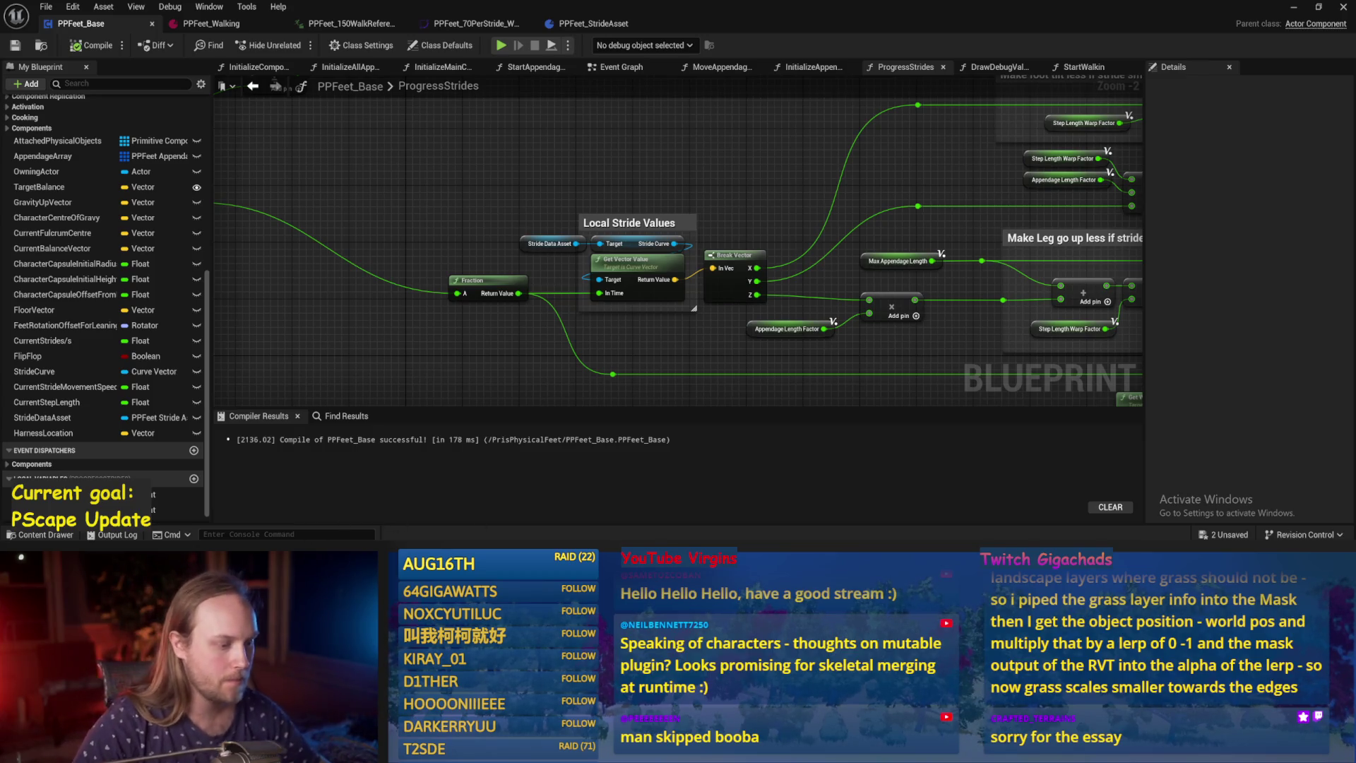
key("alt+Tab")
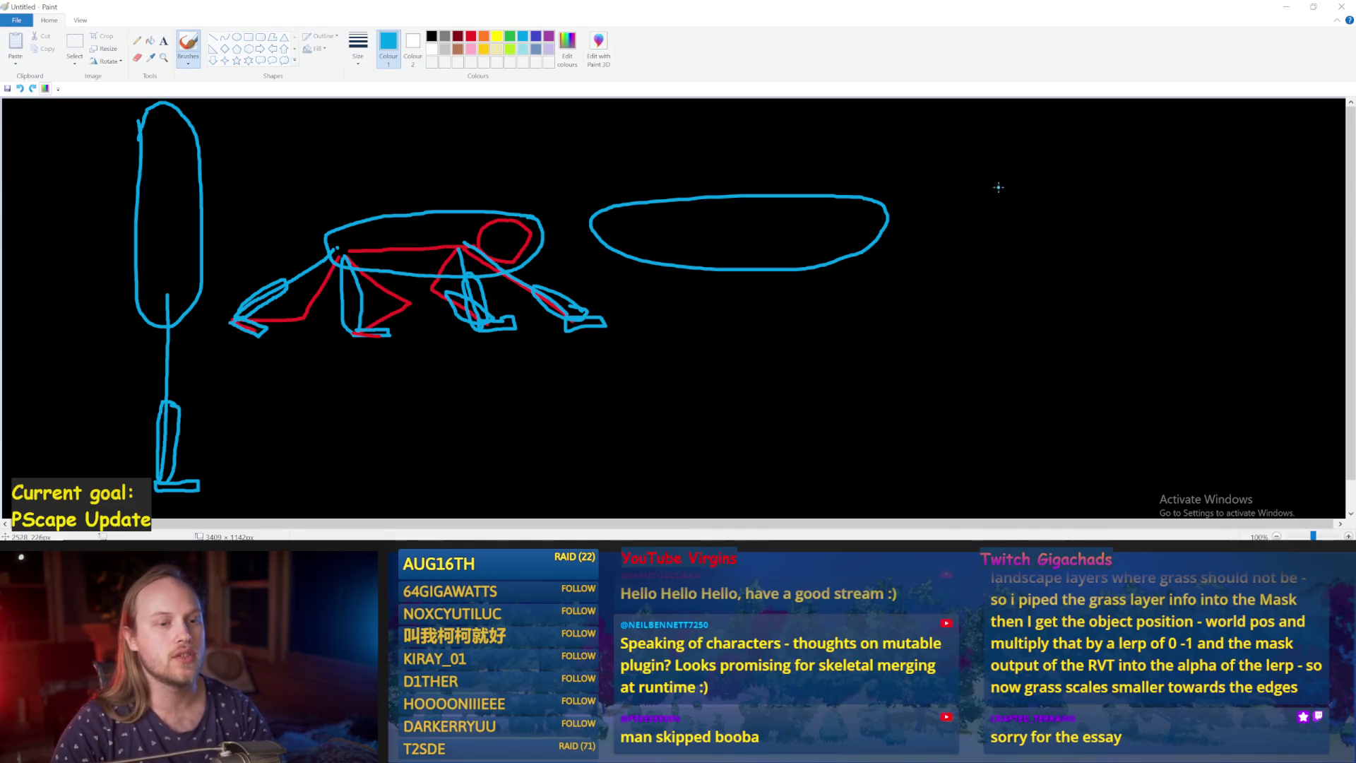
Draw a scattered trail of small blue footprint shapes right of the oval.
mouse_move(957, 302)
left_mouse_down()
mouse_move(984, 293)
mouse_move(955, 304)
left_mouse_up()
mouse_move(996, 252)
left_mouse_down()
mouse_move(1019, 244)
mouse_move(996, 250)
left_mouse_up()
mouse_move(1052, 209)
left_mouse_down()
mouse_move(1079, 212)
mouse_move(1032, 284)
mouse_move(1070, 259)
left_mouse_up()
mouse_move(1034, 313)
left_mouse_down()
mouse_move(1022, 340)
mouse_move(1035, 313)
left_mouse_up()
mouse_move(955, 327)
left_mouse_down()
mouse_move(965, 339)
mouse_move(975, 329)
left_mouse_up()
mouse_move(995, 368)
left_mouse_down()
mouse_move(1001, 382)
mouse_move(991, 365)
left_mouse_up()
Undo a stray arrow, switch to yellow, and draw a dashed path edge left of the footprints.
left_click_drag(1021, 322, 1210, 339)
key("ctrl+z")
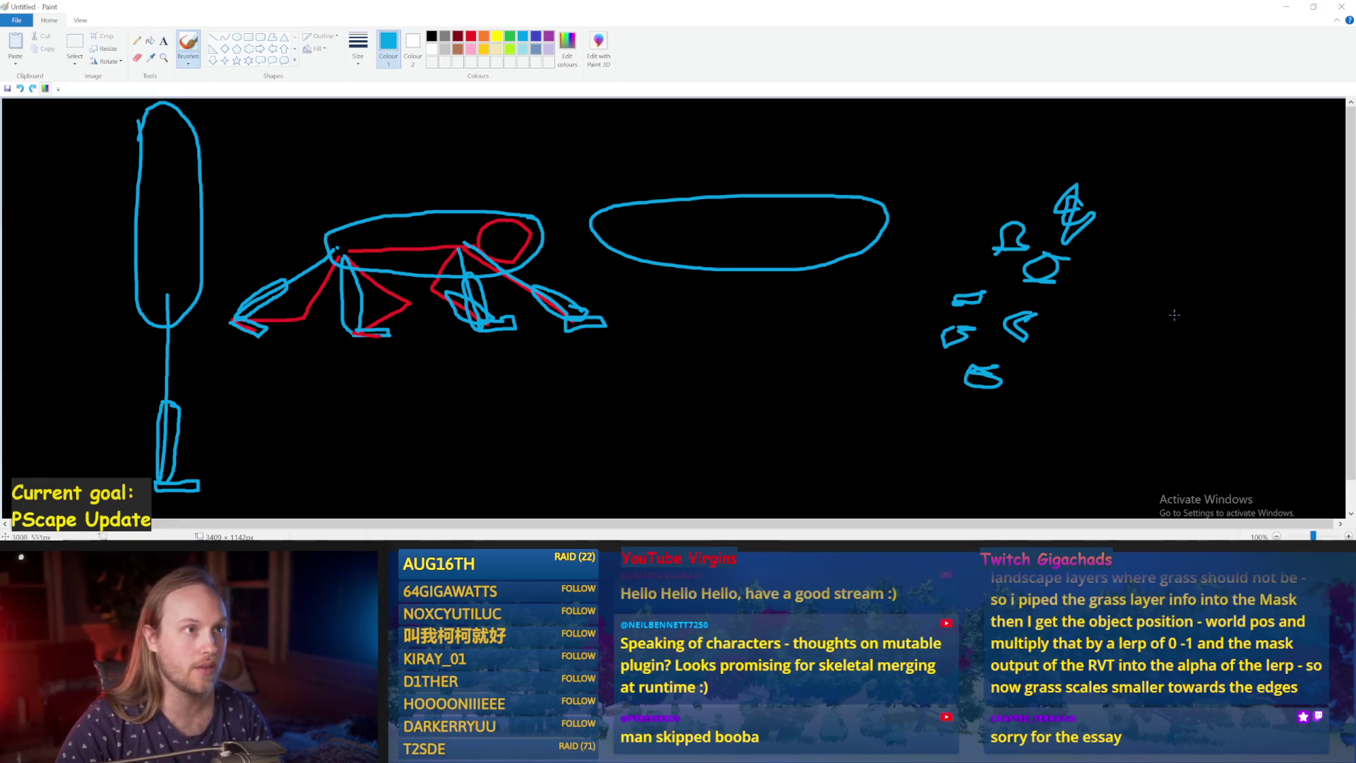
left_click(498, 42)
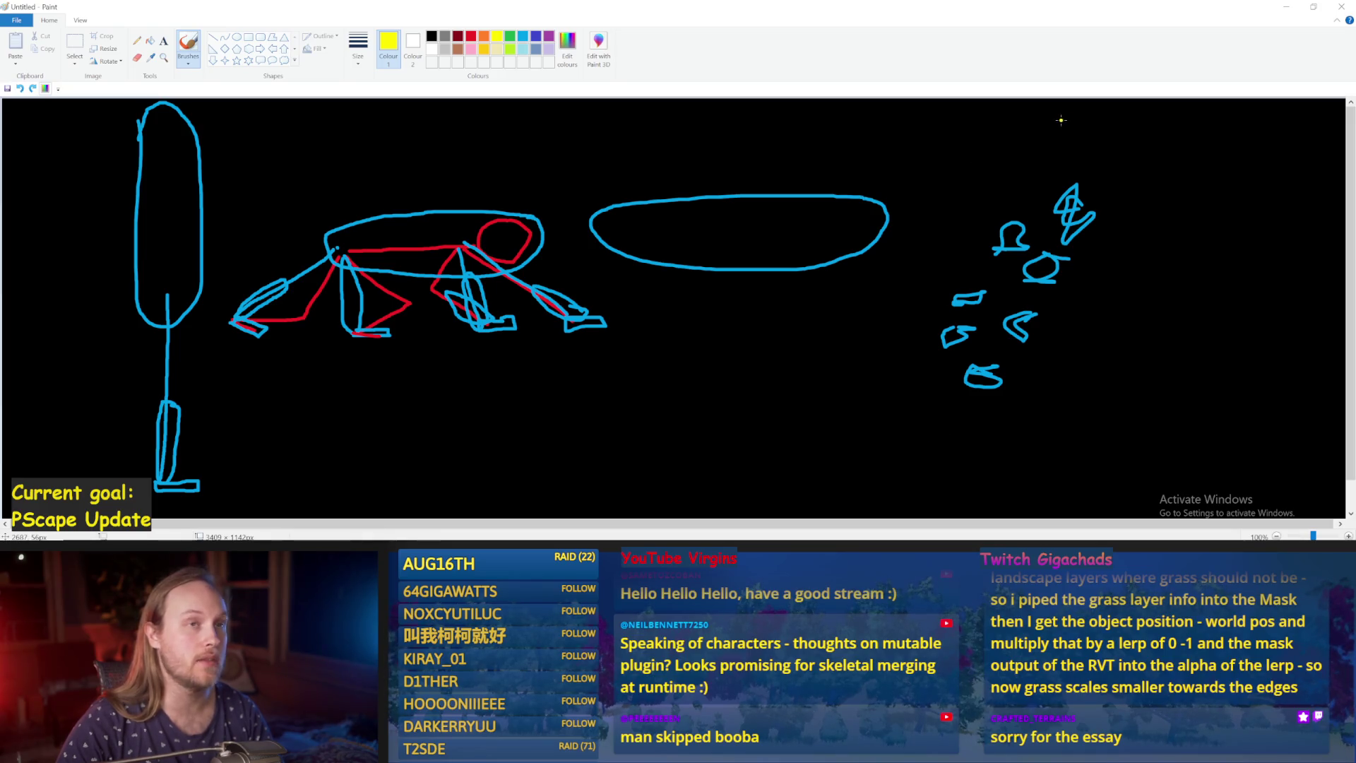
mouse_move(1057, 124)
left_mouse_down()
mouse_move(1011, 167)
mouse_move(847, 439)
left_mouse_up()
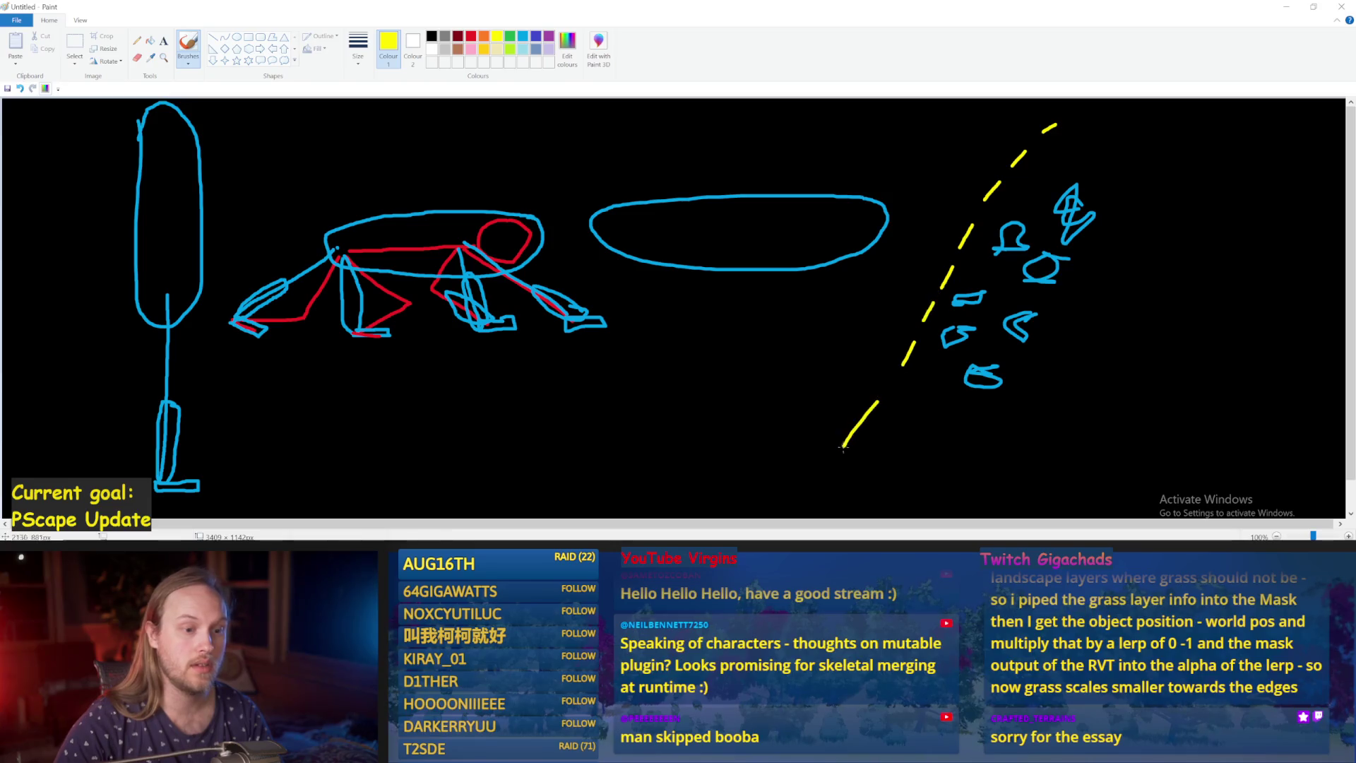
Draw a dashed yellow path edge right of the footprints and a short mark below the trail.
mouse_move(1167, 161)
left_mouse_down()
mouse_move(1109, 233)
mouse_move(1003, 445)
mouse_move(959, 499)
left_mouse_up()
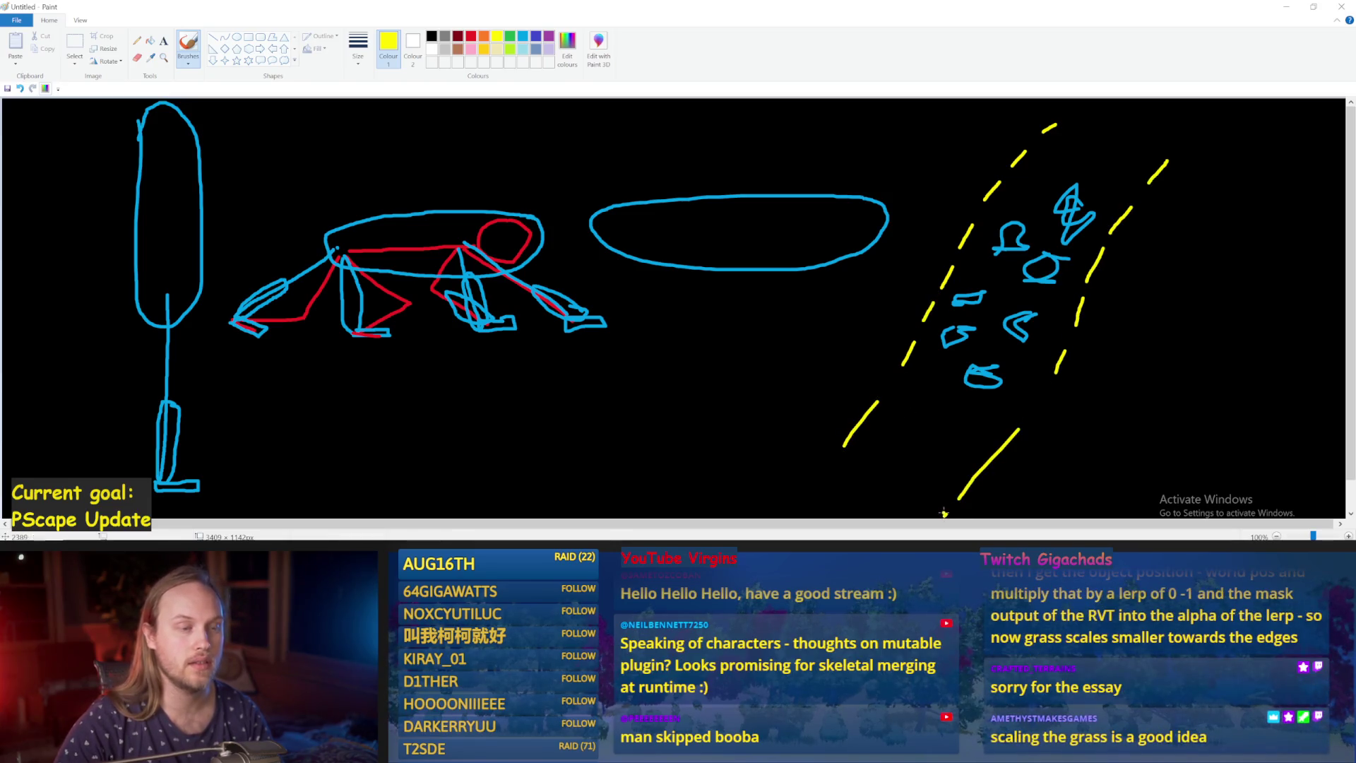
mouse_move(1143, 131)
left_mouse_down()
mouse_move(1111, 135)
mouse_move(997, 337)
mouse_move(876, 487)
left_mouse_up()
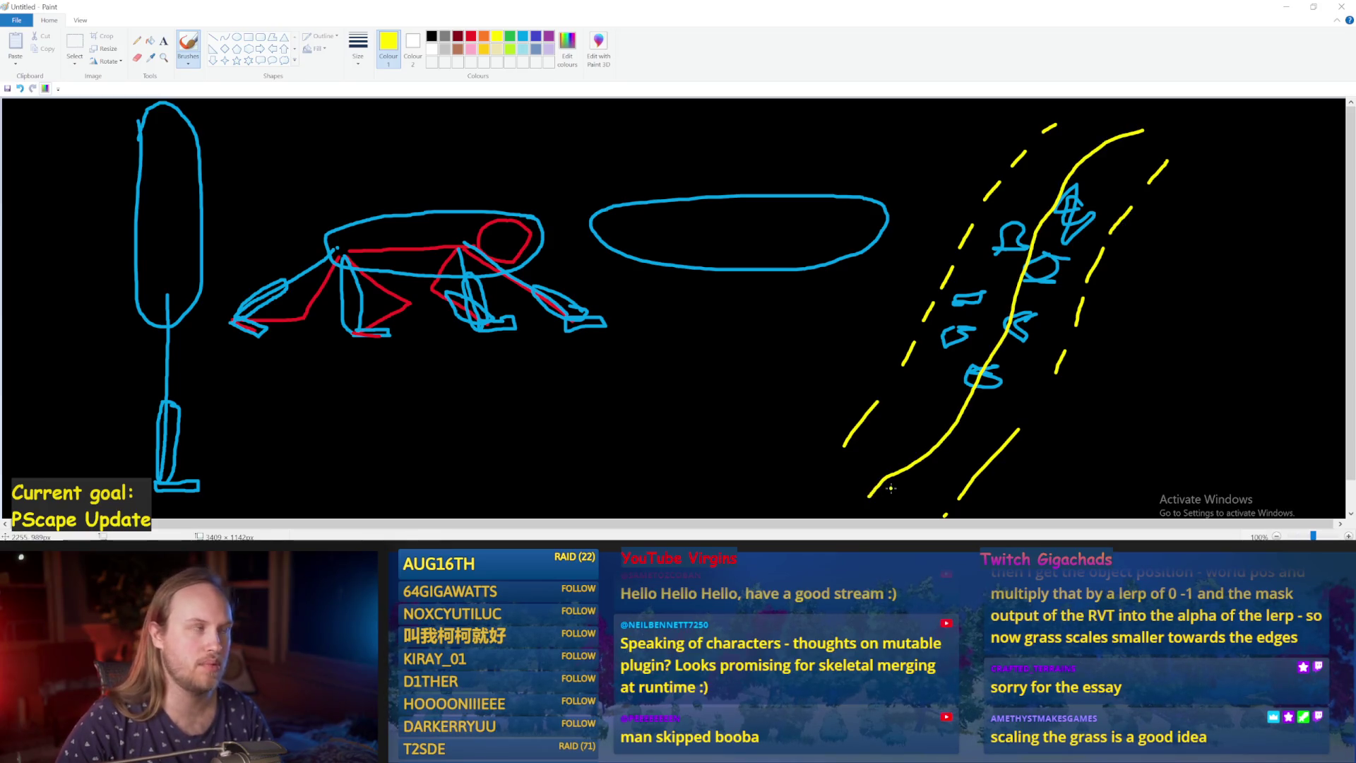
key("ctrl+z")
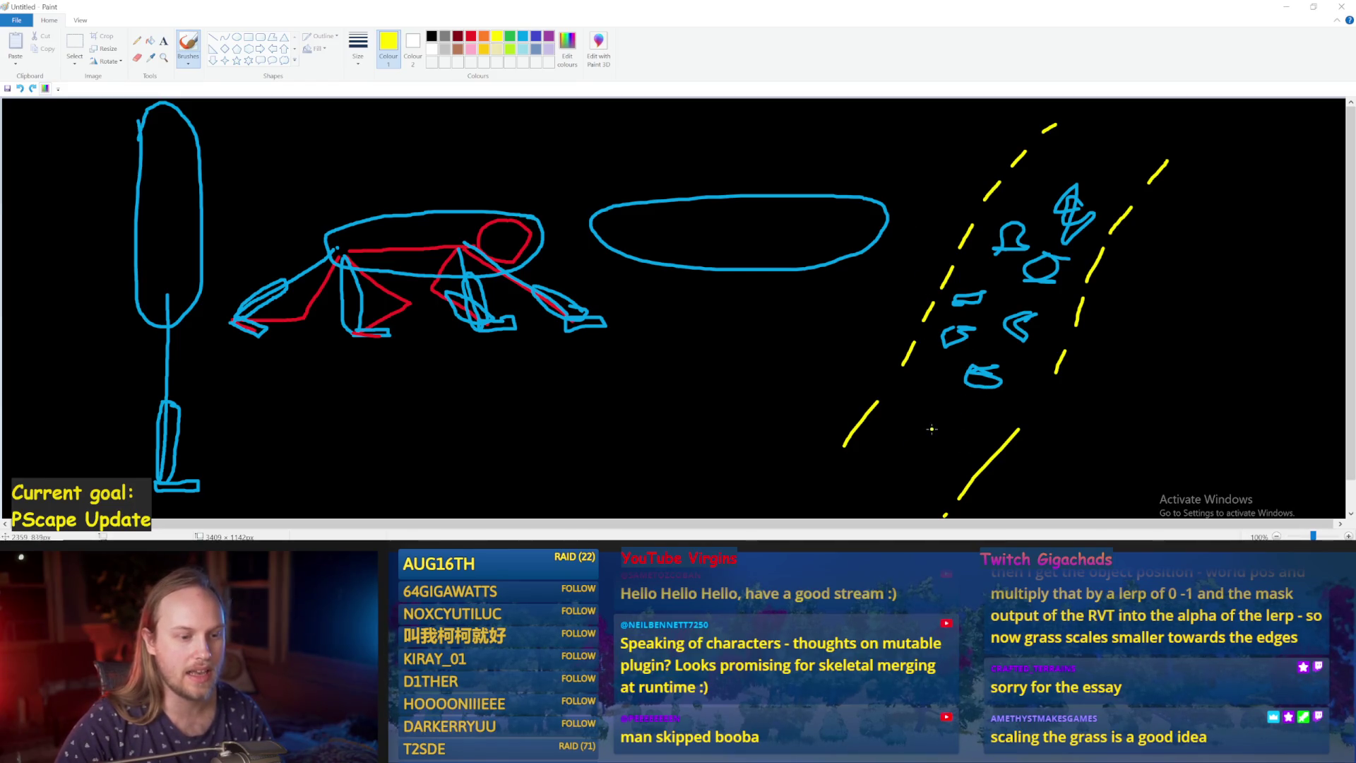
mouse_move(936, 408)
left_mouse_down()
mouse_move(935, 427)
mouse_move(980, 444)
mouse_move(983, 432)
mouse_move(1013, 478)
mouse_move(1008, 459)
left_mouse_up()
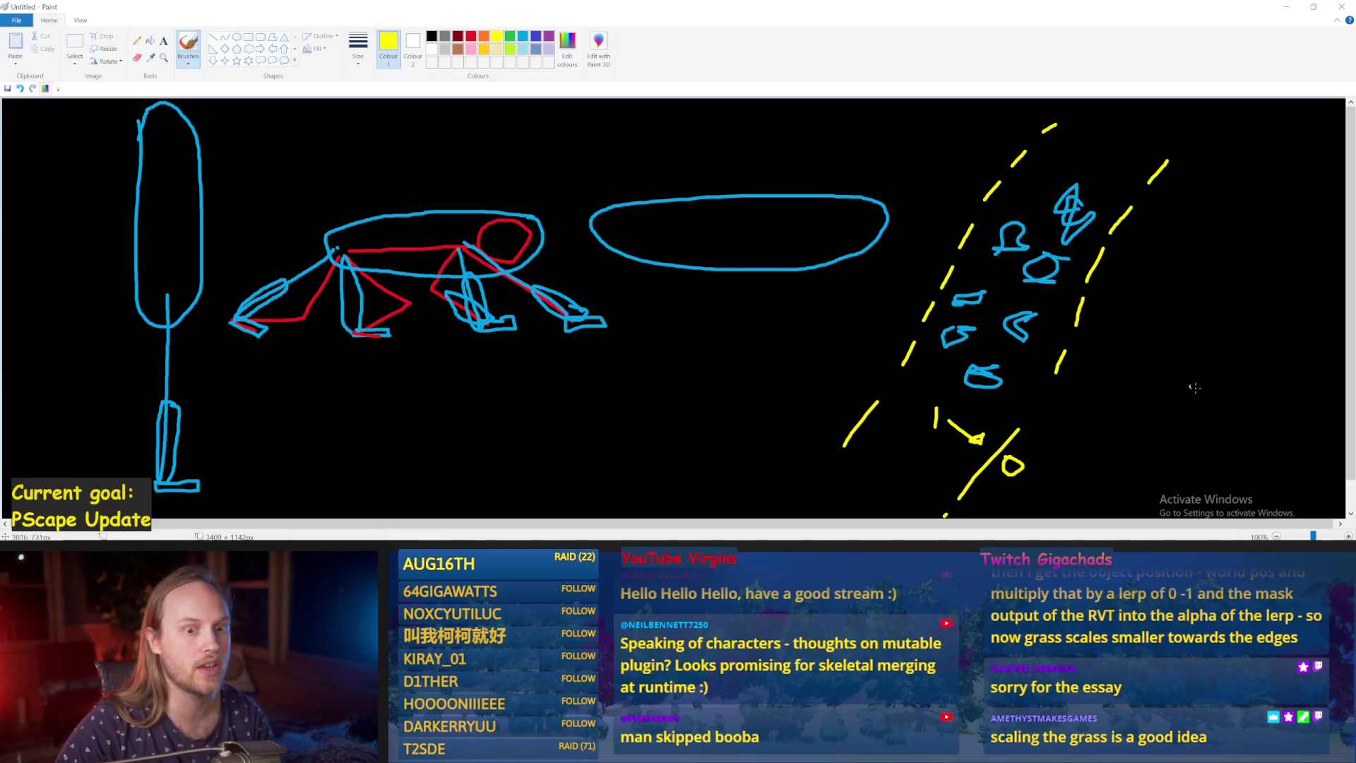
Try yellow arrow and circle marks around the footprints, undoing each unsuccessful stroke.
mouse_move(1274, 380)
left_mouse_down()
mouse_move(1108, 388)
mouse_move(1128, 410)
mouse_move(1108, 388)
left_mouse_up()
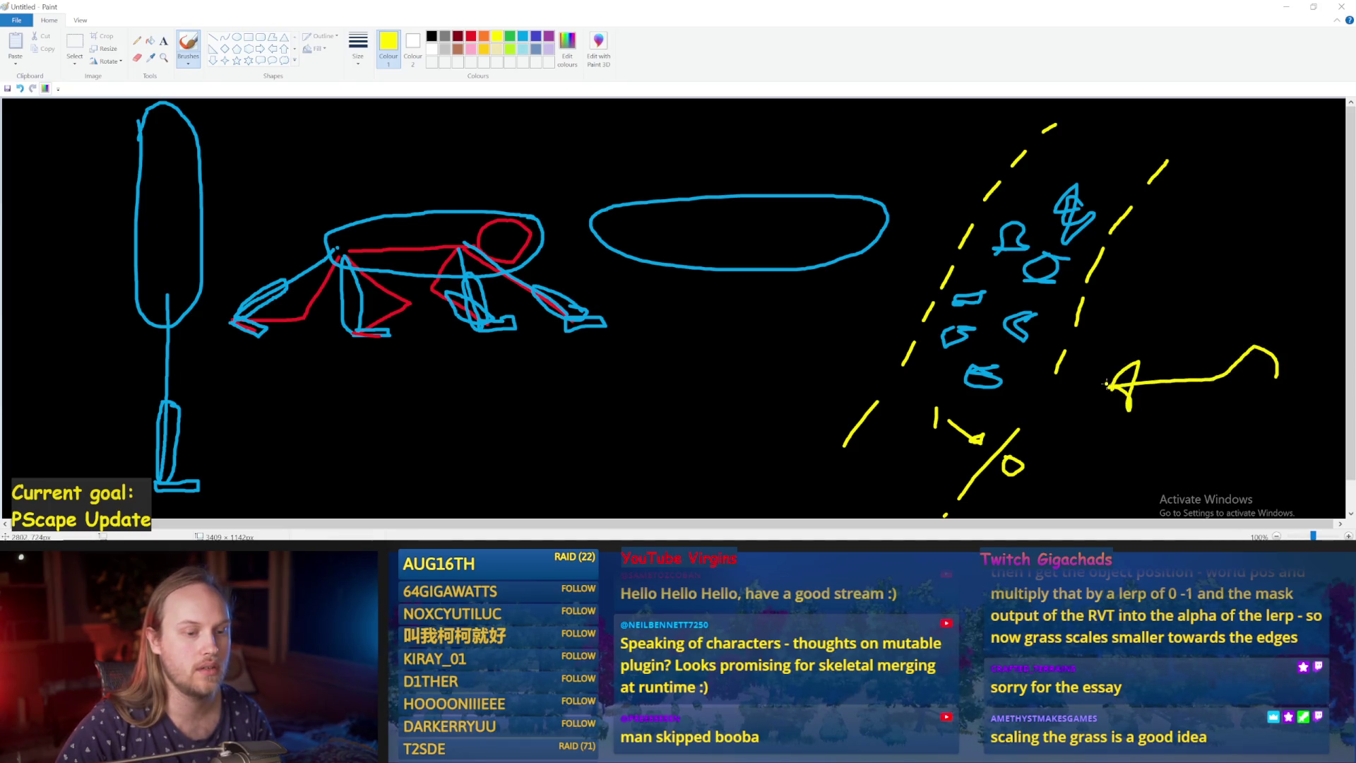
key("ctrl+z")
mouse_move(1060, 223)
left_mouse_down()
mouse_move(939, 244)
mouse_move(926, 281)
left_mouse_up()
key("ctrl+z")
mouse_move(1136, 227)
left_mouse_down()
mouse_move(1218, 283)
mouse_move(1053, 219)
left_mouse_up()
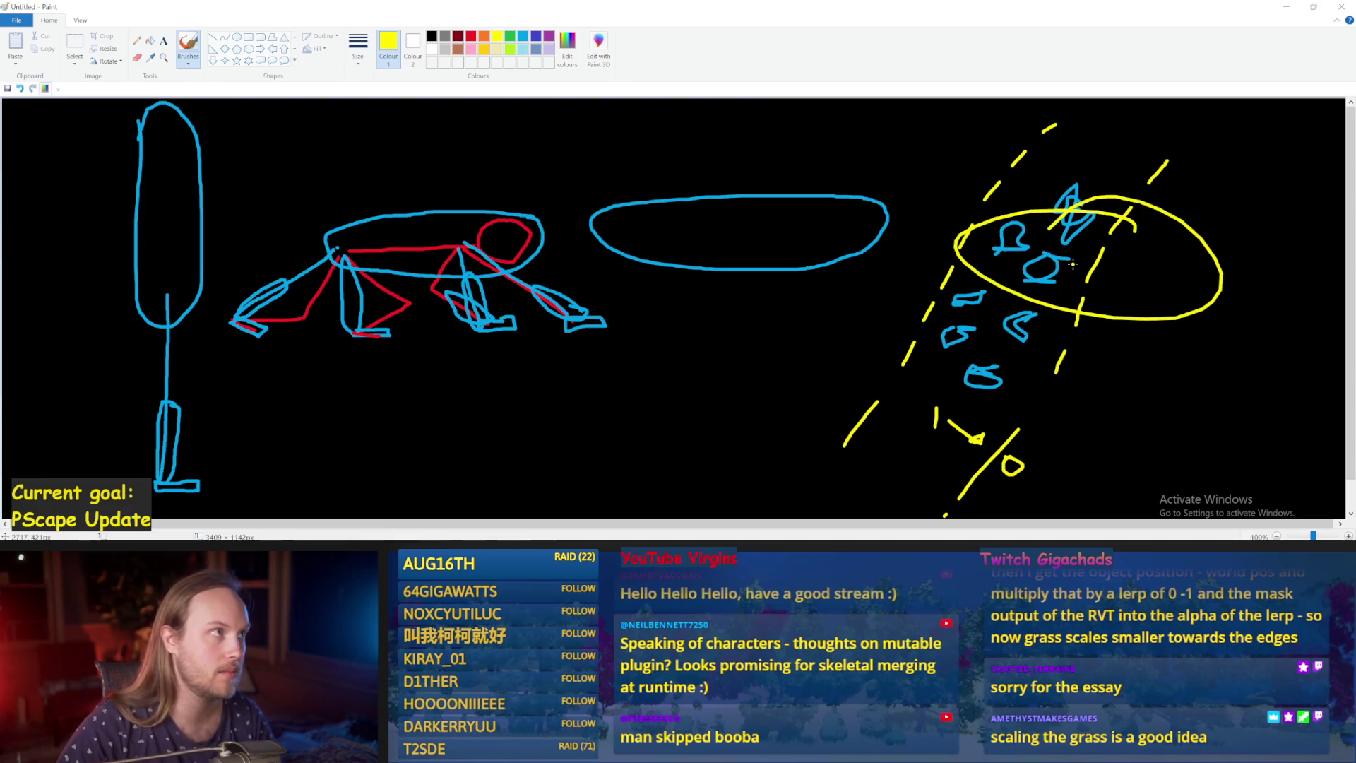
key("ctrl+z")
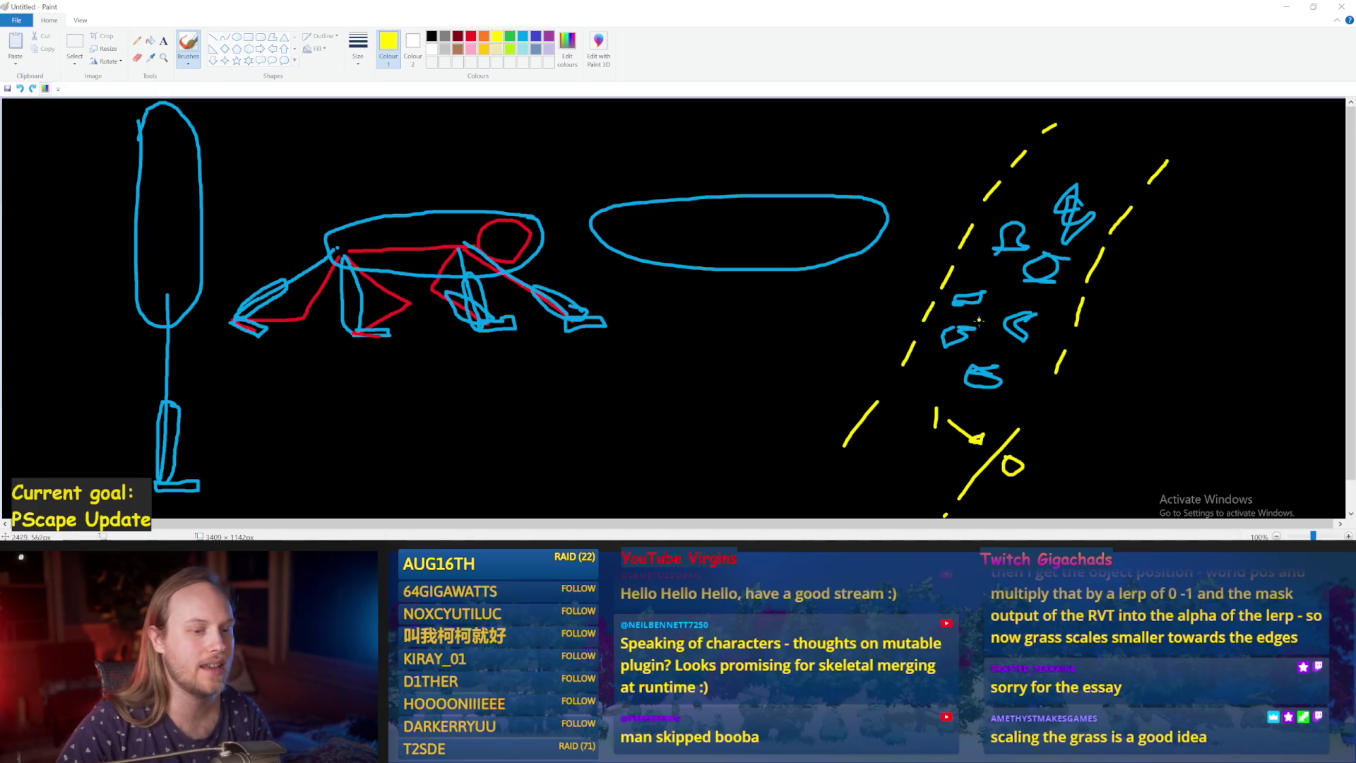
mouse_move(965, 325)
left_mouse_down()
mouse_move(935, 350)
mouse_move(973, 311)
mouse_move(934, 318)
mouse_move(943, 367)
mouse_move(996, 339)
mouse_move(943, 314)
left_mouse_up()
key("ctrl+z")
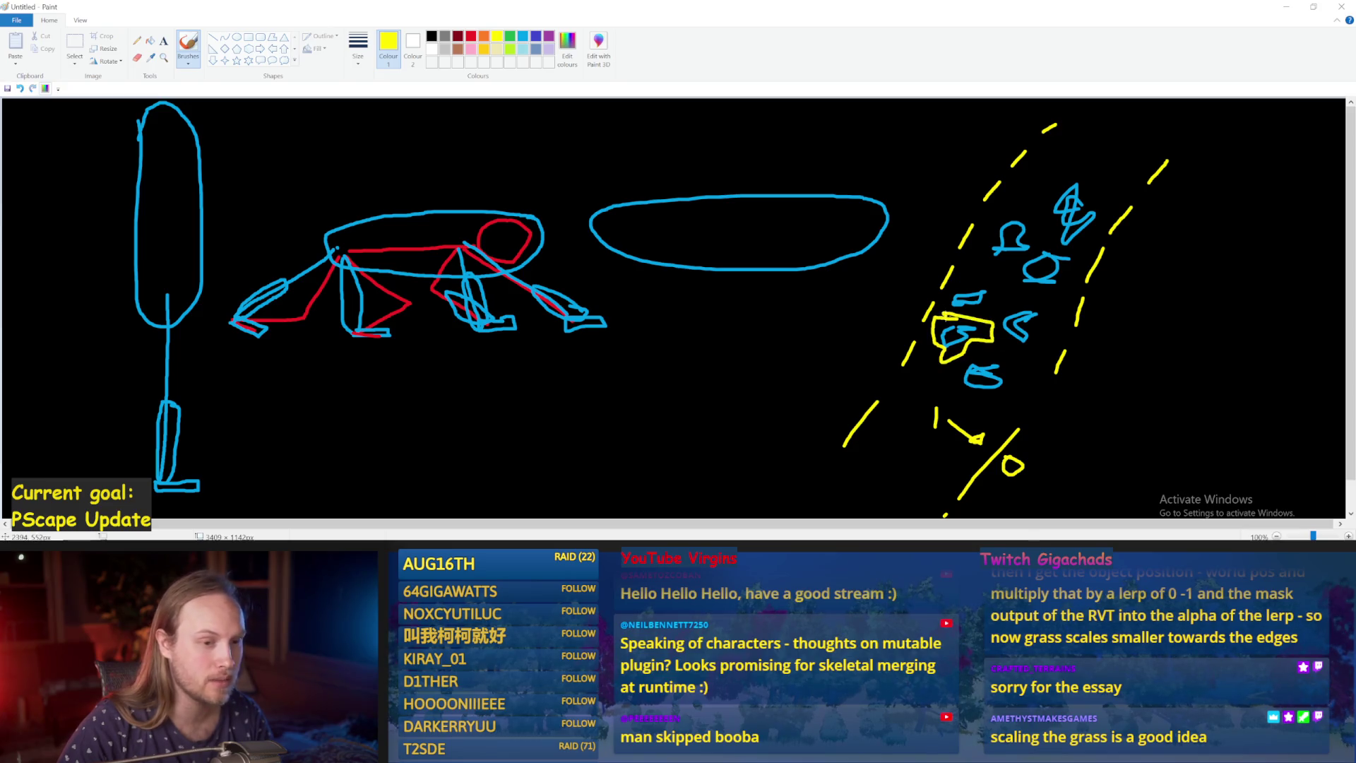
key("ctrl+z")
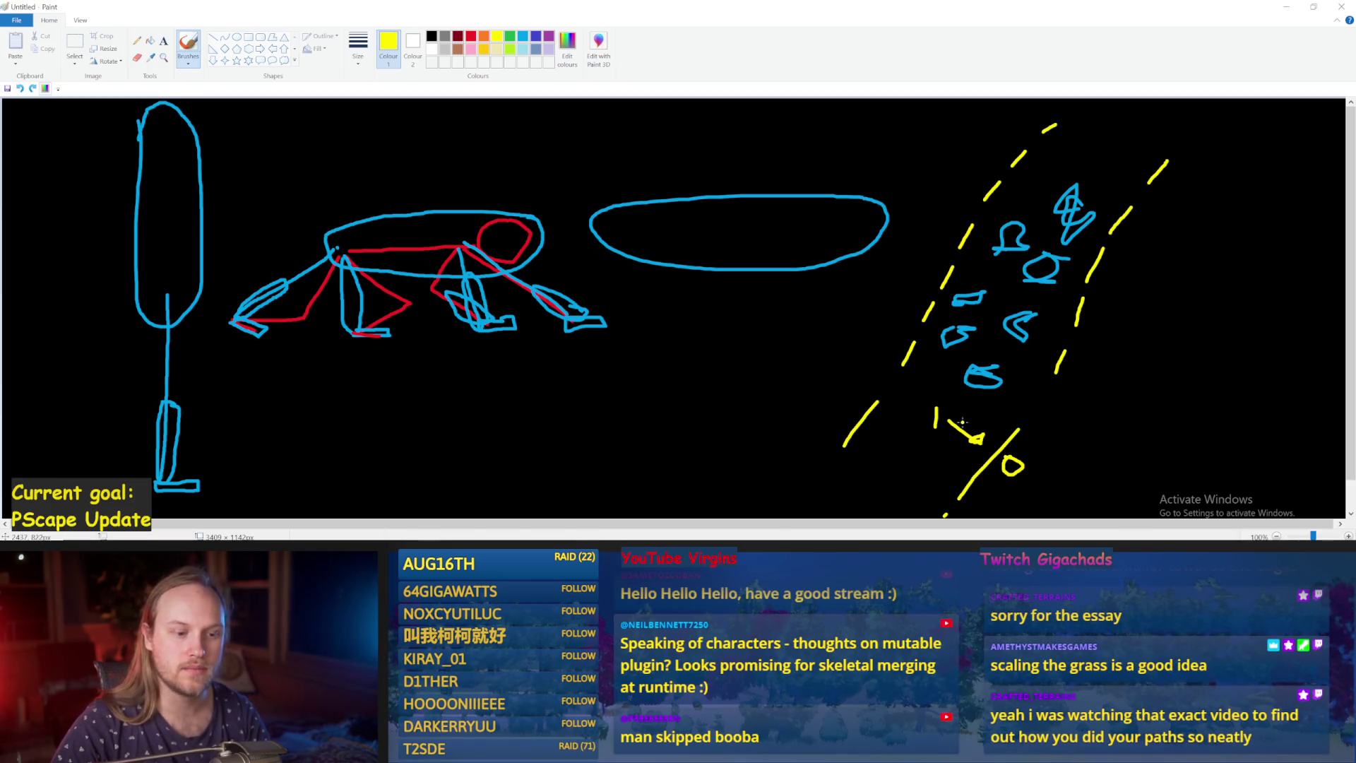
Add a yellow arrow at the path's lower left, then minimize Paint and return to Unreal.
mouse_move(923, 408)
left_mouse_down()
mouse_move(879, 384)
mouse_move(907, 385)
mouse_move(886, 399)
mouse_move(881, 382)
mouse_move(845, 385)
mouse_move(857, 362)
left_mouse_up()
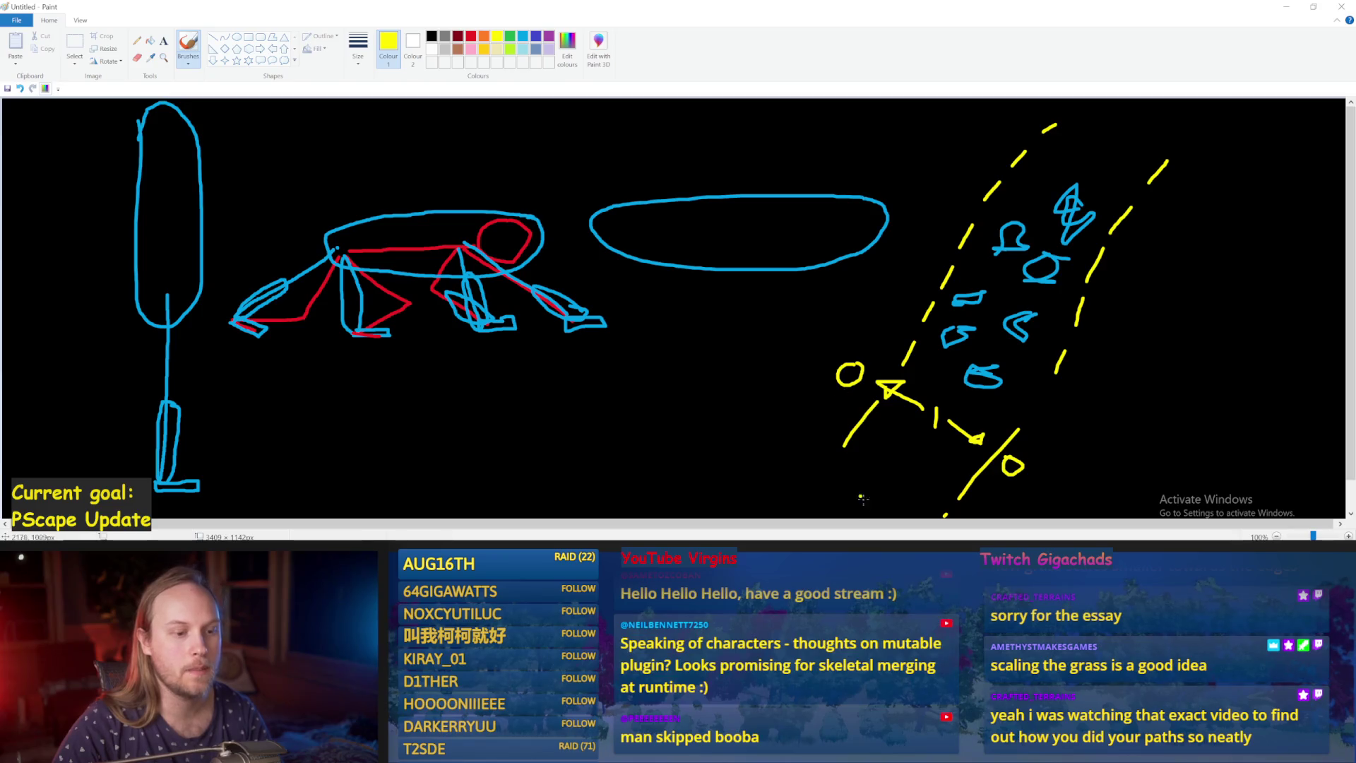
mouse_move(927, 480)
left_mouse_down()
mouse_move(934, 362)
mouse_move(1113, 156)
left_mouse_up()
key("ctrl+z")
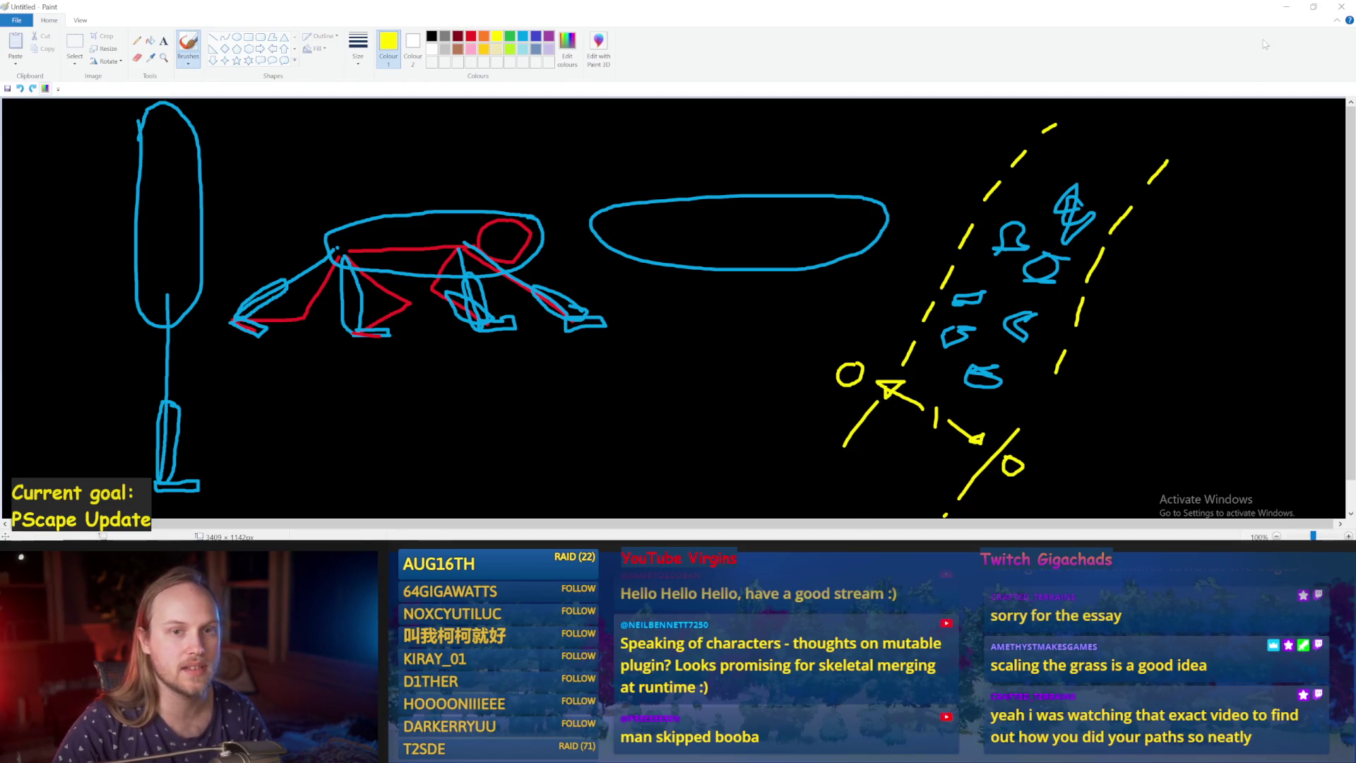
left_click(1286, 7)
mouse_move(645, 351)
left_mouse_down()
mouse_move(578, 301)
mouse_move(811, 319)
left_mouse_up()
Compile PPFeet_Base, select the Current Step Length node, and save the blueprint.
left_click_drag(558, 330, 675, 333)
left_click(80, 44)
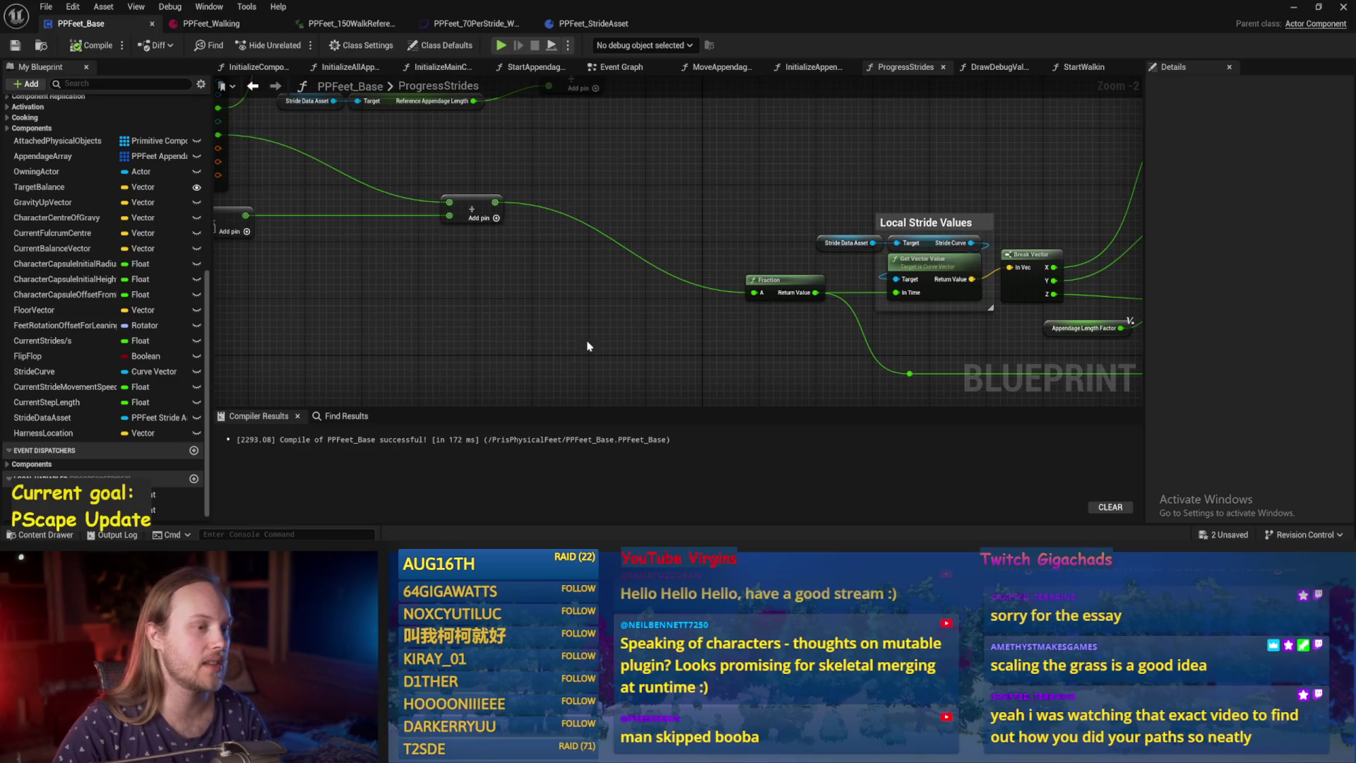
left_click_drag(573, 348, 692, 337)
scroll(803, 285, "down", 1)
mouse_move(463, 288)
left_mouse_down()
mouse_move(603, 373)
mouse_move(678, 315)
mouse_move(734, 311)
left_mouse_up()
mouse_move(610, 281)
left_mouse_down()
mouse_move(650, 247)
mouse_move(678, 248)
left_mouse_up()
left_click(393, 195)
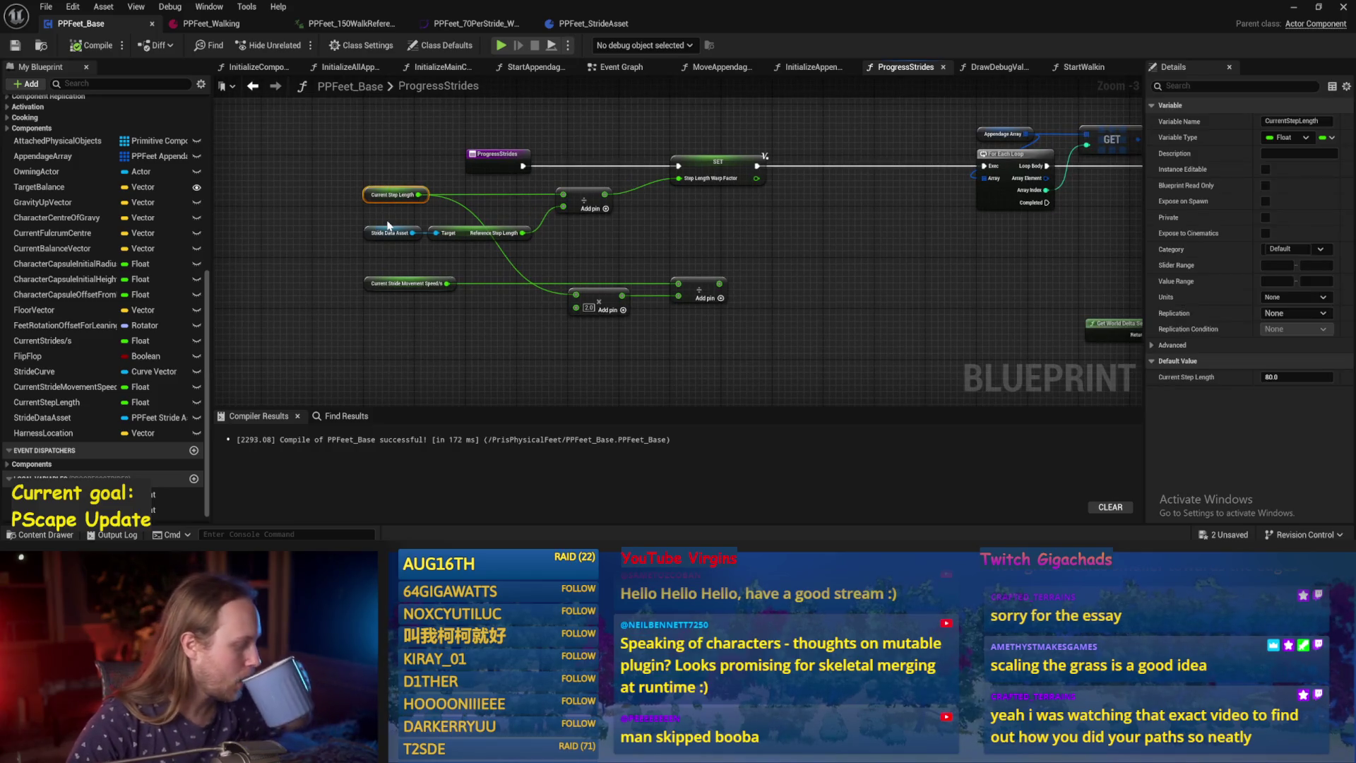
left_click(15, 45)
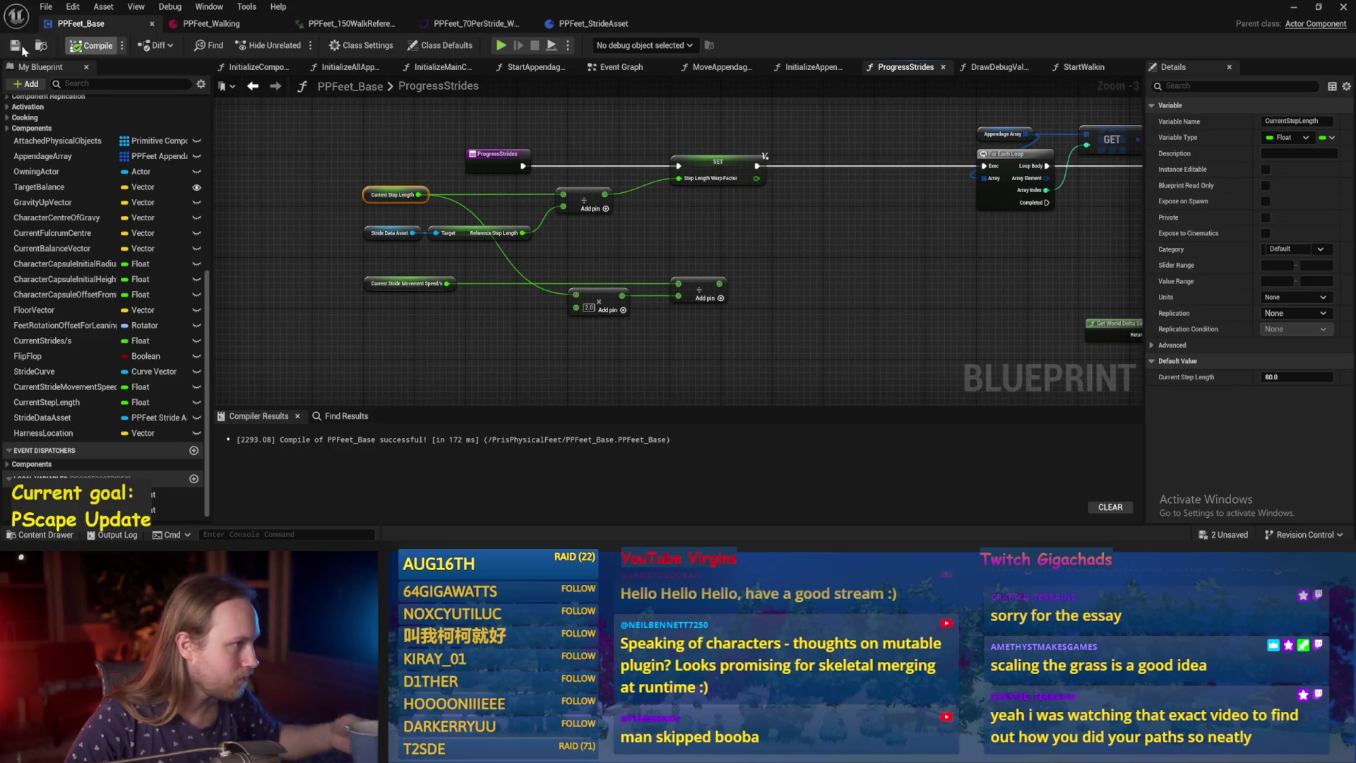
Inspect the Current Stride Movement Speed/s and Current Step Length nodes near the SET and add nodes.
mouse_move(806, 287)
left_mouse_down()
mouse_move(795, 229)
mouse_move(507, 202)
left_mouse_up()
mouse_move(784, 330)
left_mouse_down()
mouse_move(756, 279)
mouse_move(703, 273)
left_mouse_up()
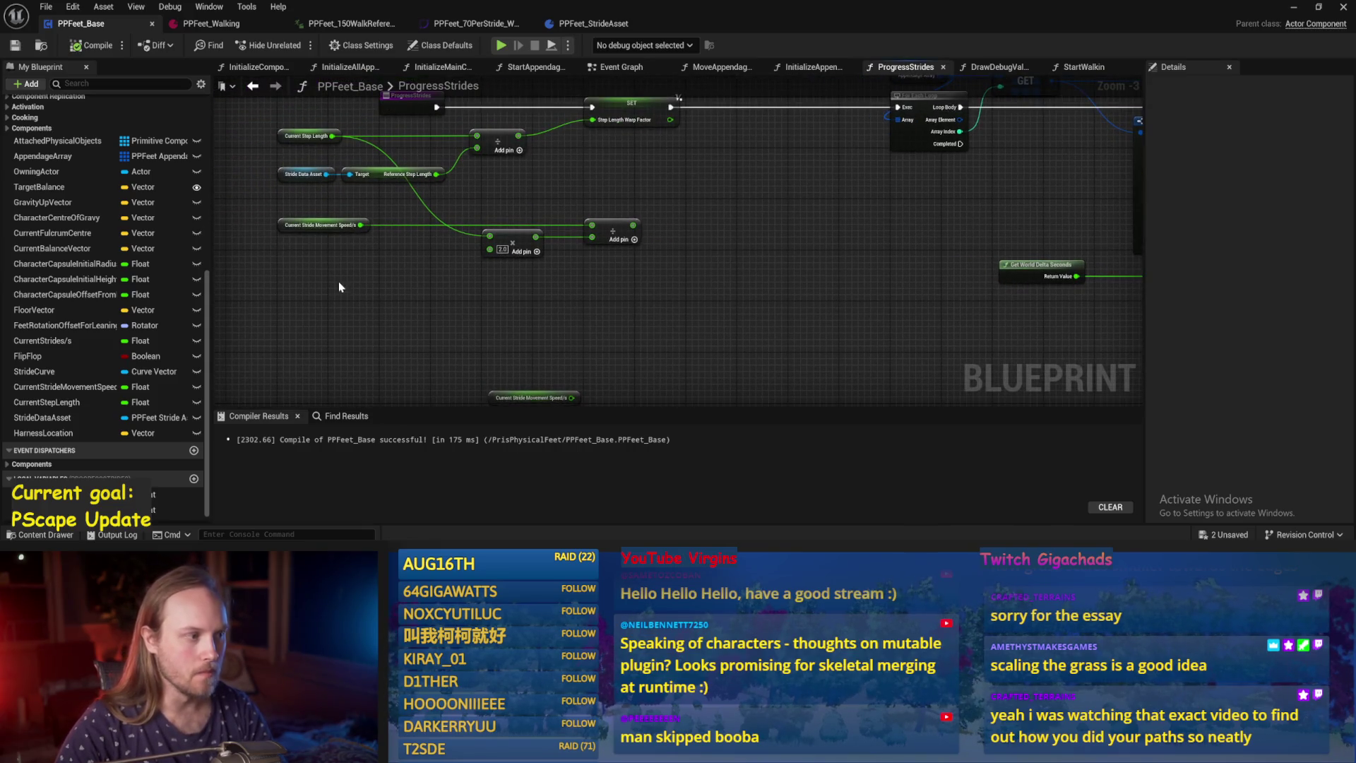
left_click(323, 225)
mouse_move(311, 264)
left_mouse_down()
mouse_move(300, 301)
mouse_move(321, 303)
mouse_move(345, 234)
left_mouse_up()
left_click(334, 270)
left_click(334, 270)
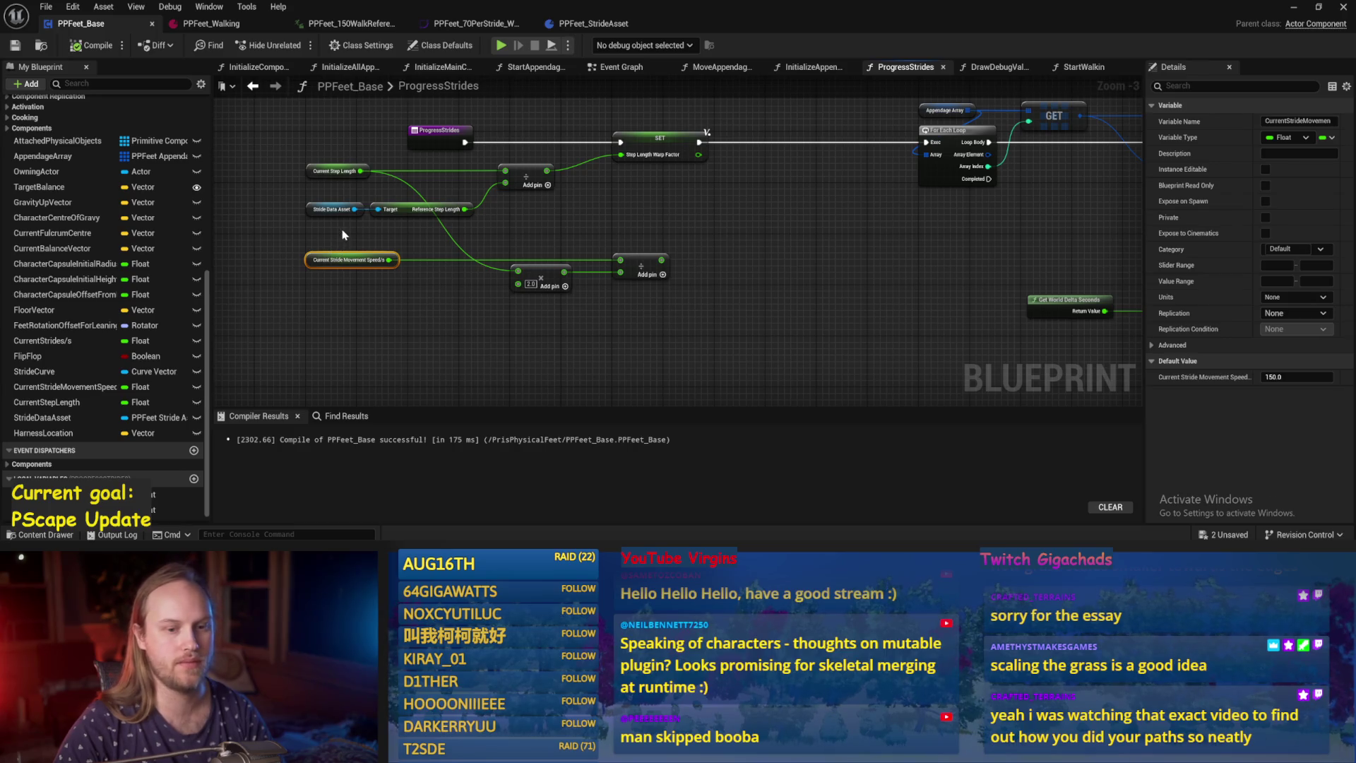
left_click(576, 313)
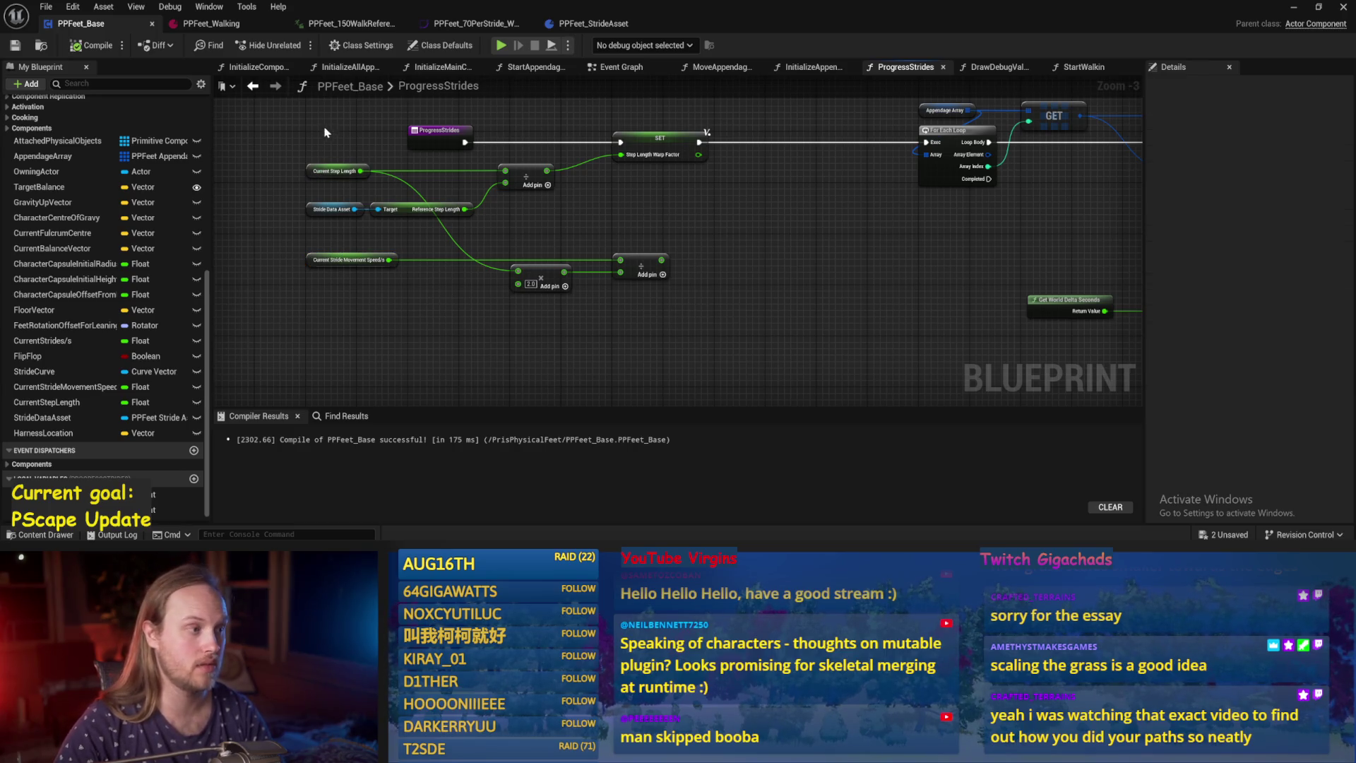
left_click_drag(333, 184, 334, 182)
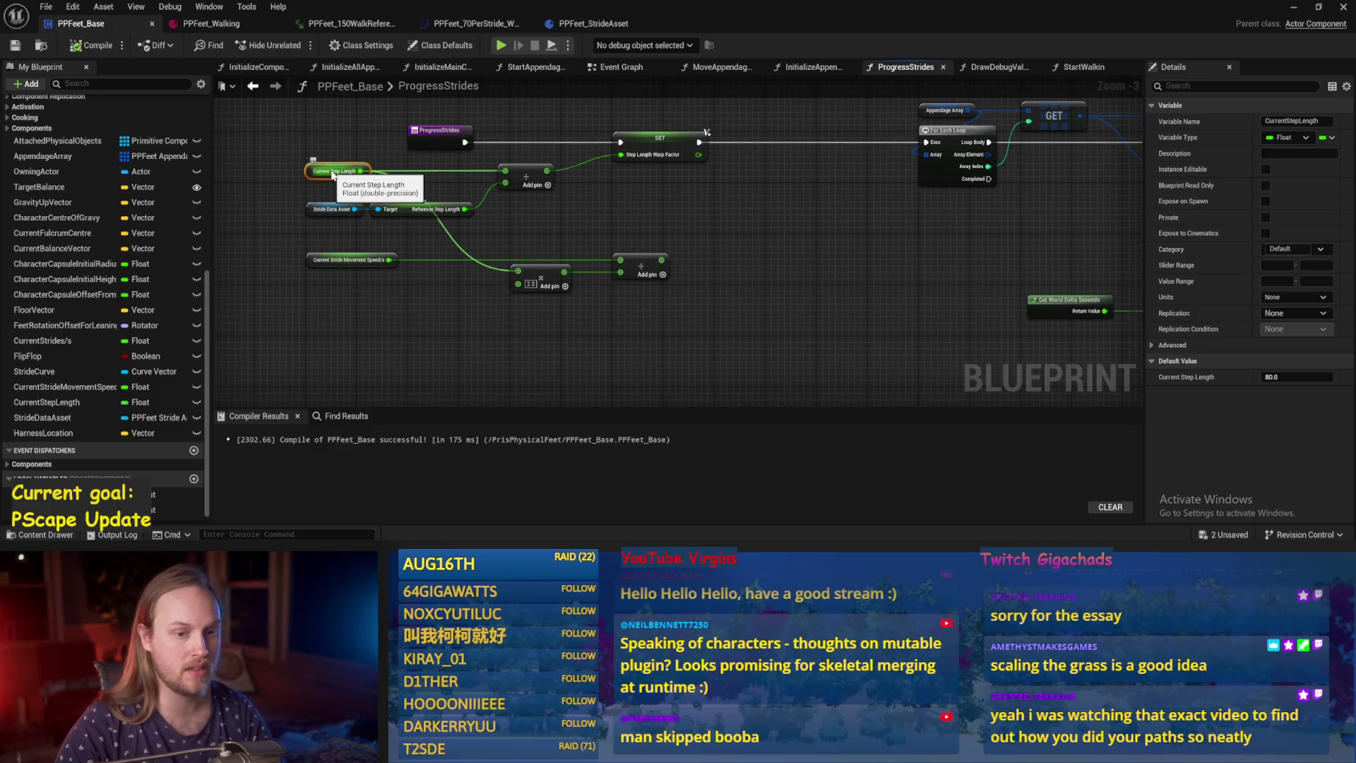
left_click(558, 318)
Undo the middle divide node and re-centre the graph around the Current Step Length node.
key("ctrl+z")
scroll(607, 266, "up", 1)
mouse_move(556, 180)
left_mouse_down()
mouse_move(539, 216)
mouse_move(512, 210)
left_mouse_up()
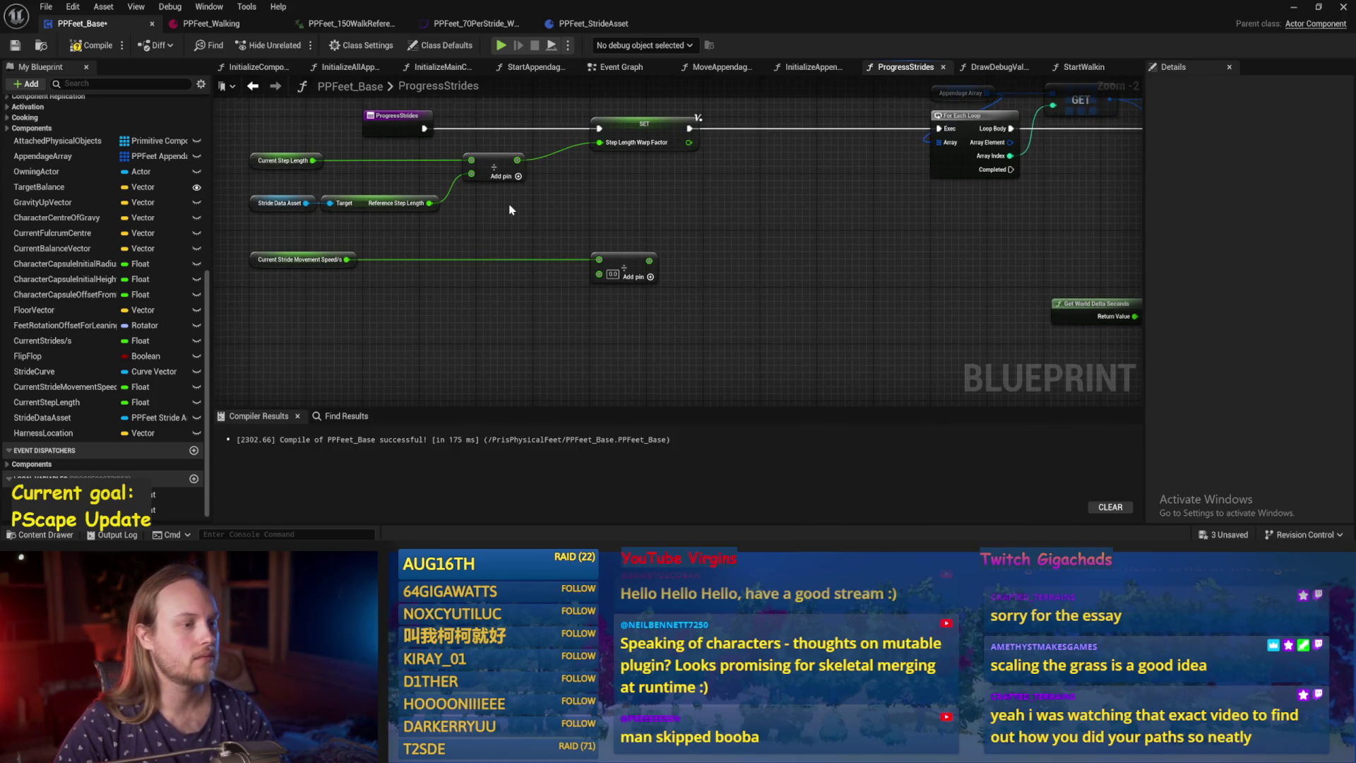
scroll(510, 218, "down", 1)
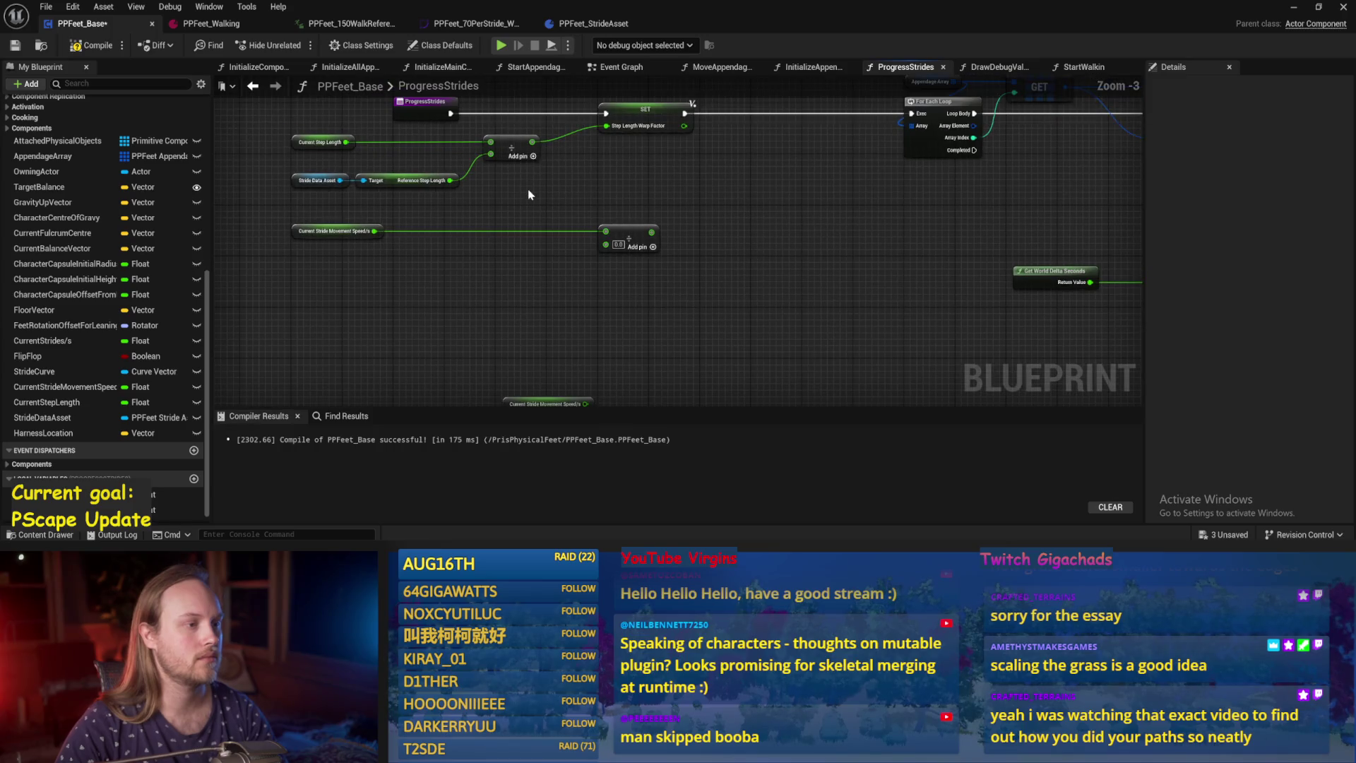
left_click(355, 147)
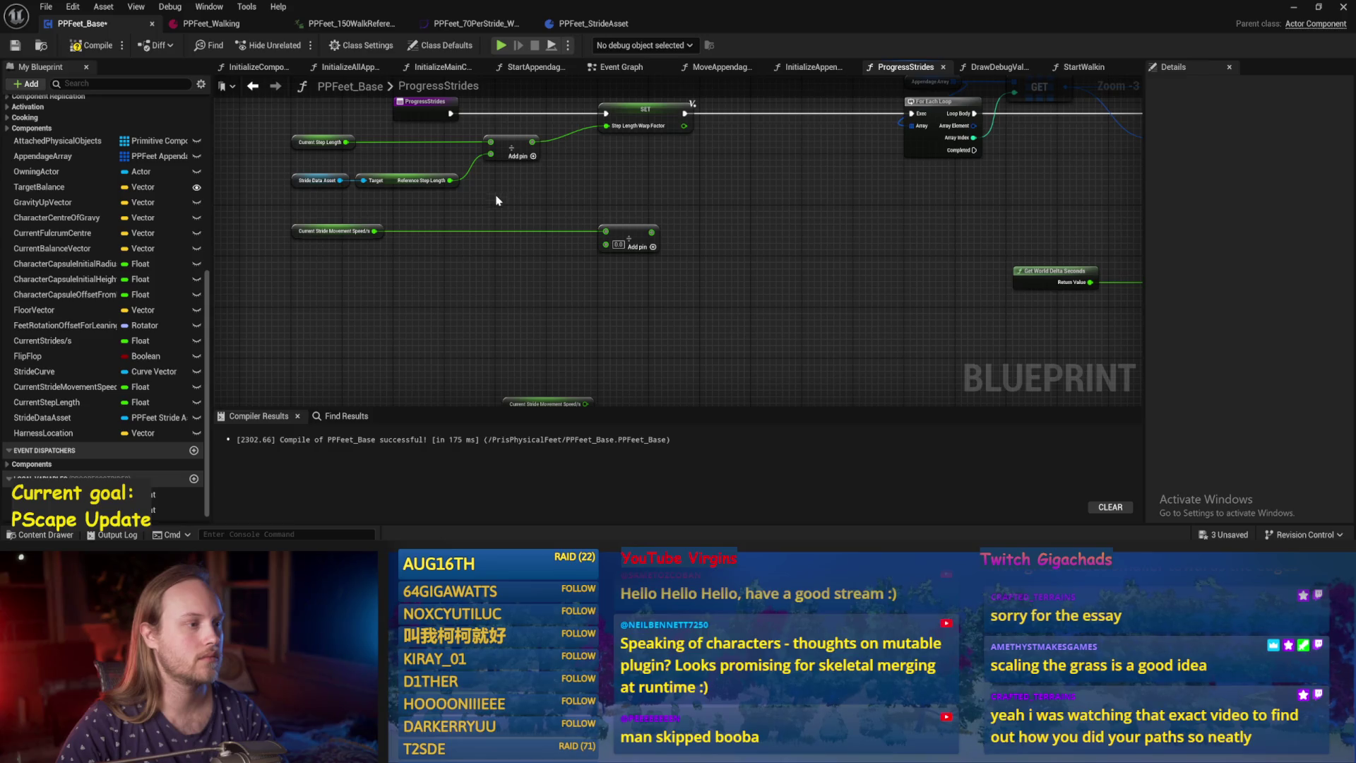
left_click(419, 181)
left_click(331, 145)
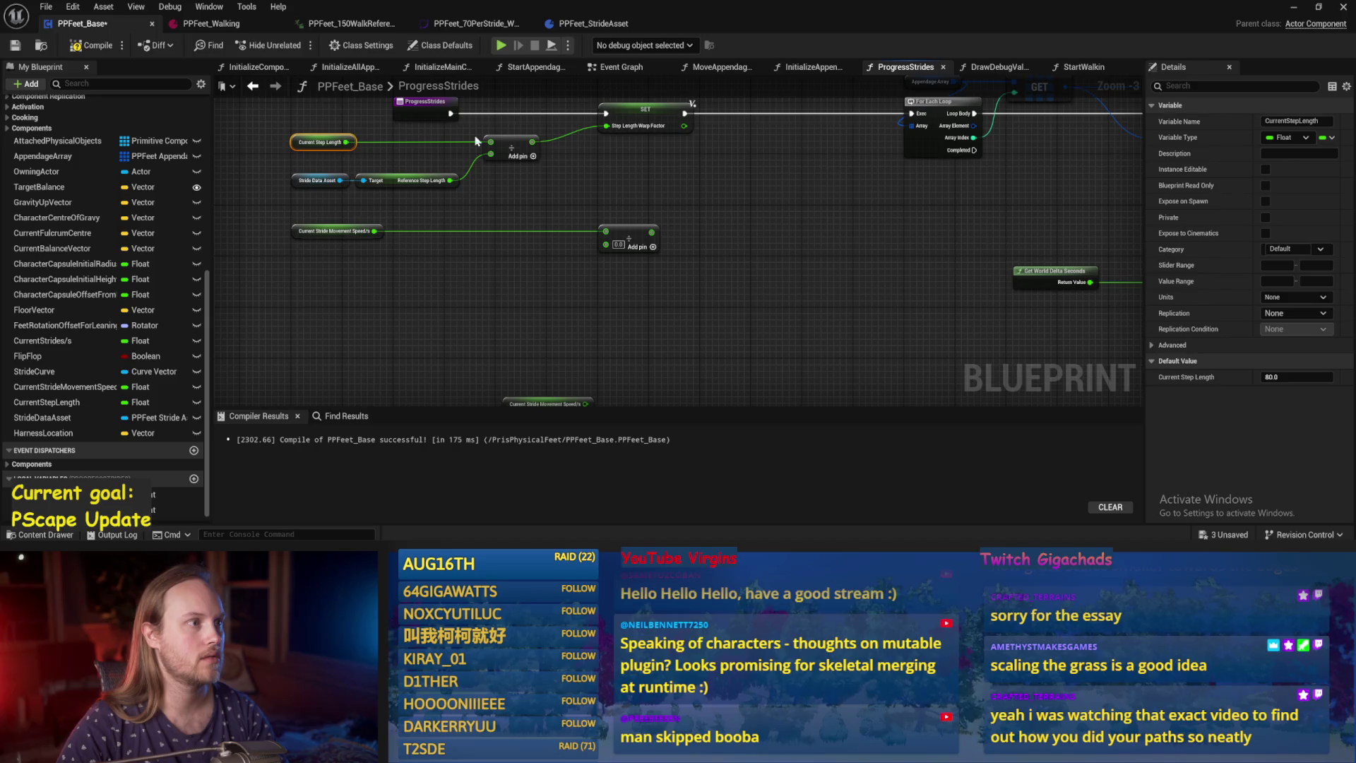
left_click_drag(583, 207, 562, 246)
left_click(302, 182)
left_click(626, 154)
left_click_drag(629, 202, 548, 212)
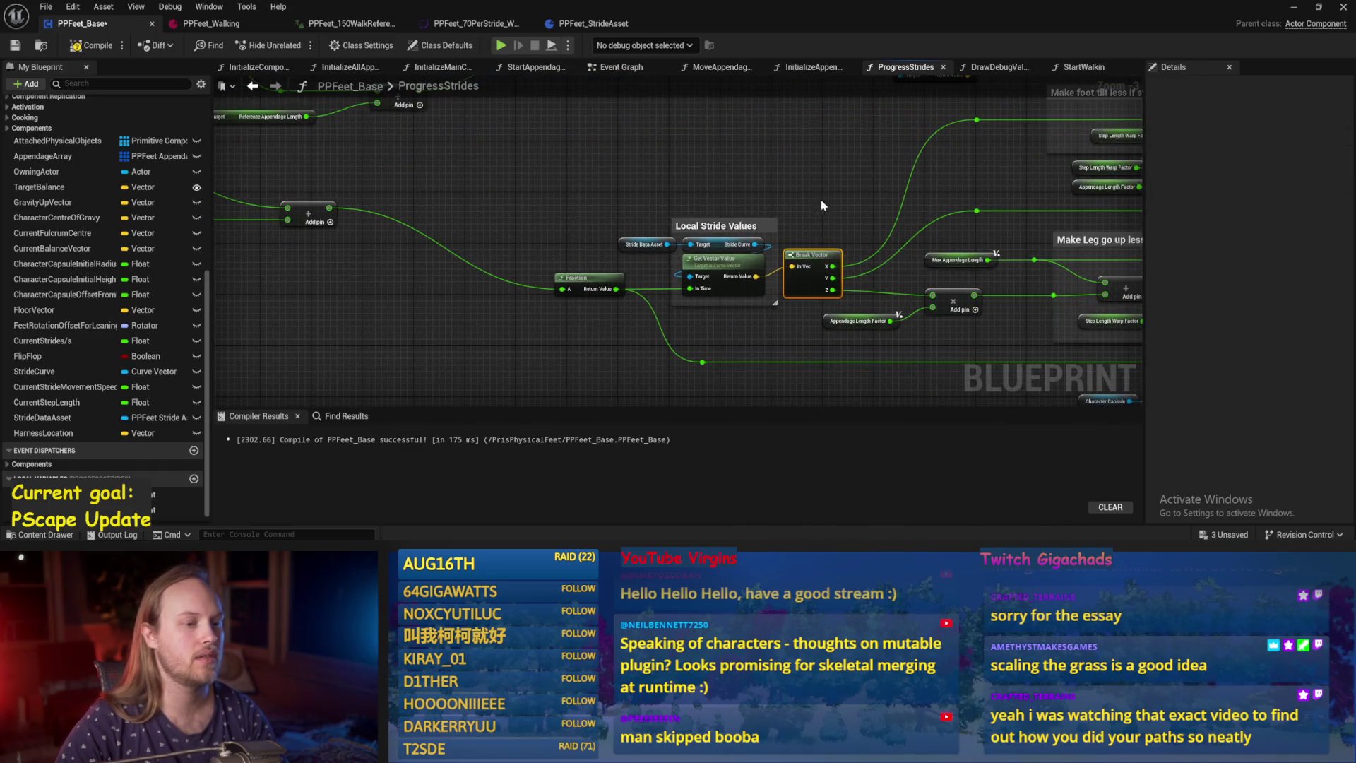
key("ctrl+z")
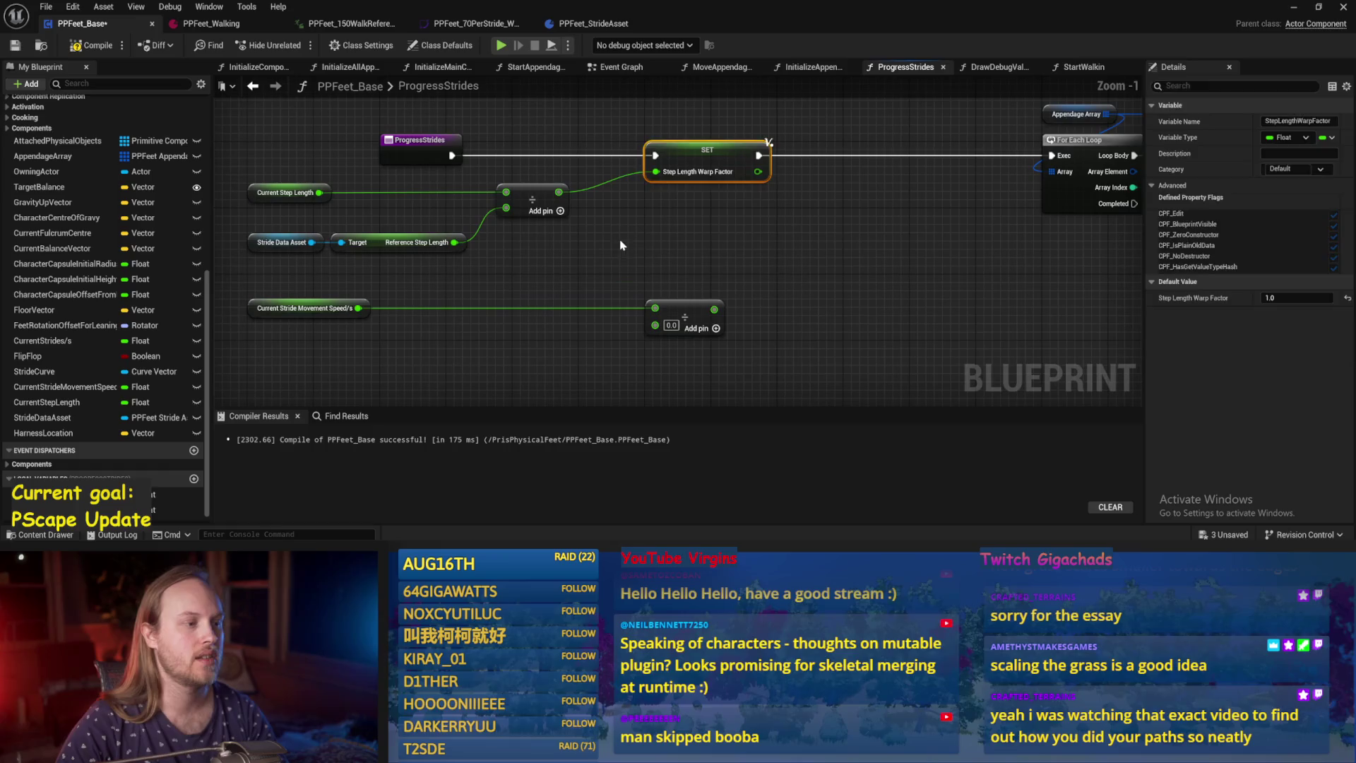
Duplicate the Current Step Length getter and place the copy below the stride speed node.
left_click(289, 192)
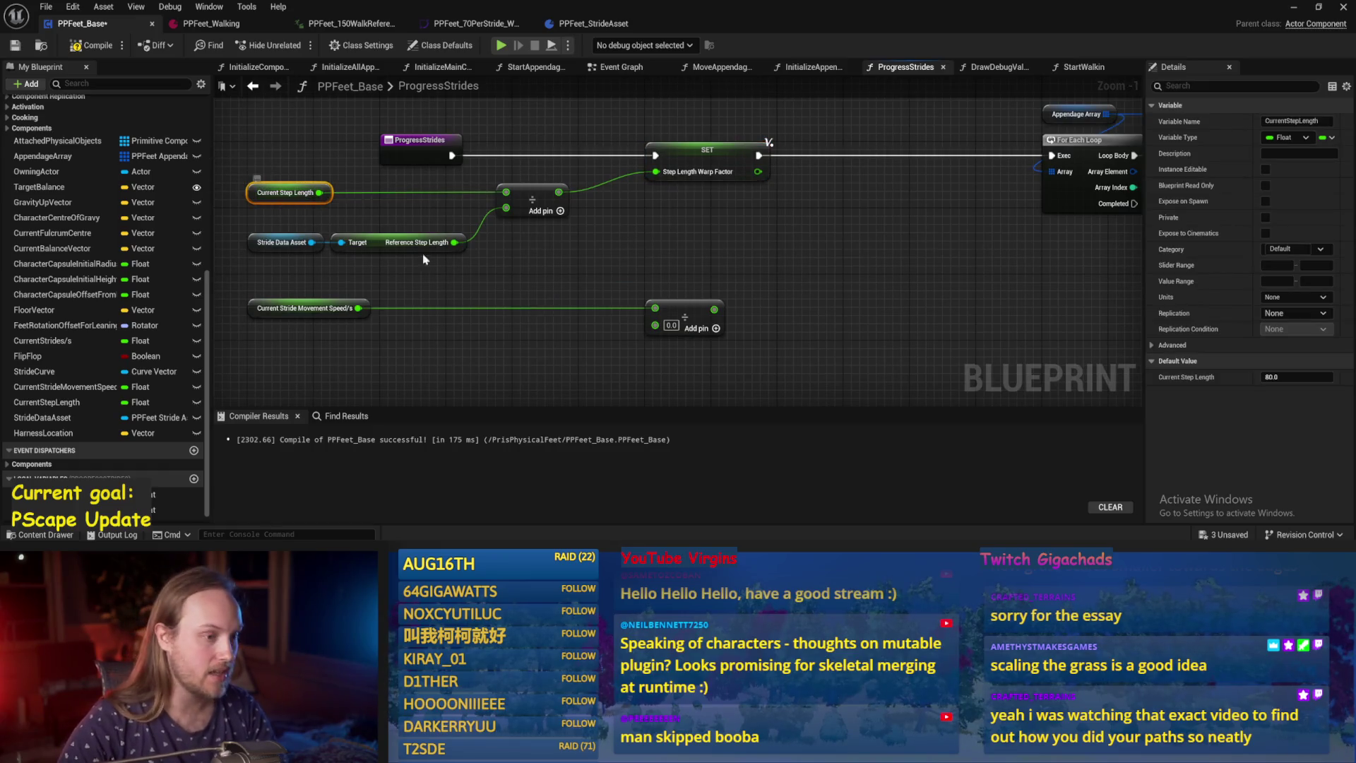
left_click_drag(375, 239, 450, 165)
key("ctrl+c")
key("ctrl+v")
left_click(523, 295)
mouse_move(523, 295)
left_mouse_down()
mouse_move(372, 304)
mouse_move(580, 279)
left_mouse_up()
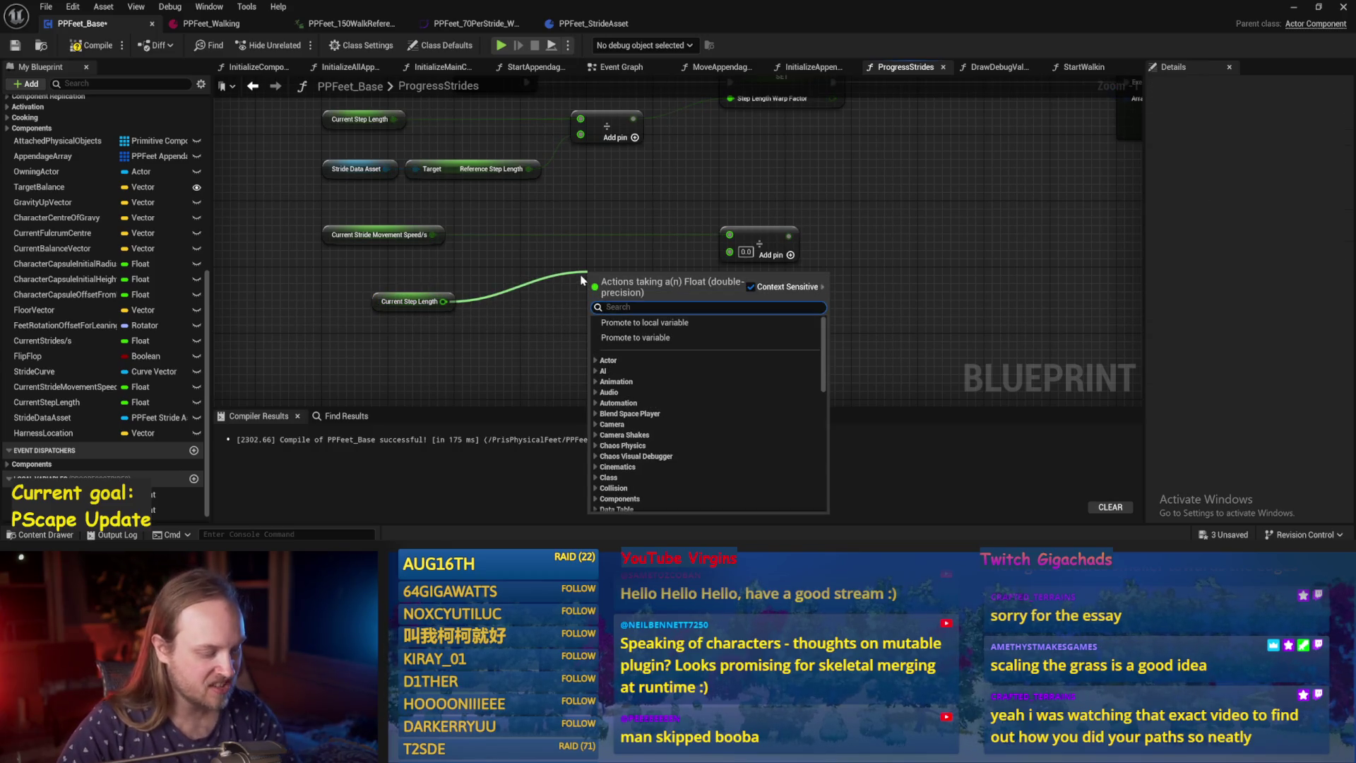
Multiply the copied Current Step Length by 2.0 and wire the product into the Divide node's second input.
type("*")
key("Return")
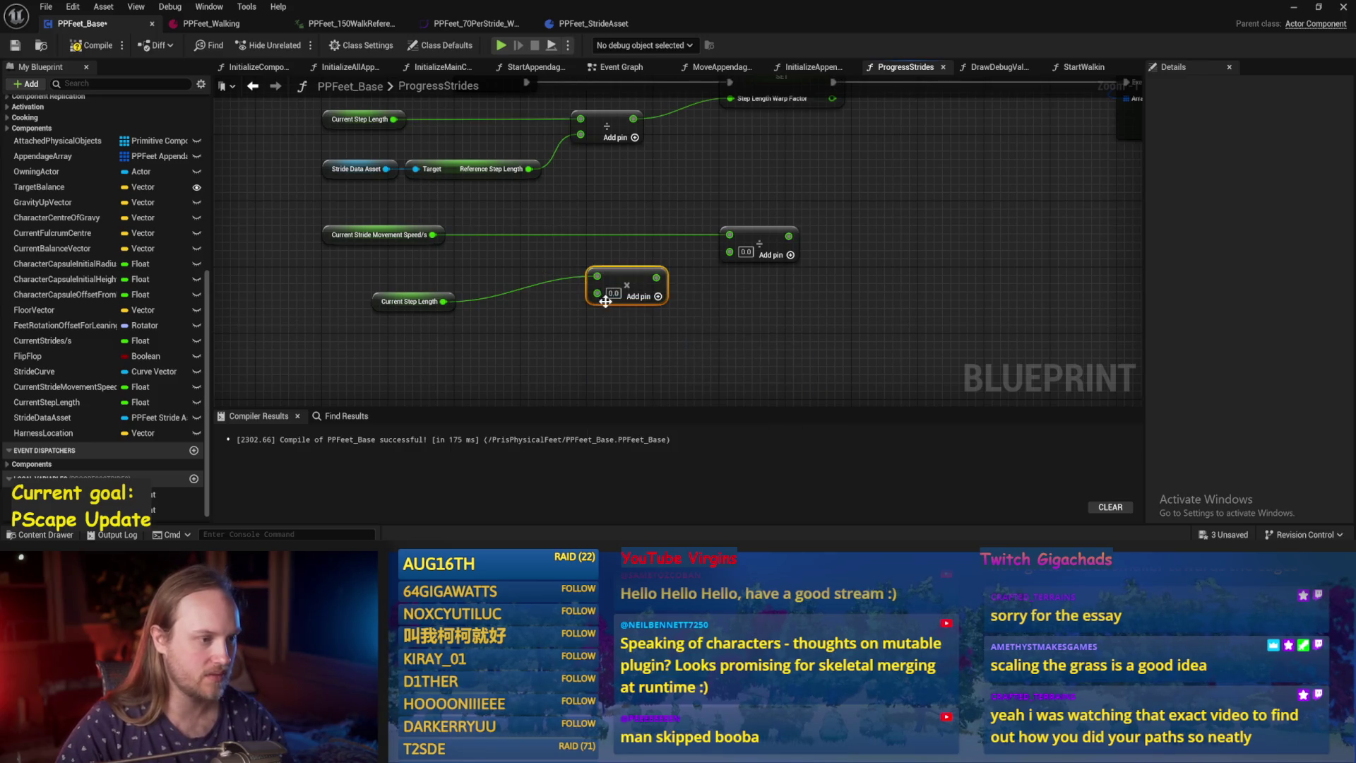
type("2")
key("Return")
mouse_move(616, 308)
left_mouse_down()
mouse_move(492, 333)
mouse_move(754, 268)
mouse_move(539, 311)
mouse_move(757, 281)
mouse_move(739, 262)
left_mouse_up()
left_click_drag(417, 302, 394, 296)
left_click(396, 353)
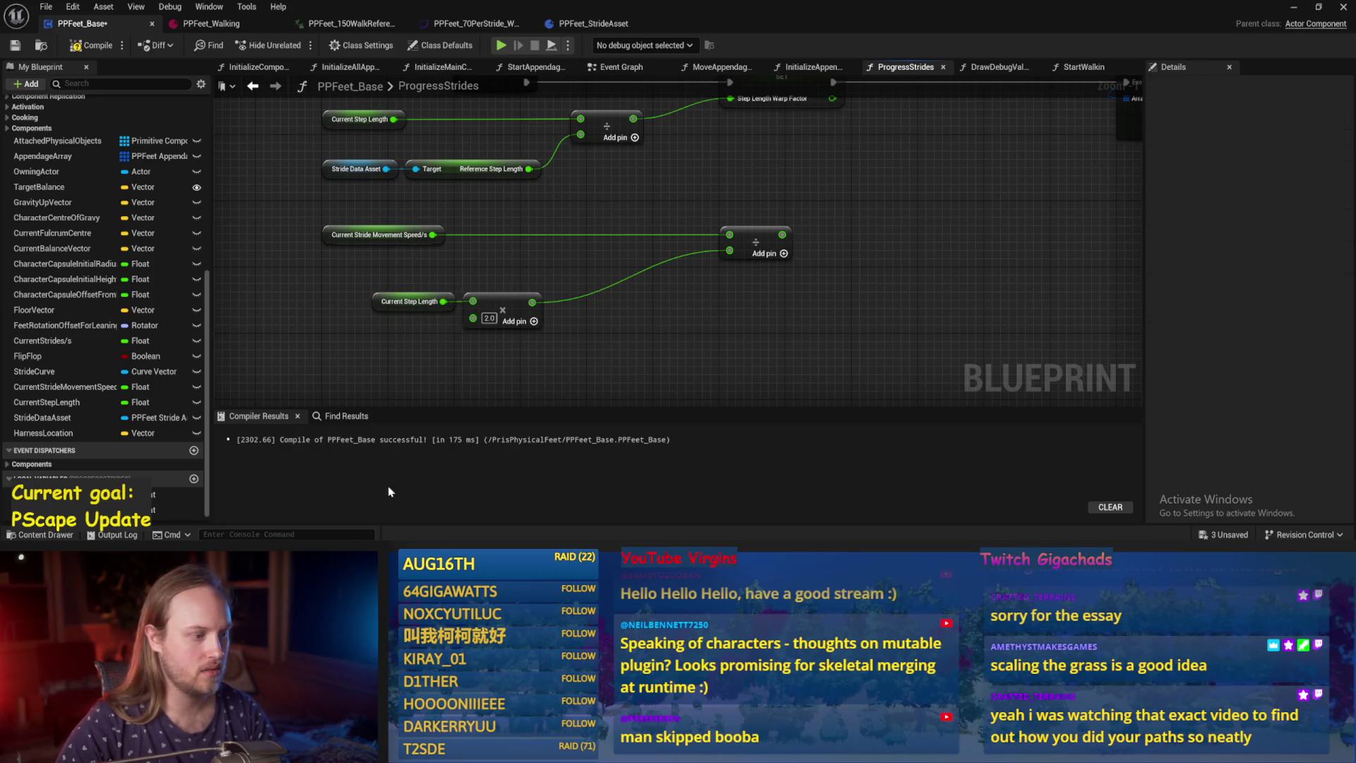
key("alt+Tab")
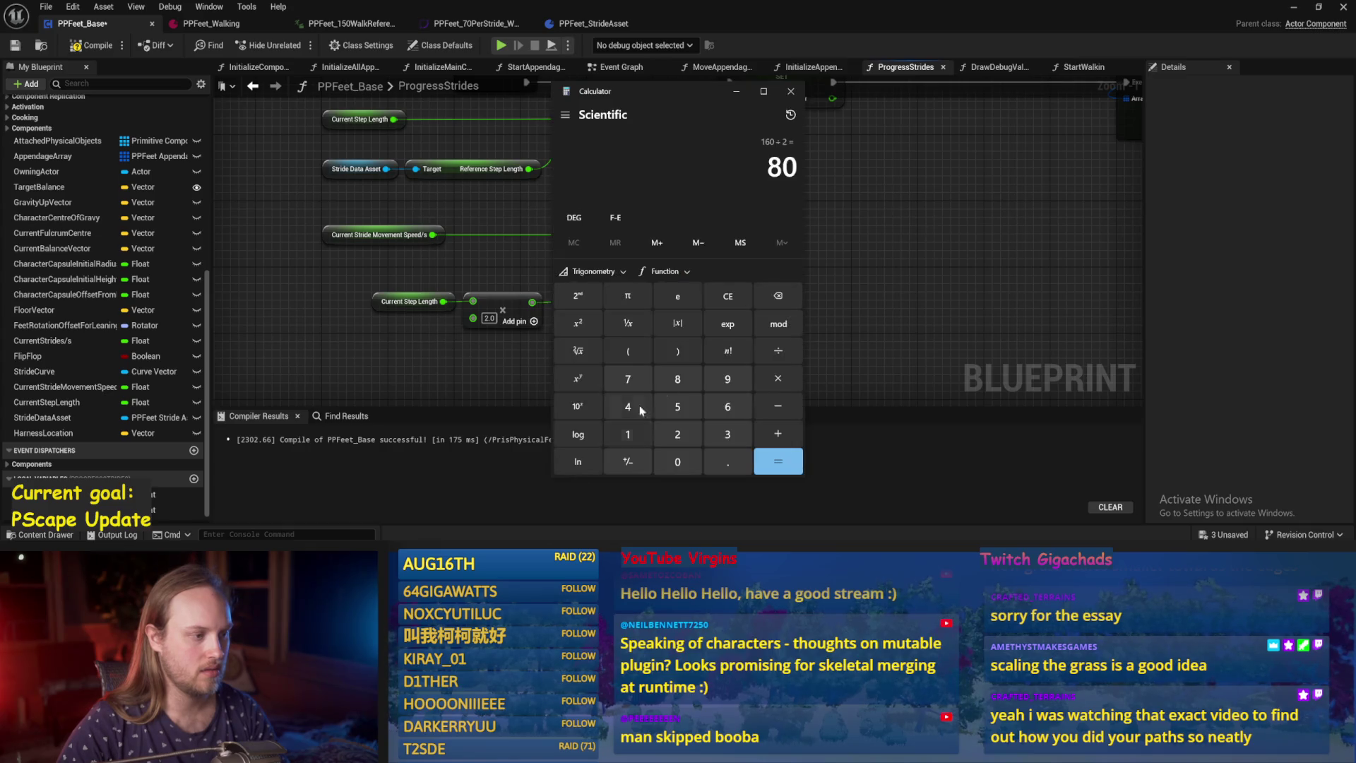
Clear Calculator and compute 160 divided by 150.
left_click(729, 295)
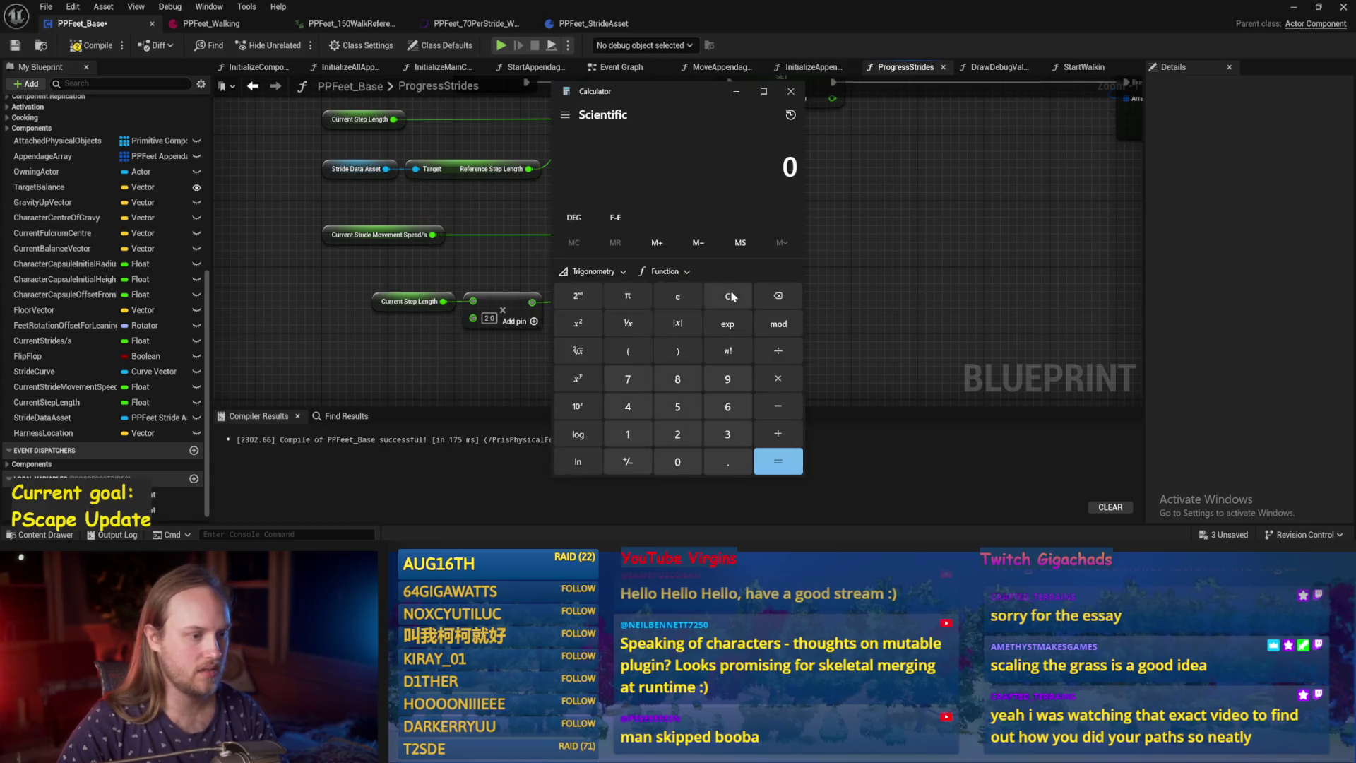
type("160 + ")
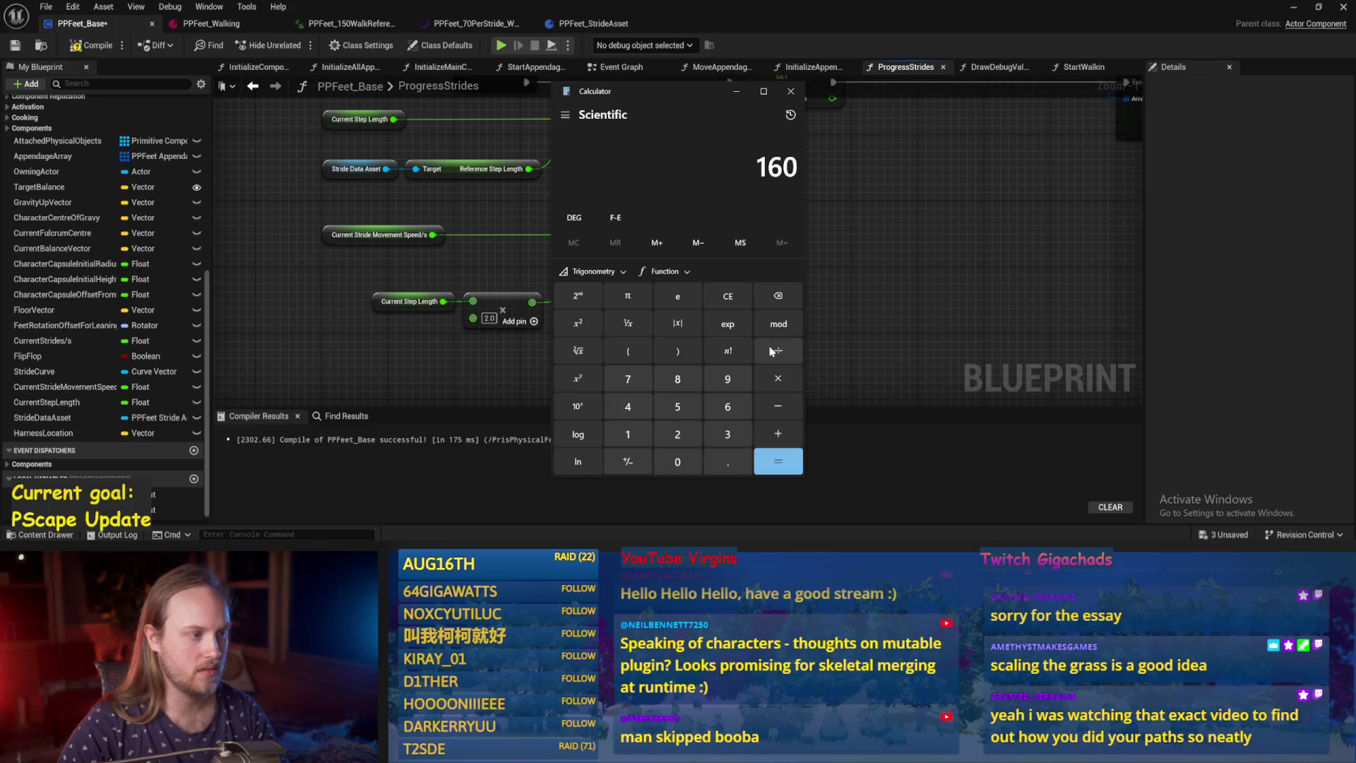
type("150")
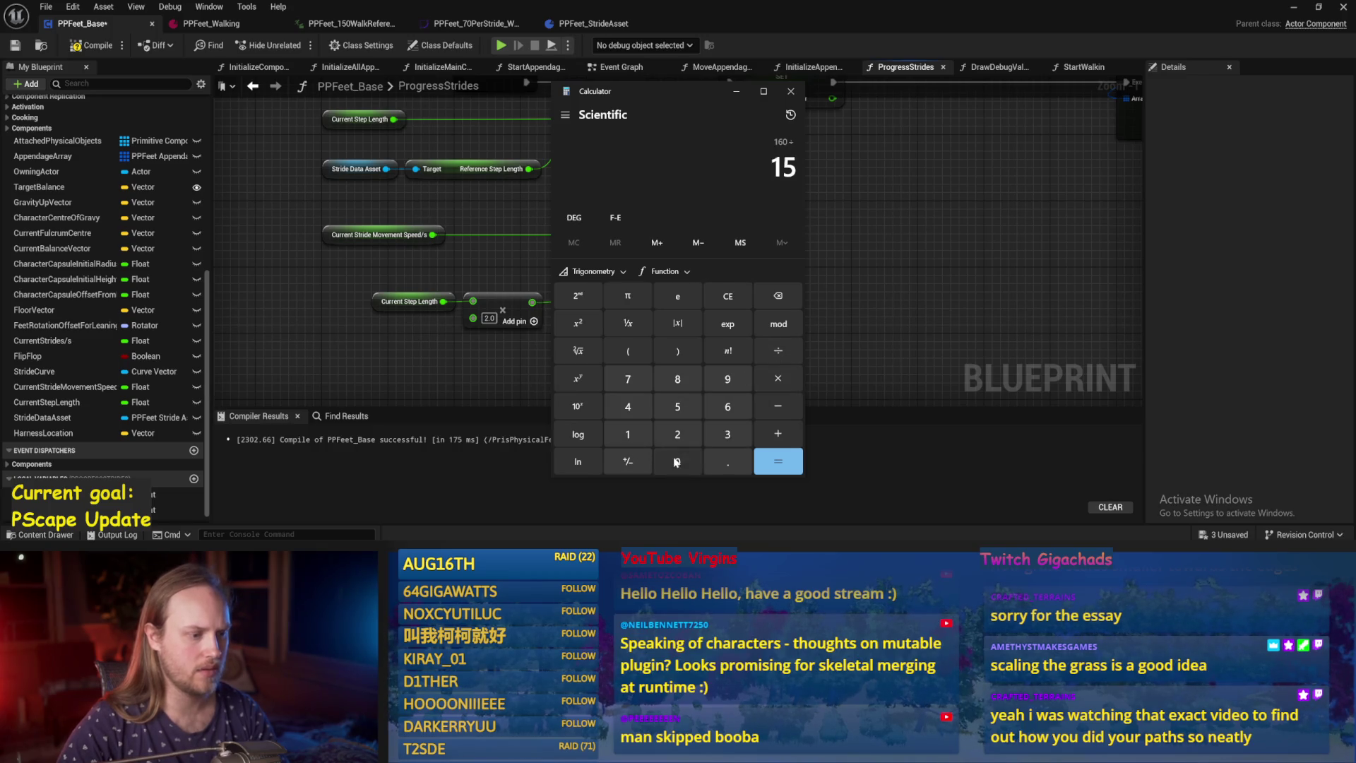
left_click(768, 461)
mouse_move(663, 94)
left_mouse_down()
mouse_move(1055, 99)
mouse_move(608, 101)
mouse_move(620, 102)
left_mouse_up()
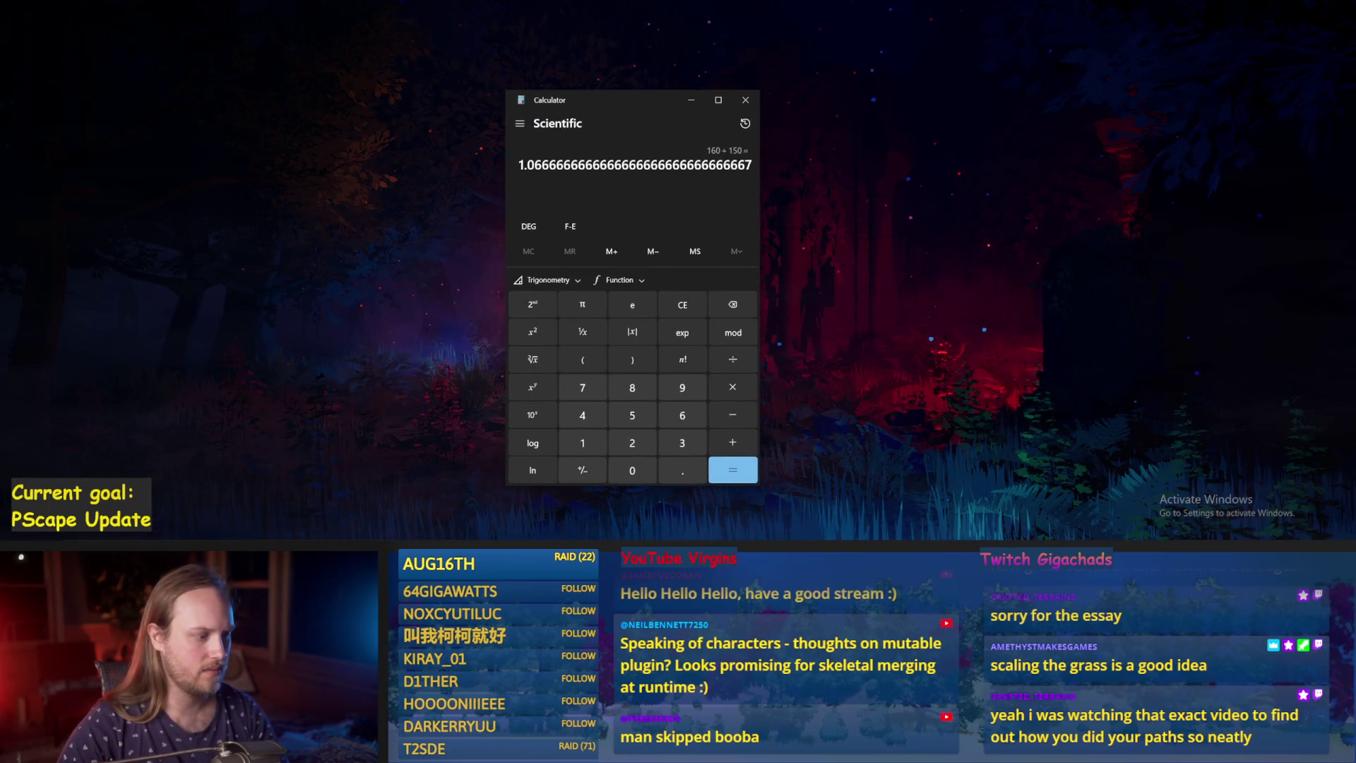
Move Calculator off the graph, work out 150 ÷ 160 = 0.9375, and return to the ProgressStrides graph.
mouse_move(508, 555)
left_click(493, 511)
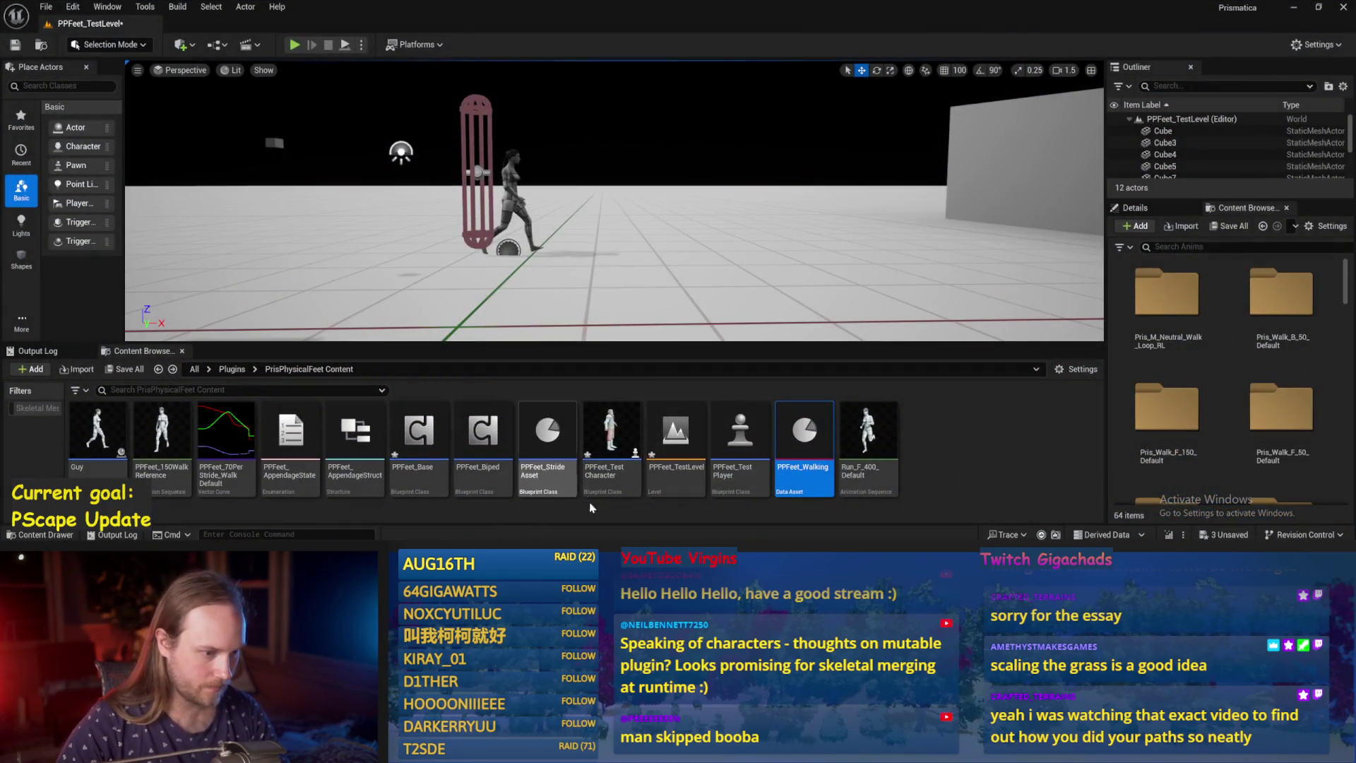
left_click(577, 523)
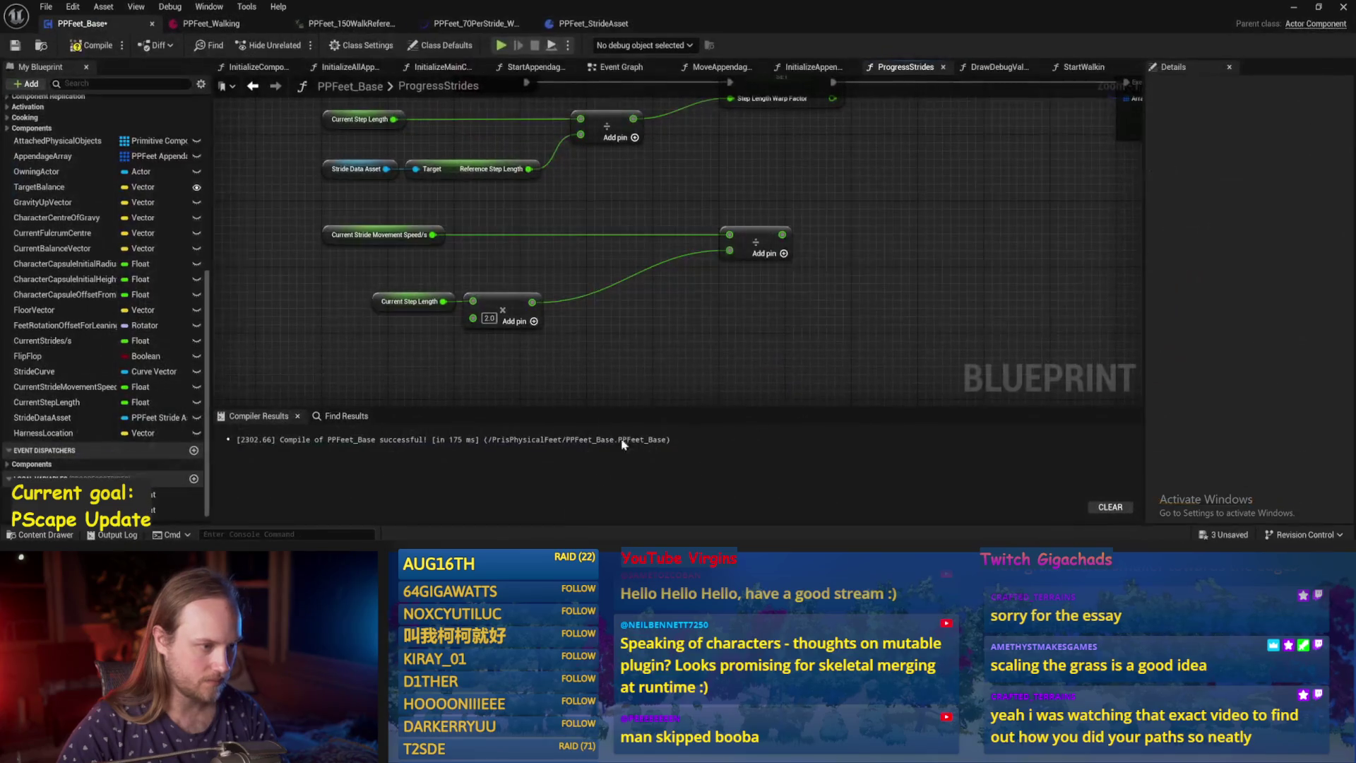
key("alt+Tab")
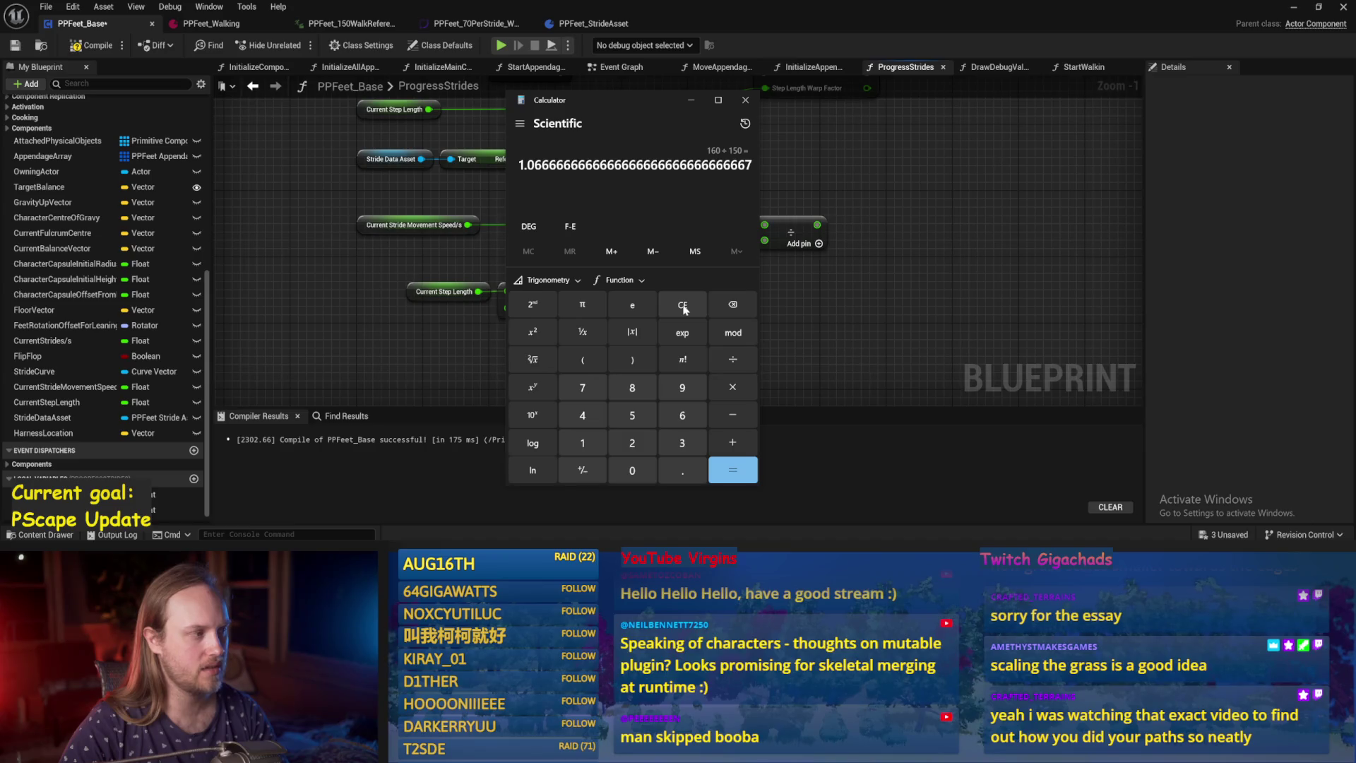
mouse_move(626, 102)
left_mouse_down()
mouse_move(371, 131)
mouse_move(244, 118)
mouse_move(616, 441)
mouse_move(863, 200)
mouse_move(269, 167)
mouse_move(432, 182)
mouse_move(497, 135)
mouse_move(177, 243)
mouse_move(700, 170)
mouse_move(427, 142)
mouse_move(860, 323)
mouse_move(563, 299)
mouse_move(566, 339)
left_mouse_up()
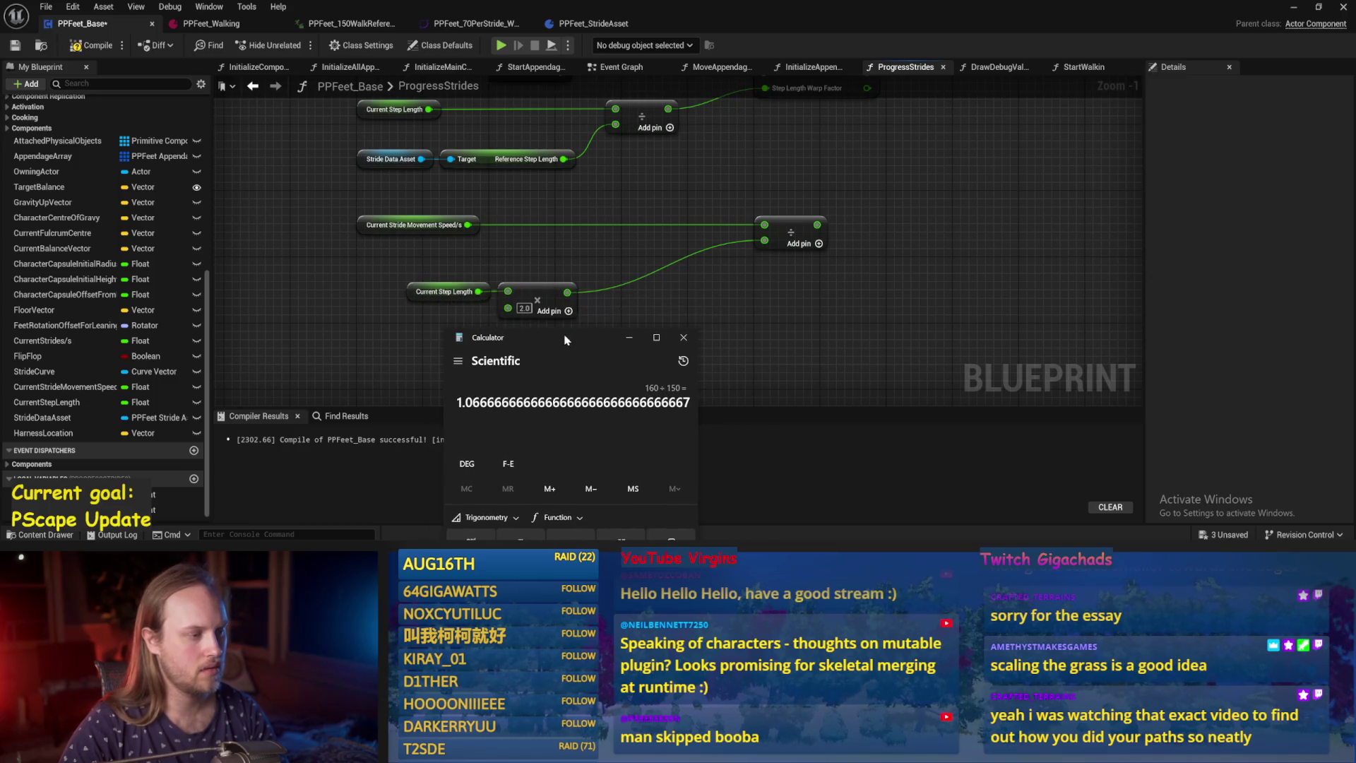
mouse_move(565, 339)
left_mouse_down()
mouse_move(497, 314)
mouse_move(494, 333)
mouse_move(370, 339)
mouse_move(354, 319)
mouse_move(615, 266)
mouse_move(745, 288)
mouse_move(704, 162)
left_mouse_up()
left_click(762, 362)
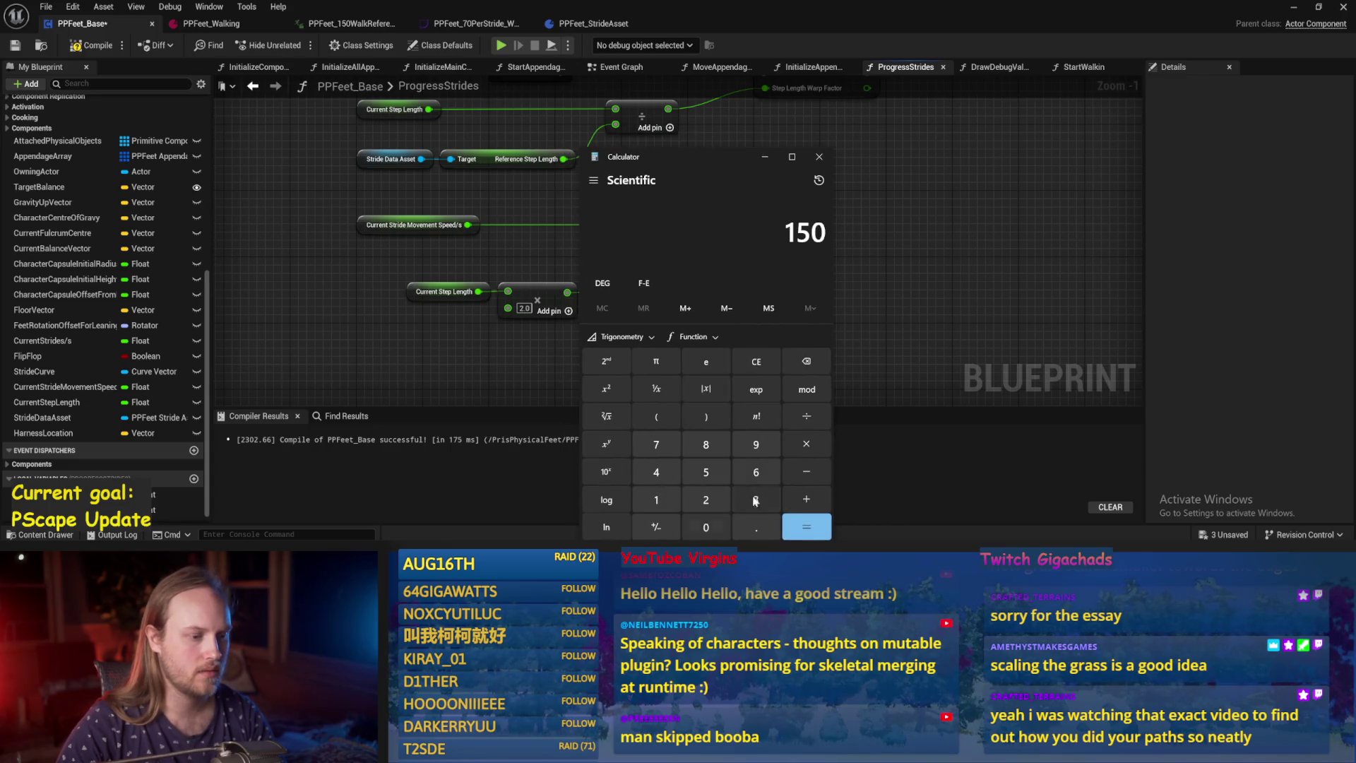
left_click(756, 472)
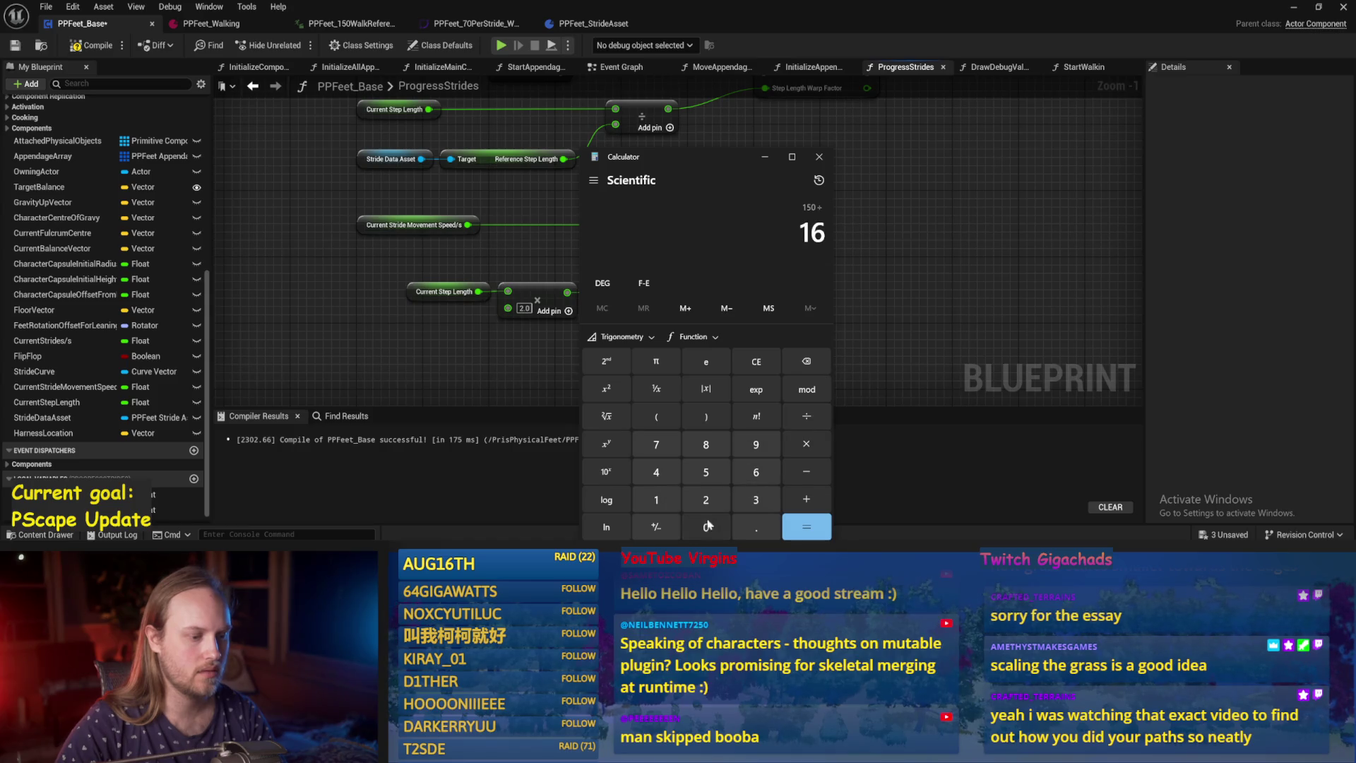
left_click_drag(710, 171, 402, 204)
left_click(792, 330)
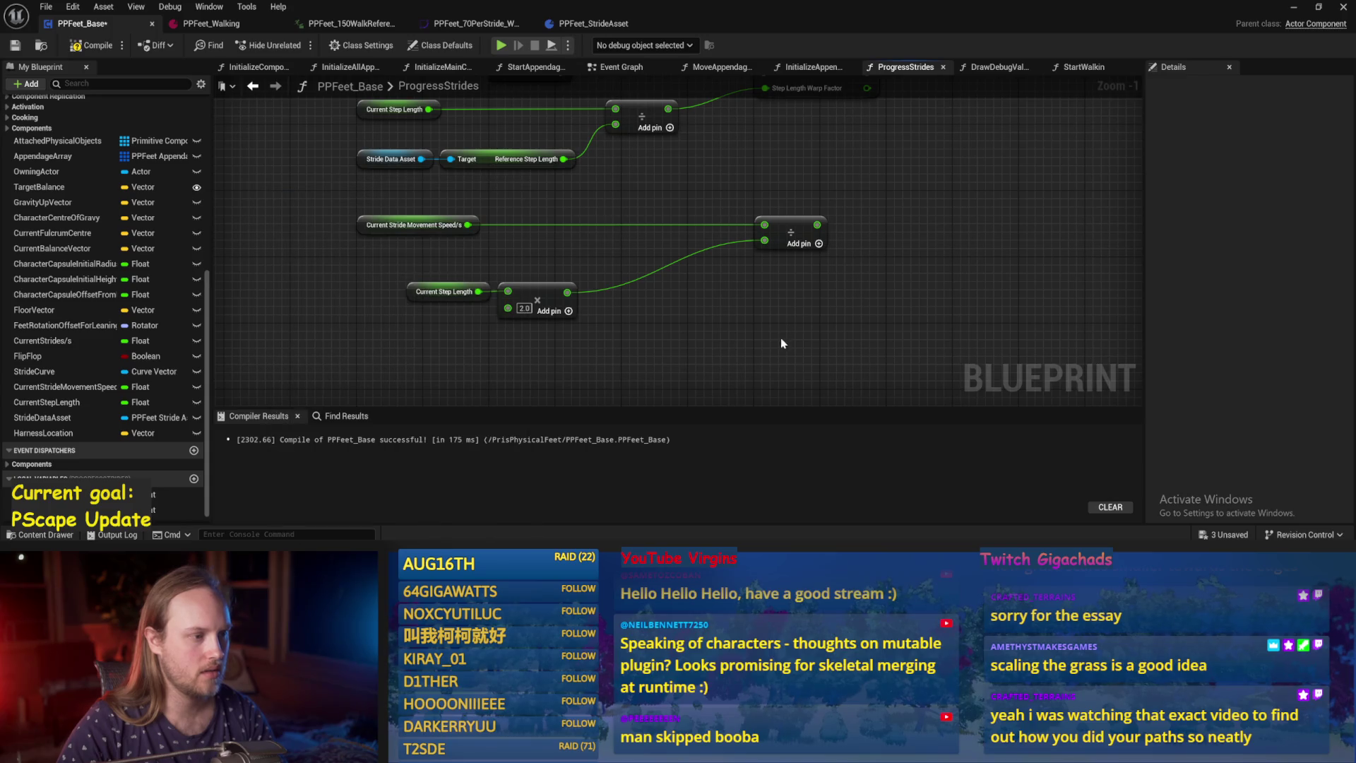
Set the Multiply node's multiplier to 0.933467.
left_click_drag(623, 270, 457, 306)
scroll(676, 301, "down", 2)
left_click(626, 267)
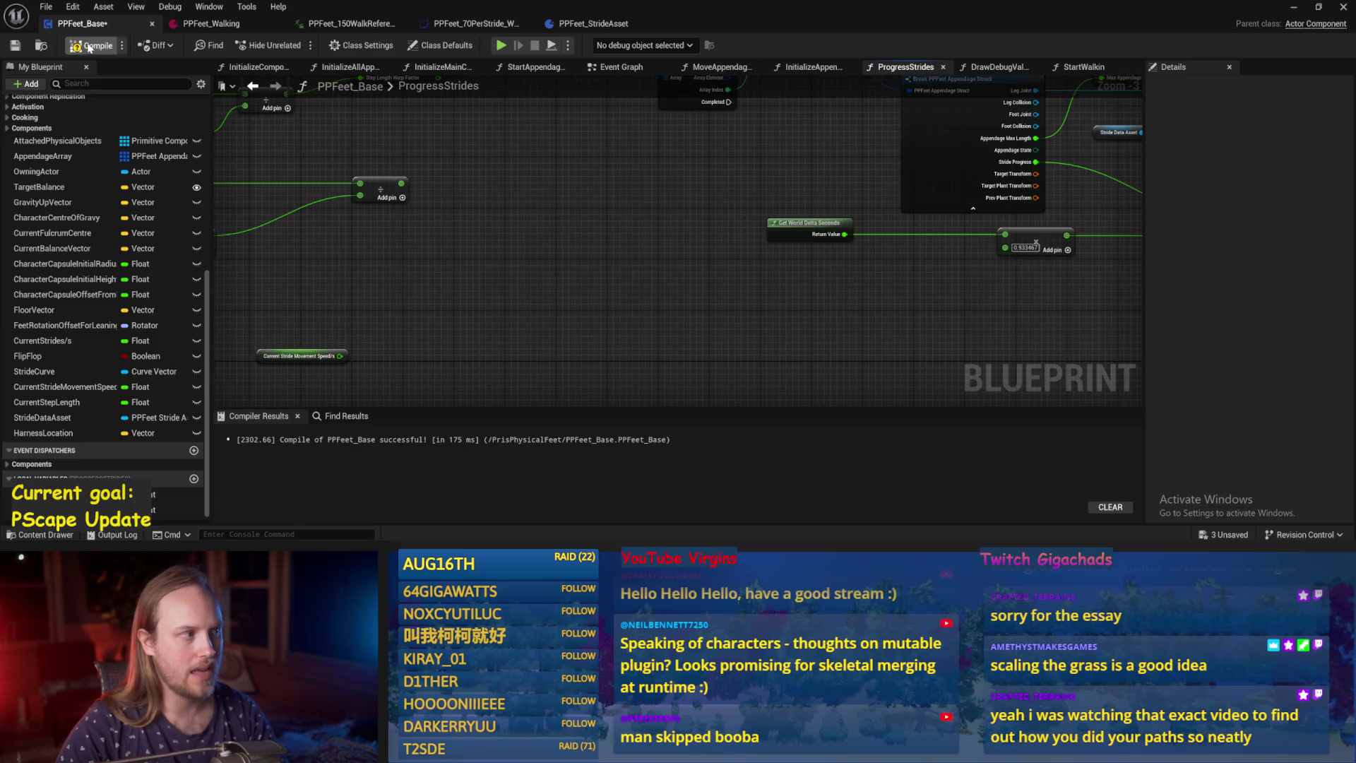
mouse_move(555, 266)
left_mouse_down()
mouse_move(578, 302)
mouse_move(527, 267)
left_mouse_up()
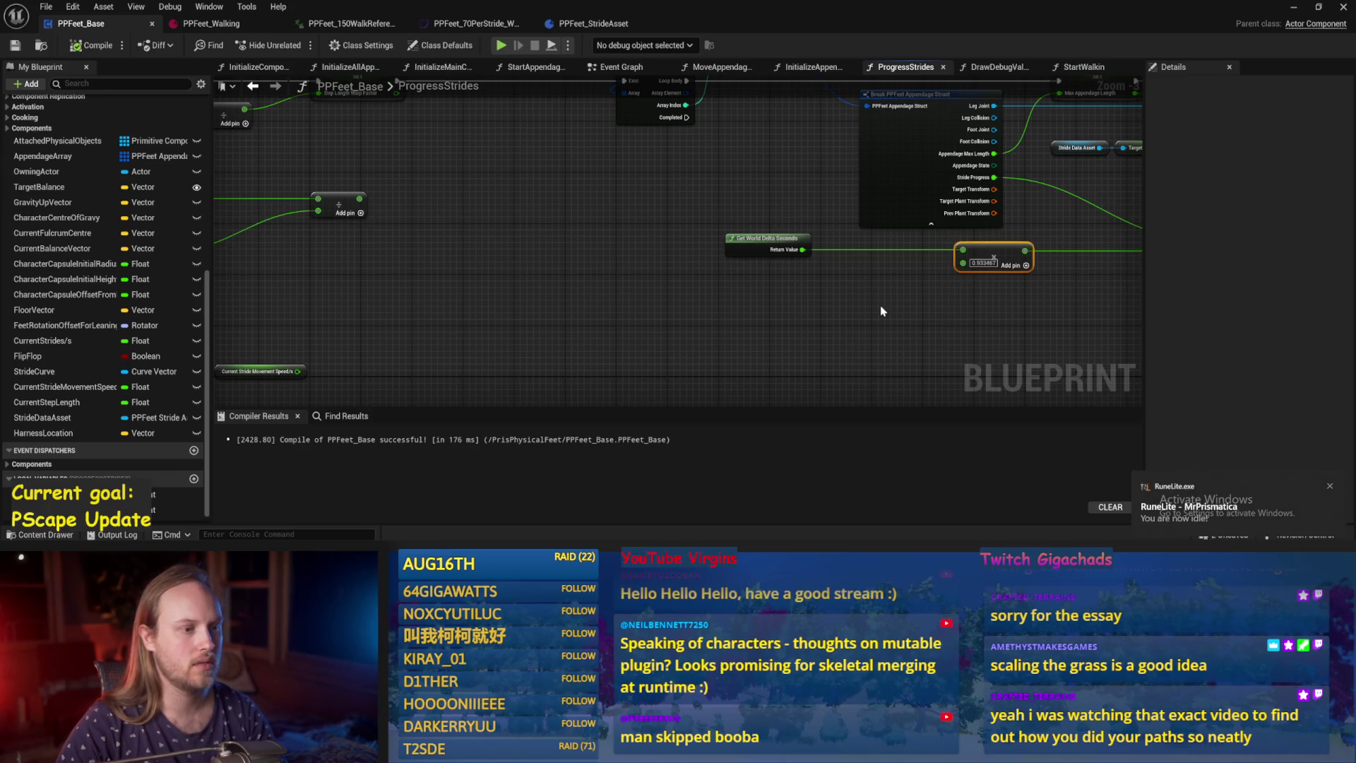
left_click_drag(880, 306, 729, 311)
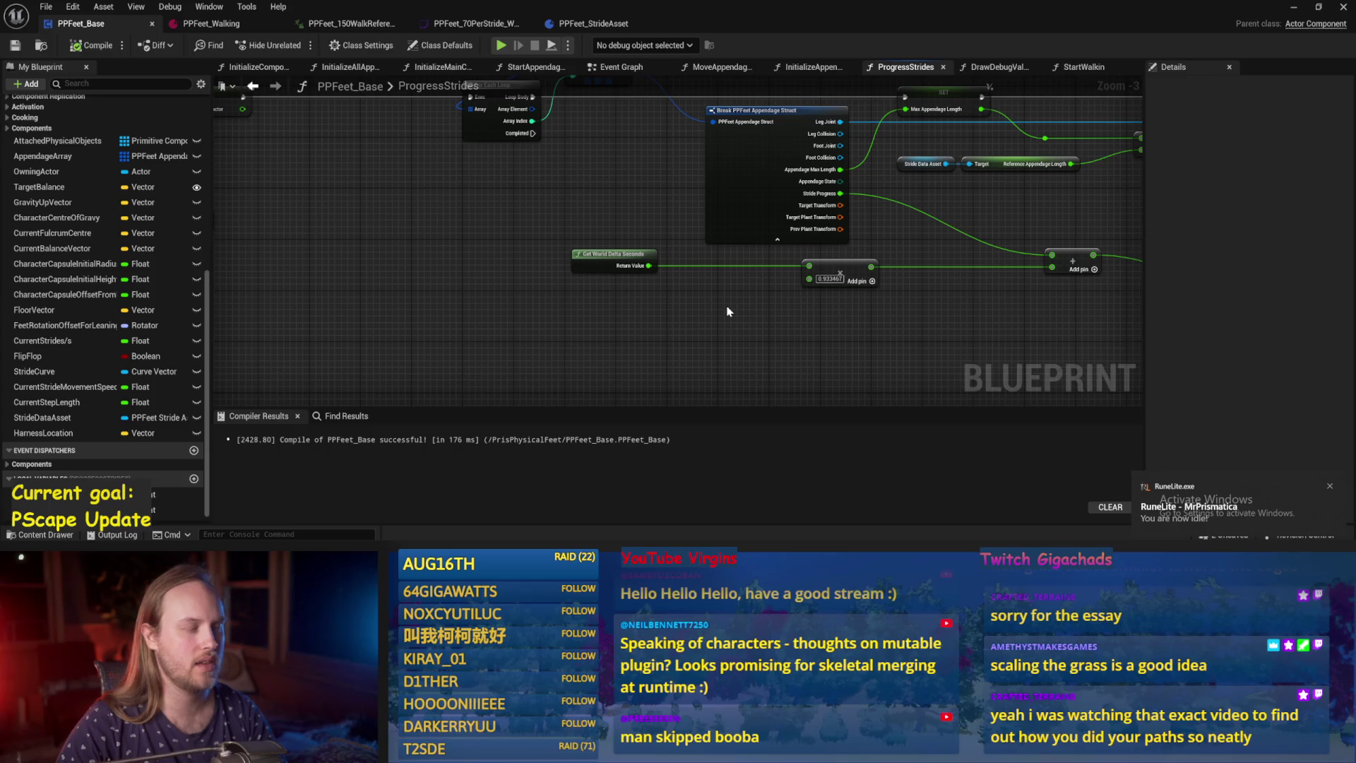
left_click_drag(753, 334, 612, 304)
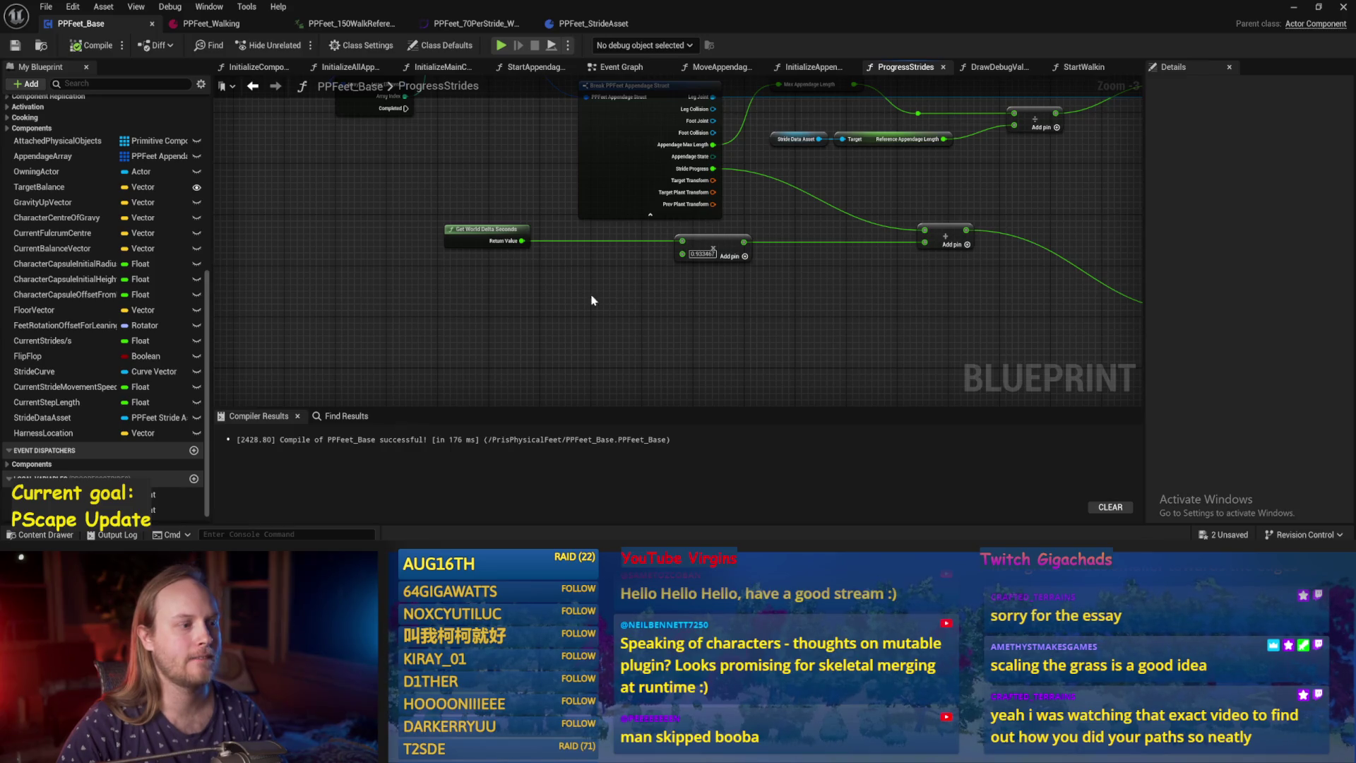
Box-select the three nodes around the Add node and move them right and down.
left_click_drag(639, 324, 805, 229)
scroll(719, 297, "down", 1)
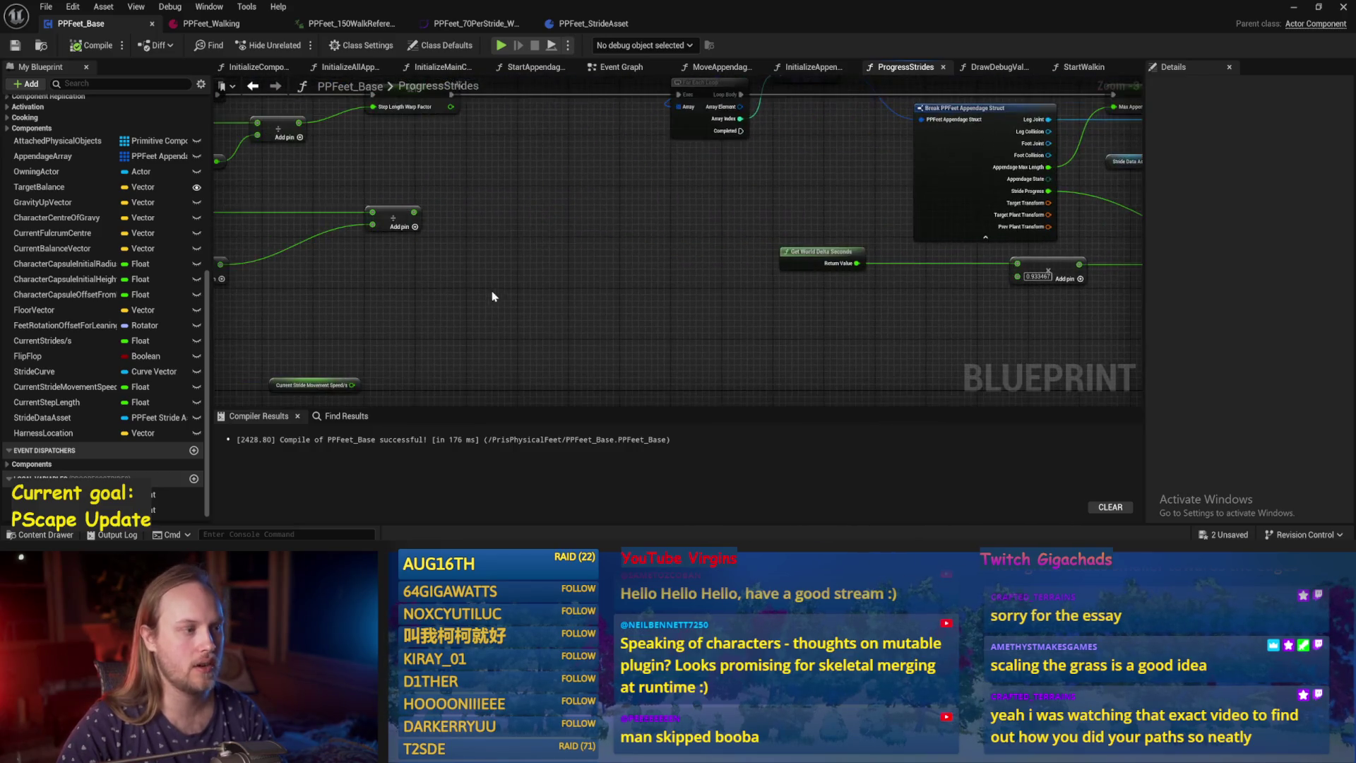
left_click_drag(680, 163, 331, 248)
mouse_move(636, 185)
left_mouse_down()
mouse_move(950, 257)
mouse_move(944, 244)
mouse_move(1011, 247)
mouse_move(1014, 260)
left_mouse_up()
left_click(975, 300)
Wire the Divide result into the Multiply node's second input and compile PPFeet_Base.
scroll(807, 297, "up", 2)
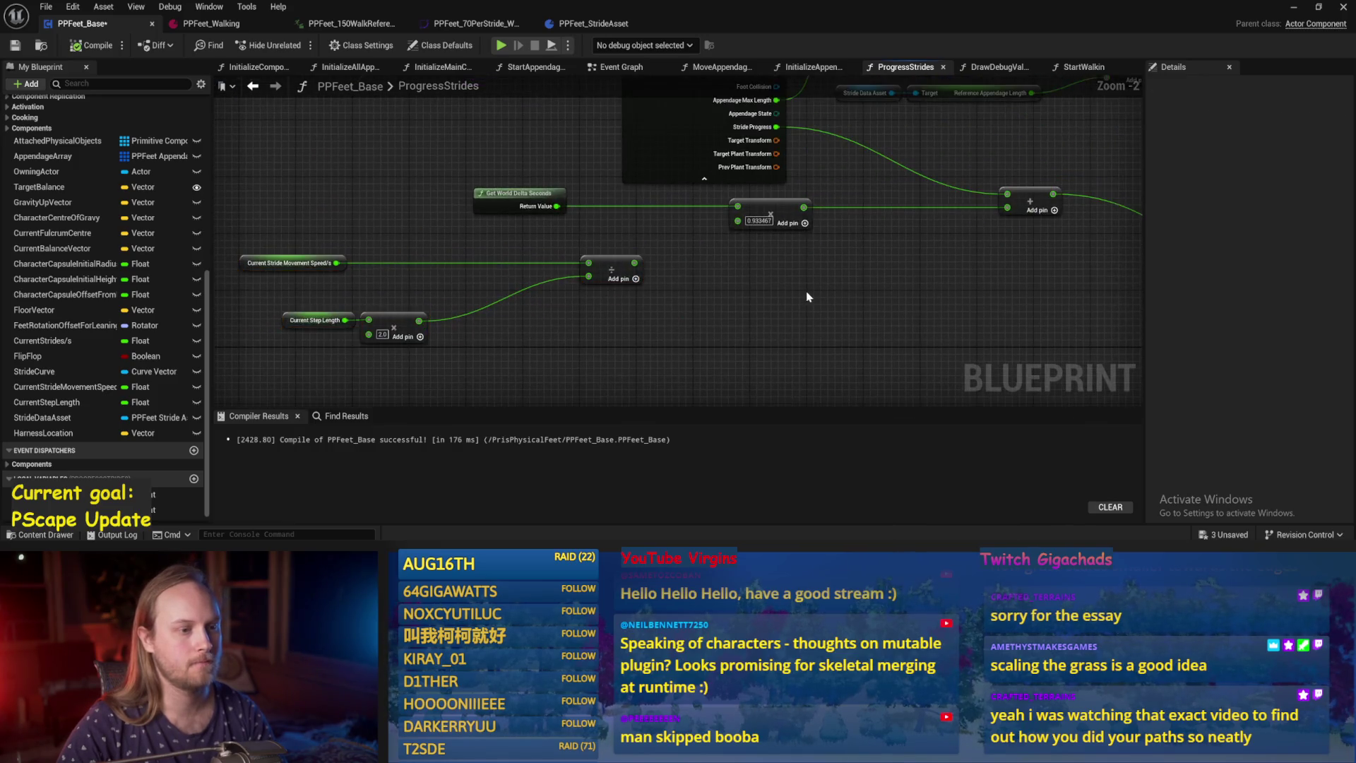
left_click_drag(768, 368, 777, 347)
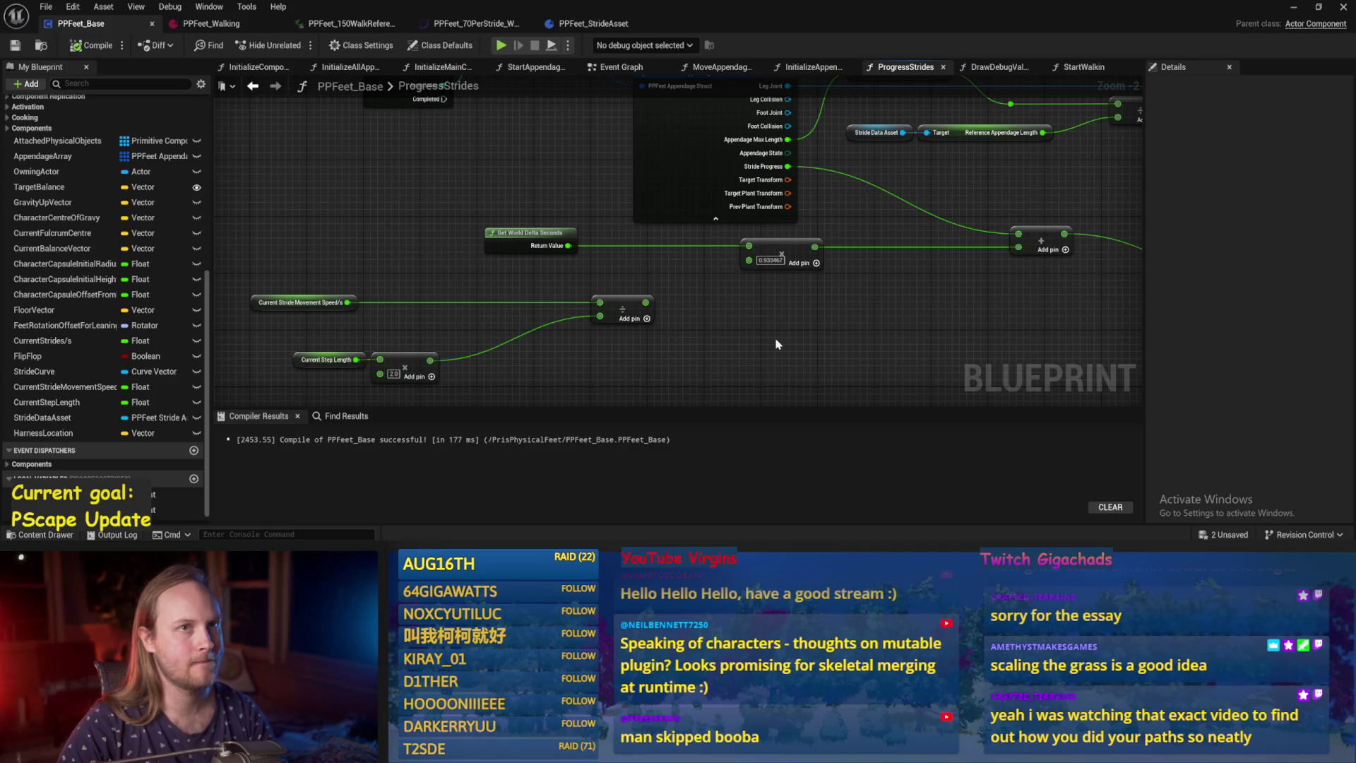
left_click_drag(777, 344, 712, 326)
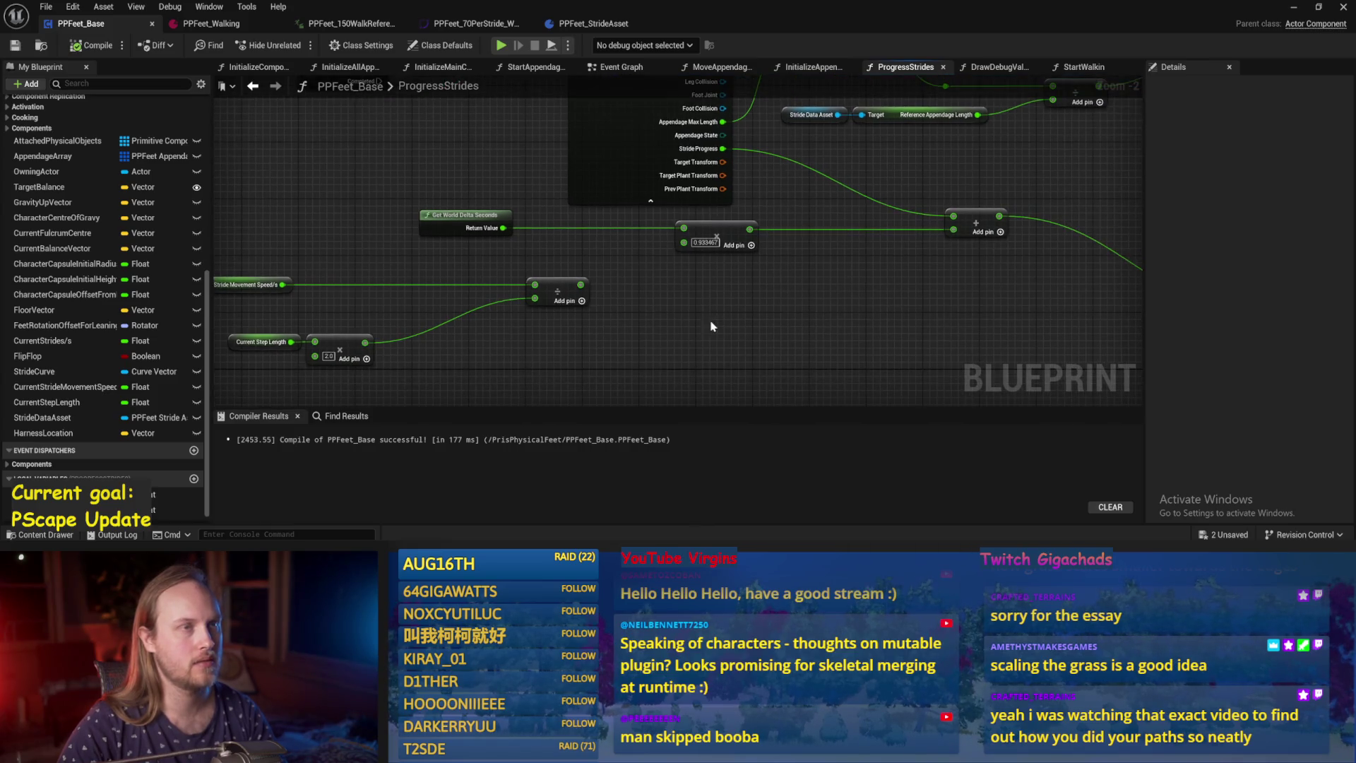
scroll(591, 323, "up", 1)
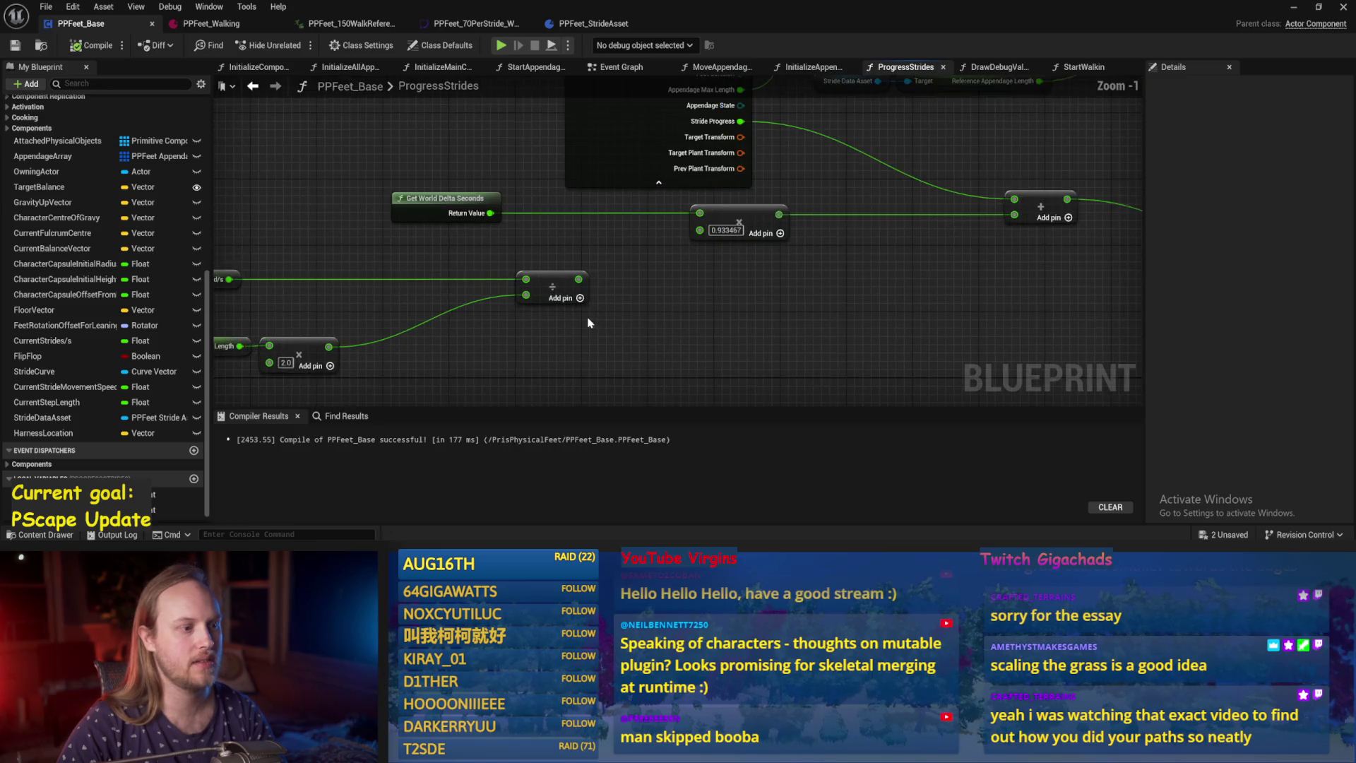
left_click_drag(579, 279, 697, 231)
scroll(697, 231, "down", 2)
left_click_drag(824, 315, 487, 315)
scroll(651, 318, "down", 1)
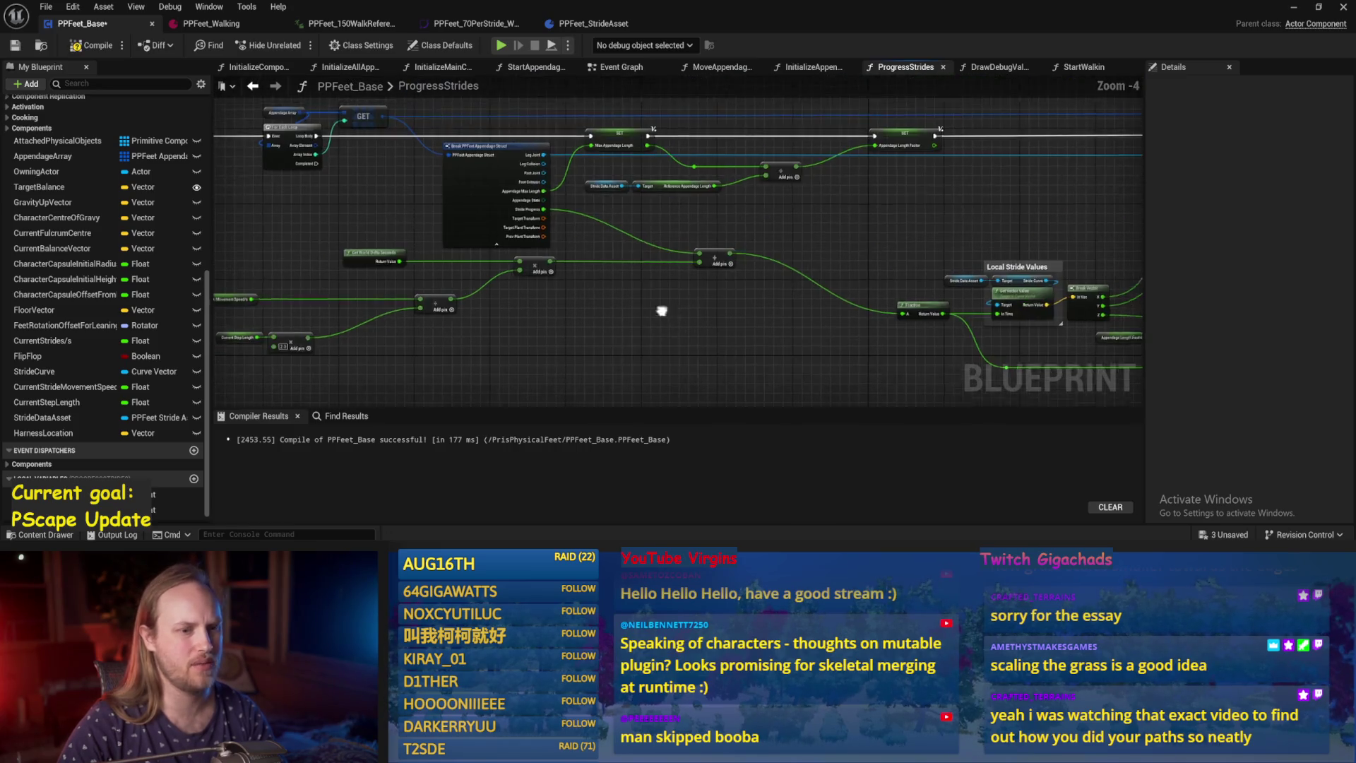
left_click(15, 45)
scroll(709, 324, "up", 3)
left_click(1294, 7)
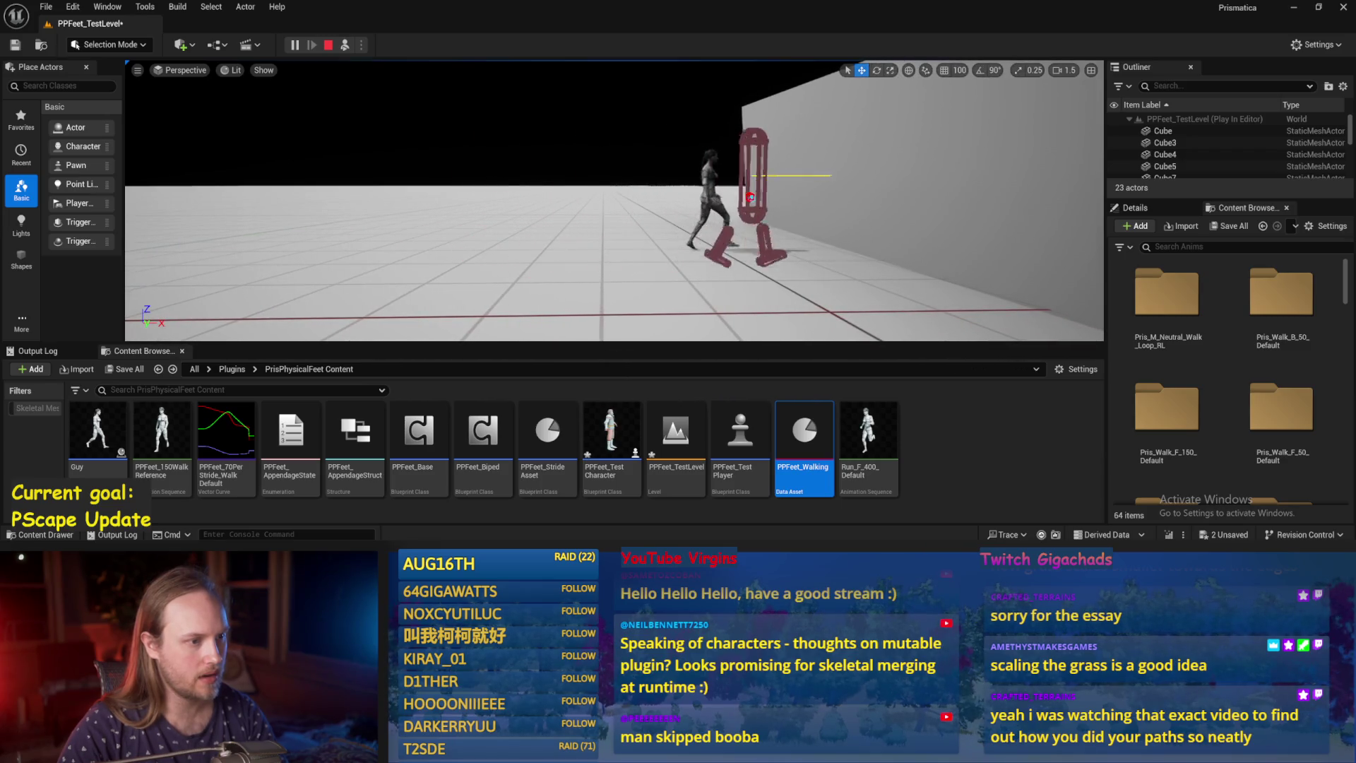
Play-test PPFeet_TestLevel, save the level with Ctrl+S, and play it once more.
key("Escape")
key("alt+p")
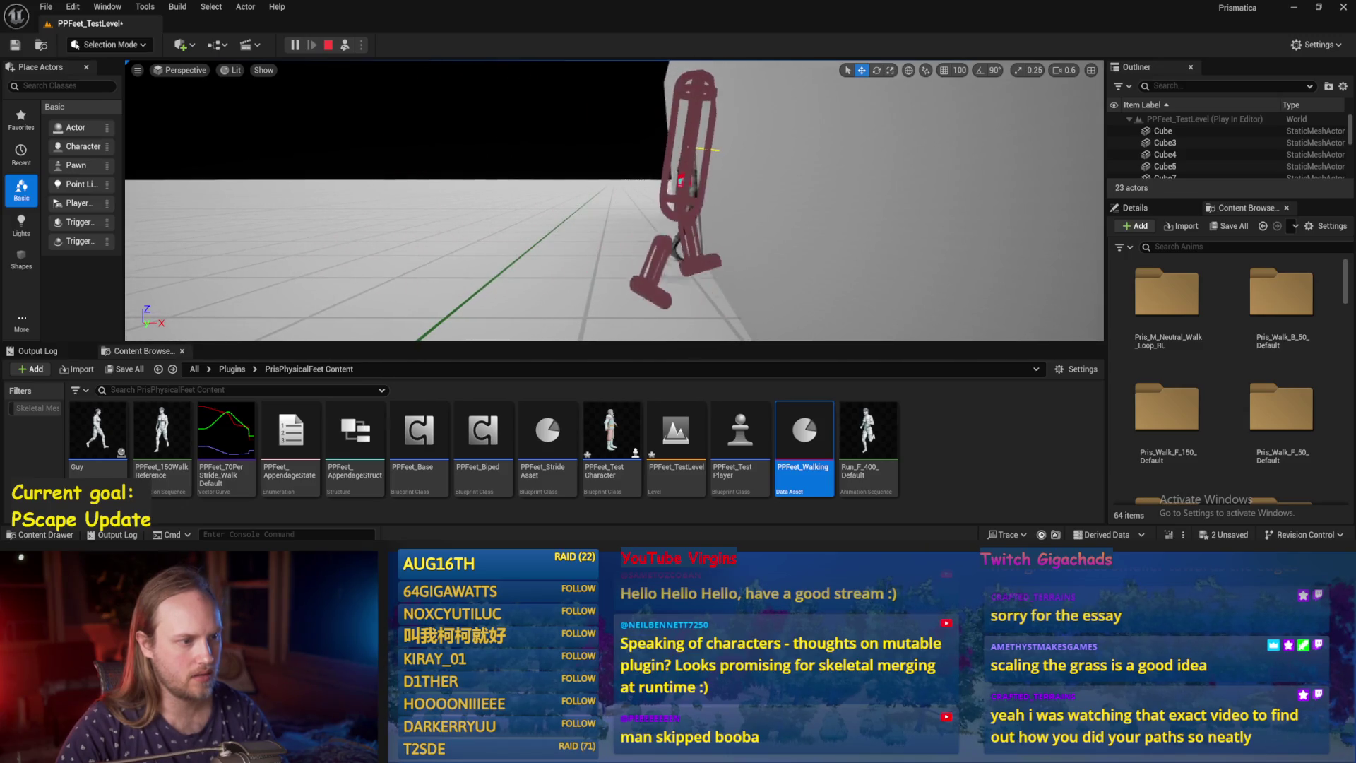
key("Escape")
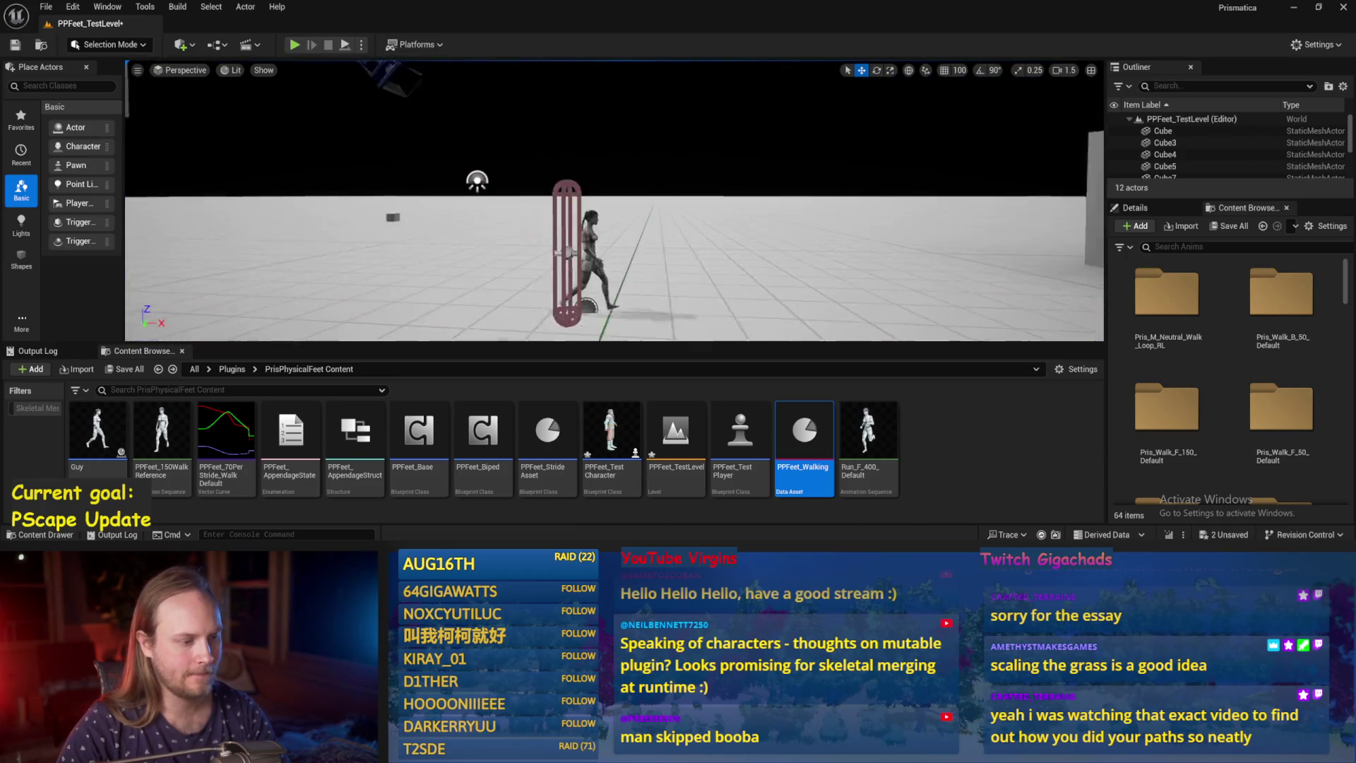
key("ctrl+s")
left_click_drag(502, 228, 609, 132)
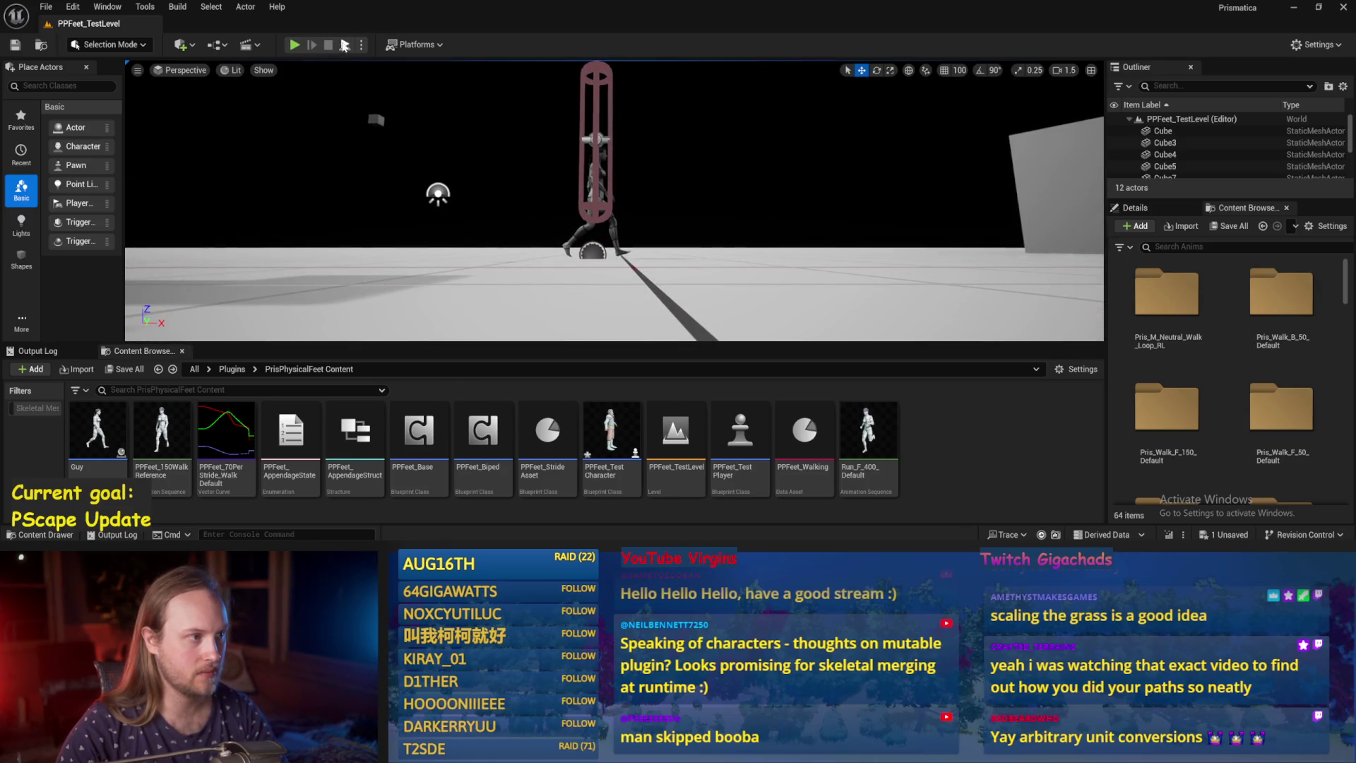
key("alt+p")
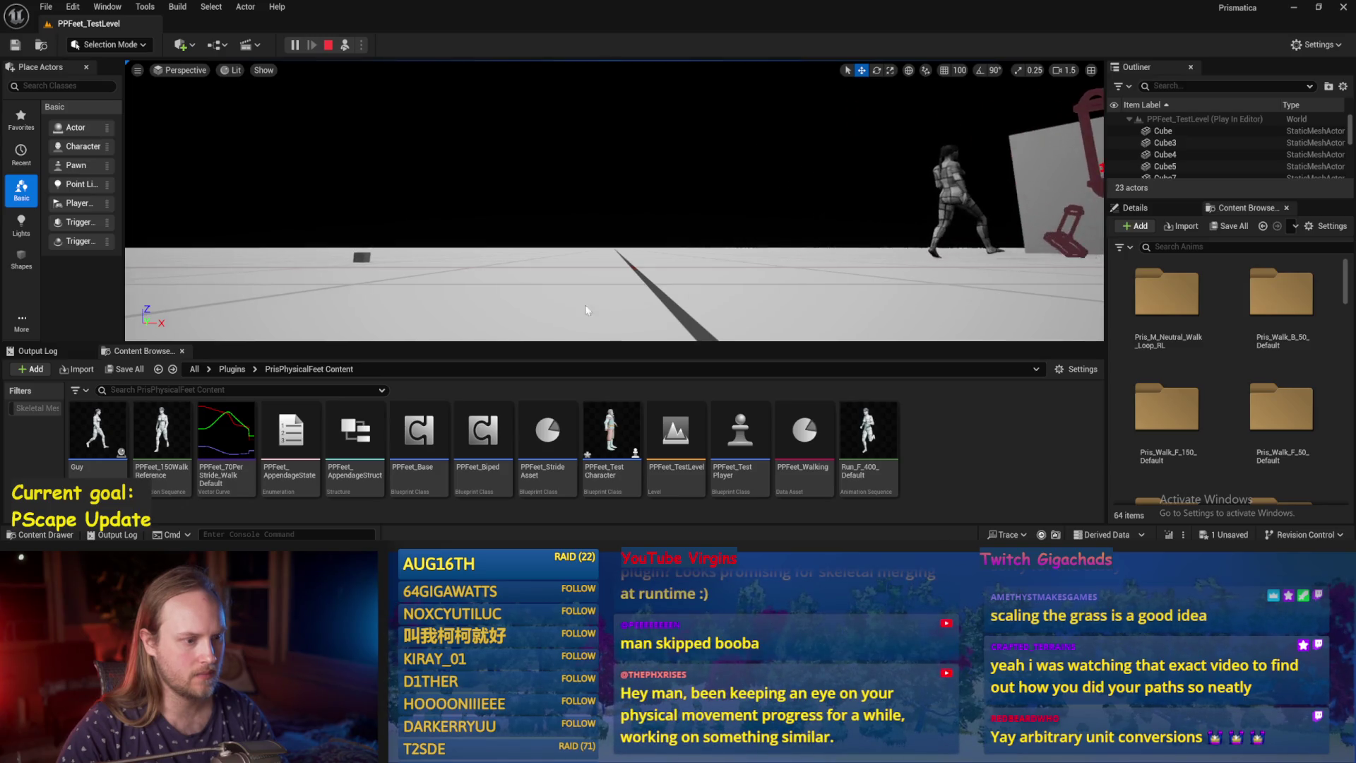
key("Escape")
Open the PPFeet_70PerStride_Walk curve, straighten the red X segment, save, and briefly play-test.
double_click(258, 454)
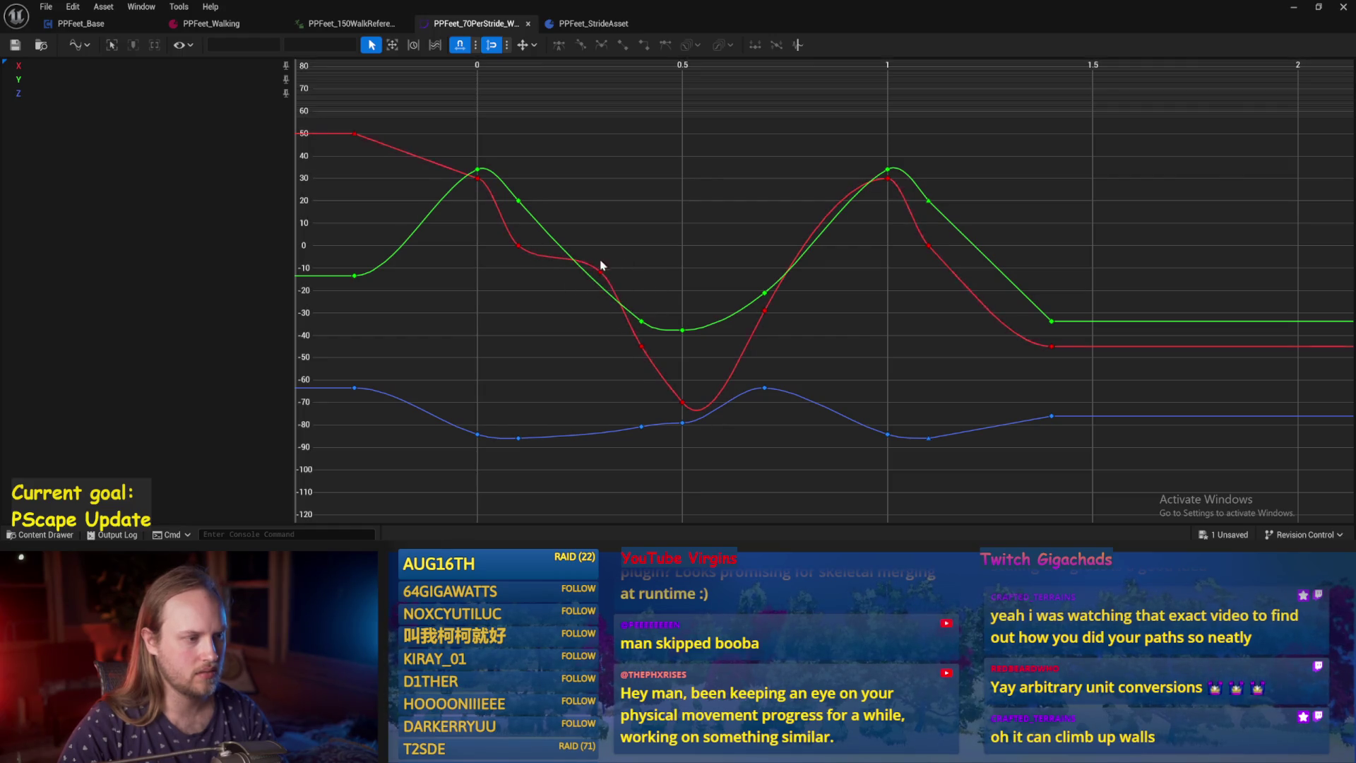
key("4")
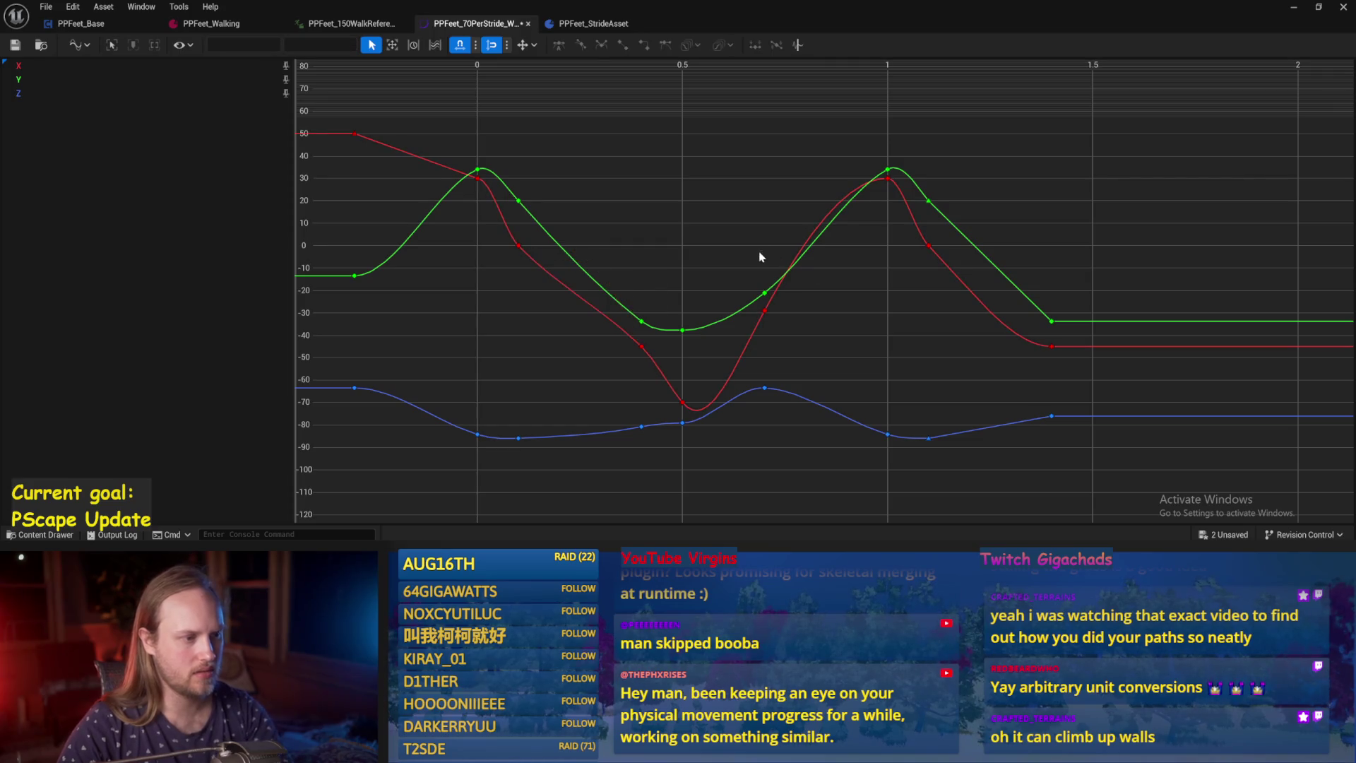
key("ctrl+s")
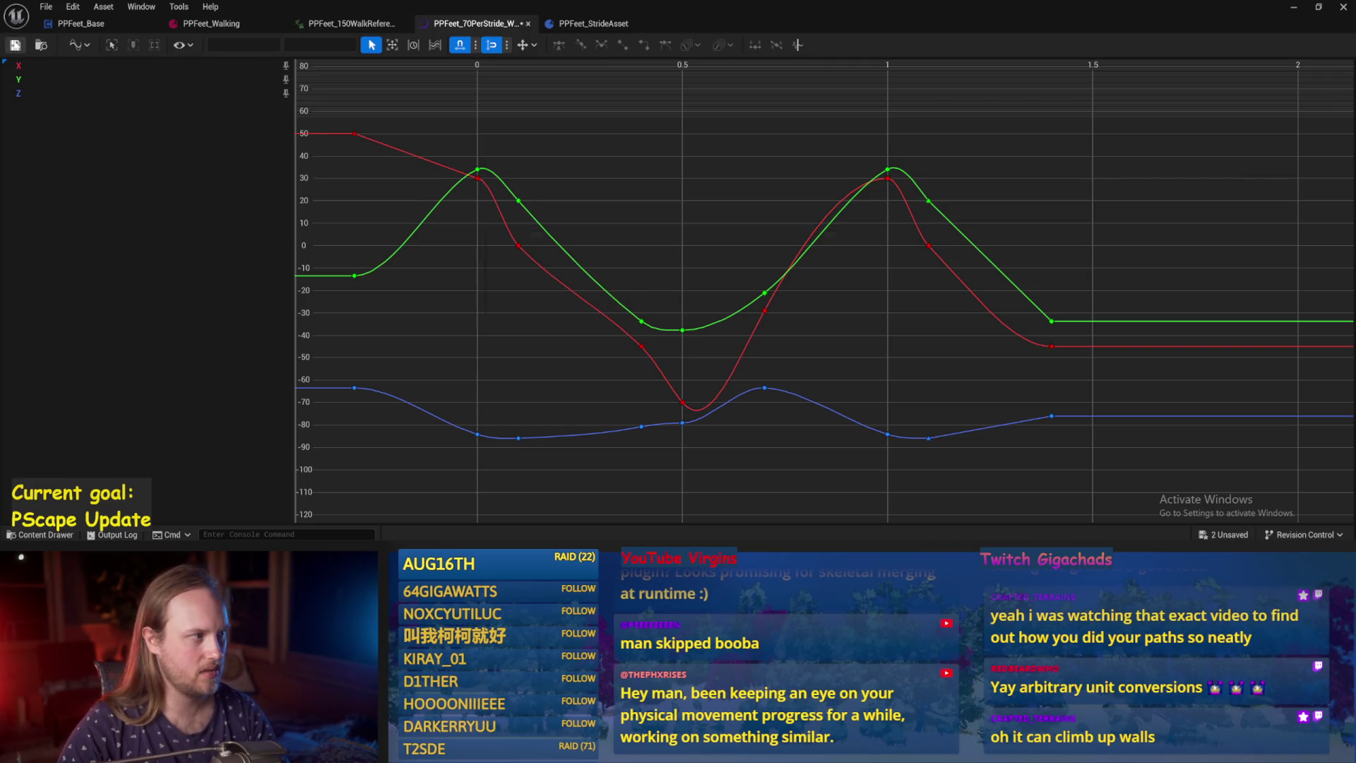
left_click(1295, 10)
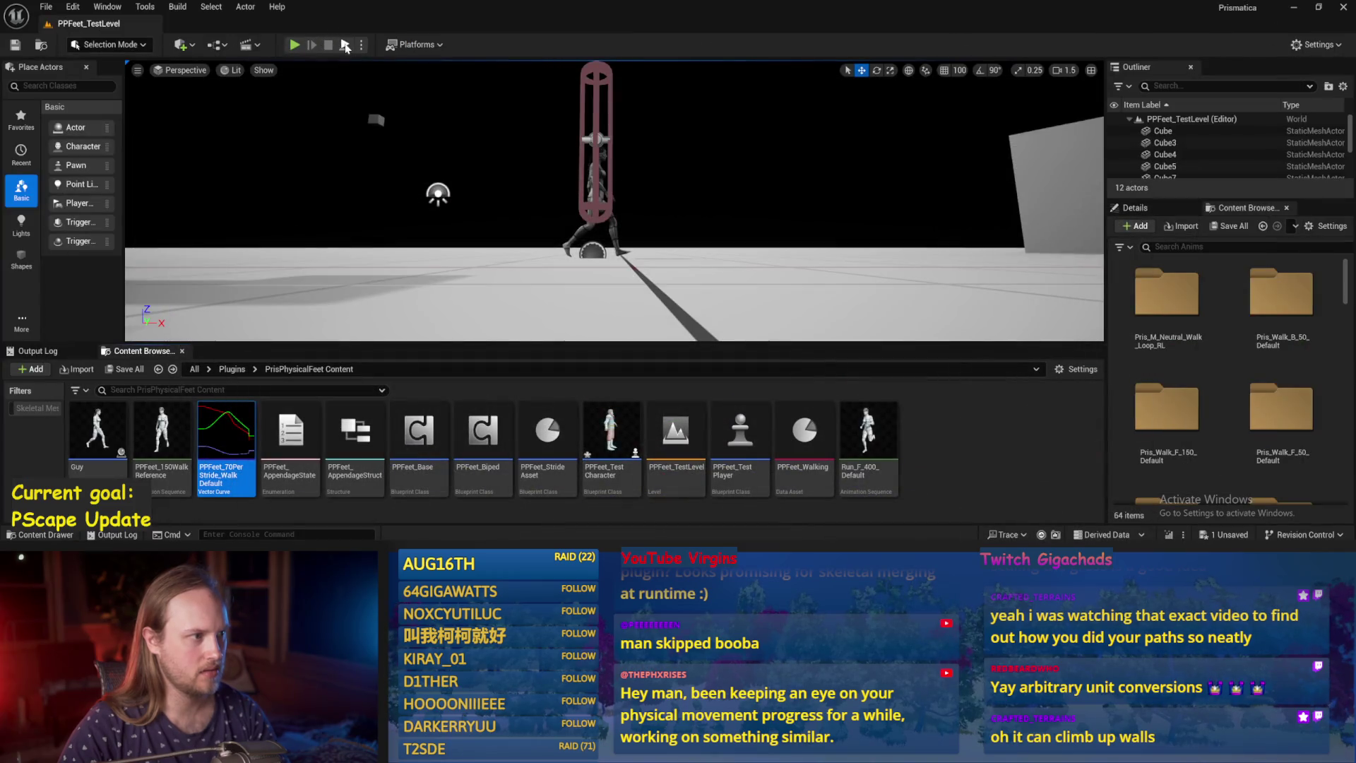
key("alt+p")
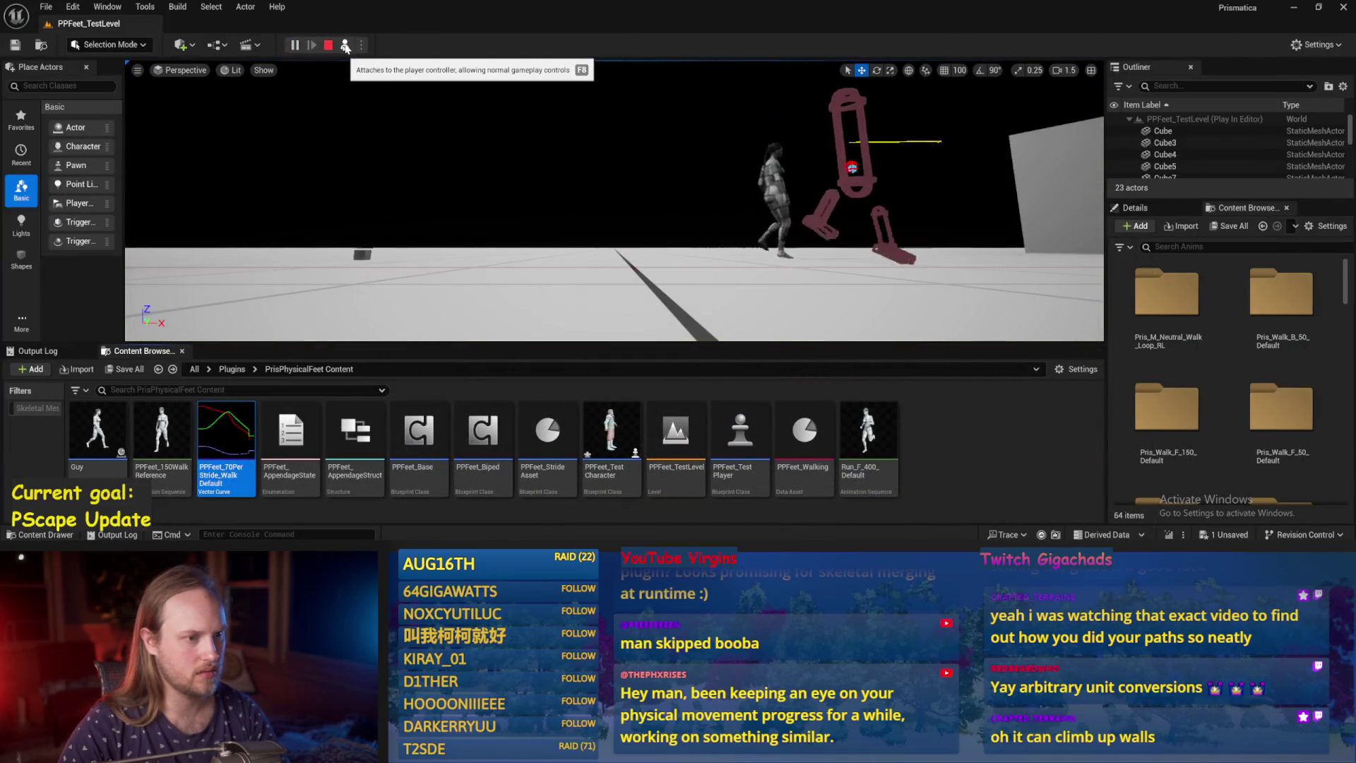
left_click(328, 45)
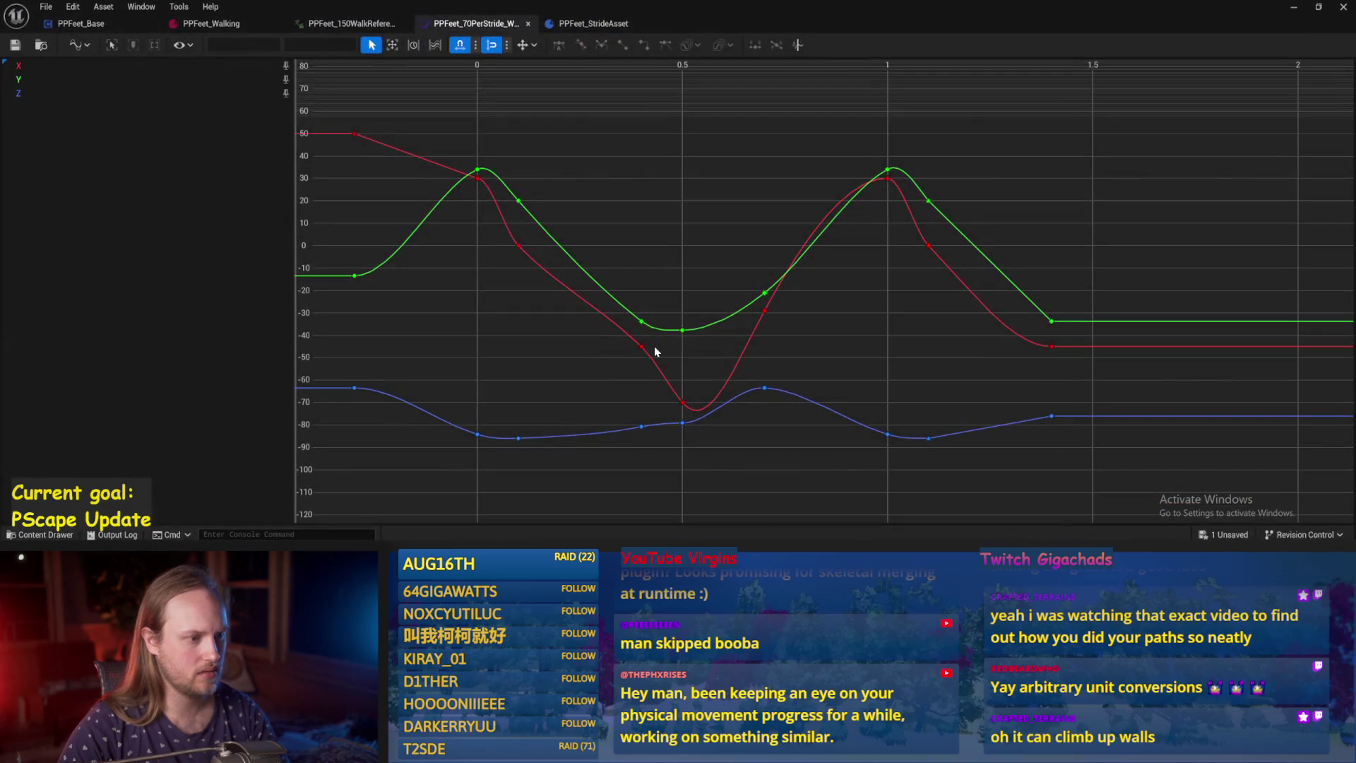
Revert the red key to -45, then add a red X key at 0.2 and delete it again.
left_click(640, 347)
type("-33")
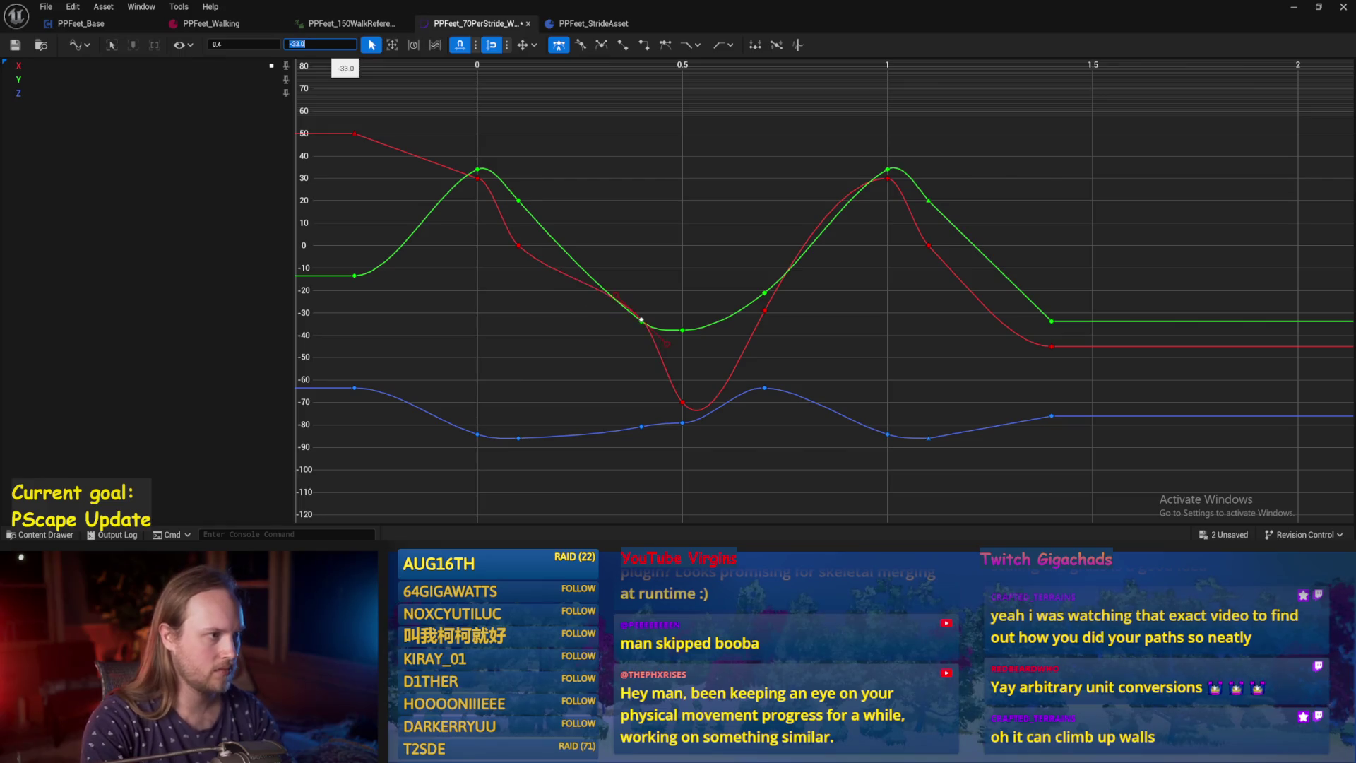
left_click(678, 188)
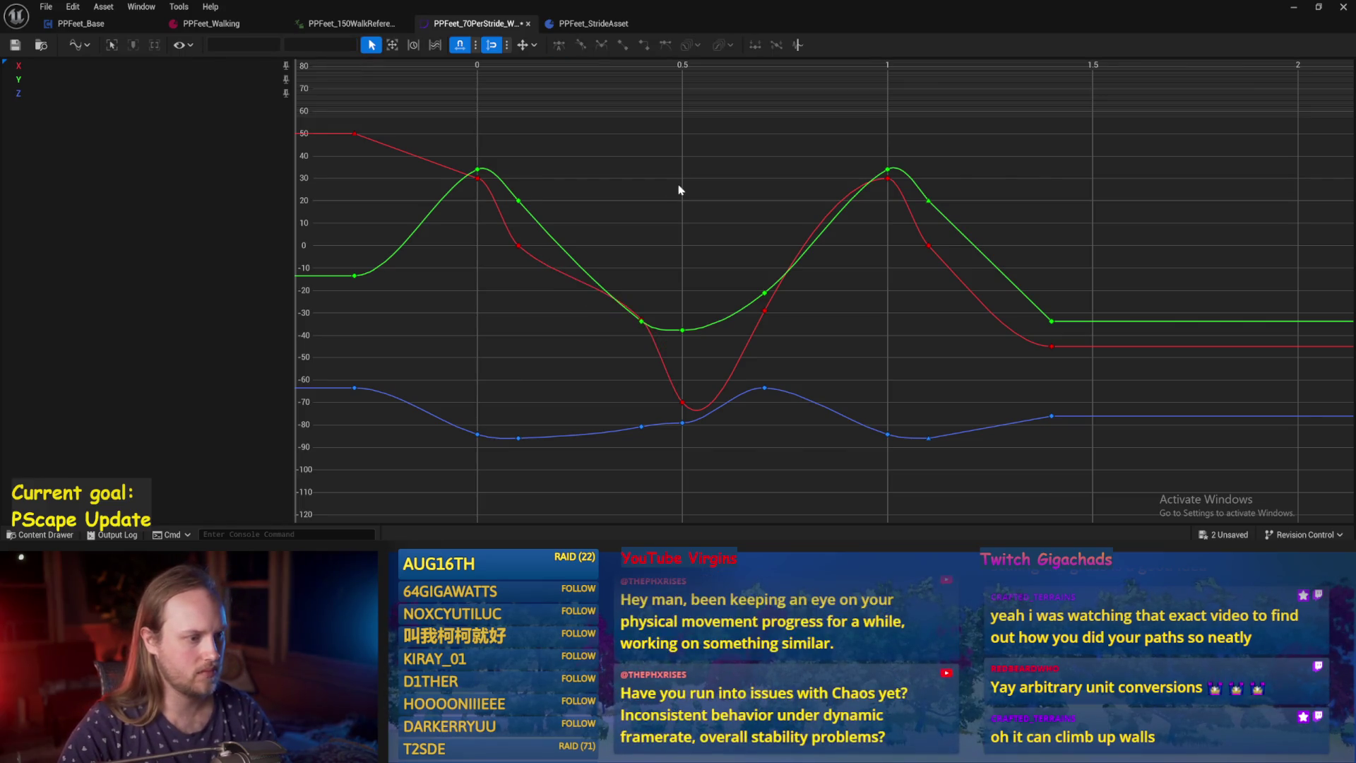
key("ctrl+z")
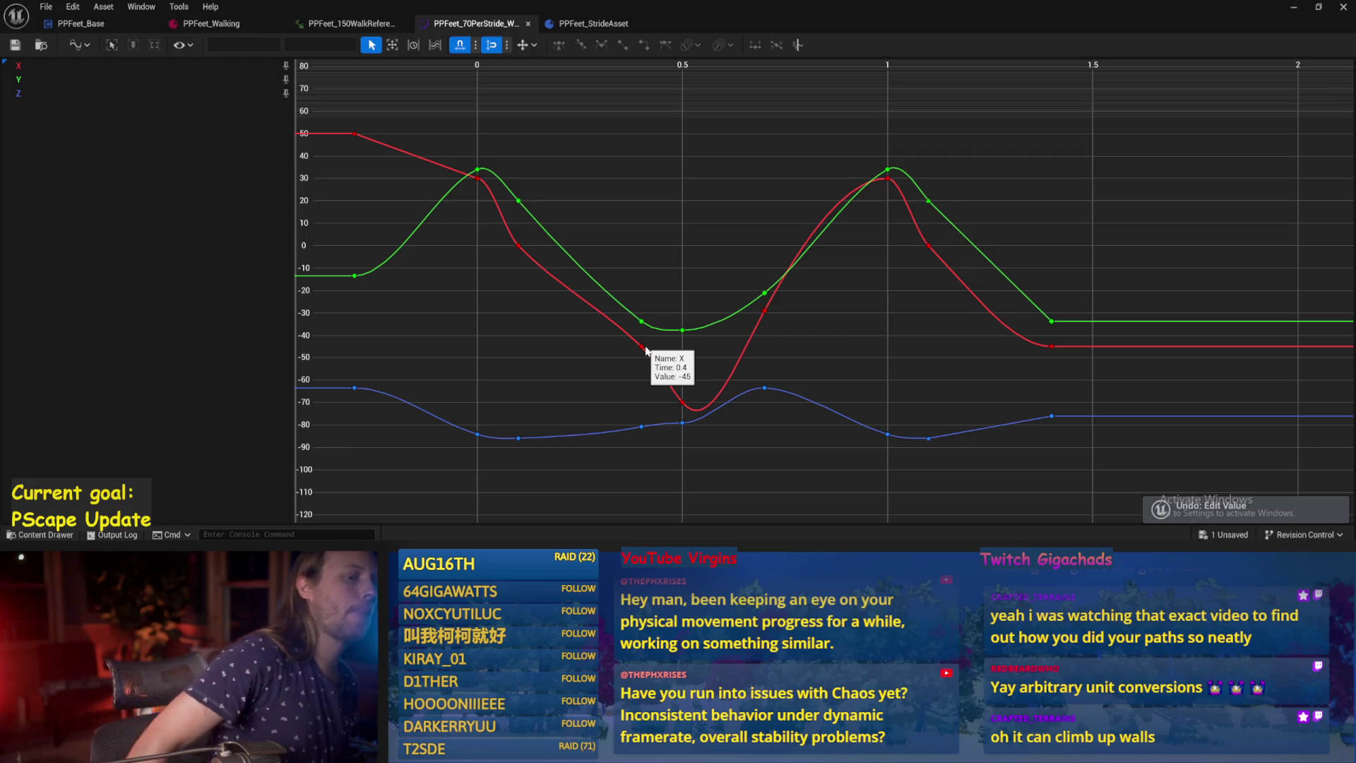
left_click(518, 245)
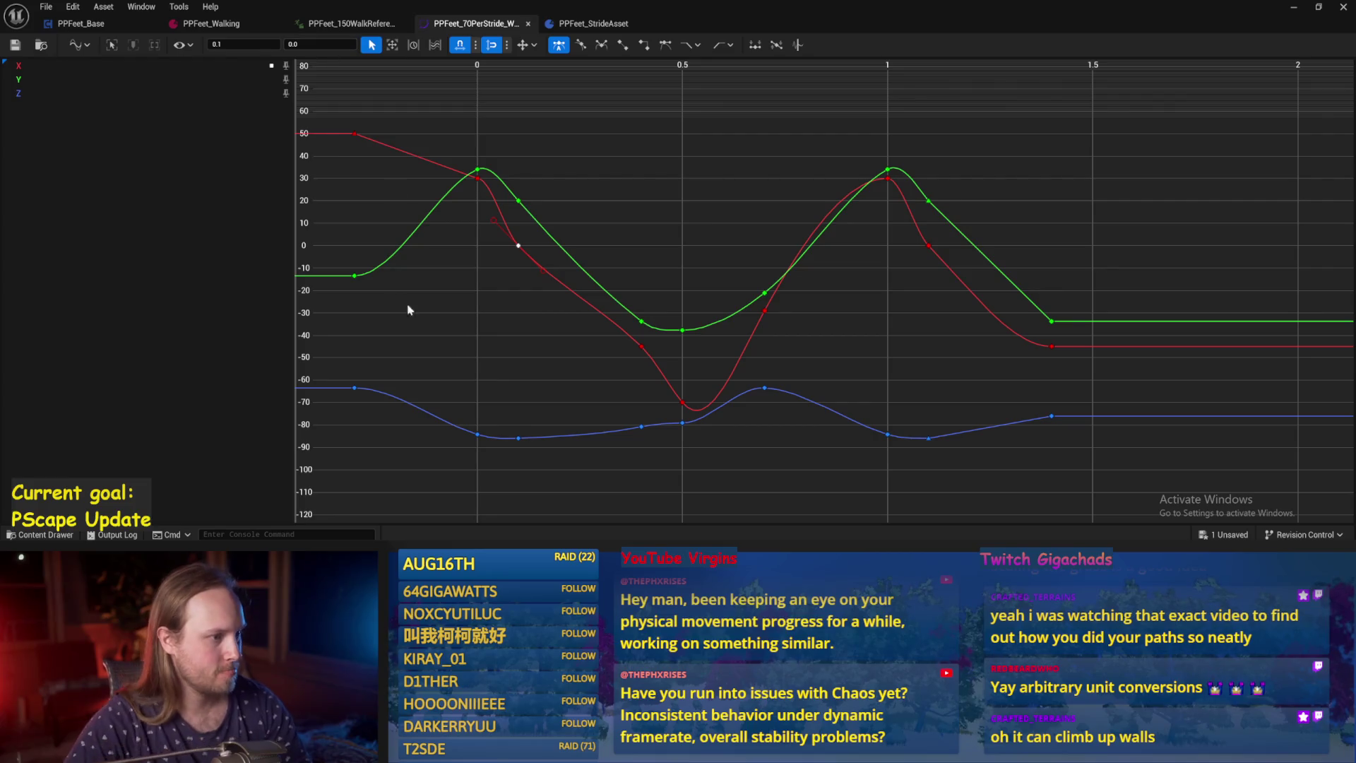
left_click(571, 325)
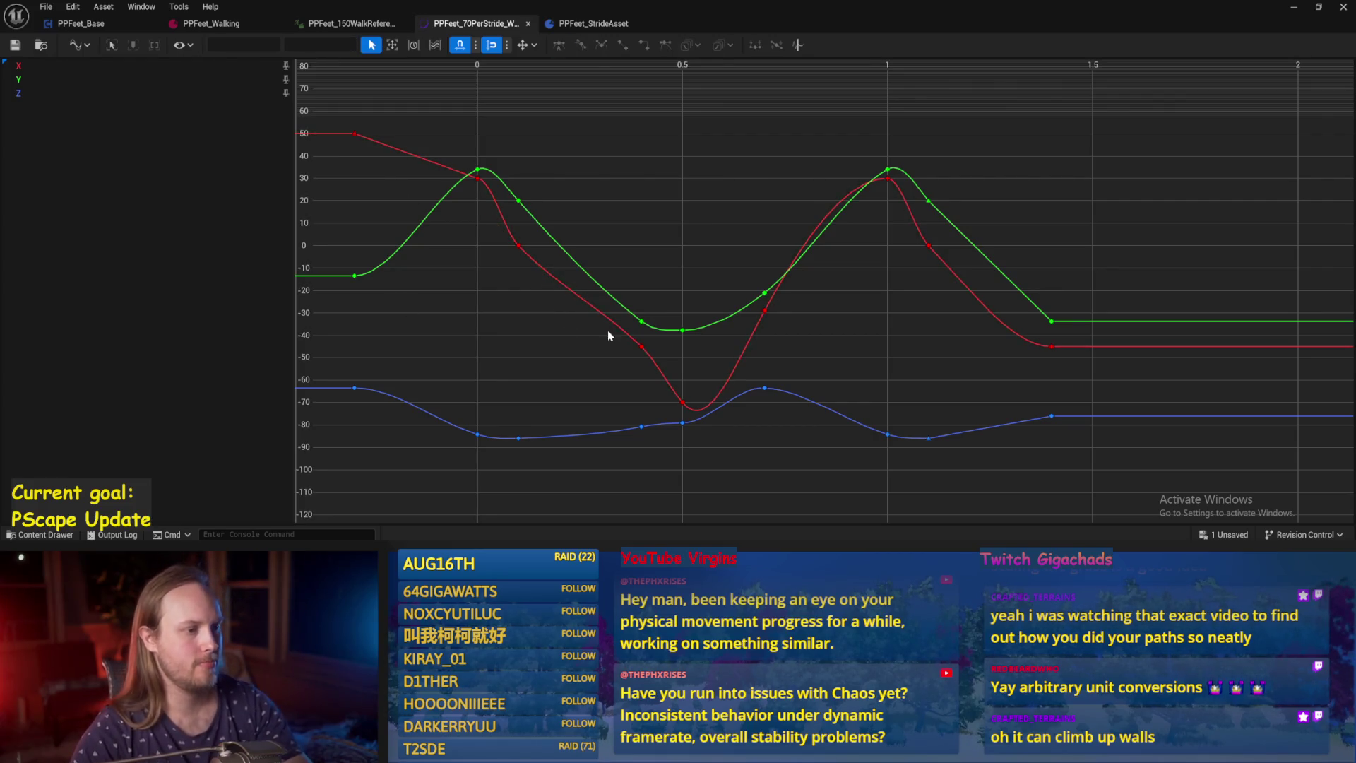
left_click(545, 273)
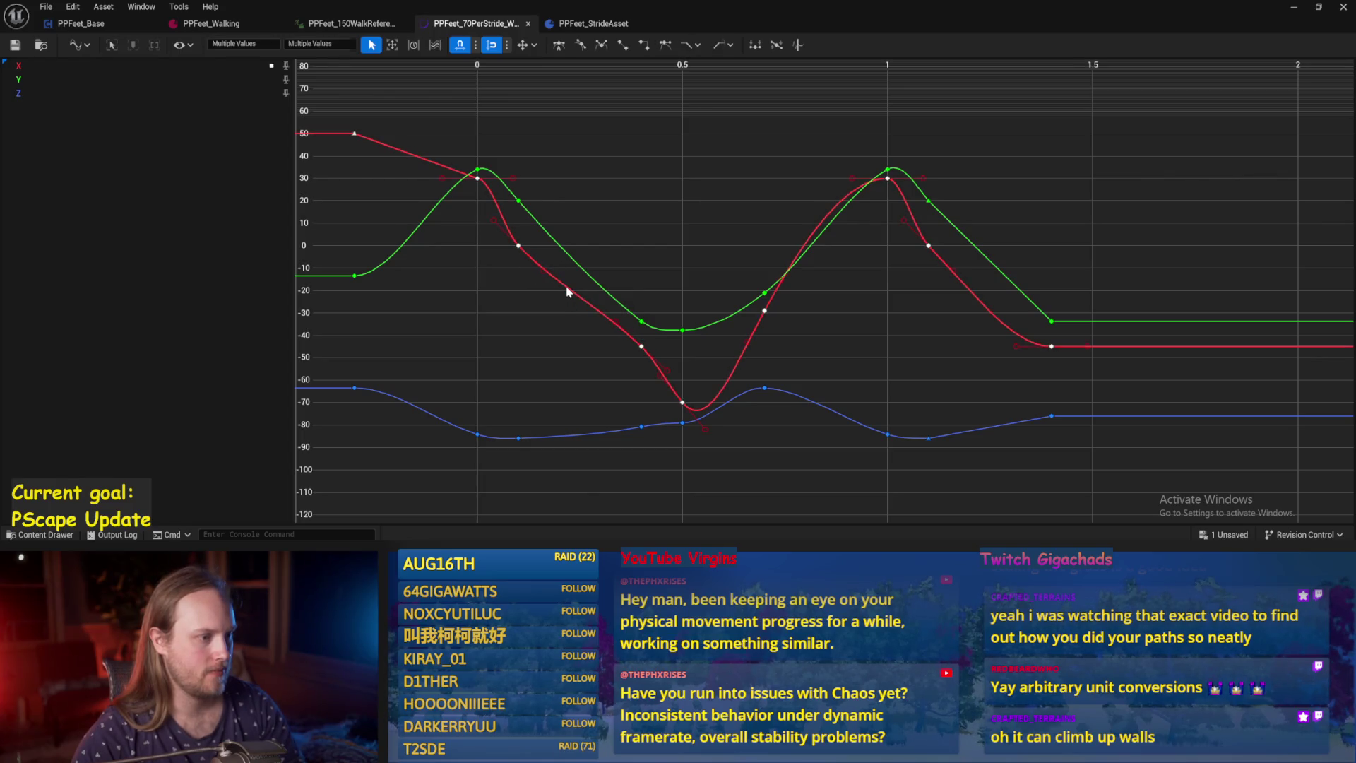
right_click(568, 295)
left_click(579, 322)
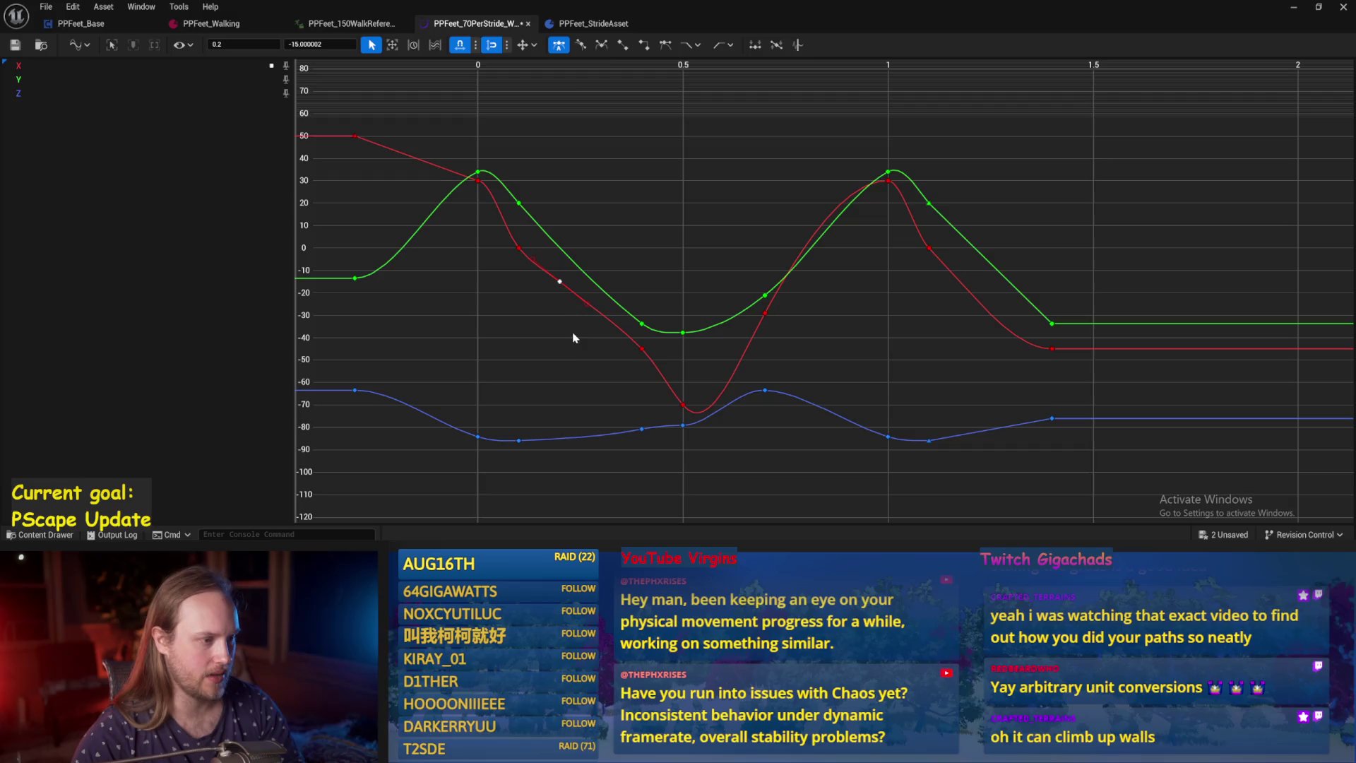
left_click_drag(563, 289, 581, 289)
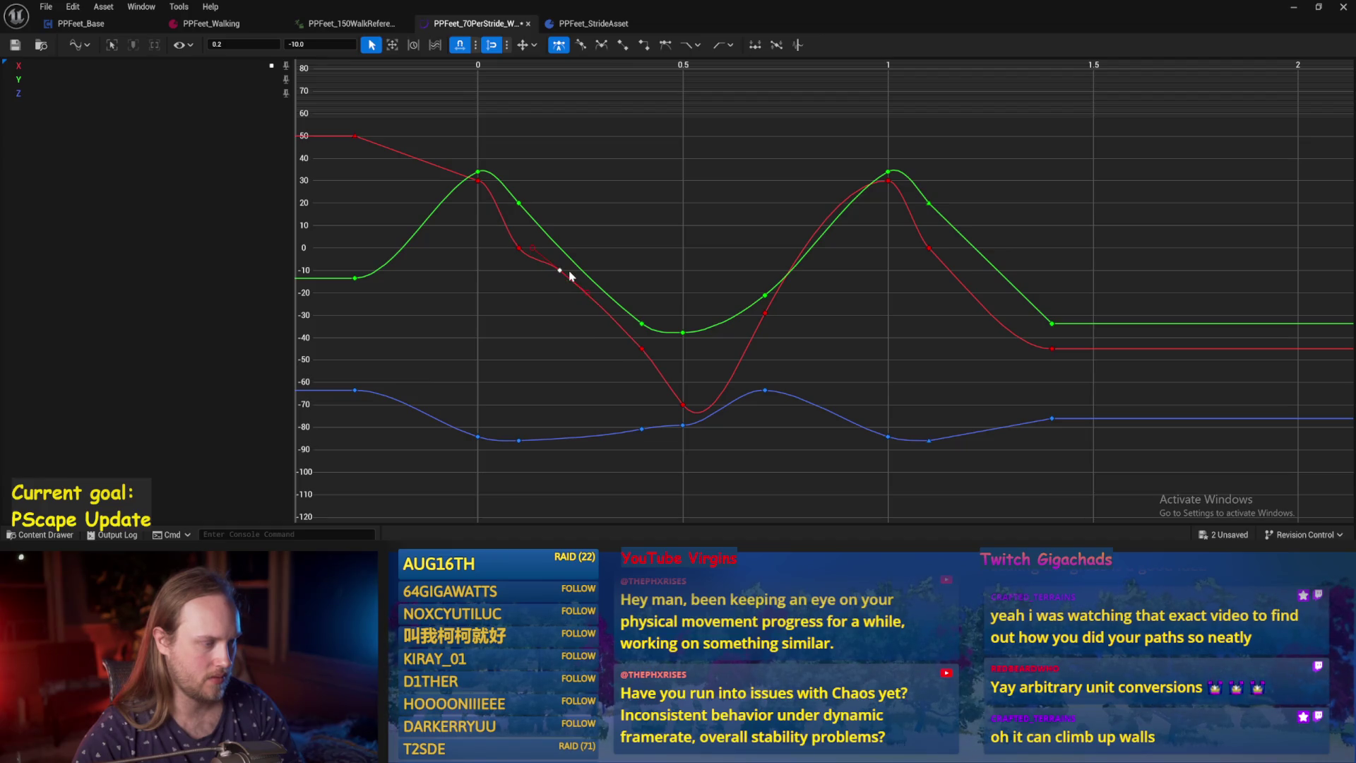
key("Delete")
Bend the red X curve's tangent at the 0.1 key and save the curve asset.
left_click(518, 248)
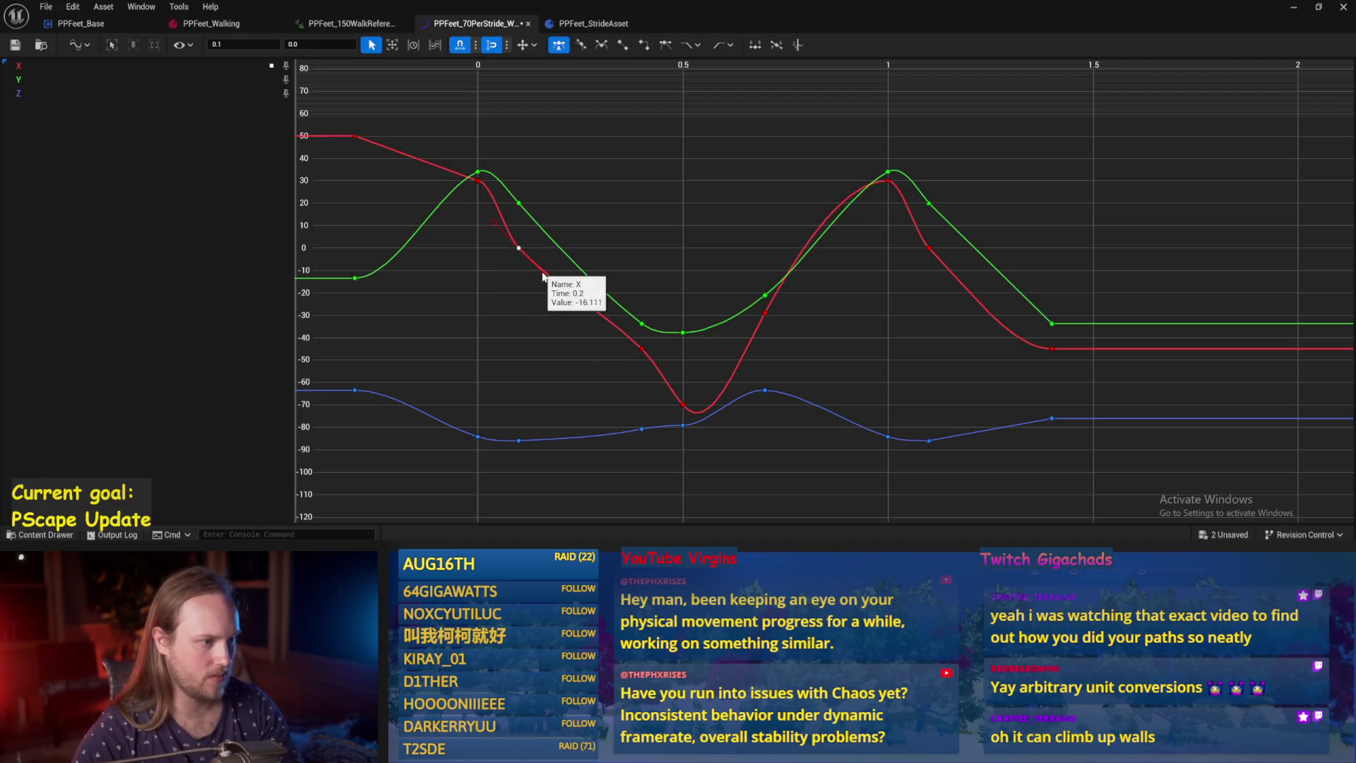
left_click_drag(546, 270, 566, 277)
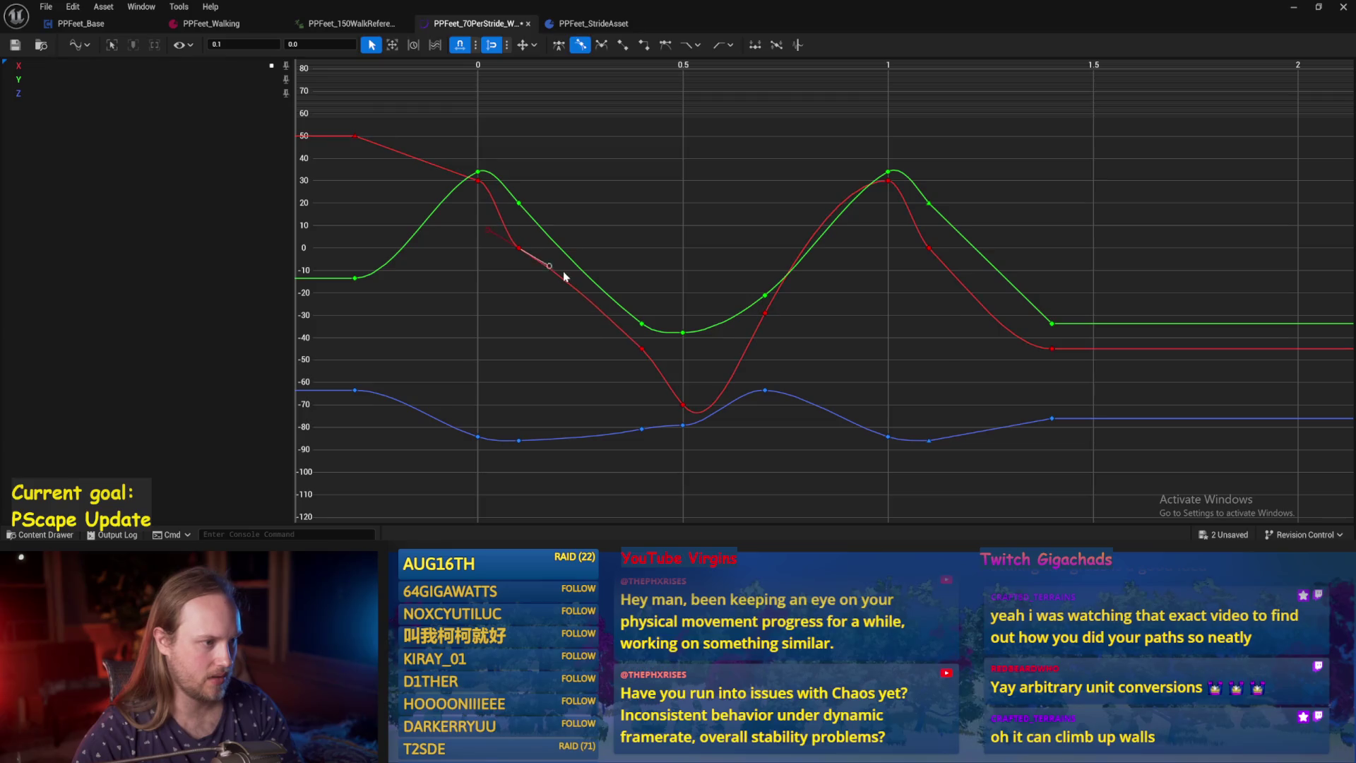
left_click(521, 293)
left_click(14, 44)
left_click(1294, 7)
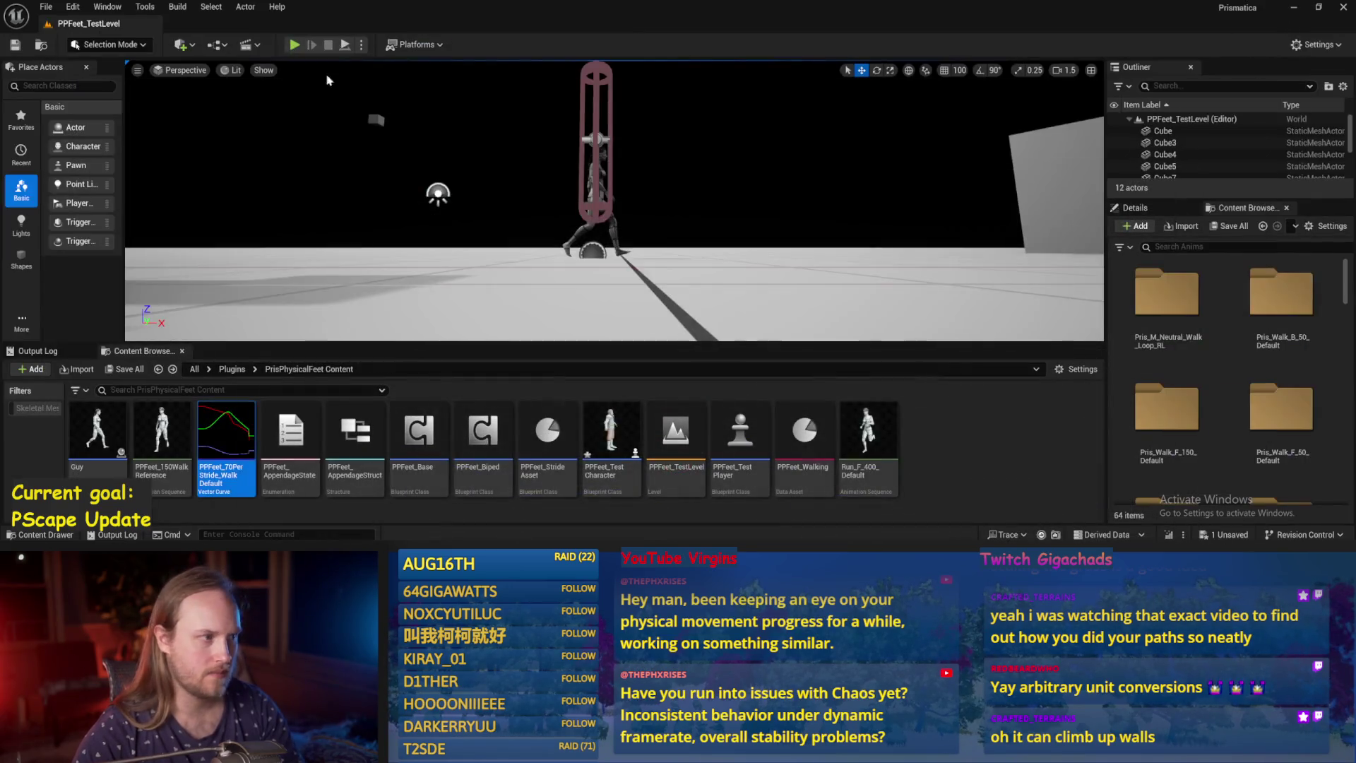
Play-test briefly, then snap PPFeet_TestPlayer down to the floor with End.
left_click(345, 46)
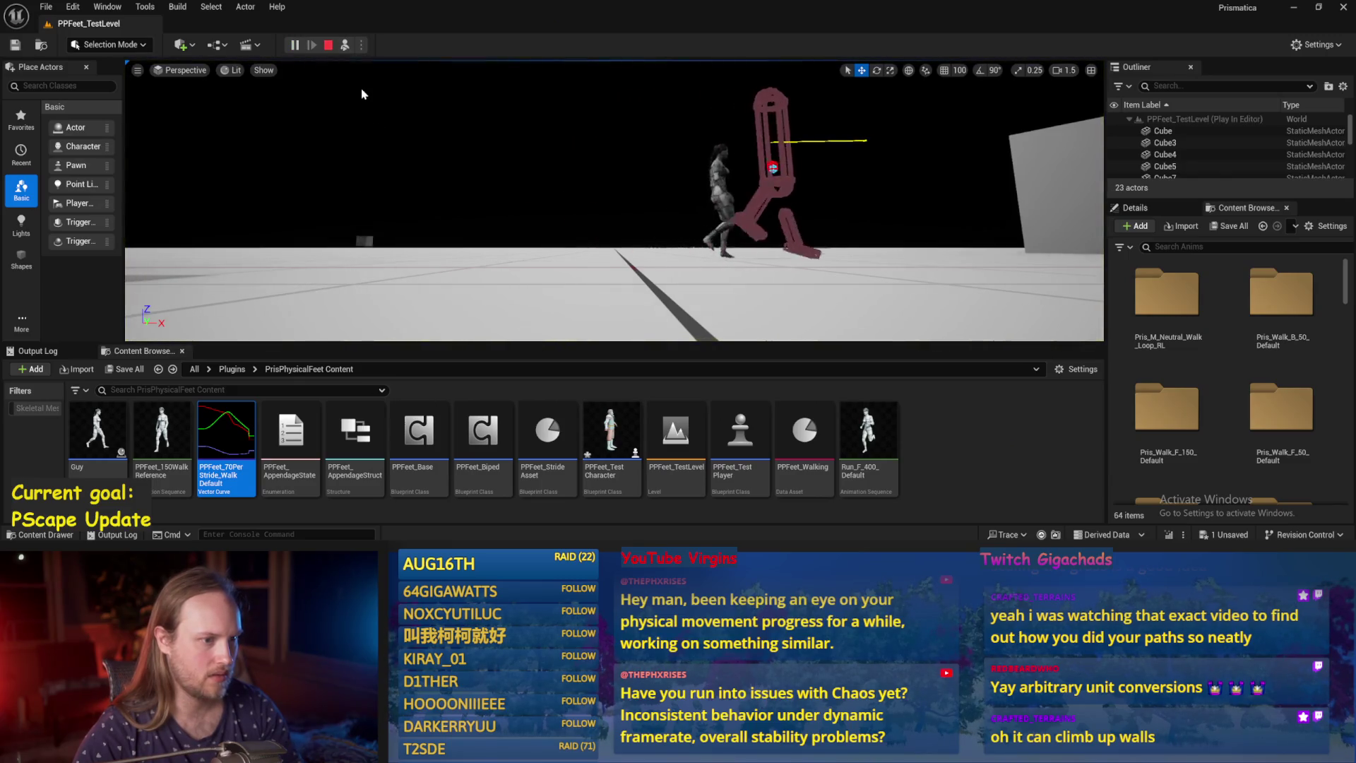
left_click(566, 191)
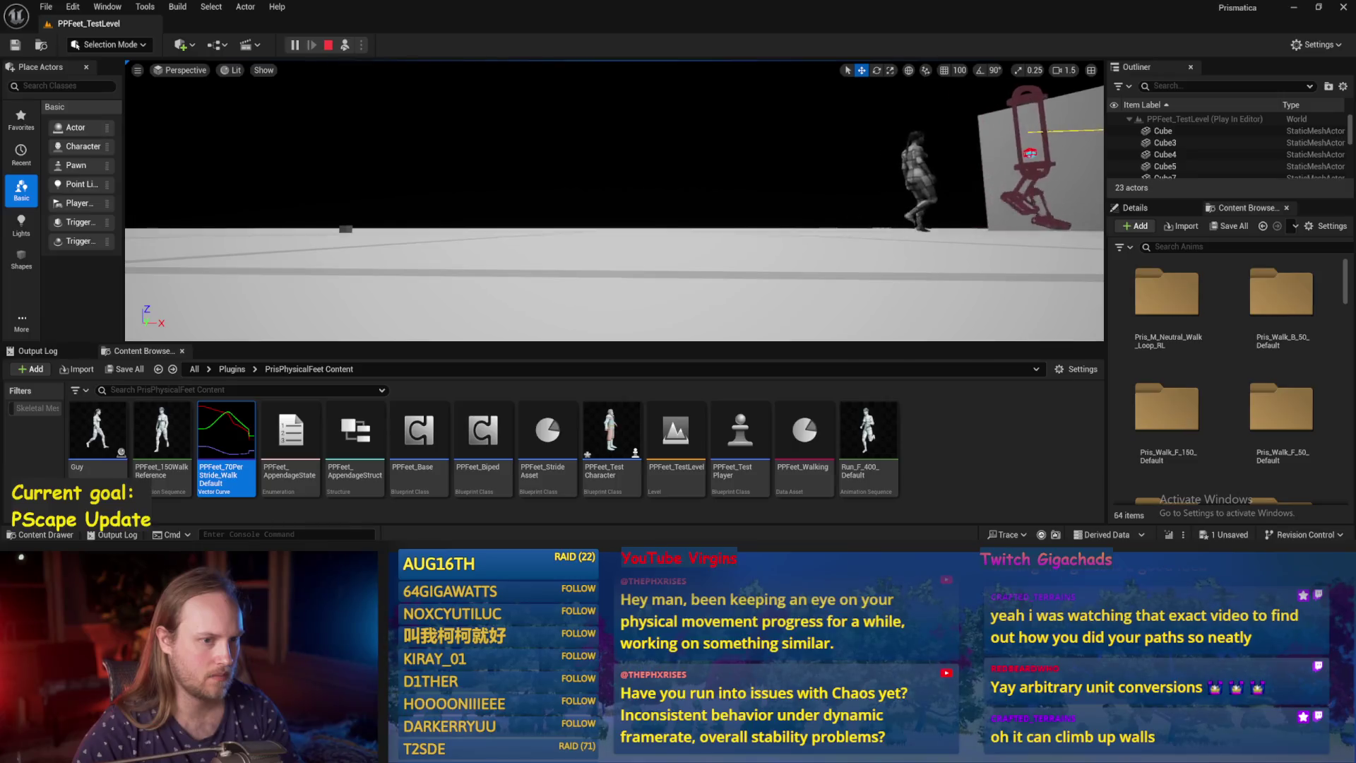
key("Escape")
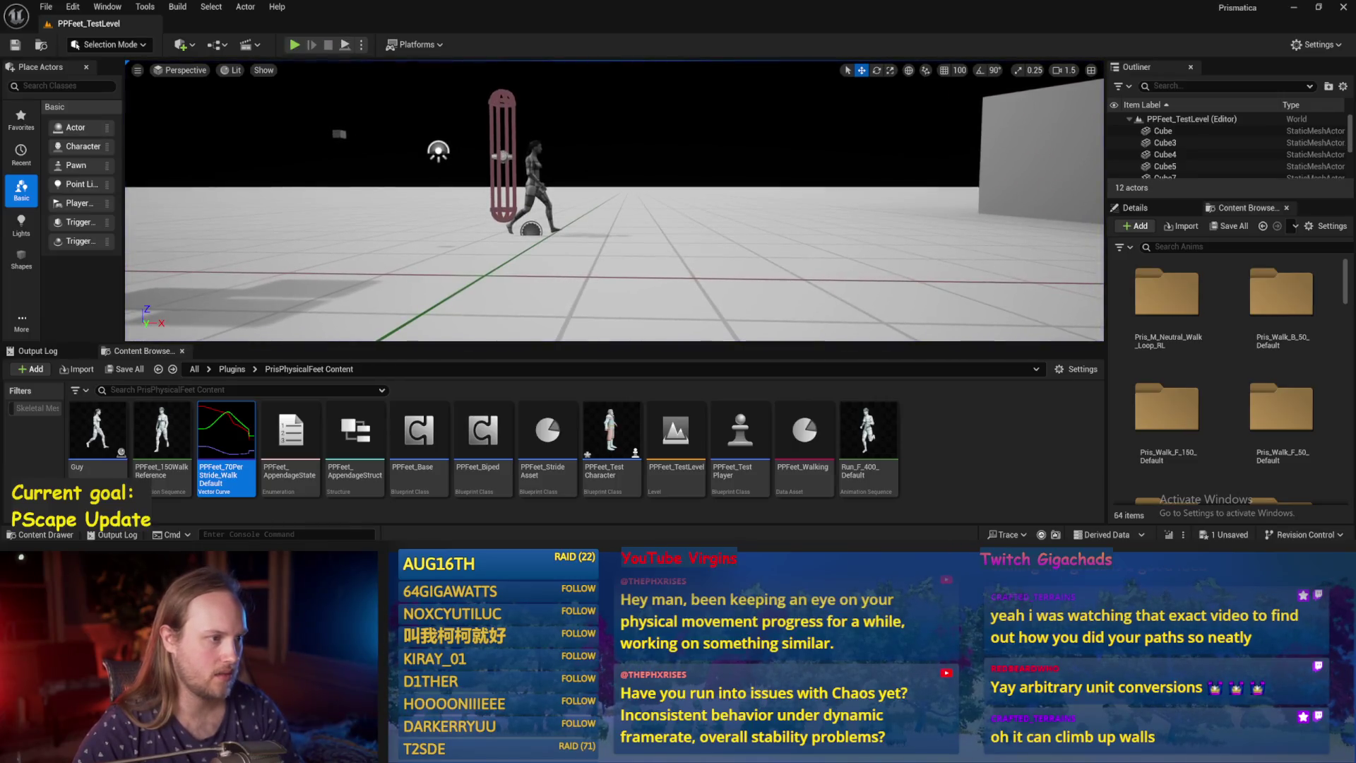
left_click(503, 139)
key("End")
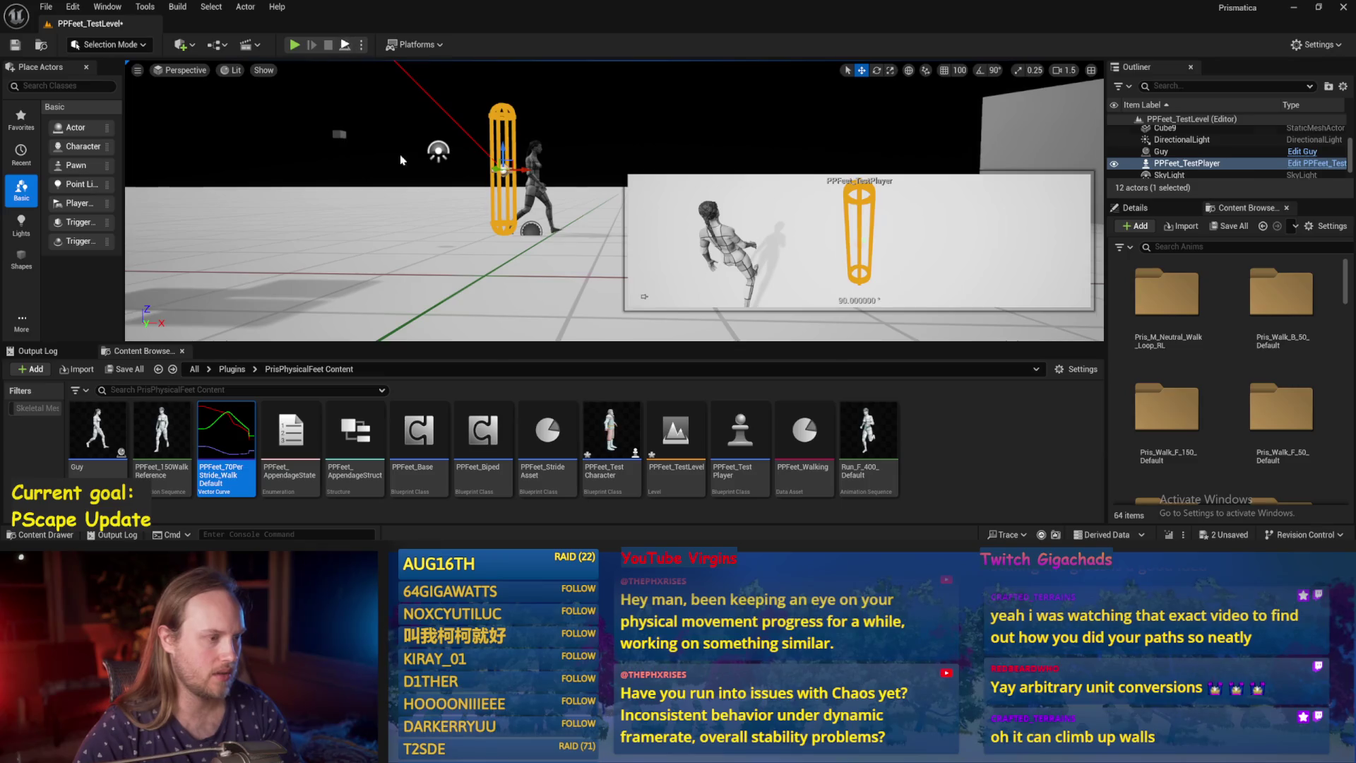
Play-test PPFeet_TestLevel twice more, then bring the asset editor window back up.
key("alt+p")
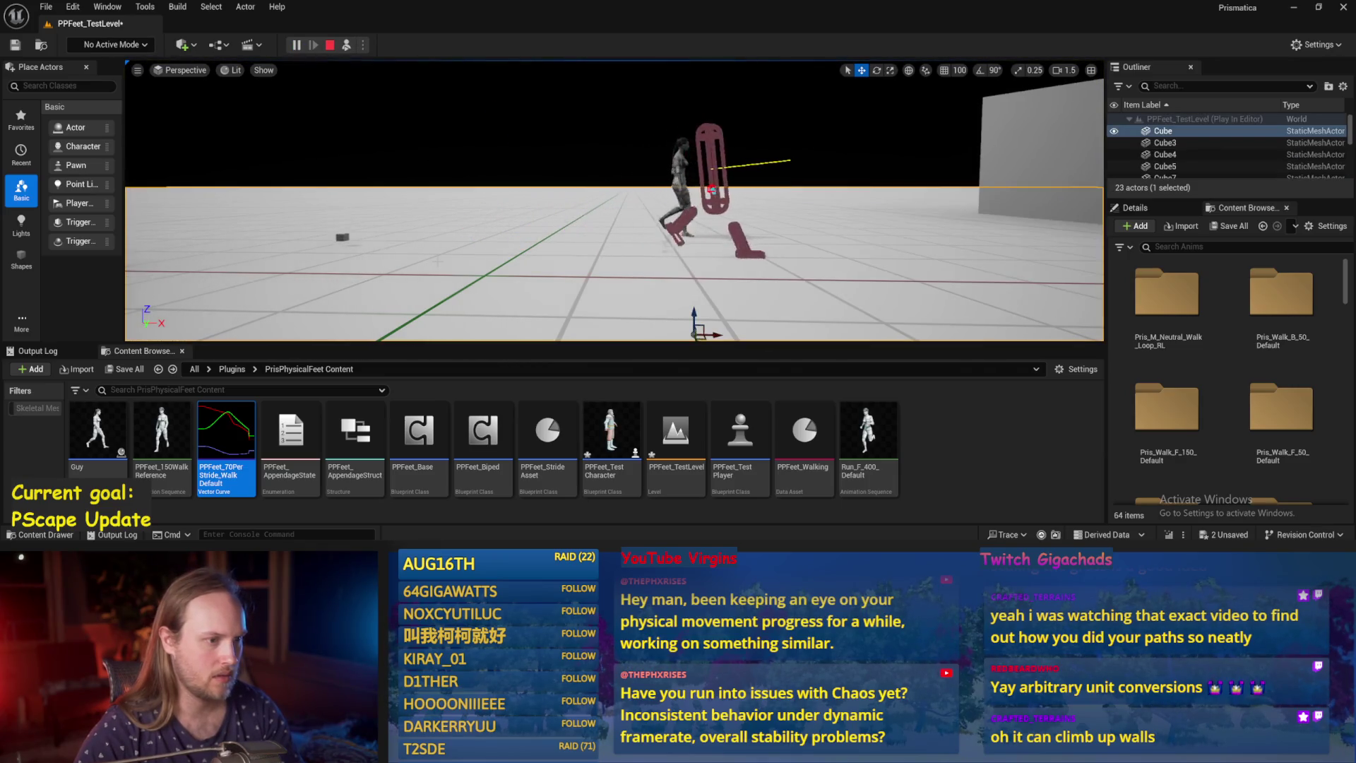
key("Escape")
left_click(507, 176)
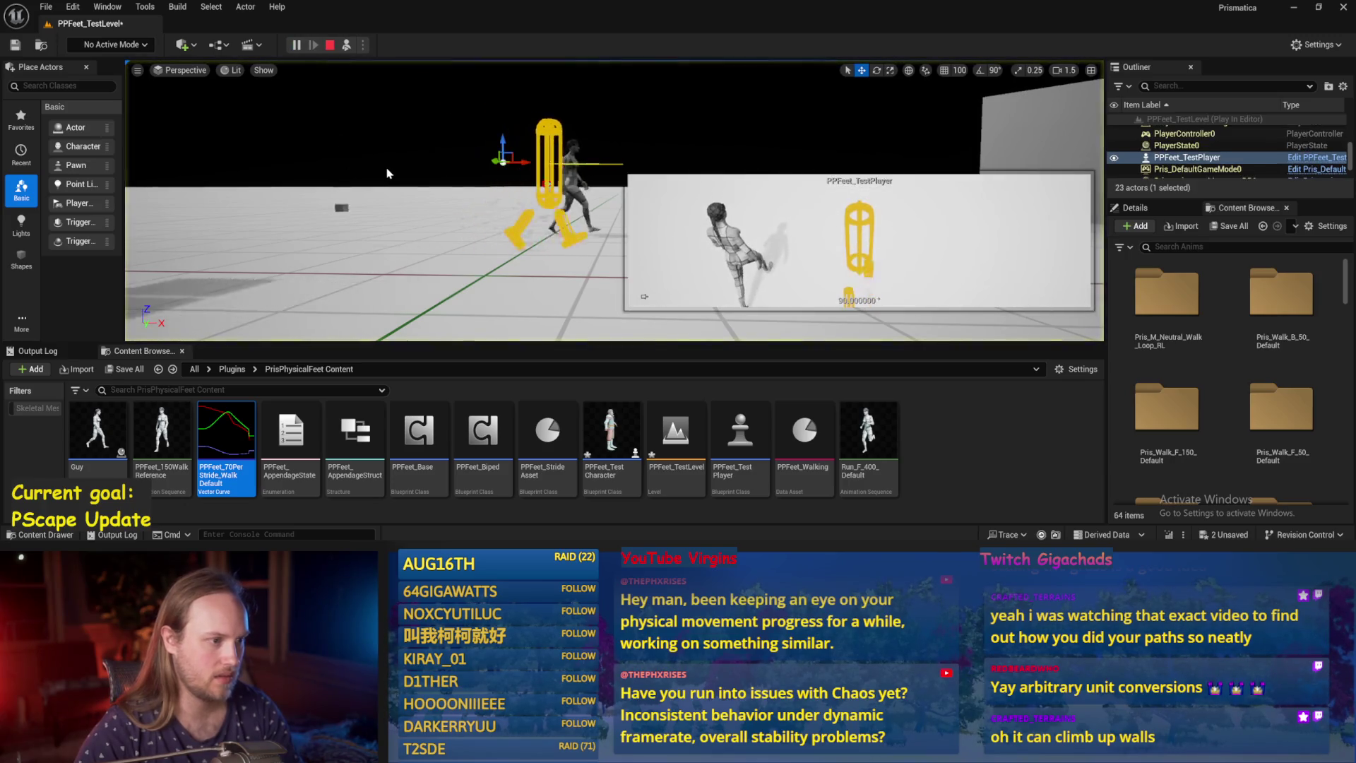
key("alt+p")
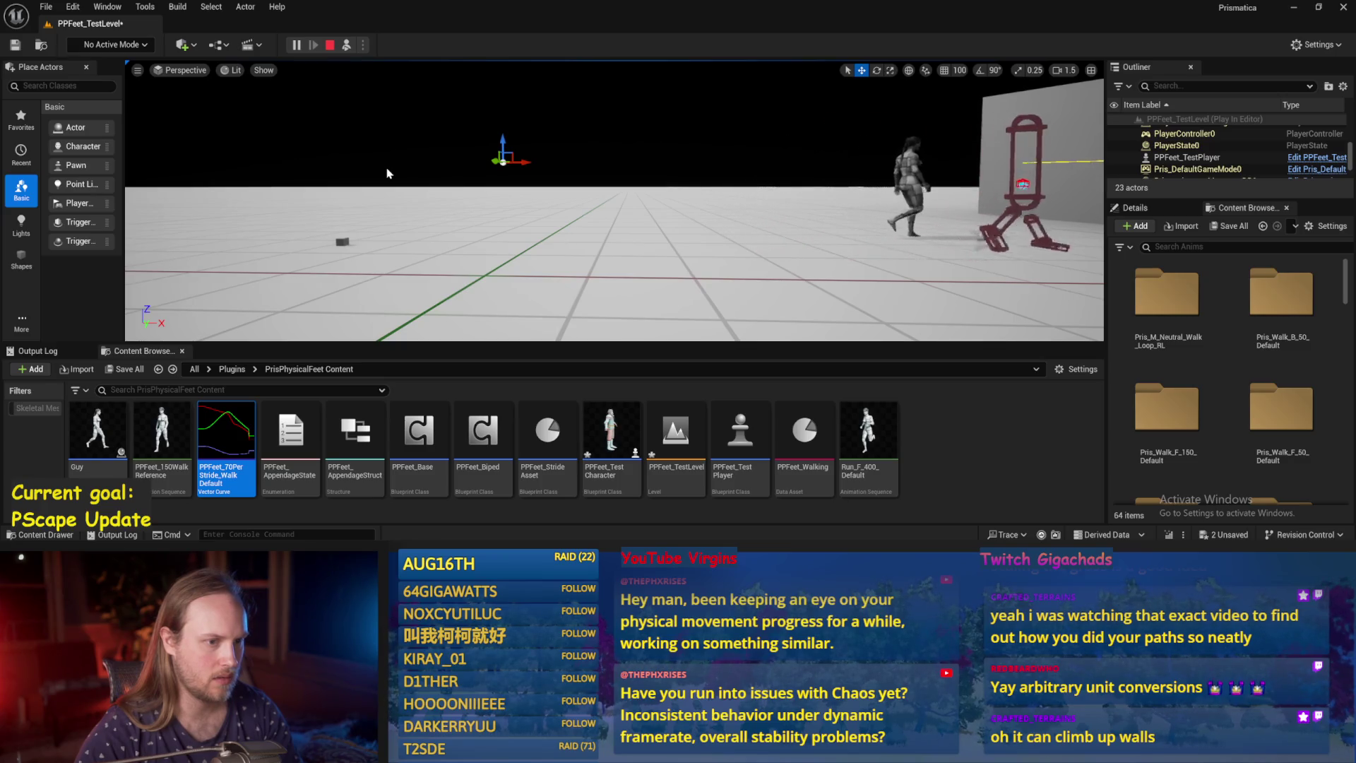
left_click(387, 173)
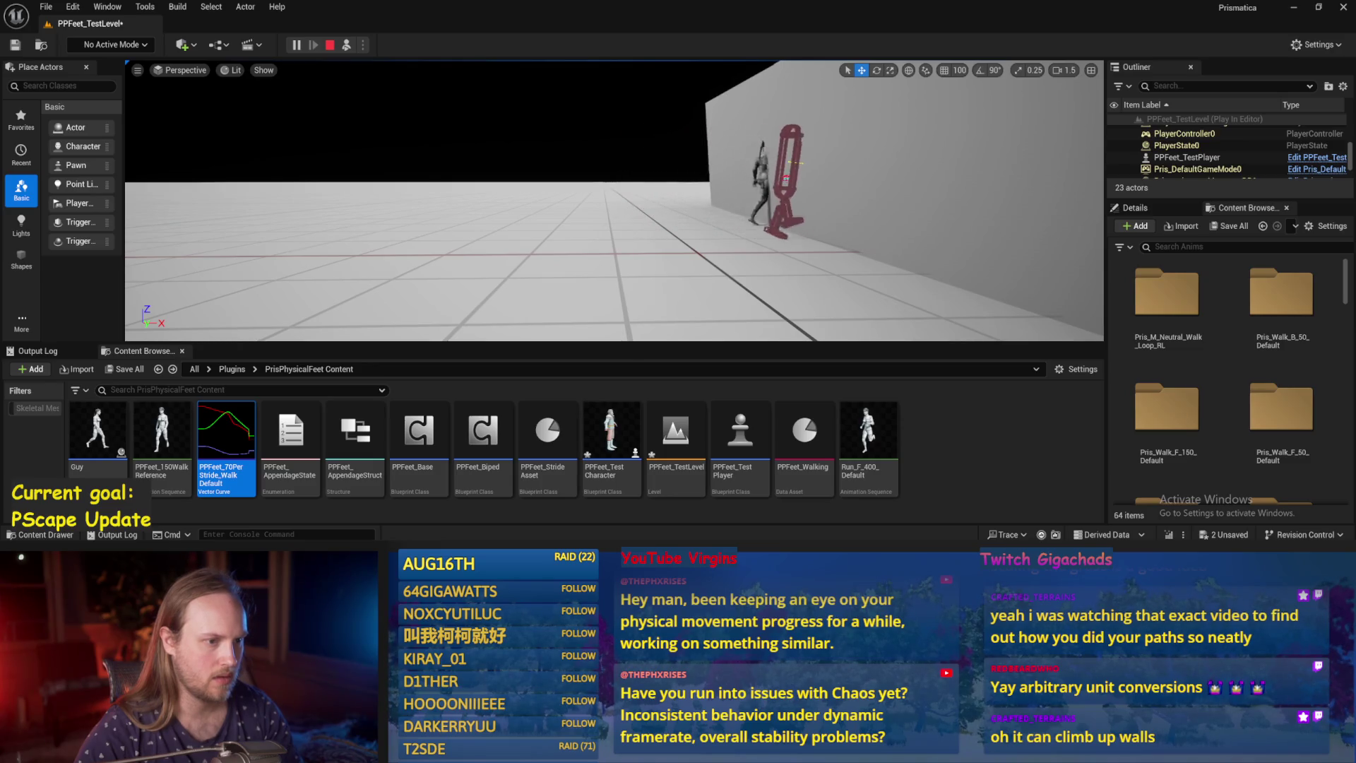
key("Escape")
left_click(946, 429)
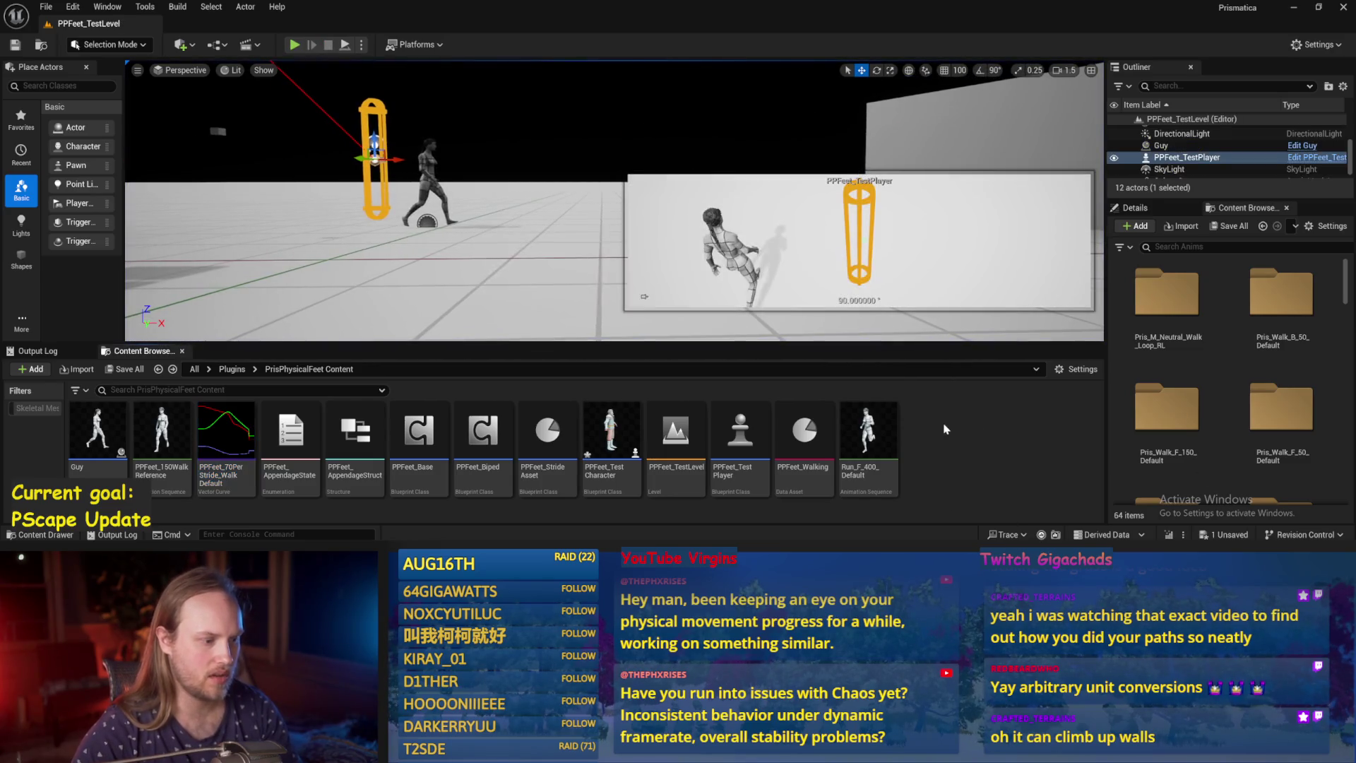
mouse_move(550, 515)
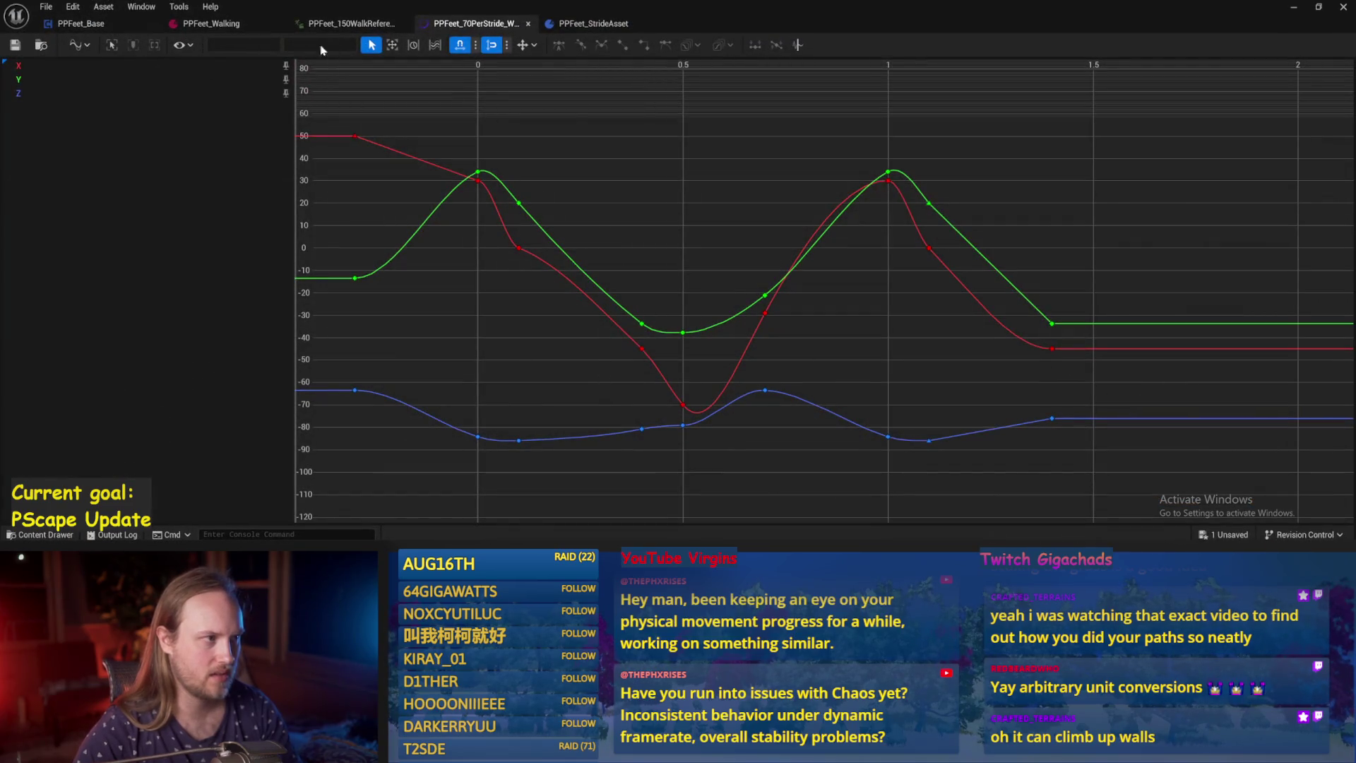
left_click(326, 26)
Compare the PPFeet_Walking stride settings with the Reference Appendage Length node in PPFeet_Base.
left_click(212, 23)
left_click(99, 23)
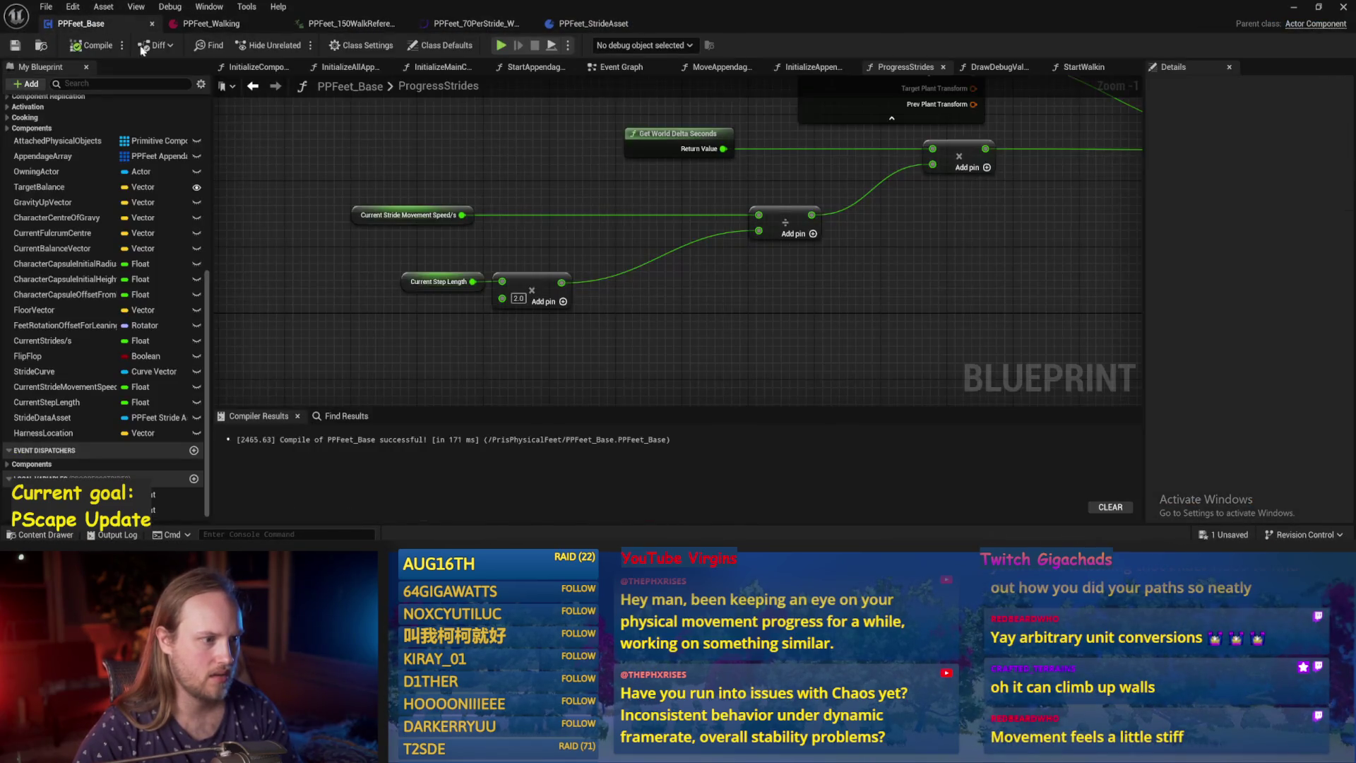
scroll(388, 307, "down", 3)
mouse_move(722, 290)
left_mouse_down()
mouse_move(509, 333)
mouse_move(558, 317)
left_mouse_up()
scroll(647, 220, "up", 3)
left_click(638, 219)
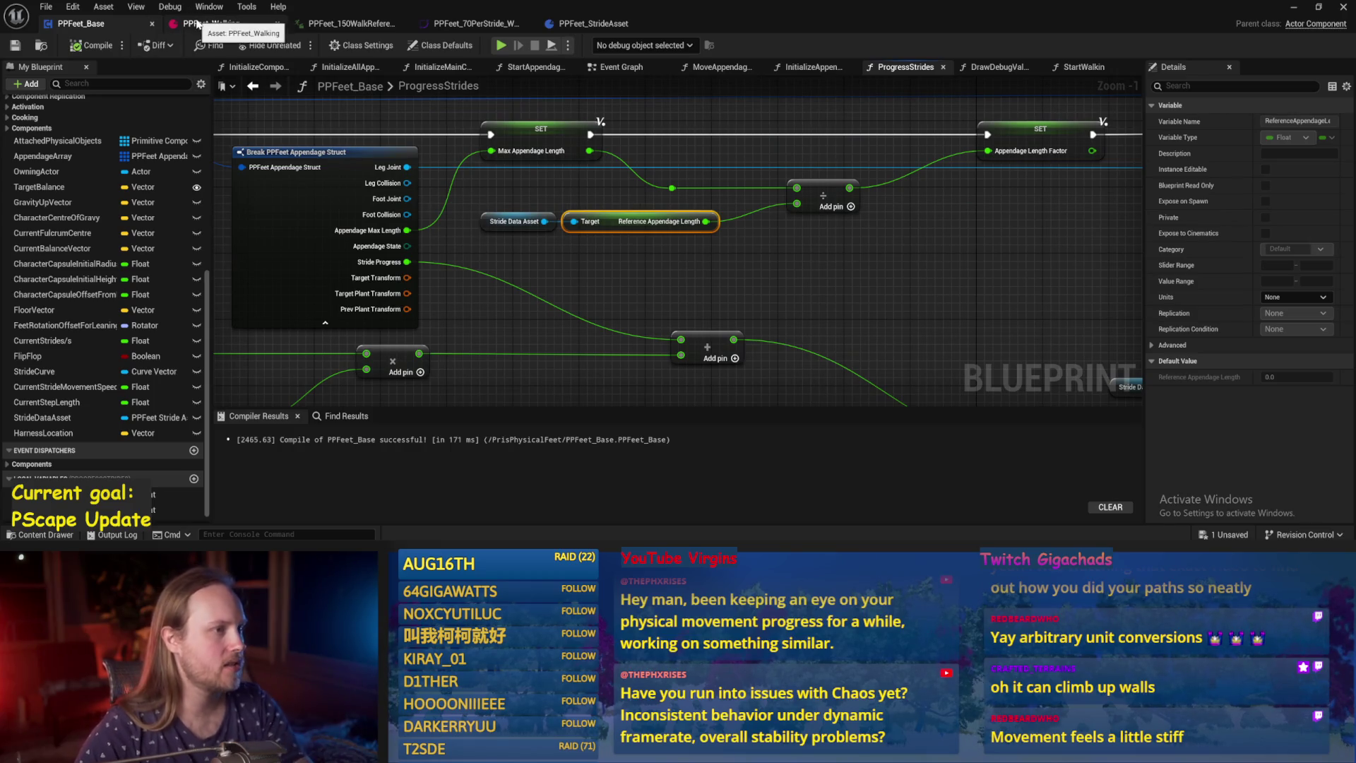
left_click(173, 26)
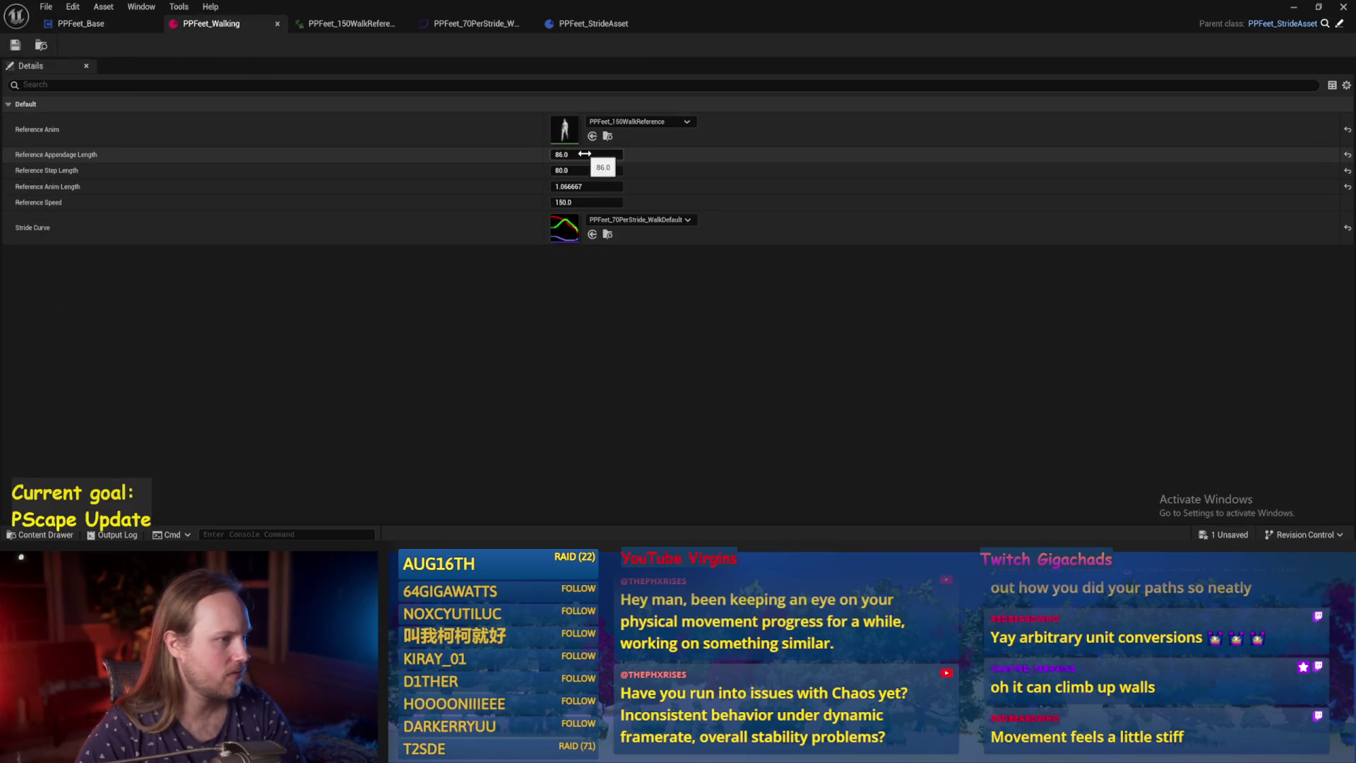
left_click(99, 23)
left_click(498, 251)
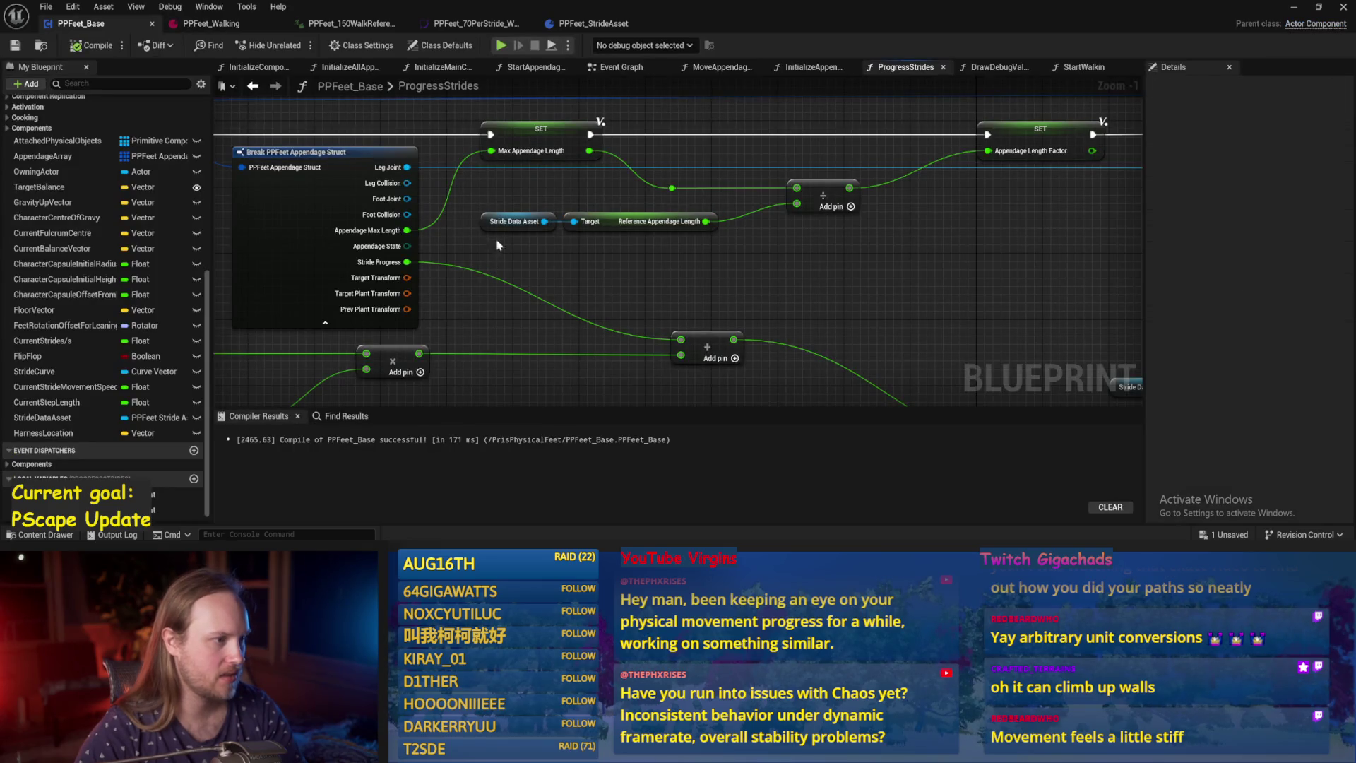
Disconnect Max Appendage Length's input wire and set its value to 10.
left_click(488, 149, "alt")
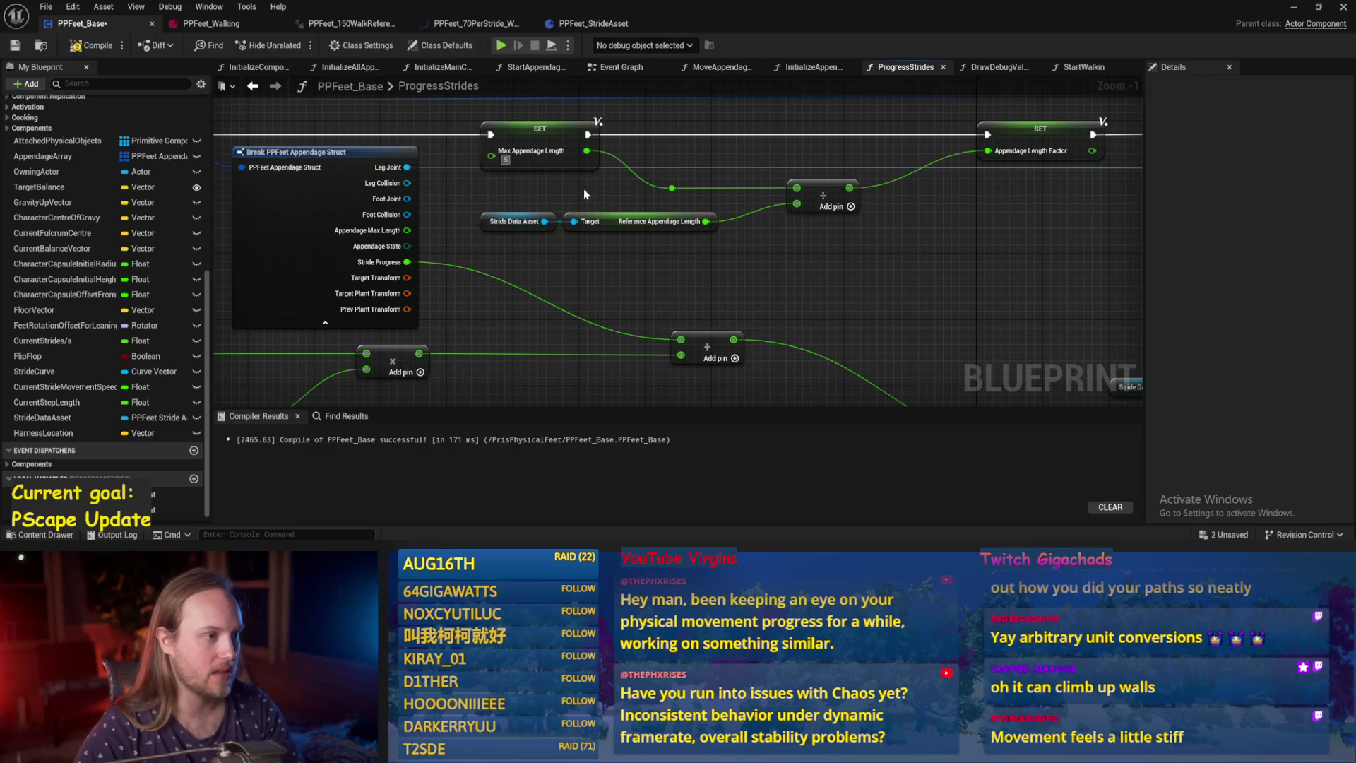
key("Return")
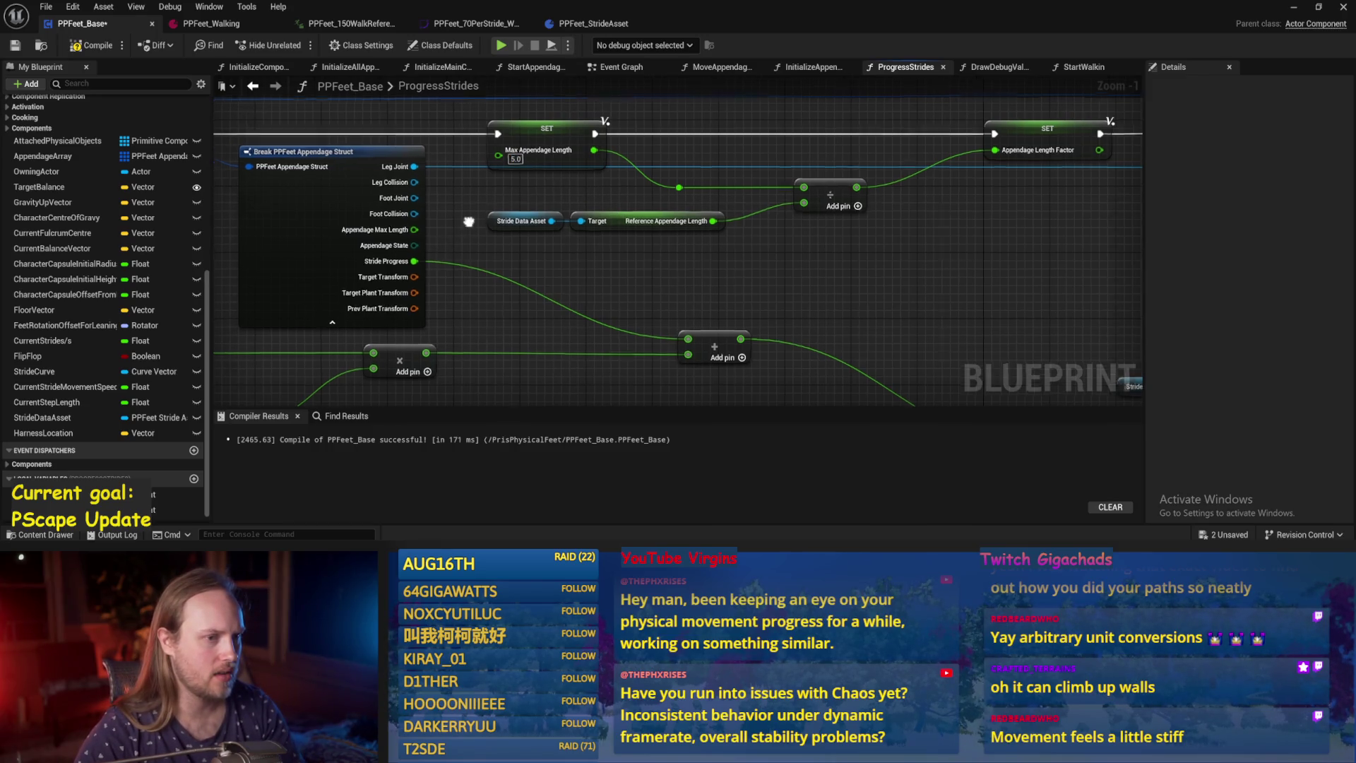
scroll(571, 188, "down", 2)
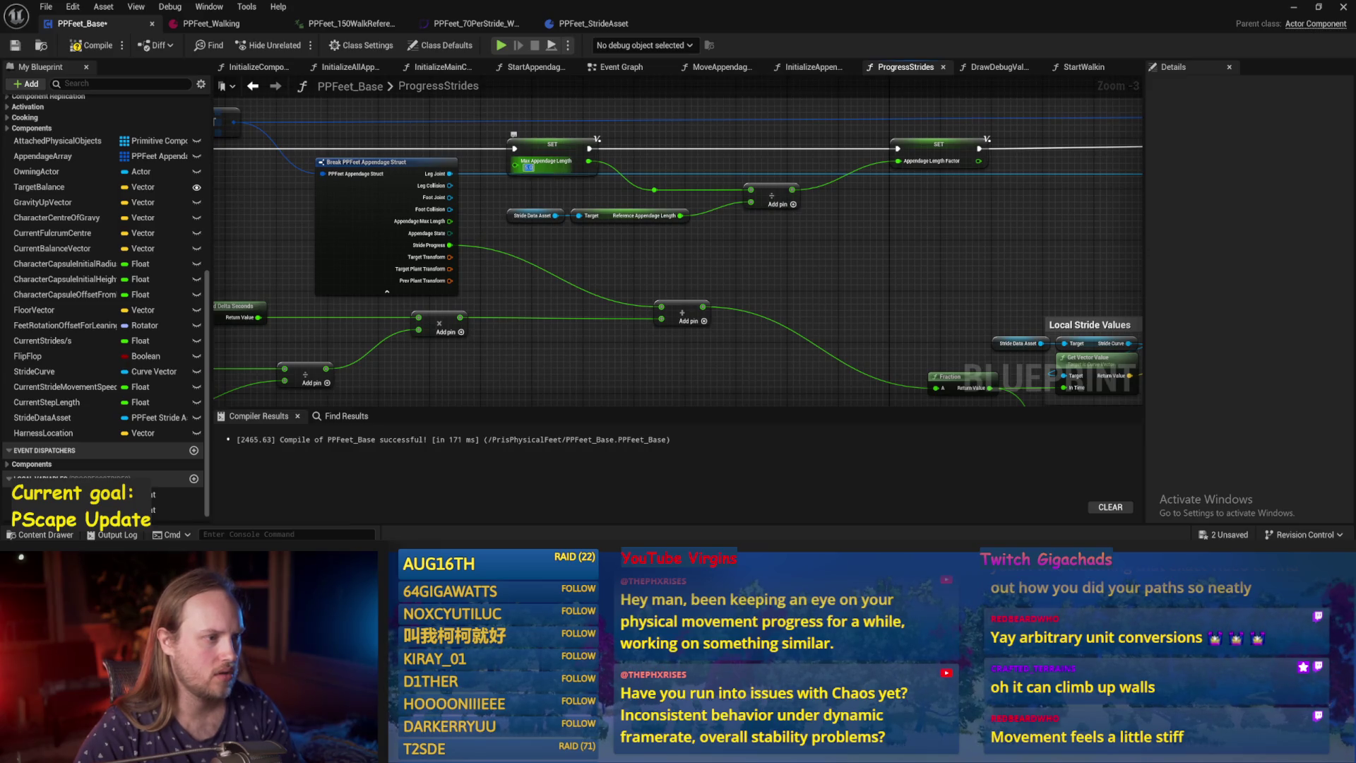
type("10")
key("Return")
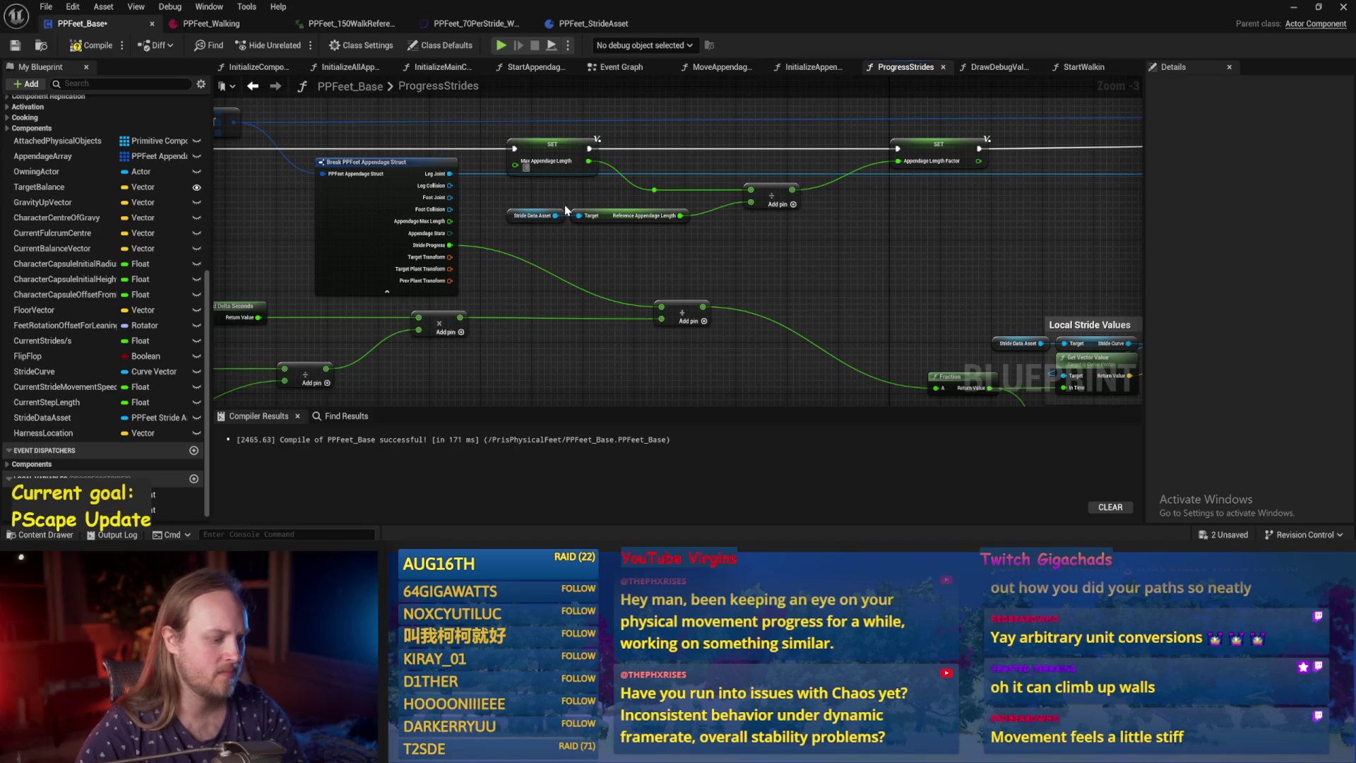
Compile and save PPFeet_Base, then start playing the test level.
left_click(92, 44)
left_click(15, 44)
left_click_drag(667, 256, 668, 255)
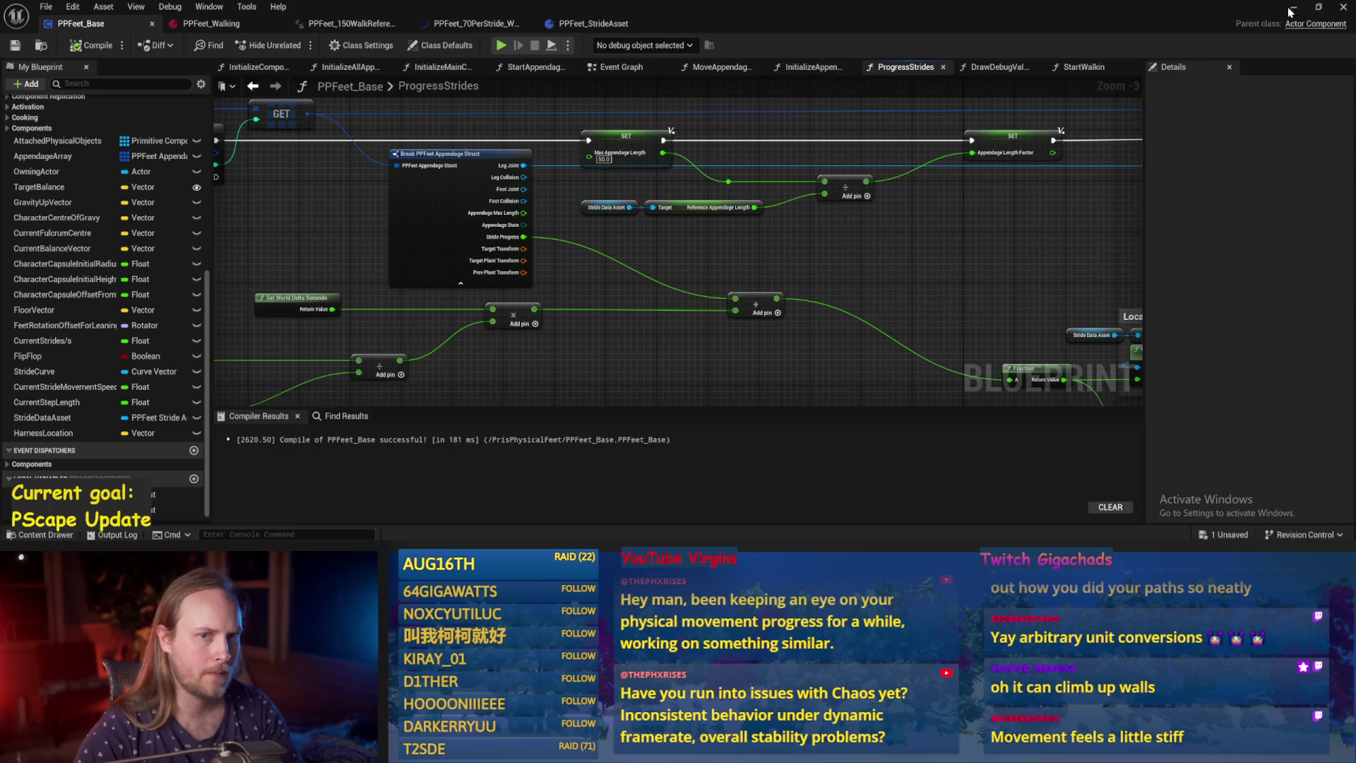
left_click(1291, 8)
left_click(346, 45)
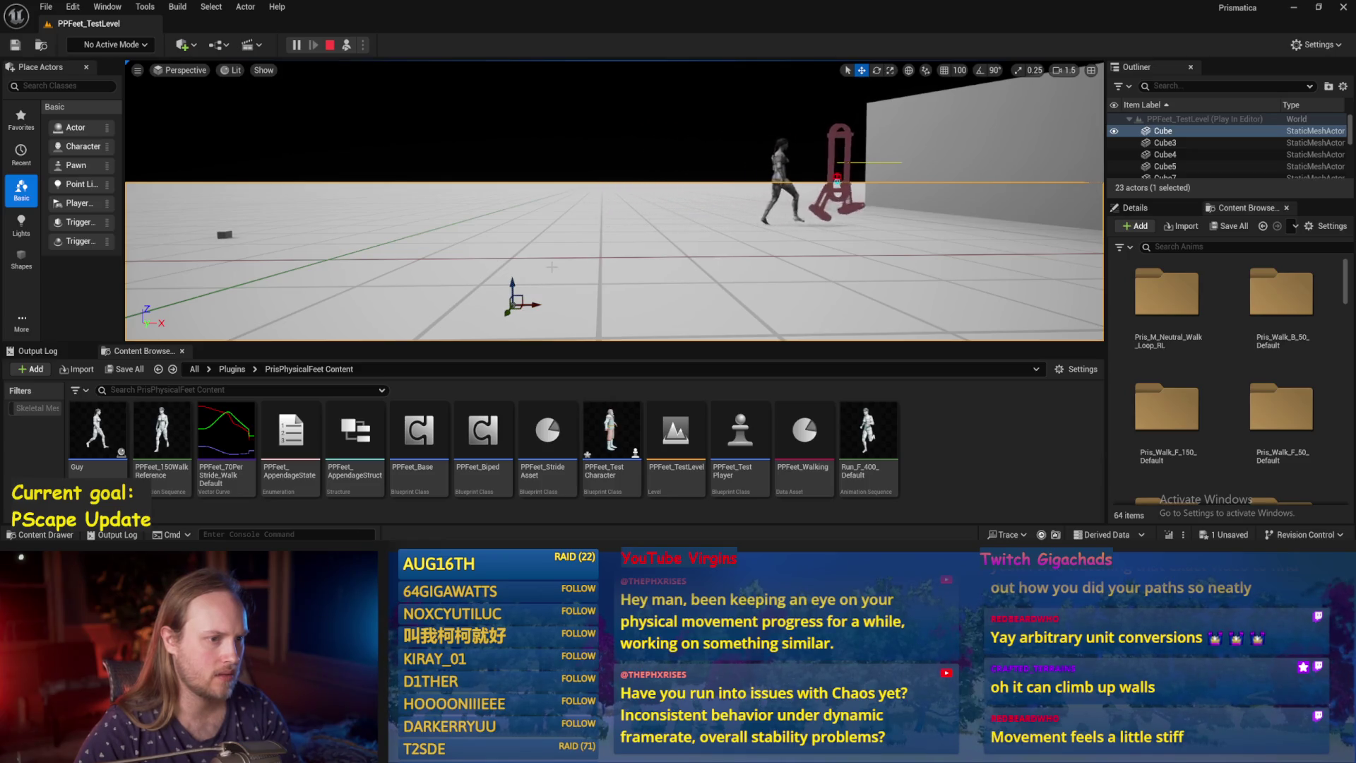
Replay the PPFeet test level, then rewire Appendage Max Length into the Max Appendage Length setter.
key("Escape")
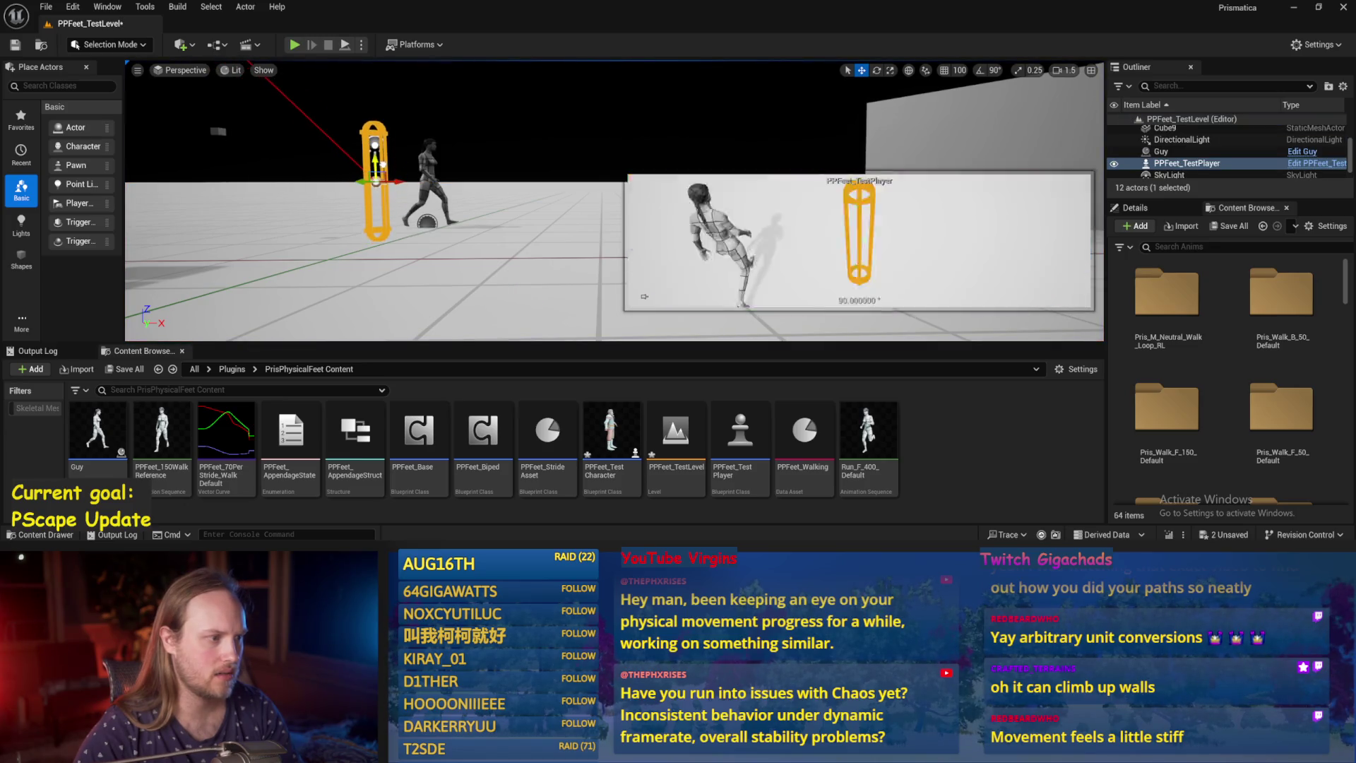
key("alt+p")
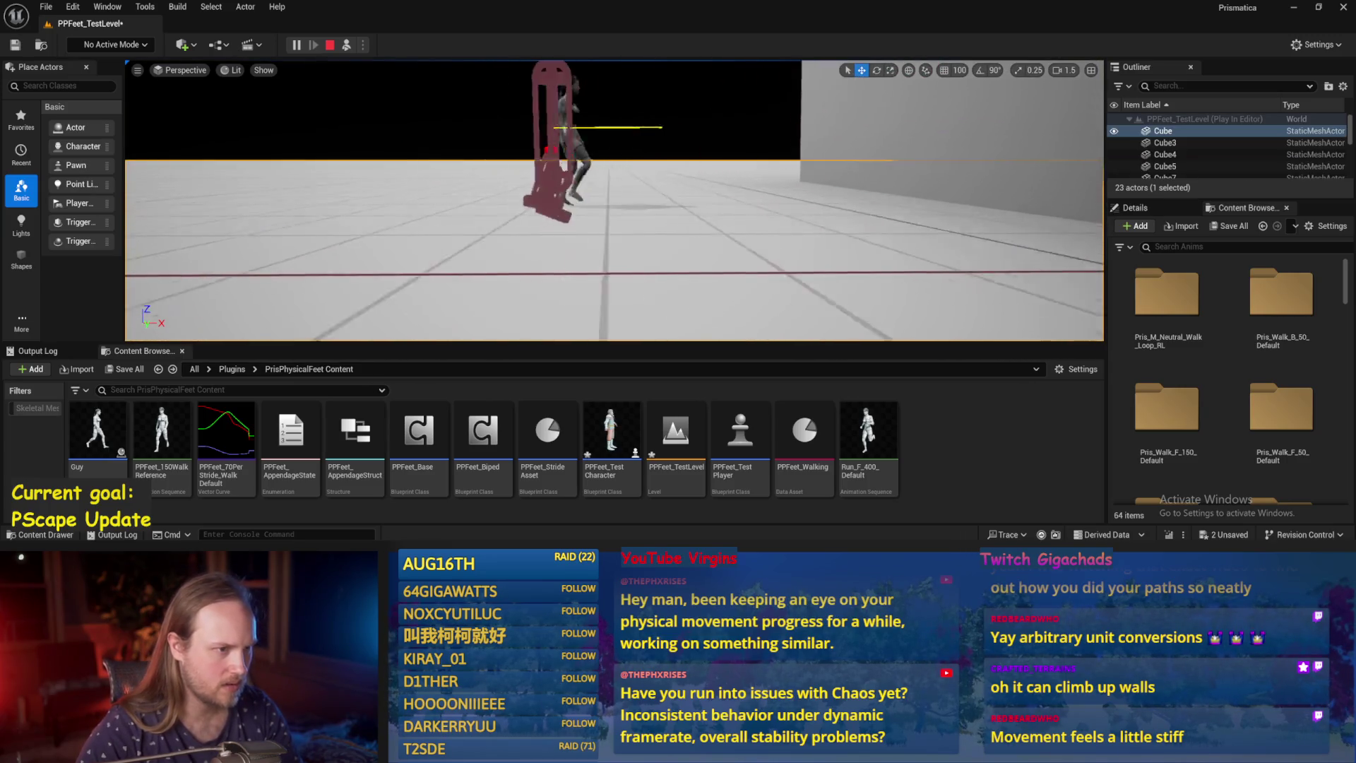
key("Escape")
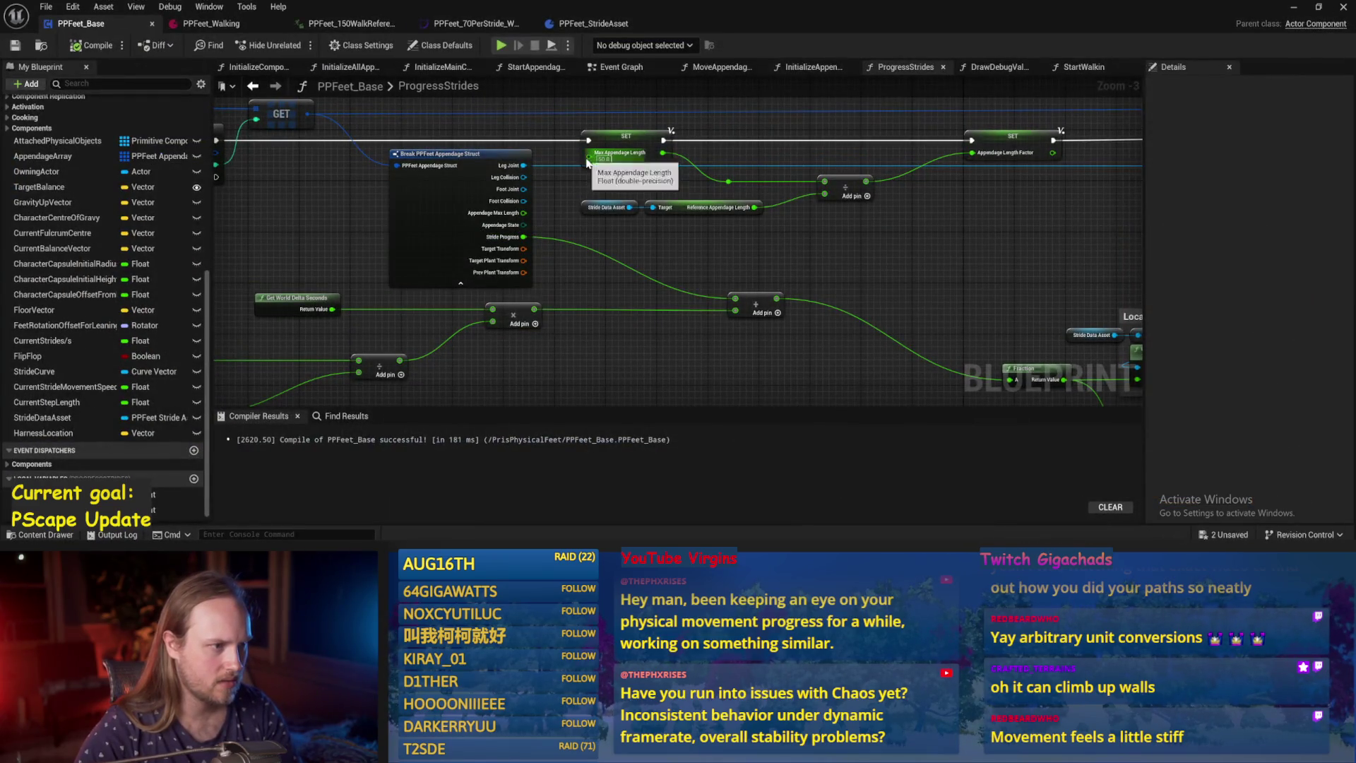
mouse_move(589, 153)
left_mouse_down()
mouse_move(527, 233)
mouse_move(523, 212)
left_mouse_up()
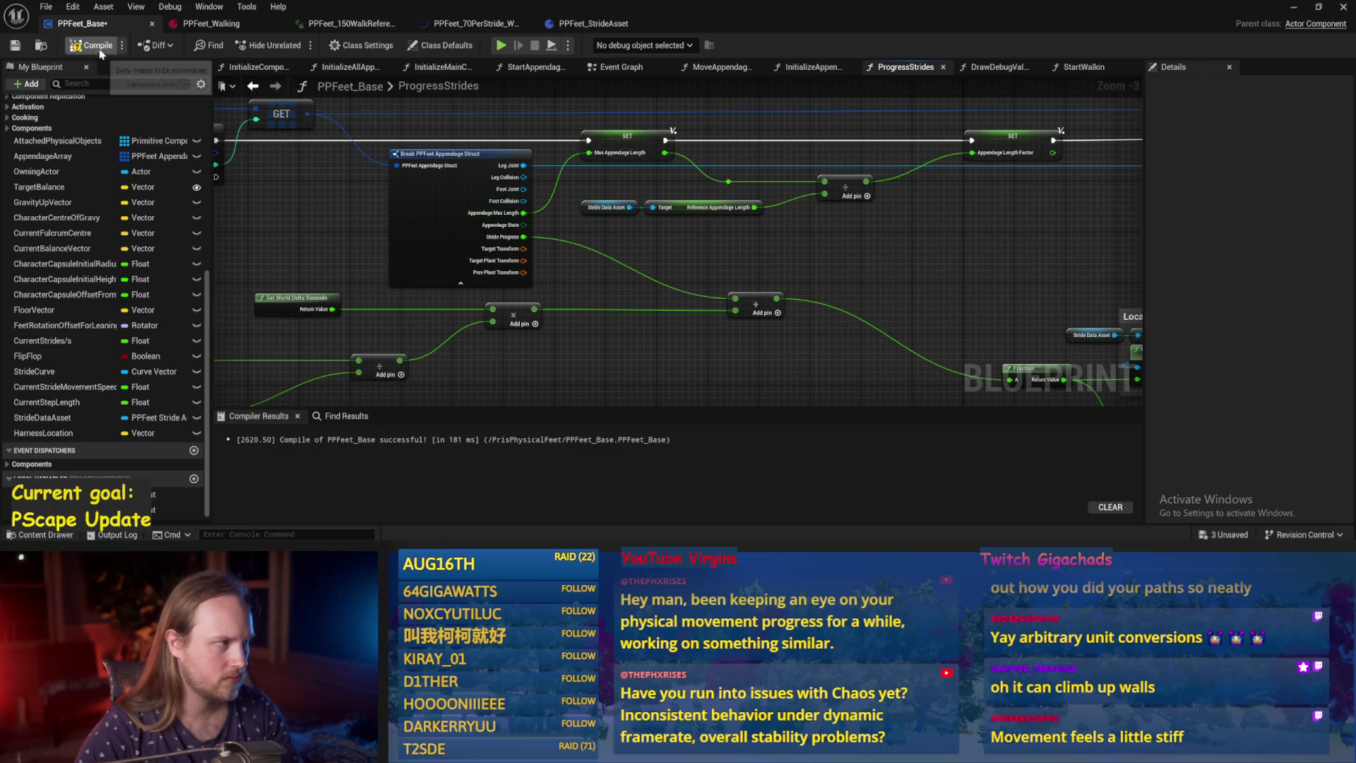
Compile and save PPFeet_Base, then pan over to the ProgressStrides entry node.
left_click(14, 46)
mouse_move(1032, 130)
left_mouse_down()
mouse_move(918, 135)
mouse_move(892, 153)
left_mouse_up()
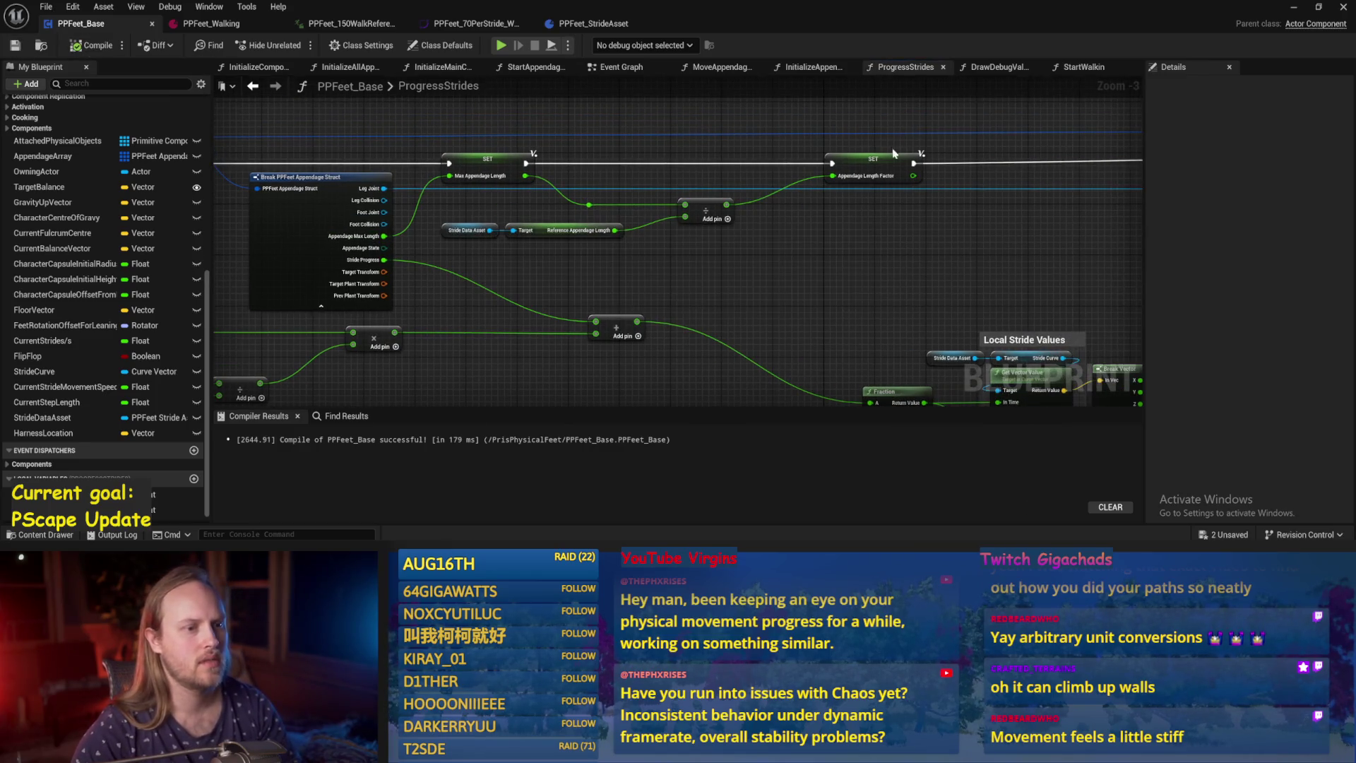
left_click_drag(953, 291, 663, 206)
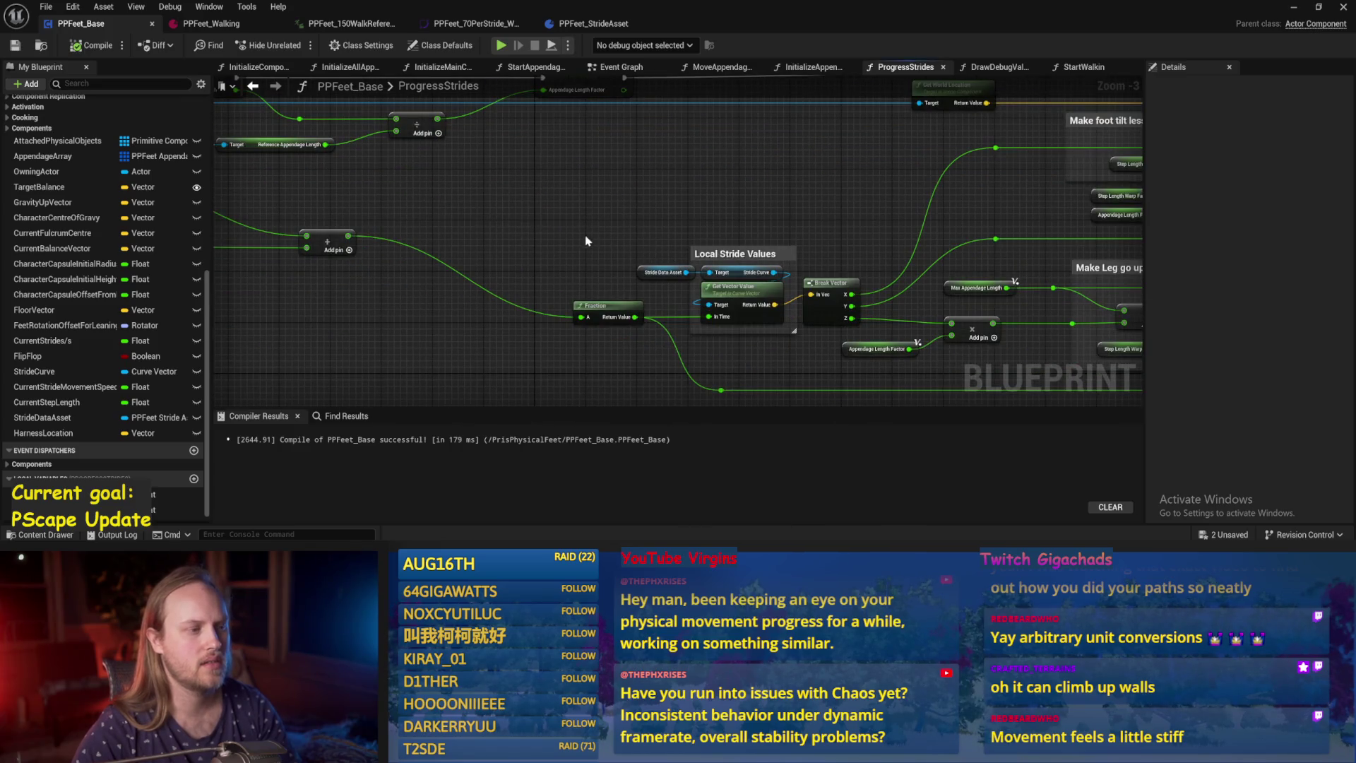
mouse_move(685, 253)
left_mouse_down()
mouse_move(733, 260)
mouse_move(454, 188)
mouse_move(540, 170)
left_mouse_up()
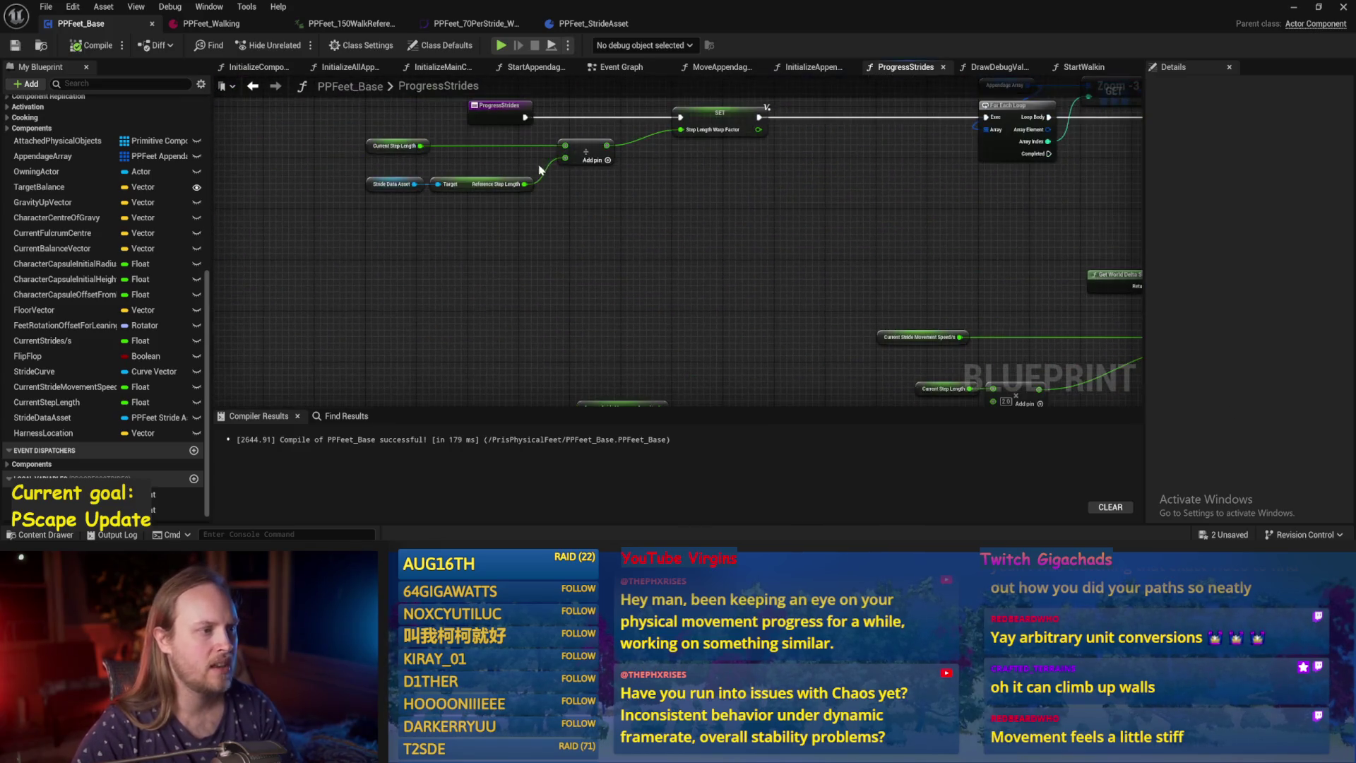
Set Current Step Length's default value to 40 and compile and save the blueprint.
left_click(394, 145)
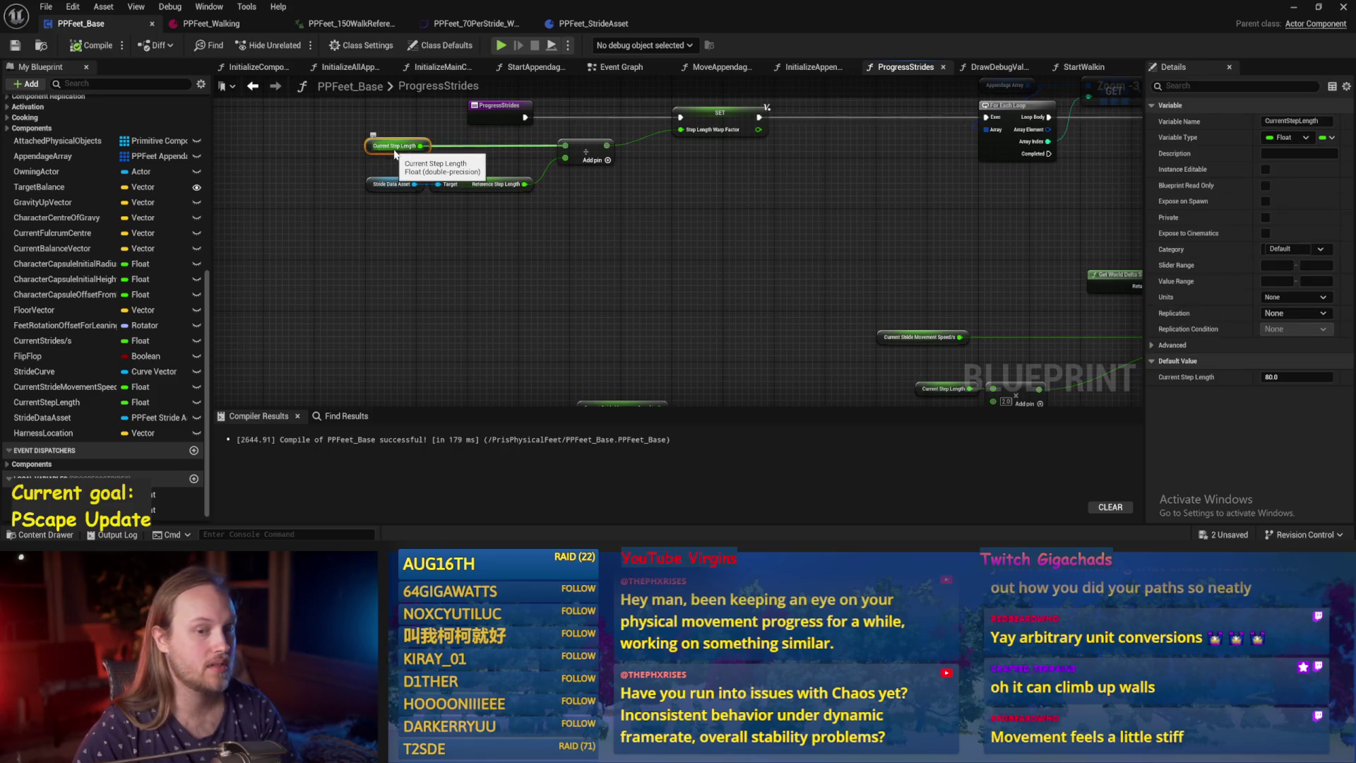
mouse_move(803, 317)
left_mouse_down()
mouse_move(727, 172)
mouse_move(584, 215)
mouse_move(756, 290)
left_mouse_up()
left_click(798, 232)
left_click(410, 146)
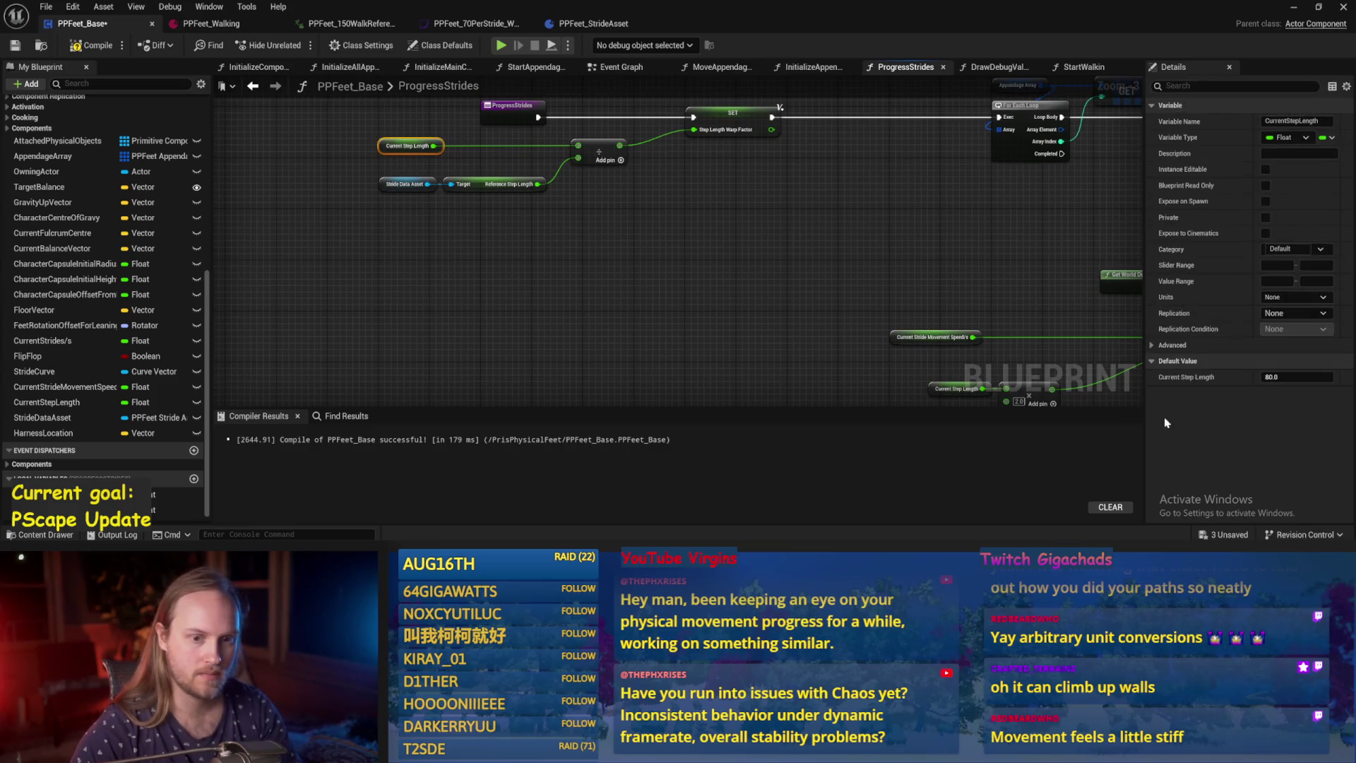
left_click(814, 286)
left_click(14, 45)
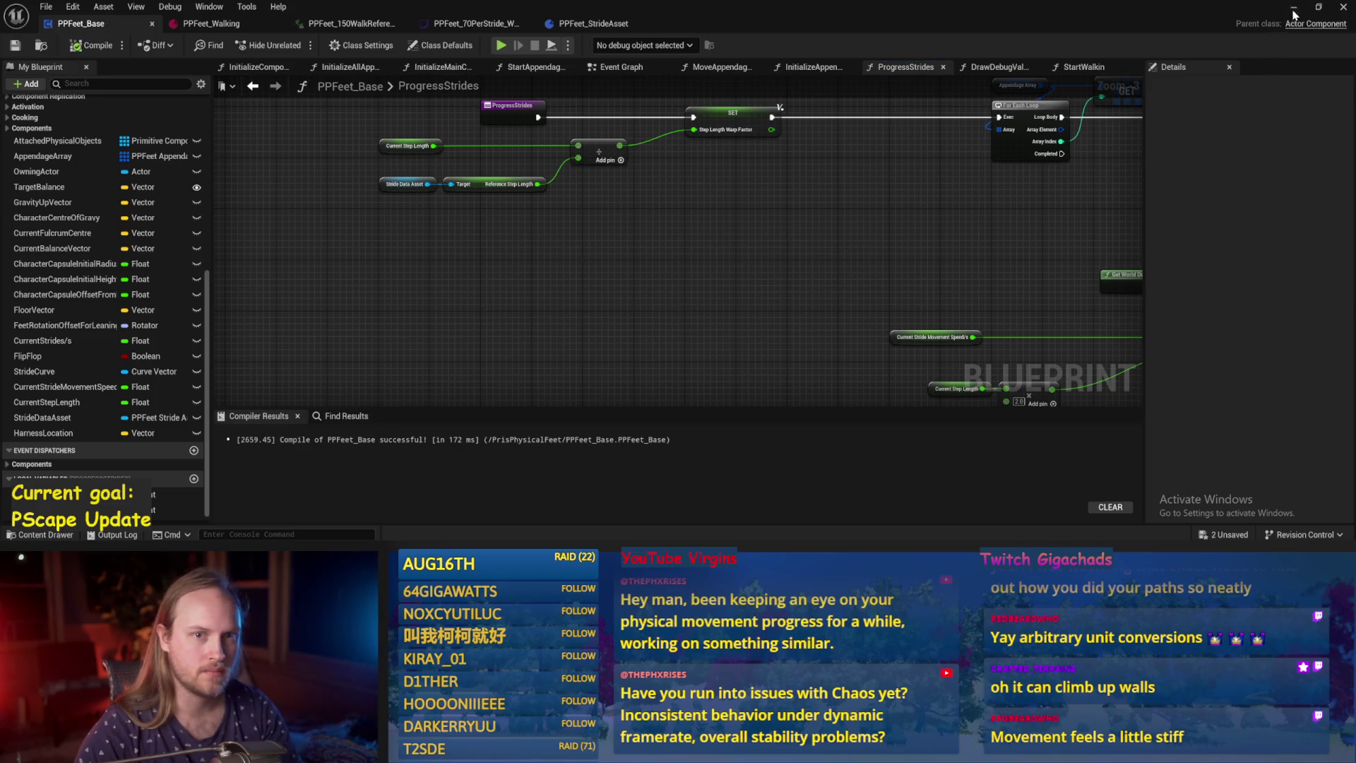
left_click(1294, 9)
Play PPFeet_TestLevel with the player capsule selected, stop it, then right-click the floor cube.
left_click_drag(470, 343, 472, 401)
left_click(526, 213)
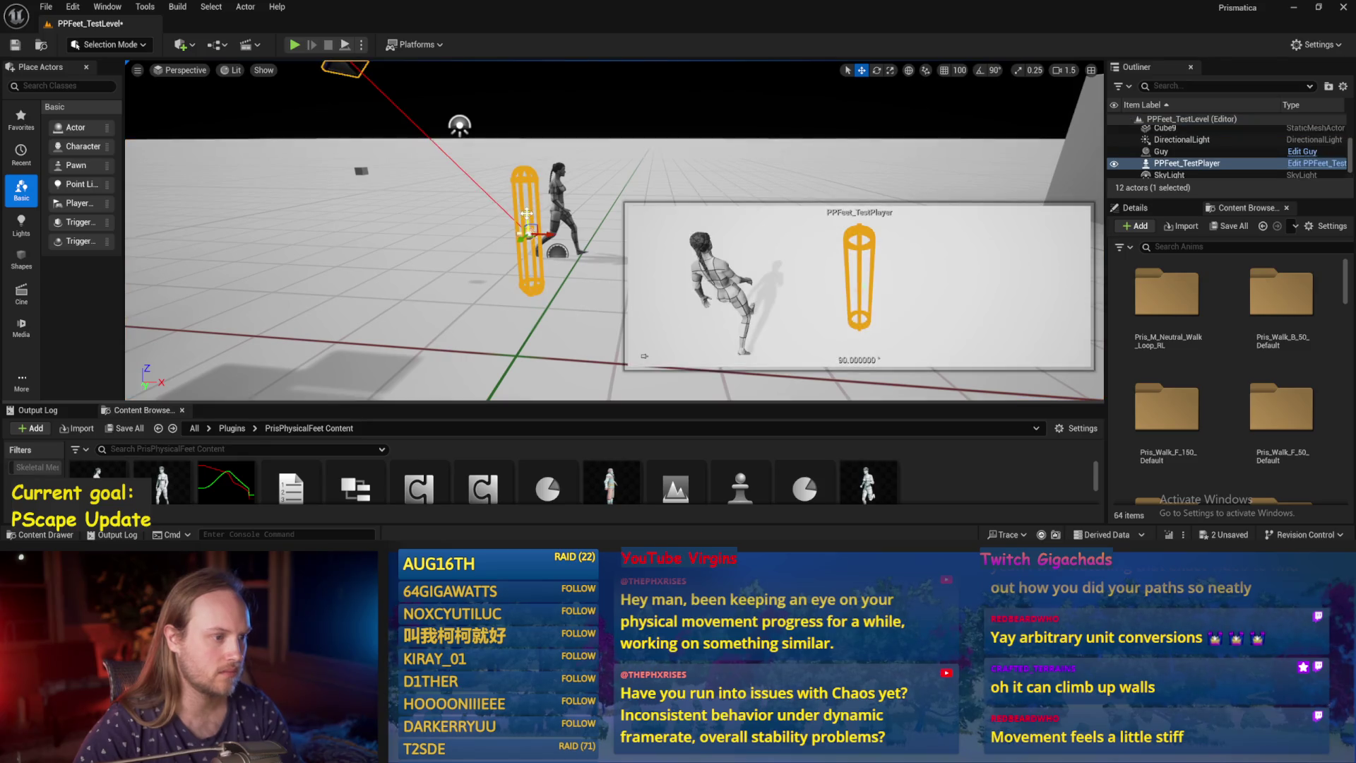
left_click(295, 44)
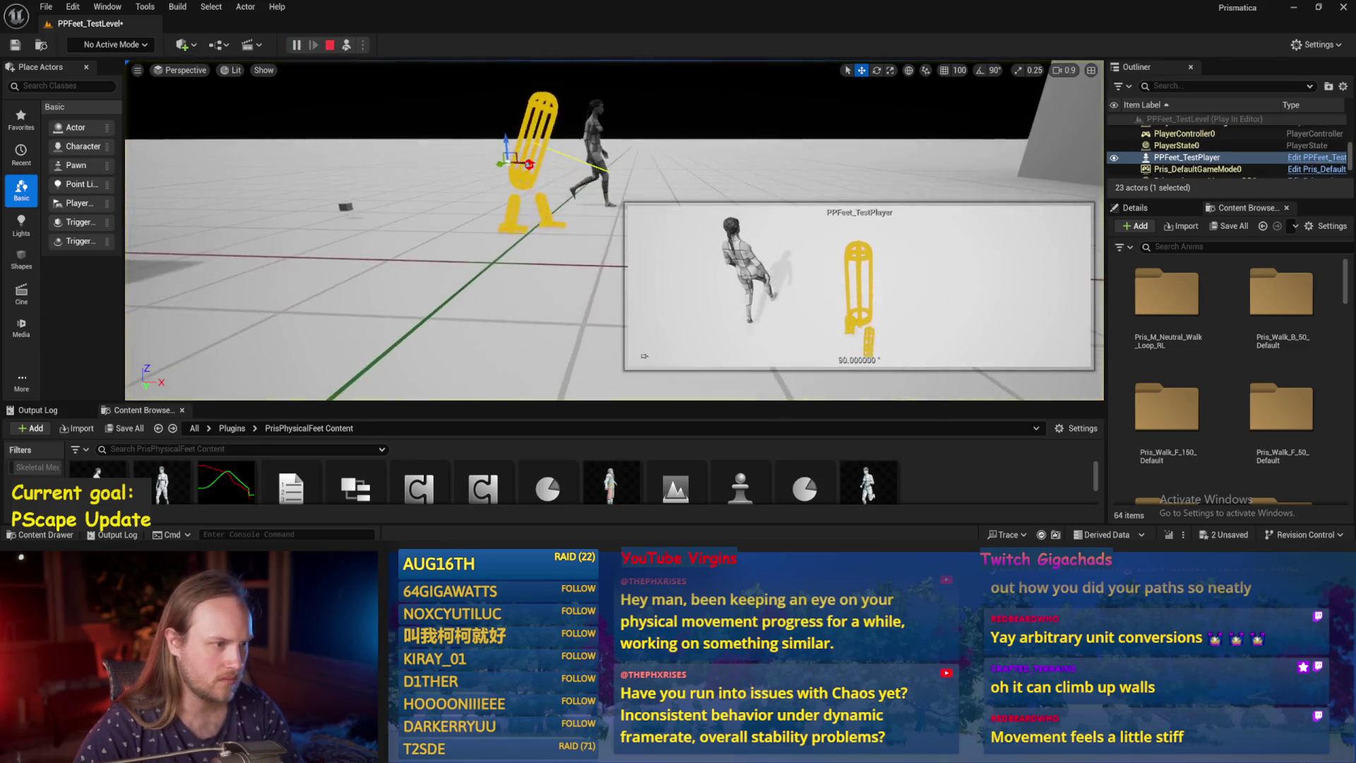
key("Escape")
right_click(444, 136)
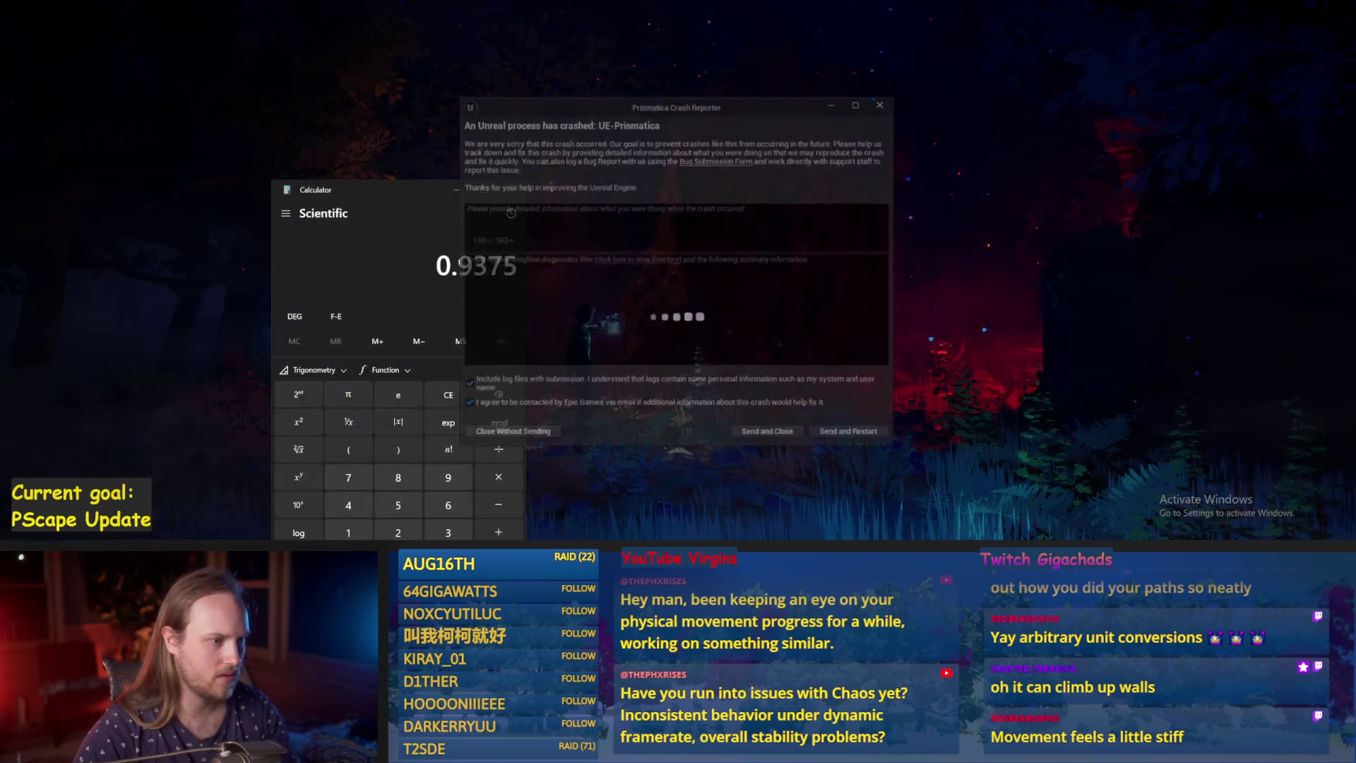
Send the crash report and restart, accept all three incompatible plugins, and skip the autosave restore.
left_click(814, 434)
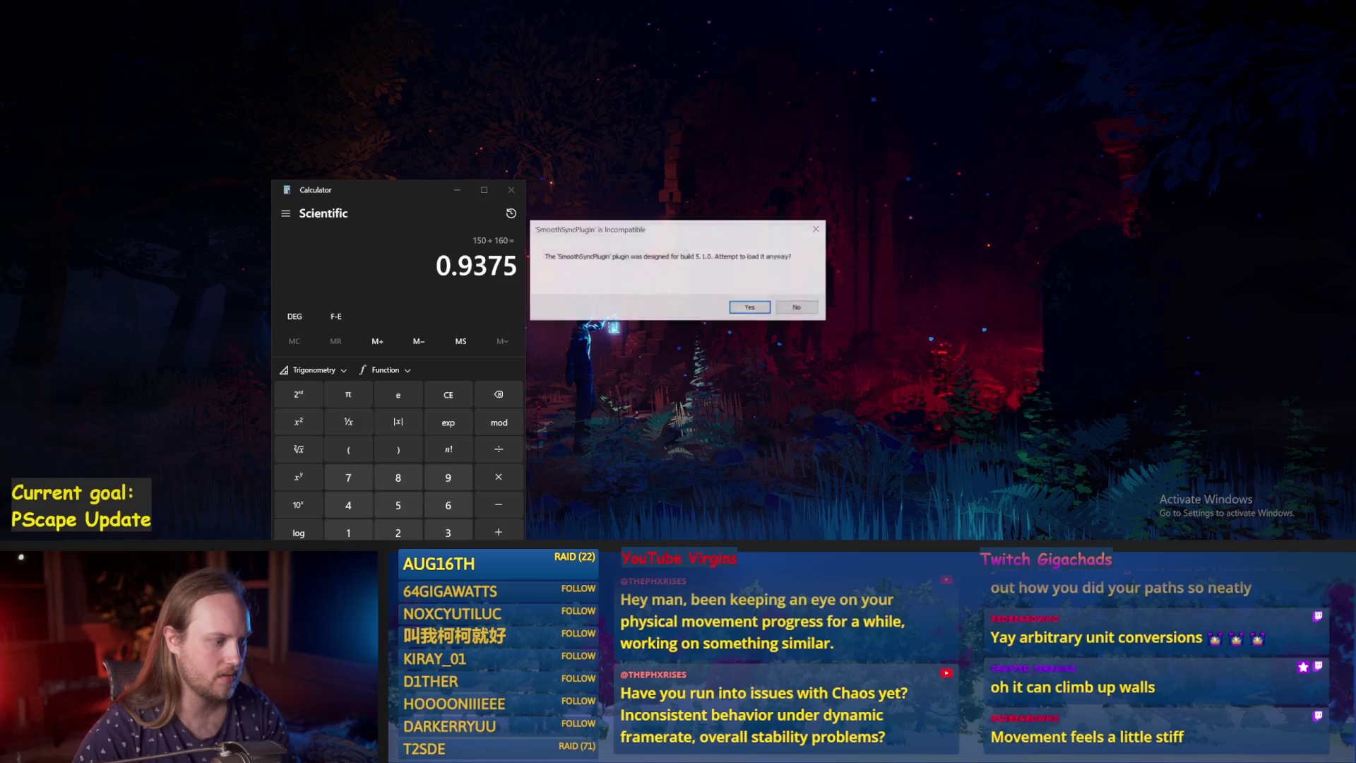
left_click(752, 308)
left_click(752, 308)
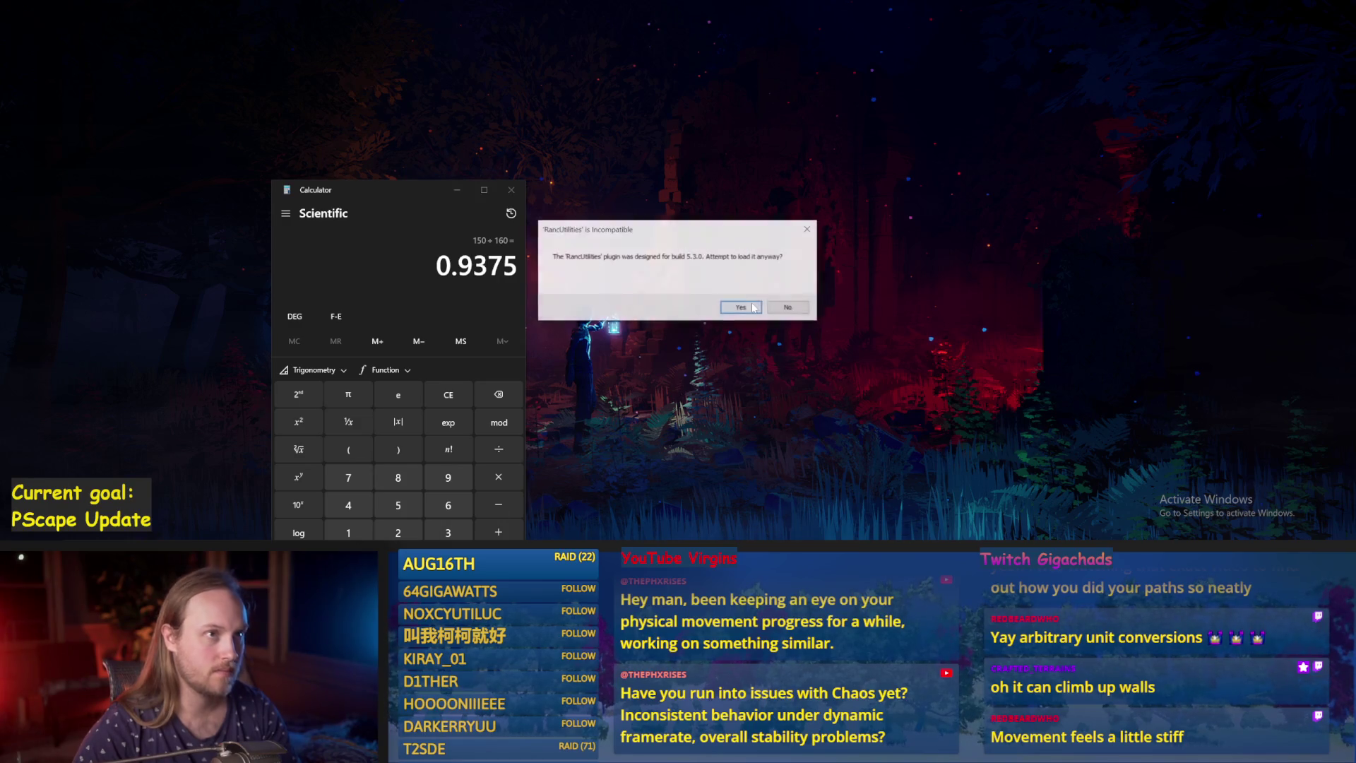
left_click(751, 309)
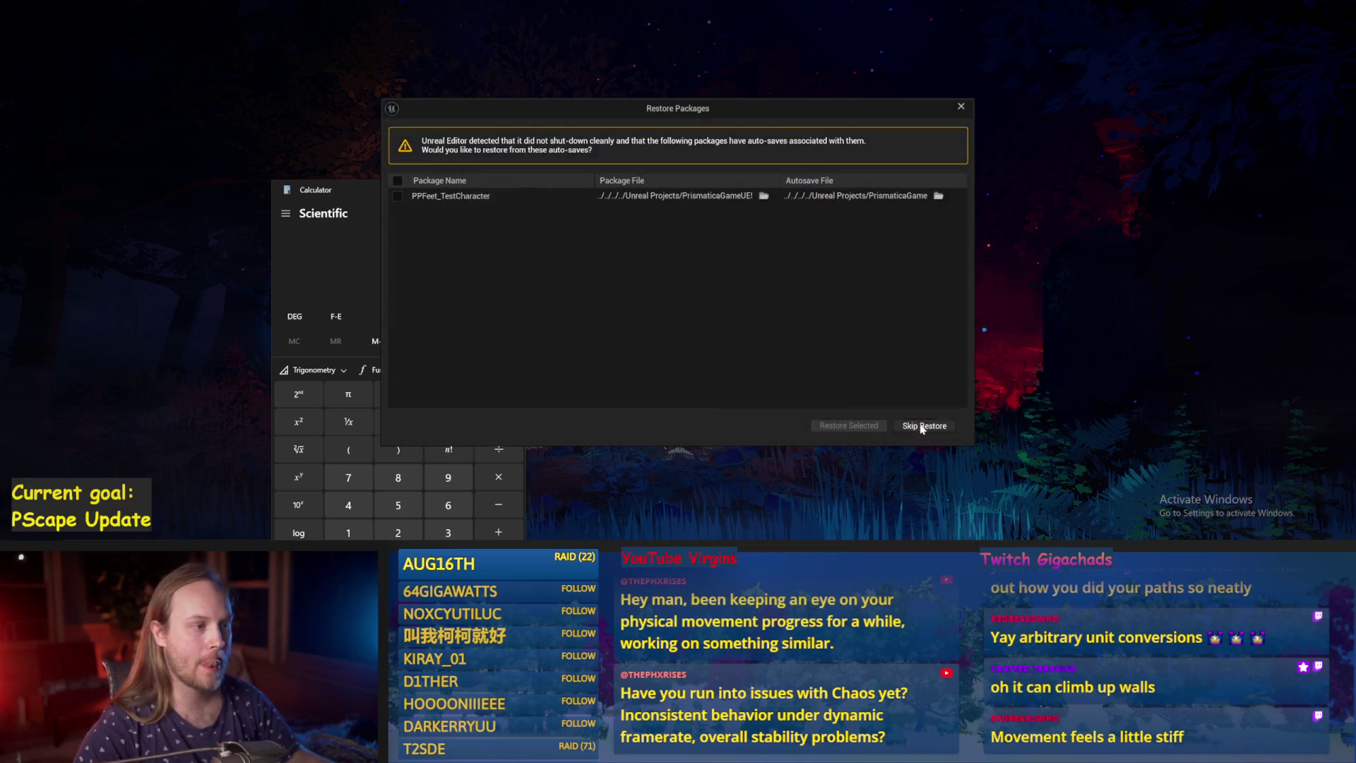
left_click(922, 426)
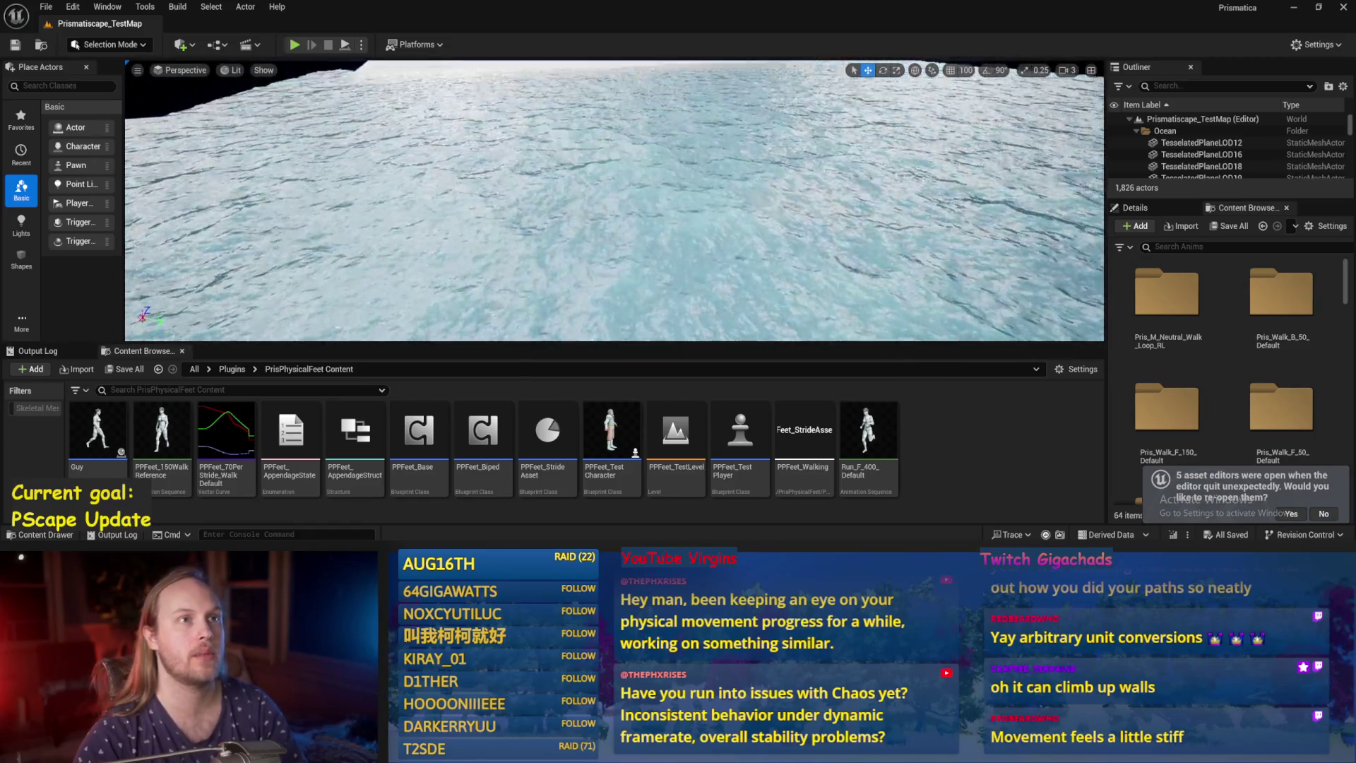
Open PPFeet_TestLevel without reopening previous editors and nudge the player capsule slightly down.
double_click(664, 443)
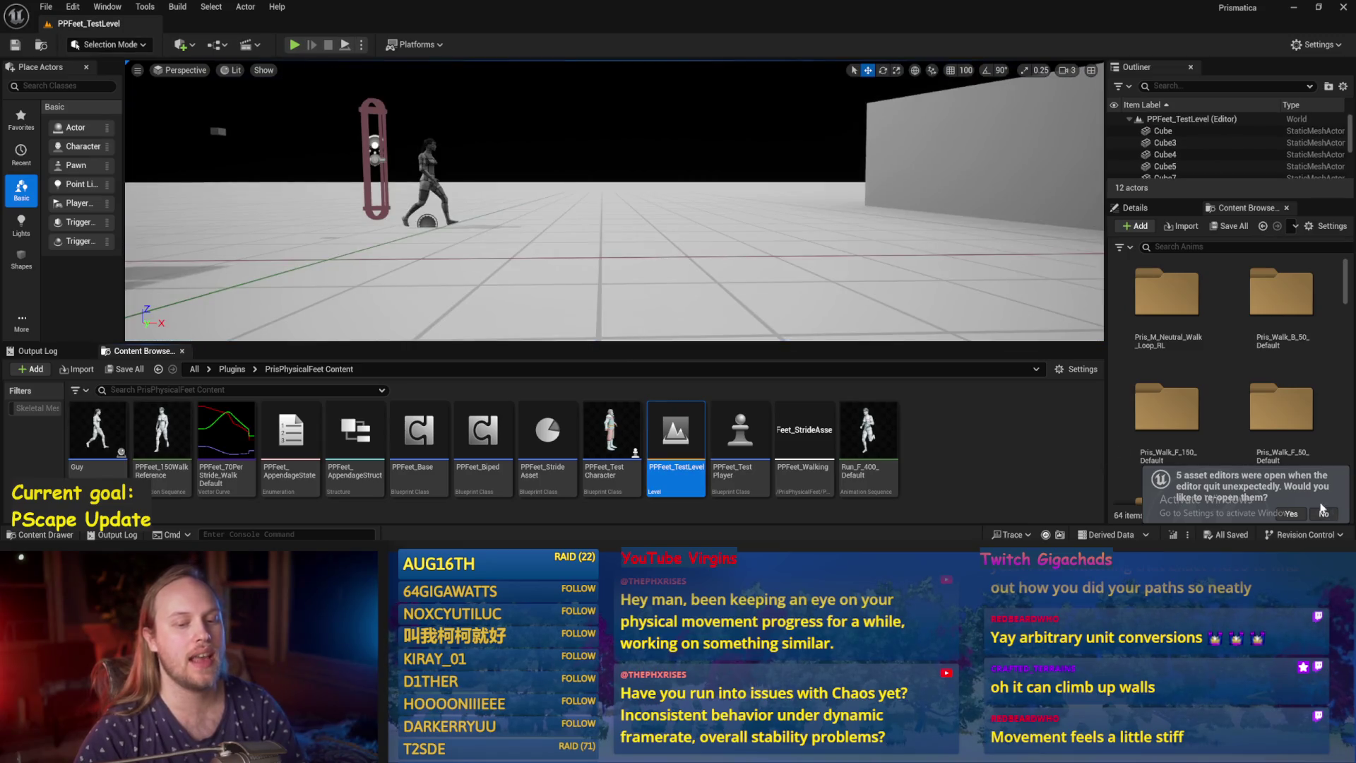
left_click(1326, 510)
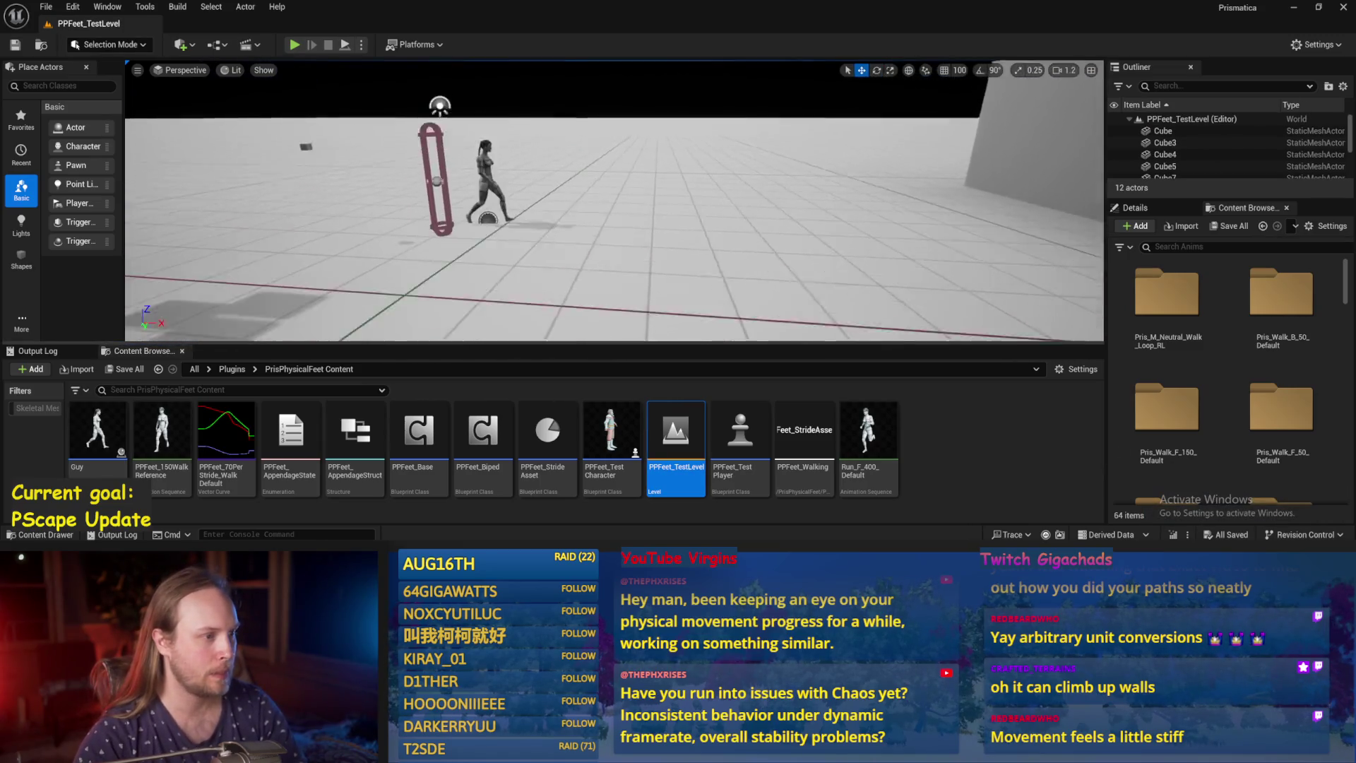
left_click(561, 170)
left_click_drag(562, 166, 561, 171)
Save the current level, then play it past the compile-error prompt and stop.
left_click(42, 10)
left_click(85, 192)
left_click(283, 212)
left_click_drag(494, 212, 438, 212)
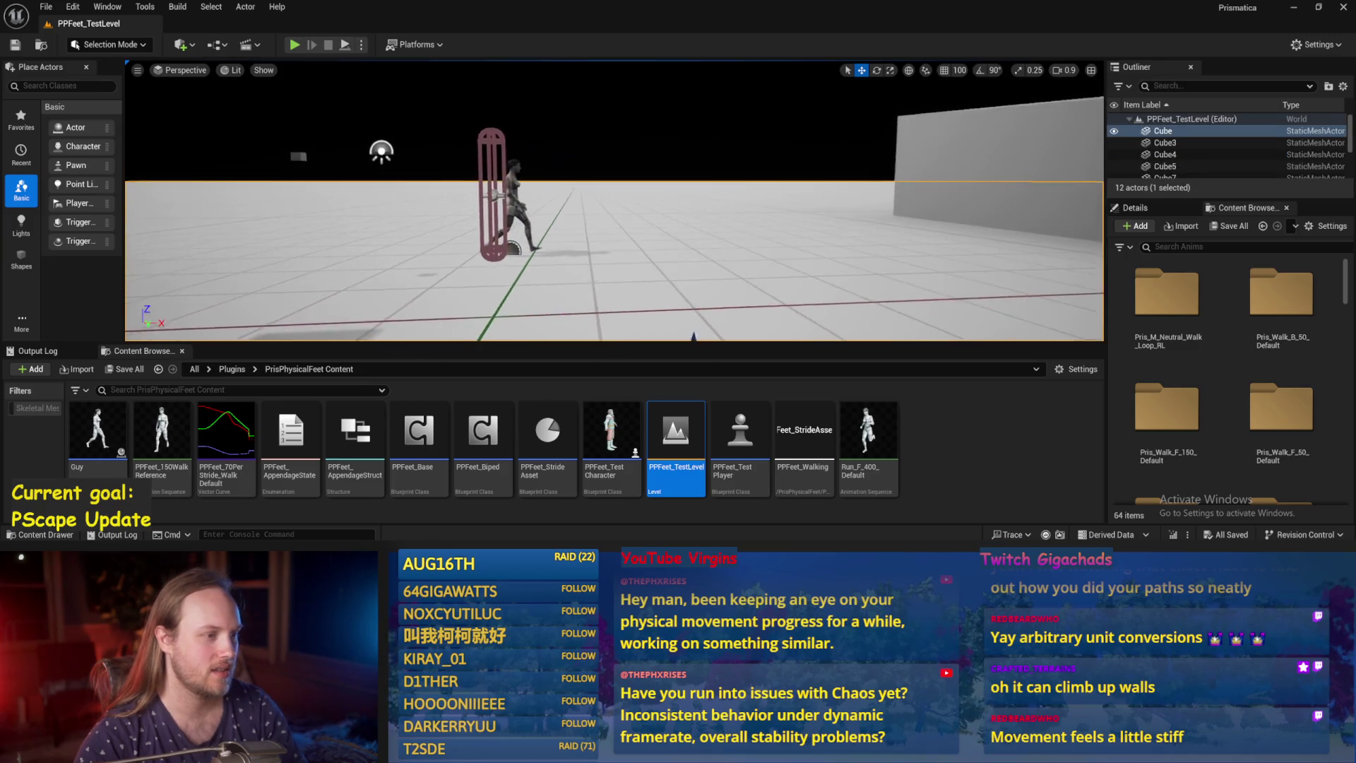
left_click(781, 300)
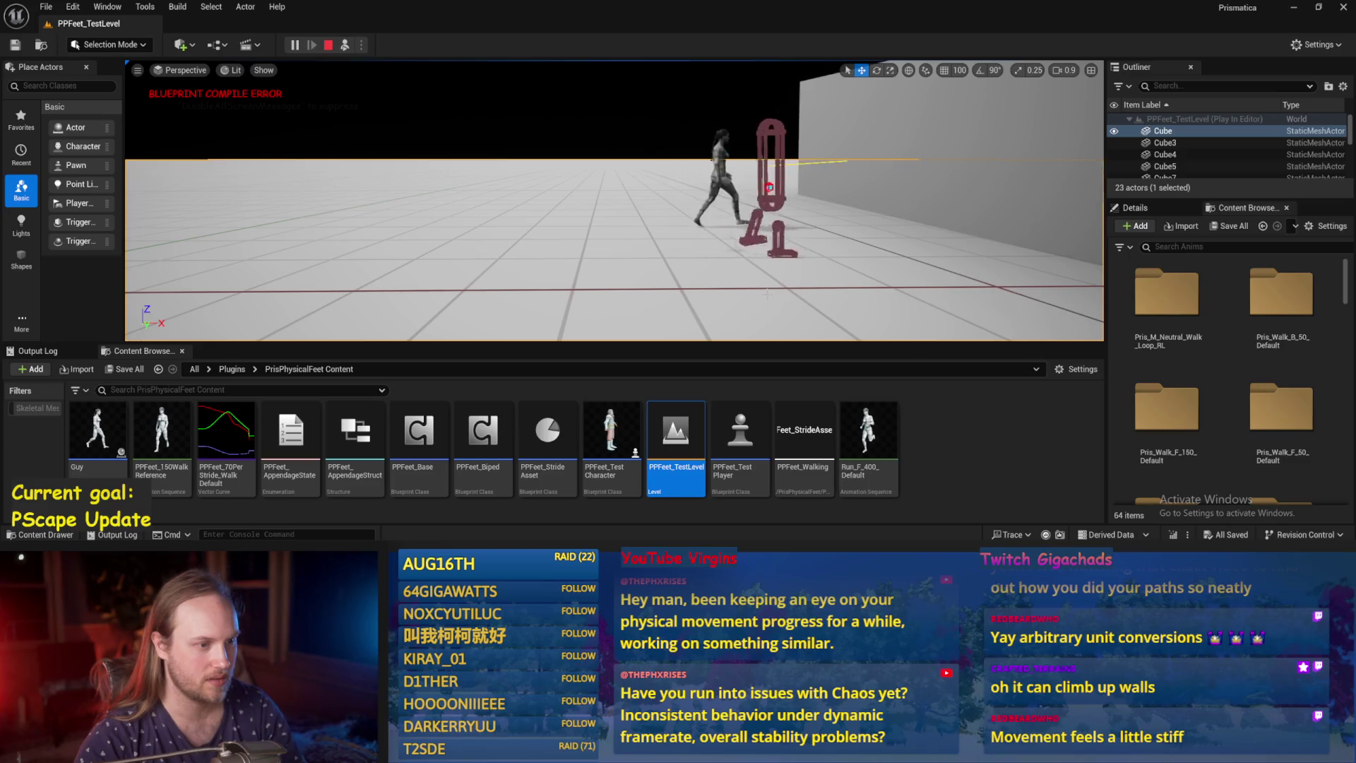
key("Escape")
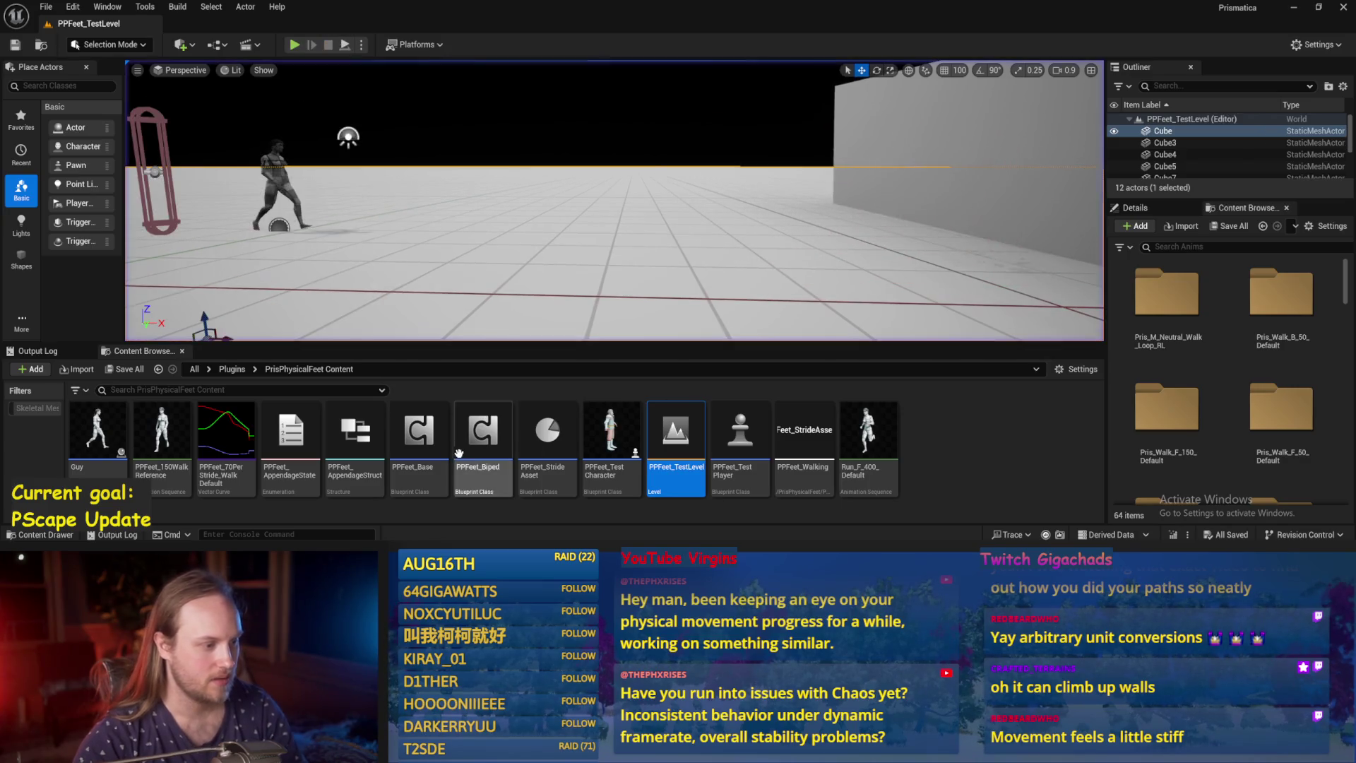
double_click(804, 431)
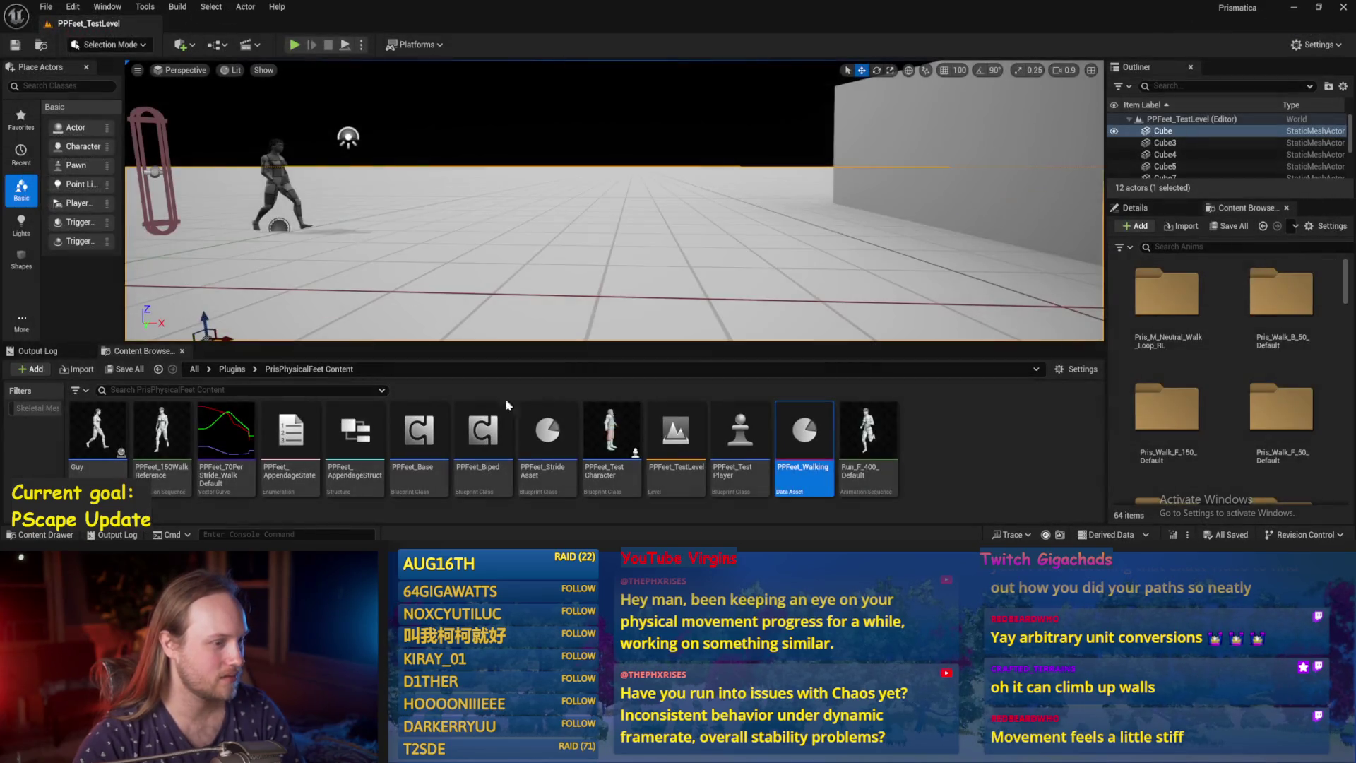
left_click(152, 24)
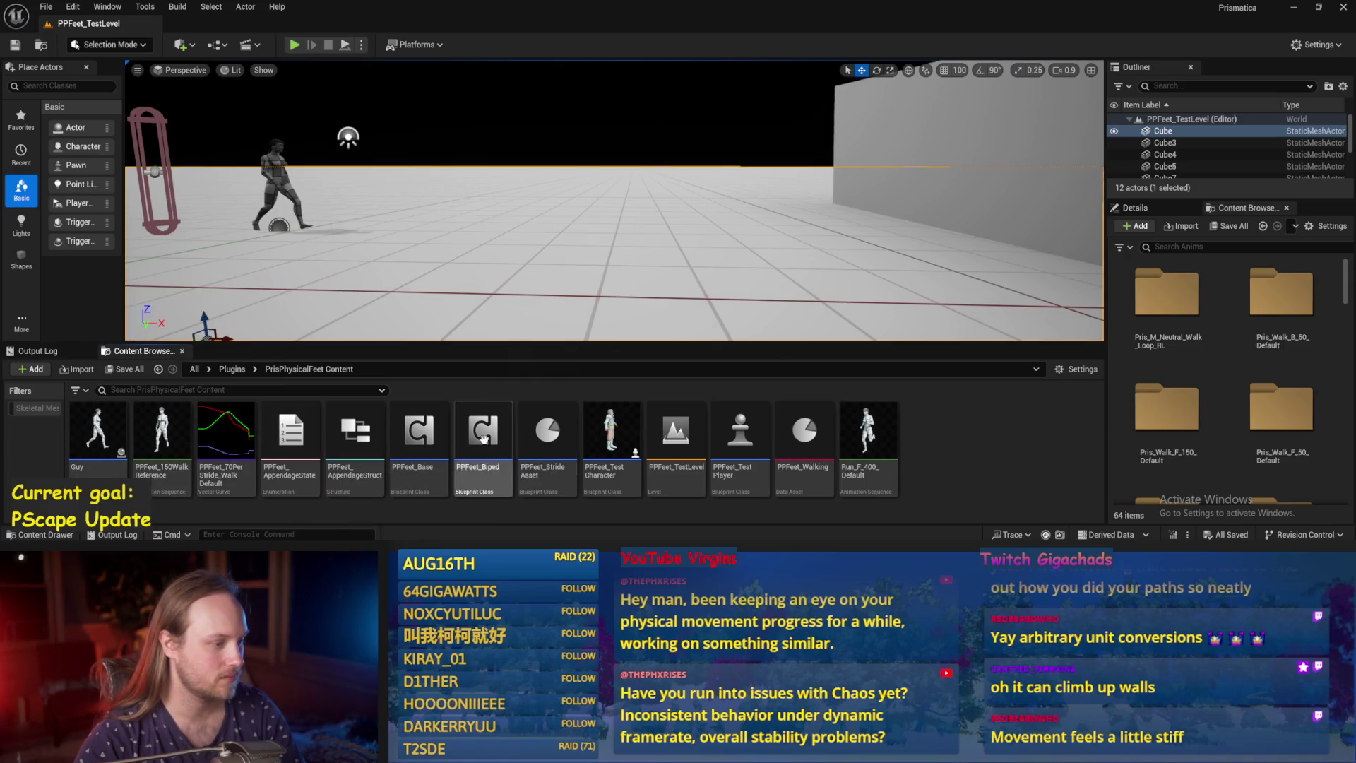
key("s")
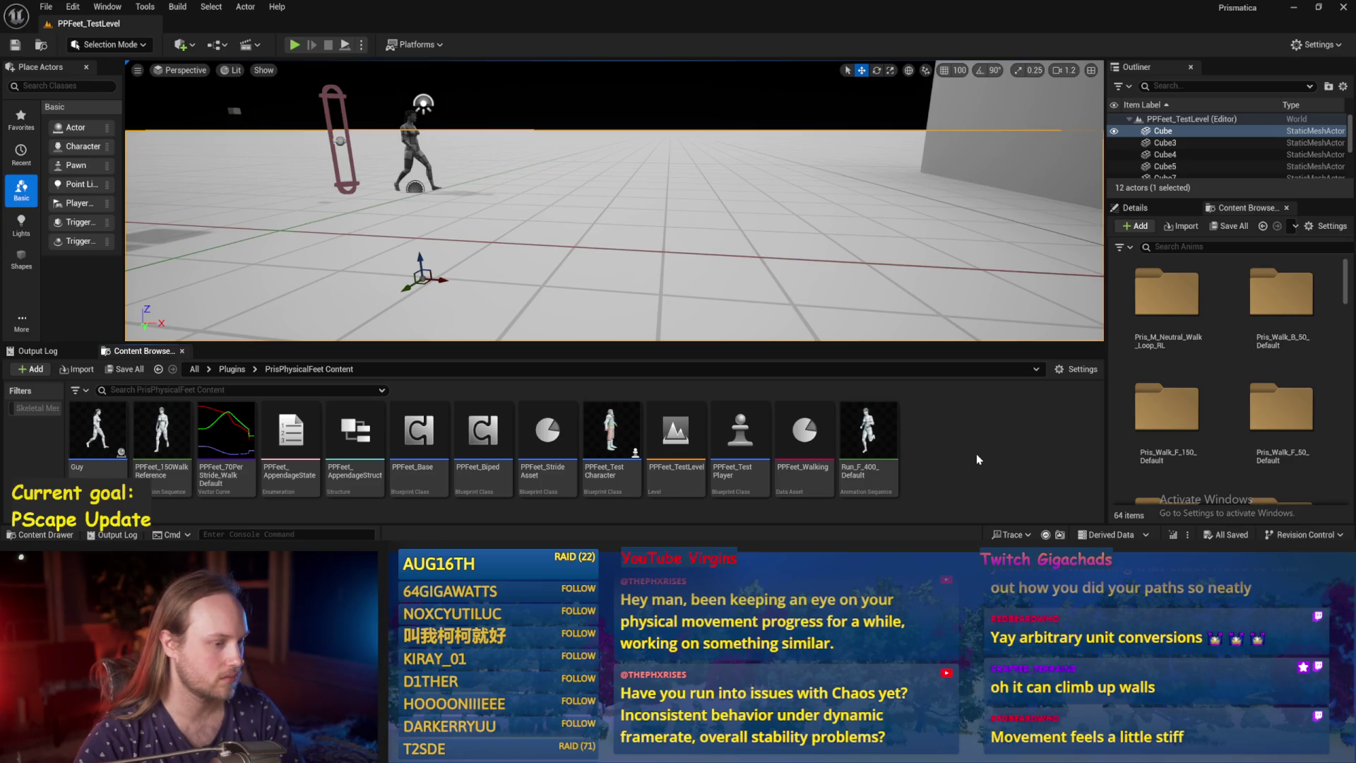
left_click(424, 440)
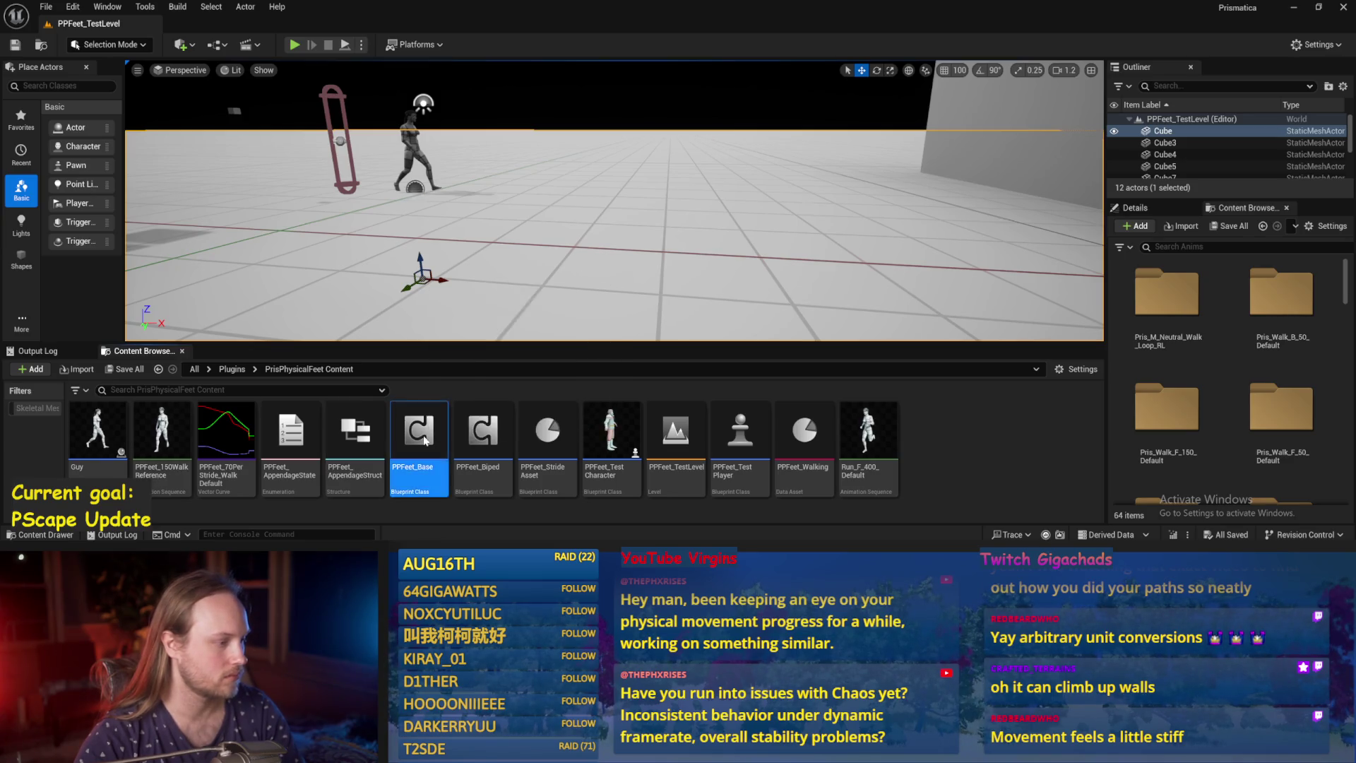
Open PPFeet_Base and copy-paste the Stride Data Asset node into empty graph space.
double_click(425, 441)
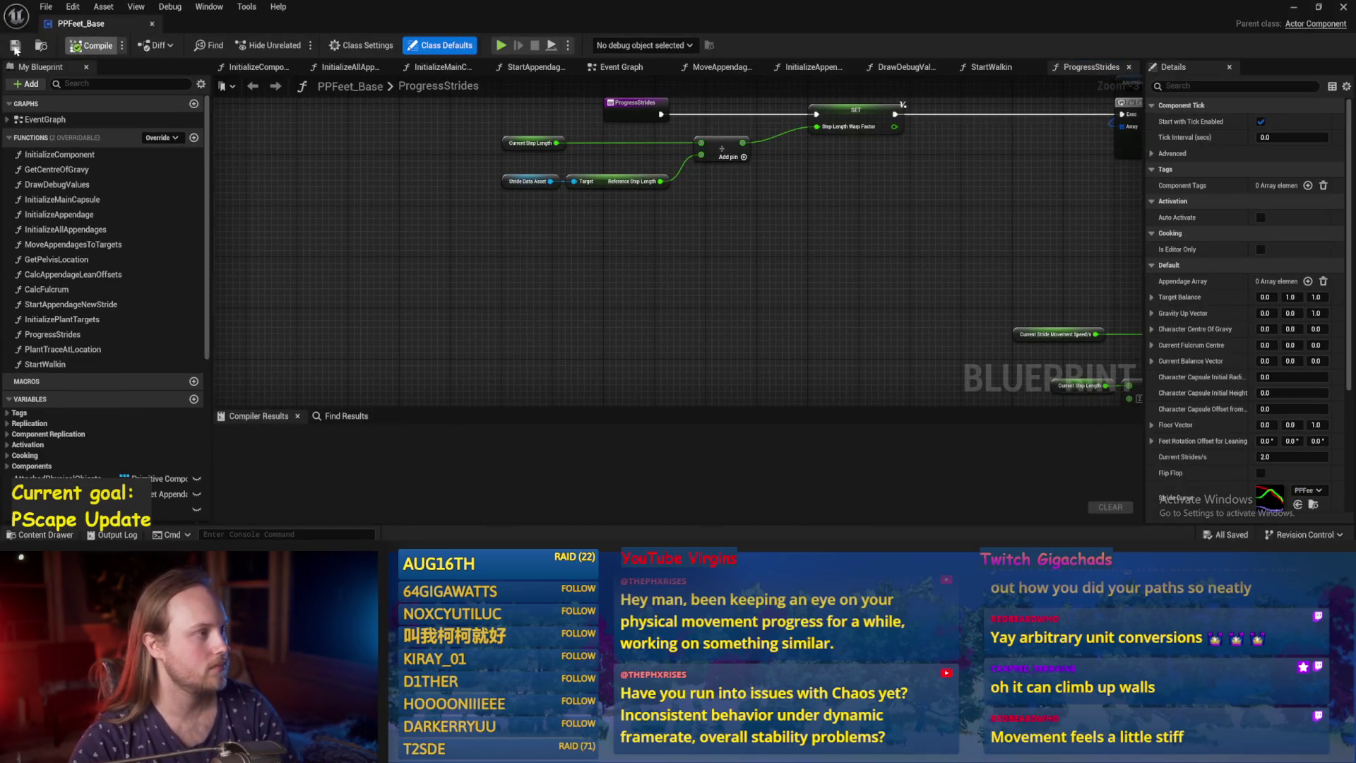
left_click(526, 180)
key("ctrl+c")
key("ctrl+v")
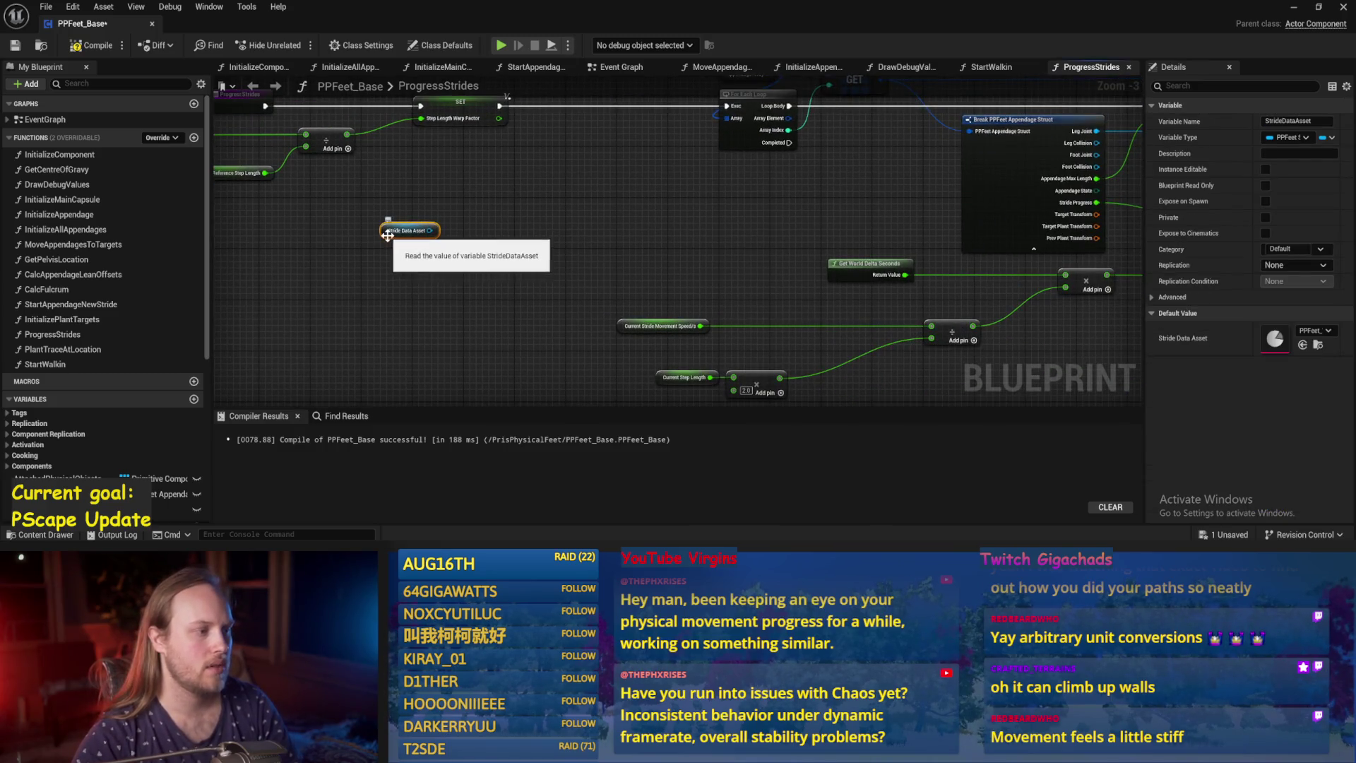
left_click_drag(389, 237, 567, 251)
left_click(462, 253)
Move the Current Step Length and multiply nodes up-left beside Current Stride Movement Speed.
left_click(636, 141)
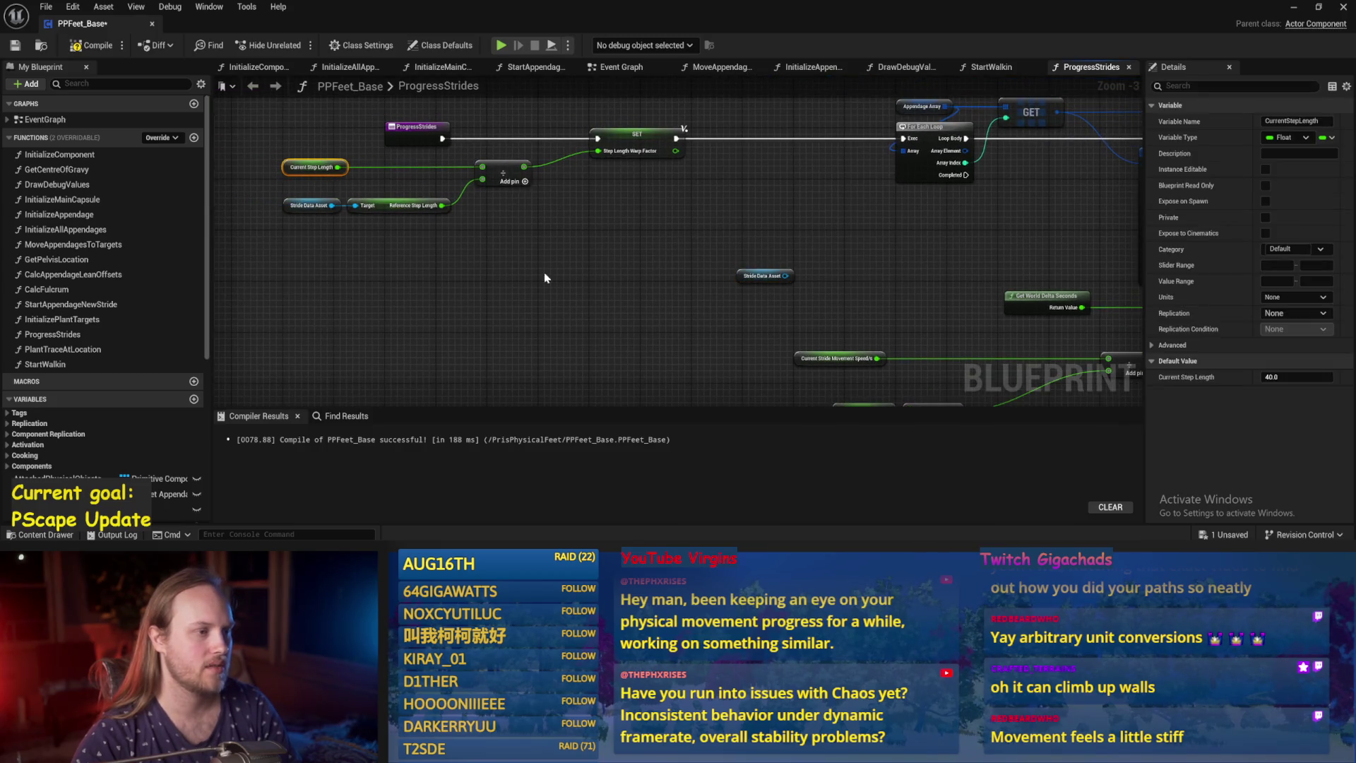
left_click(662, 244)
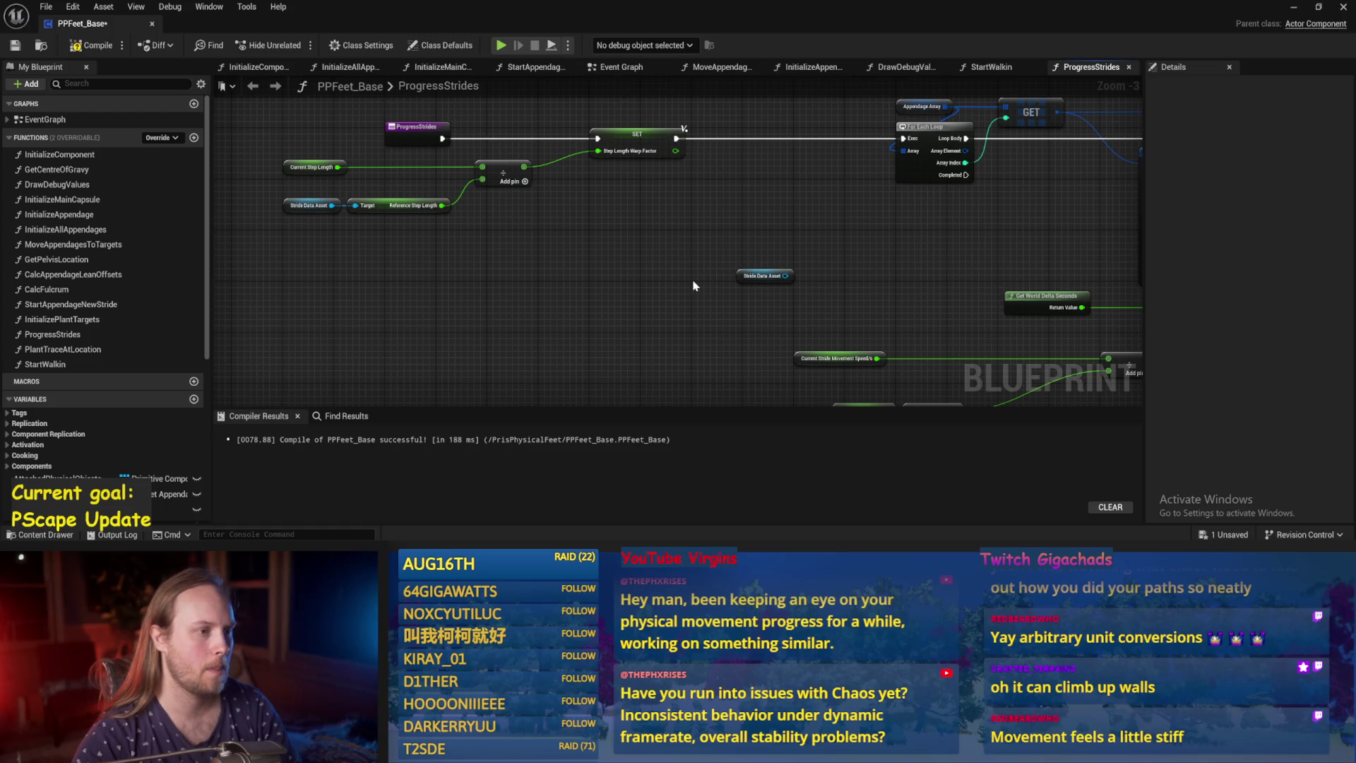
mouse_move(694, 286)
left_mouse_down()
mouse_move(441, 243)
mouse_move(686, 281)
left_mouse_up()
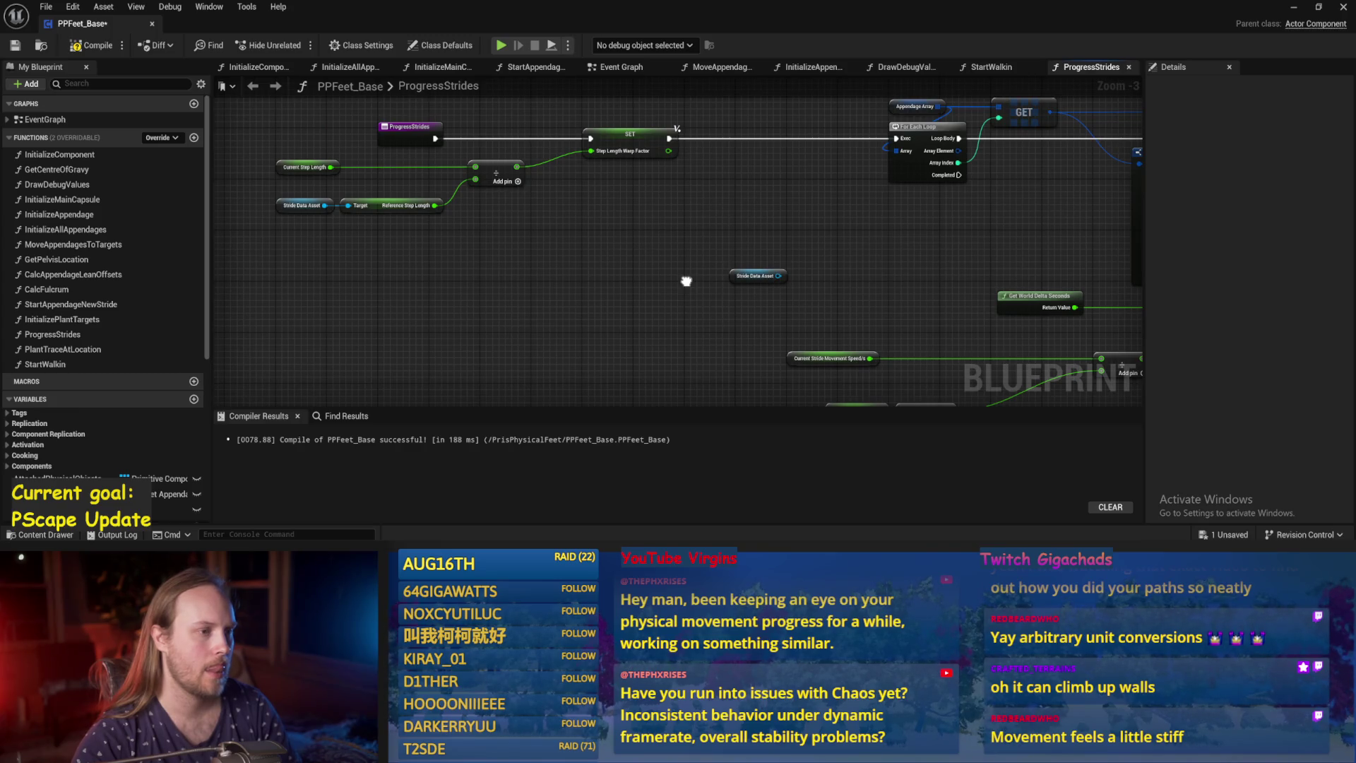
mouse_move(686, 281)
left_mouse_down()
mouse_move(553, 261)
mouse_move(475, 214)
left_mouse_up()
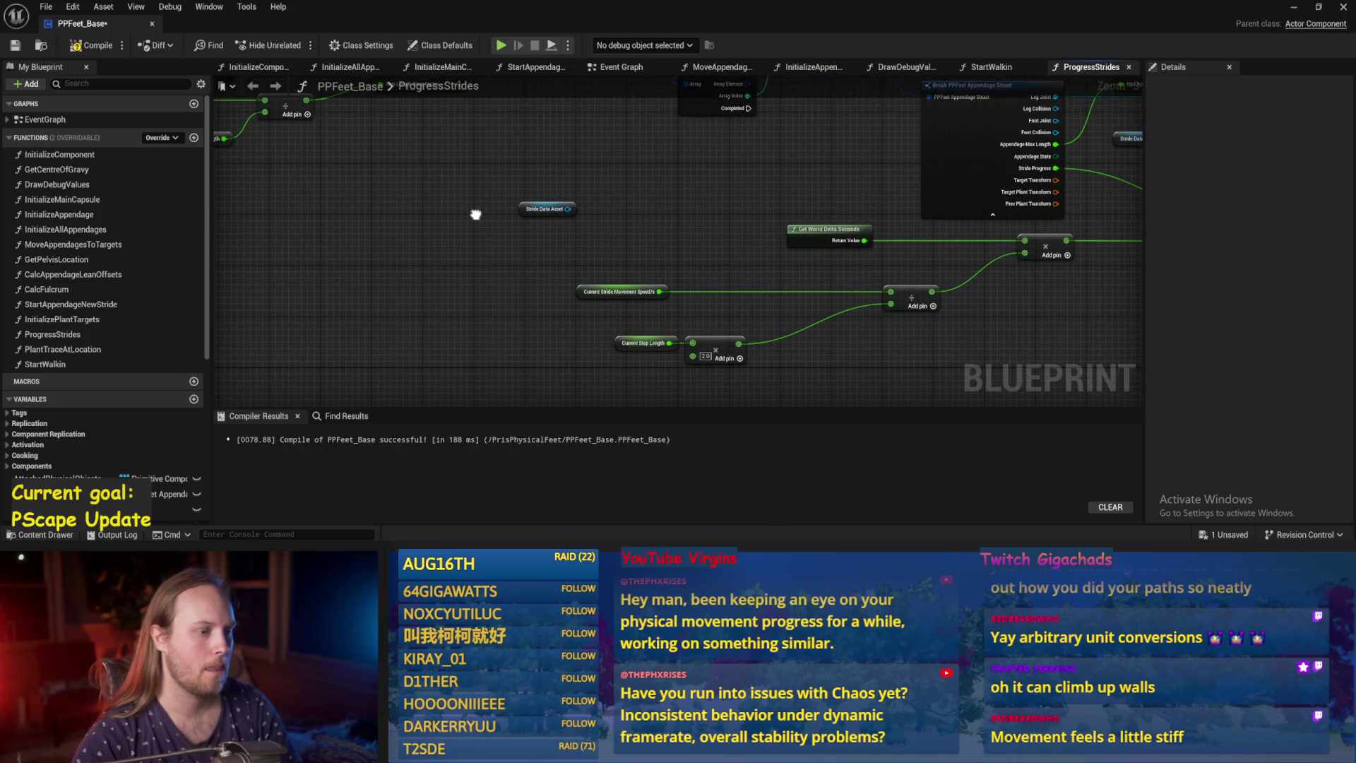
left_click_drag(532, 347, 829, 364)
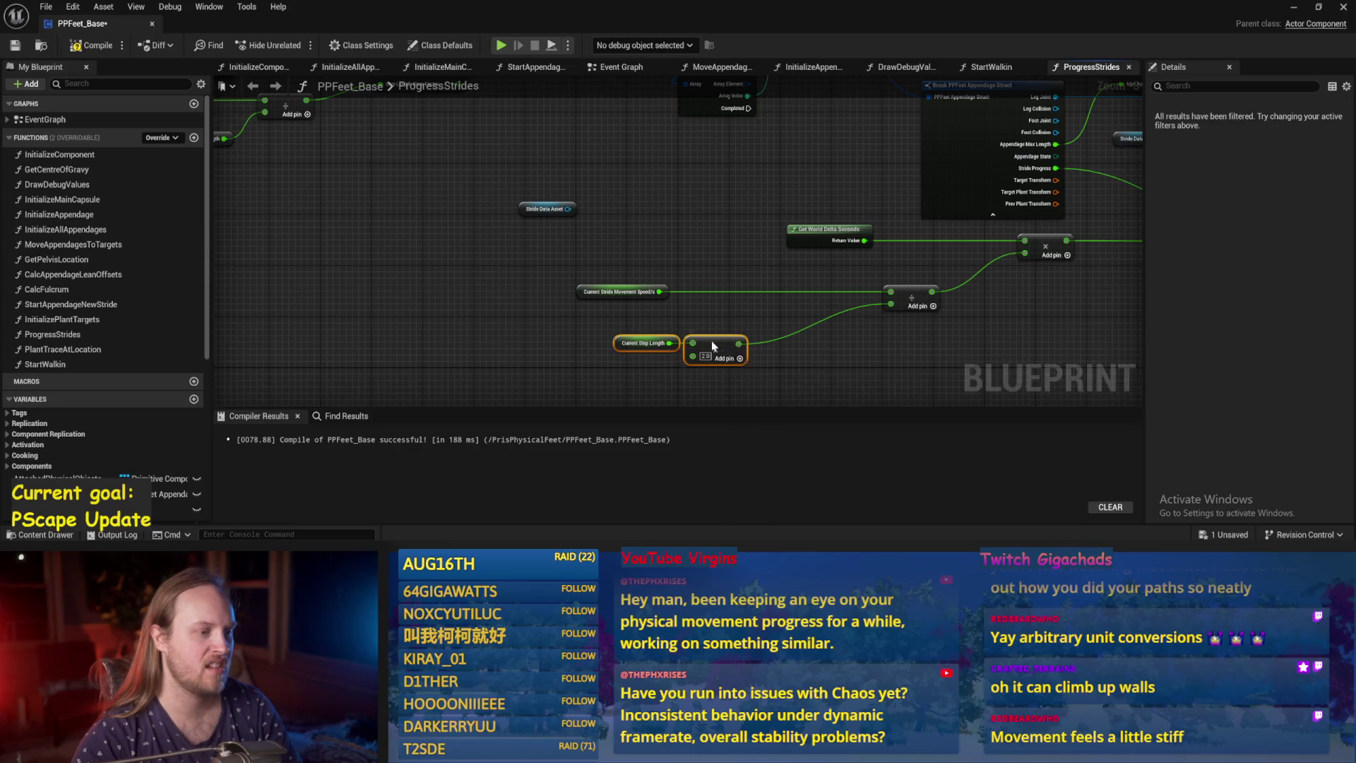
left_click_drag(720, 349, 682, 323)
left_click(800, 343)
mouse_move(799, 342)
left_mouse_down()
mouse_move(359, 216)
mouse_move(710, 357)
mouse_move(834, 362)
left_mouse_up()
left_click(318, 182)
left_click_drag(318, 182, 611, 246)
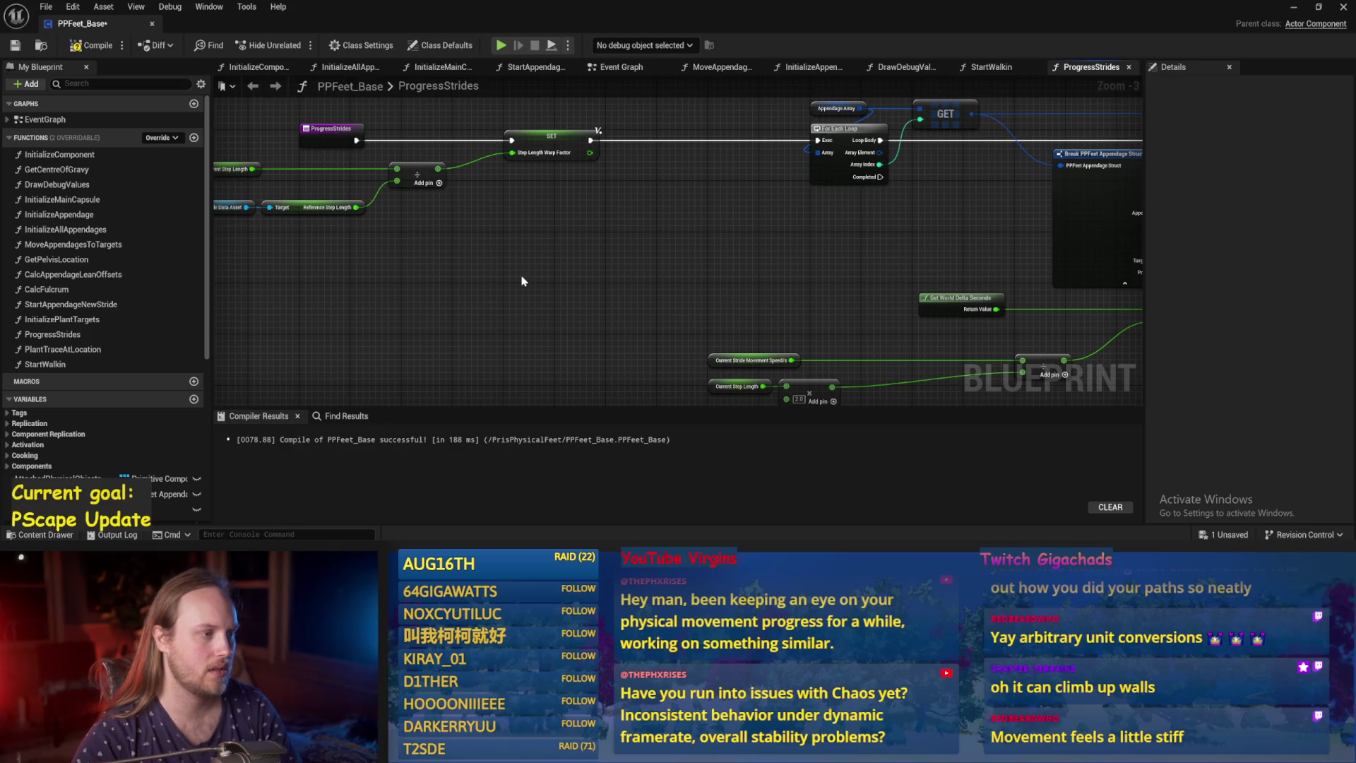
mouse_move(523, 281)
left_mouse_down()
mouse_move(579, 257)
mouse_move(497, 283)
left_mouse_up()
mouse_move(579, 315)
left_mouse_down()
mouse_move(529, 275)
mouse_move(692, 276)
mouse_move(636, 277)
left_mouse_up()
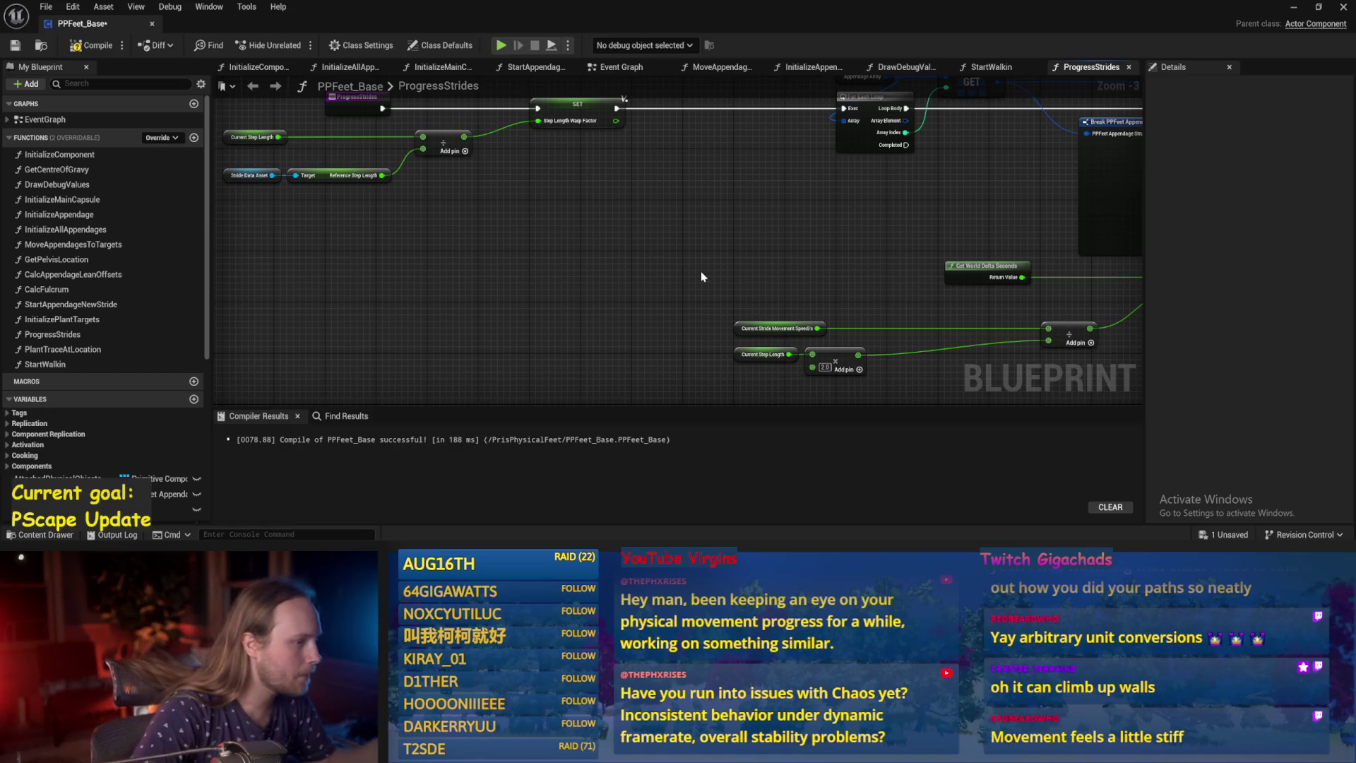
left_click_drag(702, 276, 521, 238)
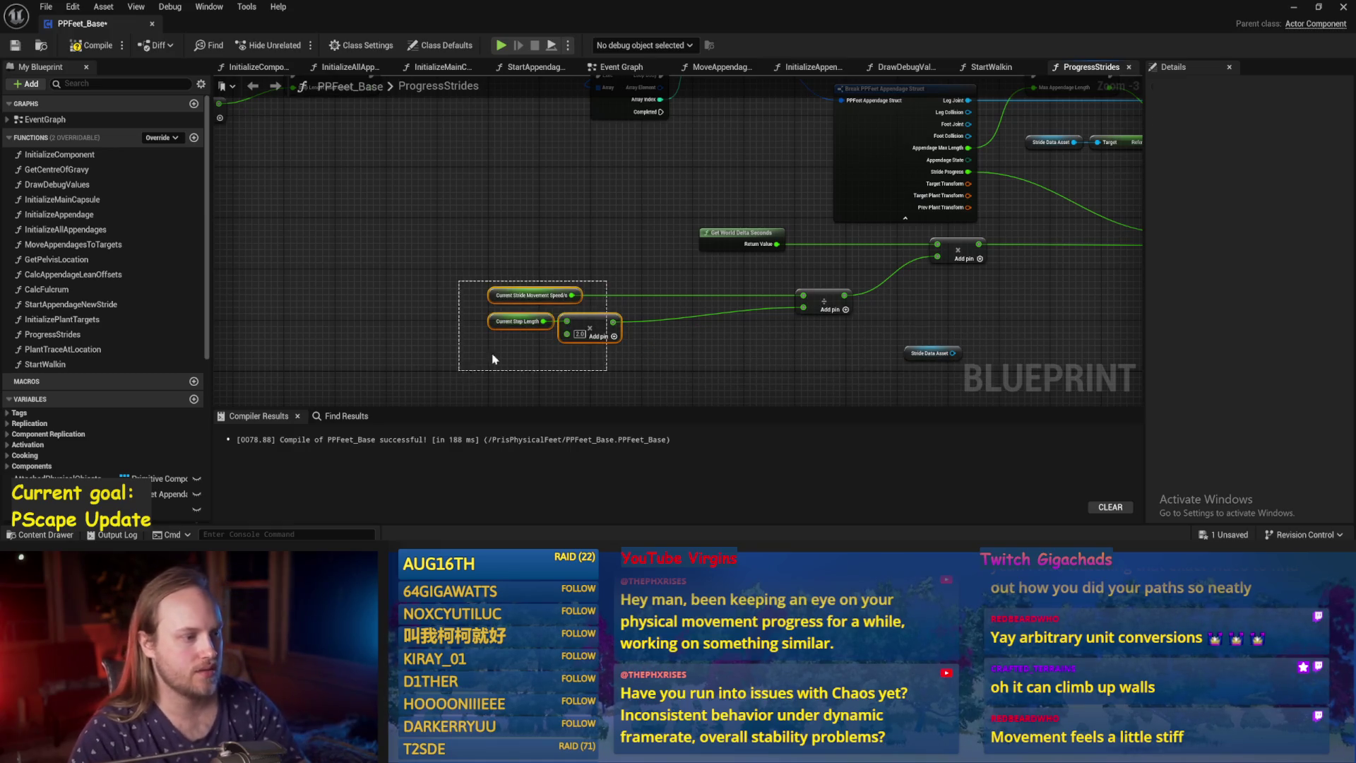
Review the step length and speed calculation nodes across the ProgressStrides graph.
scroll(553, 334, "up", 2)
mouse_move(553, 333)
left_mouse_down()
mouse_move(797, 331)
mouse_move(545, 285)
left_mouse_up()
left_click(752, 311)
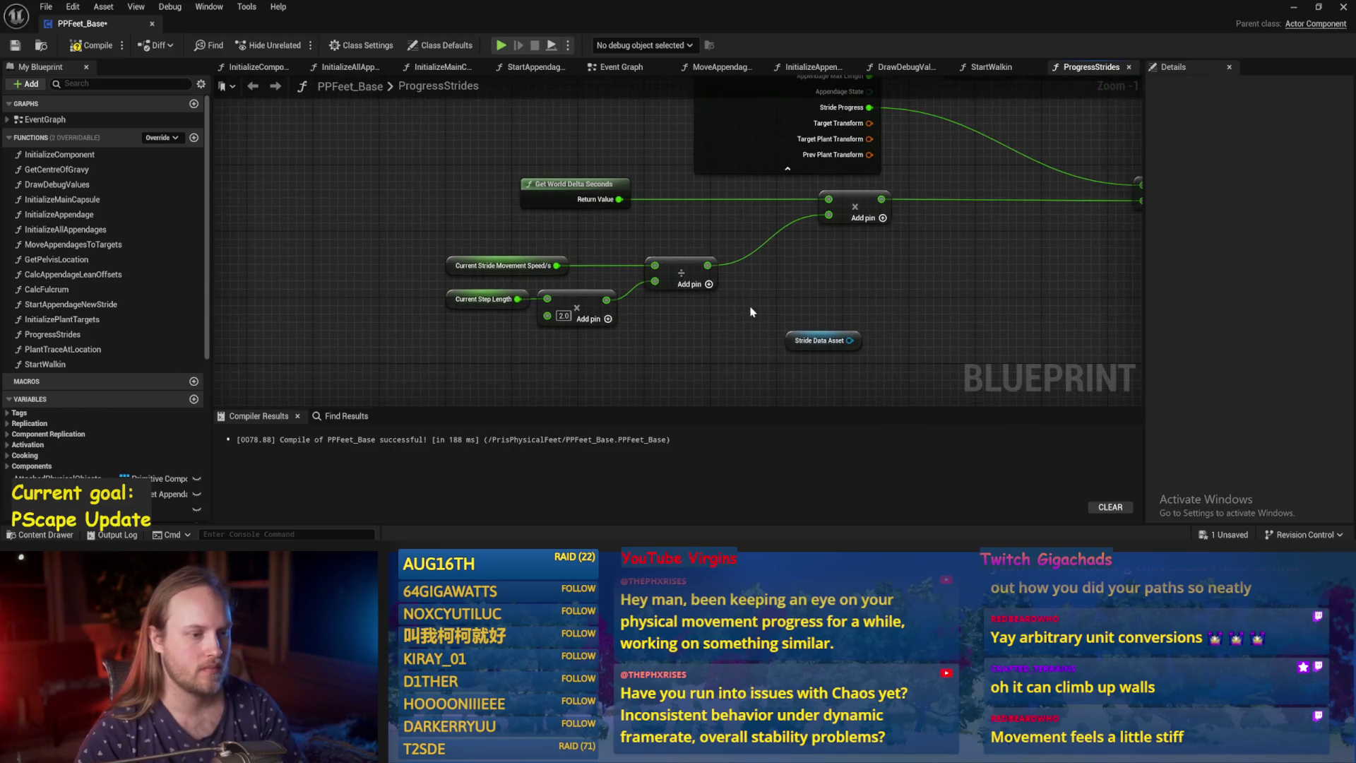
mouse_move(751, 312)
left_mouse_down()
mouse_move(691, 281)
mouse_move(668, 297)
left_mouse_up()
scroll(716, 284, "down", 1)
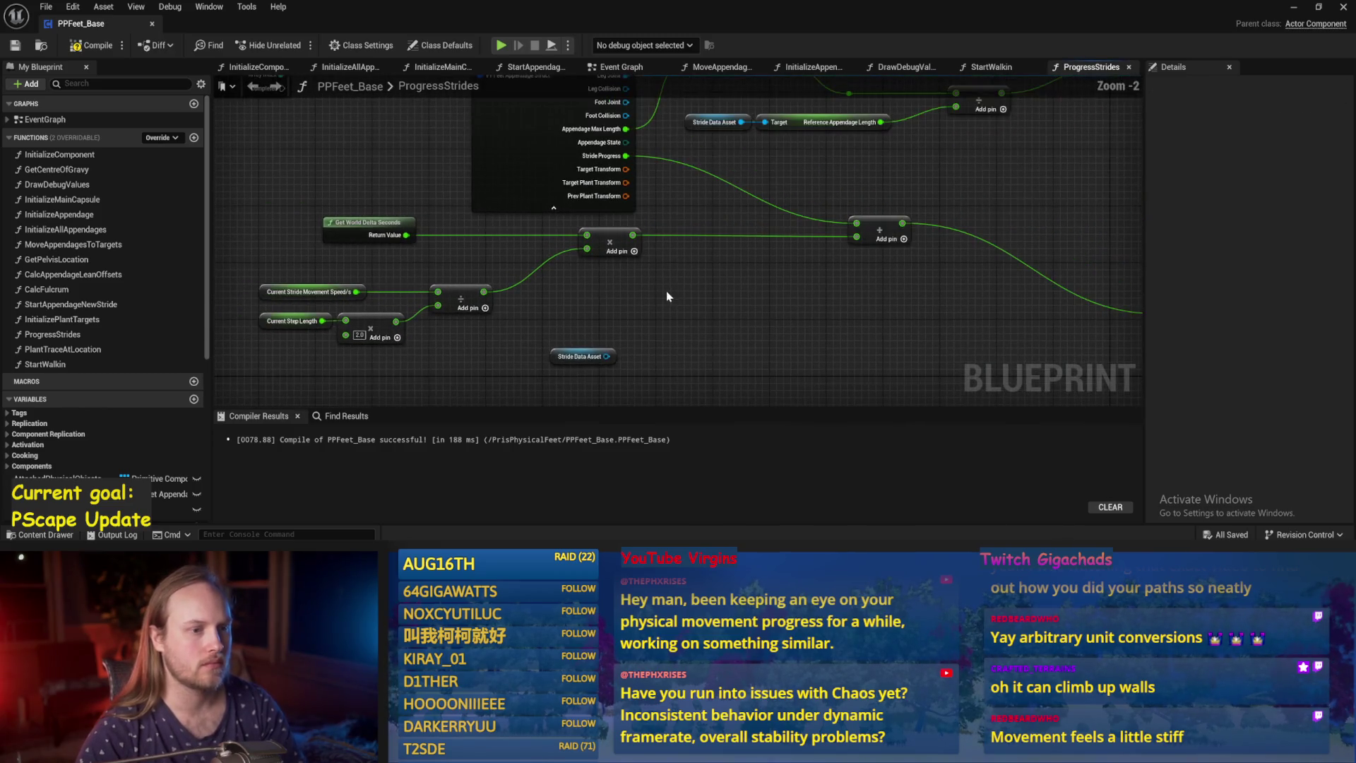
scroll(717, 338, "down", 1)
left_click_drag(716, 338, 536, 358)
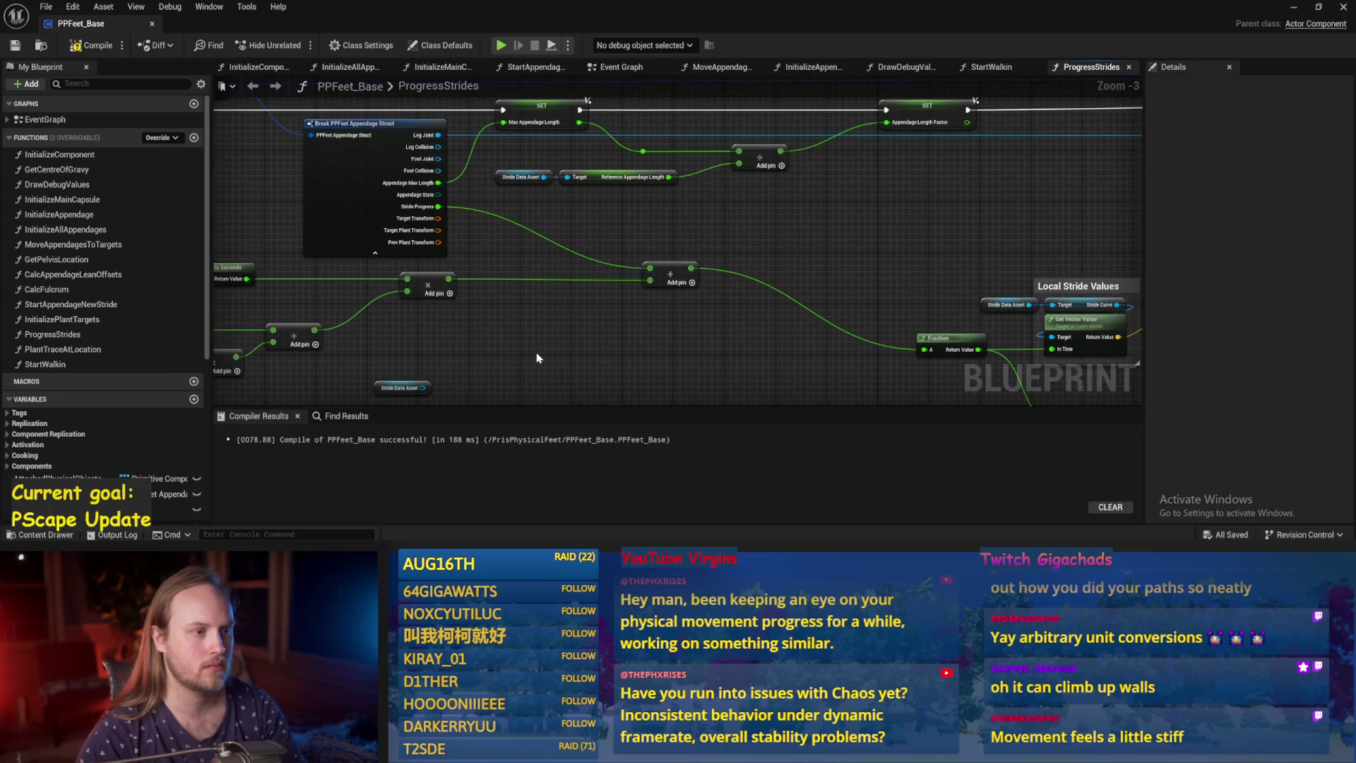
mouse_move(612, 249)
left_mouse_down()
mouse_move(630, 268)
mouse_move(756, 253)
left_mouse_up()
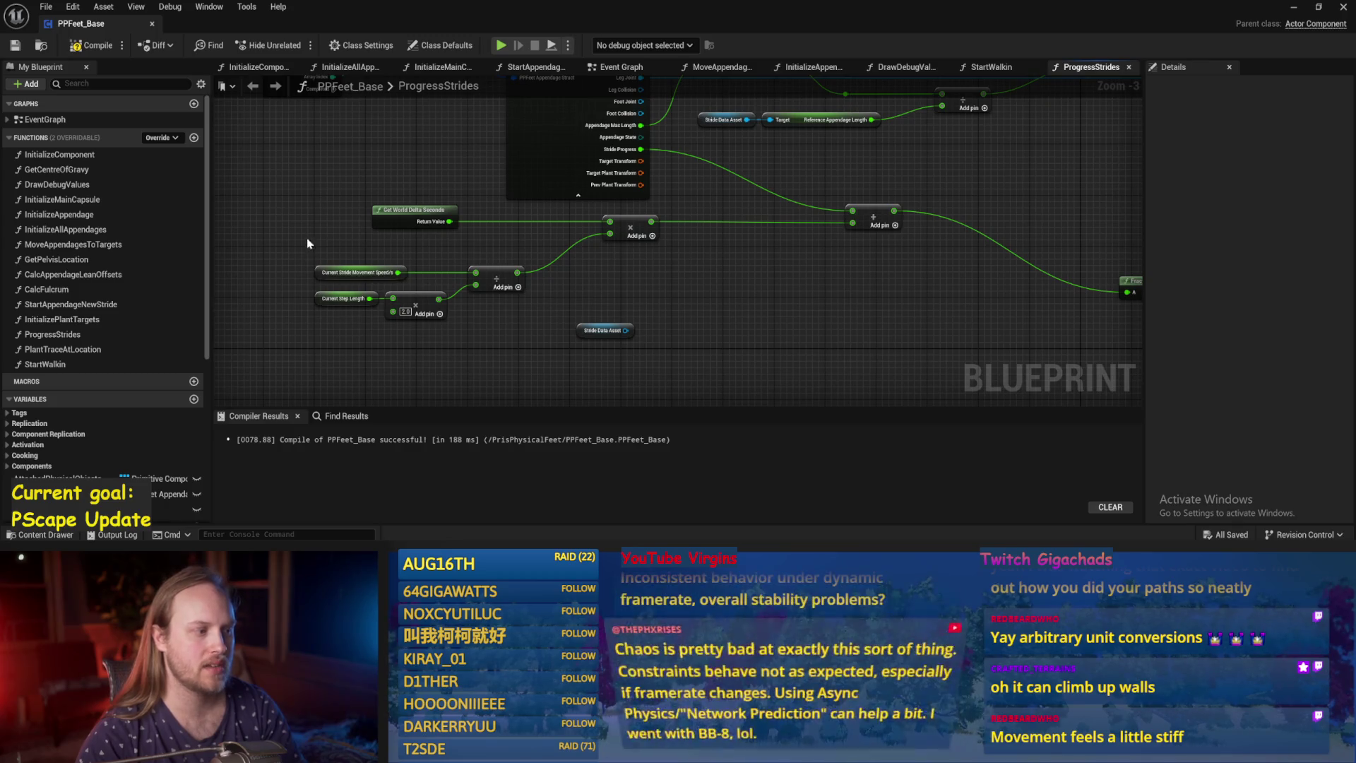
left_click_drag(280, 299, 584, 285)
left_click_drag(189, 127, 492, 251)
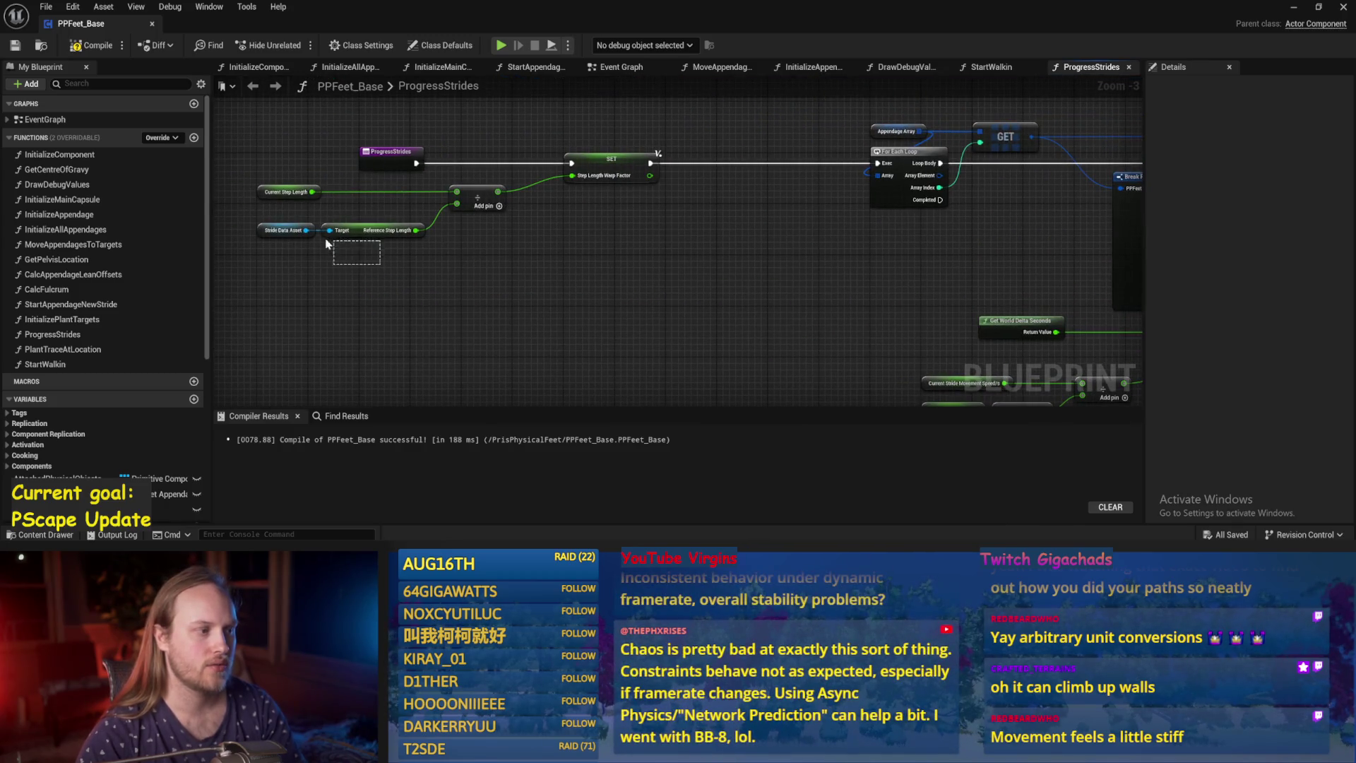
left_click_drag(277, 80, 104, 68)
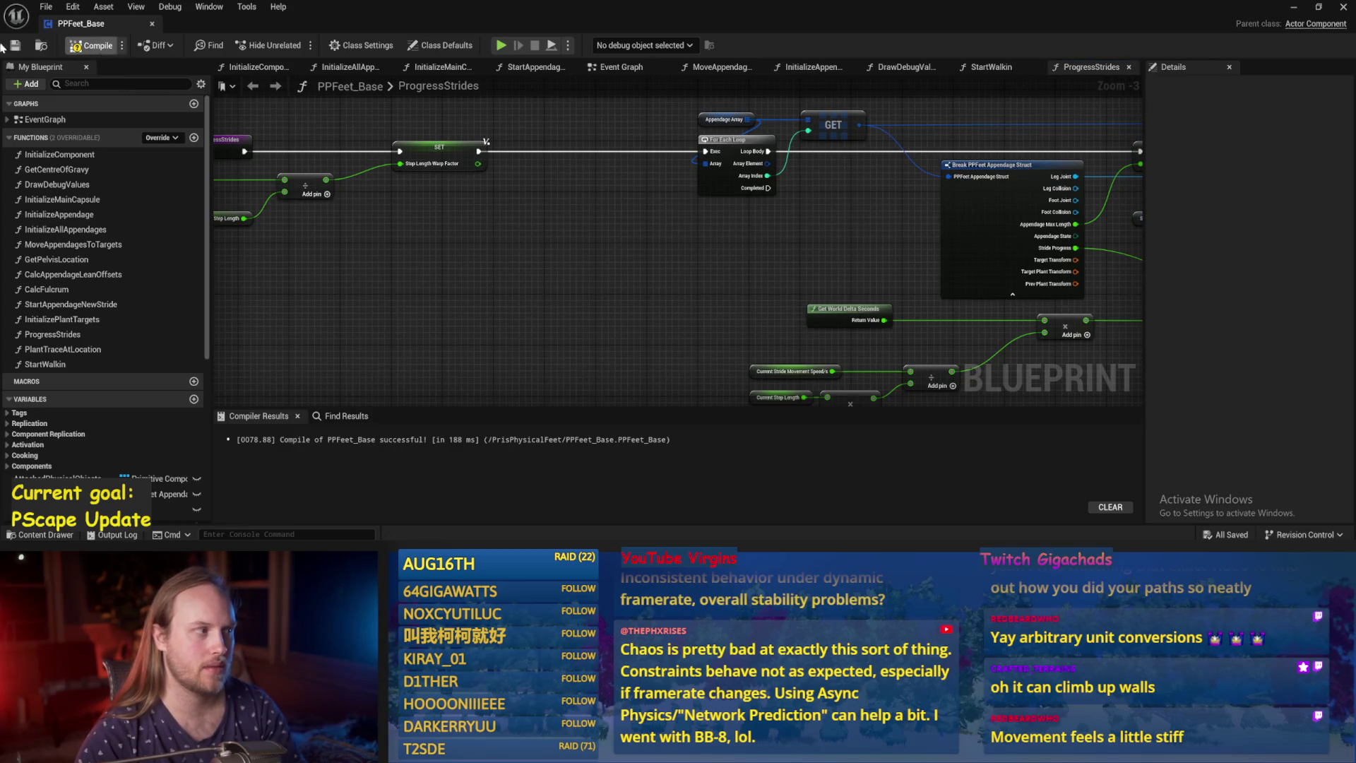
Select the Stride Data Asset node, save PPFeet_Base with Ctrl+S, and return to the level editor.
mouse_move(1060, 211)
left_mouse_down()
mouse_move(808, 169)
mouse_move(591, 159)
left_mouse_up()
left_click_drag(838, 348, 885, 360)
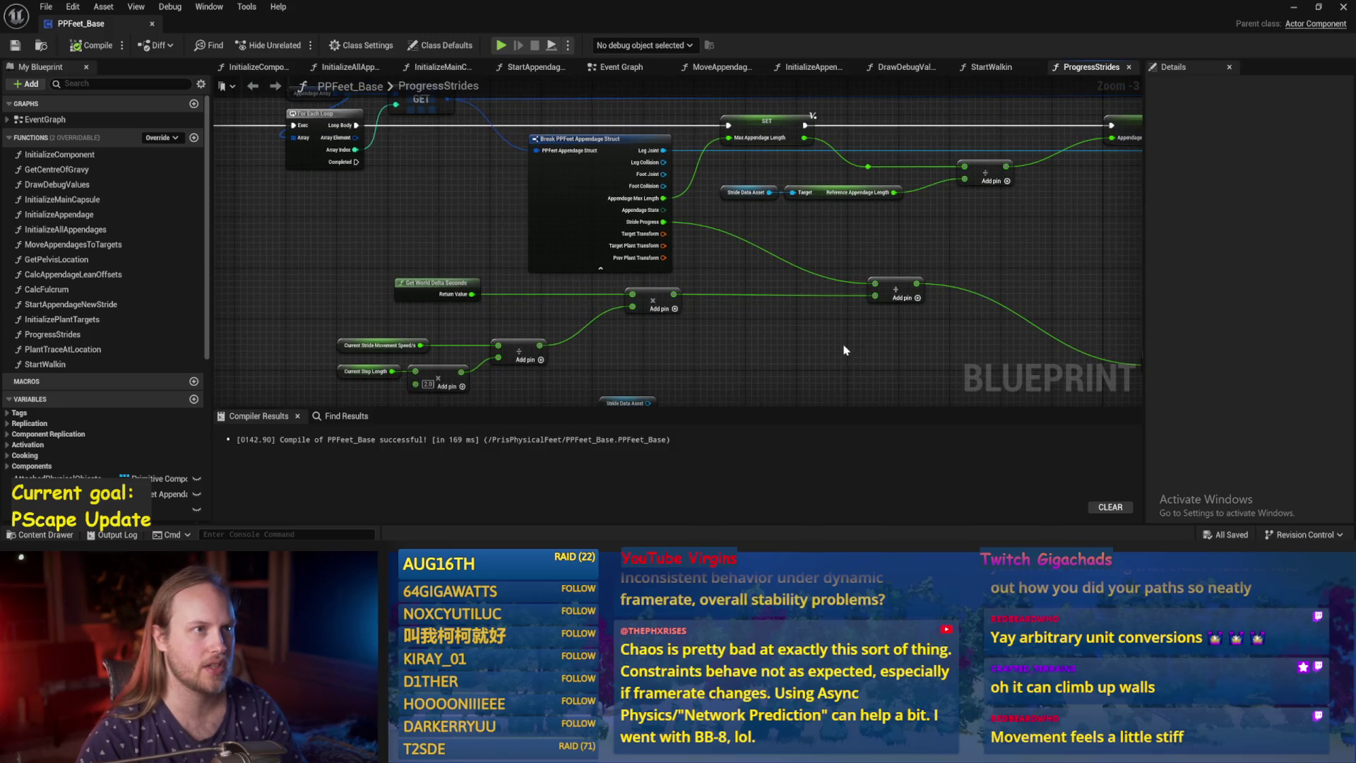
left_click_drag(682, 337, 757, 249)
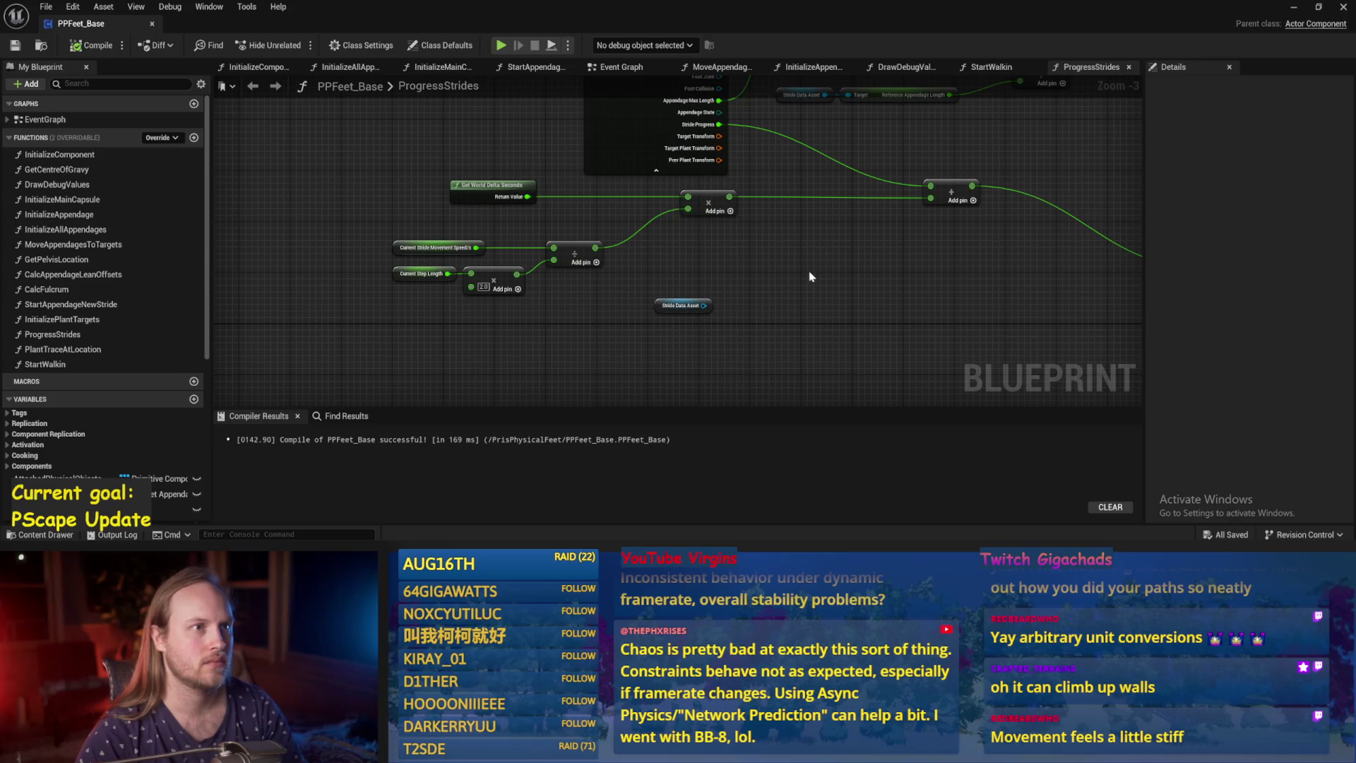
left_click_drag(829, 262, 742, 282)
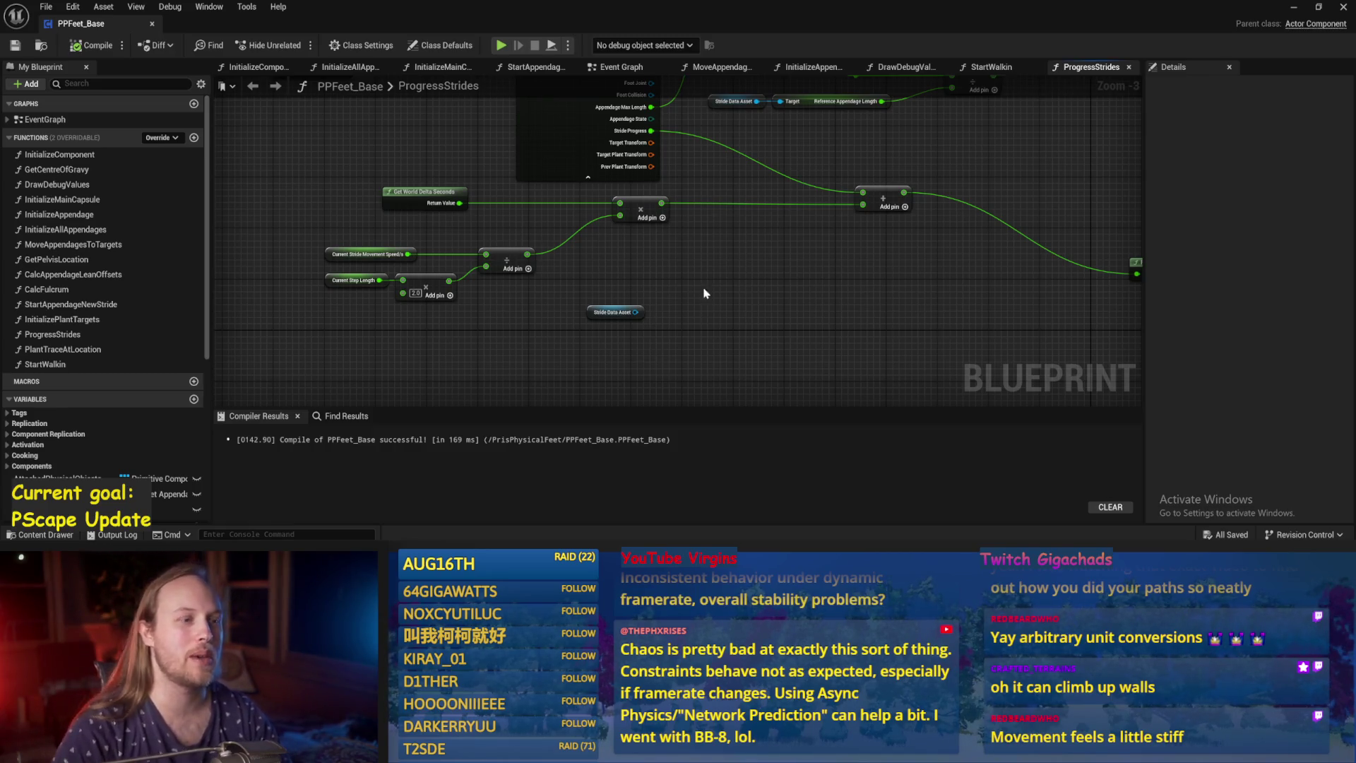
left_click_drag(705, 293, 800, 229)
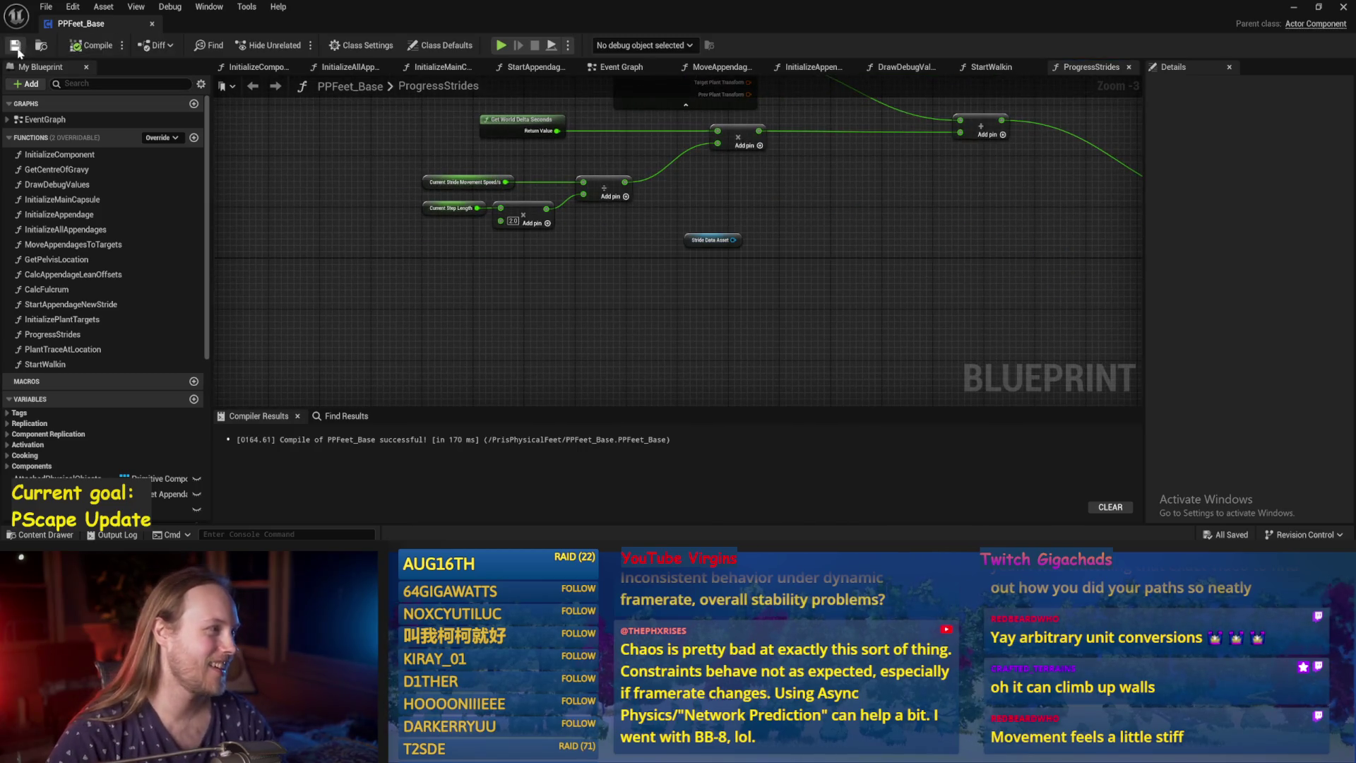
left_click_drag(874, 264, 876, 310)
mouse_move(953, 249)
left_mouse_down()
mouse_move(885, 323)
mouse_move(833, 278)
mouse_move(774, 270)
left_mouse_up()
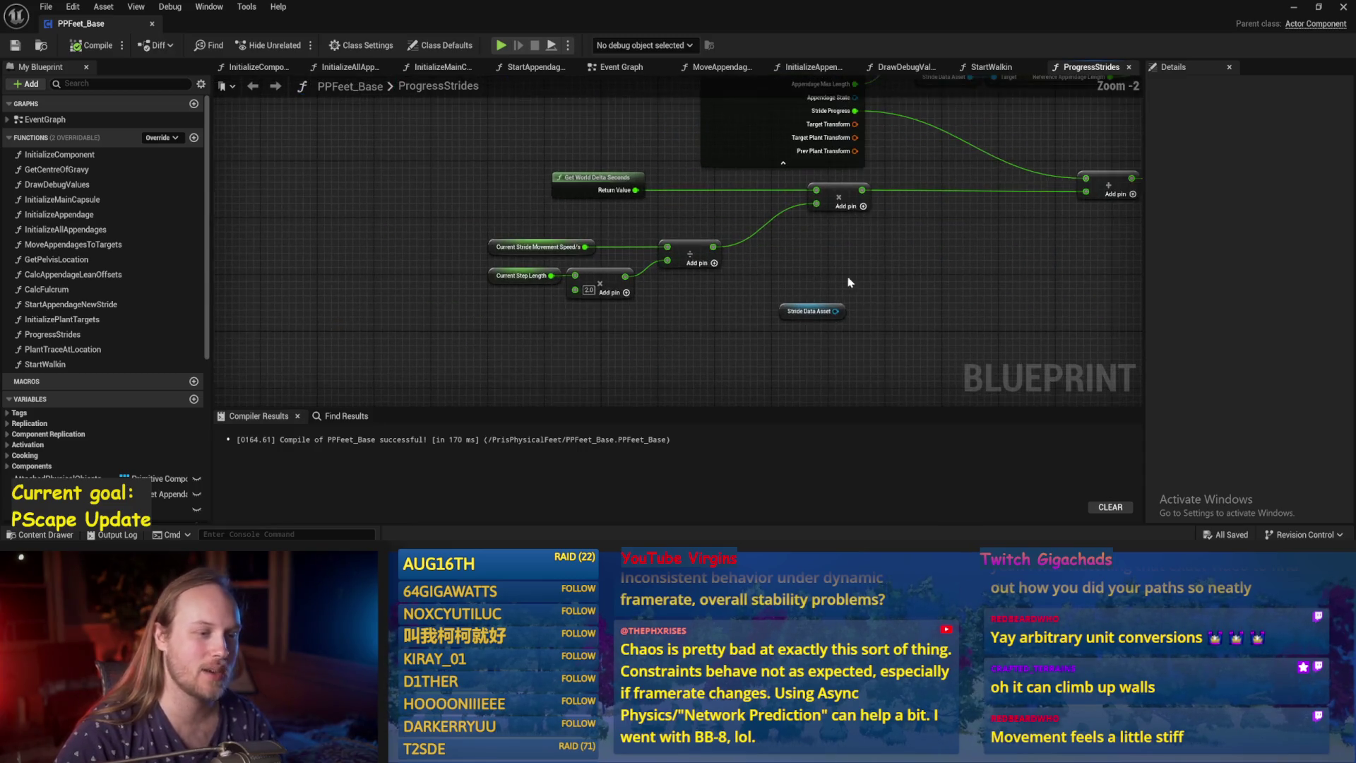
scroll(851, 281, "up", 1)
left_click_drag(731, 262, 691, 308)
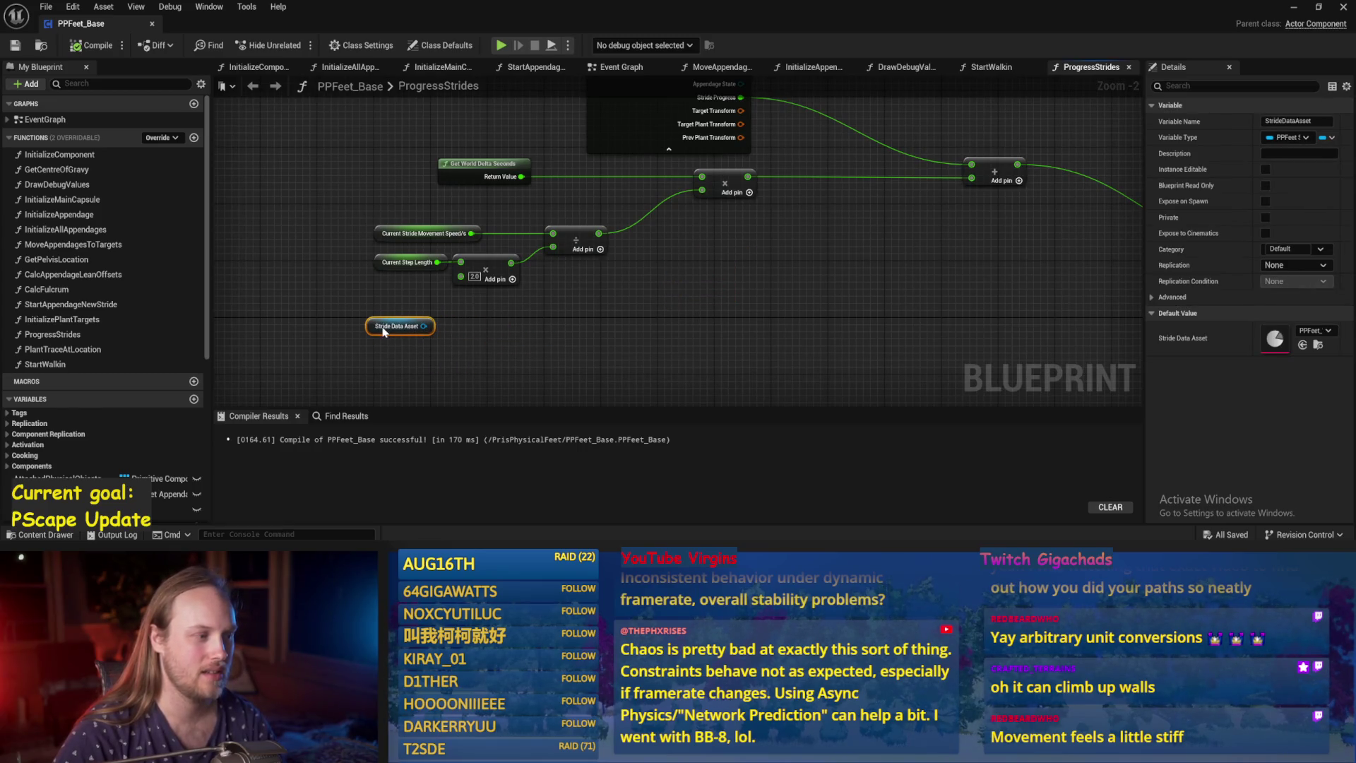
key("ctrl+s")
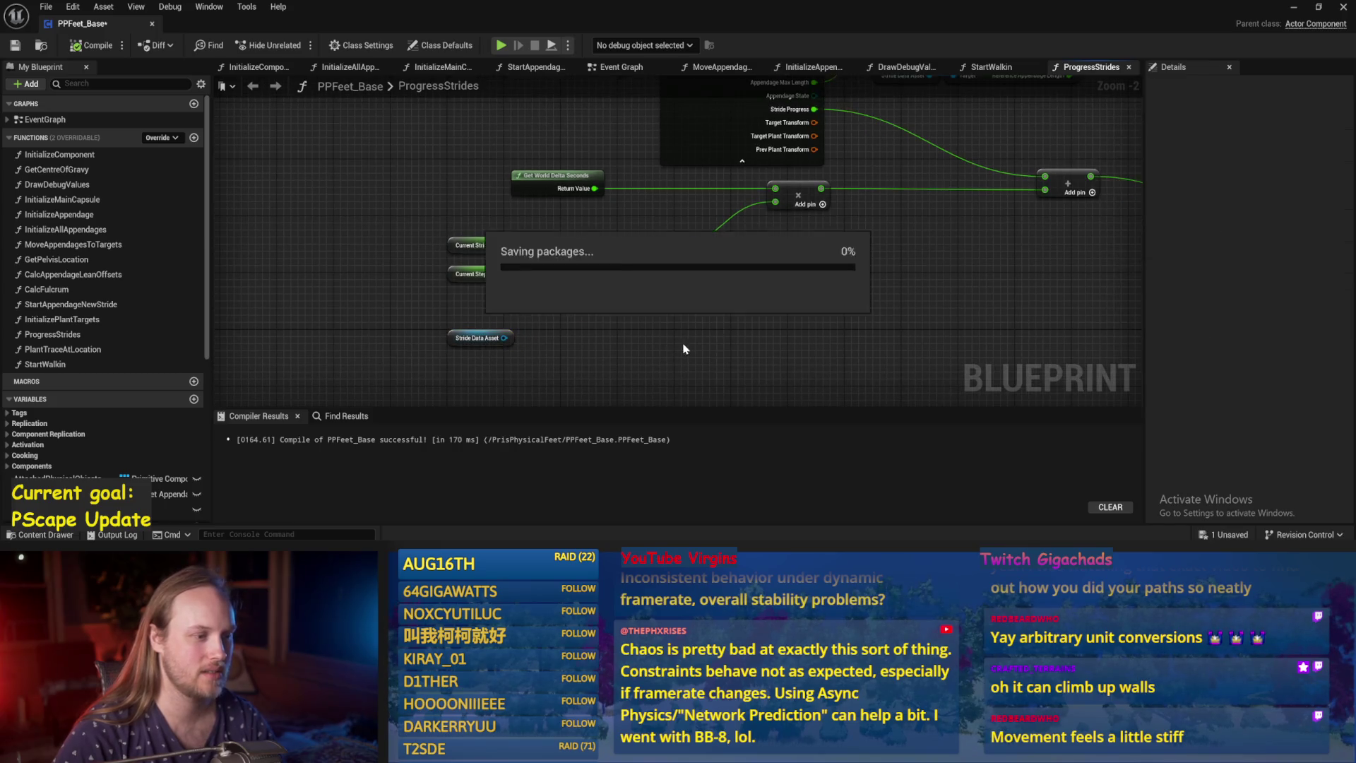
left_click(1294, 8)
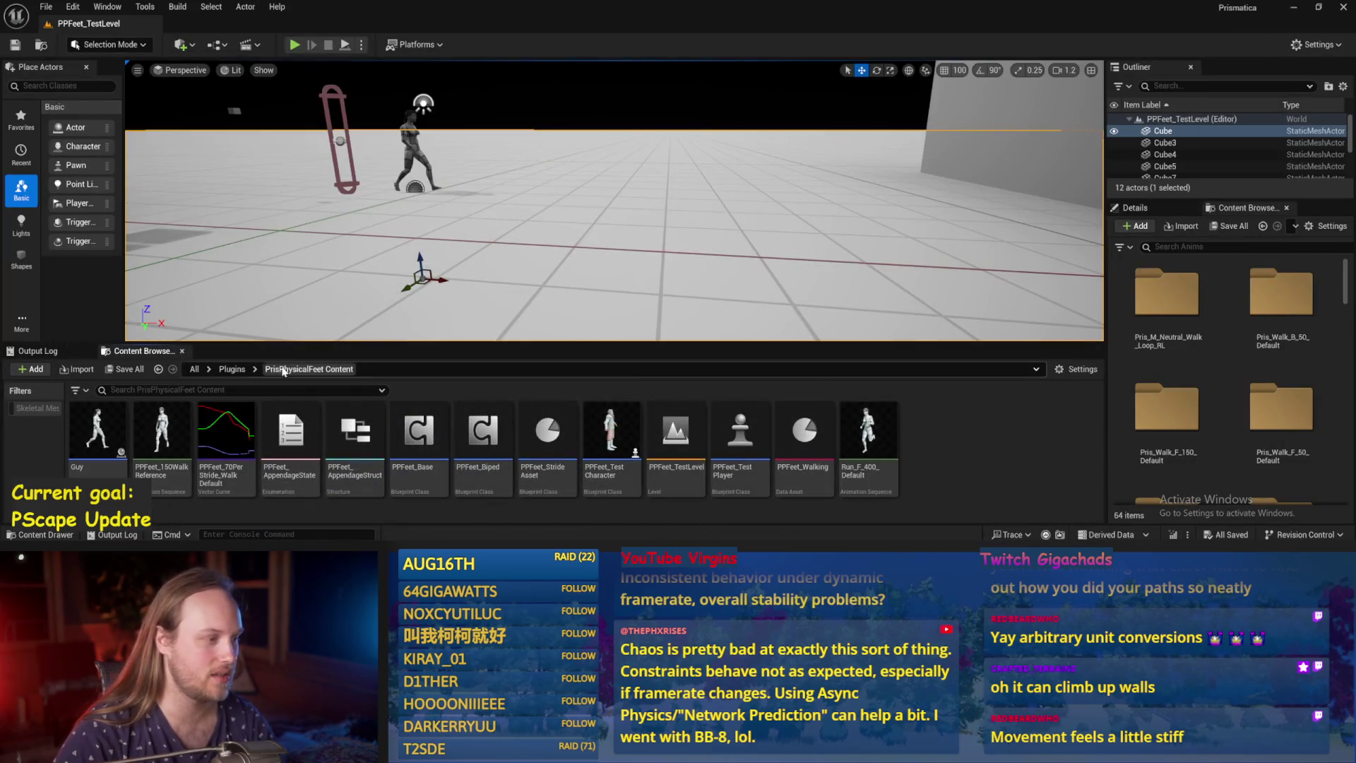
Open PPCMS_TestLevel from the Prismatica plugin content, play it full-screen and walk the character.
left_click(233, 369)
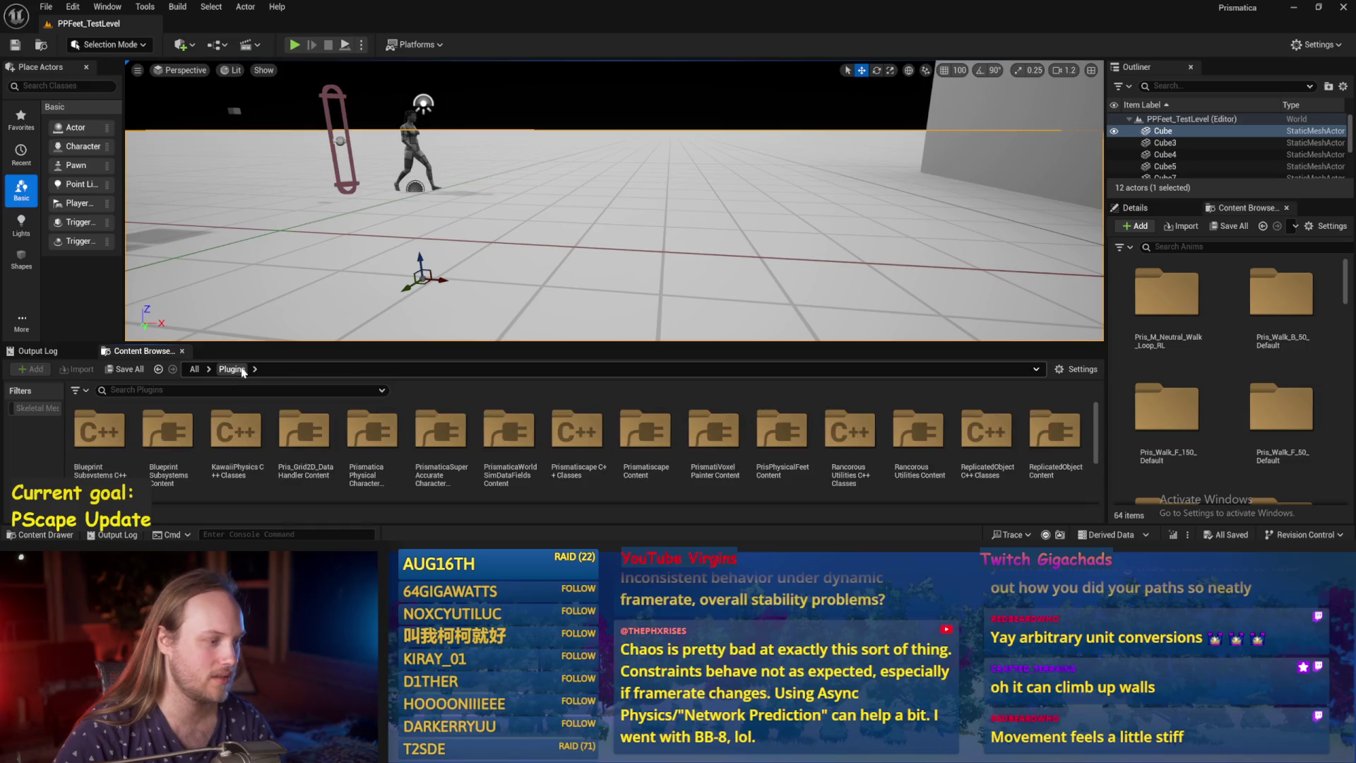
double_click(358, 429)
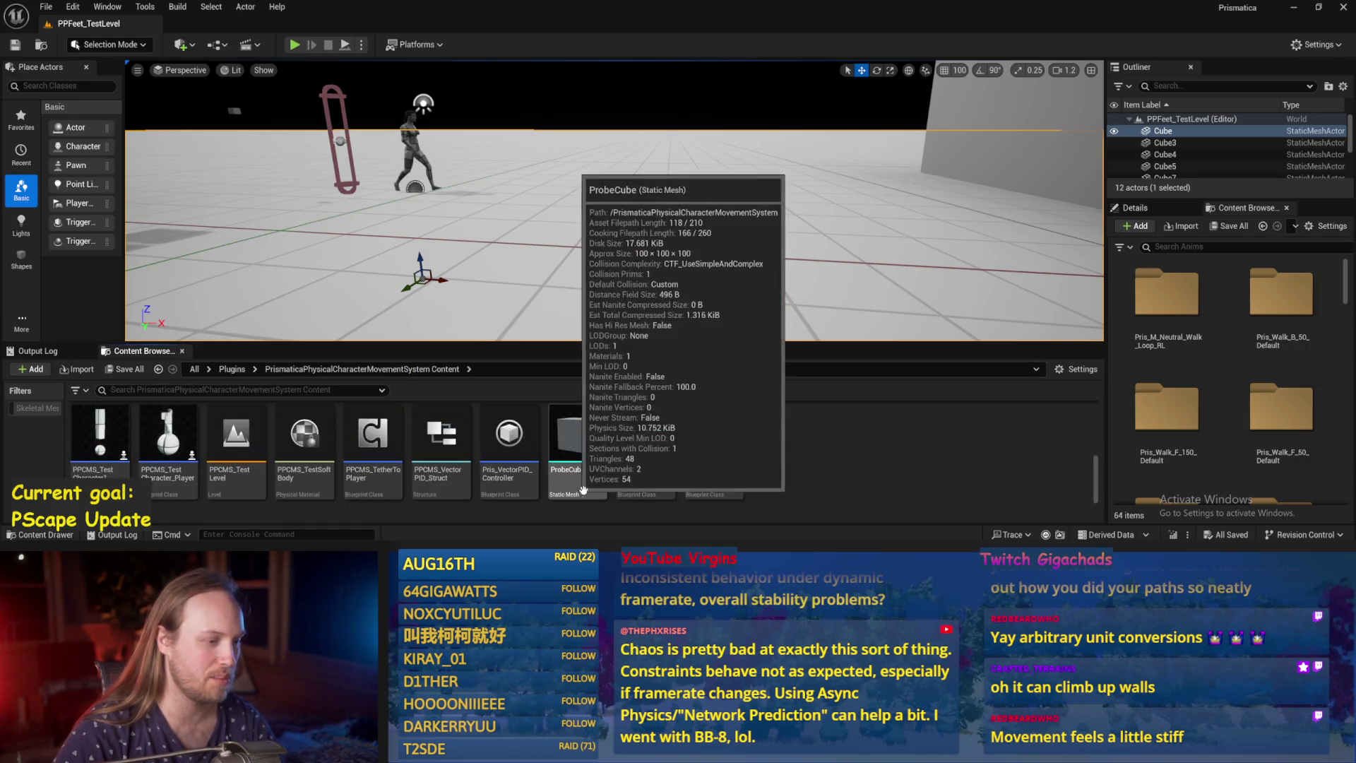
double_click(256, 433)
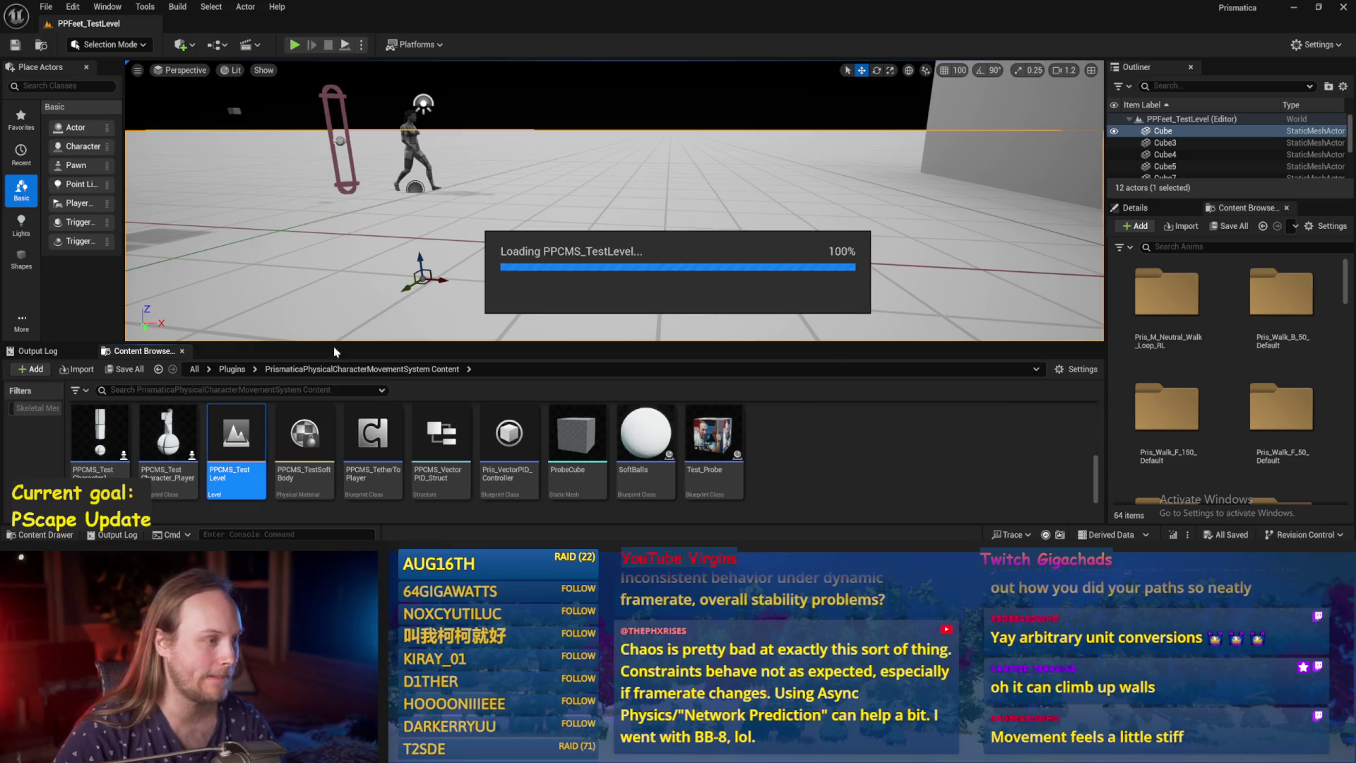
left_click(294, 46)
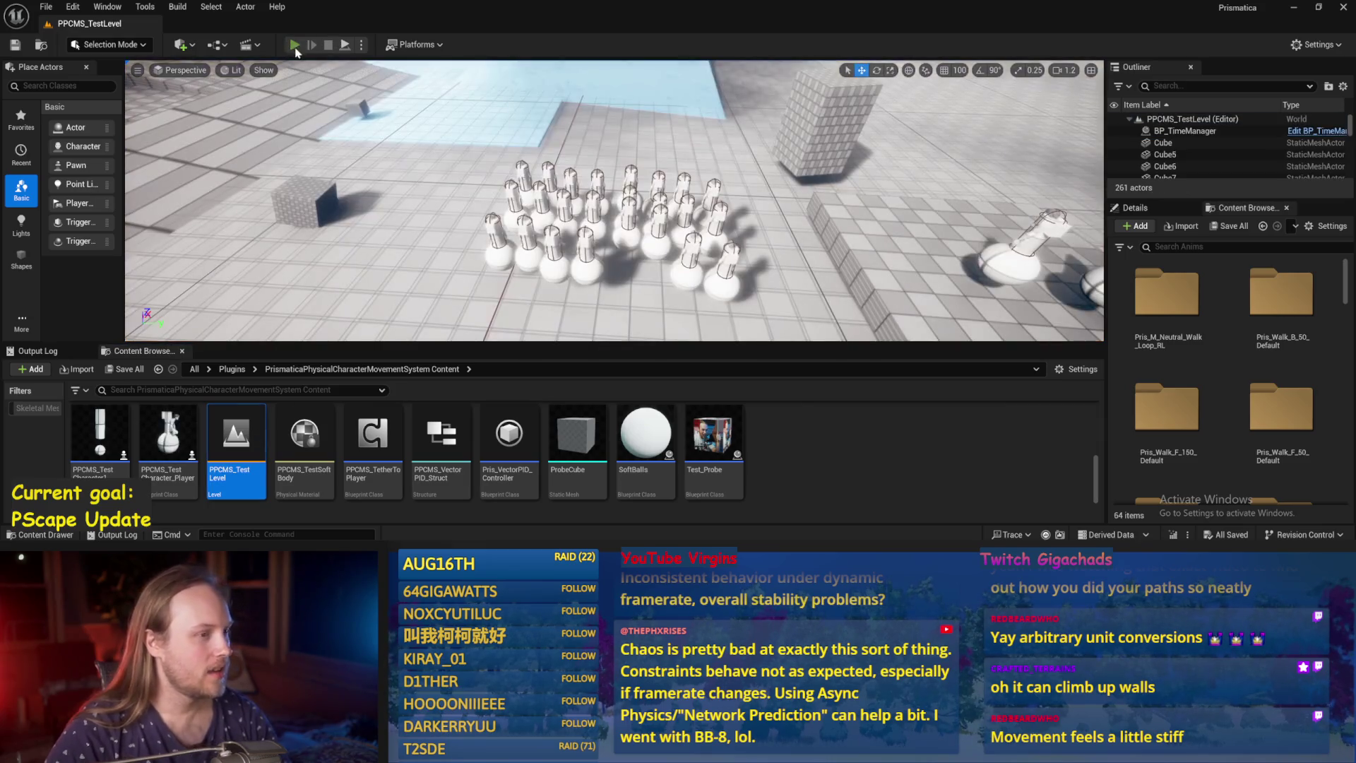
key("F11")
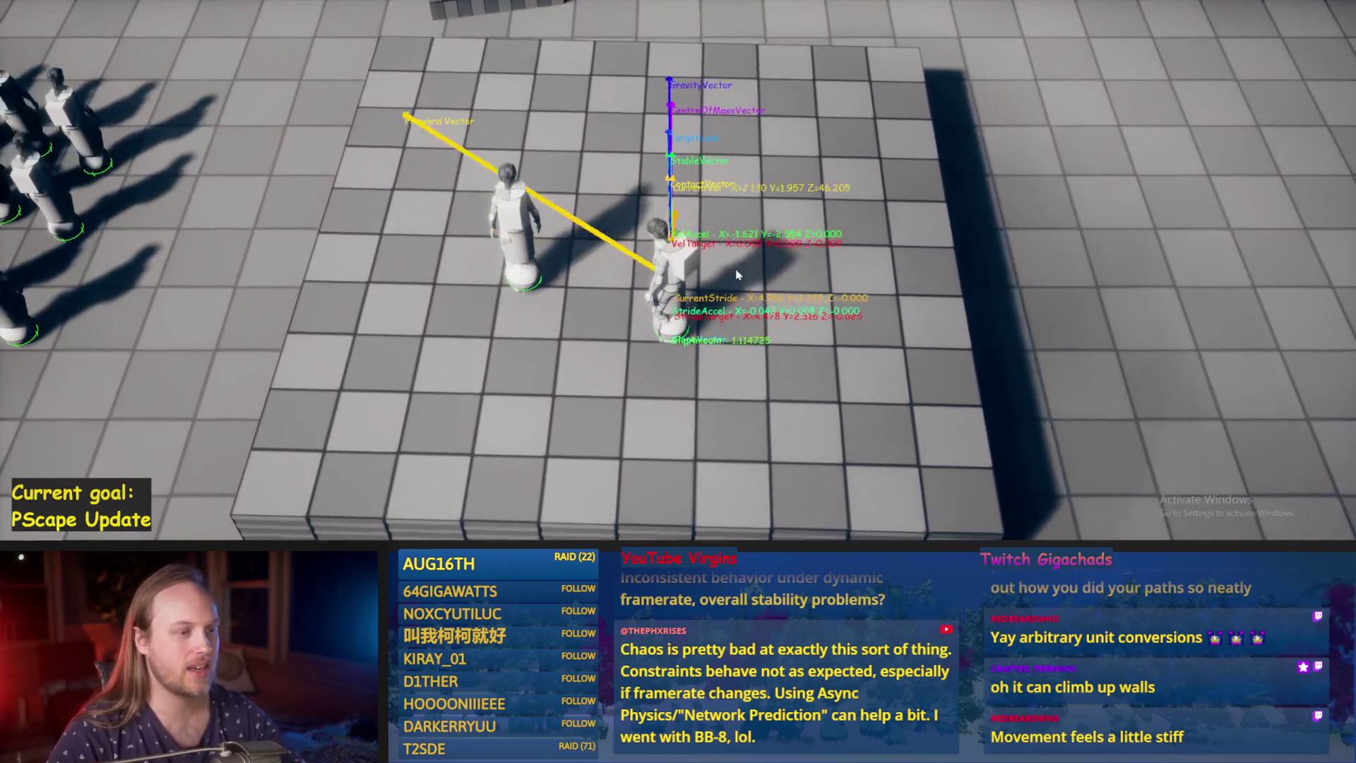
key("w")
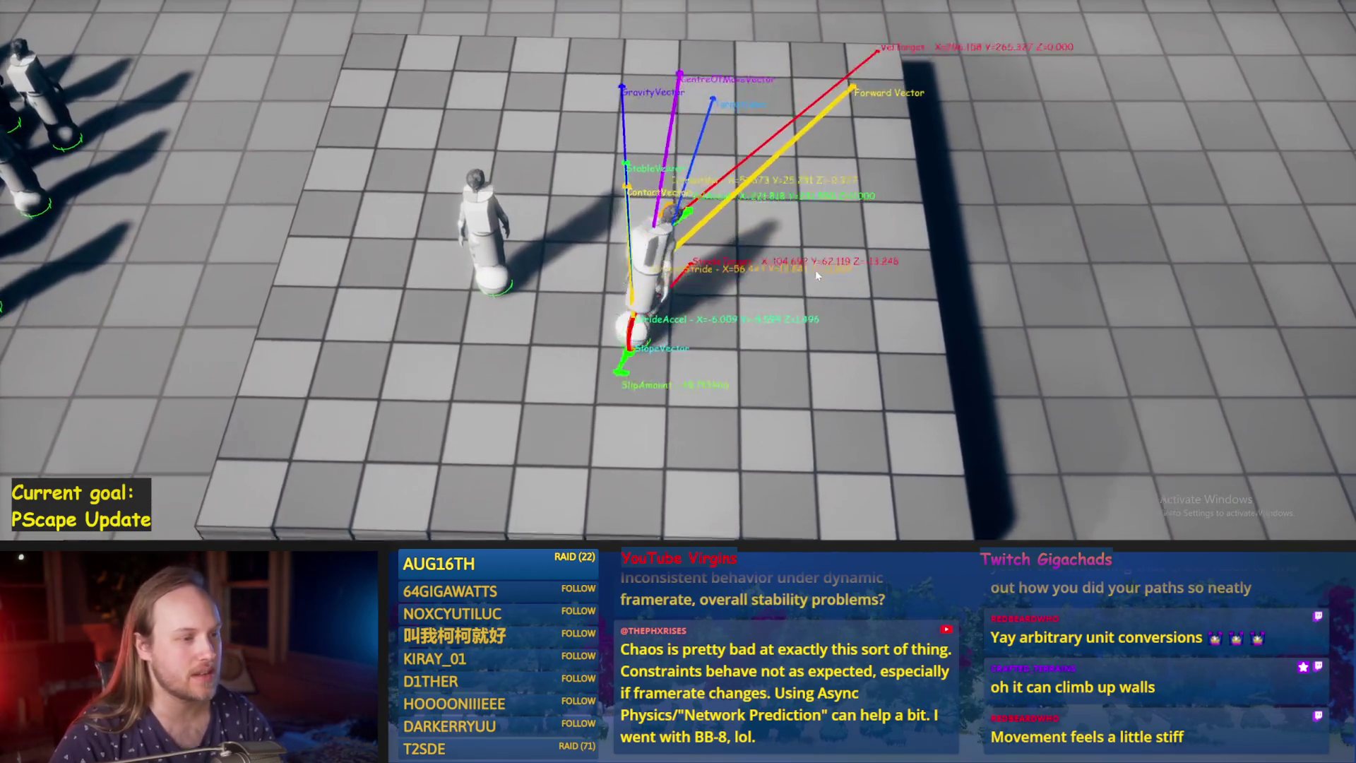
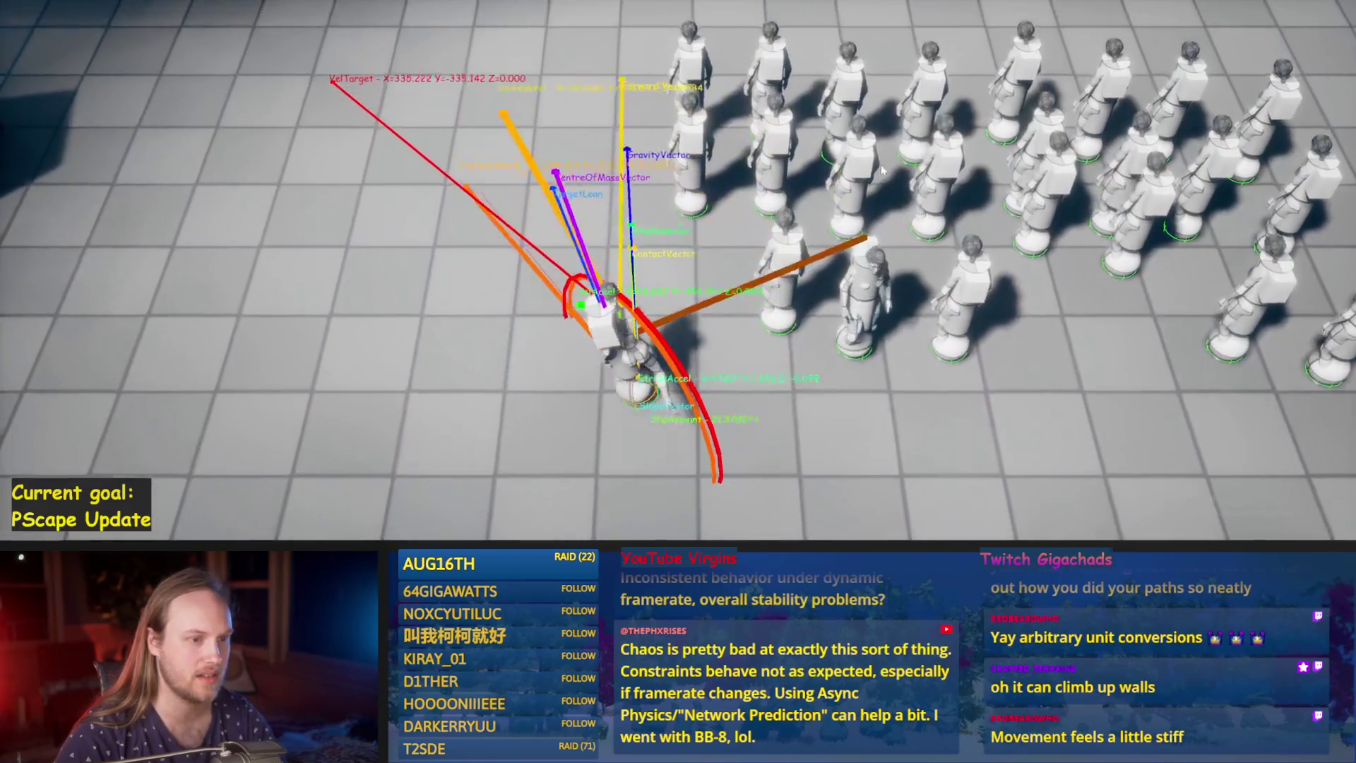
Restart the play session and stop it again.
key("Escape")
key("alt+p")
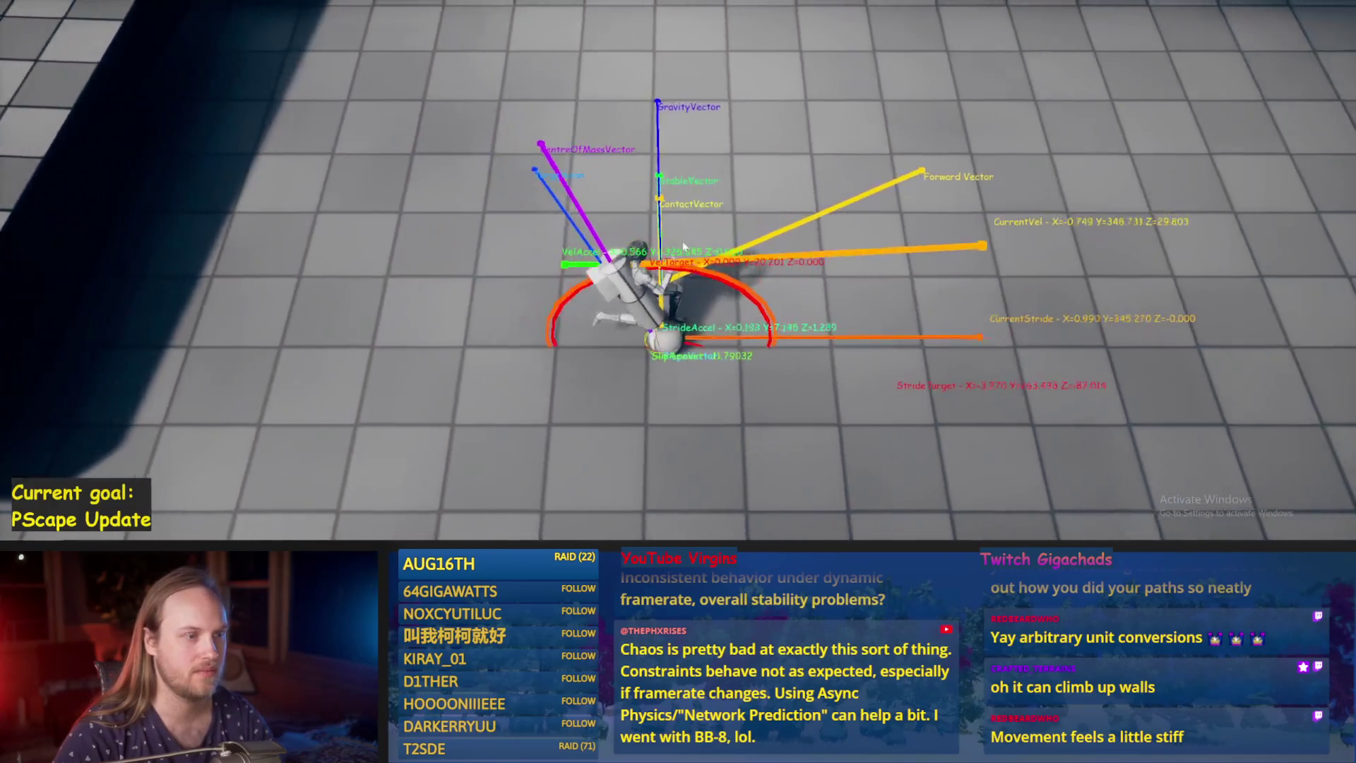
key("Escape")
Simulate the level and rotate the floating platform about -28° around Z.
scroll(642, 207, "down", 5)
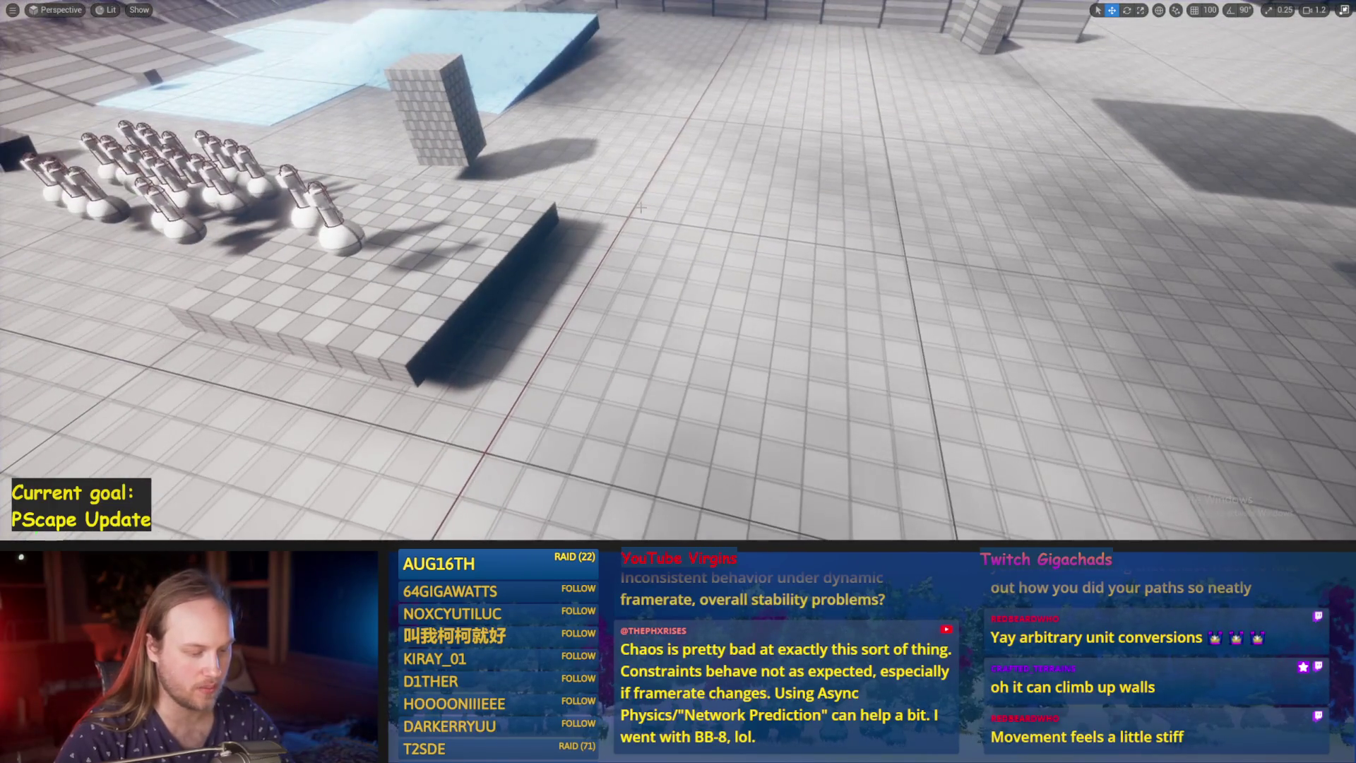
key("alt+s")
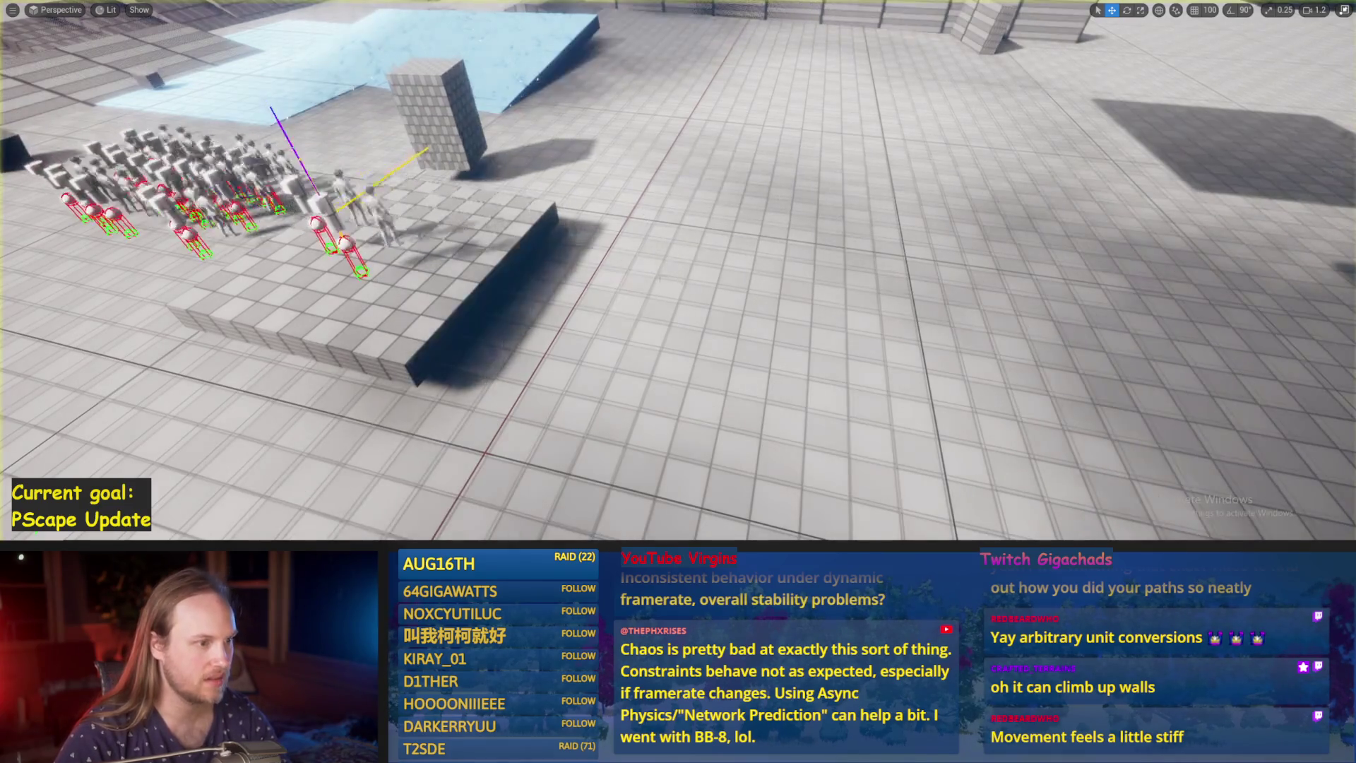
scroll(416, 252, "up", 4)
key("e")
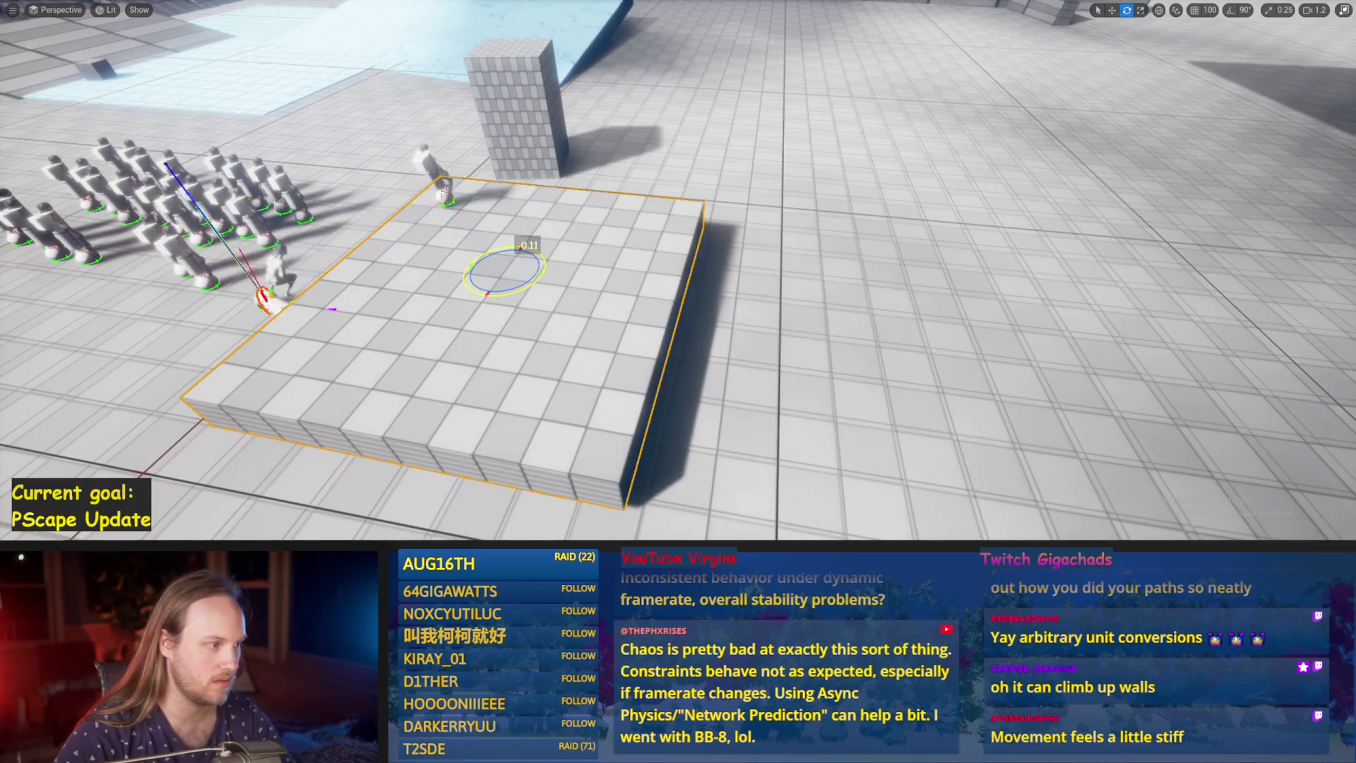
left_click_drag(522, 249, 480, 251)
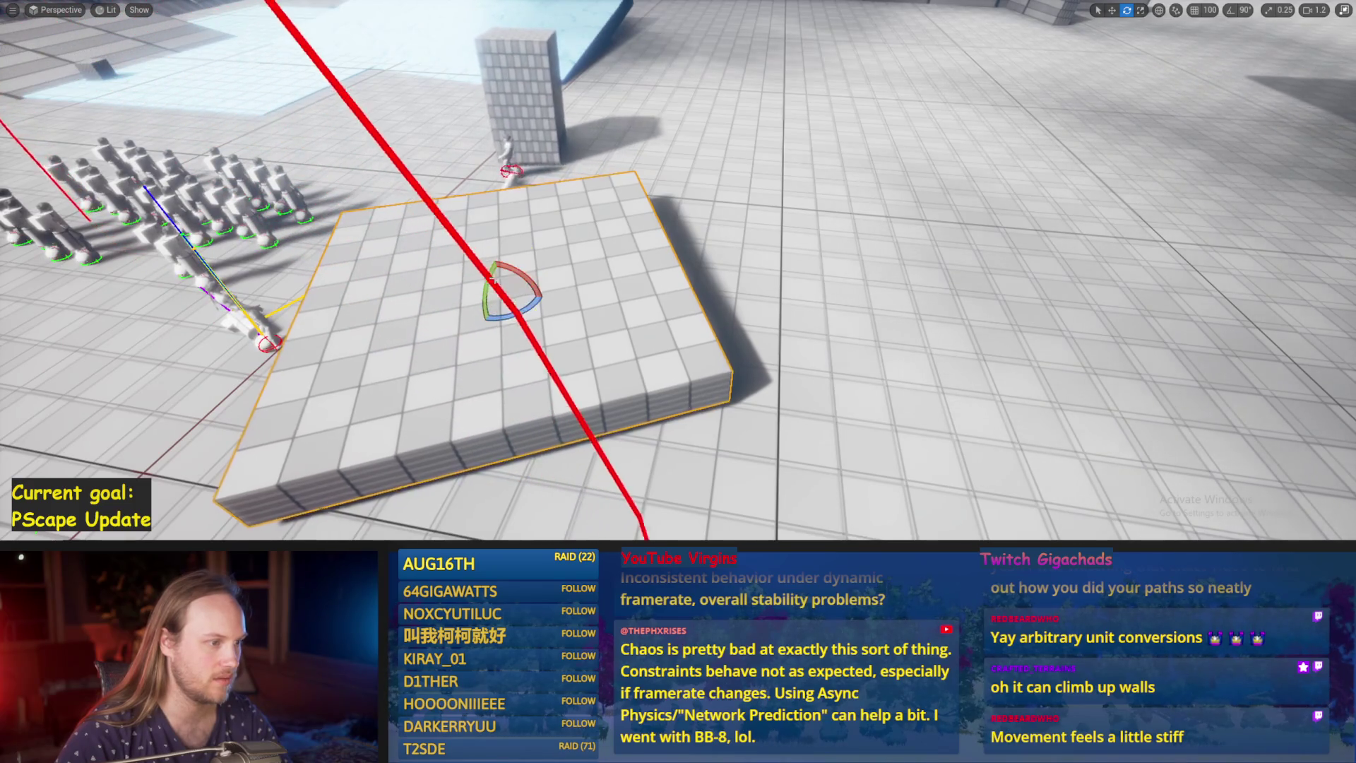
Frame the platform from the opposite side and leave fullscreen for the normal editor layout.
key("w")
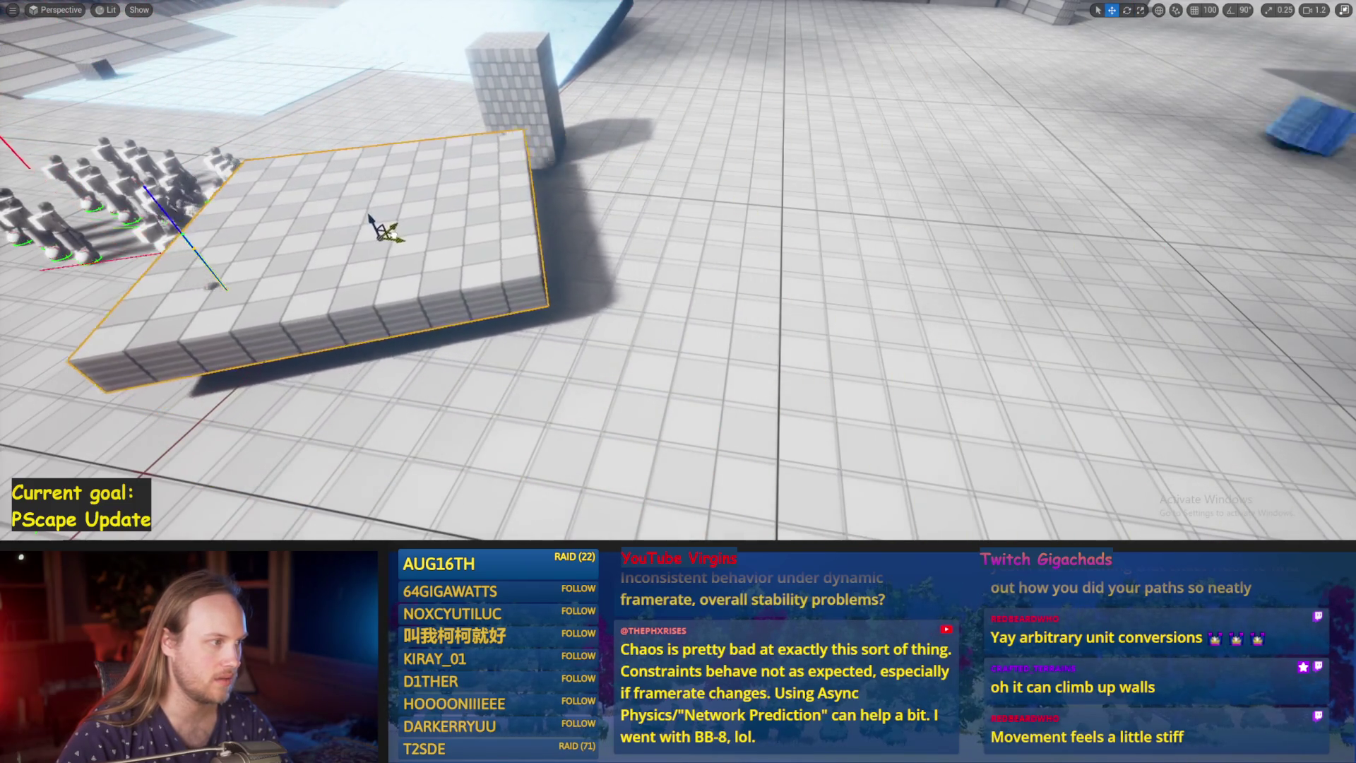
left_click_drag(185, 168, 367, 177)
key("f")
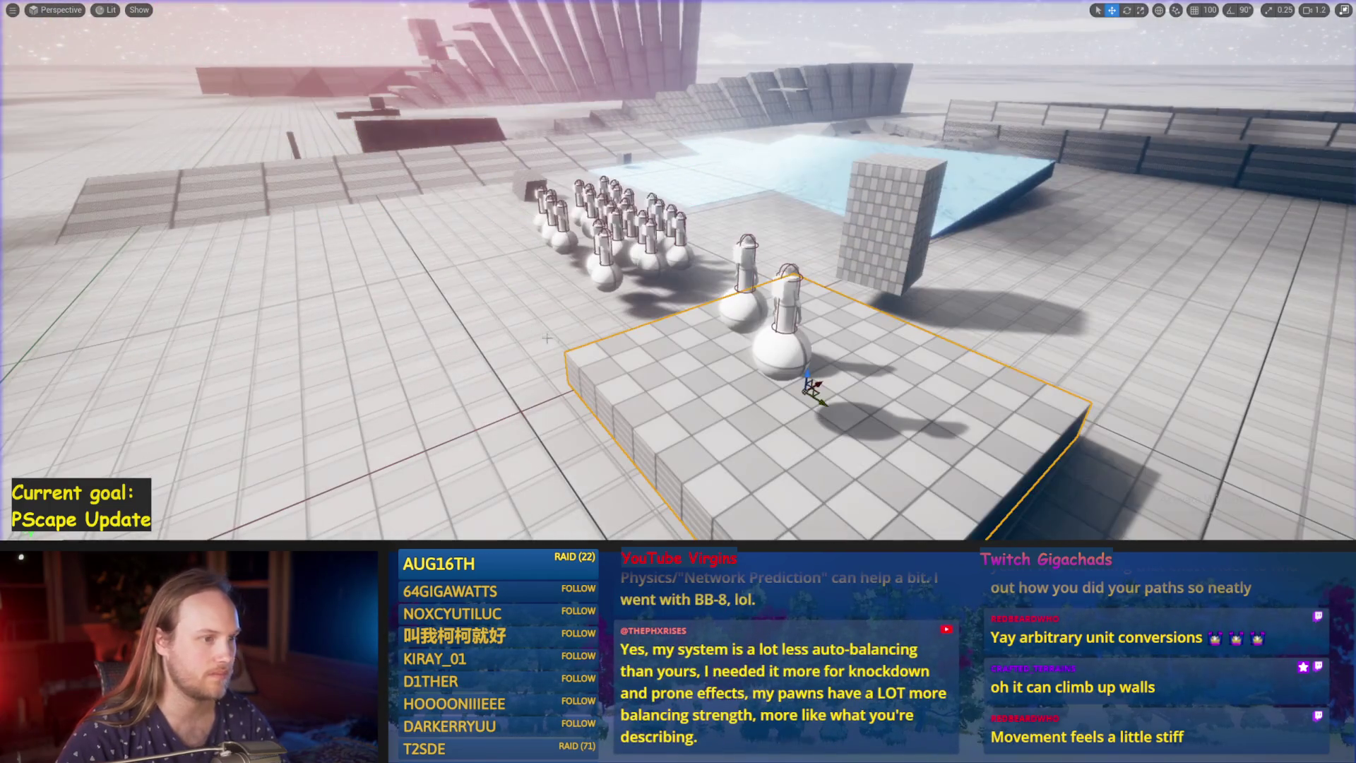
key("F11")
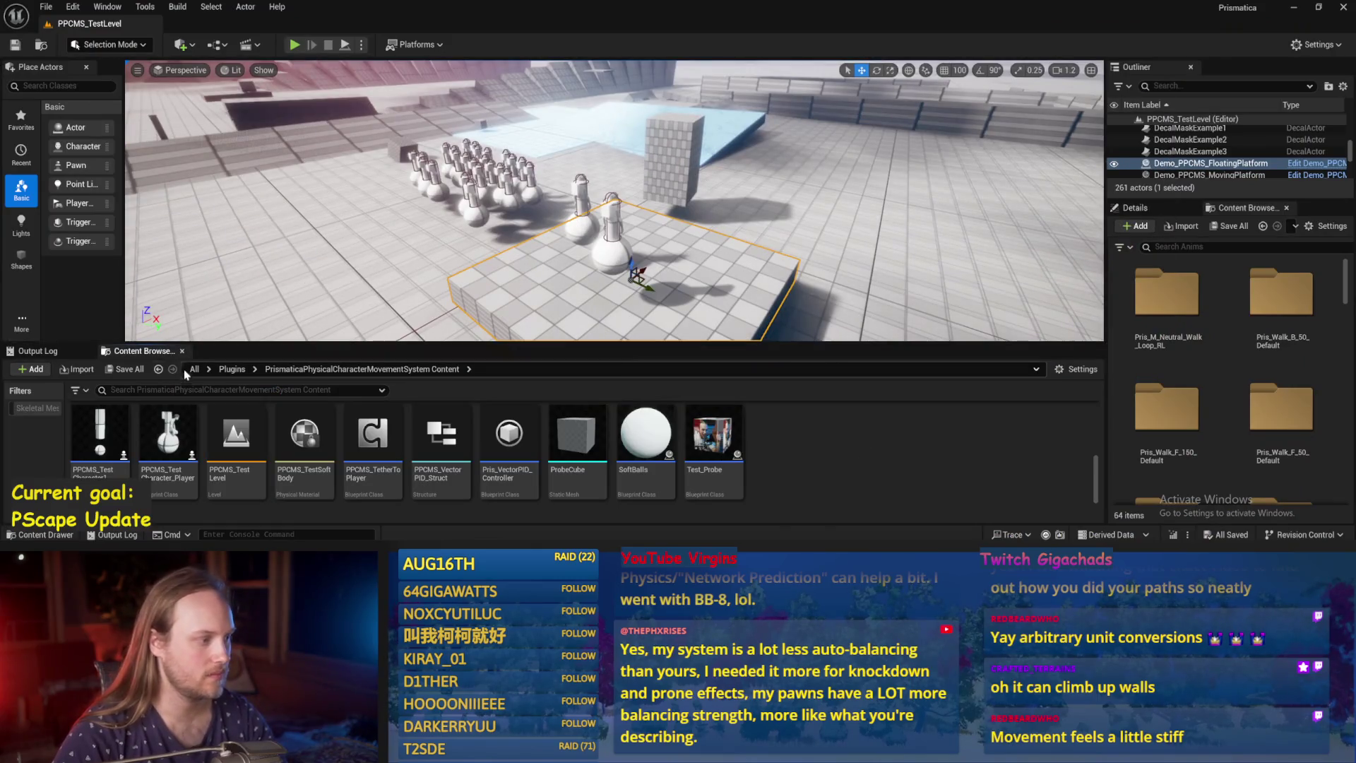
Open PPFeet_TestLevel from the PrisPhysicalFeet folder and play it with PPFeet_TestPlayer selected.
left_click(158, 368)
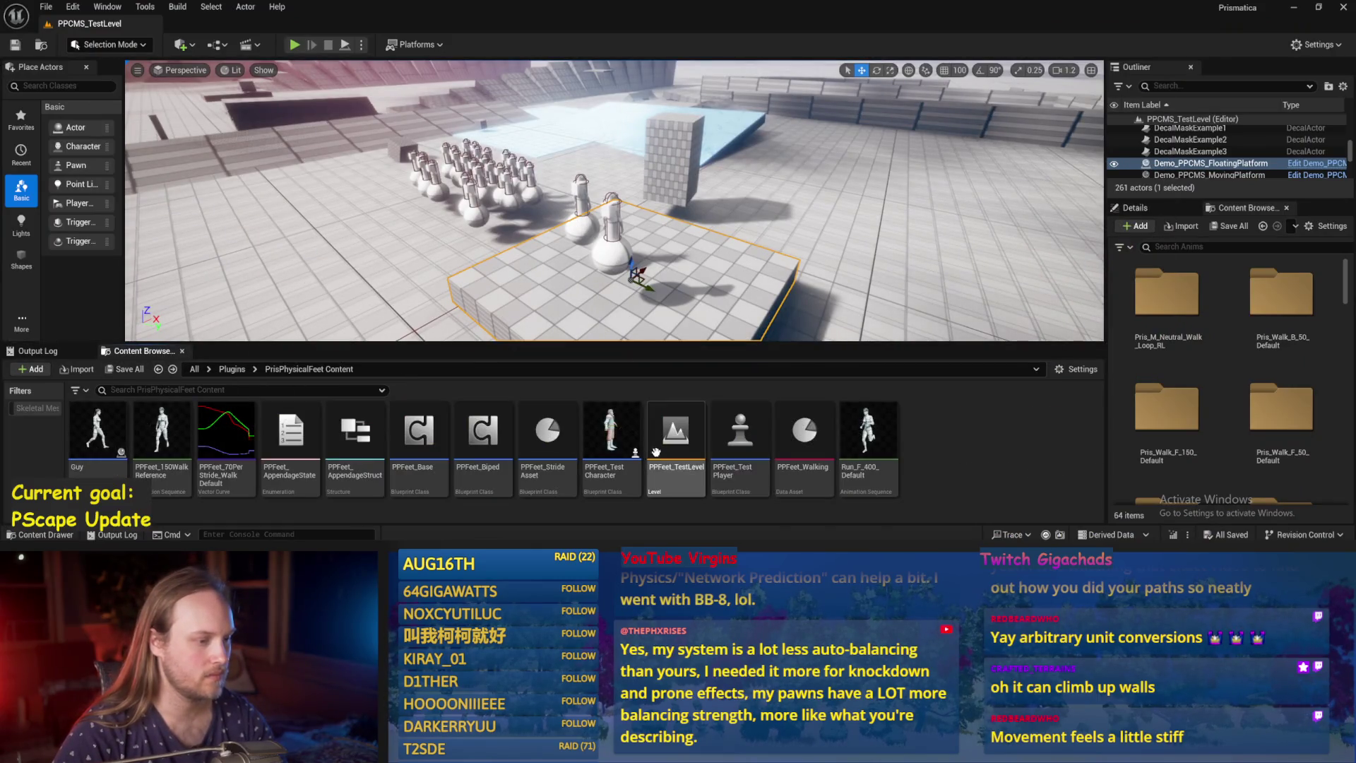
double_click(698, 443)
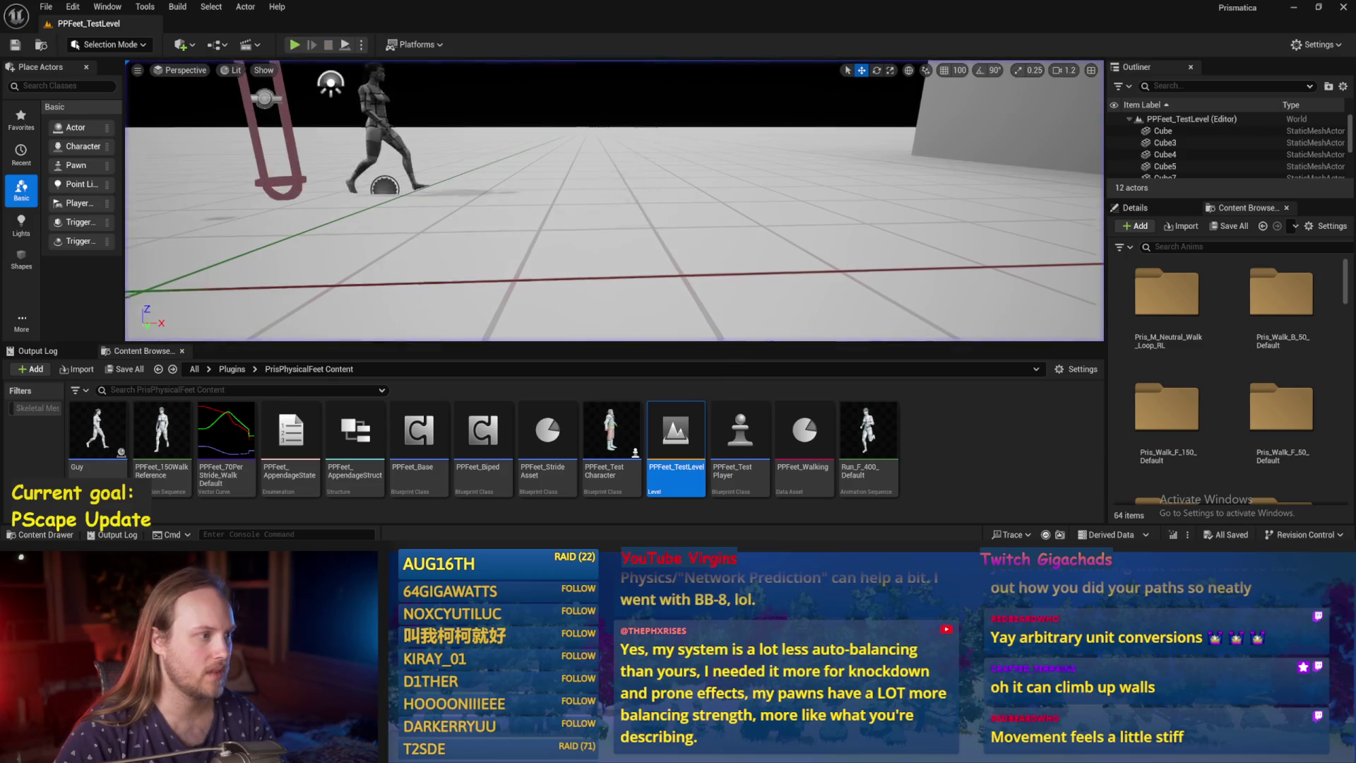
left_click(363, 110)
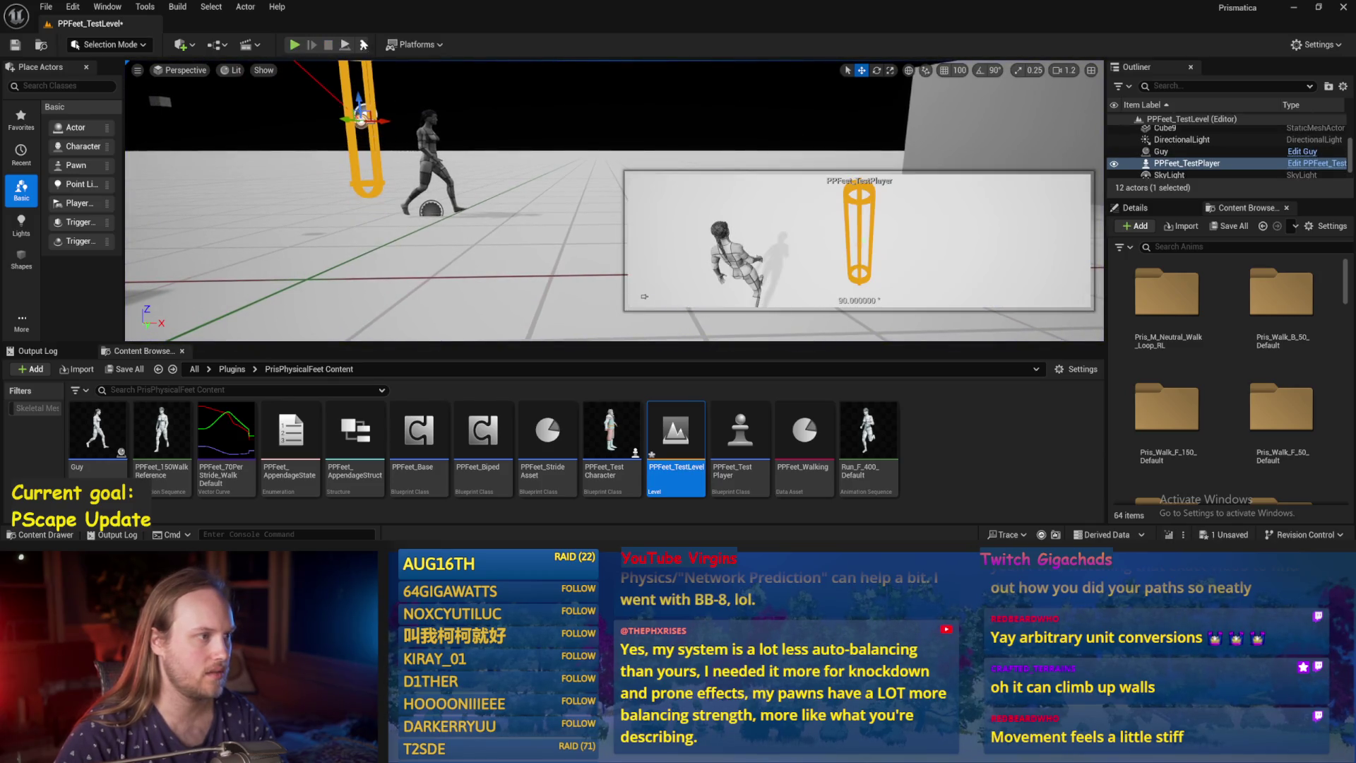
key("alt+p")
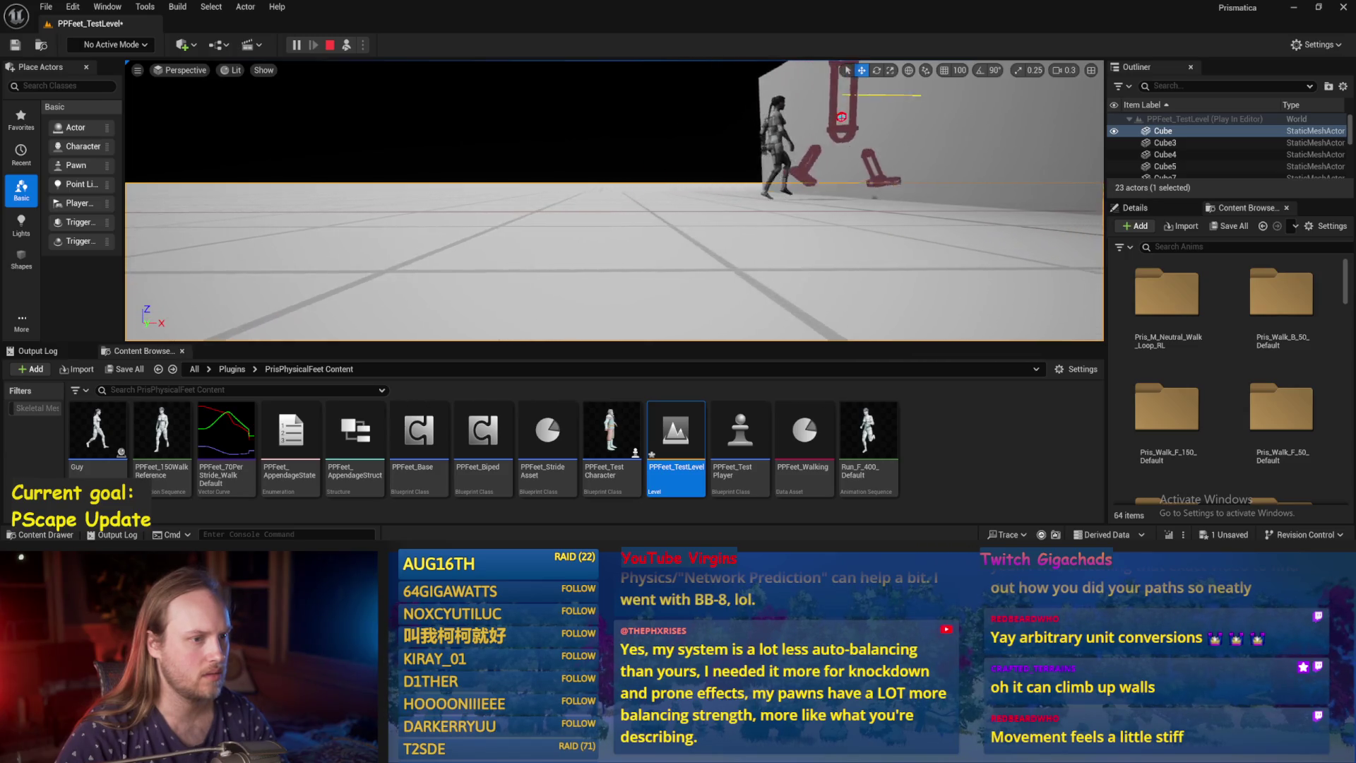
Stop play, save the level, and open the PPFeet_Base blueprint.
key("ctrl+s")
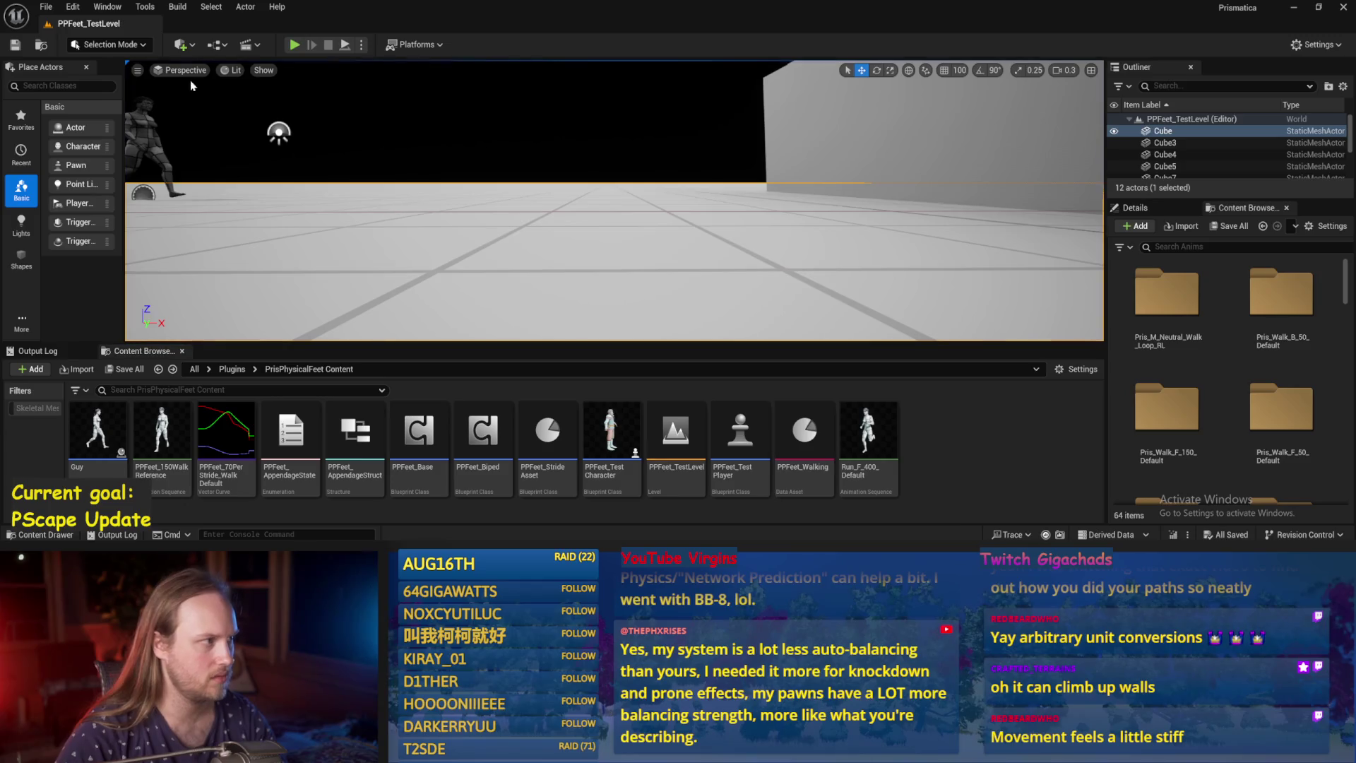
left_click(45, 9)
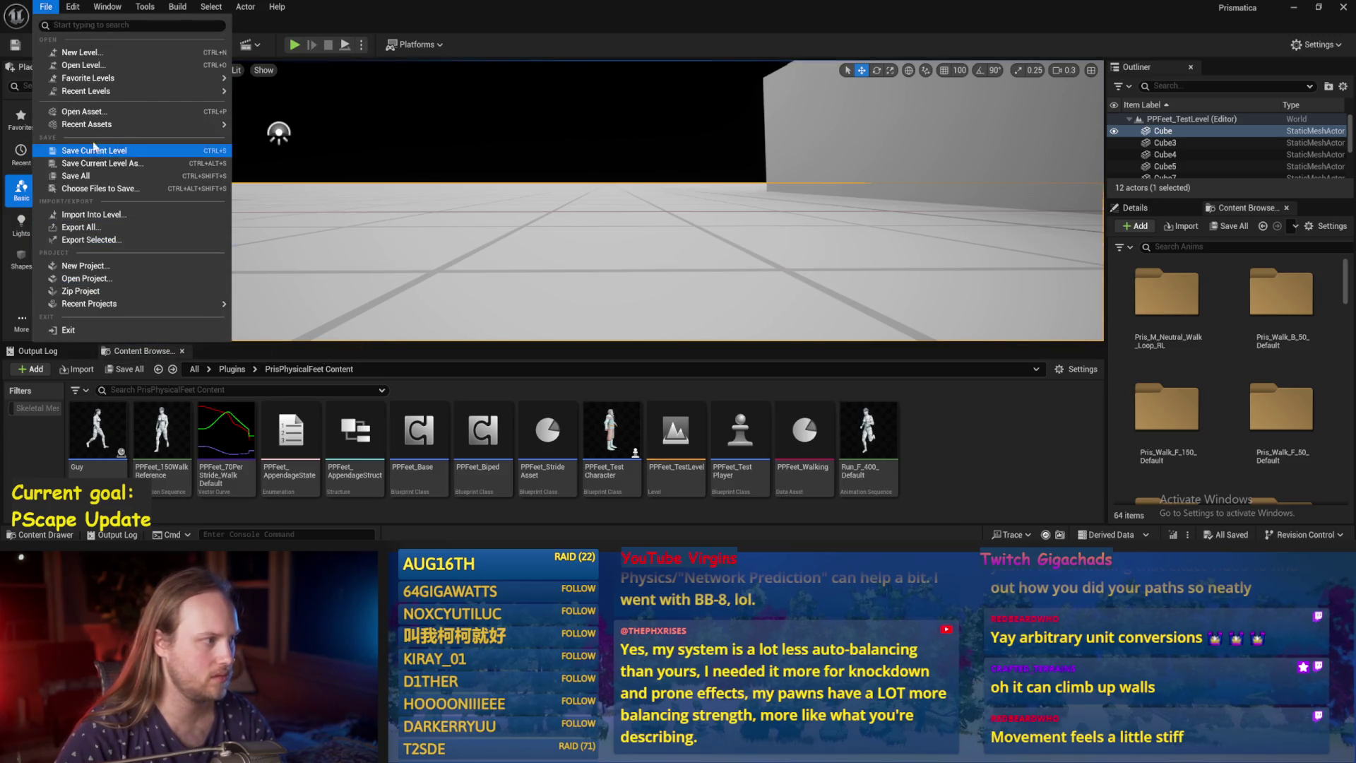
left_click(77, 191)
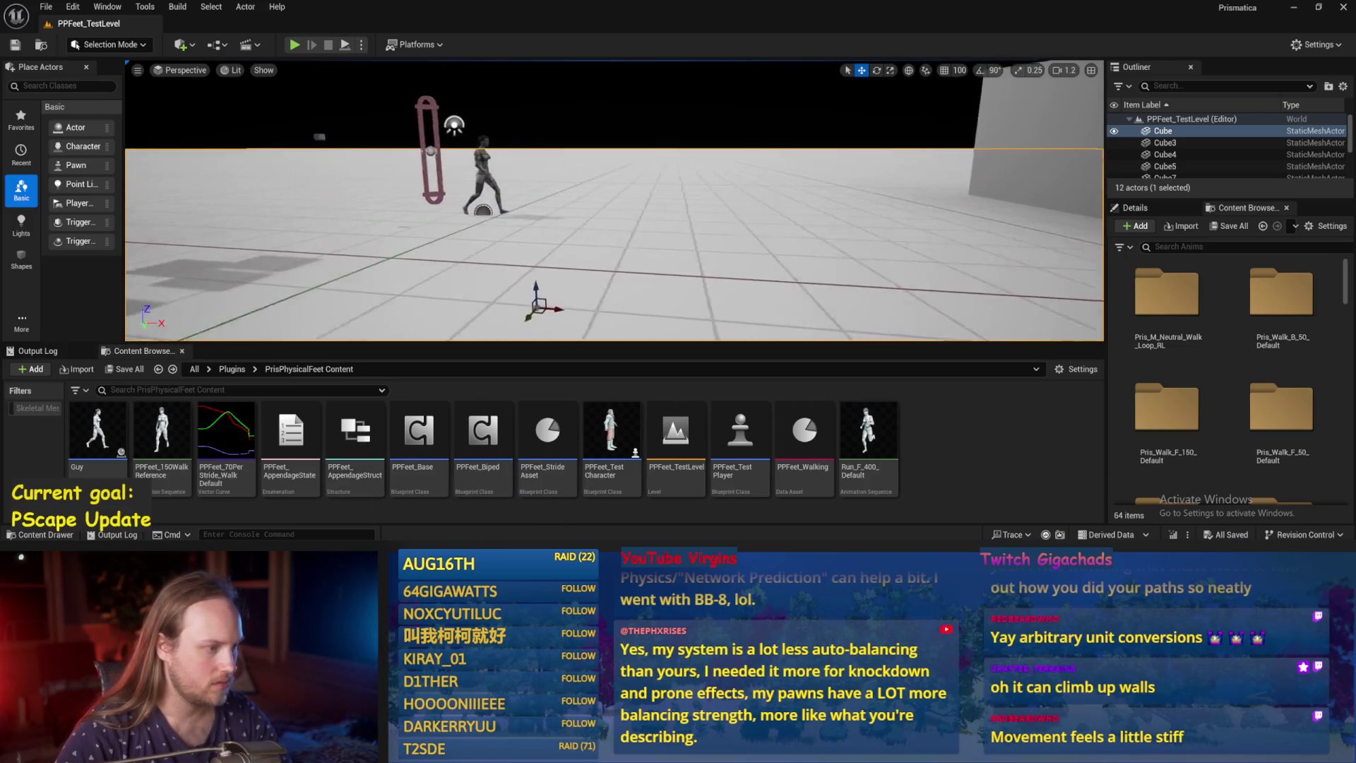
double_click(422, 438)
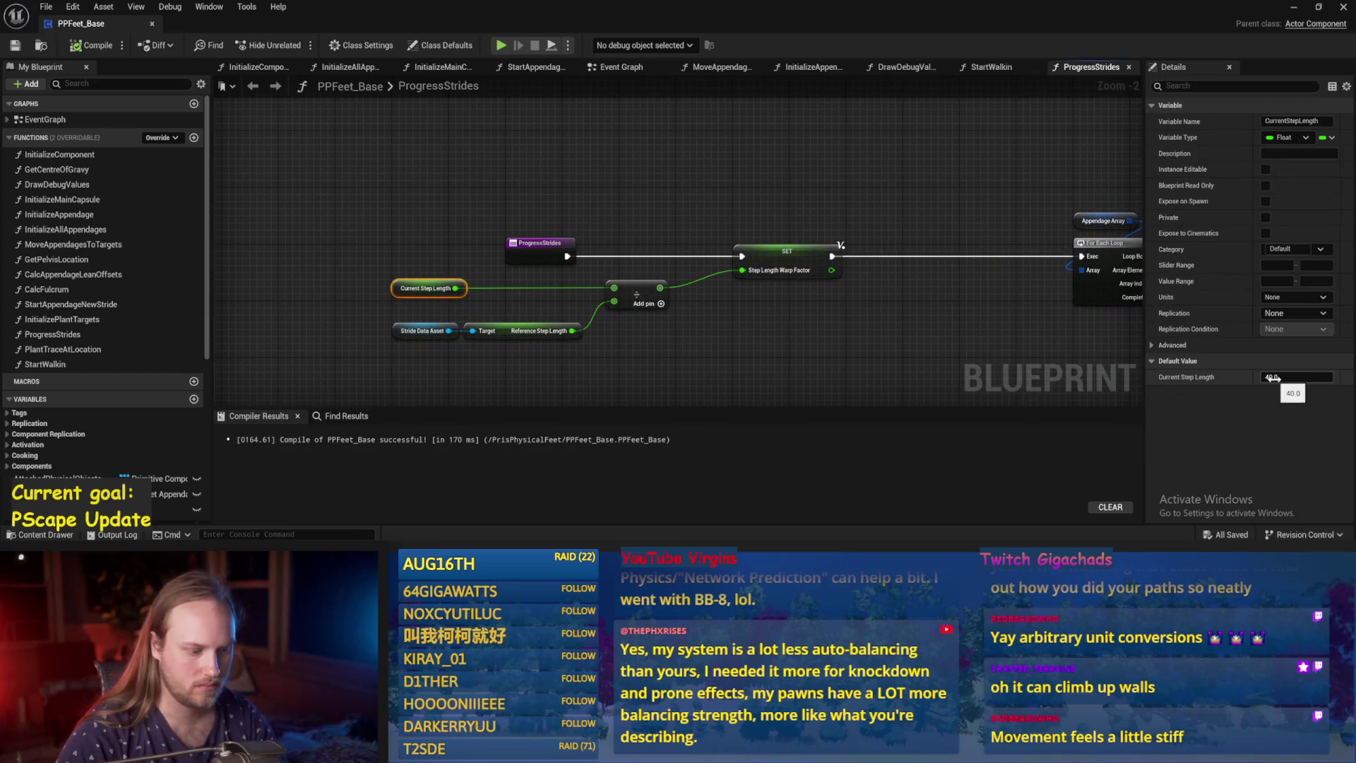
Save and compile PPFeet_Base, panning over the ProgressStrides stride progress nodes.
left_click_drag(918, 337, 655, 324)
key("ctrl+s")
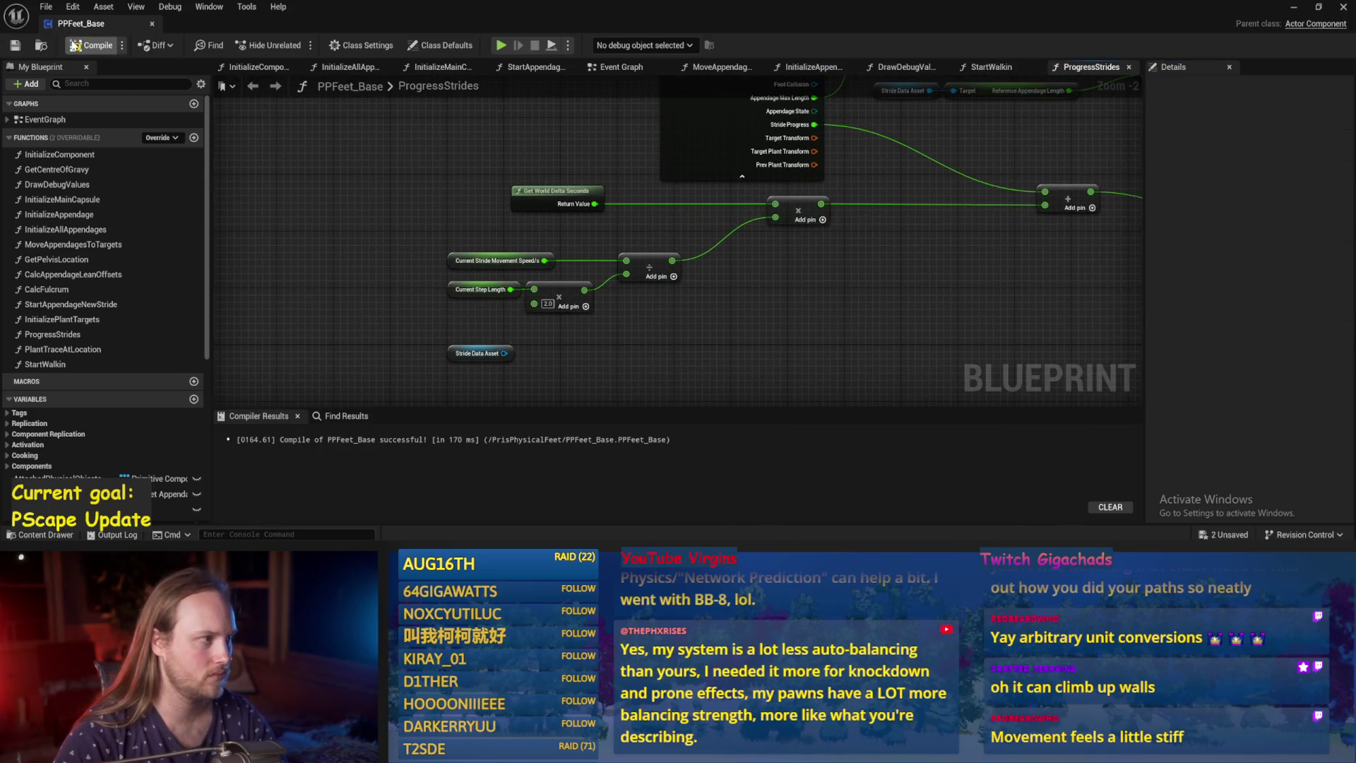
left_click(16, 48)
left_click_drag(812, 303, 724, 299)
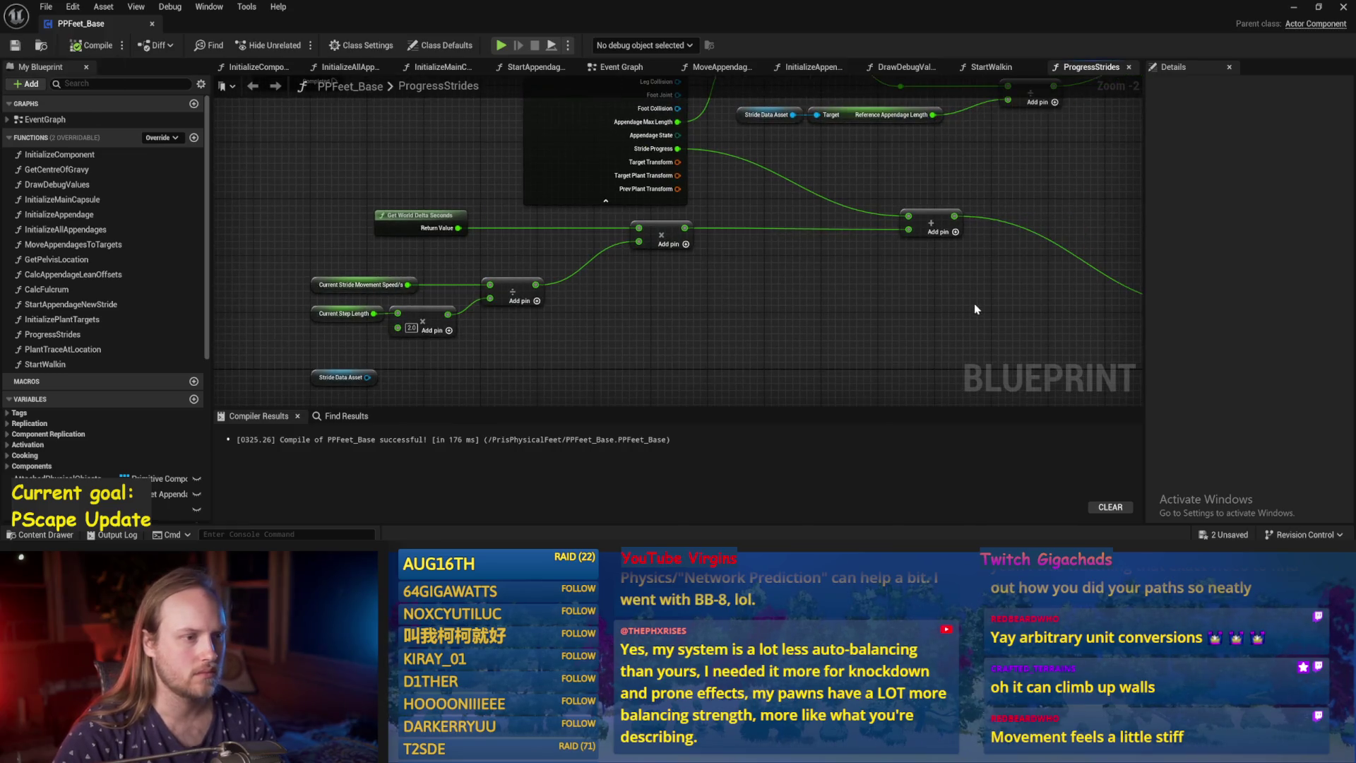
Play-test the PPFeet level, stop, and open the PPFeet_70PerStride_Walk curve.
left_click(1294, 7)
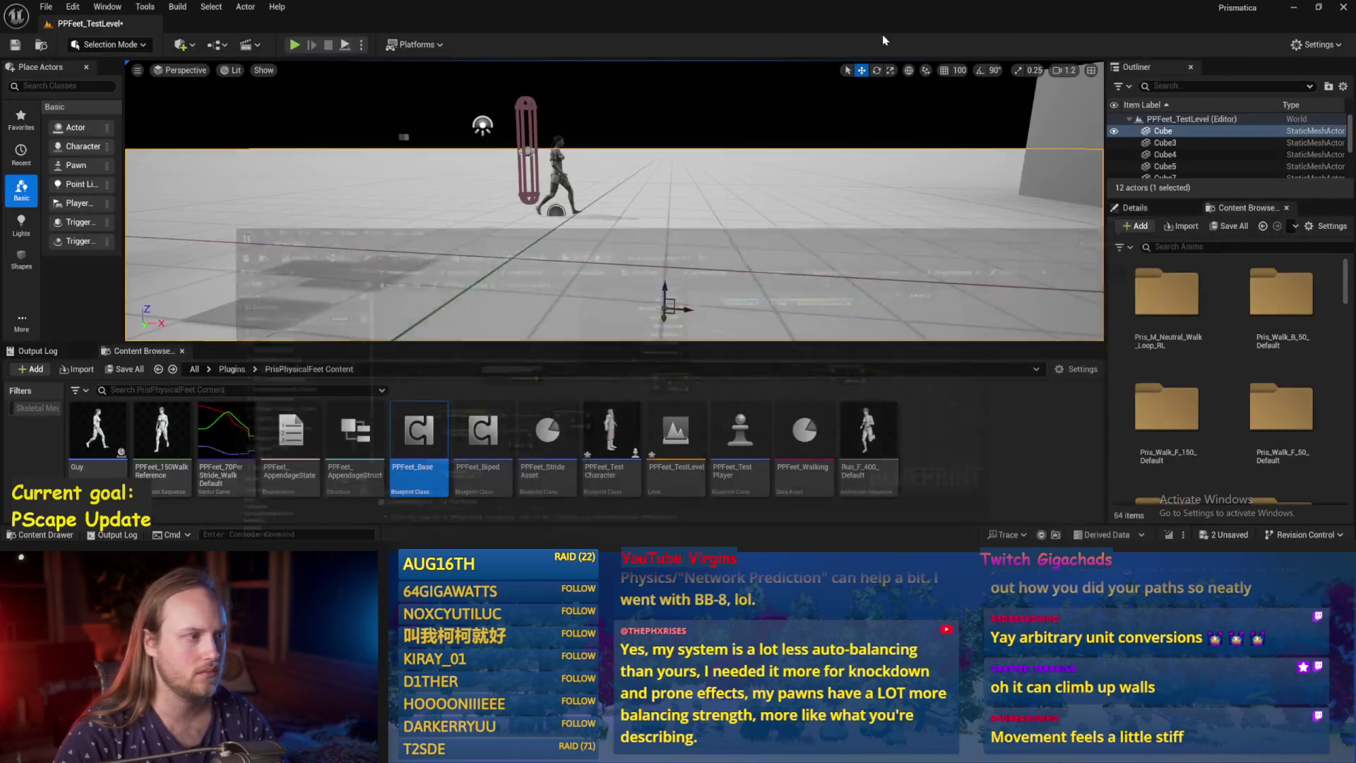
left_click(294, 44)
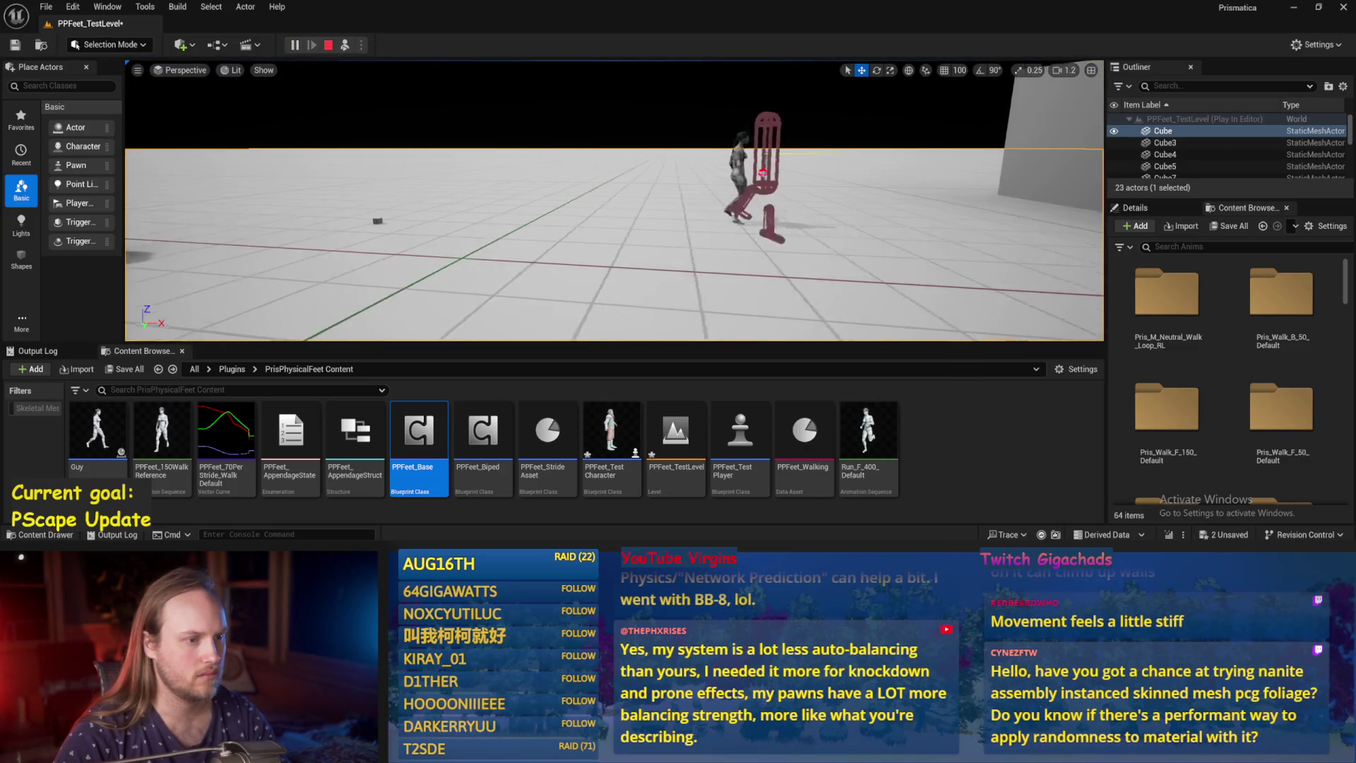
key("Escape")
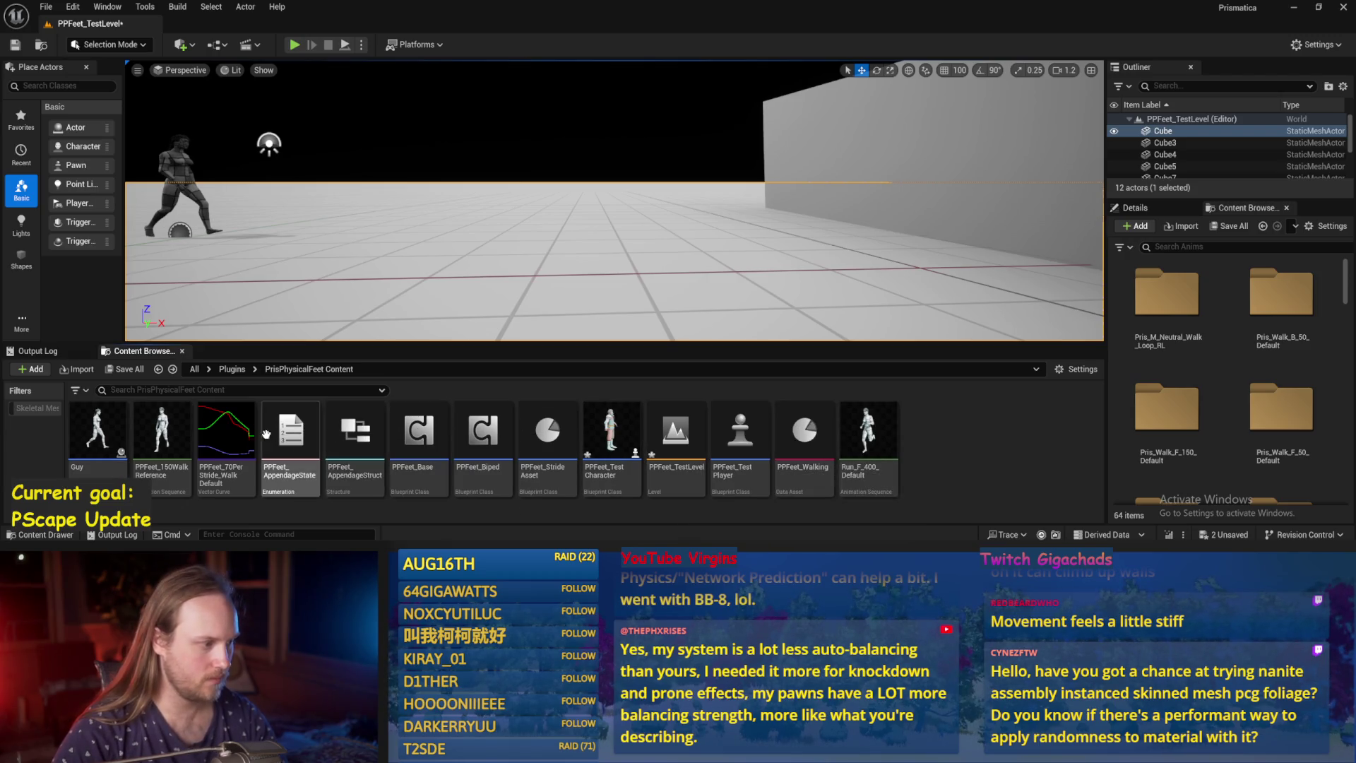
double_click(238, 445)
Select and inspect the green Y curve keys at time 0 and time 1.
left_click_drag(353, 244, 426, 306)
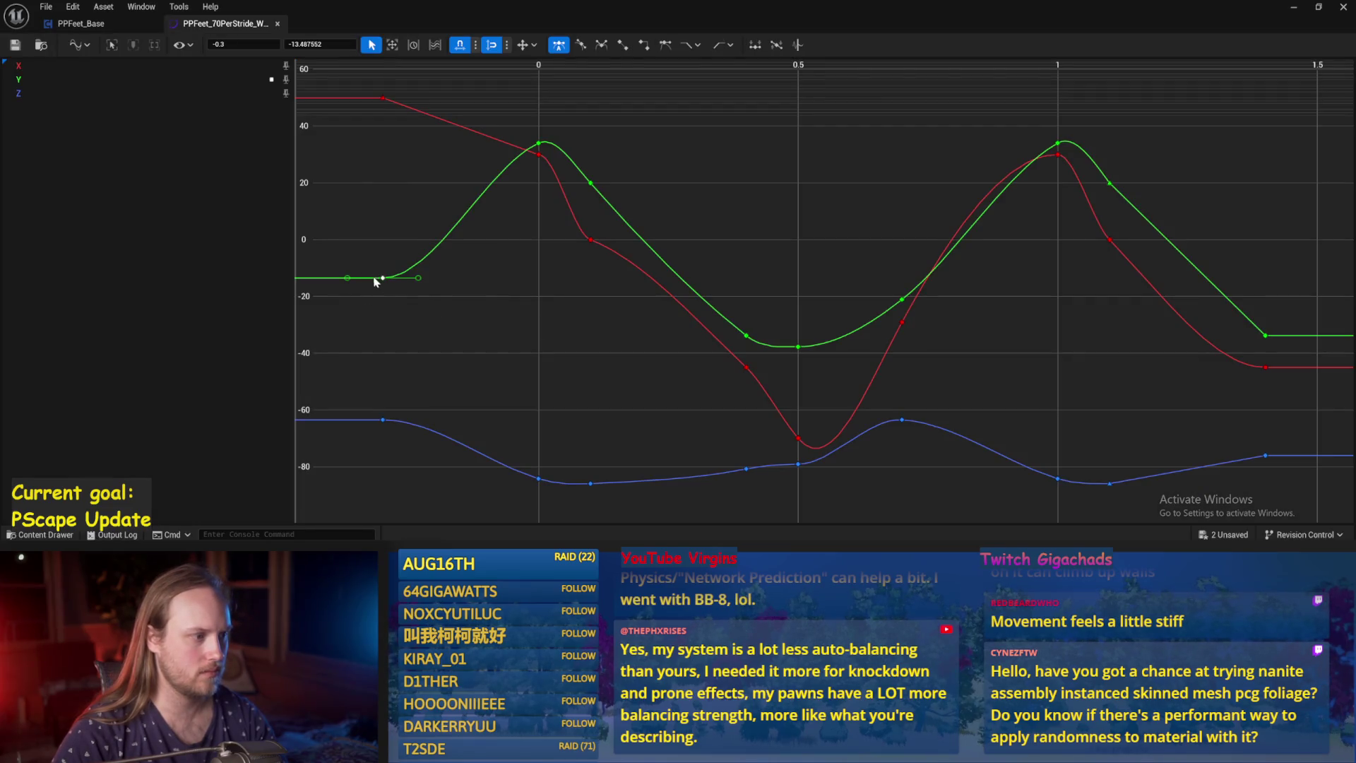
mouse_move(535, 147)
left_click(537, 145)
right_click(542, 150)
left_click(583, 224)
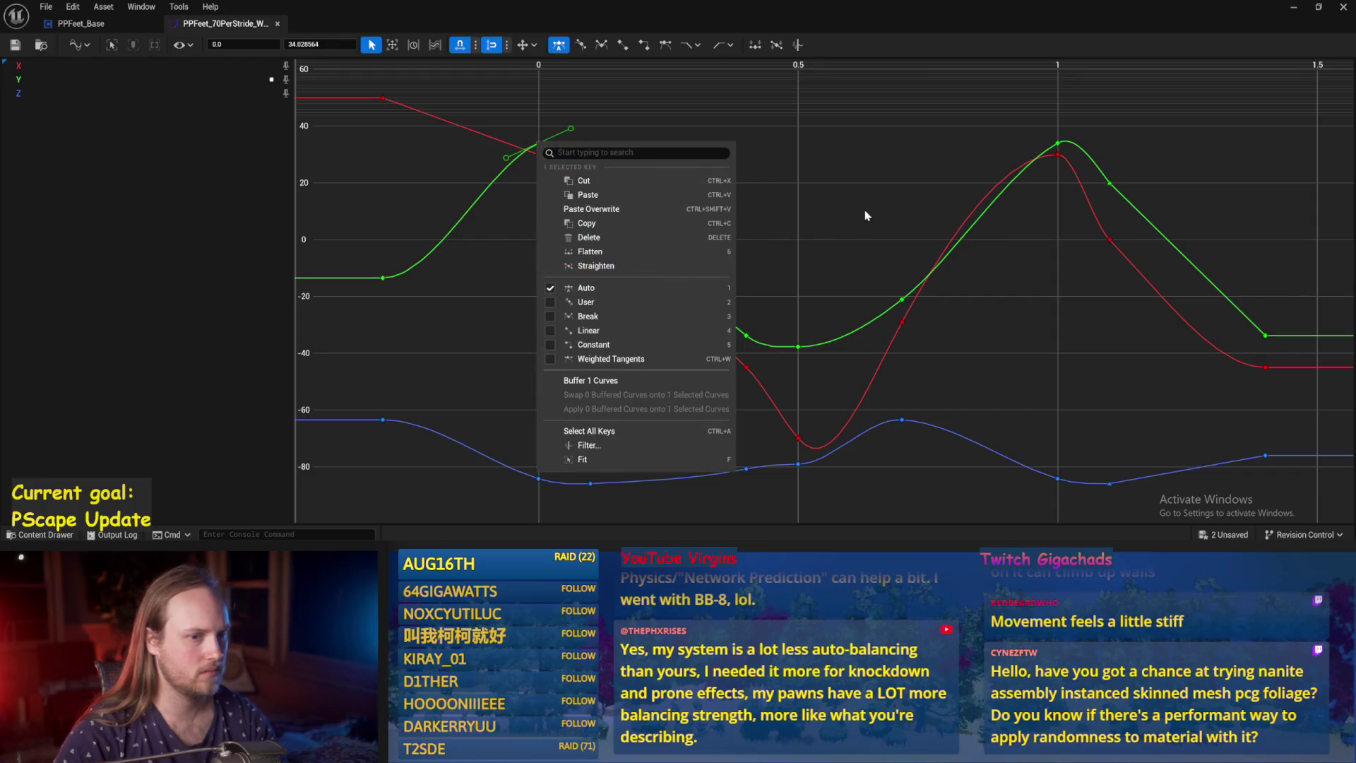
left_click(1058, 143)
left_click_drag(564, 127, 531, 163)
right_click(538, 145)
left_click(802, 162)
double_click(544, 144)
left_click(920, 160)
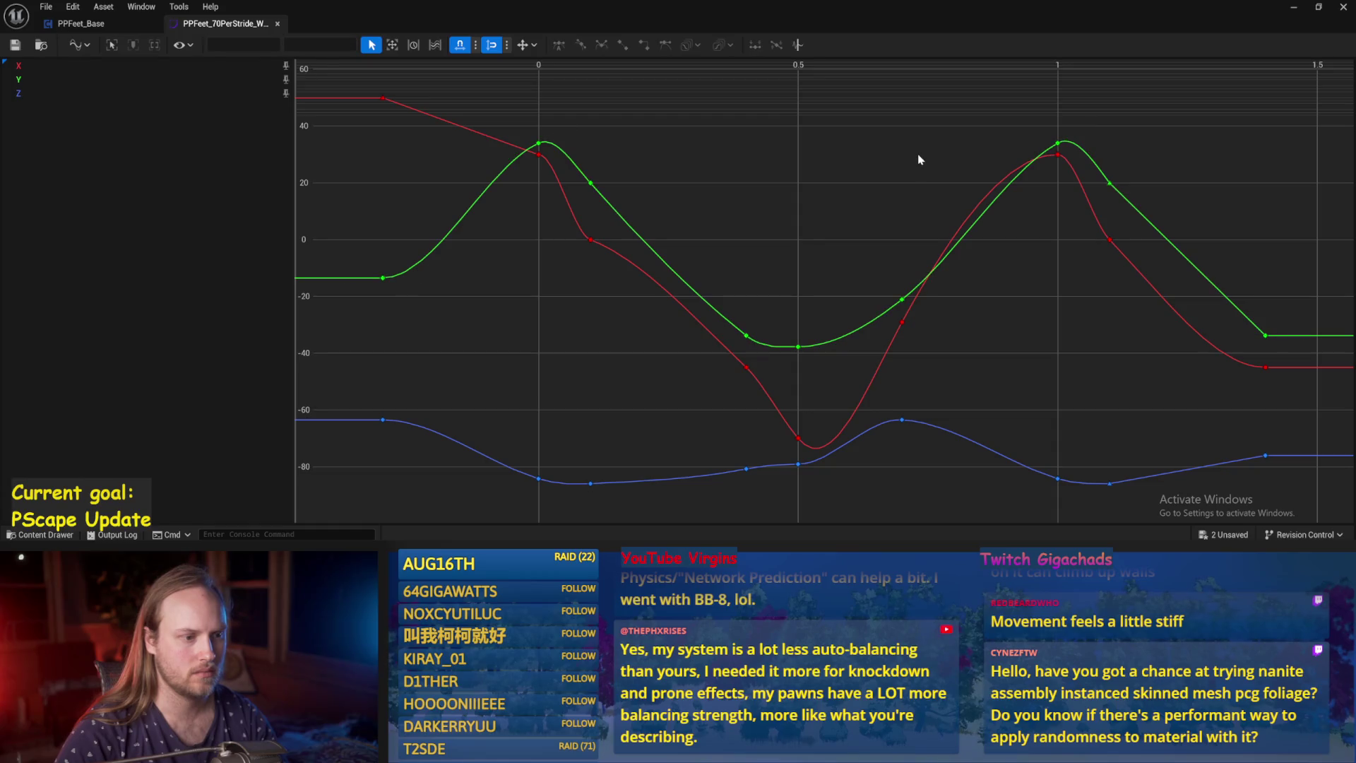
Flatten the tangents of both green Y peak keys at times 0 and 1.
left_click(1058, 143)
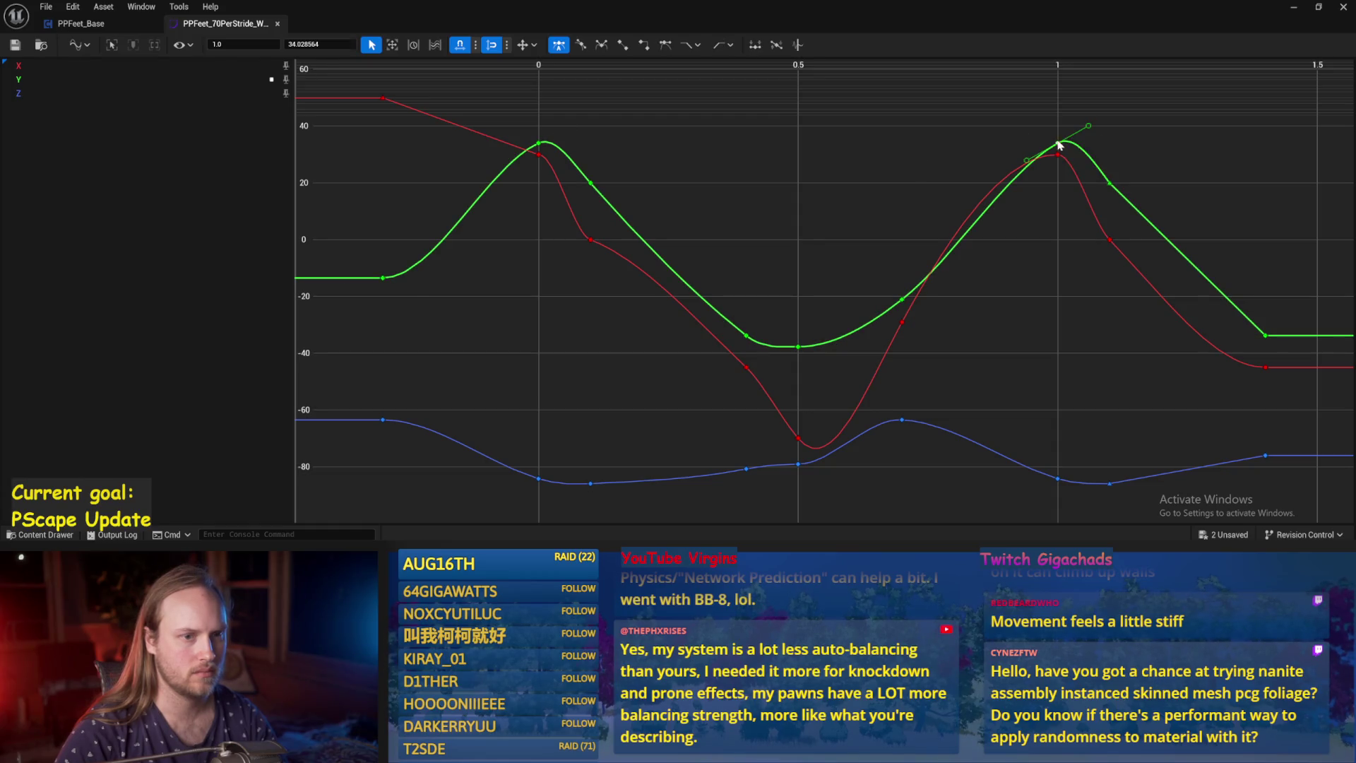
left_click(538, 143, "shift")
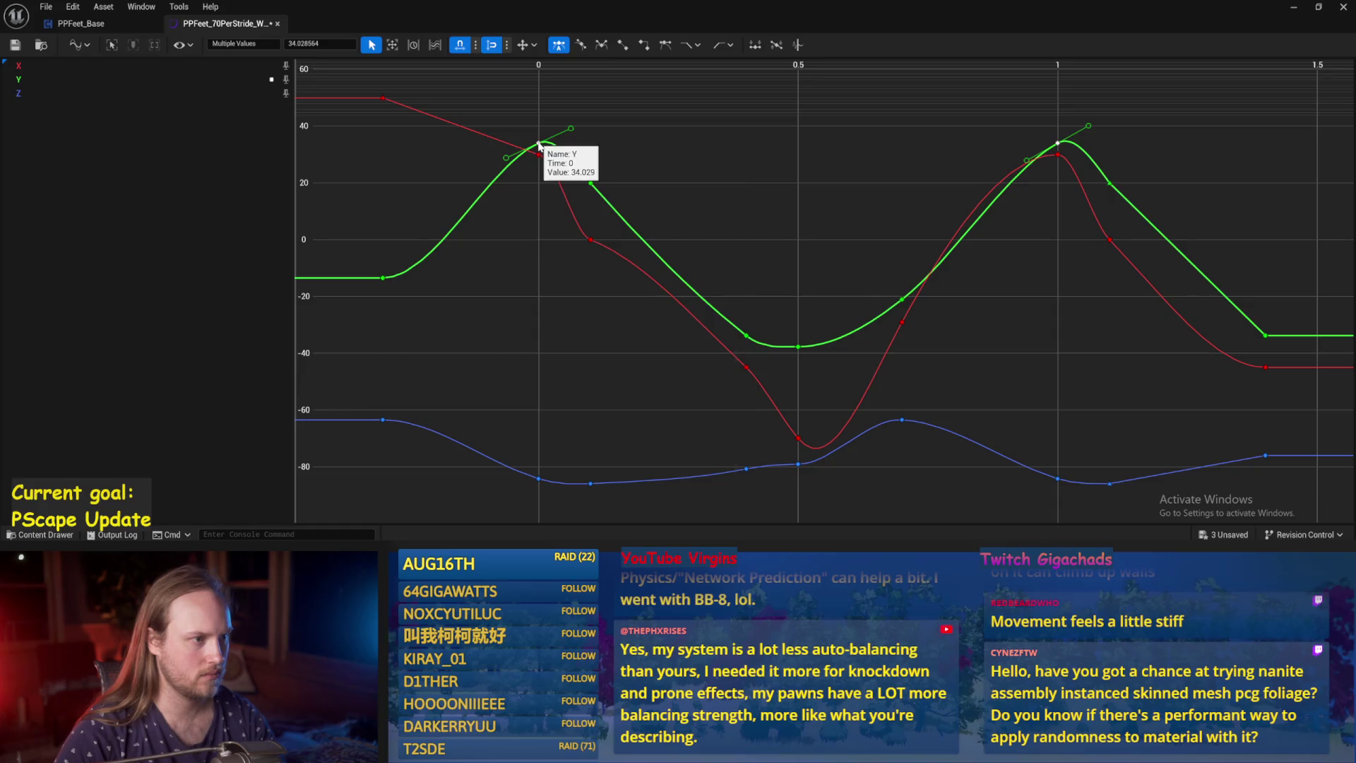
right_click(539, 144)
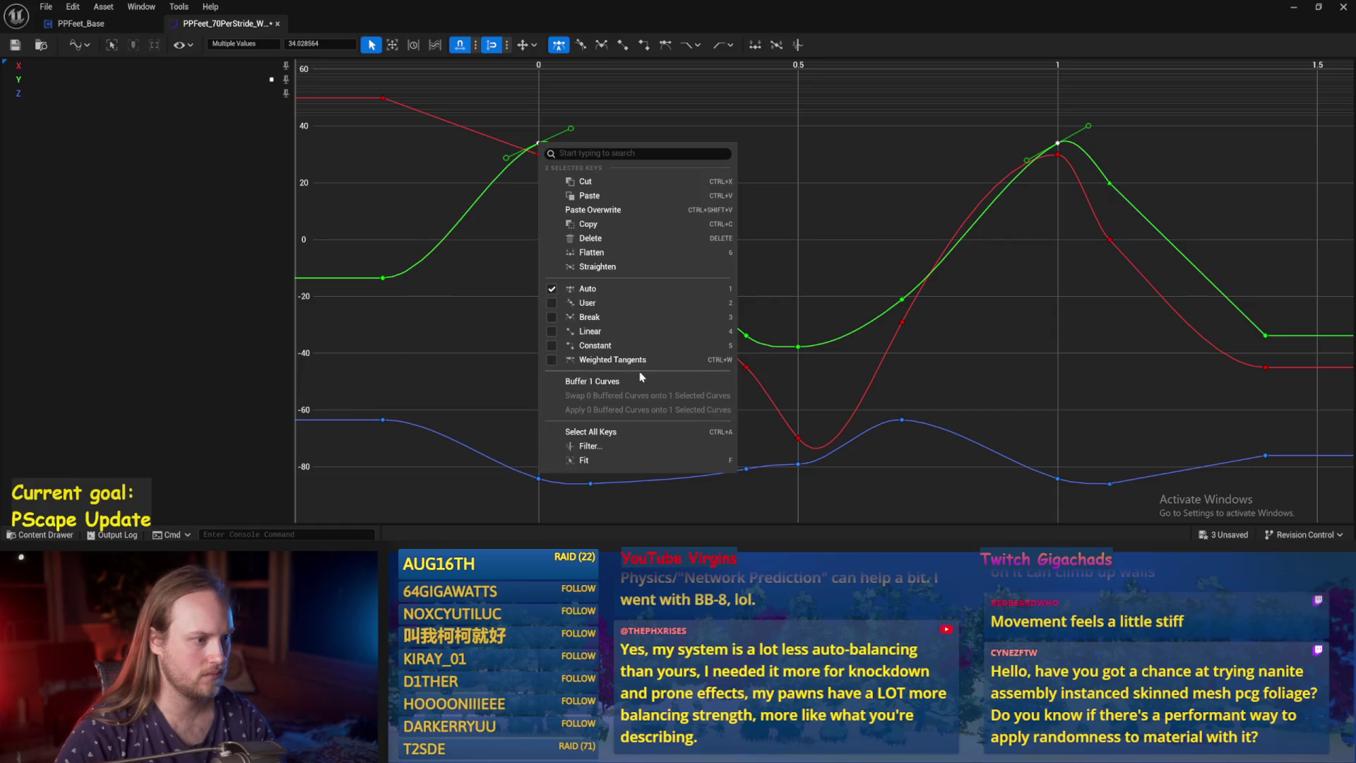
left_click(595, 267)
right_click(611, 183)
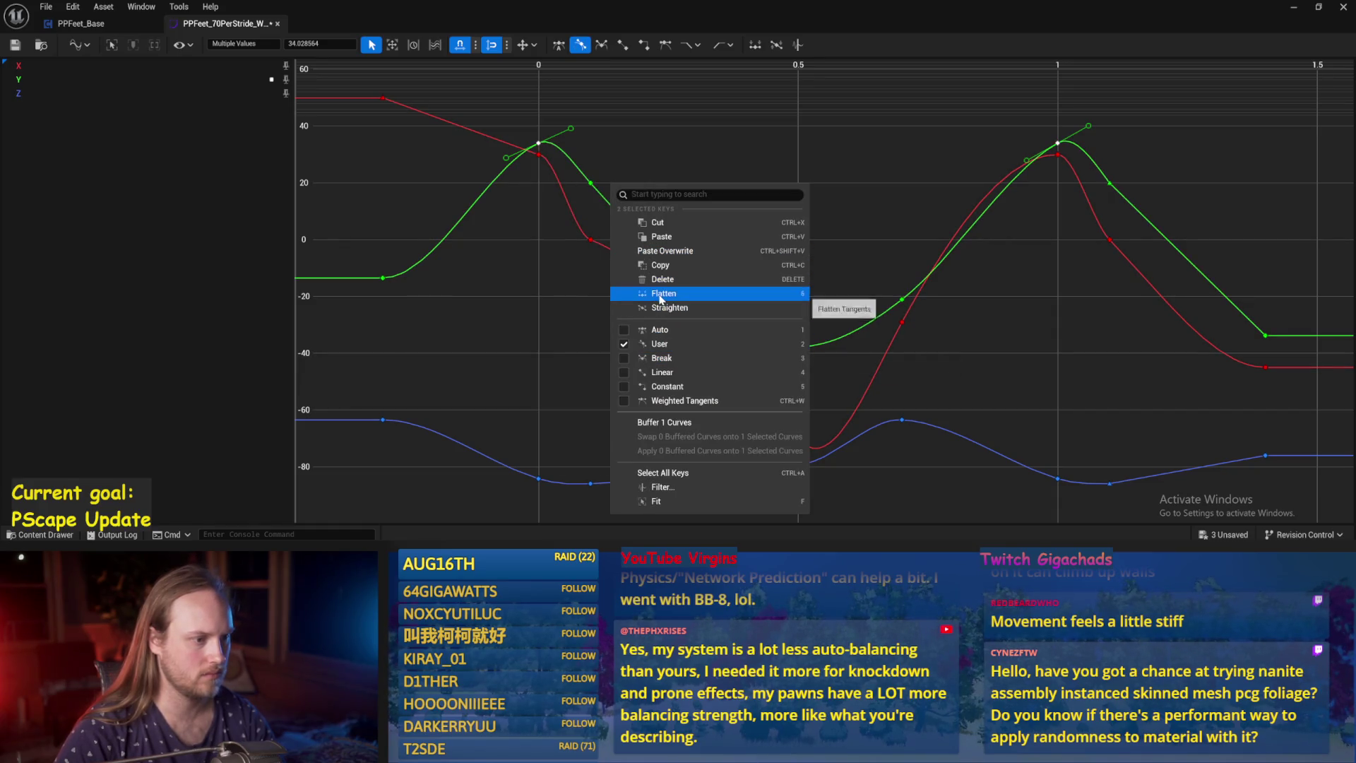
left_click(662, 298)
left_click(752, 207)
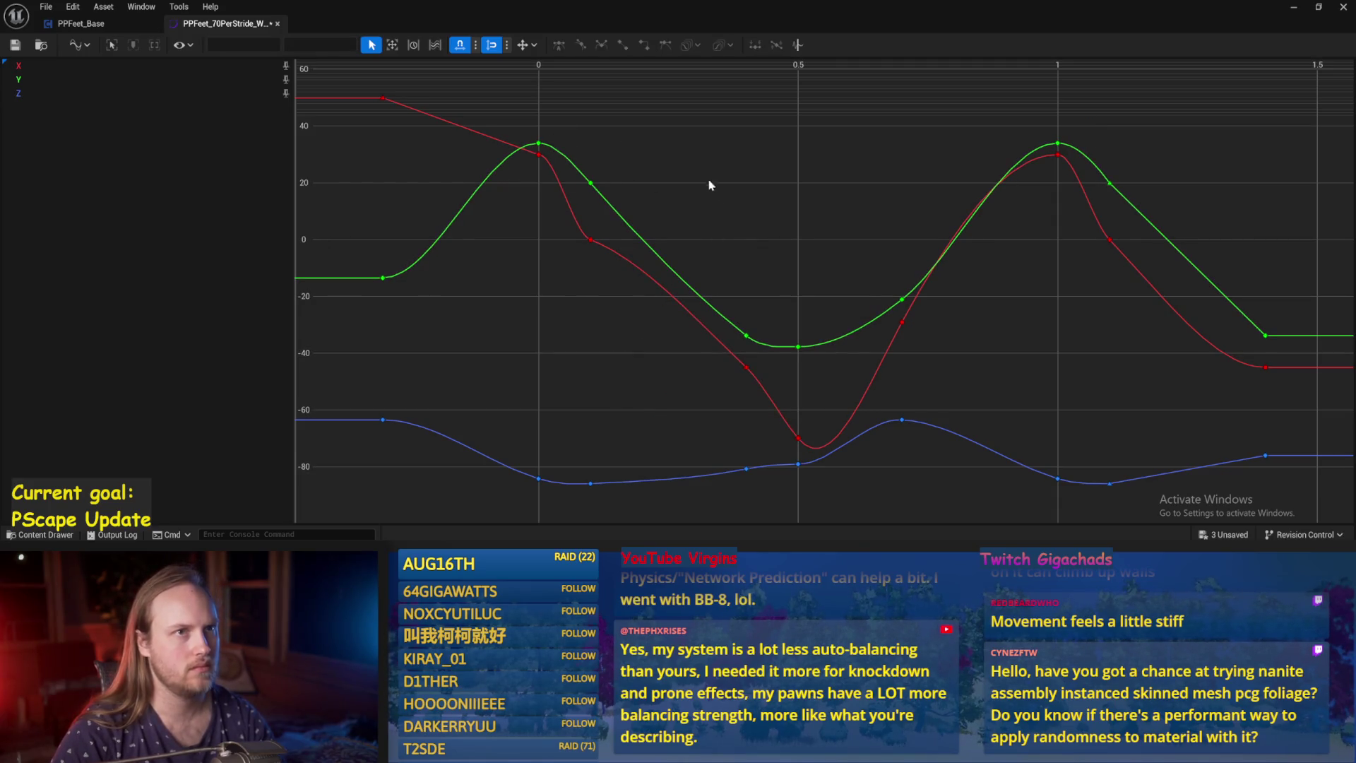
Save the stride curve asset and close the curve editor.
left_click_drag(761, 207, 650, 217)
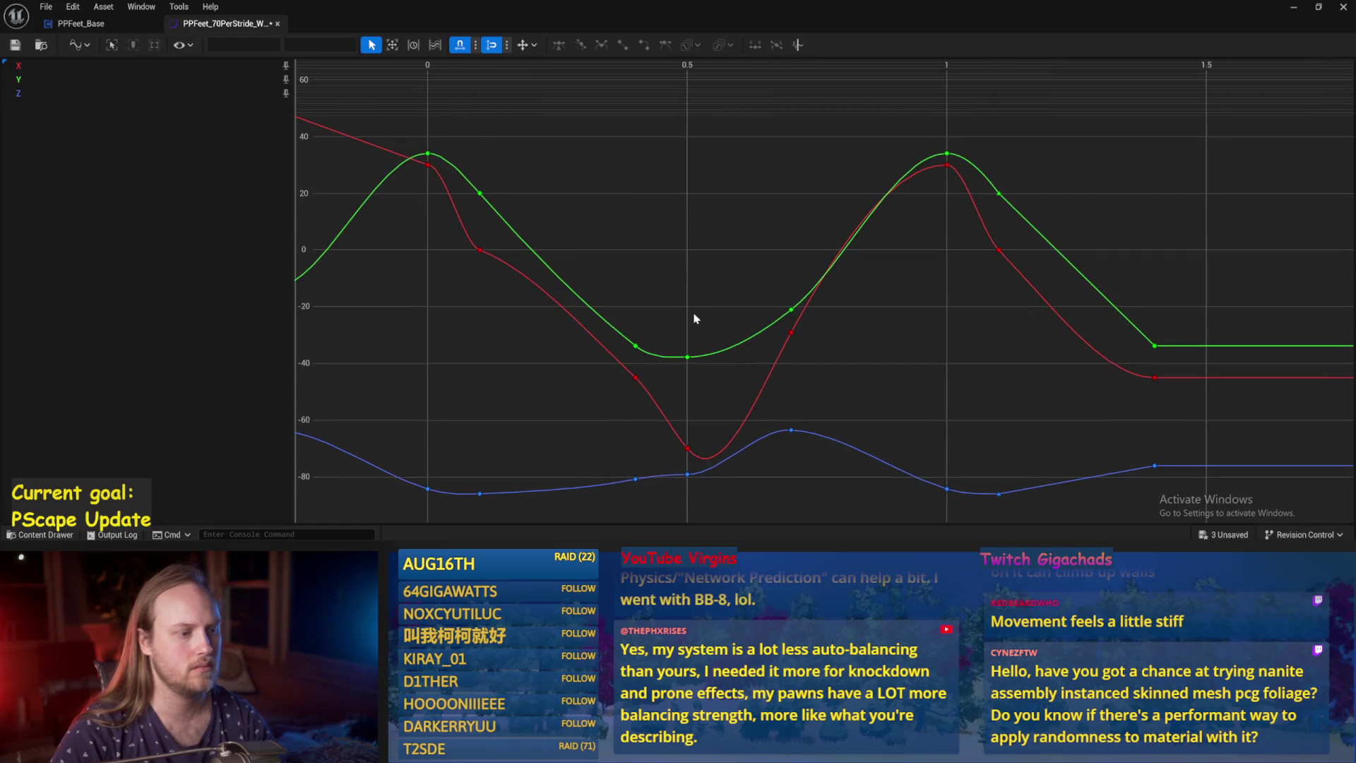
left_click(15, 45)
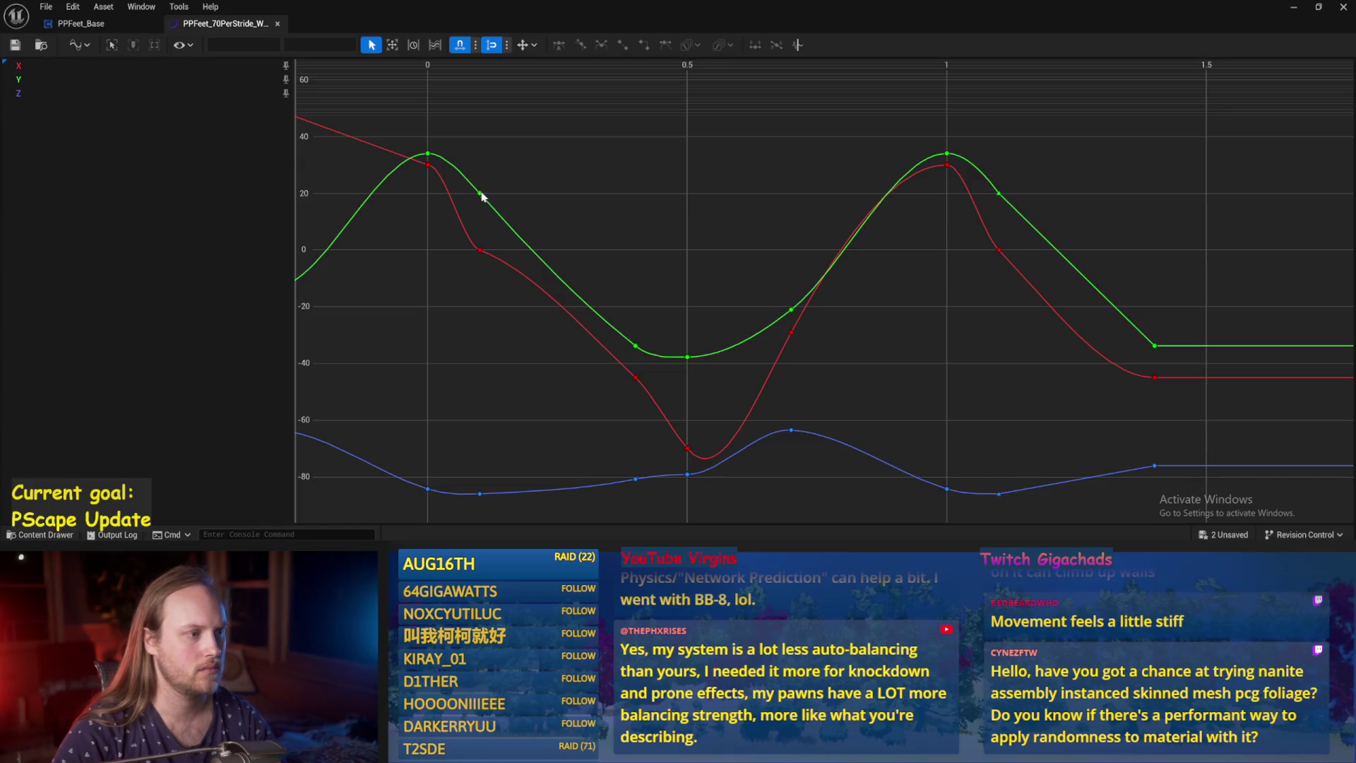
mouse_move(479, 200)
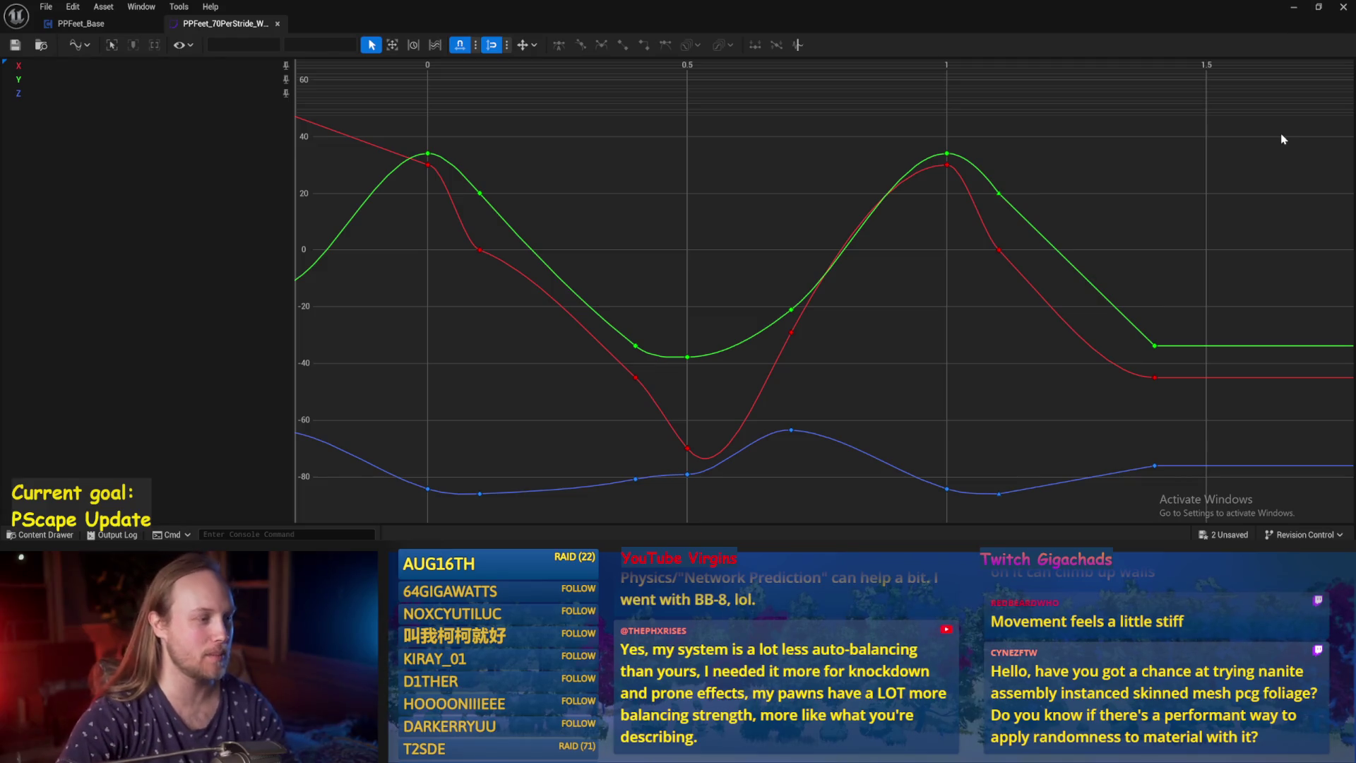
left_click_drag(667, 295, 691, 227)
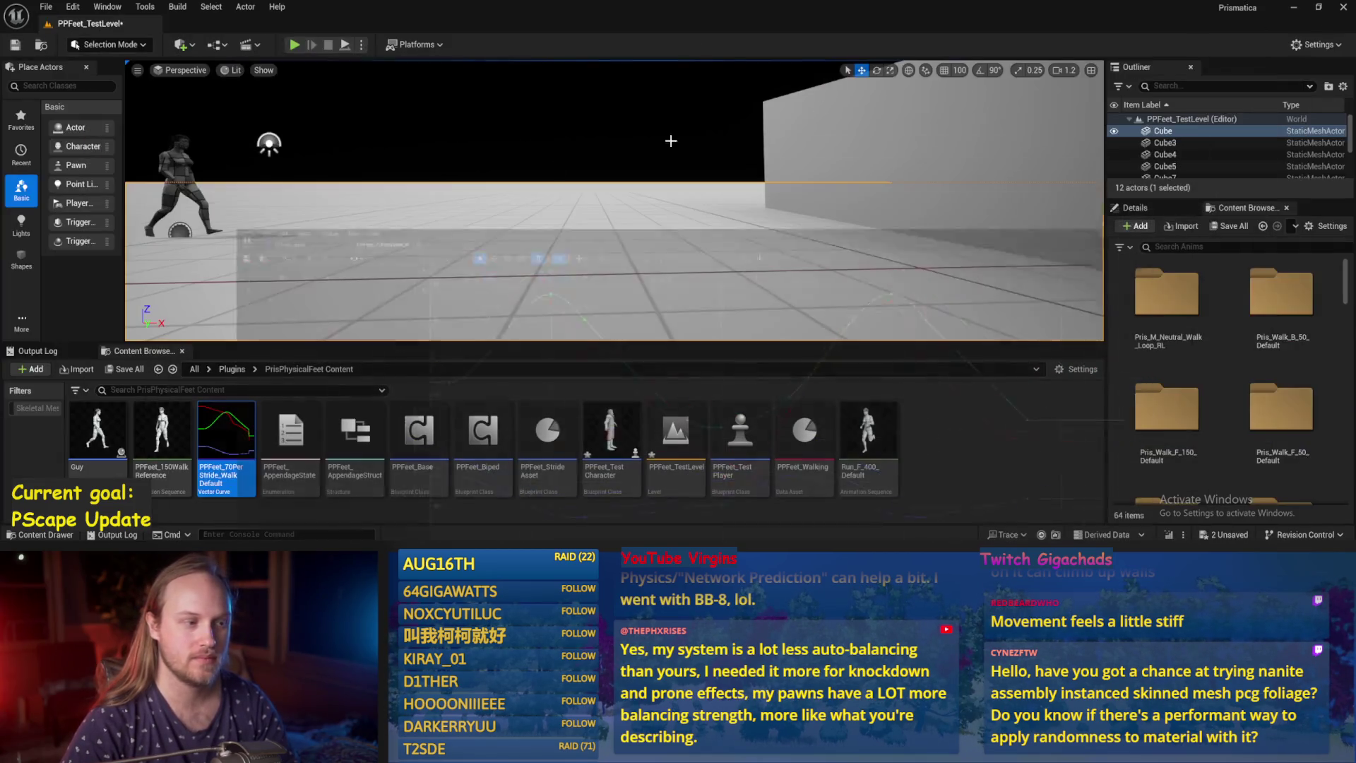
left_click(1293, 7)
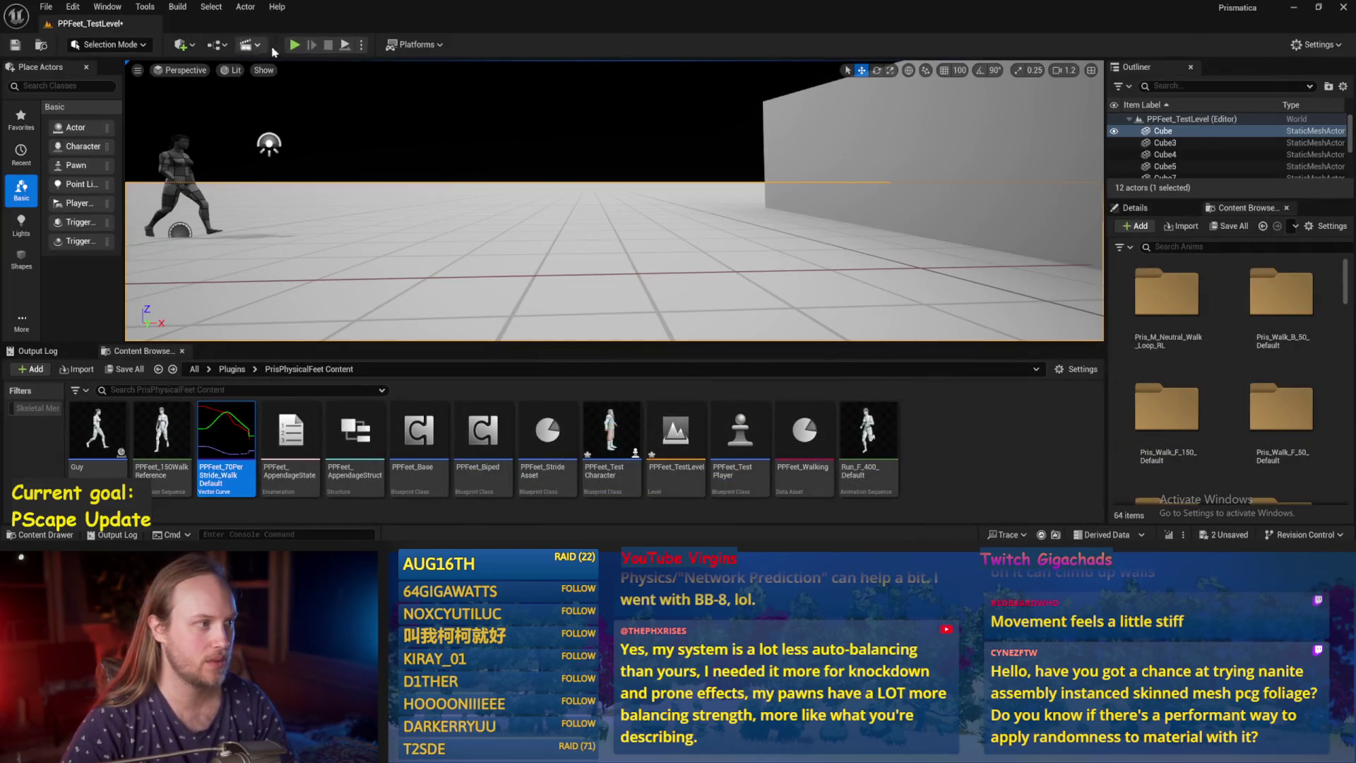
Play-test the level, then reopen the walk curve and select the green Y keys at 0.4 and 0.1.
left_click(344, 47)
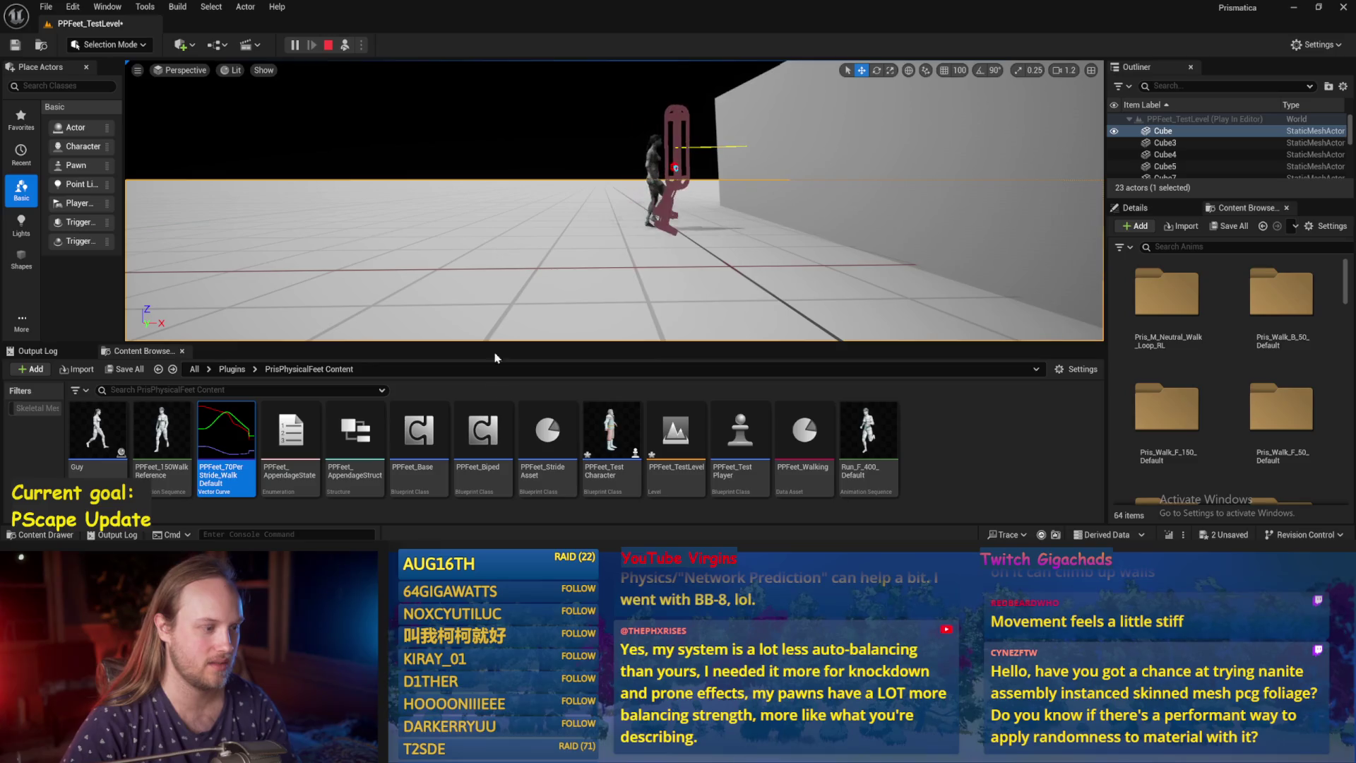
double_click(226, 434)
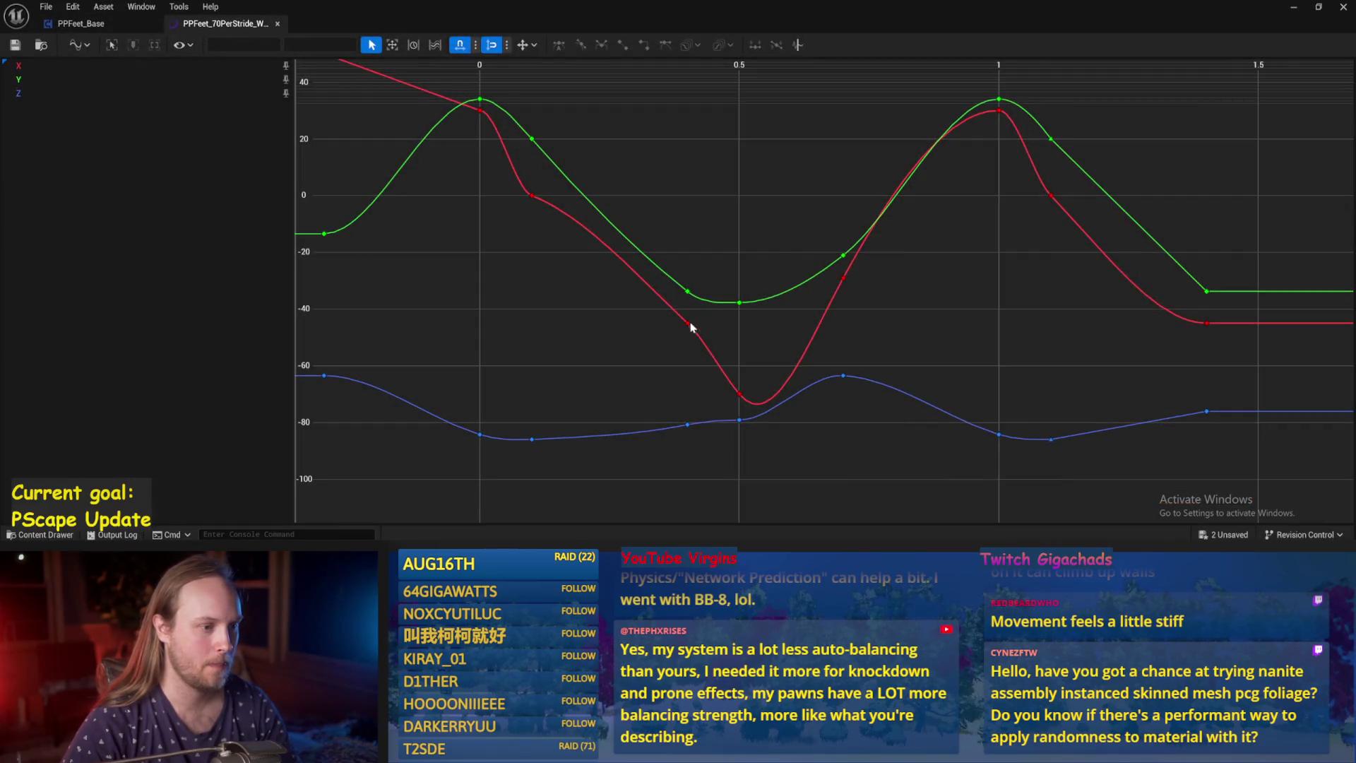
left_click_drag(668, 302, 668, 301)
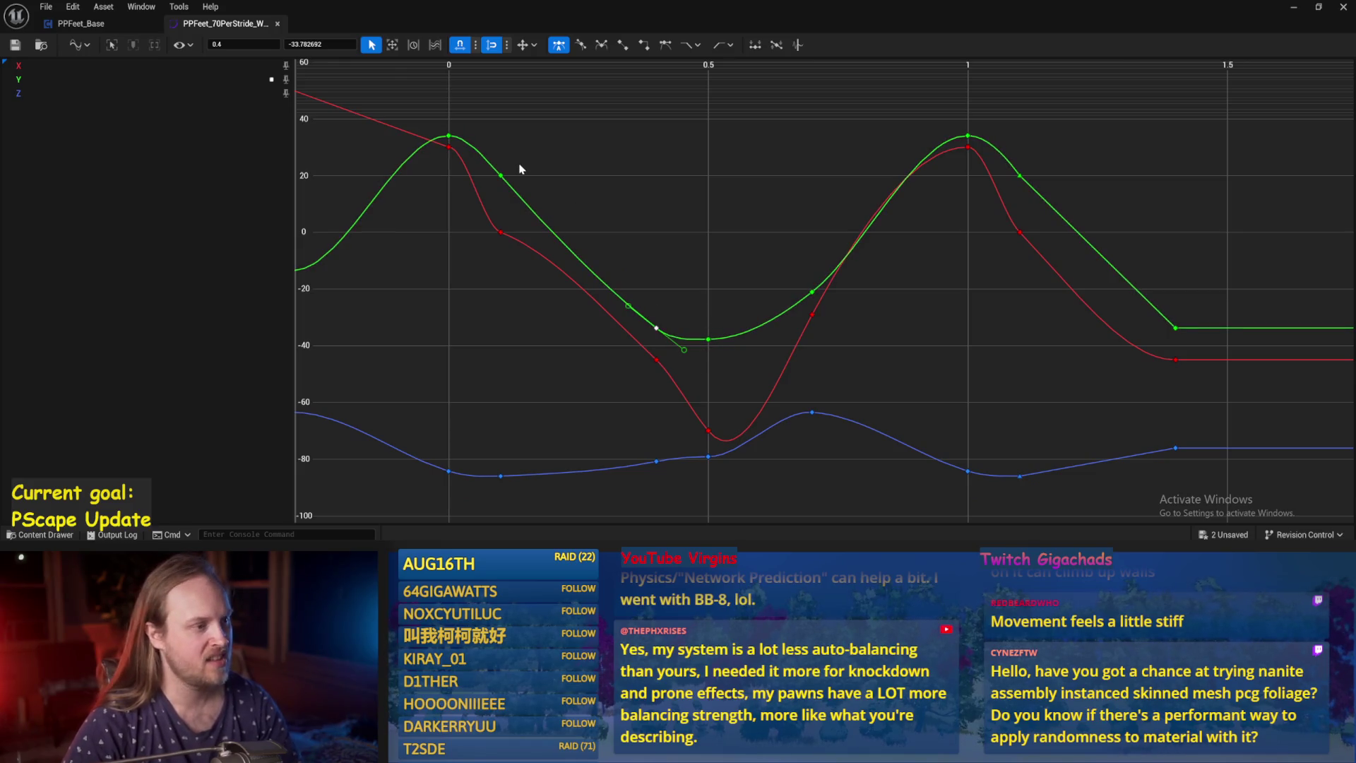
left_click_drag(485, 189, 484, 192)
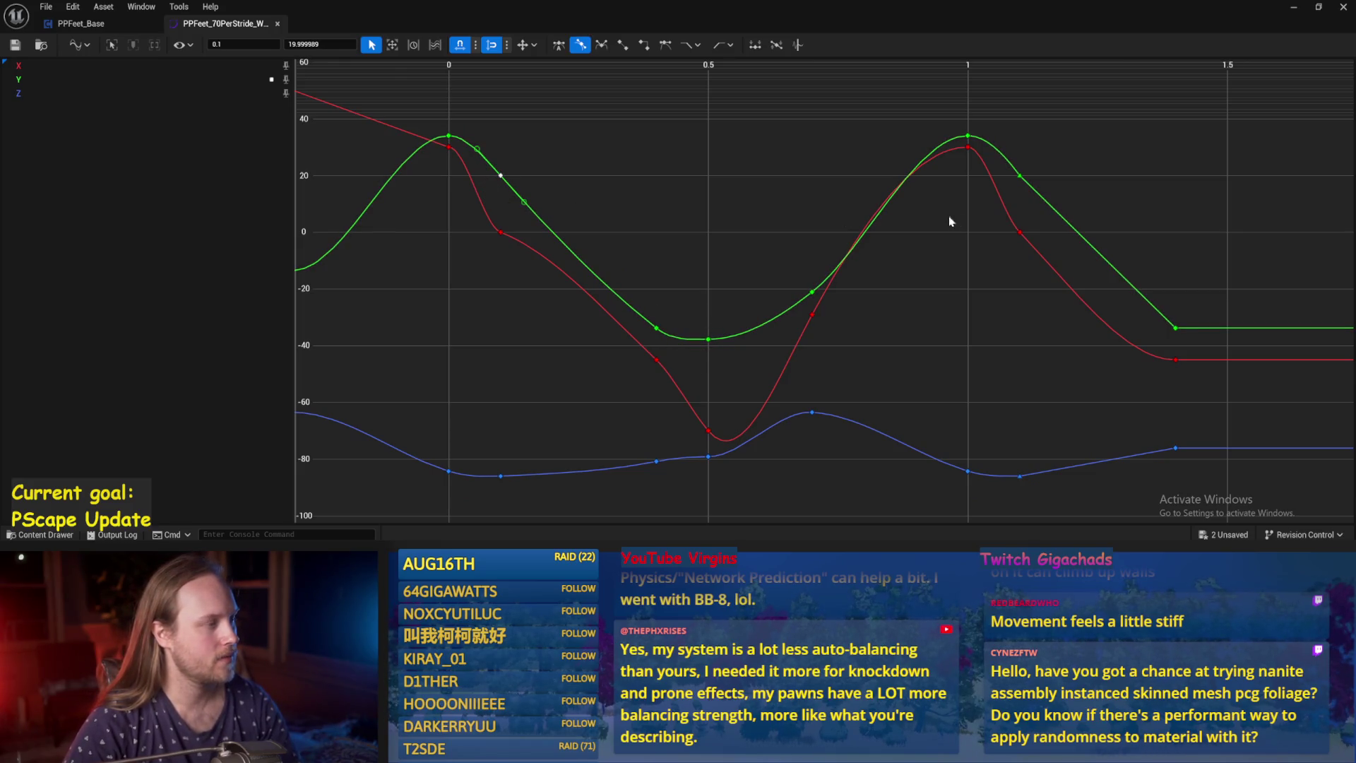
Inspect the green Y key near time 0.4, then switch to the calculator.
left_click_drag(680, 207, 745, 220)
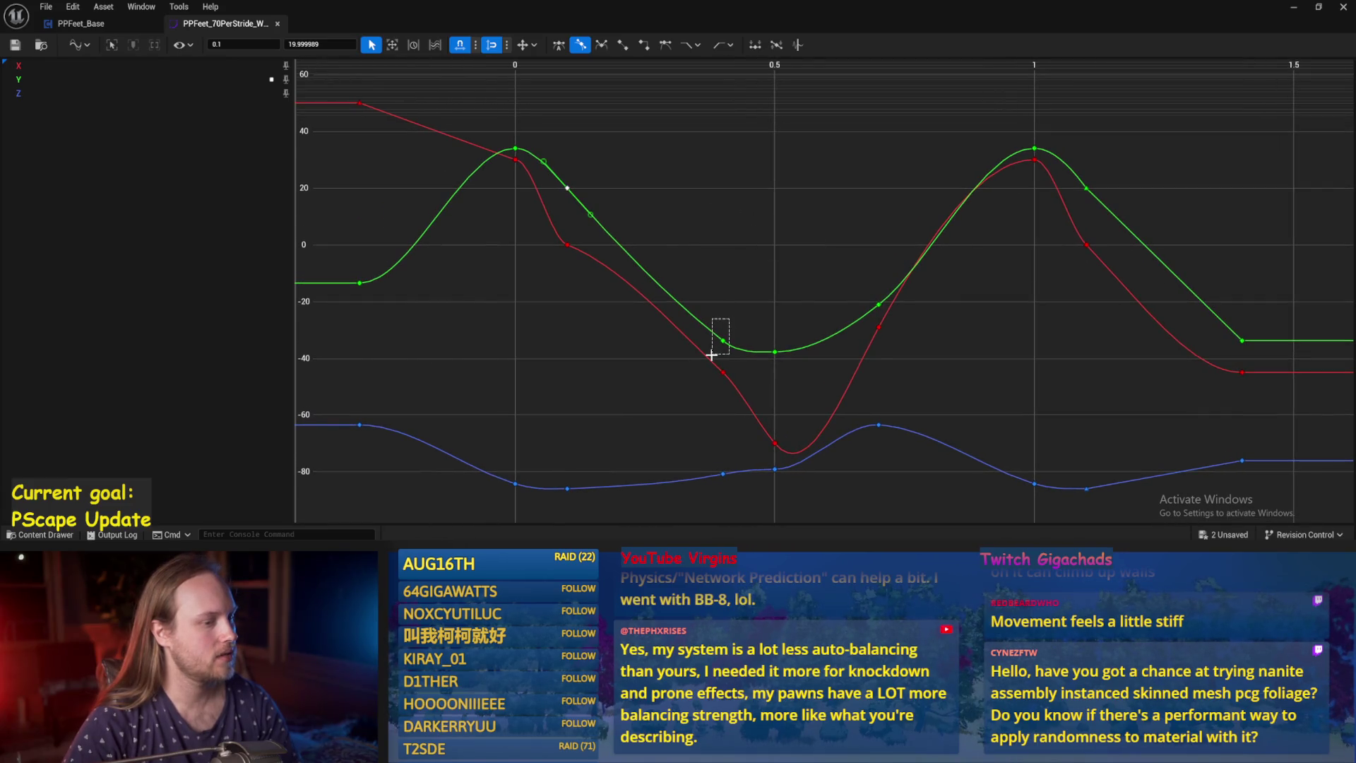
mouse_move(711, 355)
left_mouse_down()
mouse_move(748, 270)
mouse_move(712, 360)
left_mouse_up()
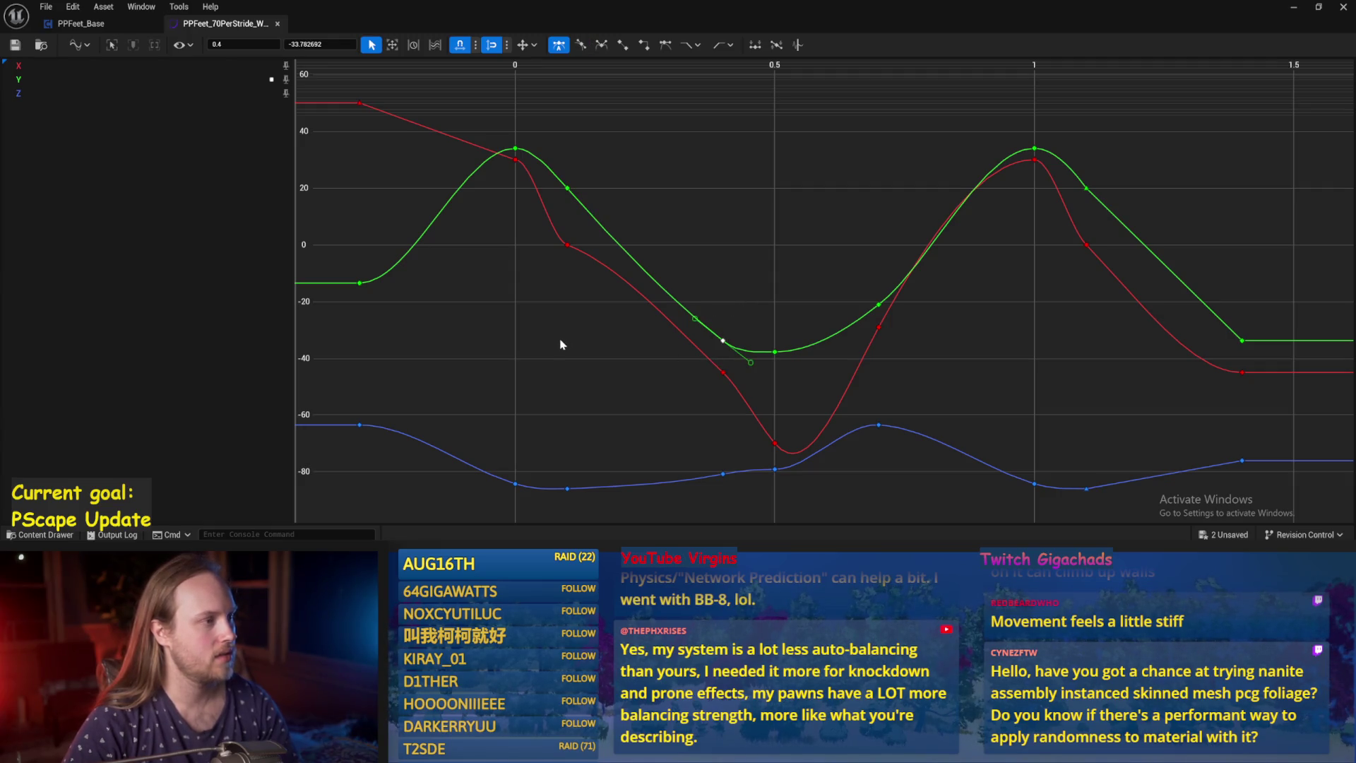
left_click_drag(601, 156, 558, 212)
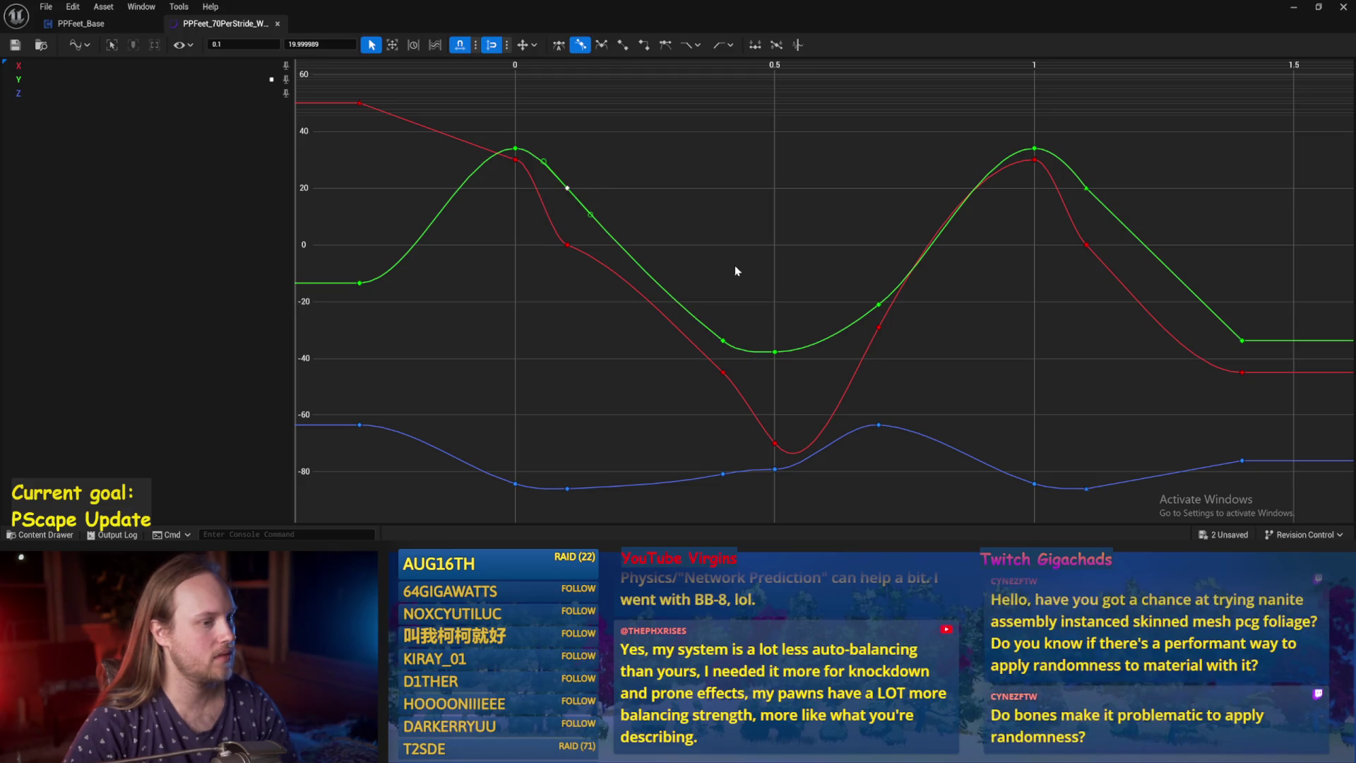
left_click_drag(733, 320, 706, 353)
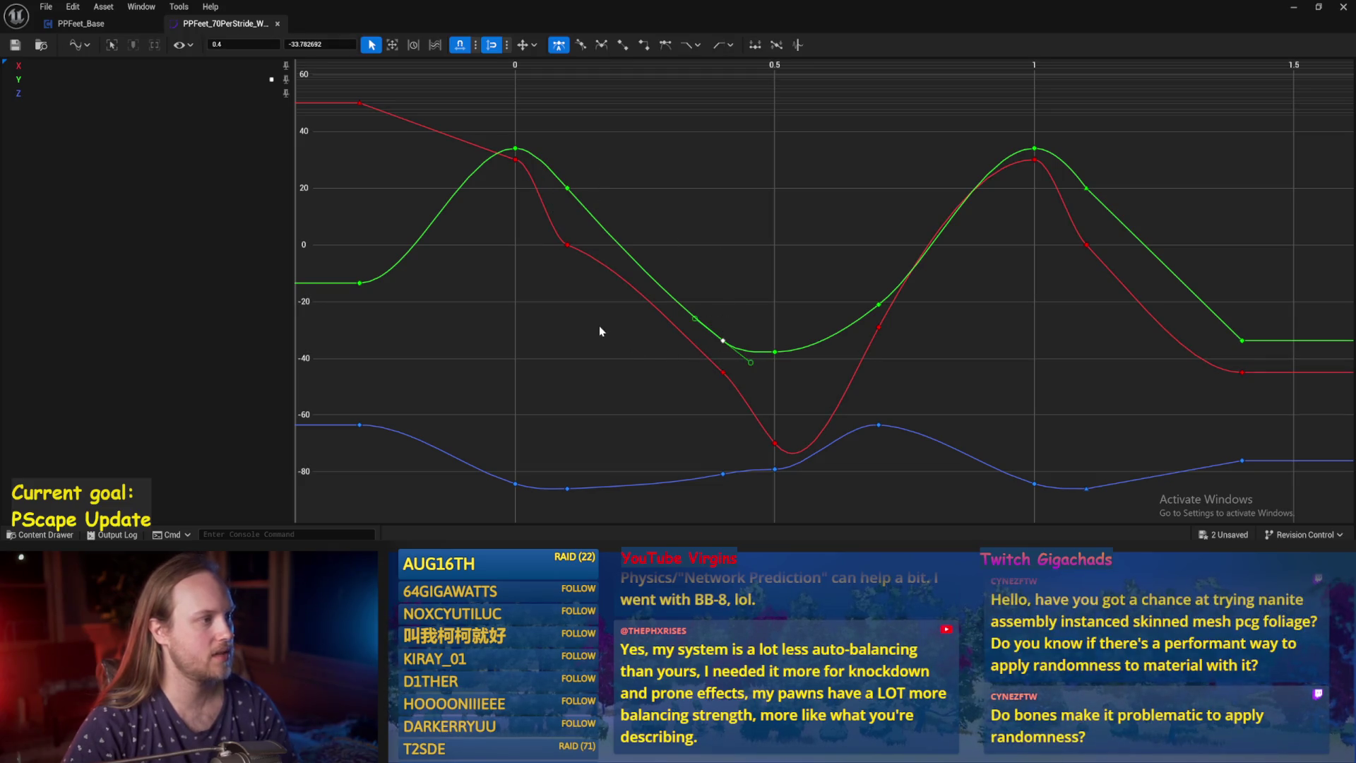
left_click_drag(613, 167, 541, 210)
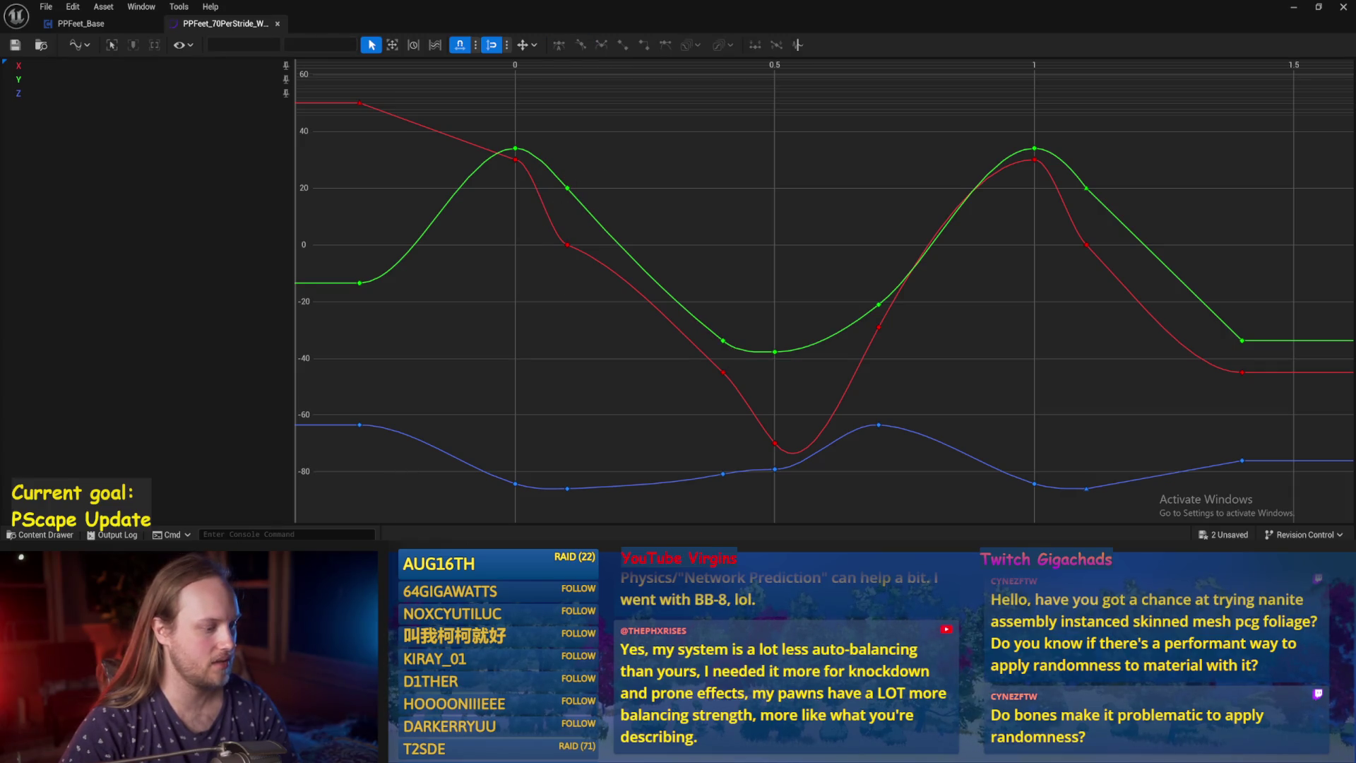
key("alt+Tab")
Compute 53 ÷ 0.3 = 176.67 in Calculator.
left_click(451, 389)
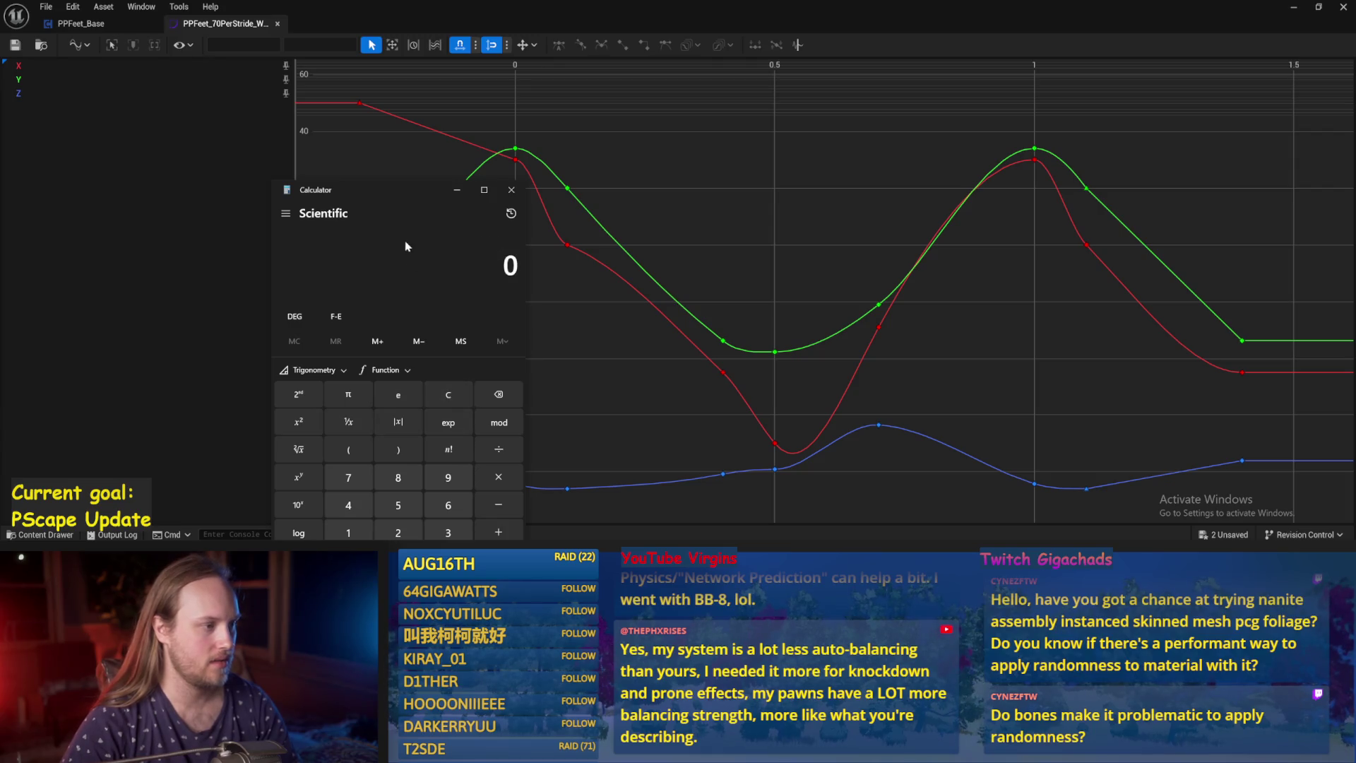
left_click_drag(373, 185, 401, 97)
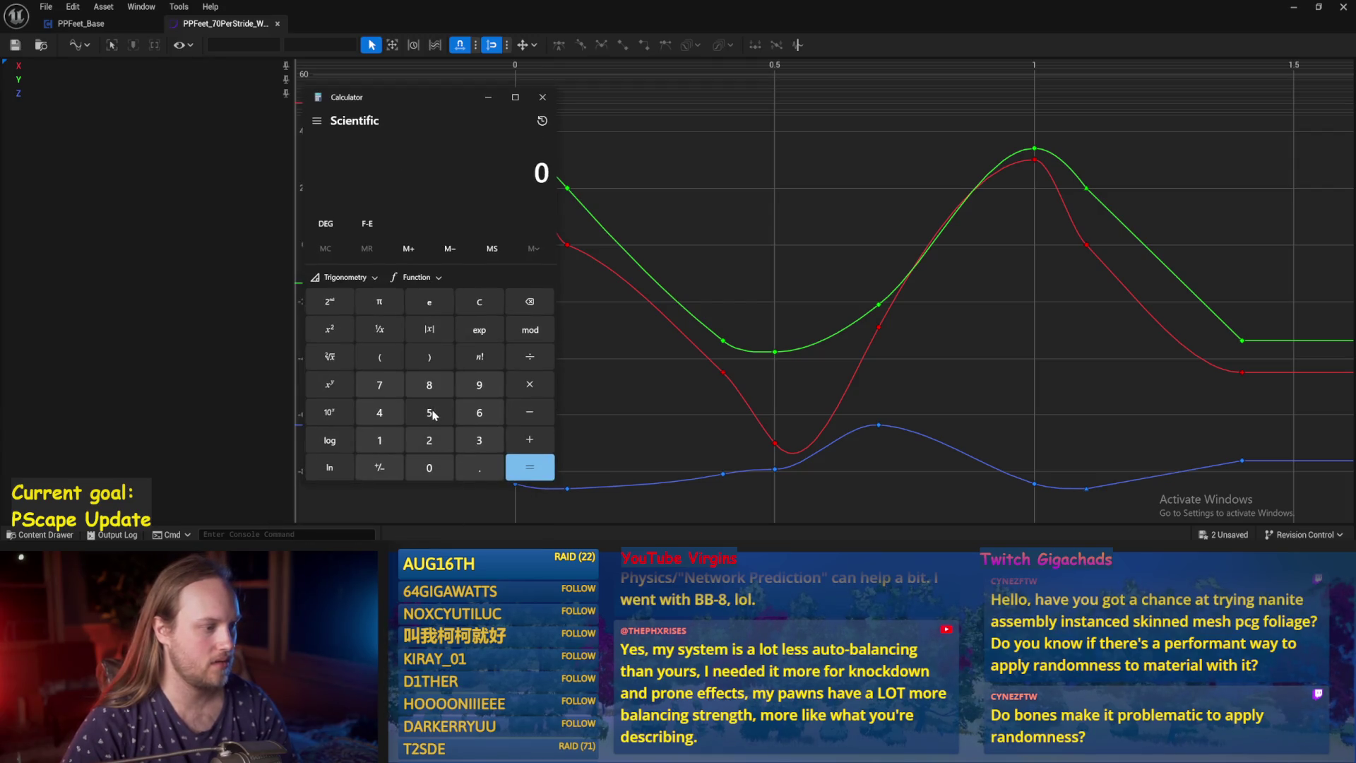
left_click(430, 413)
left_click(479, 440)
left_click(532, 358)
left_click(428, 468)
left_click(479, 468)
left_click(479, 440)
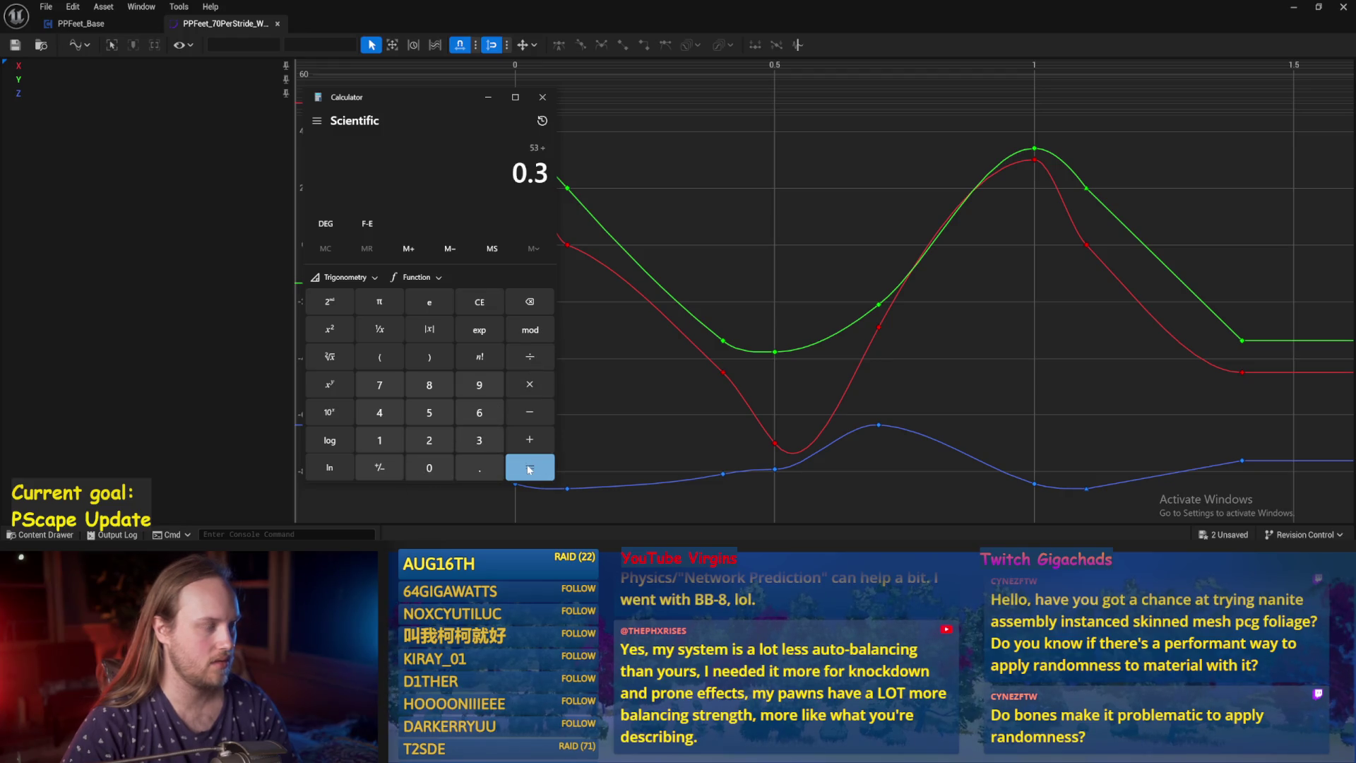
left_click(530, 470)
Select the result, minimize Calculator, and select the green Y key at time 0.1.
left_click_drag(317, 161, 536, 162)
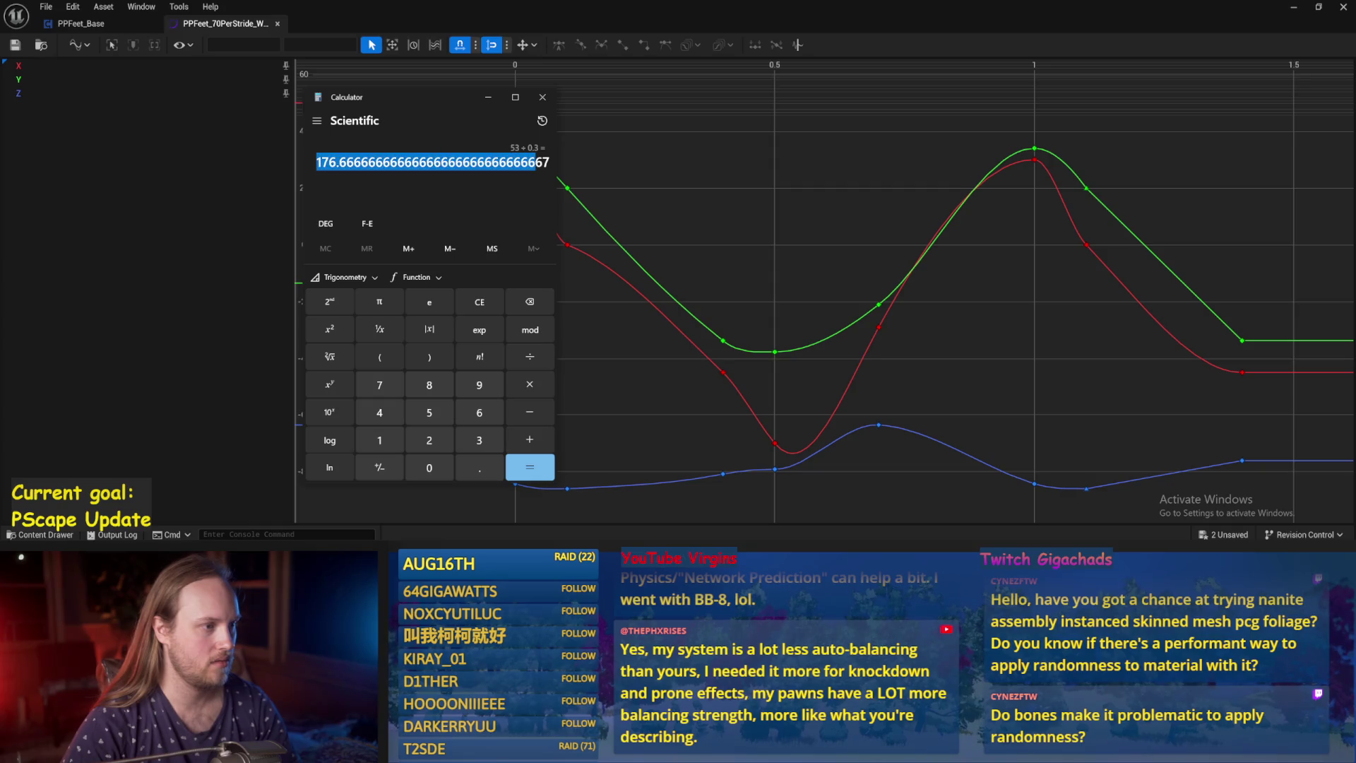
left_click(306, 159)
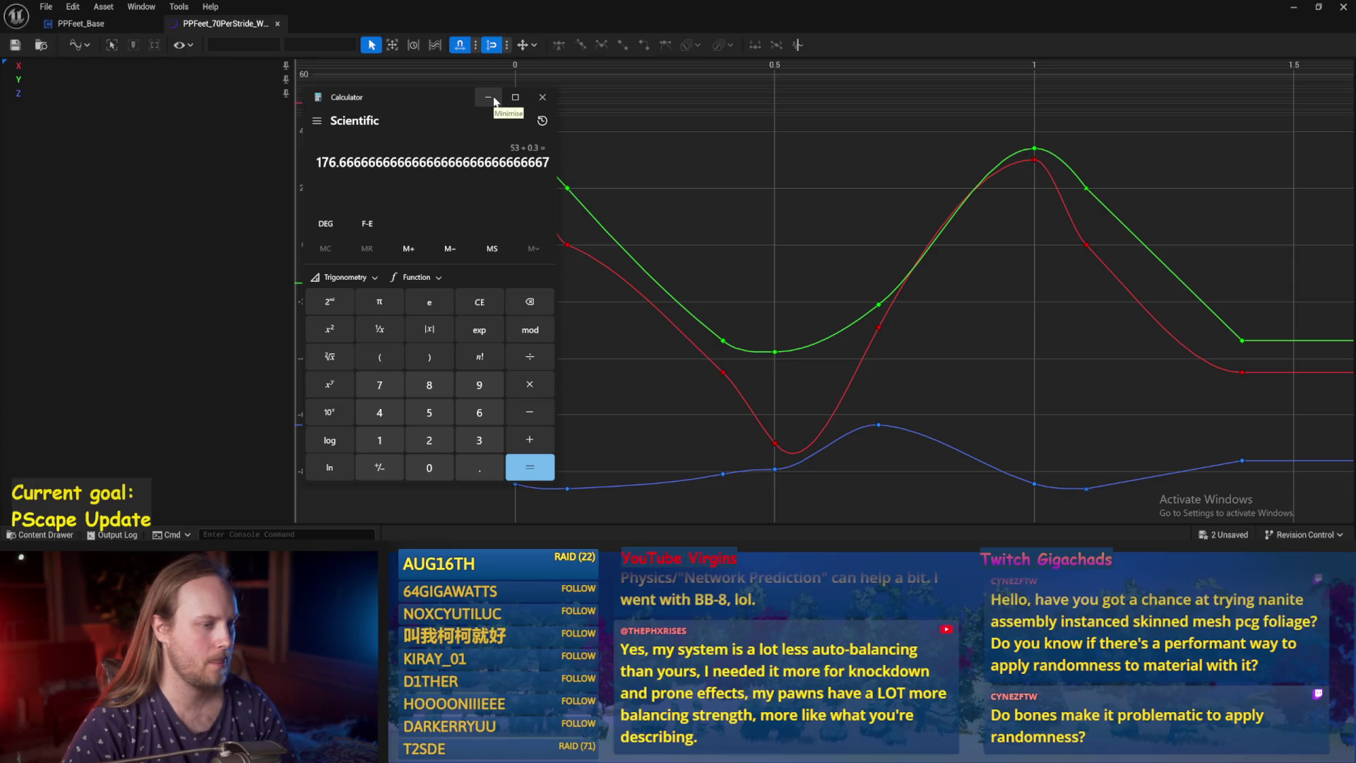
left_click(494, 101)
left_click(567, 189)
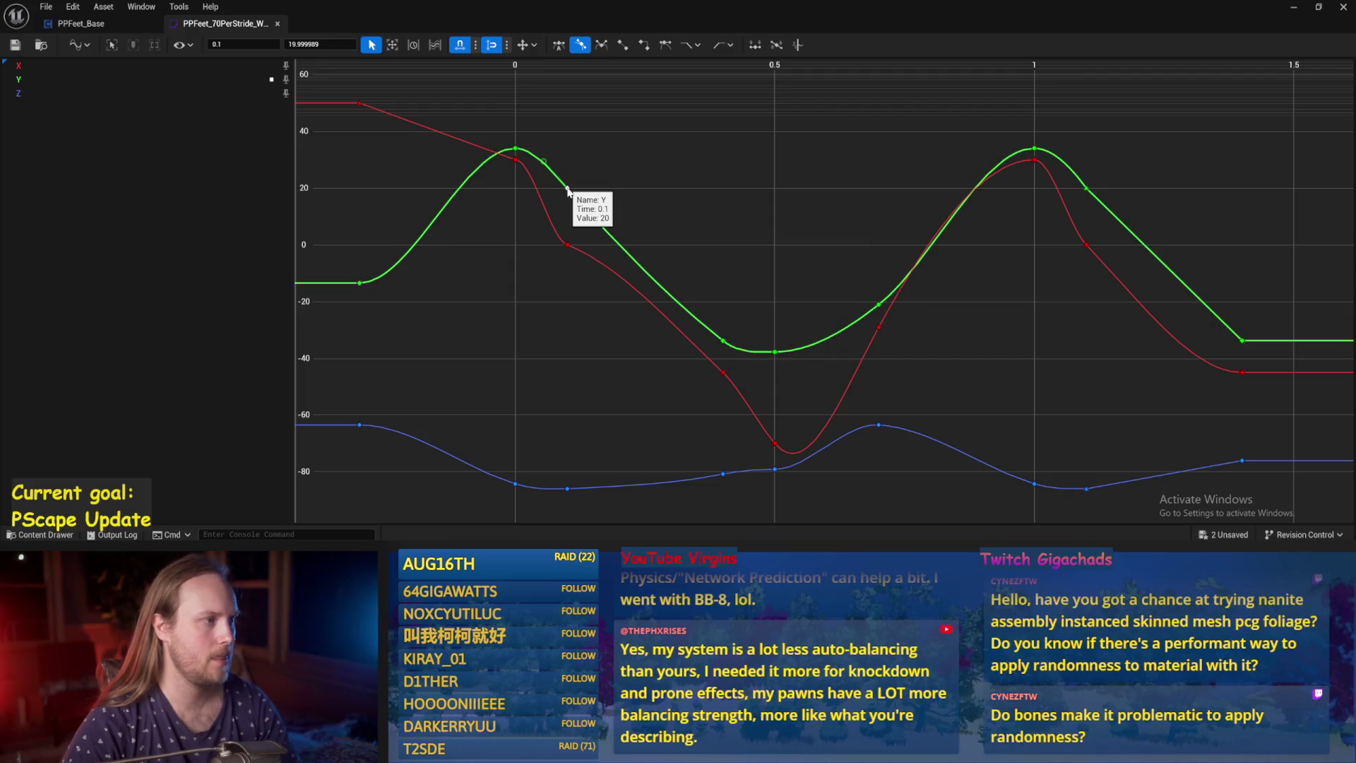
Set the green Y key at 0.1 to 20 and at 0.4 to -30, then save the curve.
left_click(327, 44)
type("20")
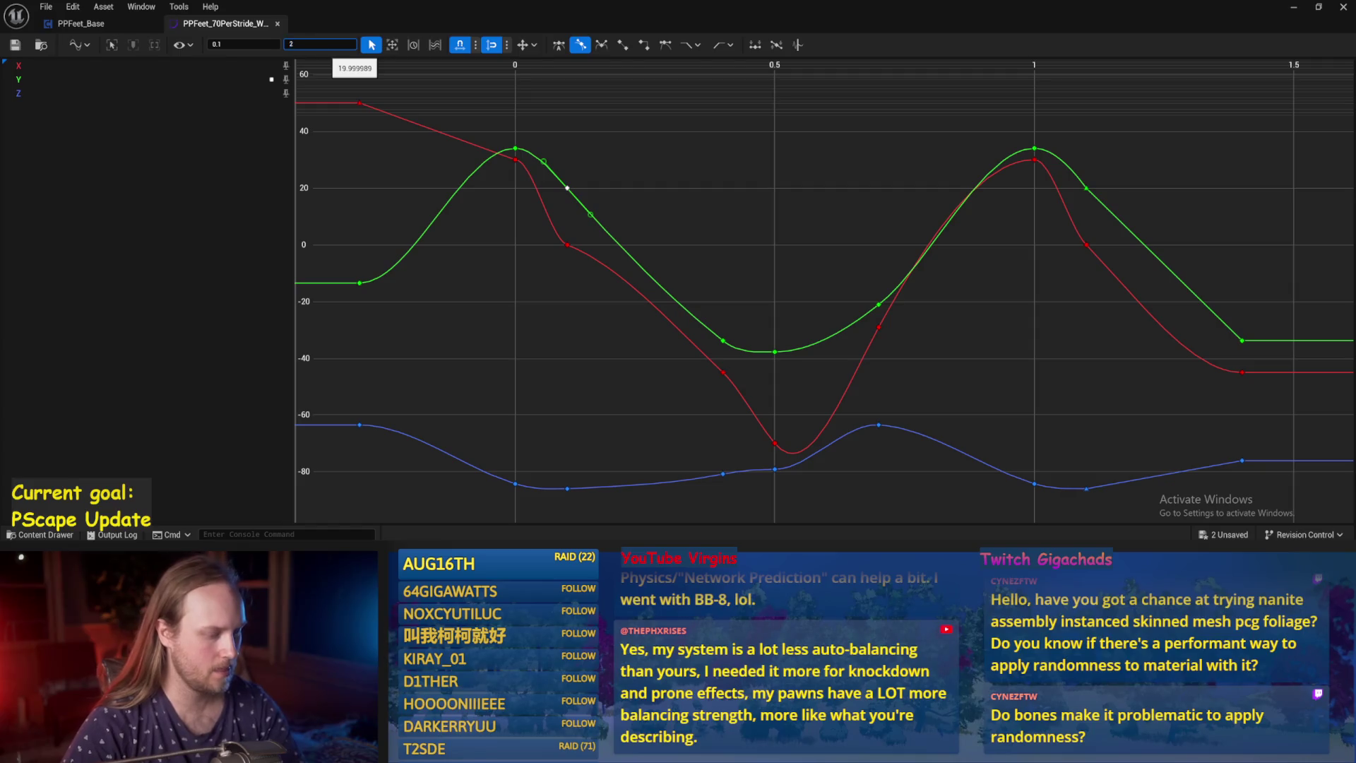
key("Return")
left_click(723, 342)
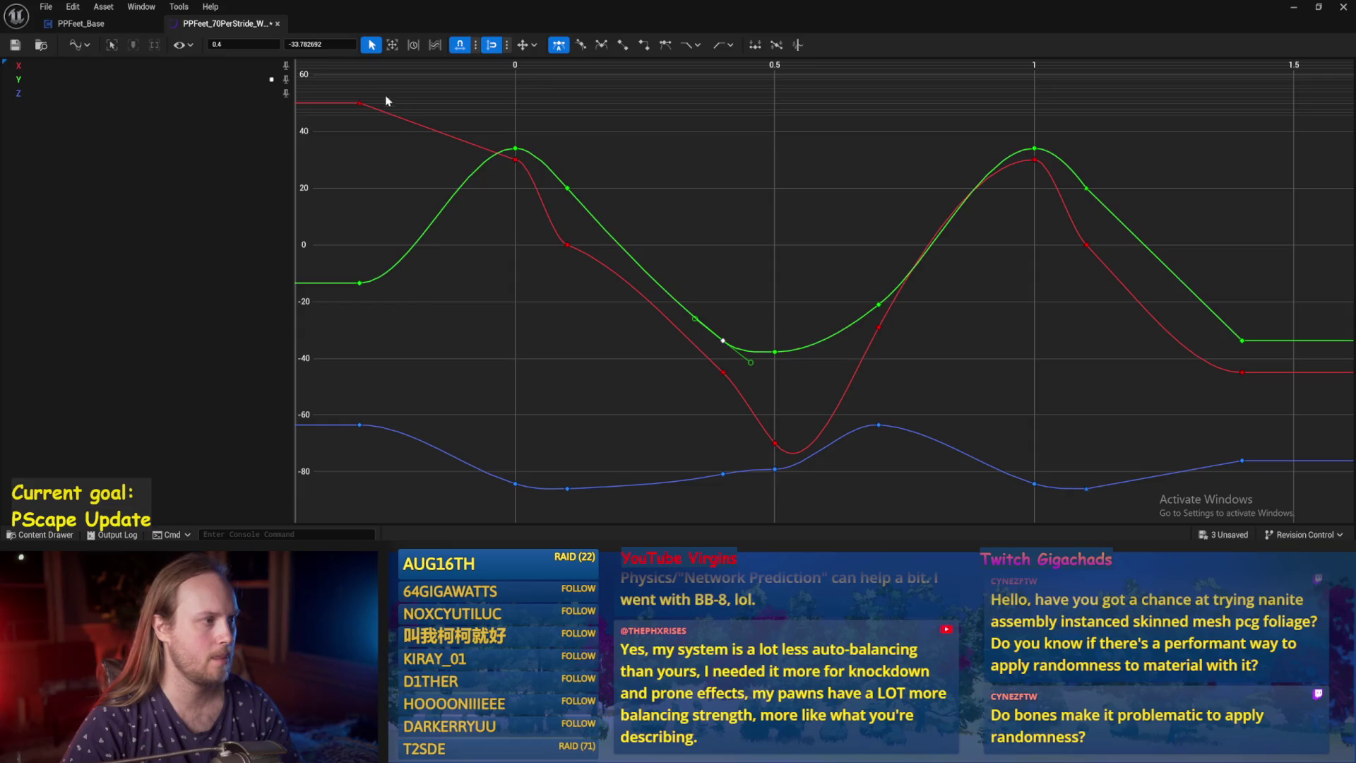
left_click(327, 44)
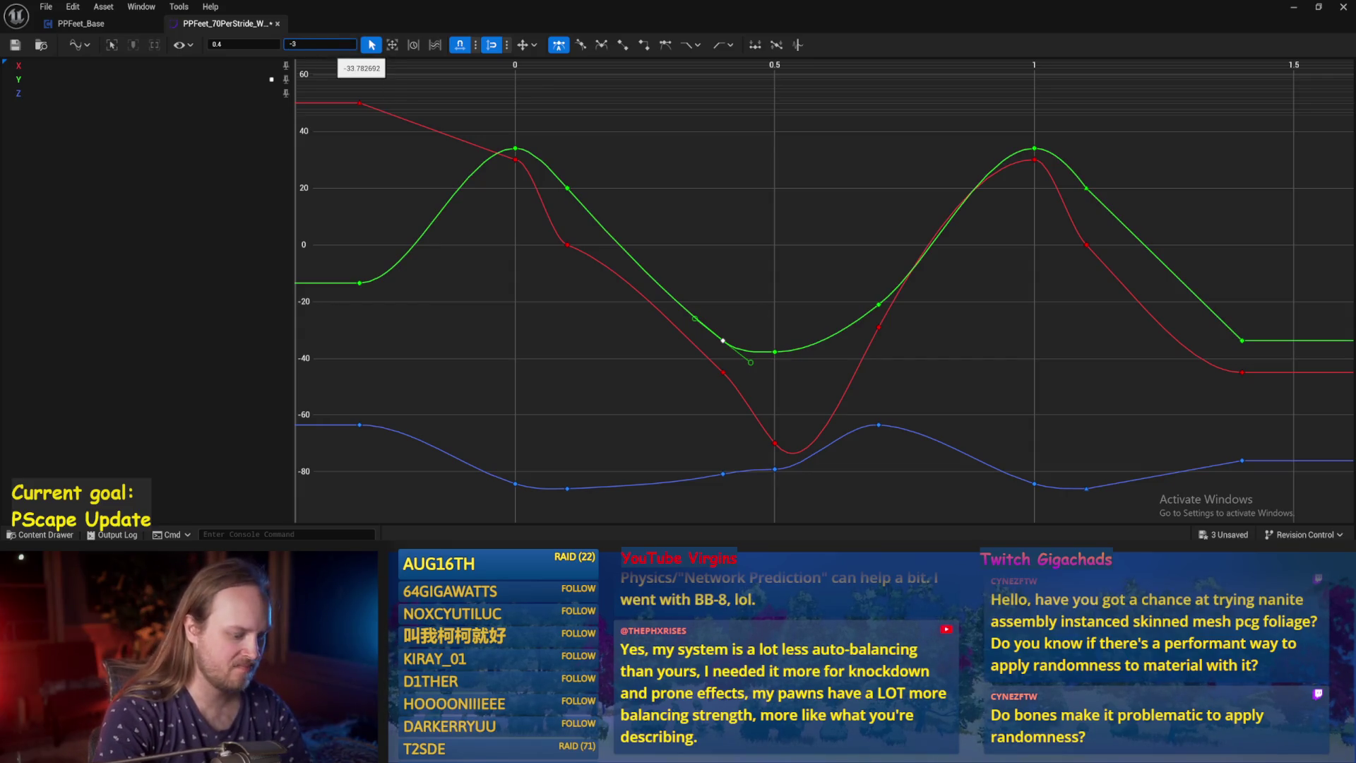
type("0")
key("Return")
left_click(756, 236)
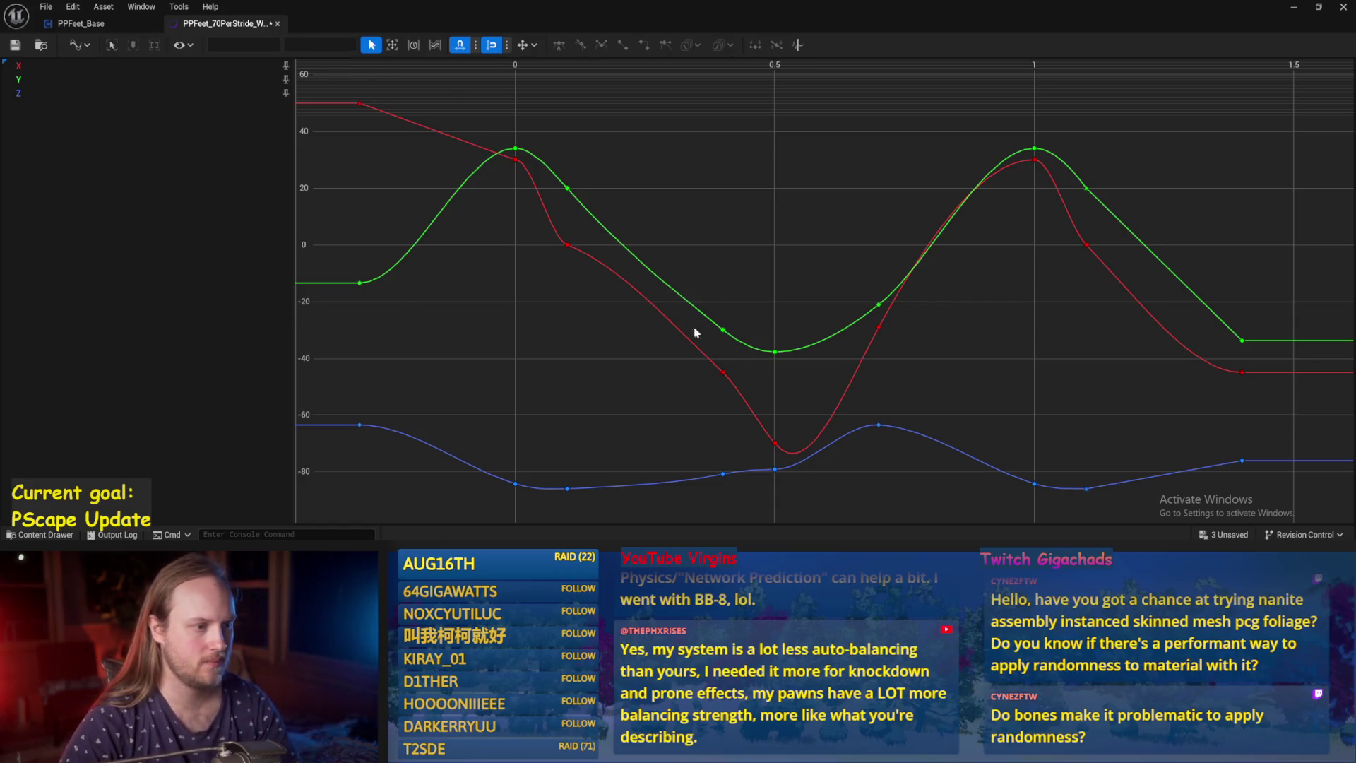
left_click(14, 45)
Try linear interpolation on the 0.1 key, undo it, and close the curve editor.
left_click(567, 188)
right_click(575, 192)
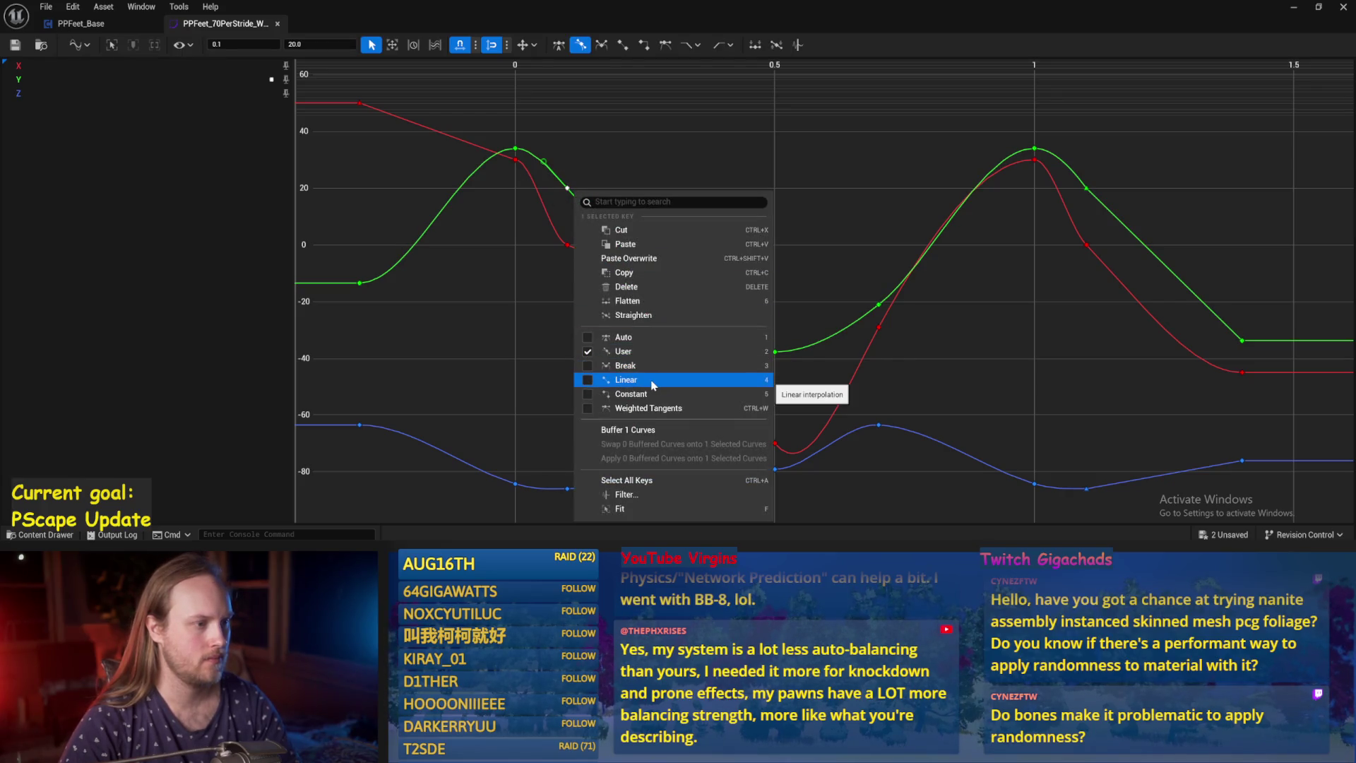
left_click(654, 384)
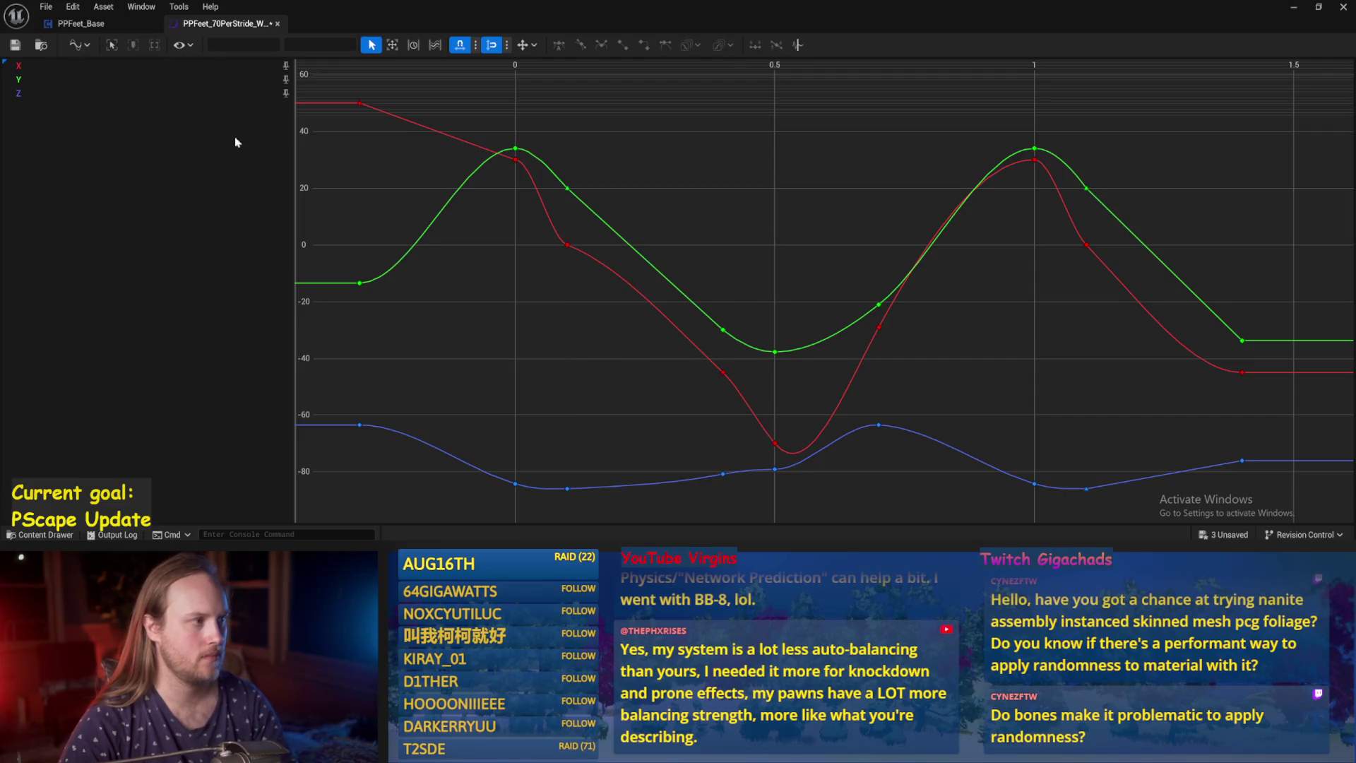
key("ctrl+z")
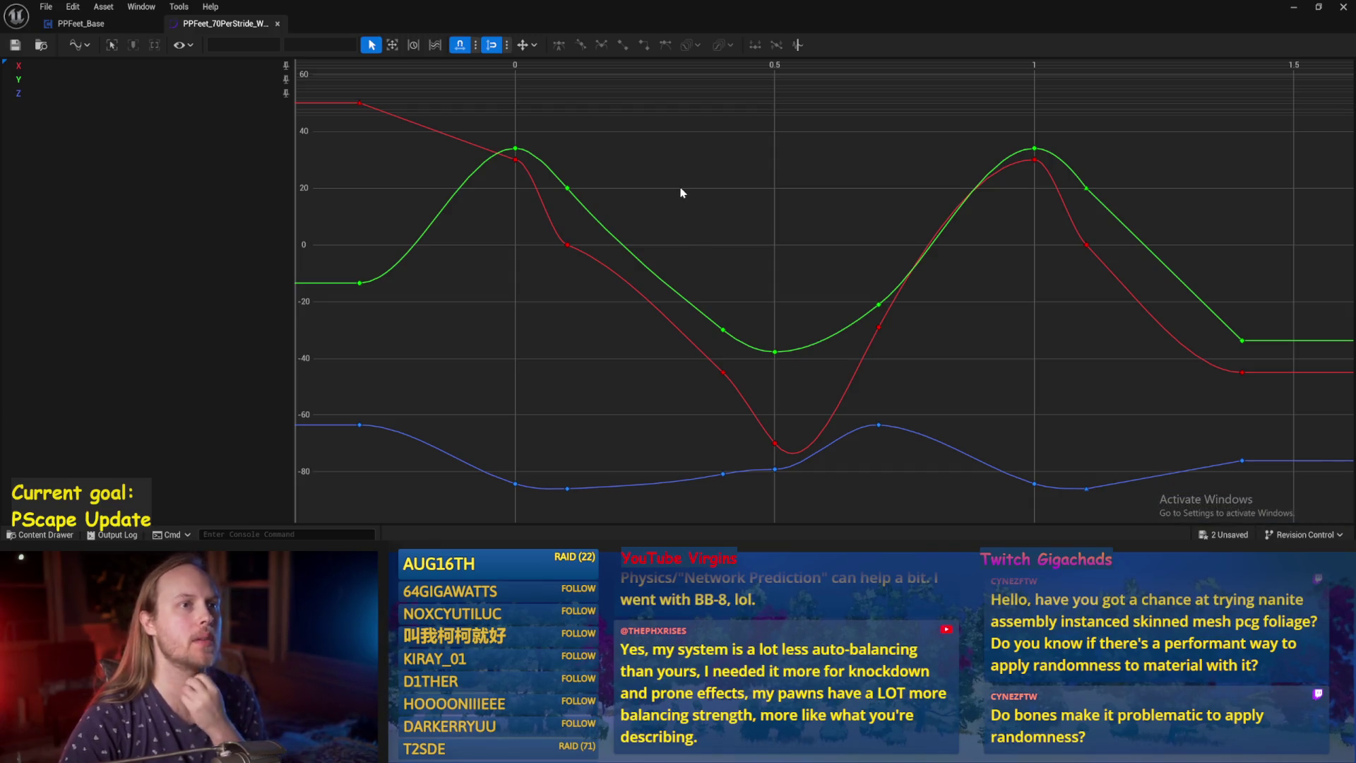
left_click_drag(809, 219, 846, 178)
mouse_move(590, 120)
left_mouse_down()
mouse_move(675, 172)
mouse_move(660, 227)
left_mouse_up()
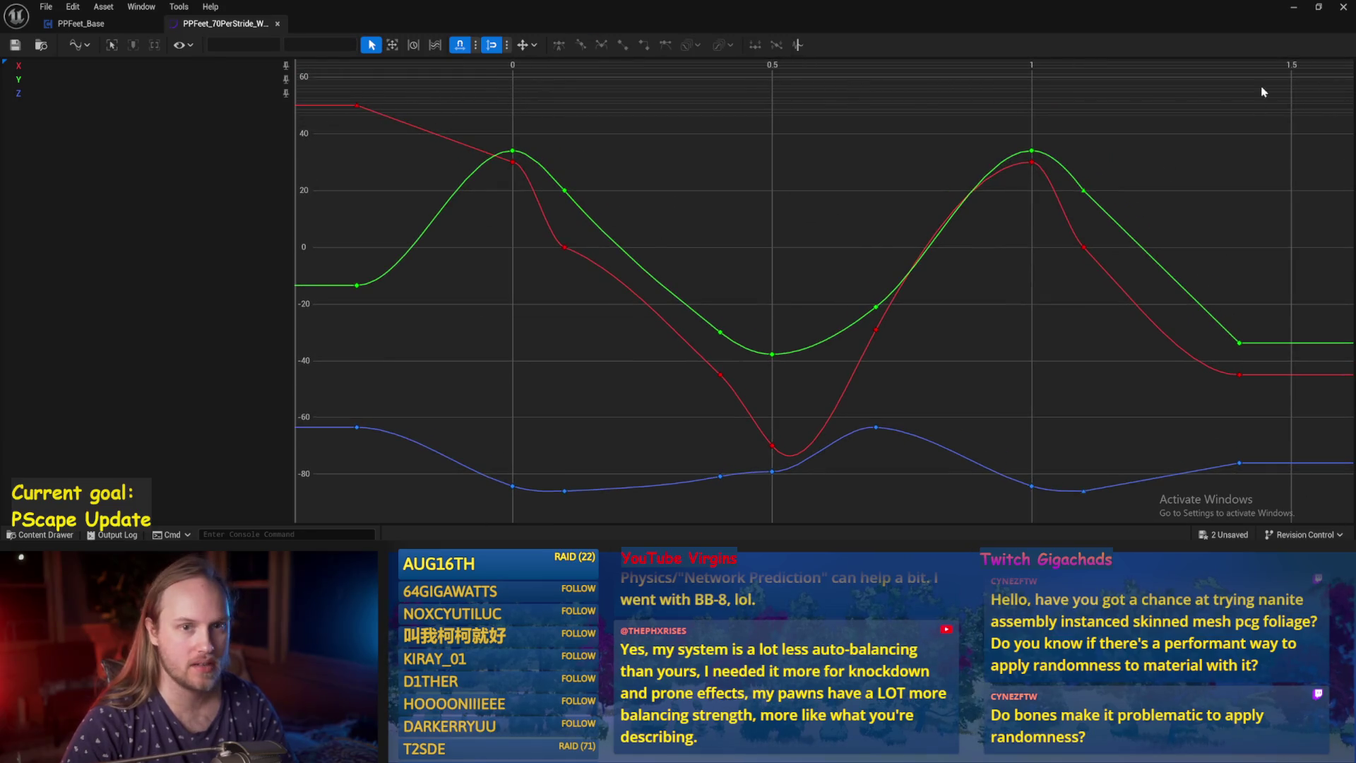
left_click(1293, 7)
mouse_move(678, 283)
left_mouse_down()
mouse_move(702, 272)
mouse_move(586, 188)
left_mouse_up()
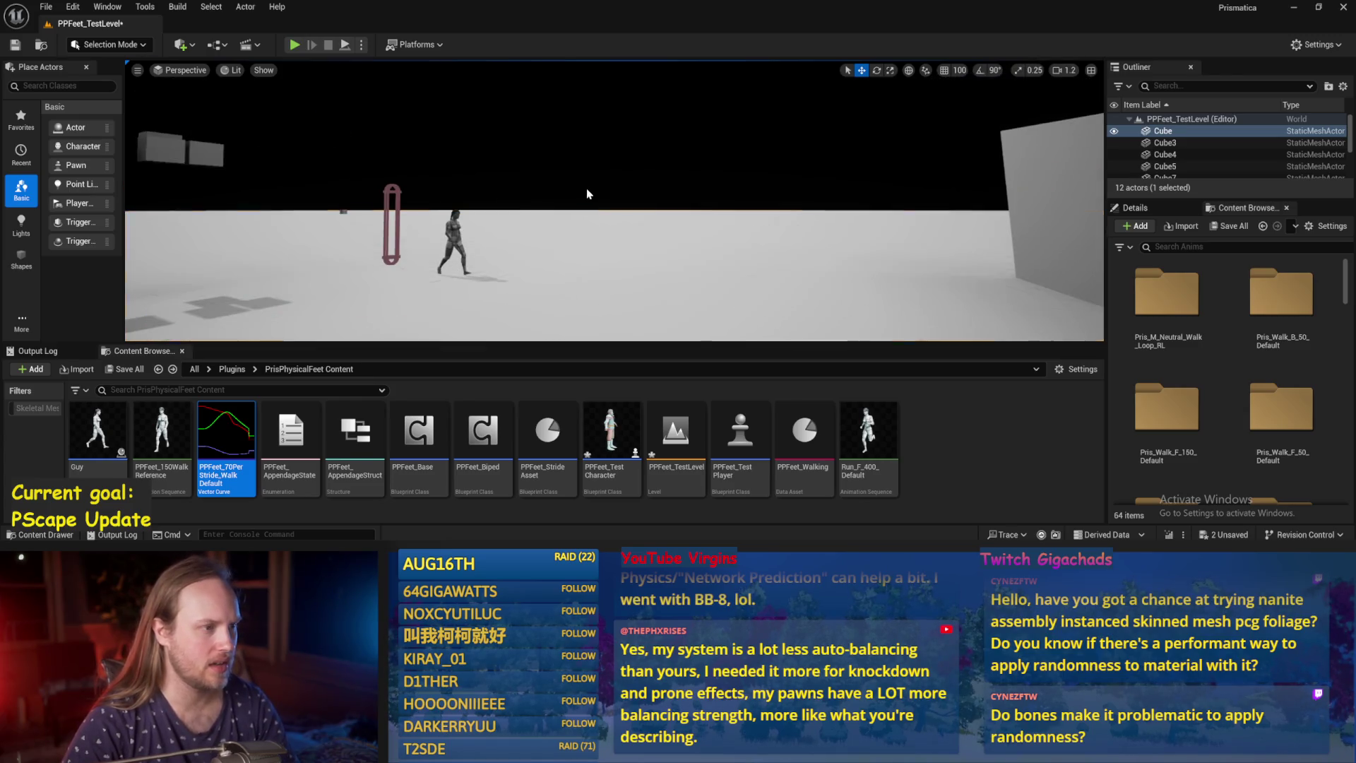
Save all changed assets and tilt the view toward the character.
left_click(46, 7)
left_click(78, 187)
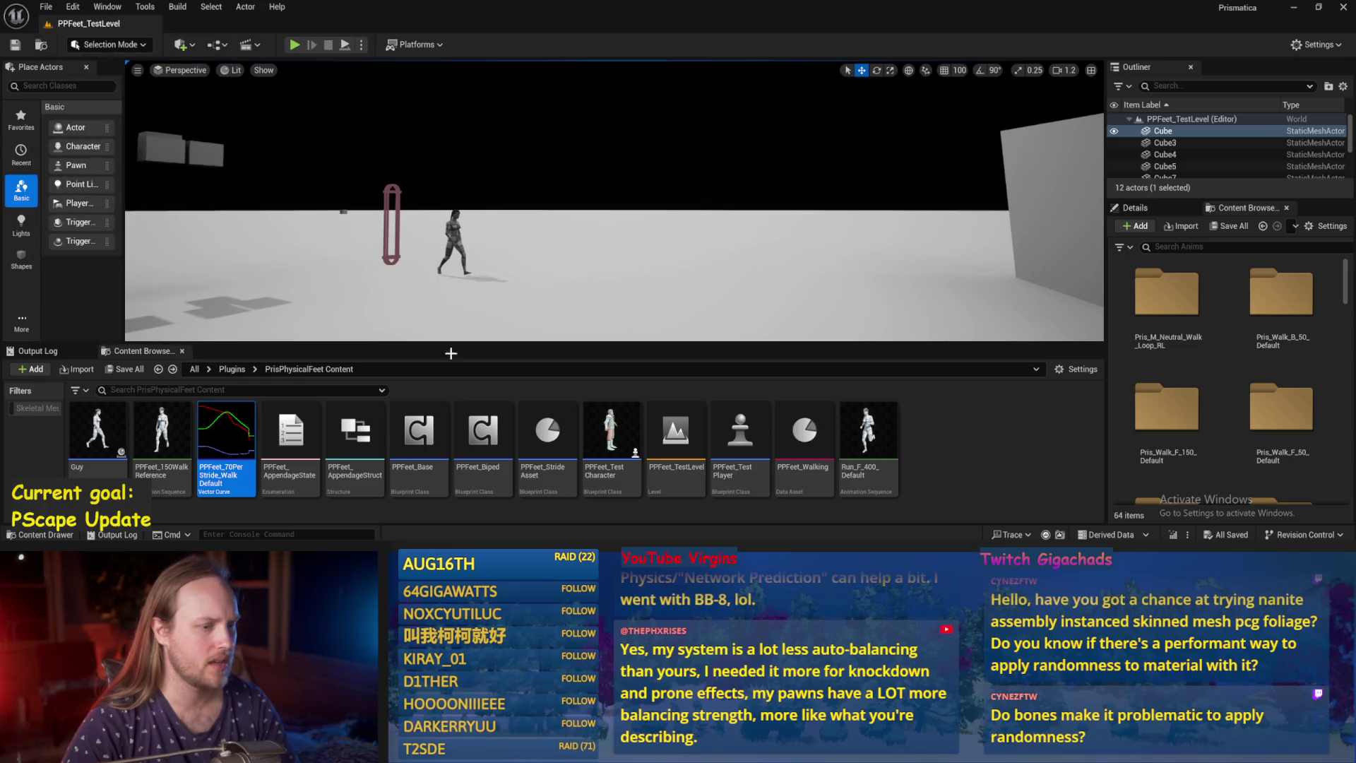
left_click(1006, 439)
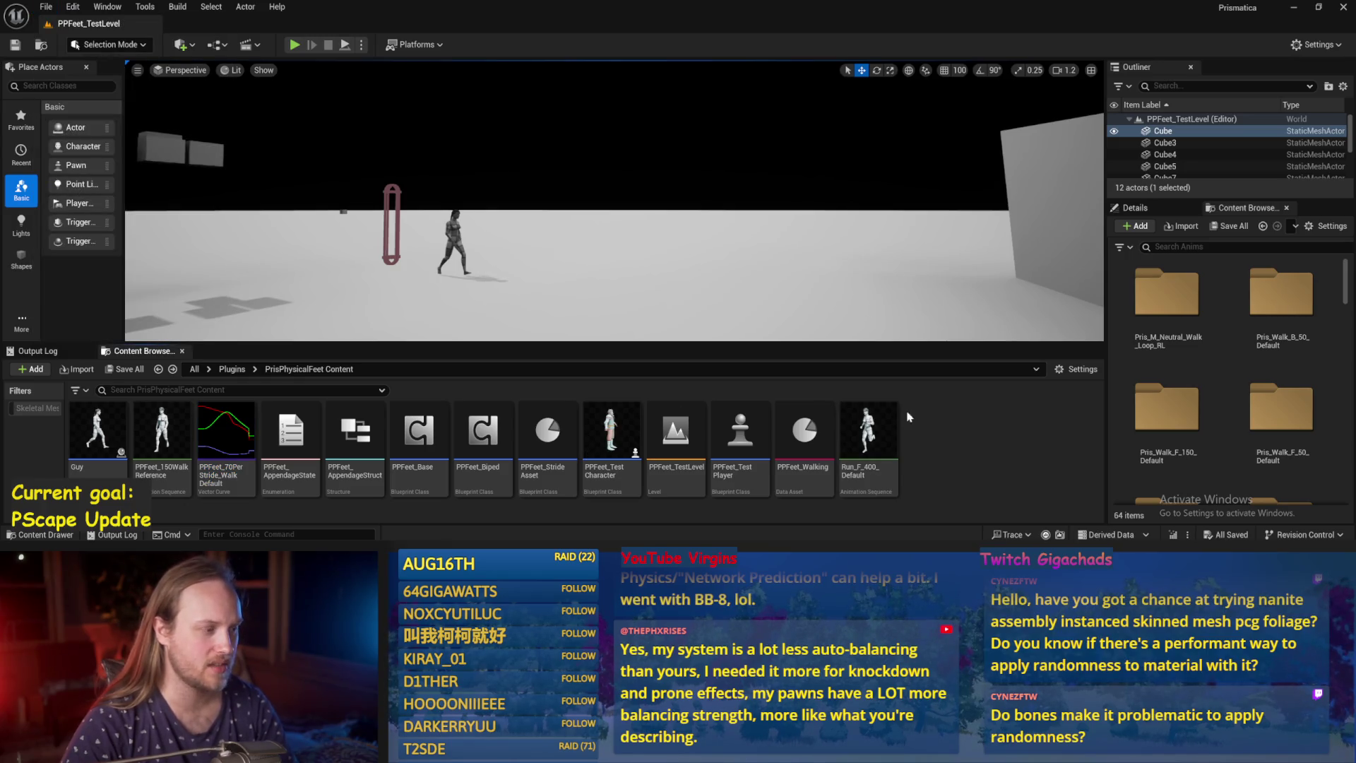
left_click_drag(637, 203, 572, 115)
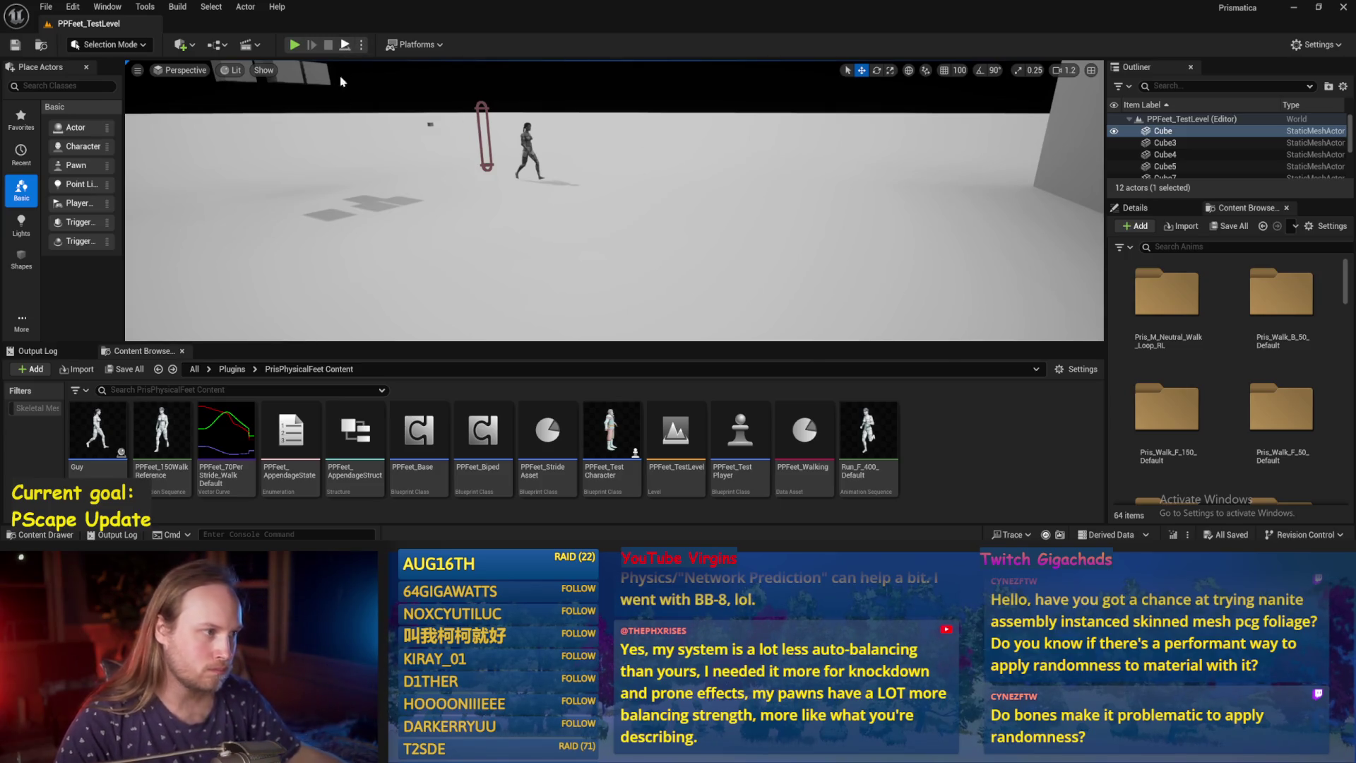
Play-test the walk, stop, and reopen the 70PerStride walk curve.
left_click(294, 44)
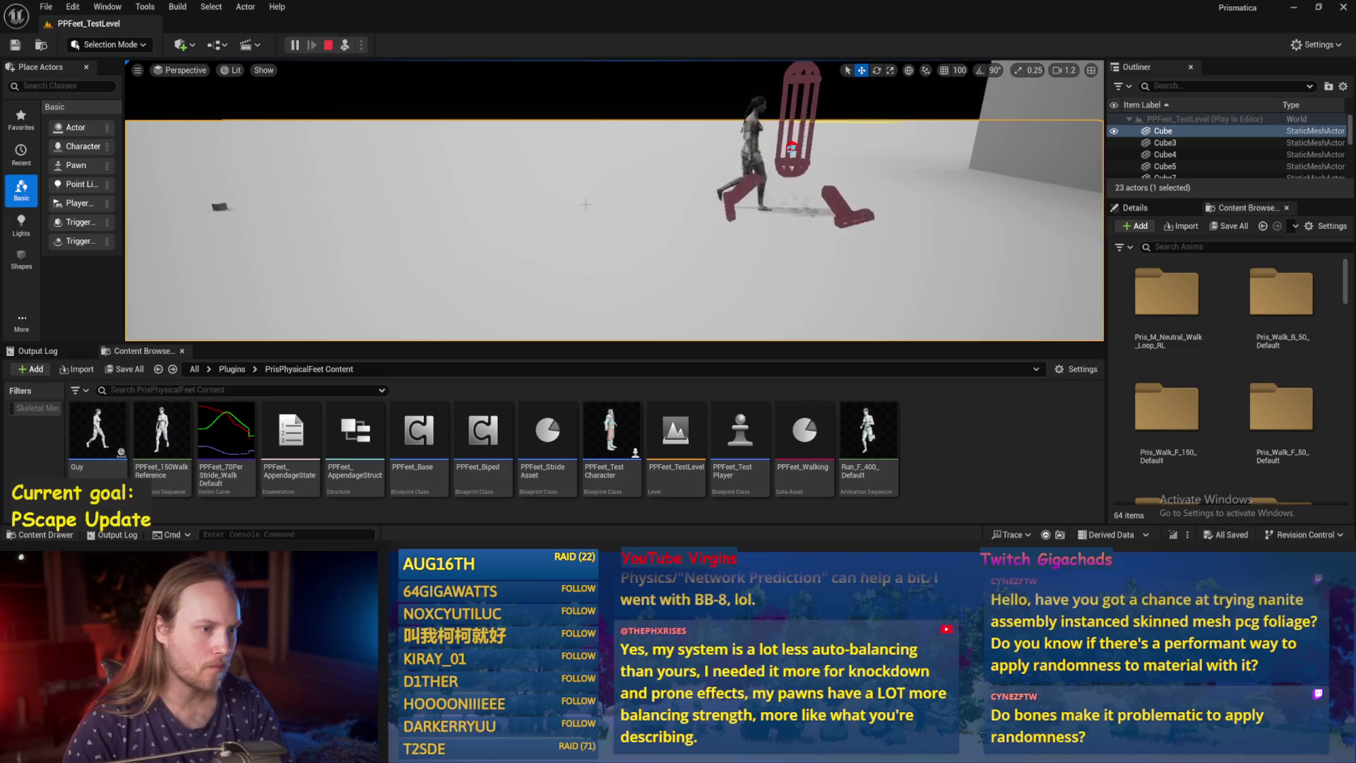
key("Escape")
double_click(226, 431)
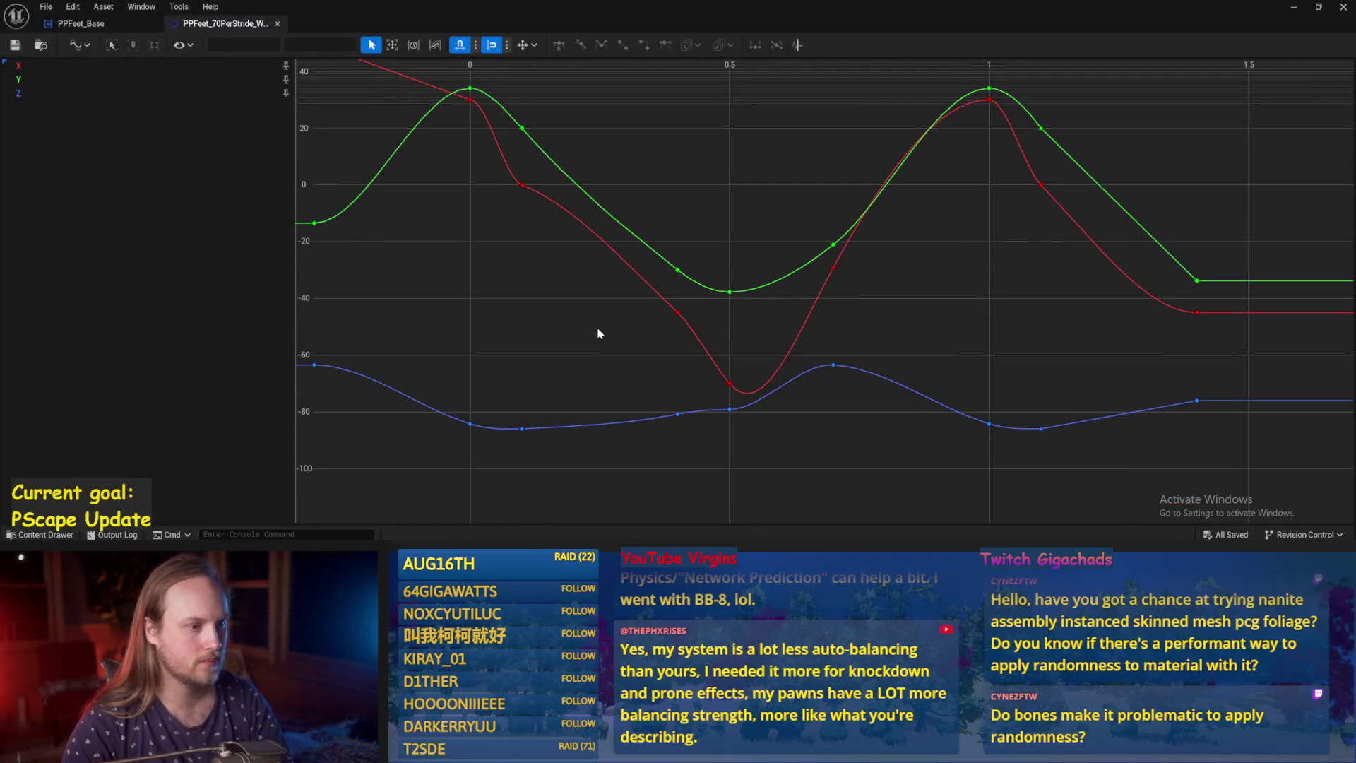
Check the green Y key at 0.1, then clear Calculator and move it left.
left_click(536, 168)
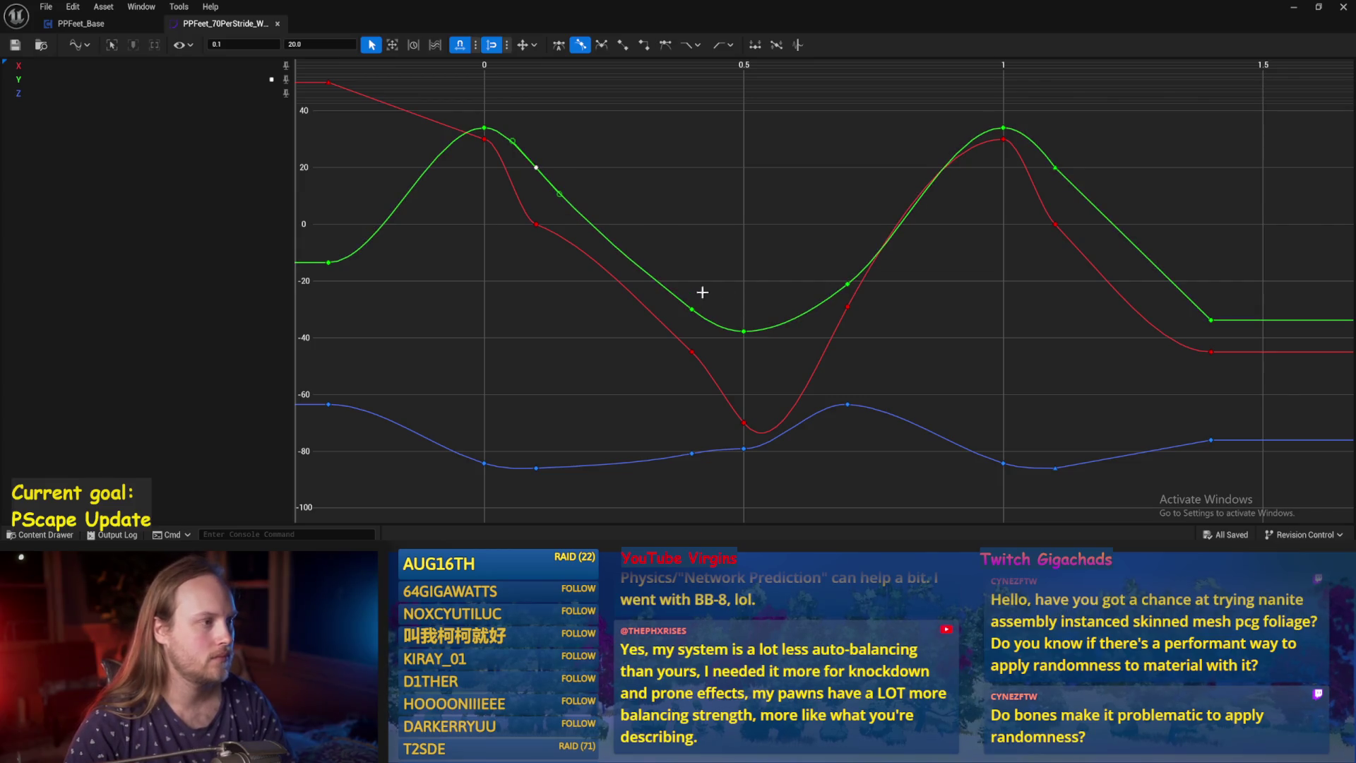
left_click_drag(664, 325, 693, 243)
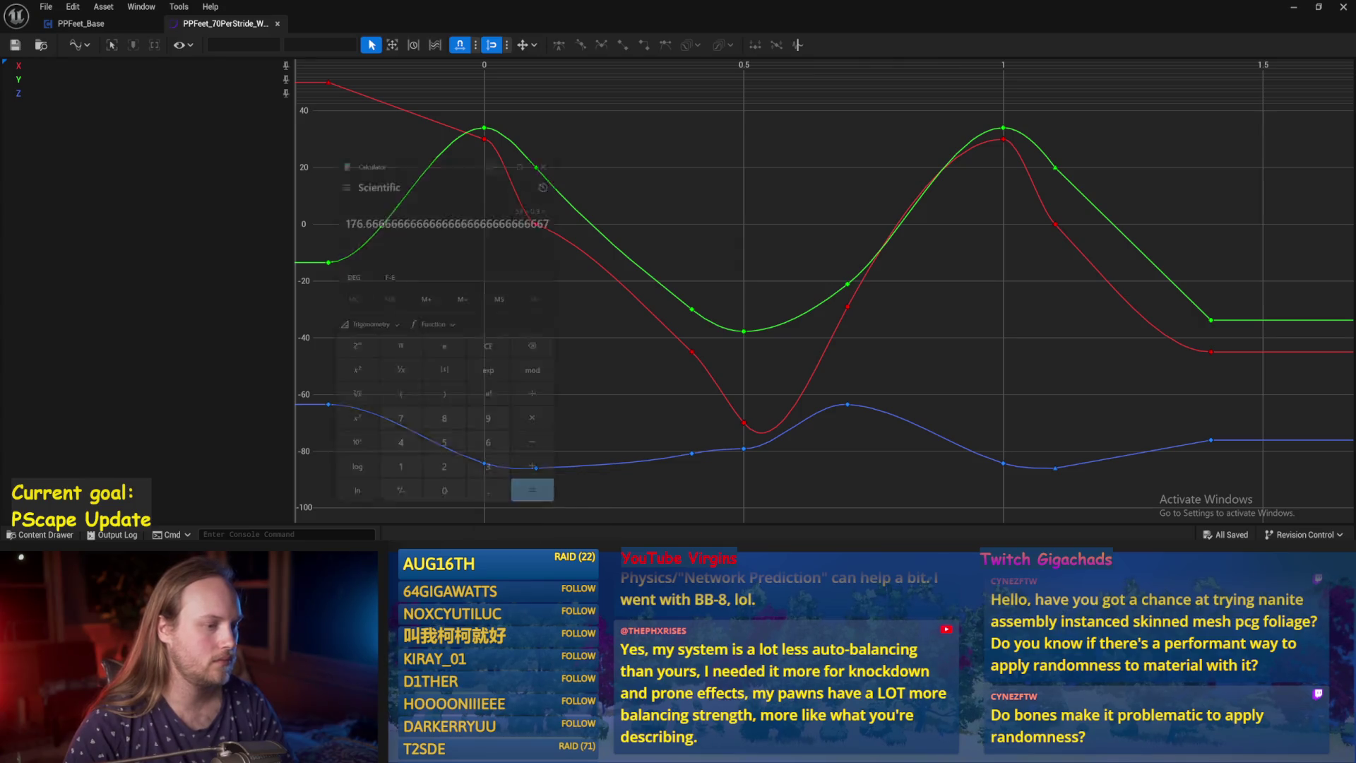
left_click(572, 750)
left_click(460, 314)
left_click(379, 439)
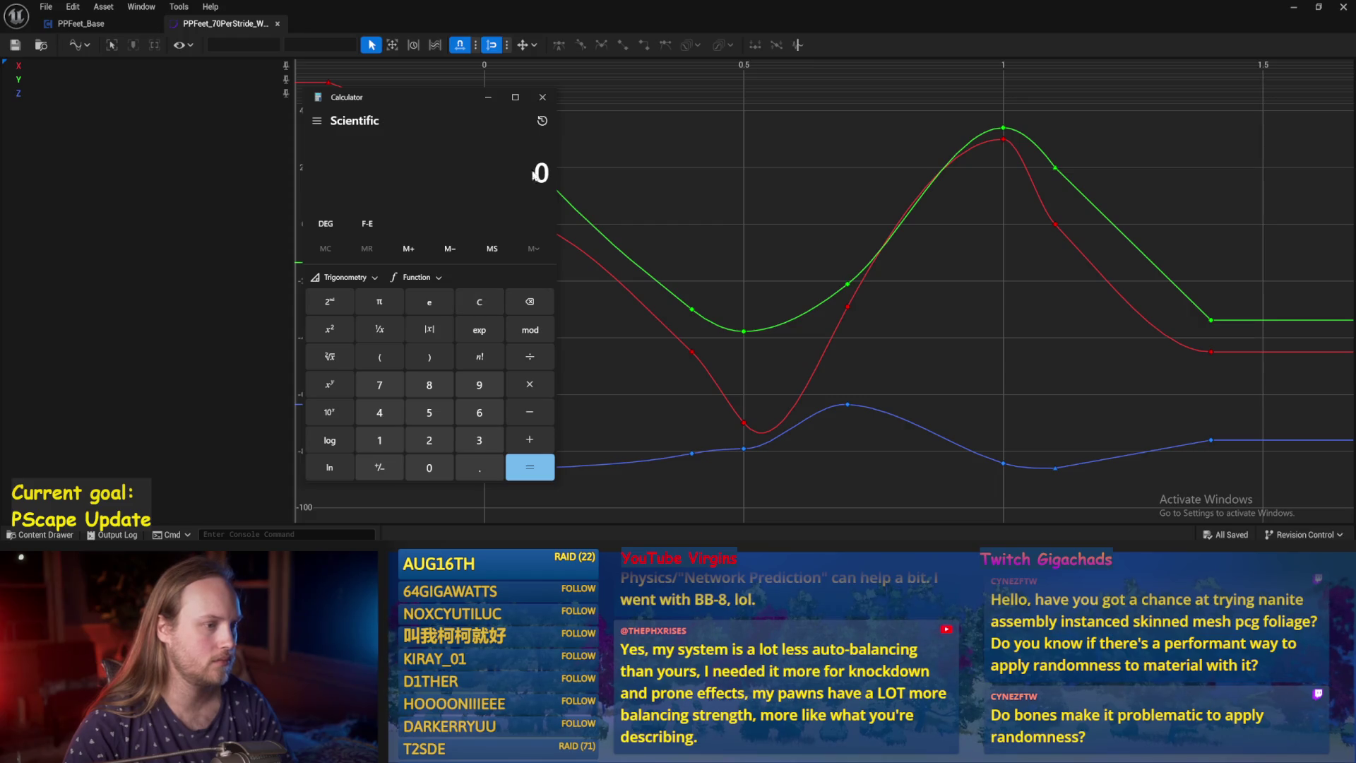
mouse_move(452, 104)
left_mouse_down()
mouse_move(269, 108)
mouse_move(358, 112)
left_mouse_up()
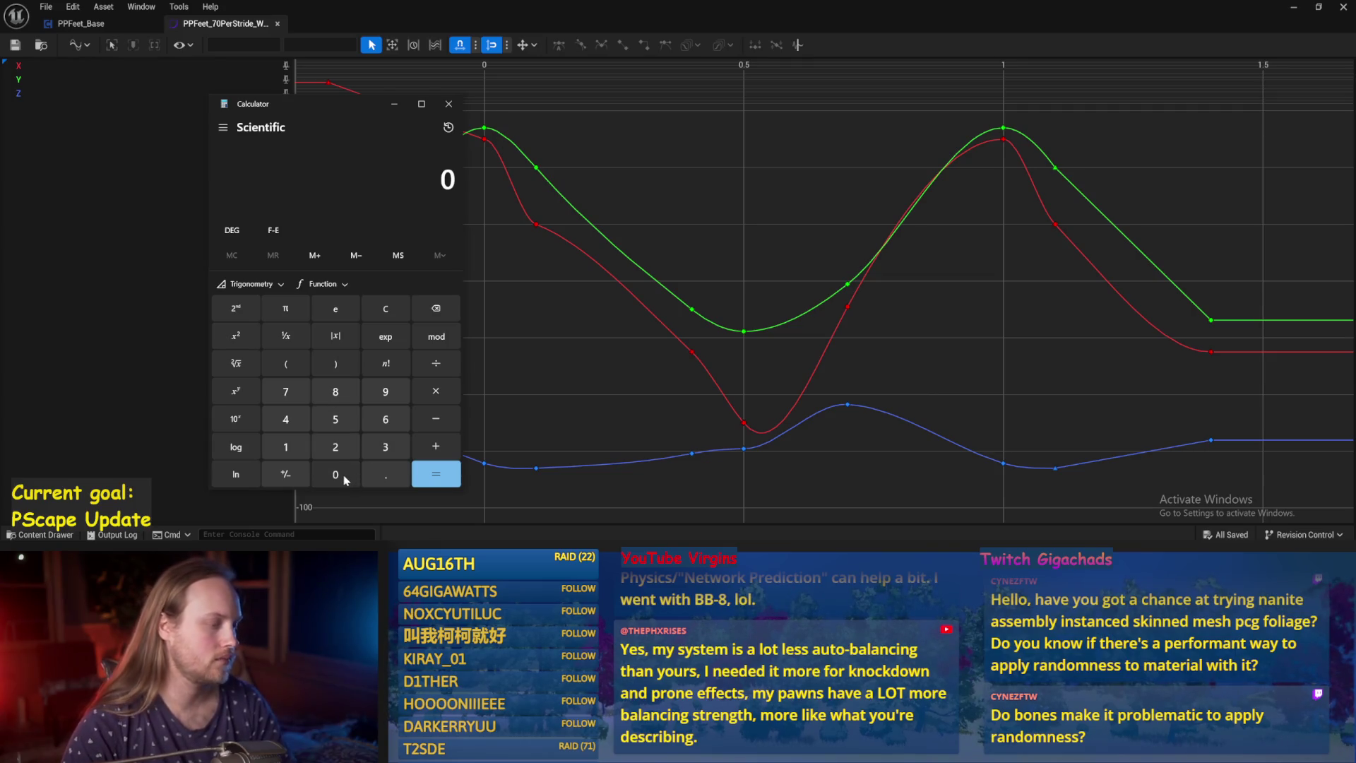
mouse_move(337, 106)
left_mouse_down()
mouse_move(270, 109)
mouse_move(285, 129)
mouse_move(328, 110)
left_mouse_up()
Enter 0.3 in Calculator, select the green key at time 0, and switch to Paint.
type("0.3")
mouse_move(693, 312)
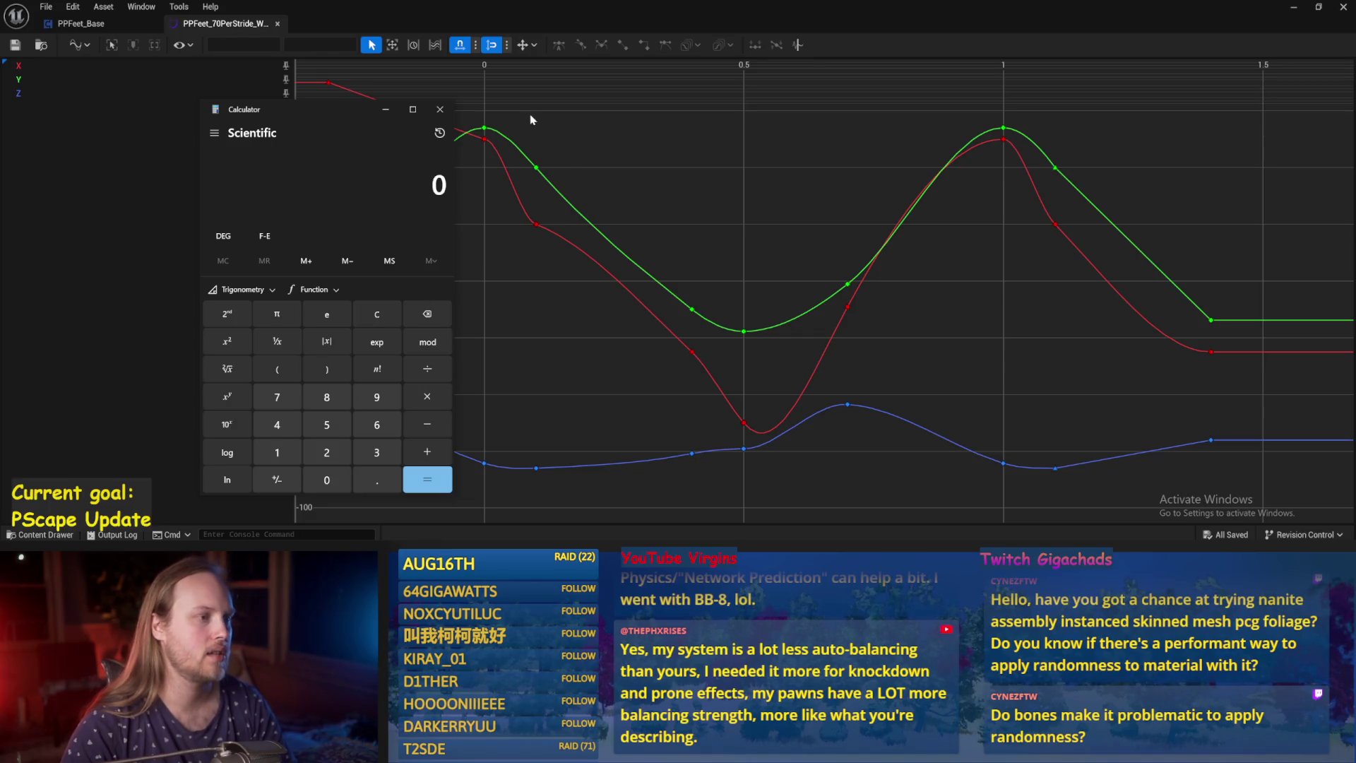
left_click(484, 128)
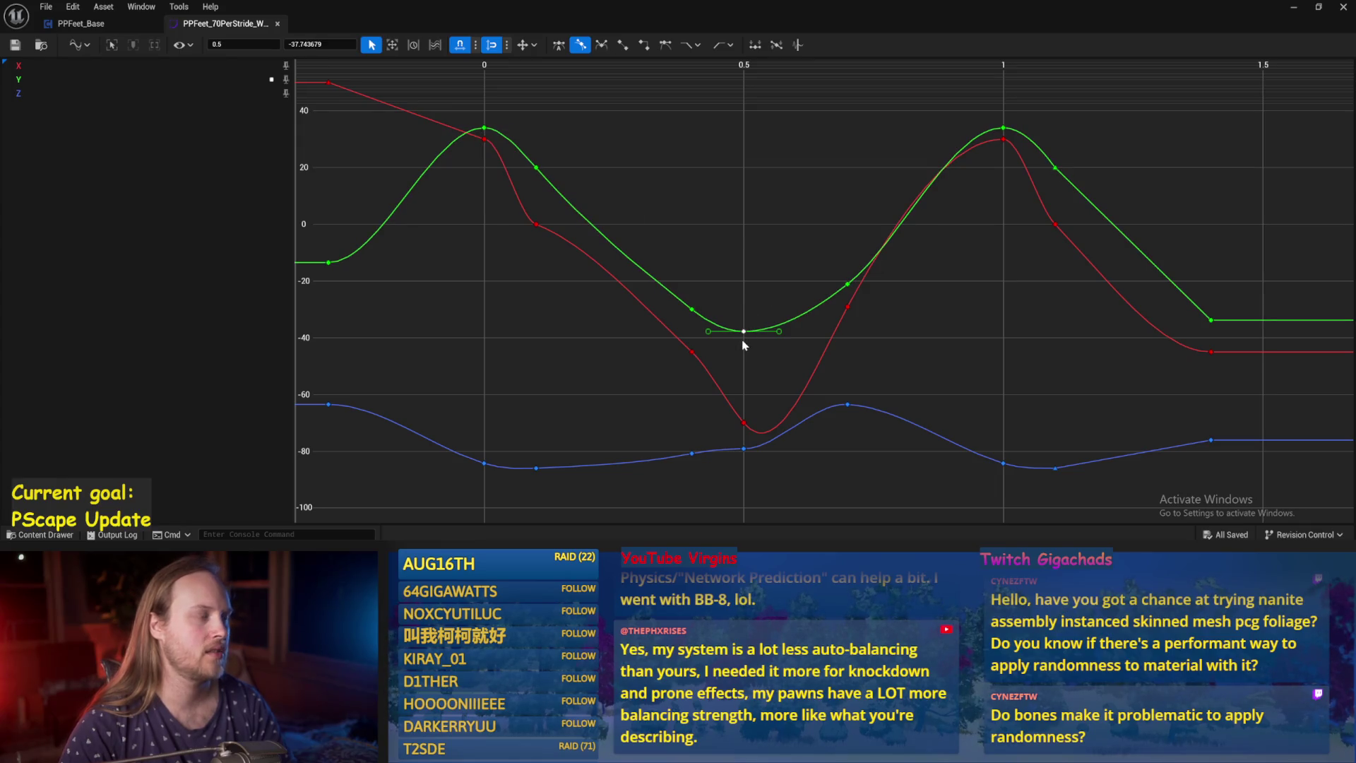
key("alt+Tab")
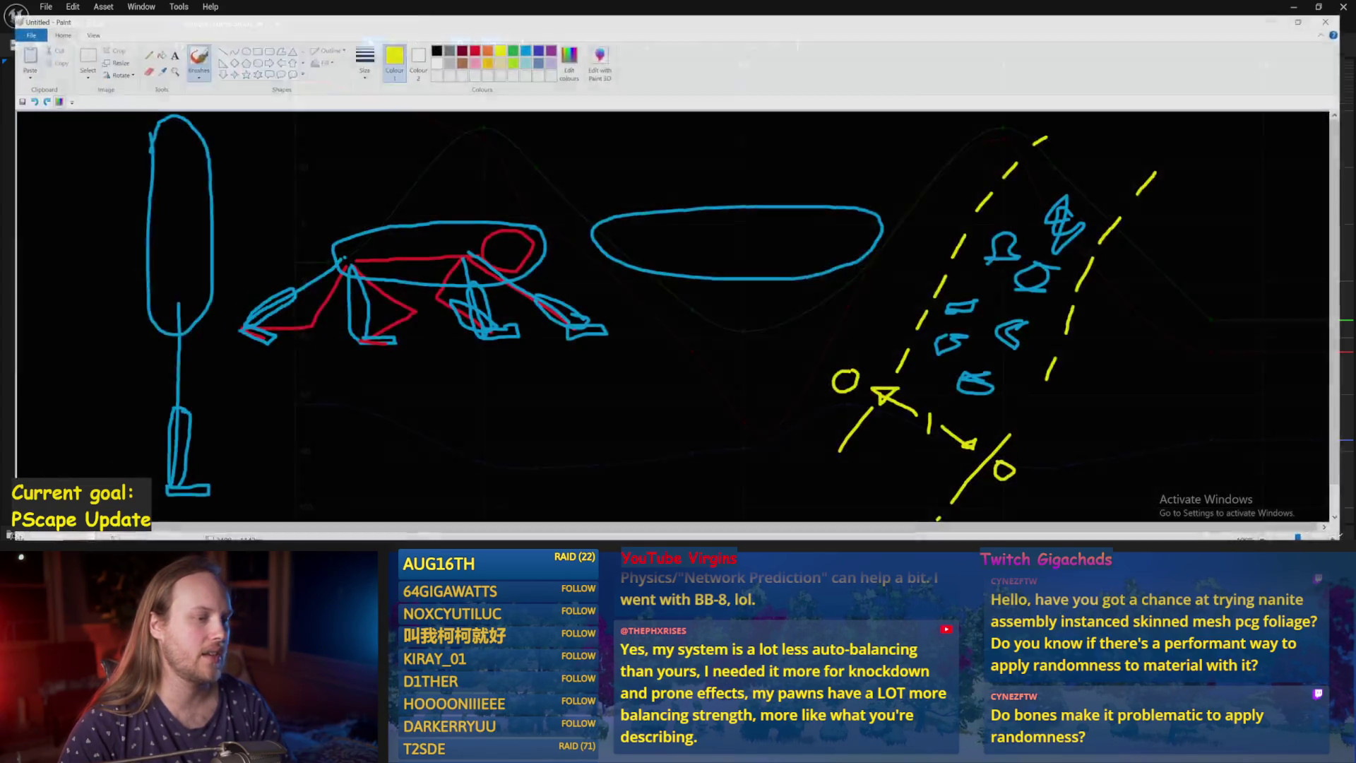
Add 34 + 37 = 71 in Calculator, close it, and return to the Unreal curve editor.
key("alt+Tab")
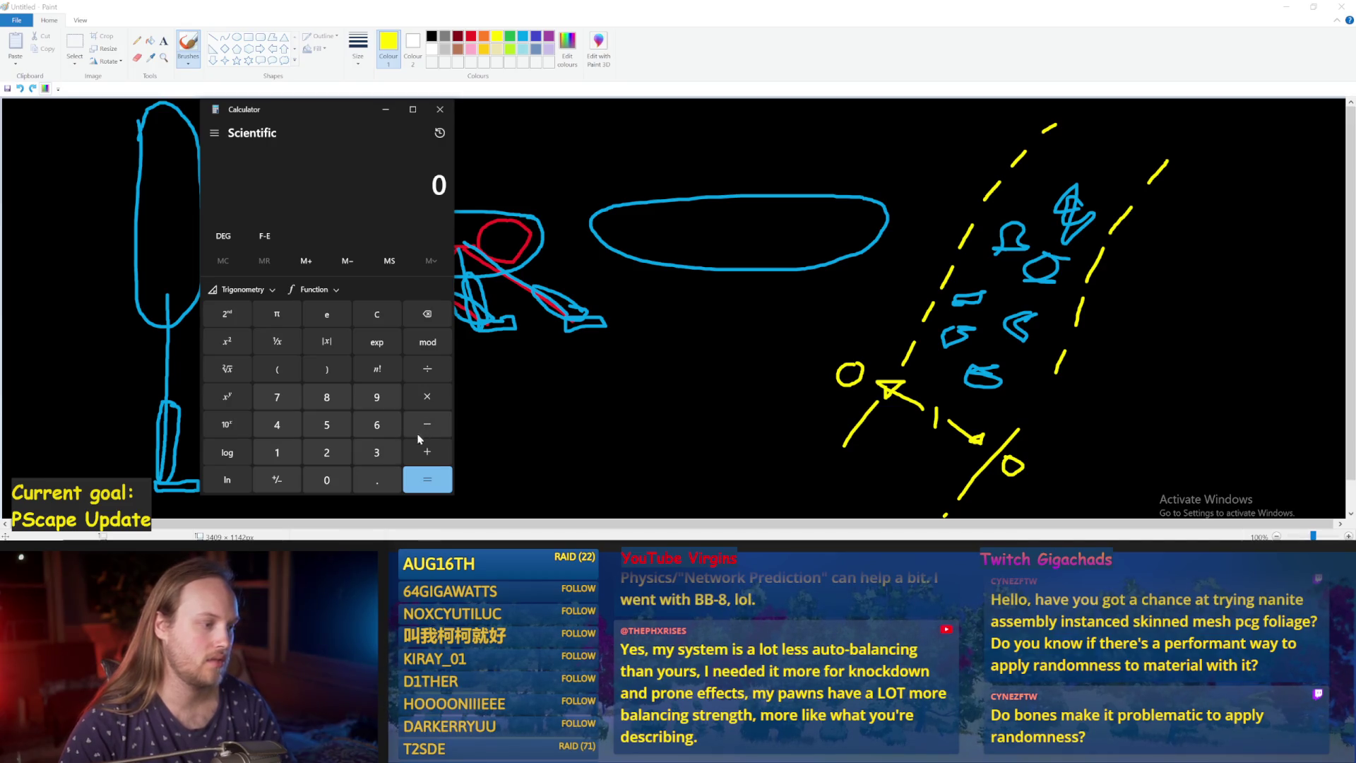
left_click(377, 455)
left_click(386, 313)
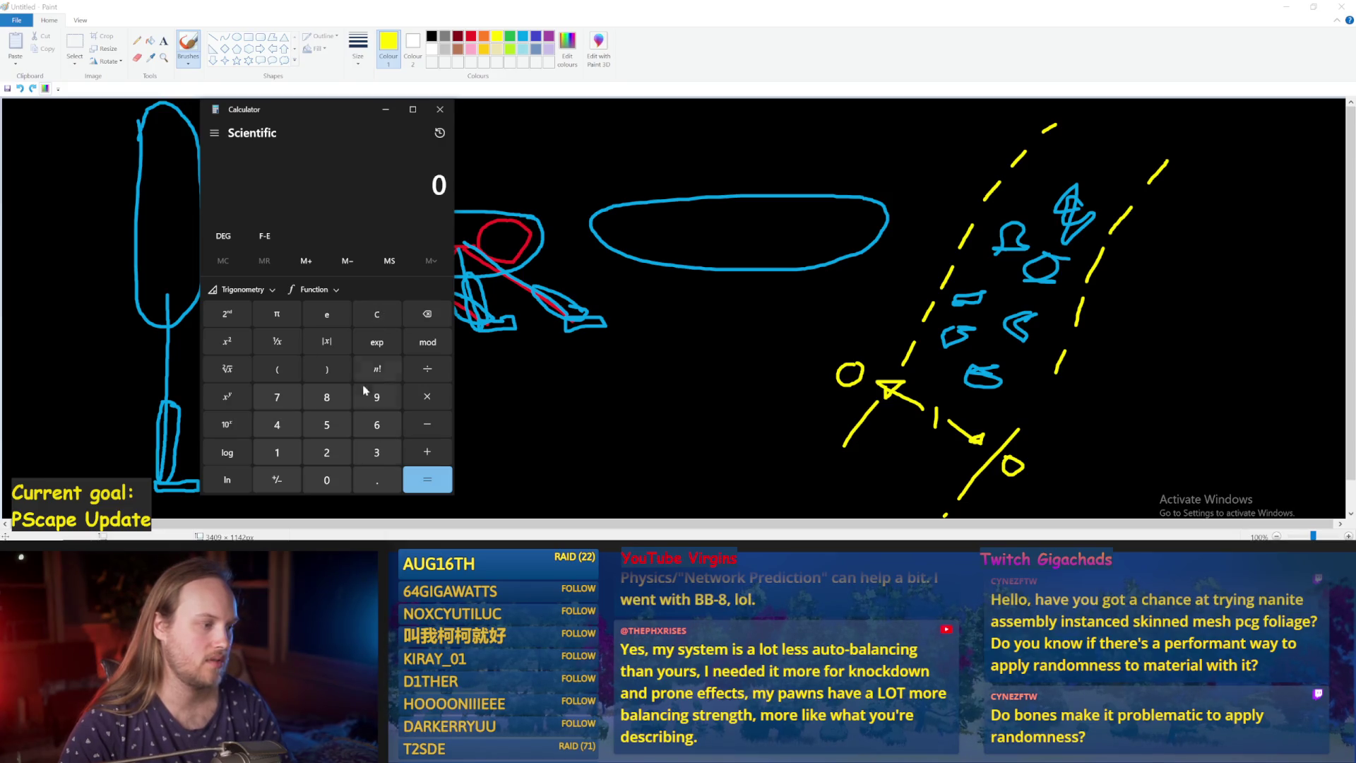
left_click(374, 456)
left_click(281, 428)
left_click(431, 452)
left_click(383, 455)
left_click(277, 397)
left_click(427, 479)
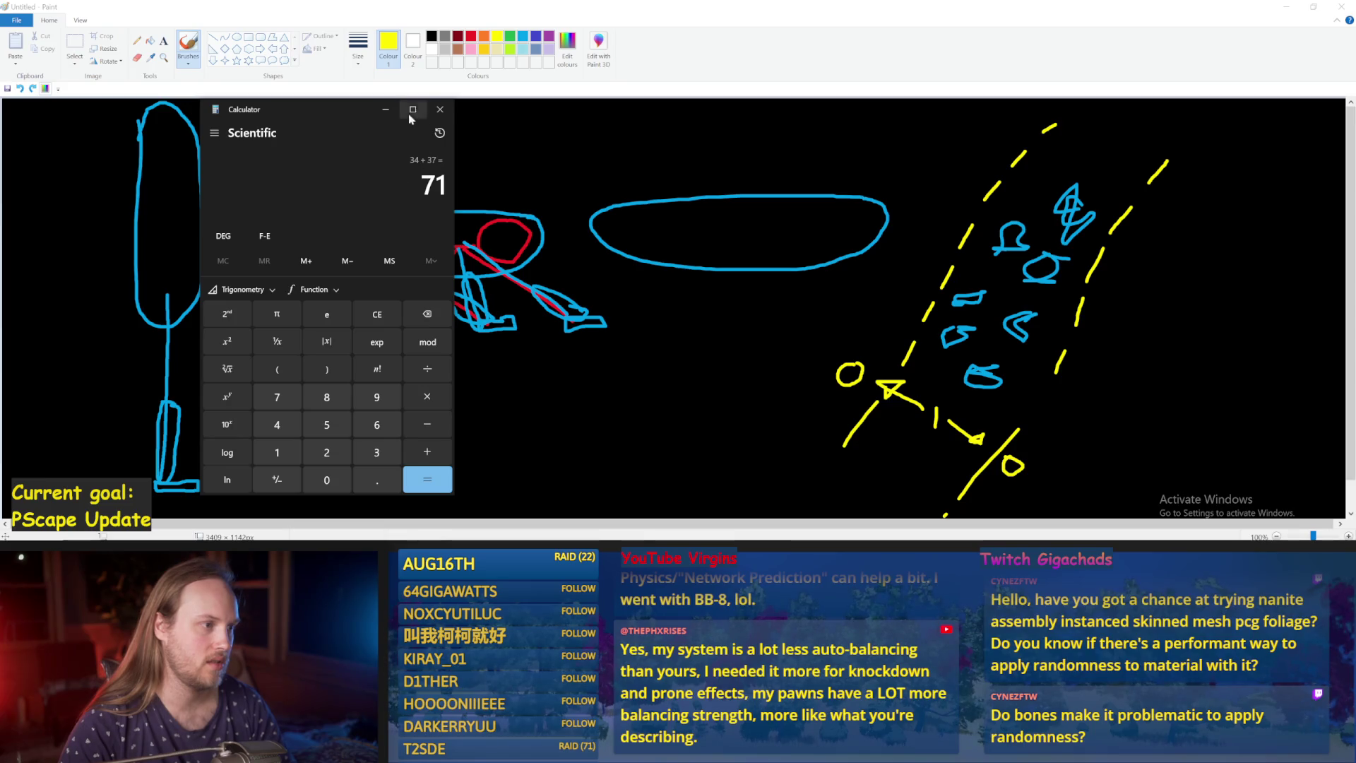
left_click(441, 111)
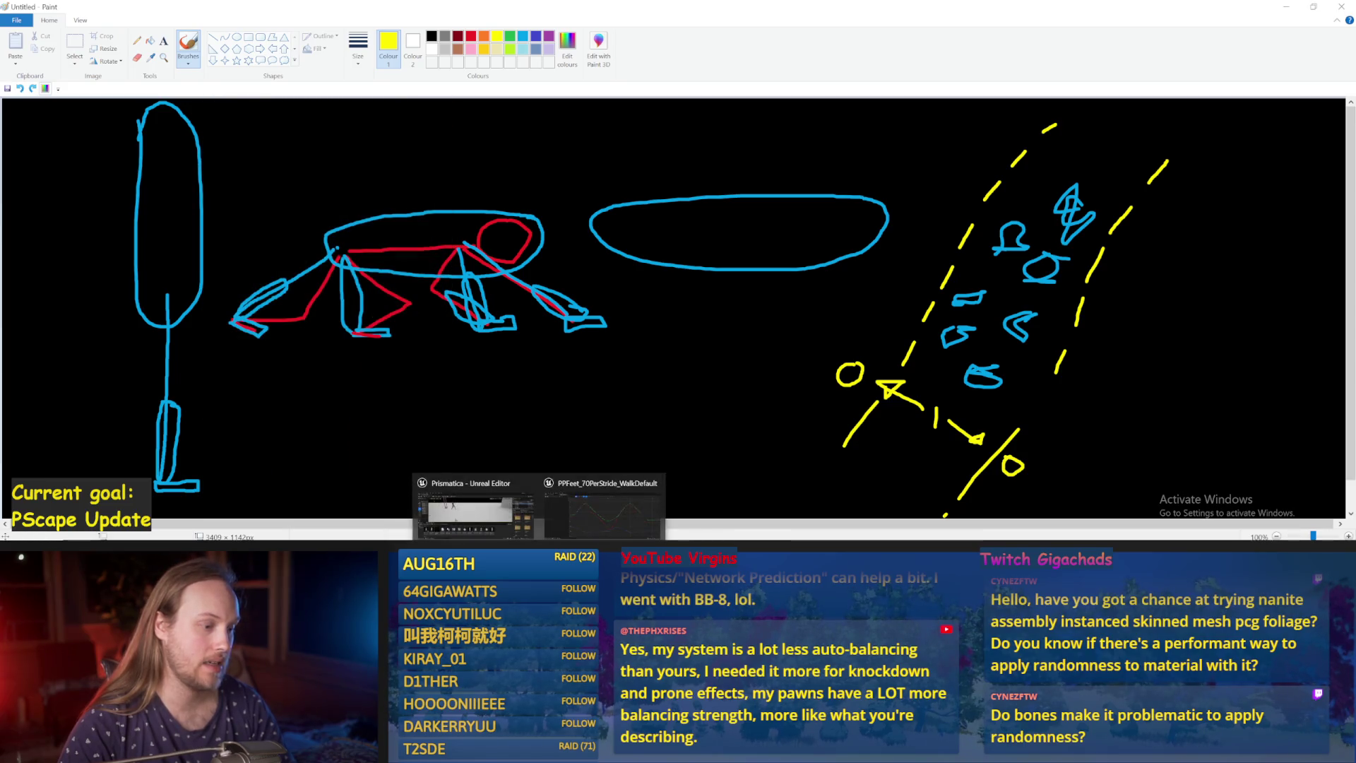
left_click(593, 505)
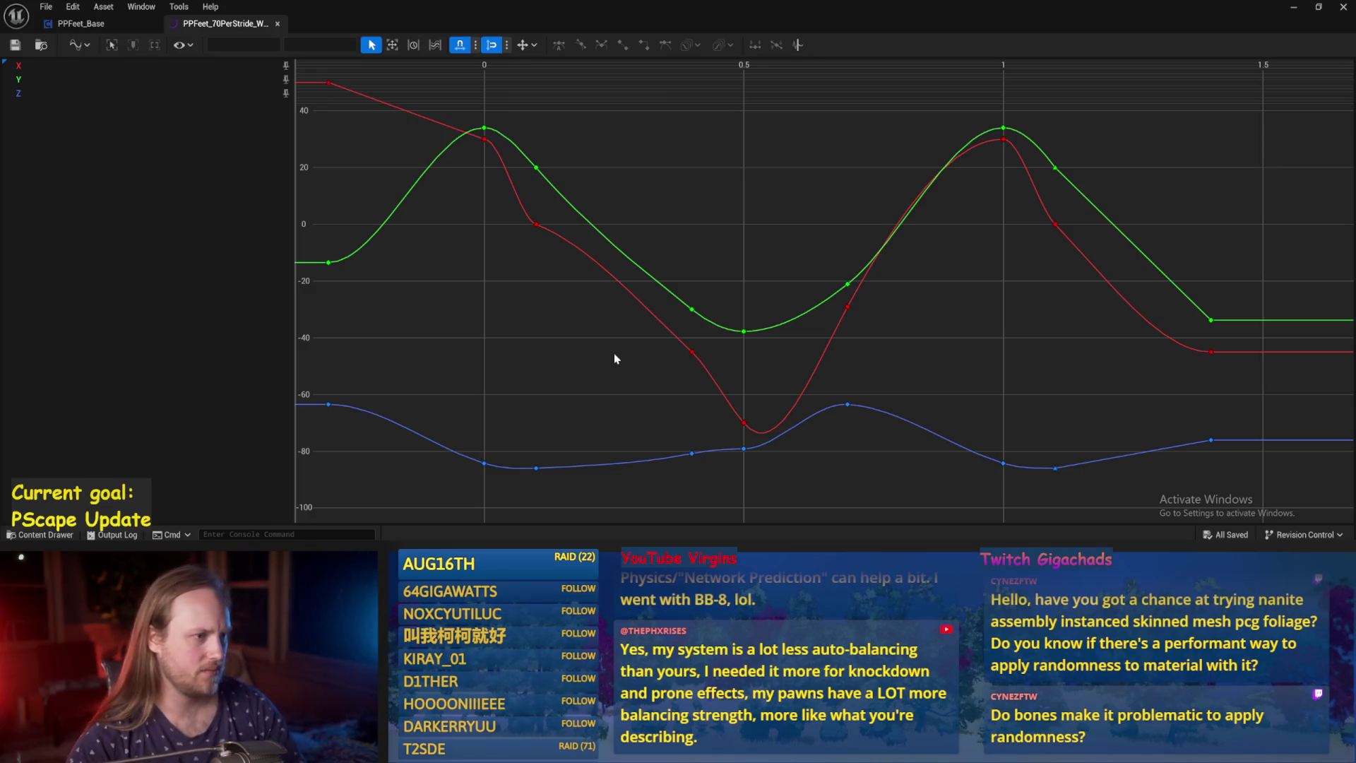
Inspect the green and red keys at time 0.1 while nudging the curve graph down.
left_click(536, 167)
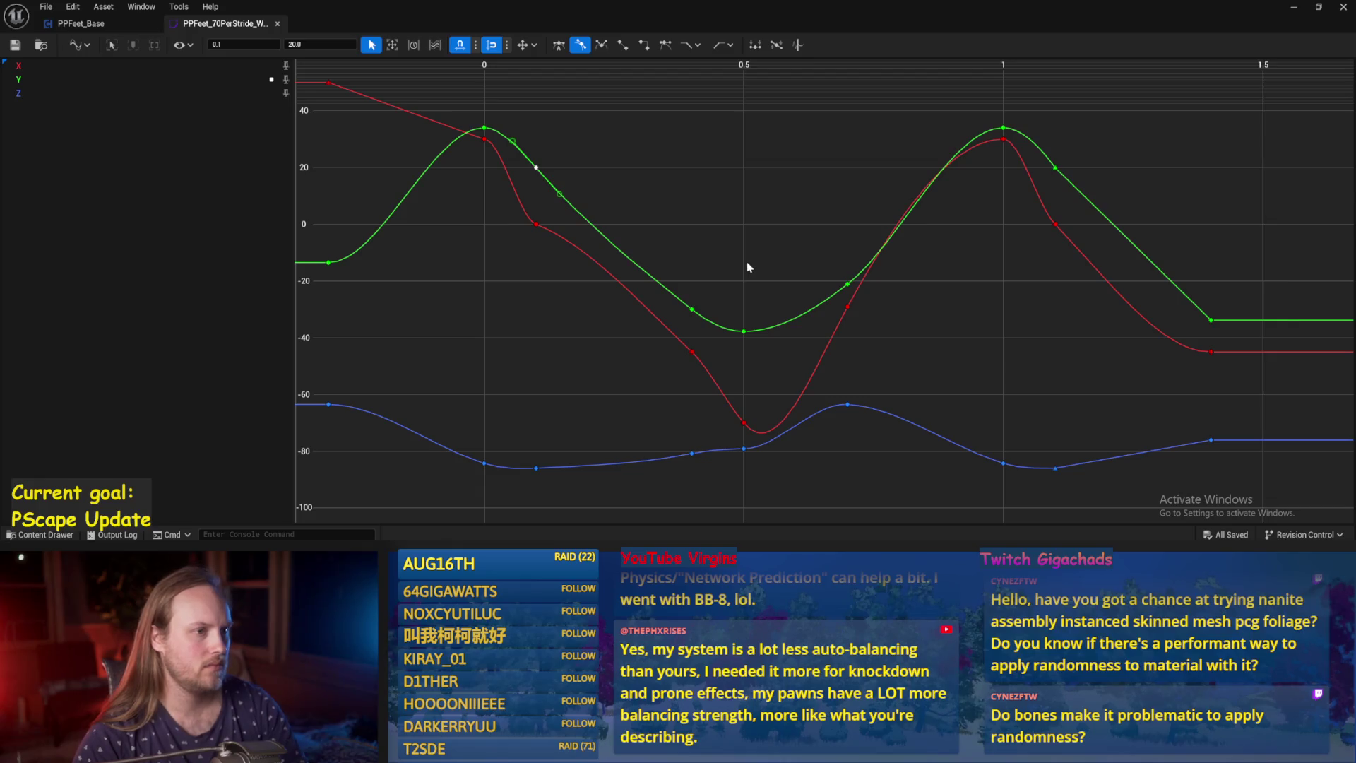
left_click_drag(748, 263, 744, 279)
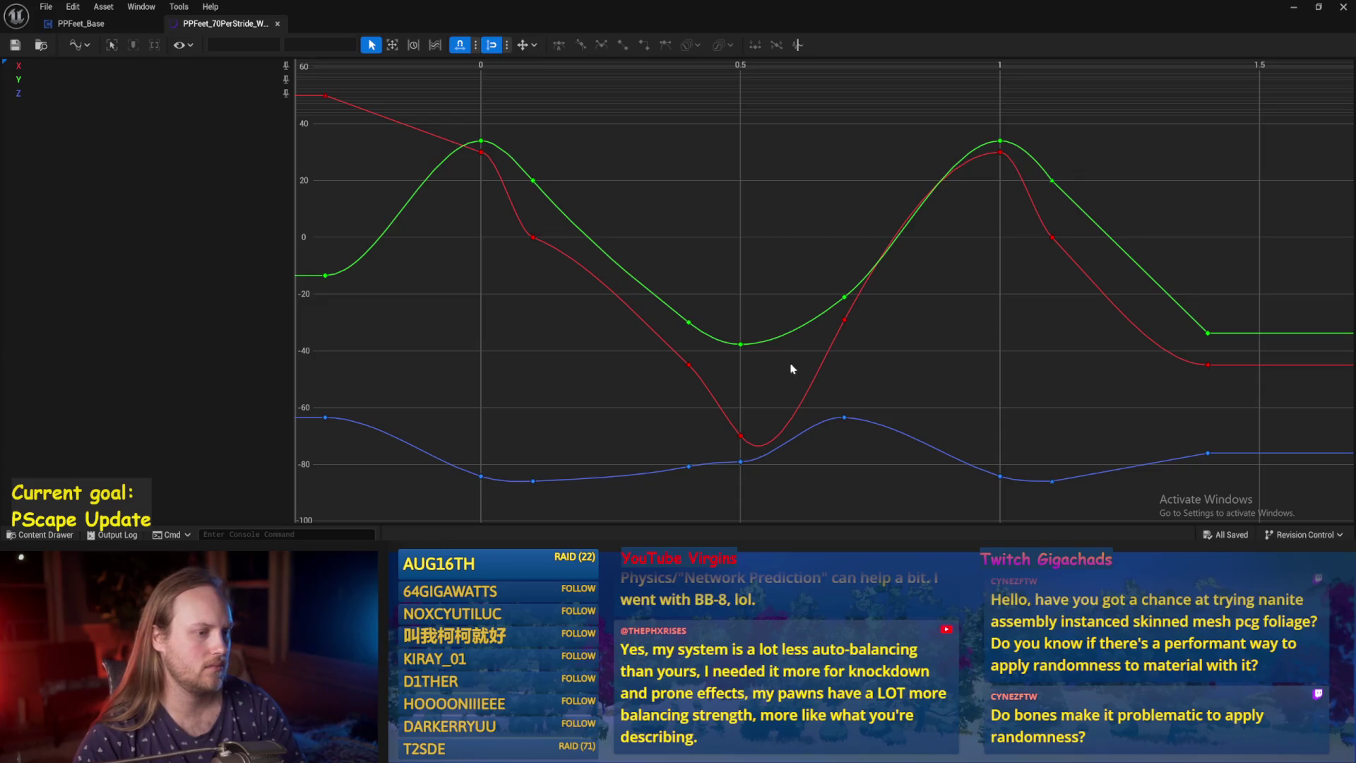
left_click_drag(555, 271, 555, 271)
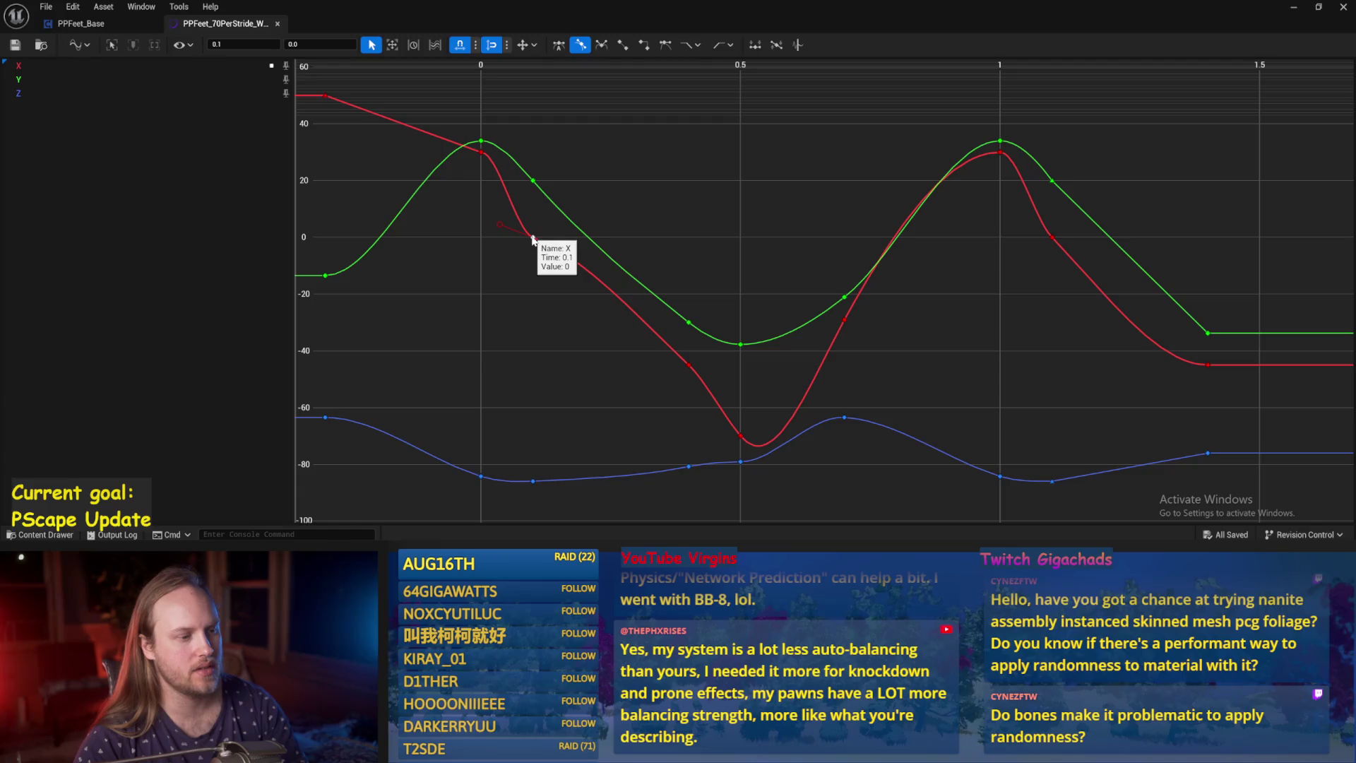
left_click(592, 317)
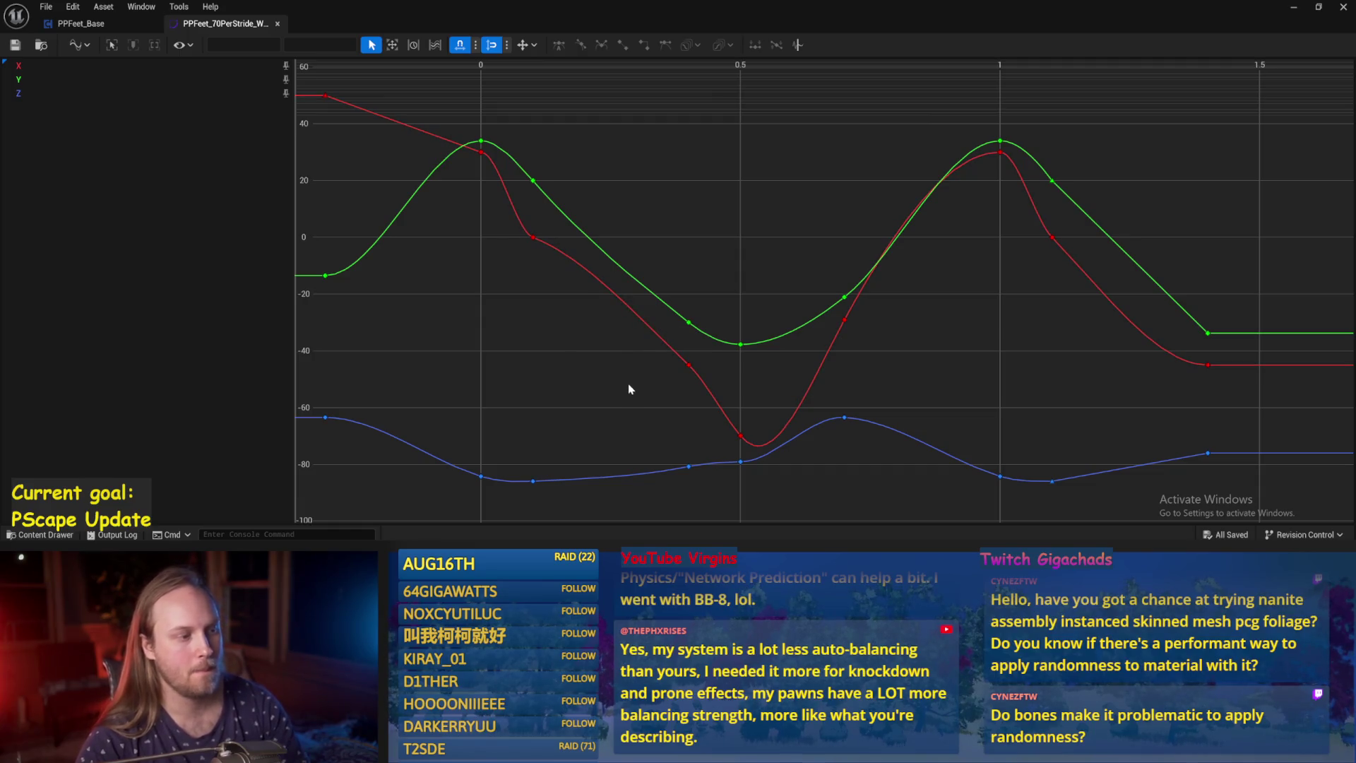
left_click_drag(720, 226, 702, 261)
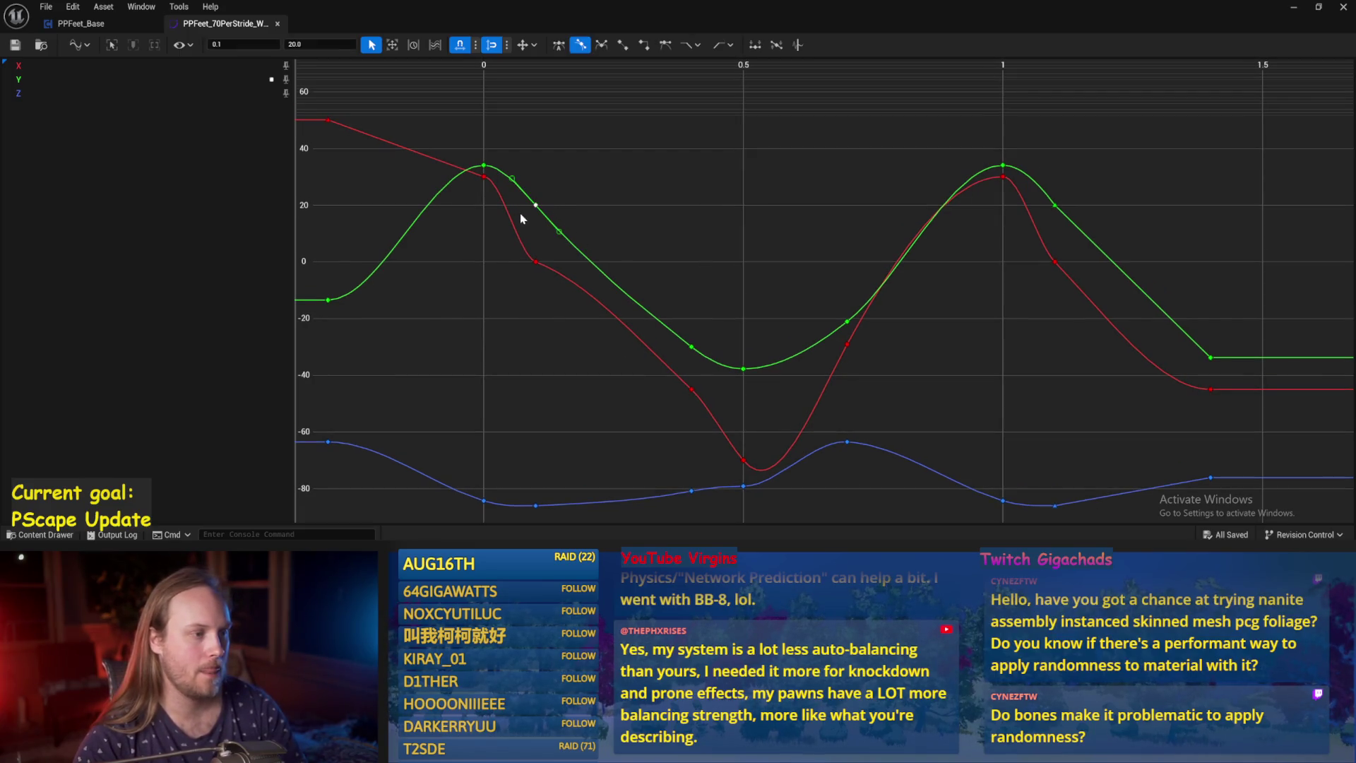
Change the green Y key at 0.4 from -30 to -20 and restore the editor window.
left_click_drag(640, 324, 750, 378)
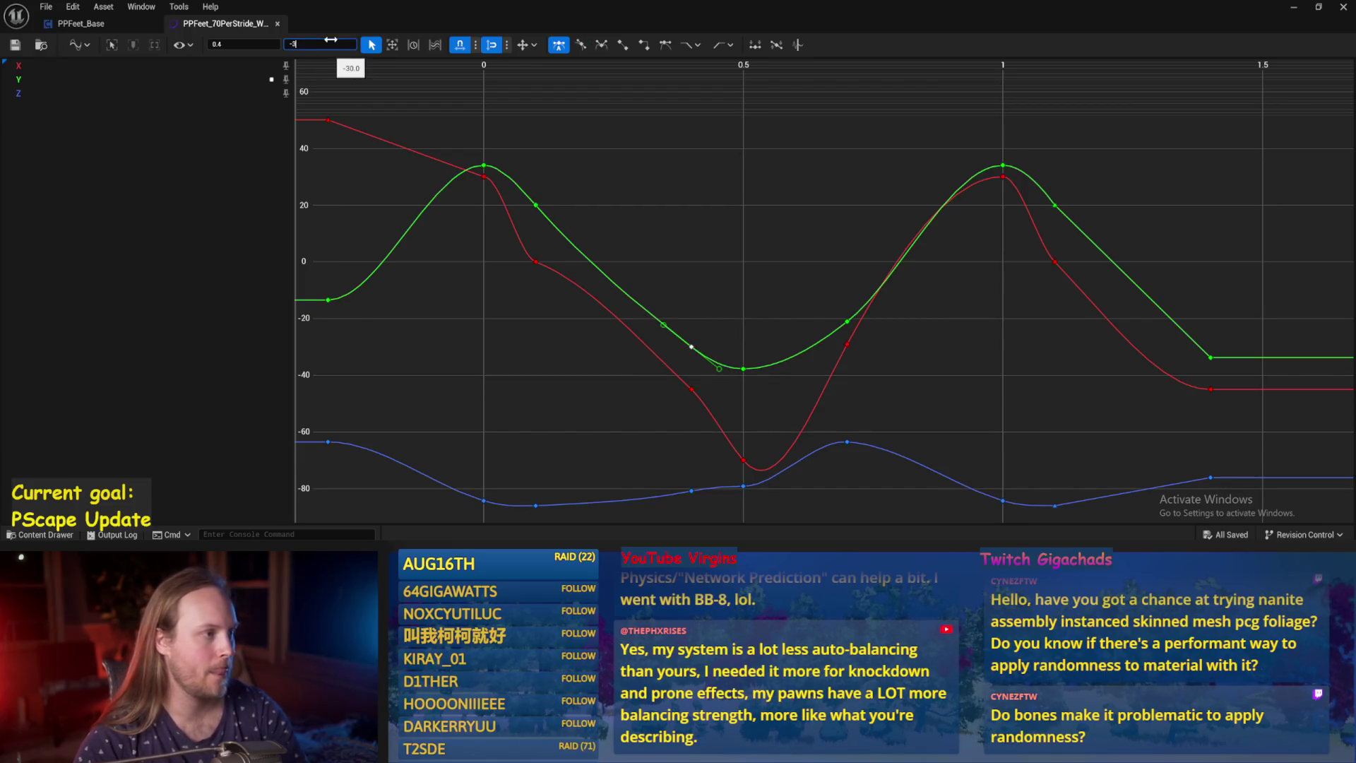
type("0")
key("Return")
left_click(590, 128)
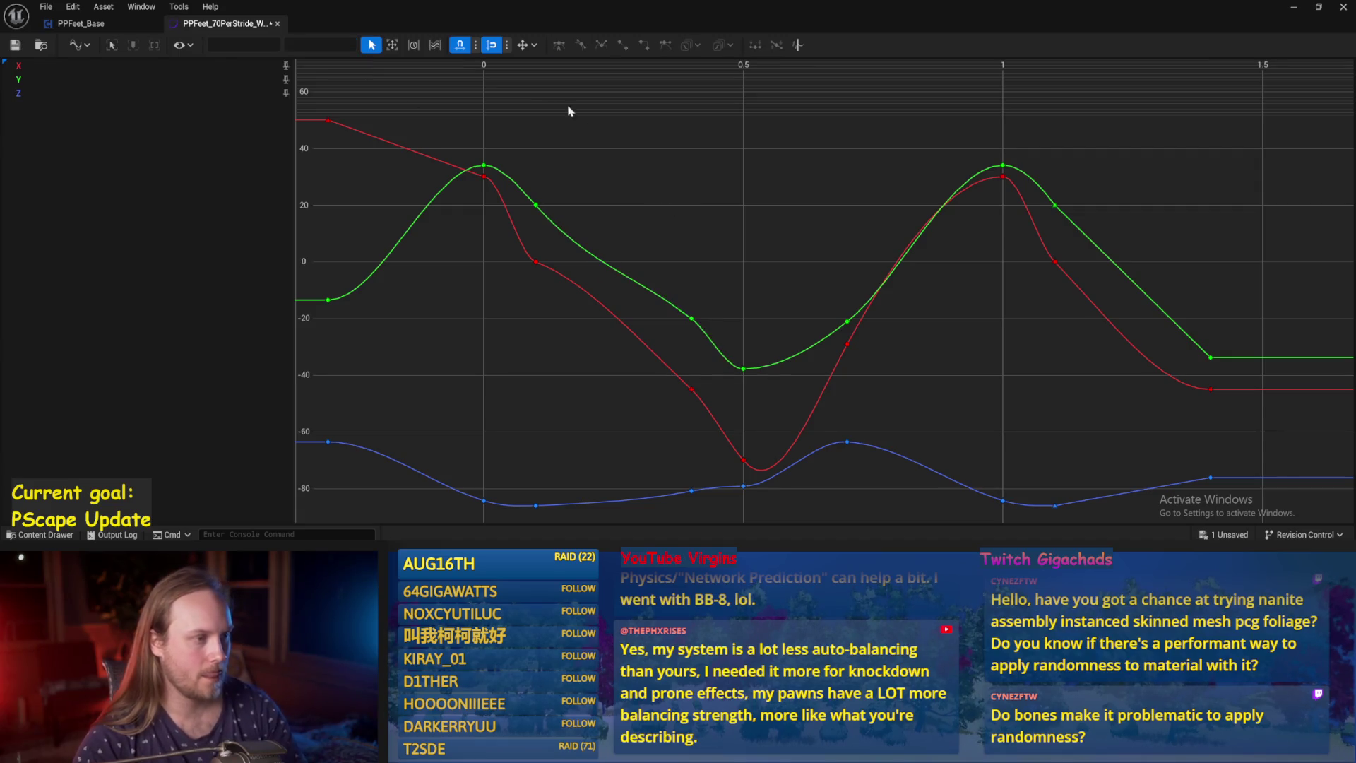
double_click(447, 13)
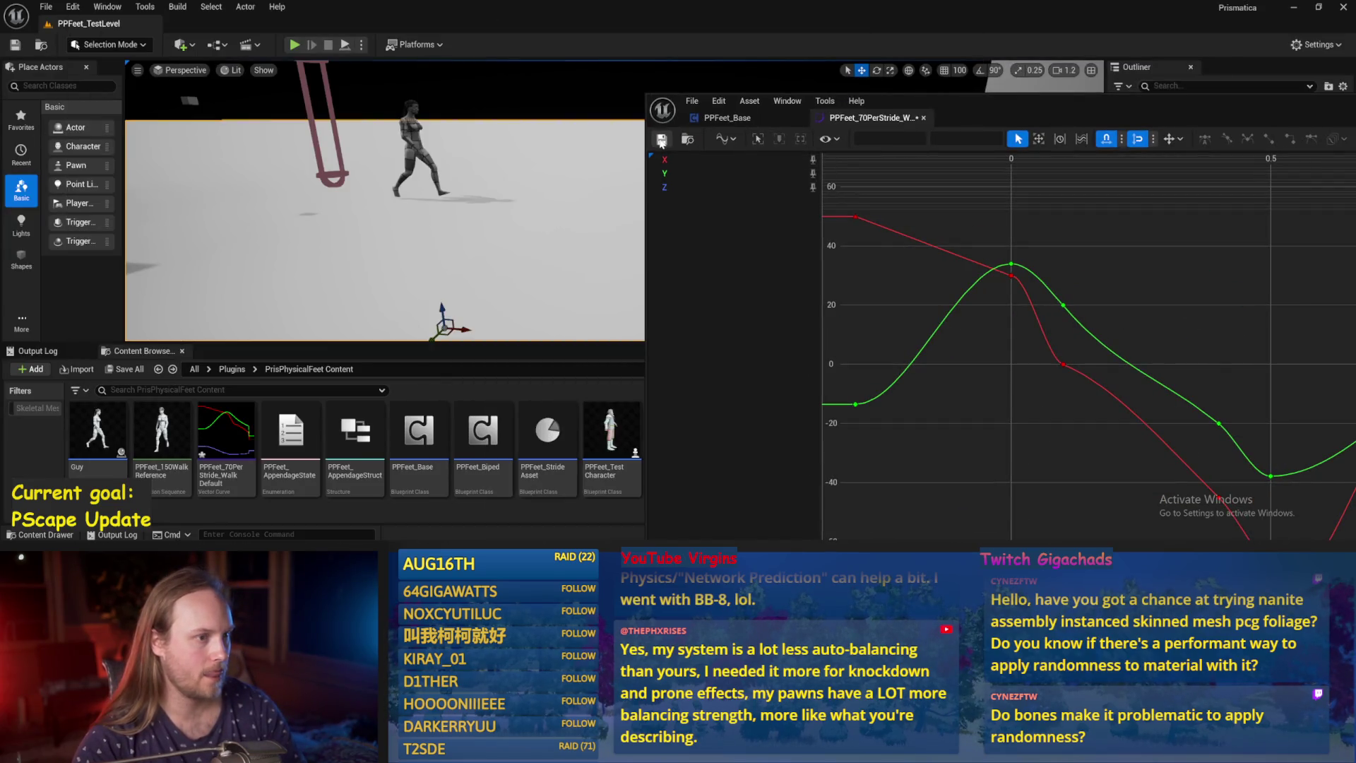
left_click_drag(1249, 101, 1236, 277)
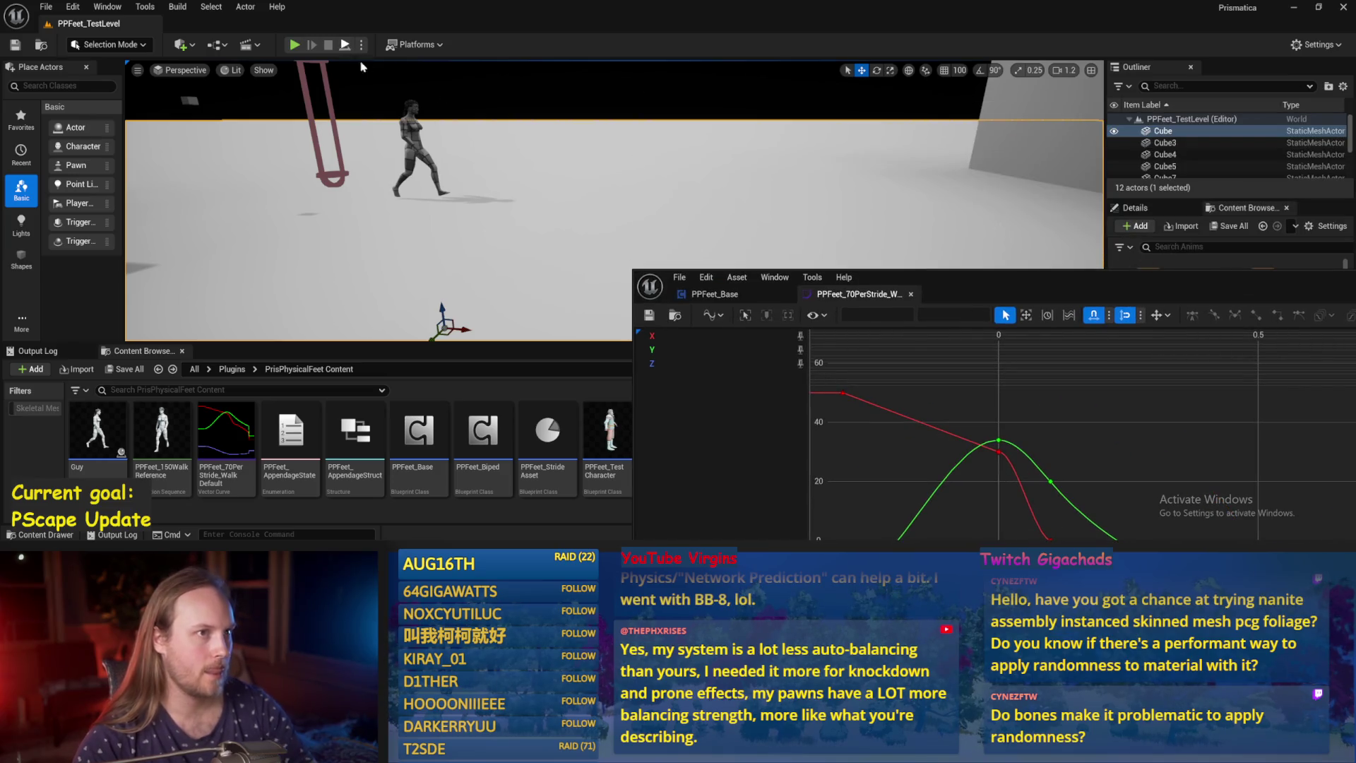
left_click(345, 45)
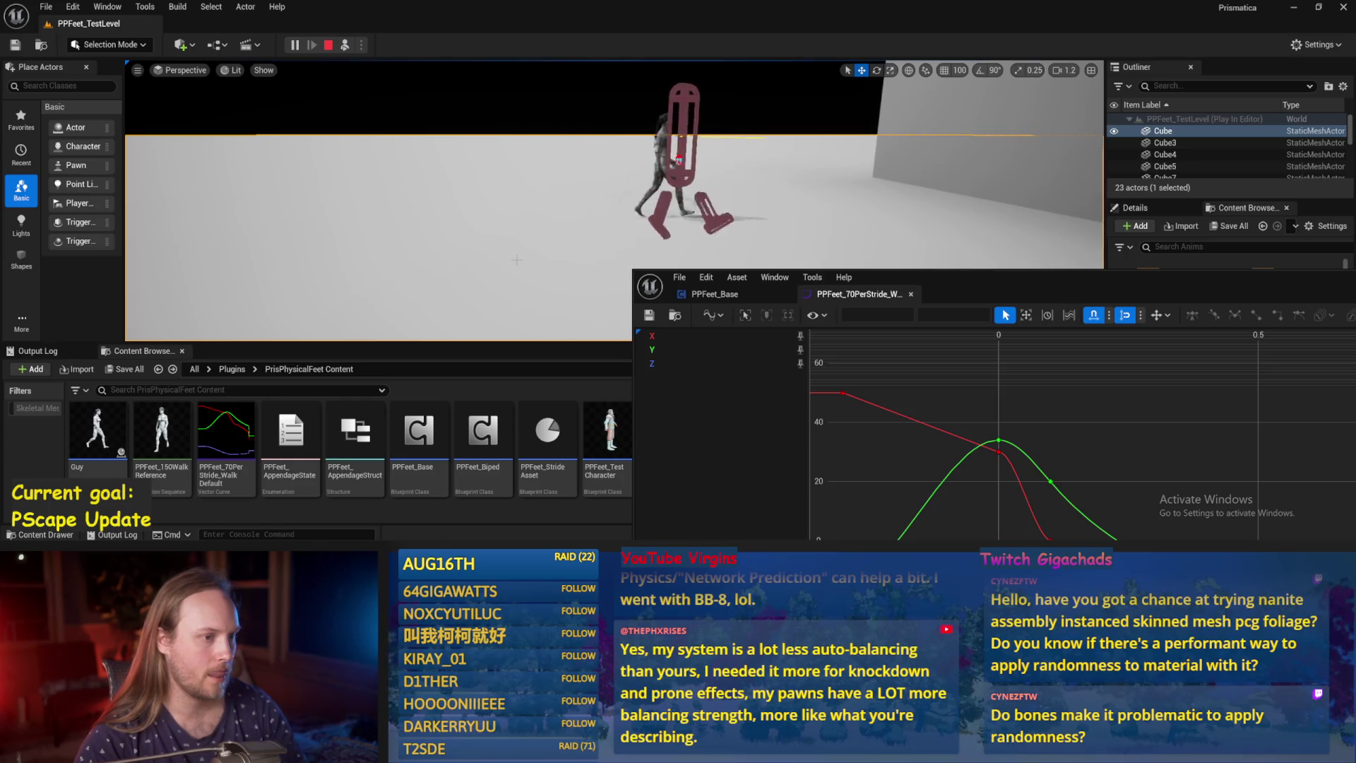
key("Escape")
left_click_drag(962, 288, 707, 34)
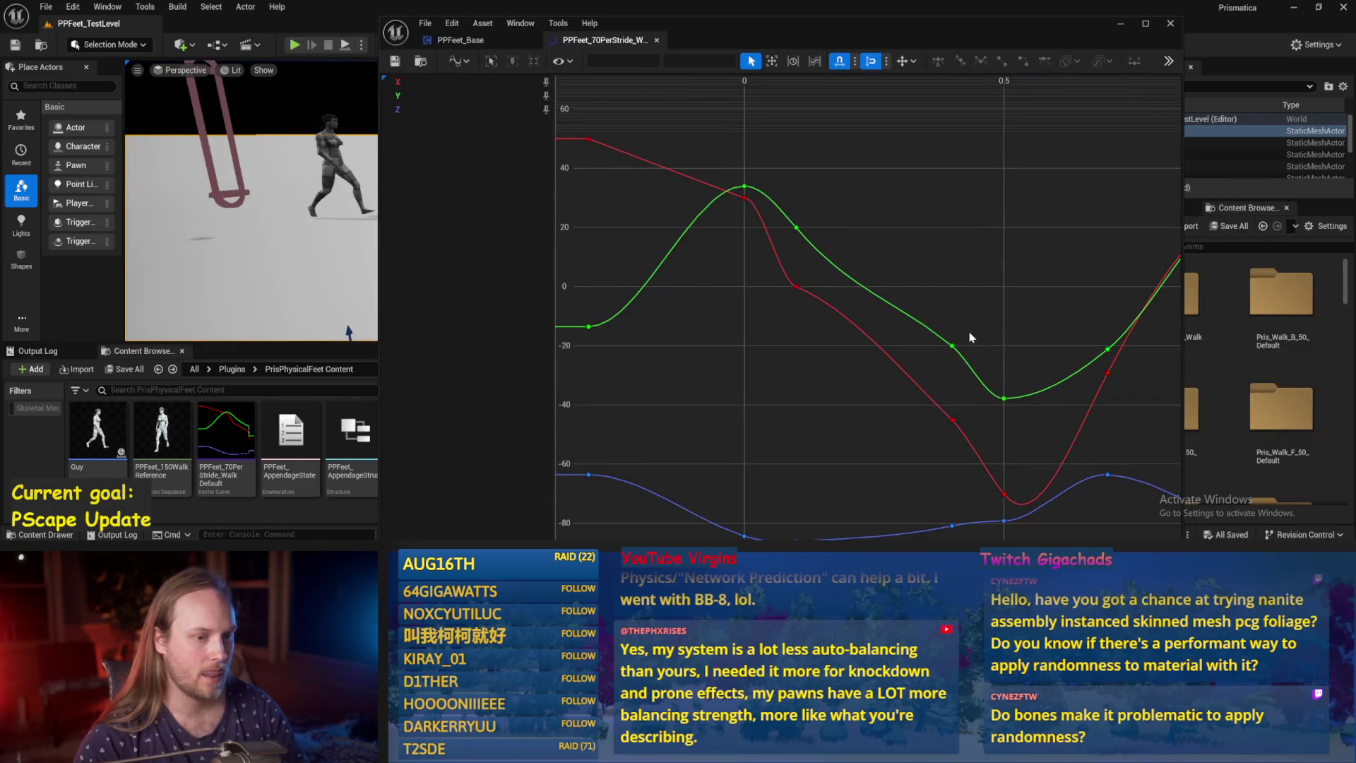
mouse_move(970, 338)
left_mouse_down()
mouse_move(759, 250)
mouse_move(857, 287)
left_mouse_up()
key("ctrl+z")
left_click(720, 216)
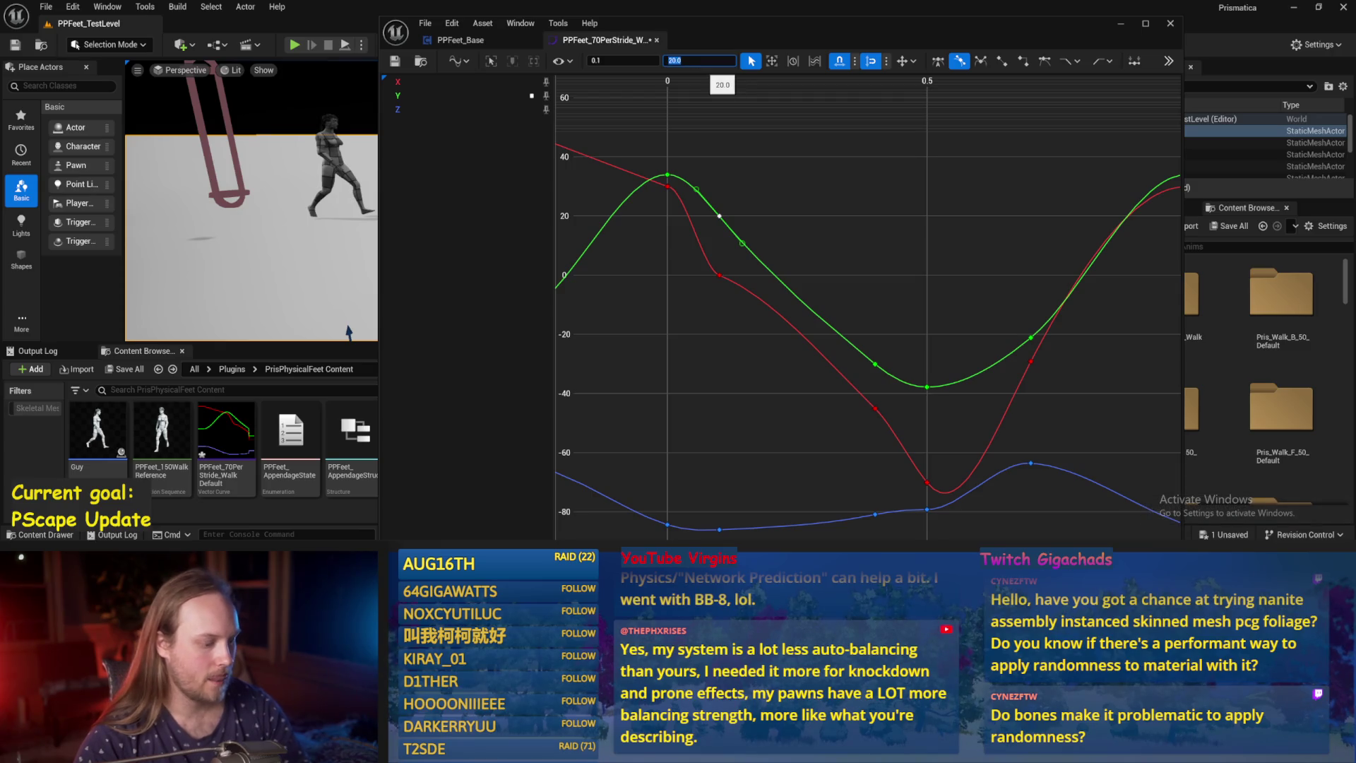
key("Return")
left_click(902, 306)
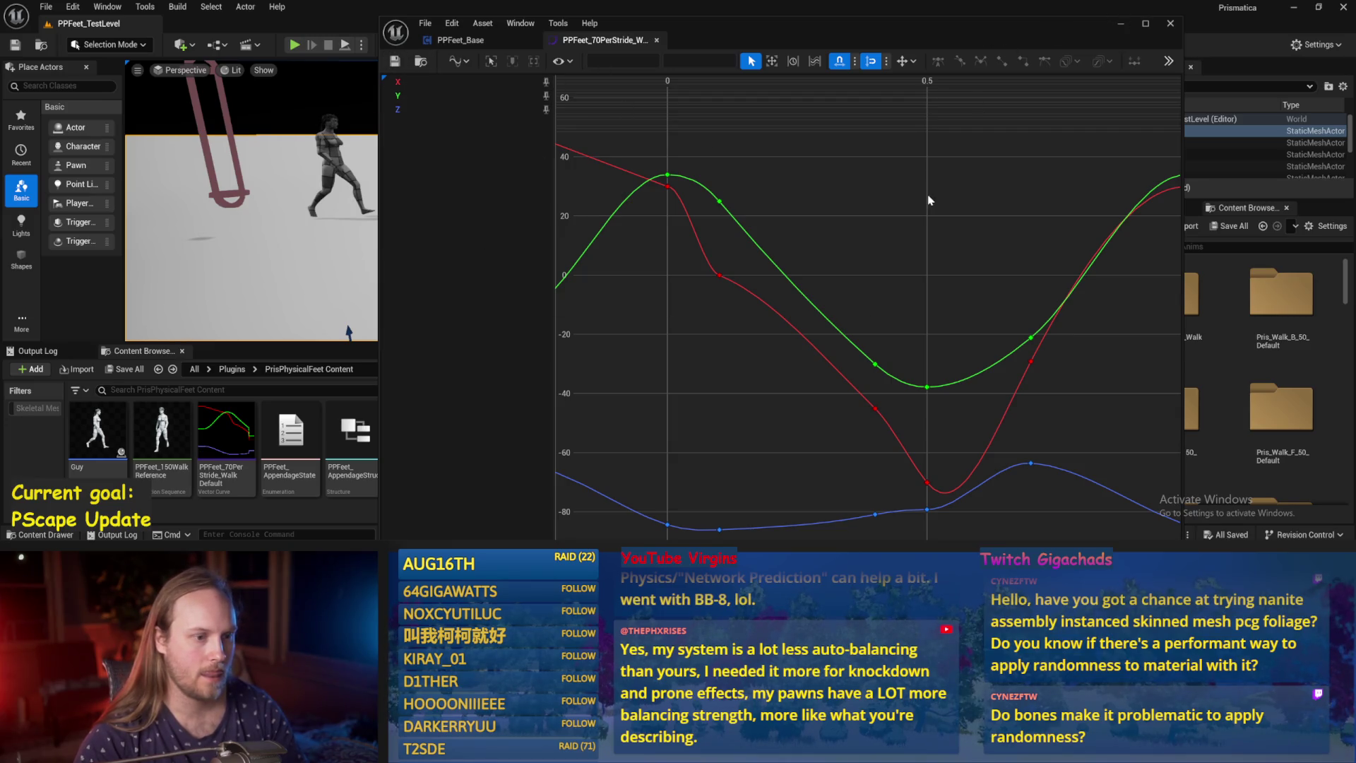
key("ctrl+z")
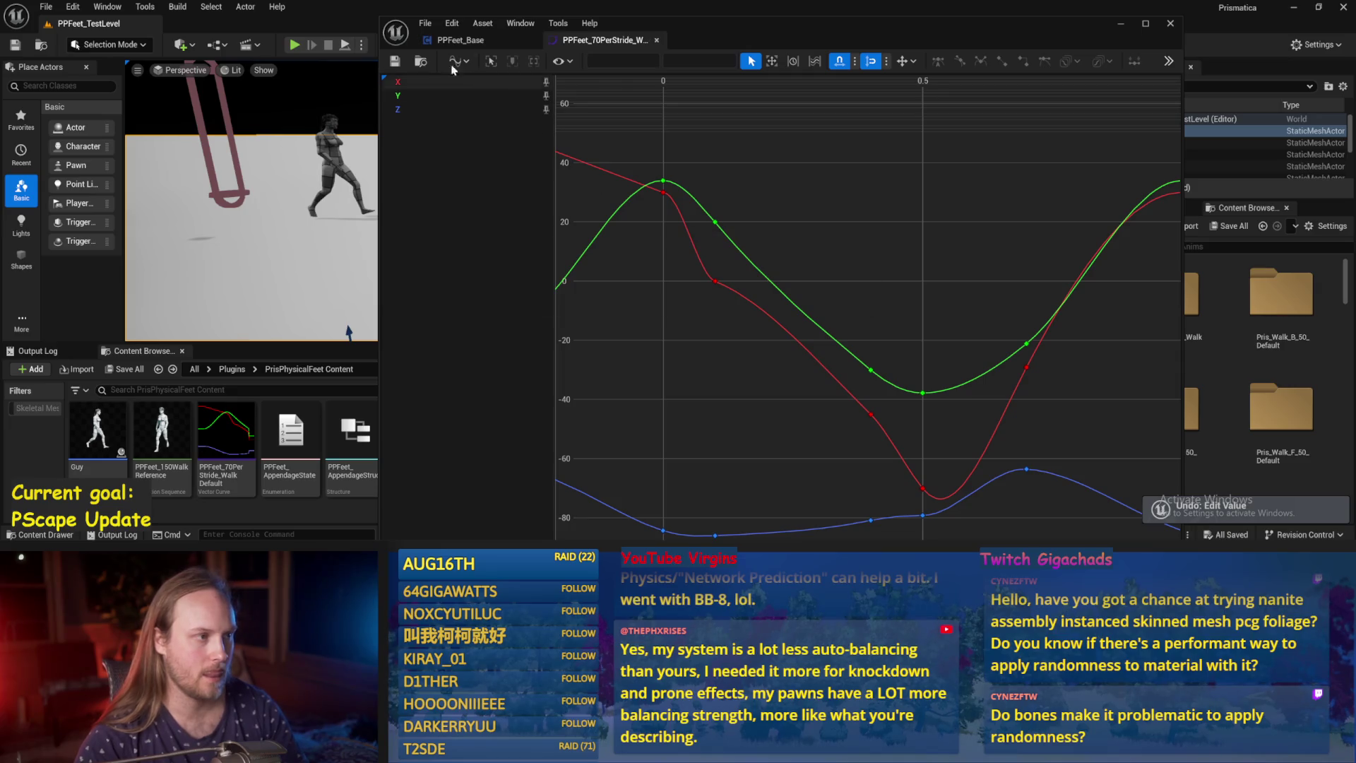
left_click(395, 60)
left_click(922, 393)
left_click(878, 235)
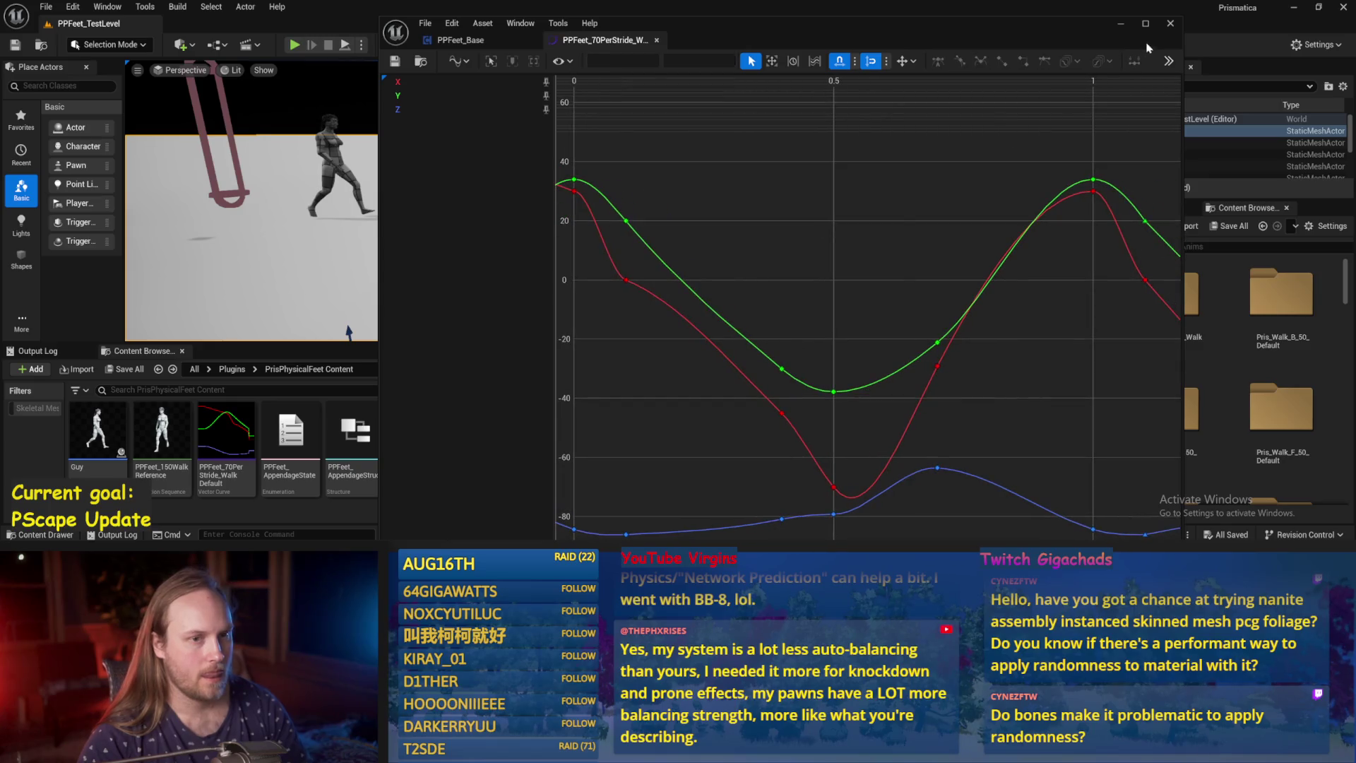
left_click(1122, 27)
key("alt+p")
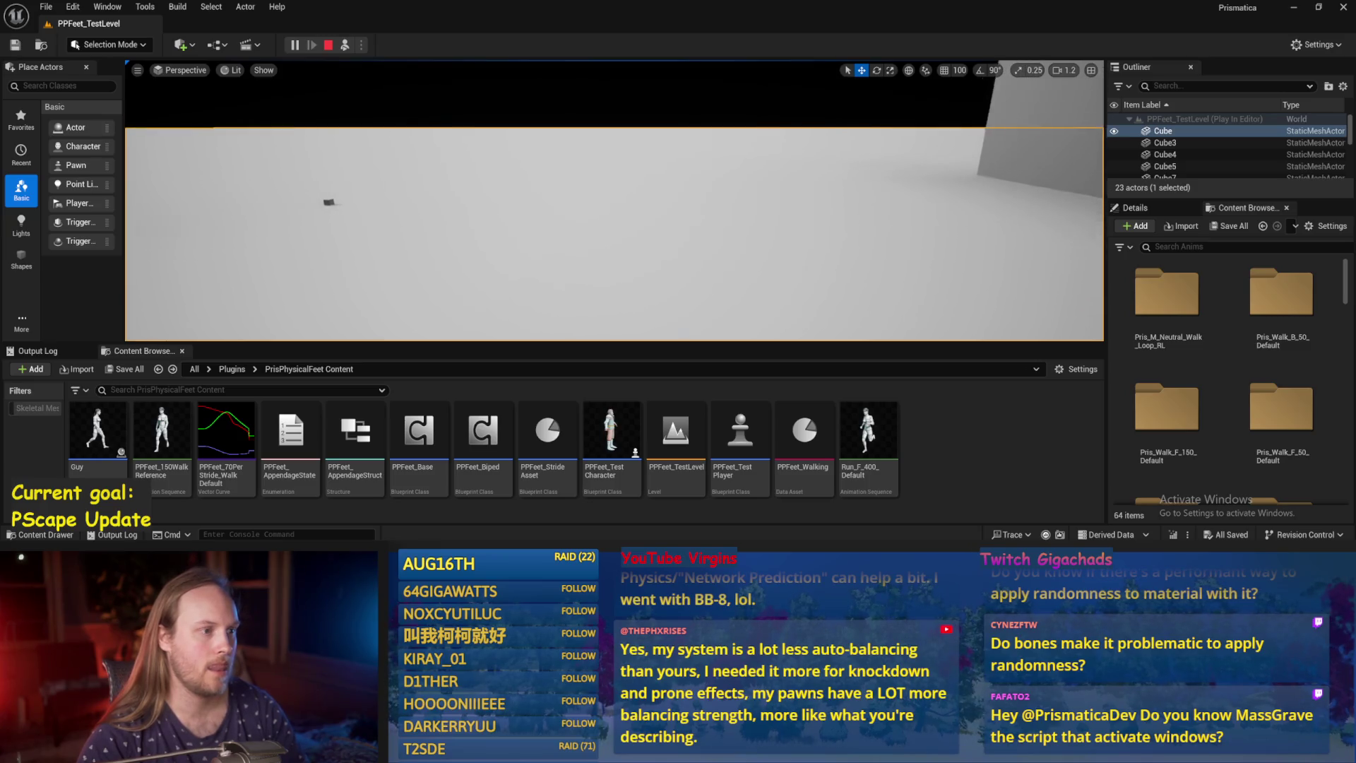
key("Escape")
key("alt+p")
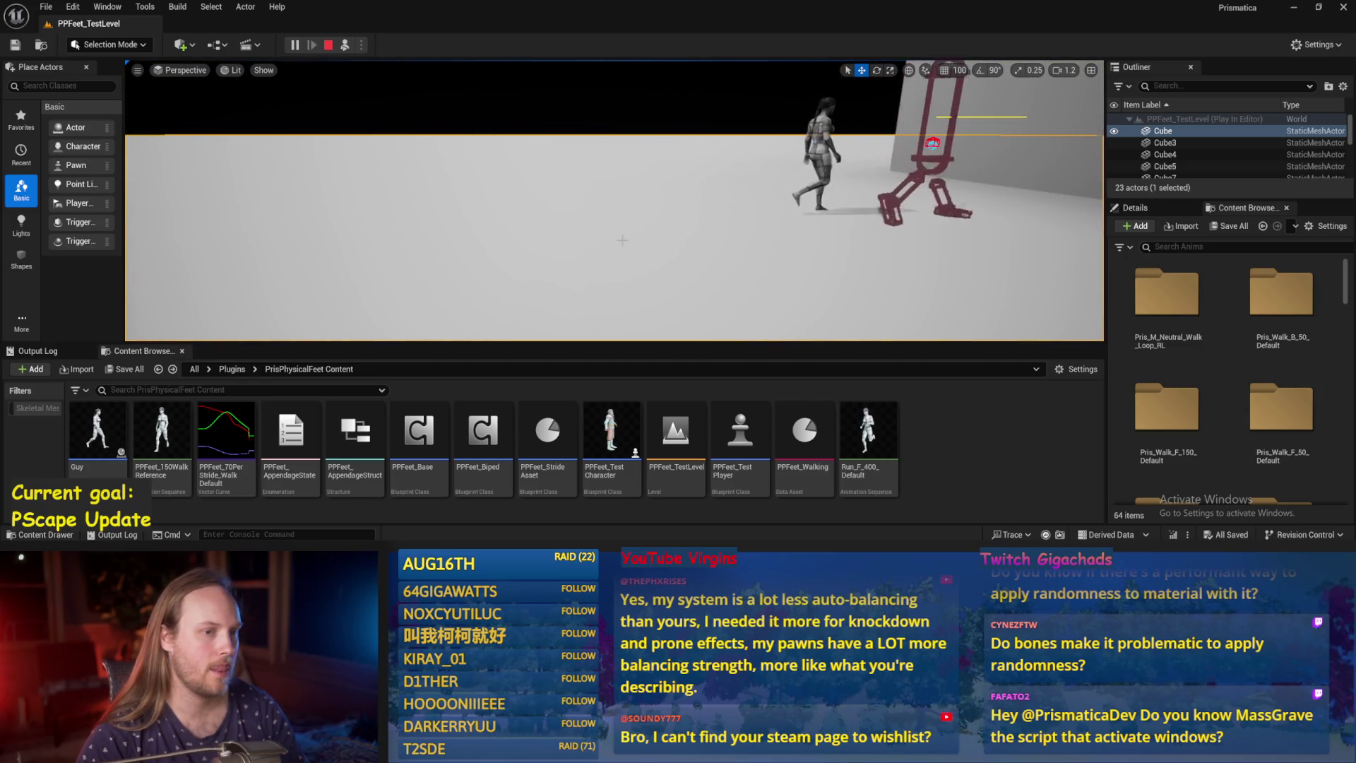
key("Escape")
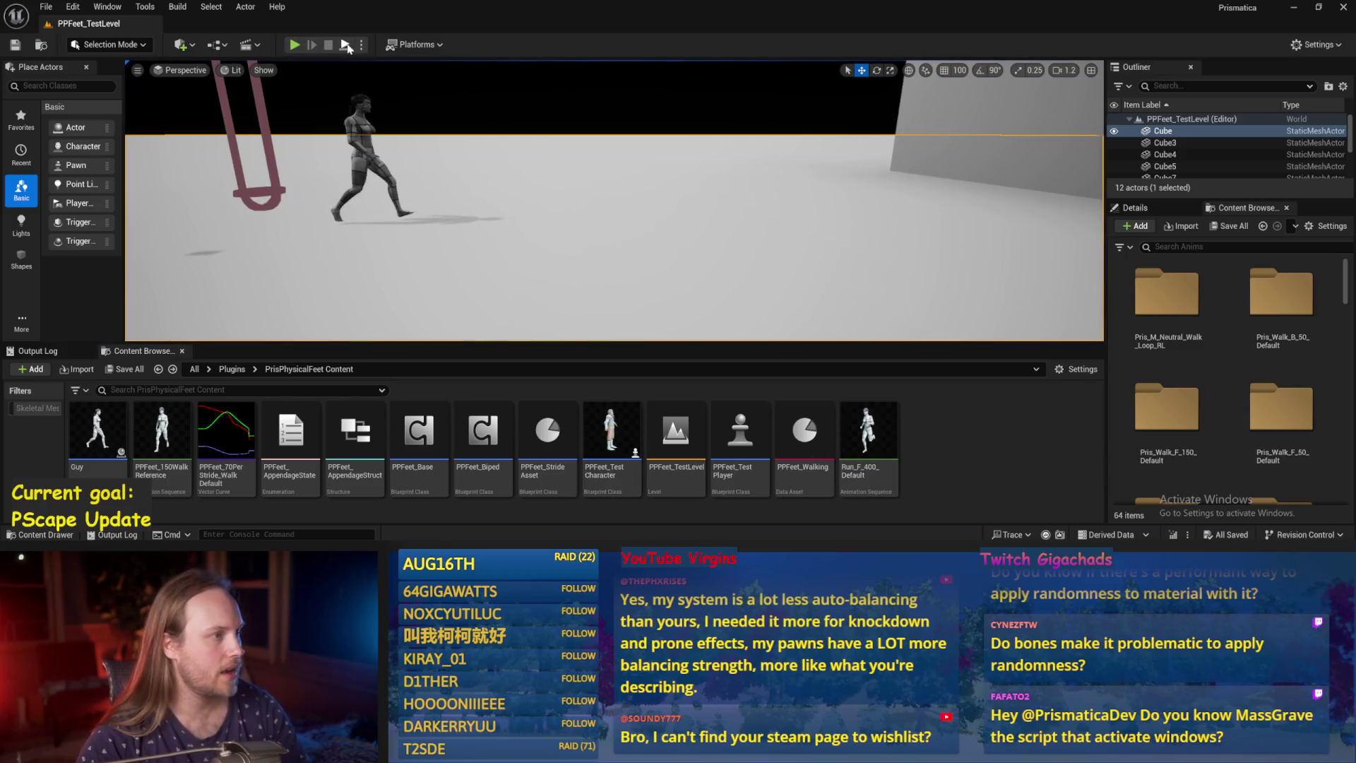
key("alt+p")
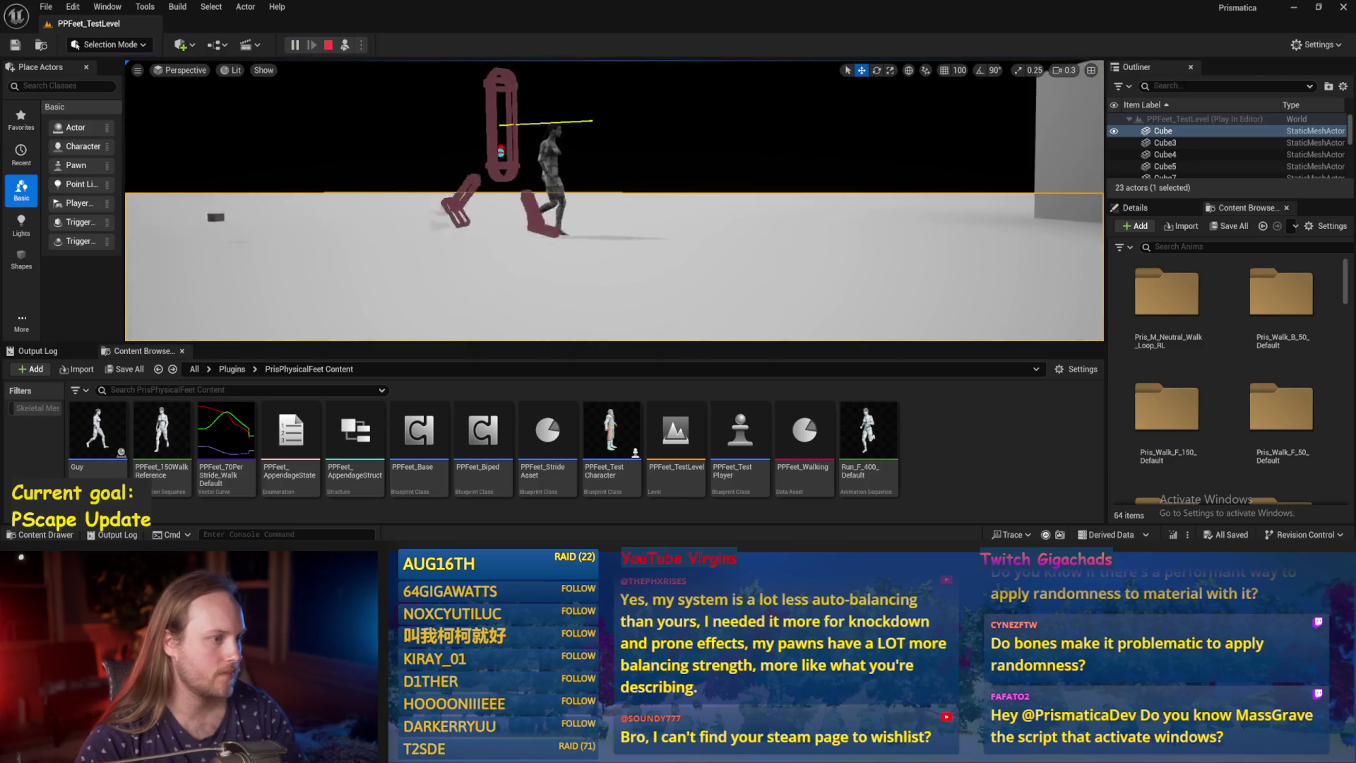
key("Escape")
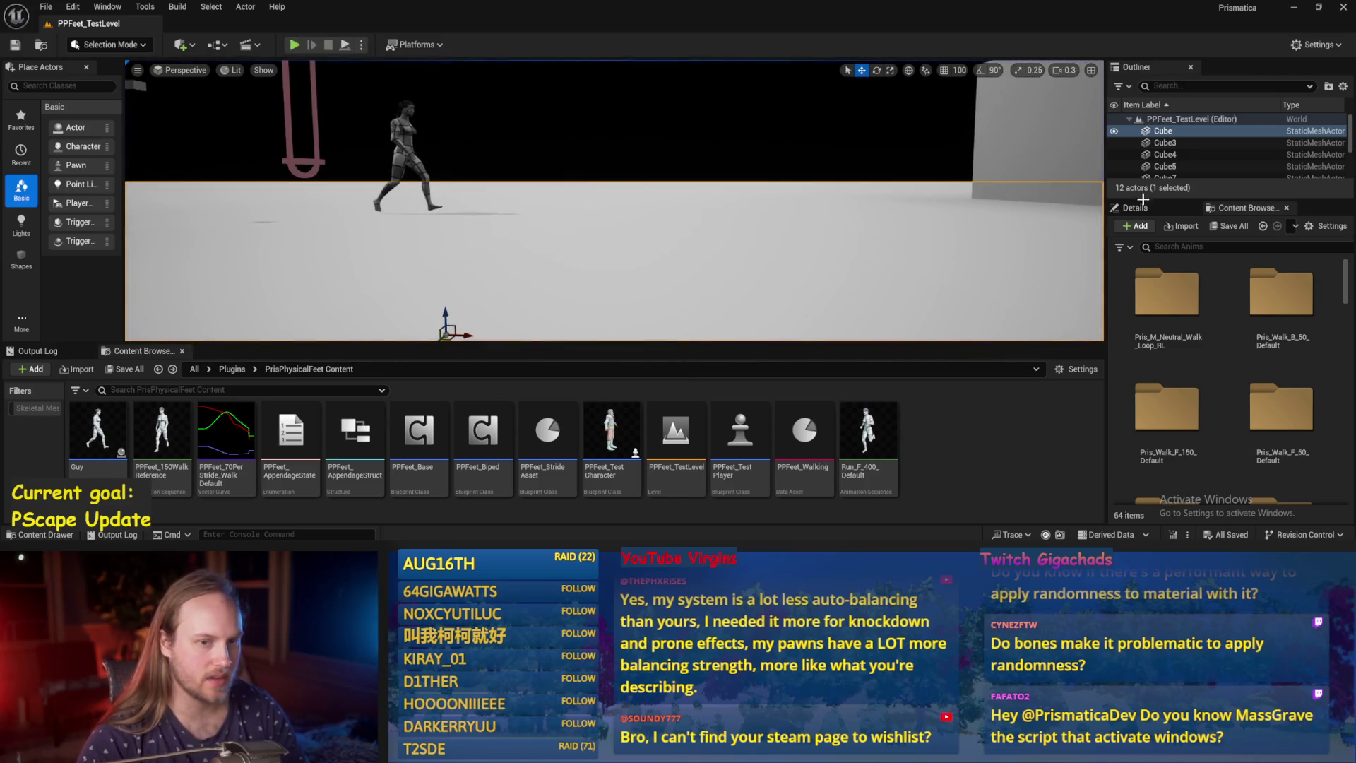
left_click(1159, 209)
Assign M_ProcGrid to the floor Cube's Element 0 material and play the level.
scroll(1294, 469, "down", 2)
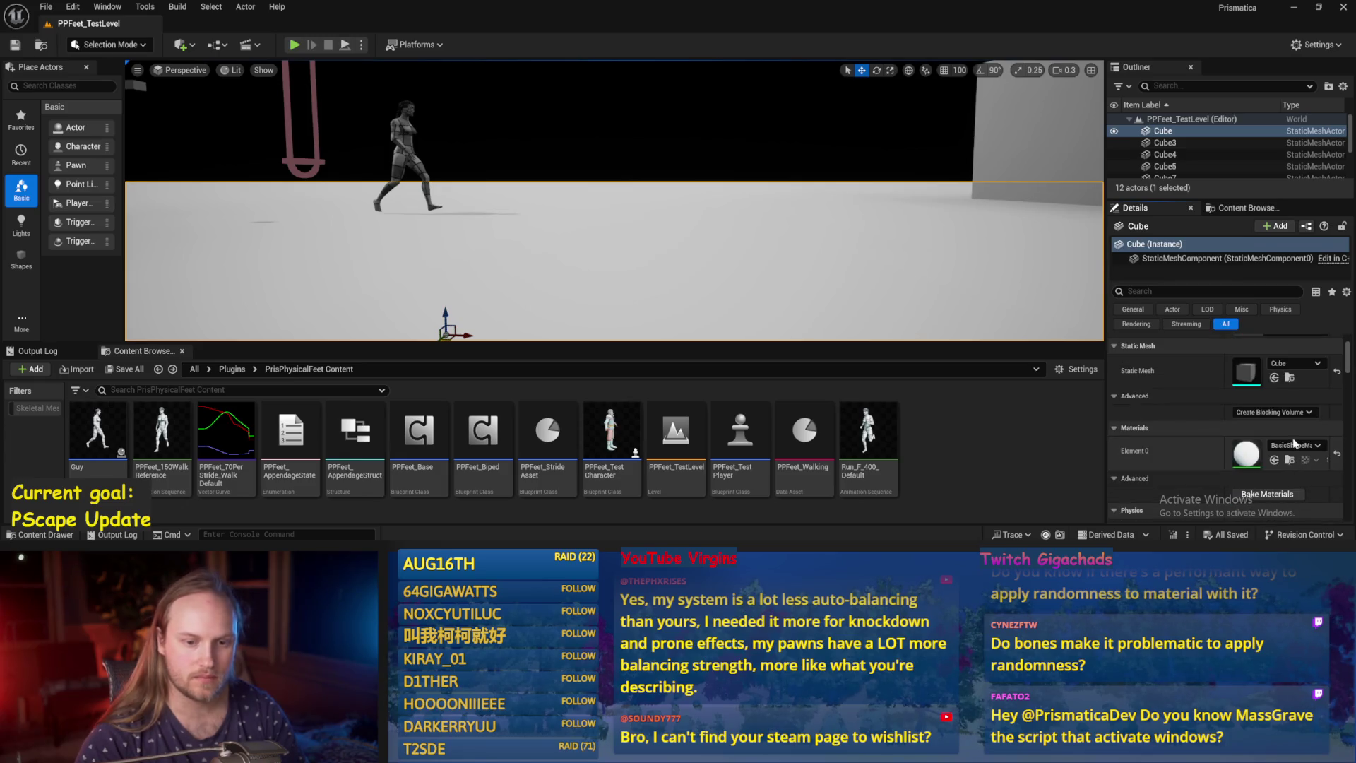
left_click(1294, 445)
type("grid")
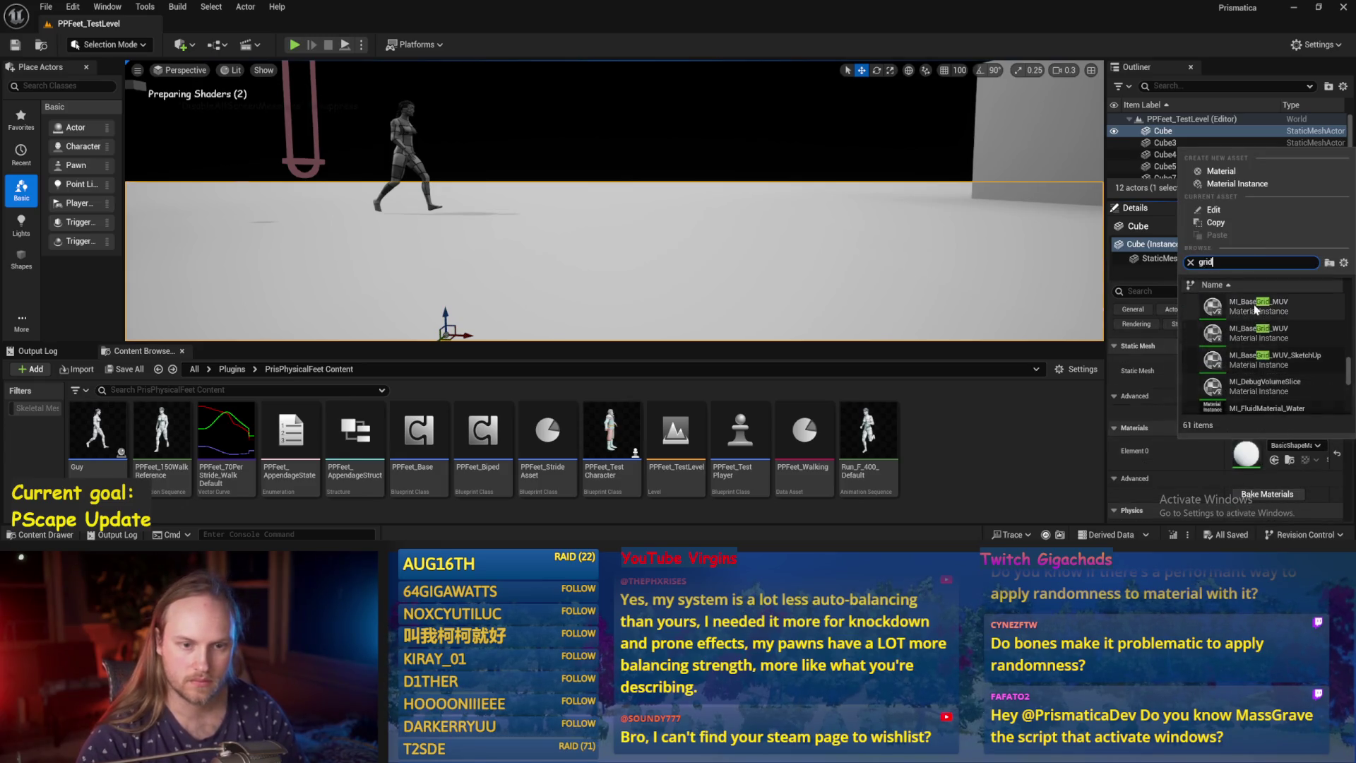
scroll(1282, 368, "down", 5)
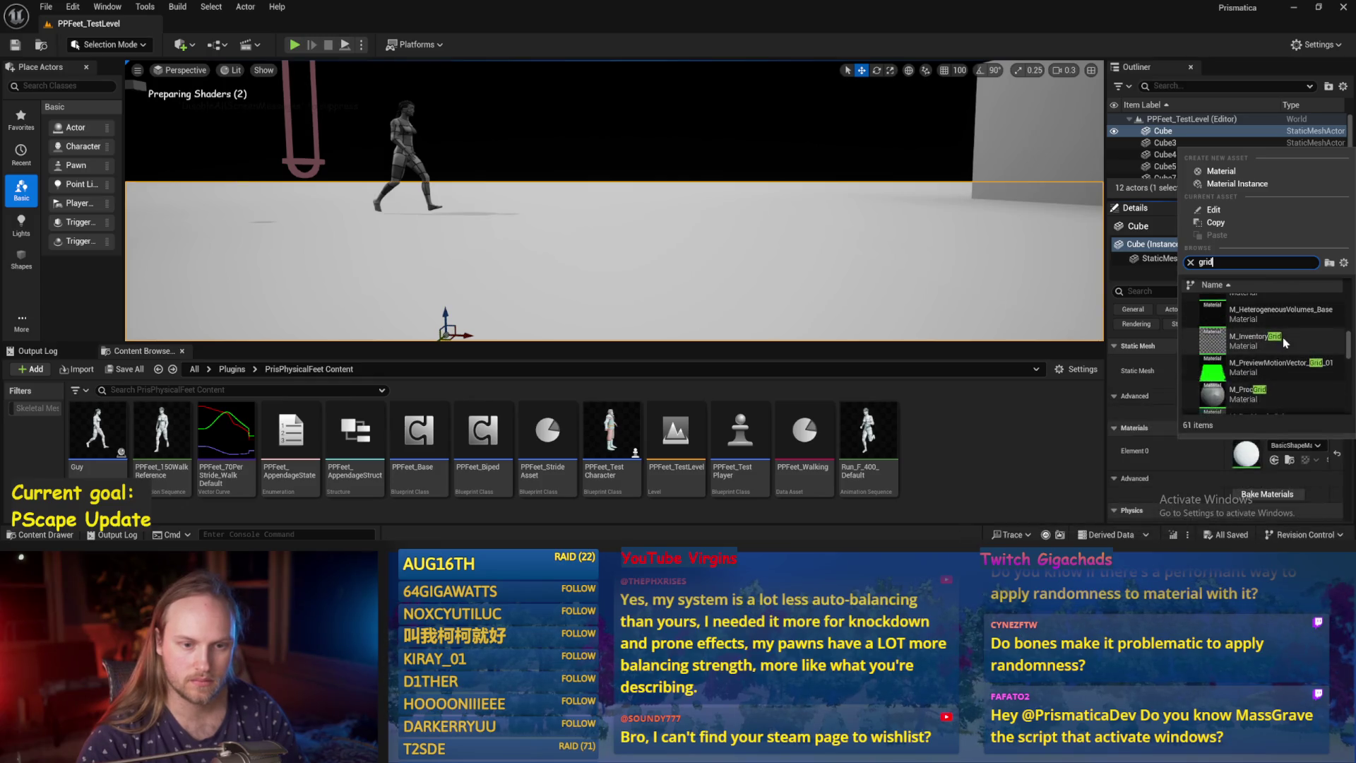
left_click(1254, 393)
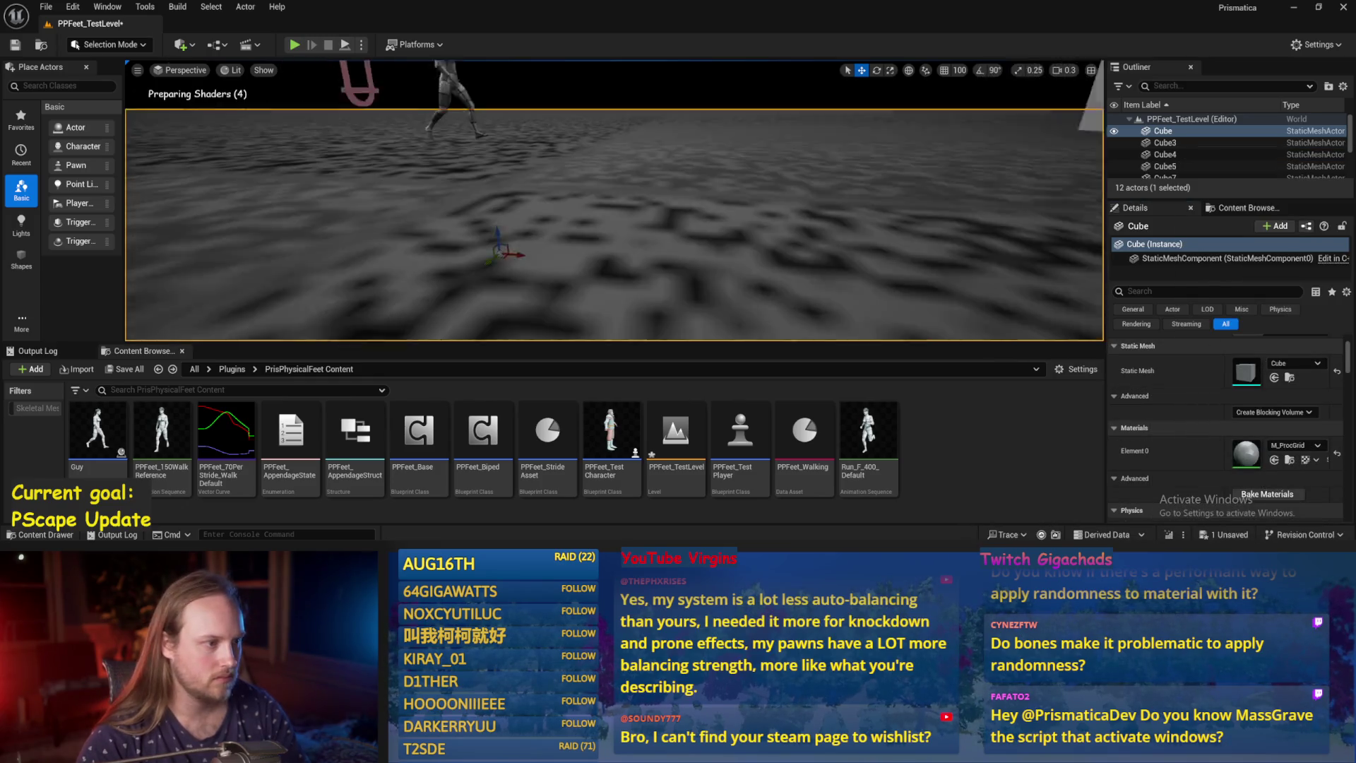
scroll(633, 214, "down", 3)
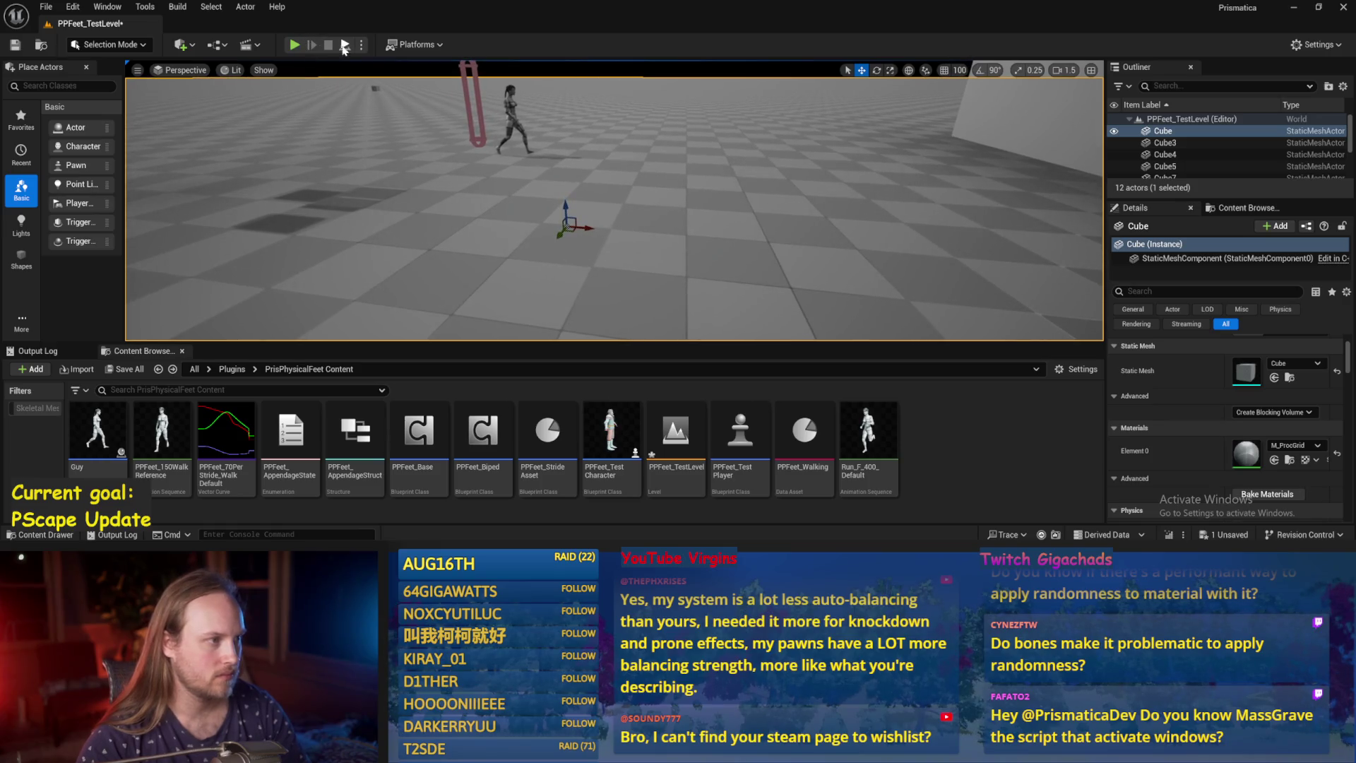
left_click(294, 45)
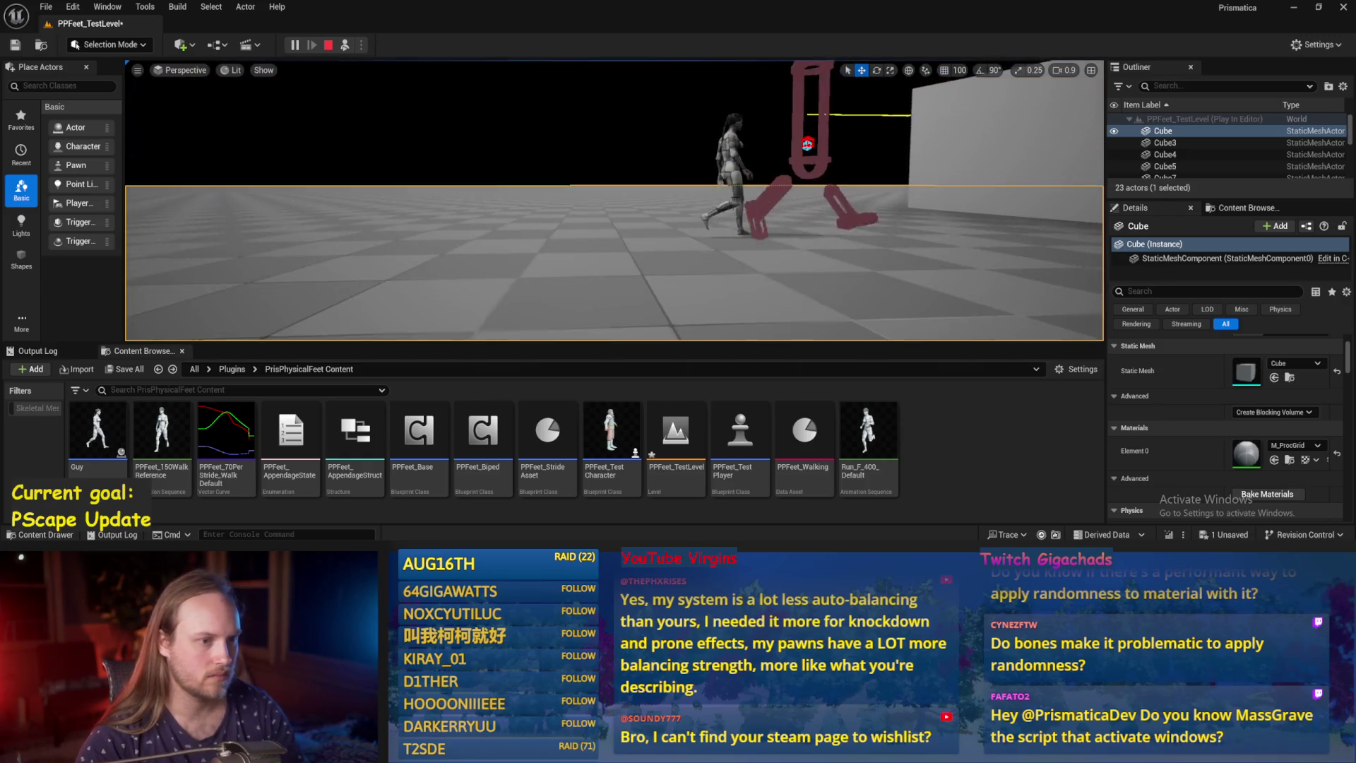
Lower the PPFeet_TestPlayer capsule slightly and play the level with it.
key("Escape")
left_click(279, 172)
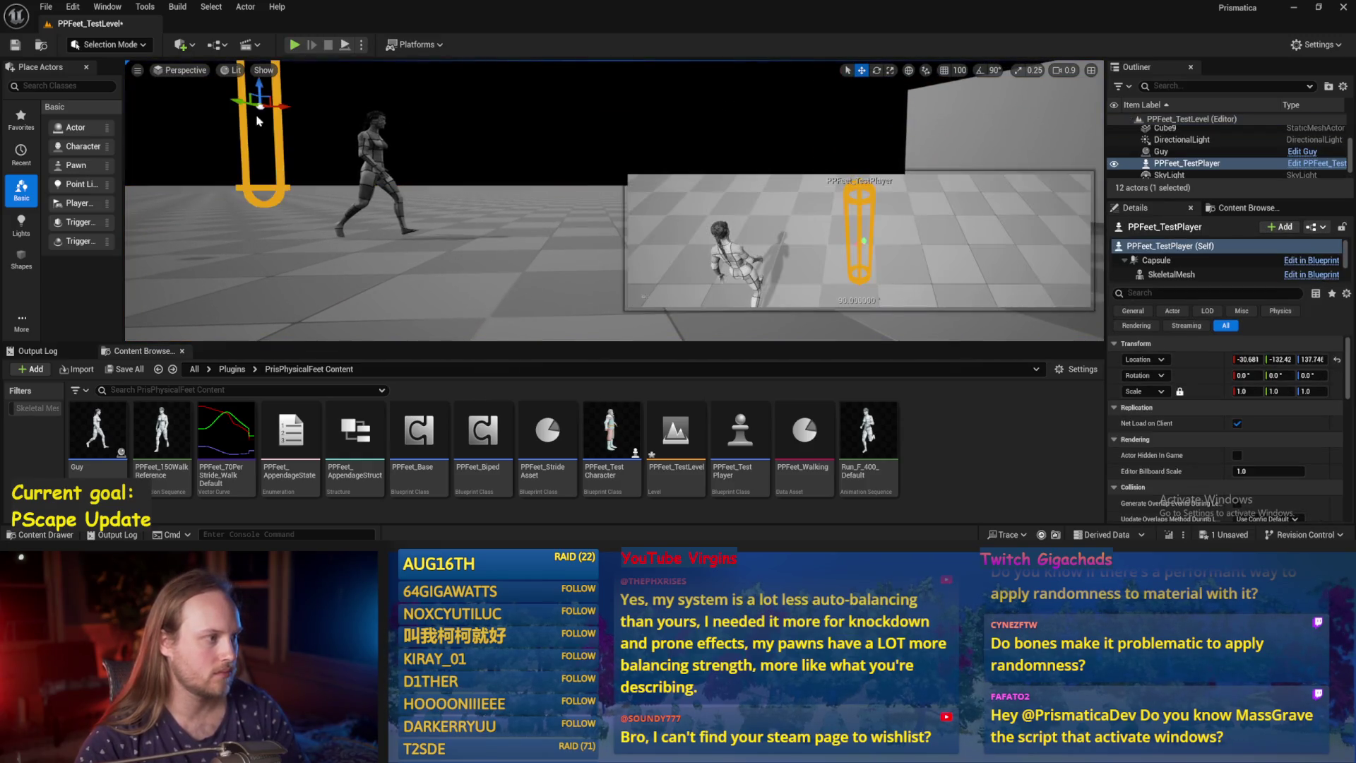
left_click_drag(259, 85, 287, 91)
left_click(345, 46)
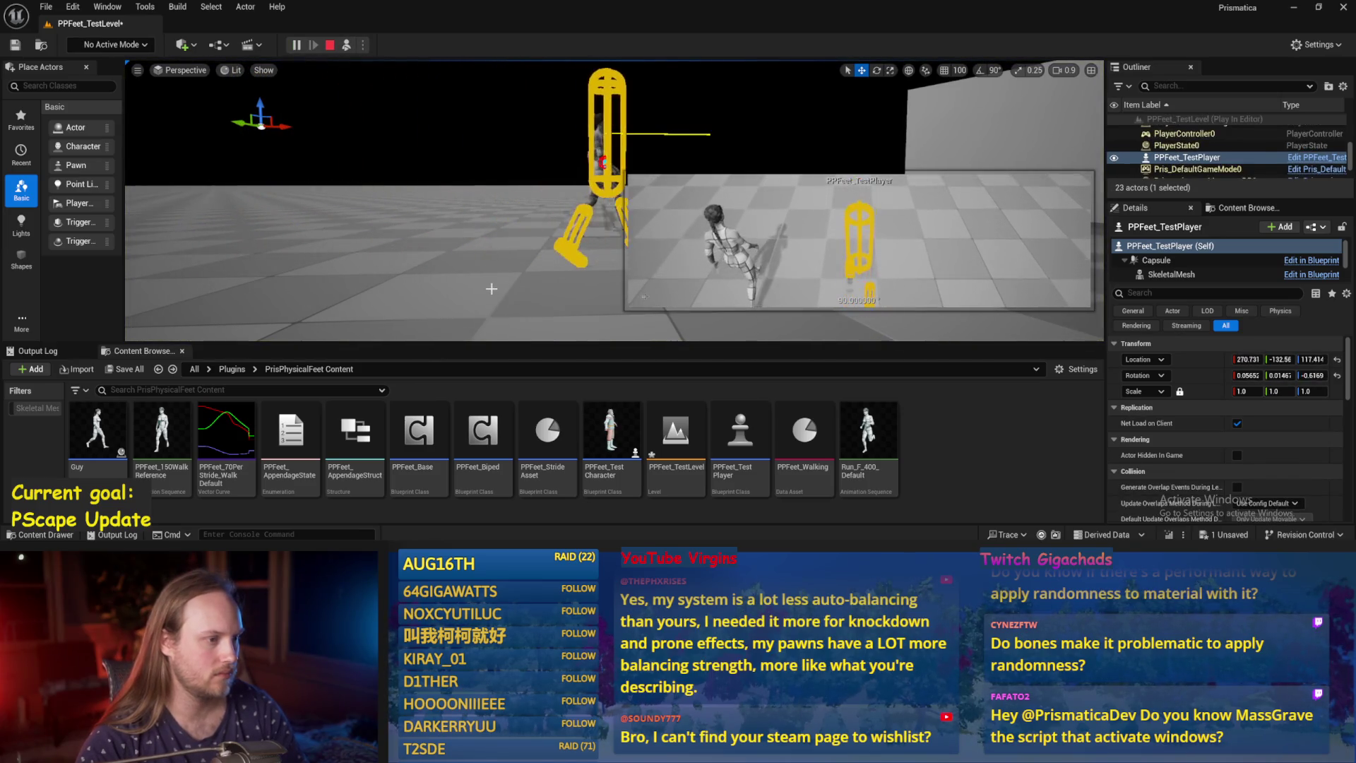
Test the walk in repeated Play and Simulate runs, then pan the stride curve graph right.
key("Escape")
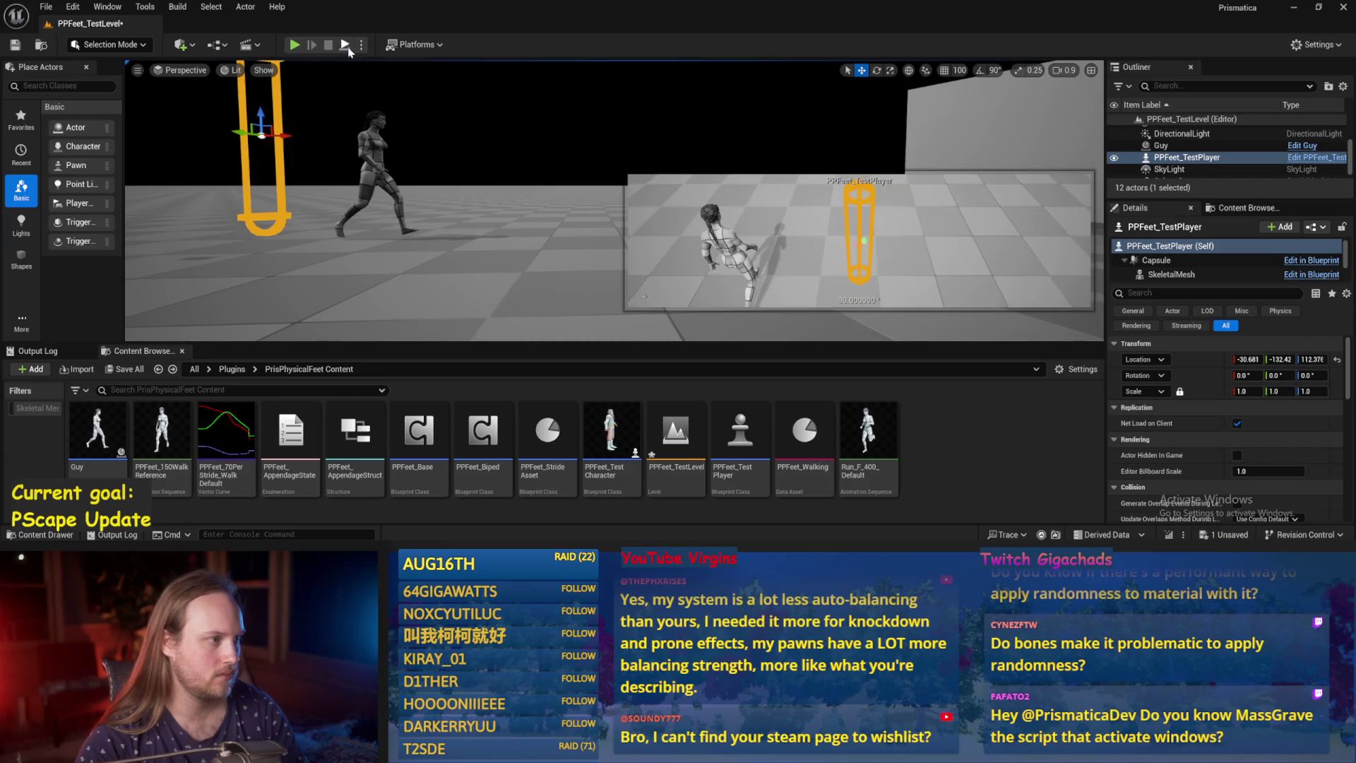
key("alt+p")
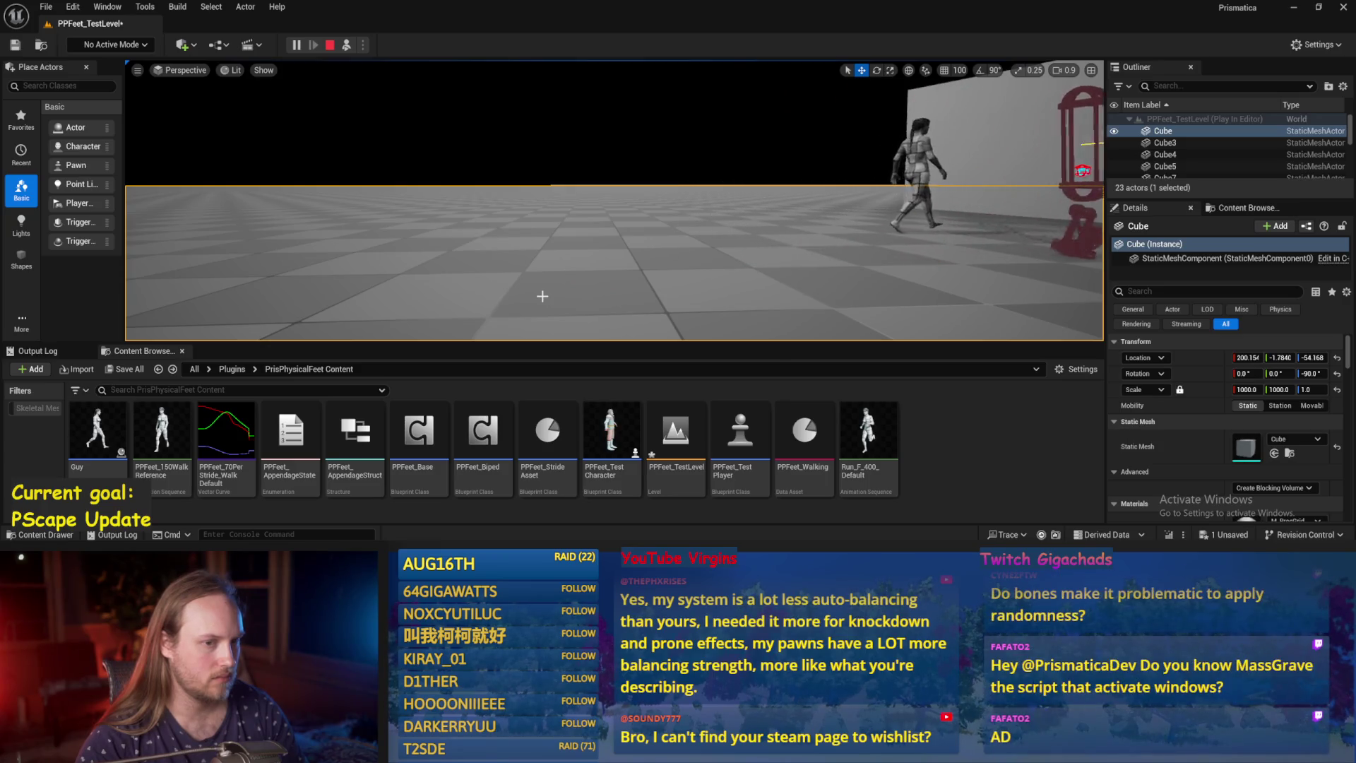
key("F8")
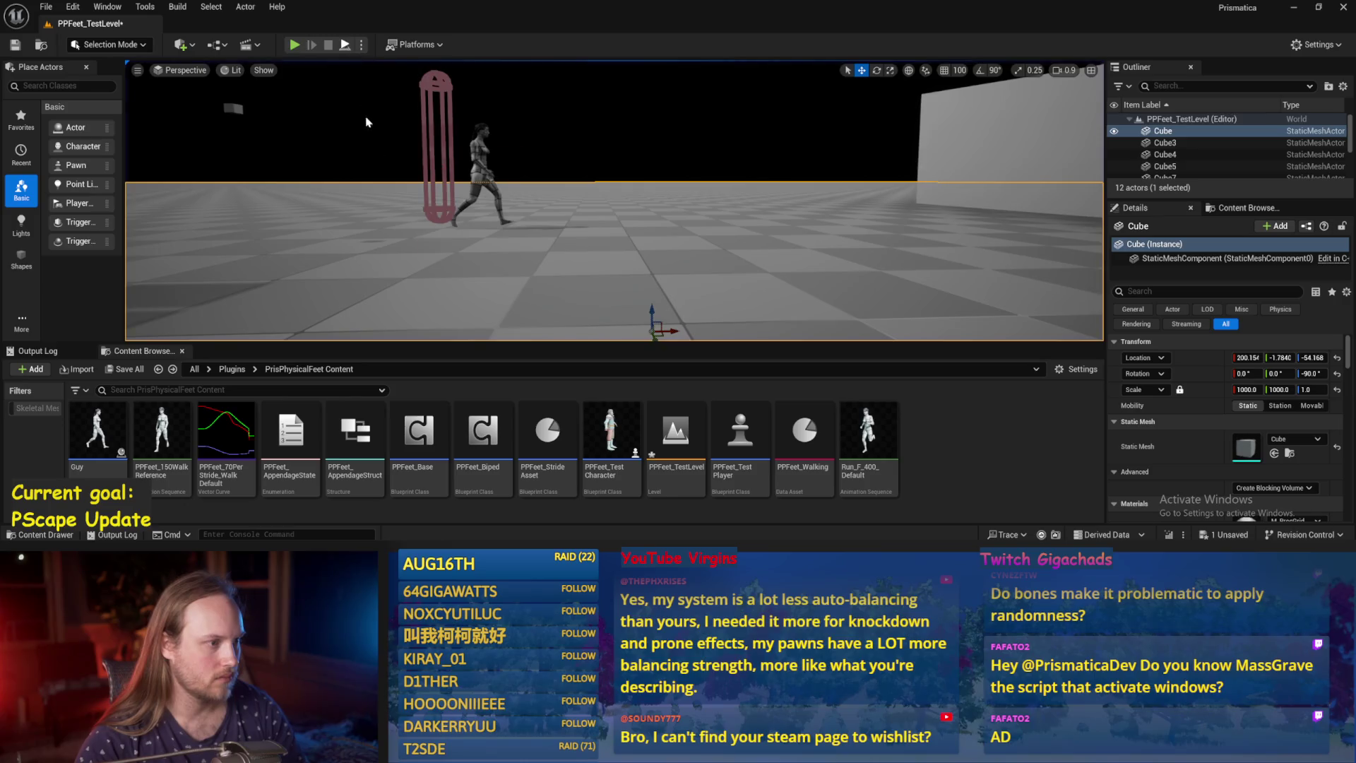
key("Escape")
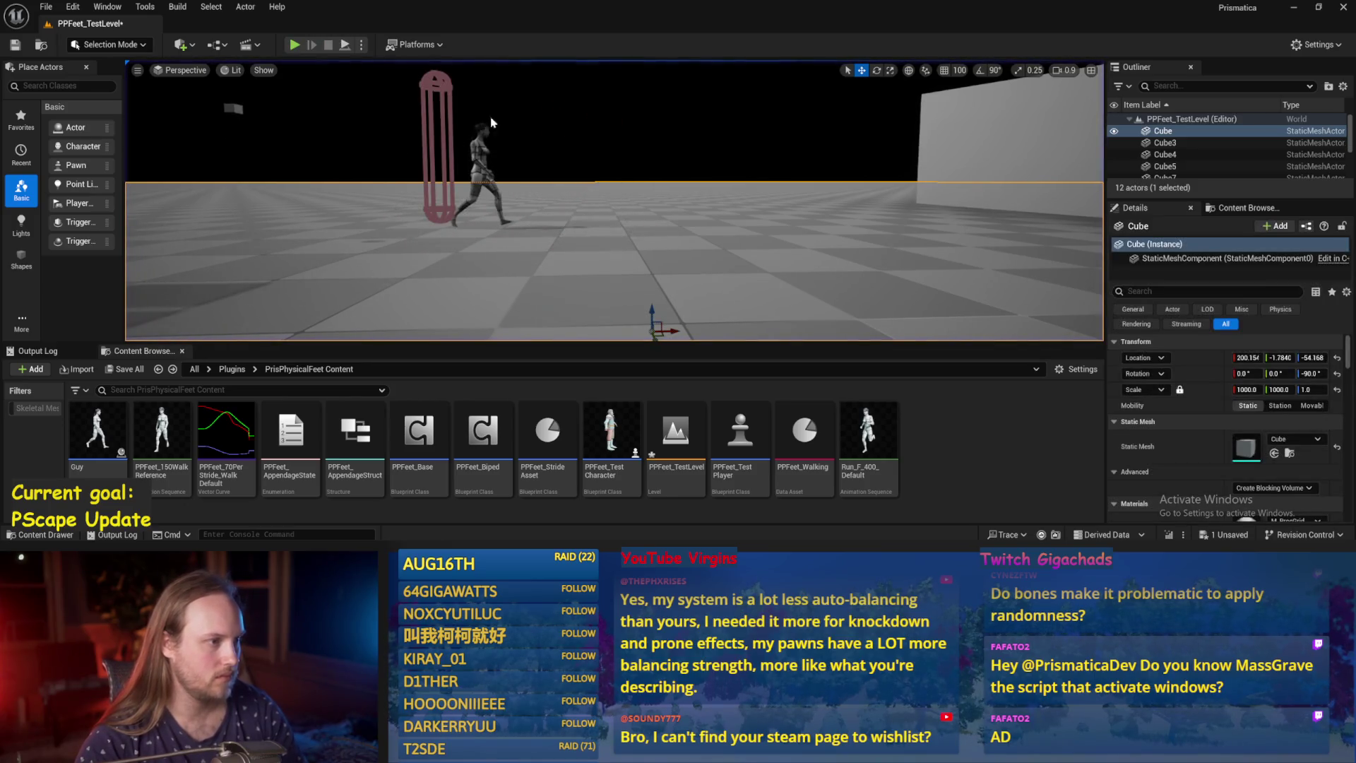
left_click(438, 119)
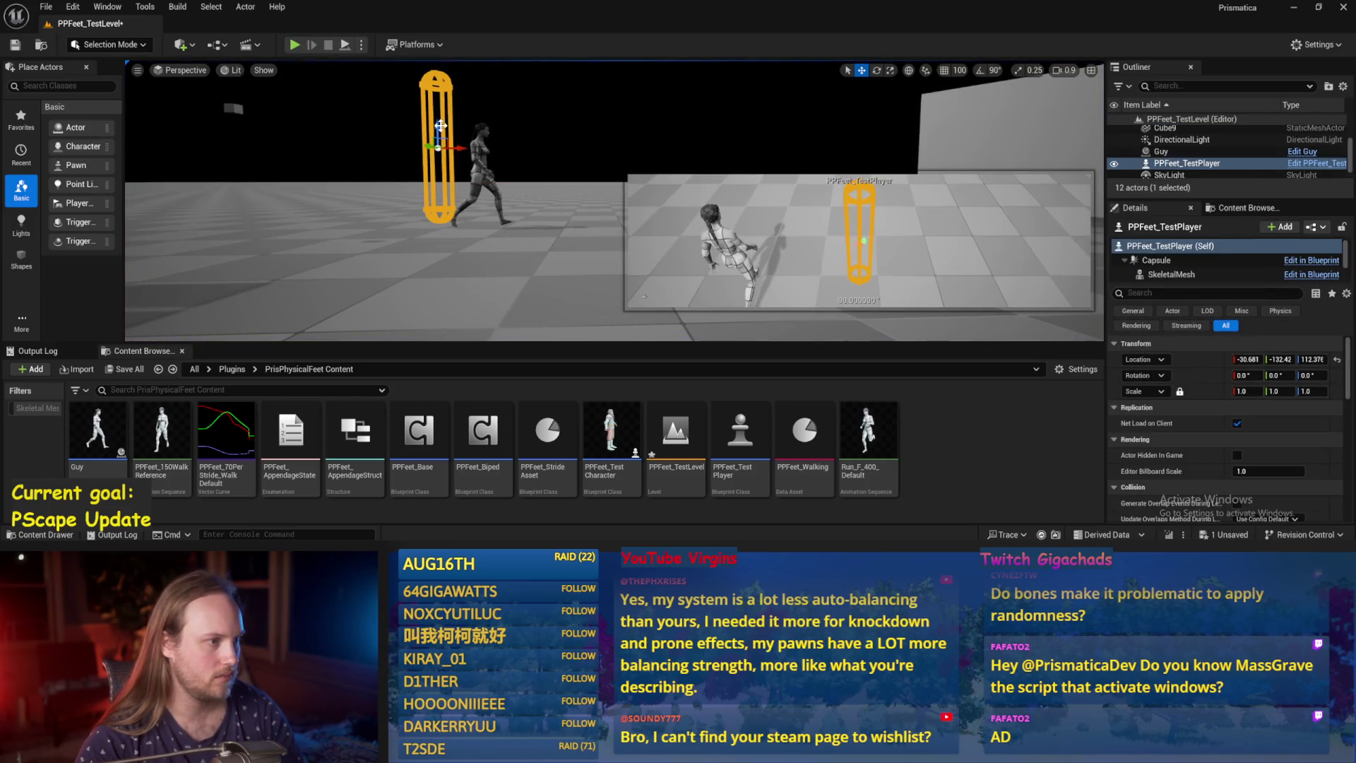
left_click(344, 44)
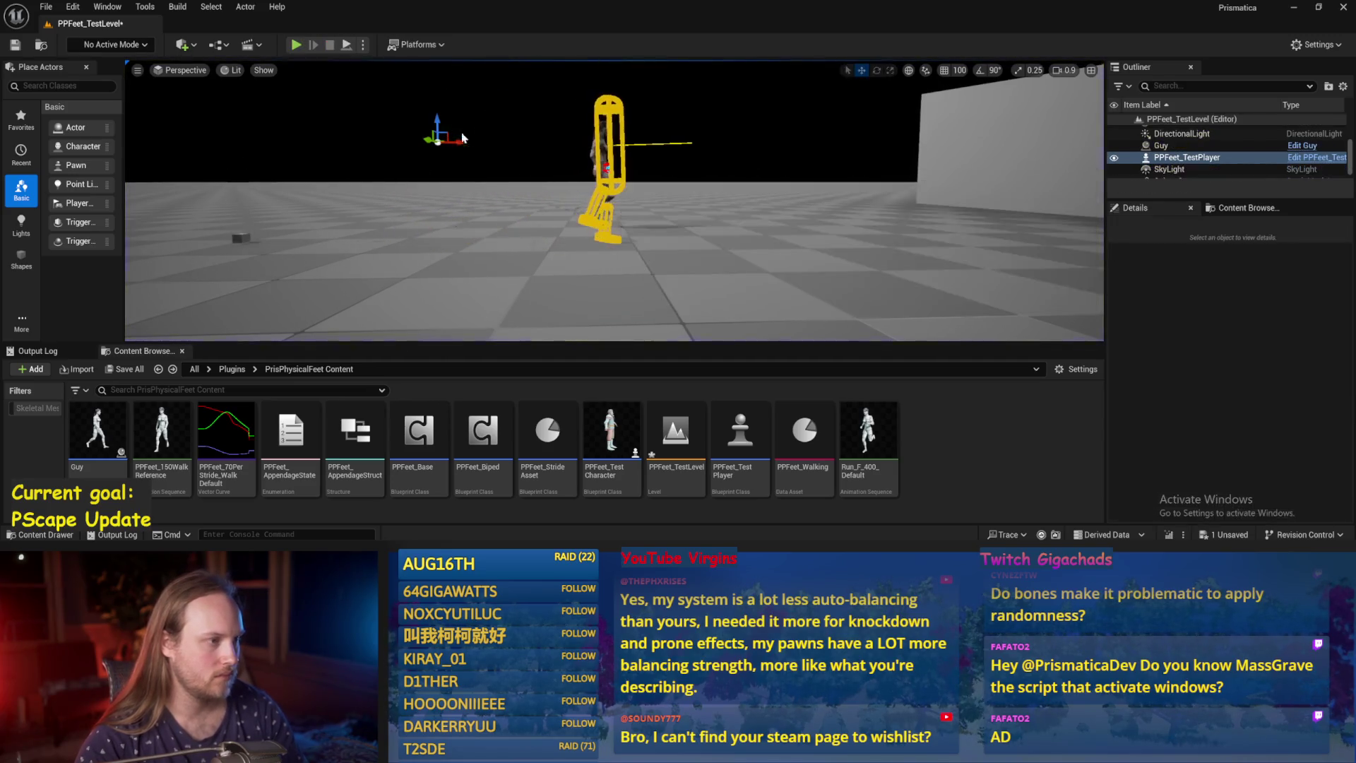
key("Escape")
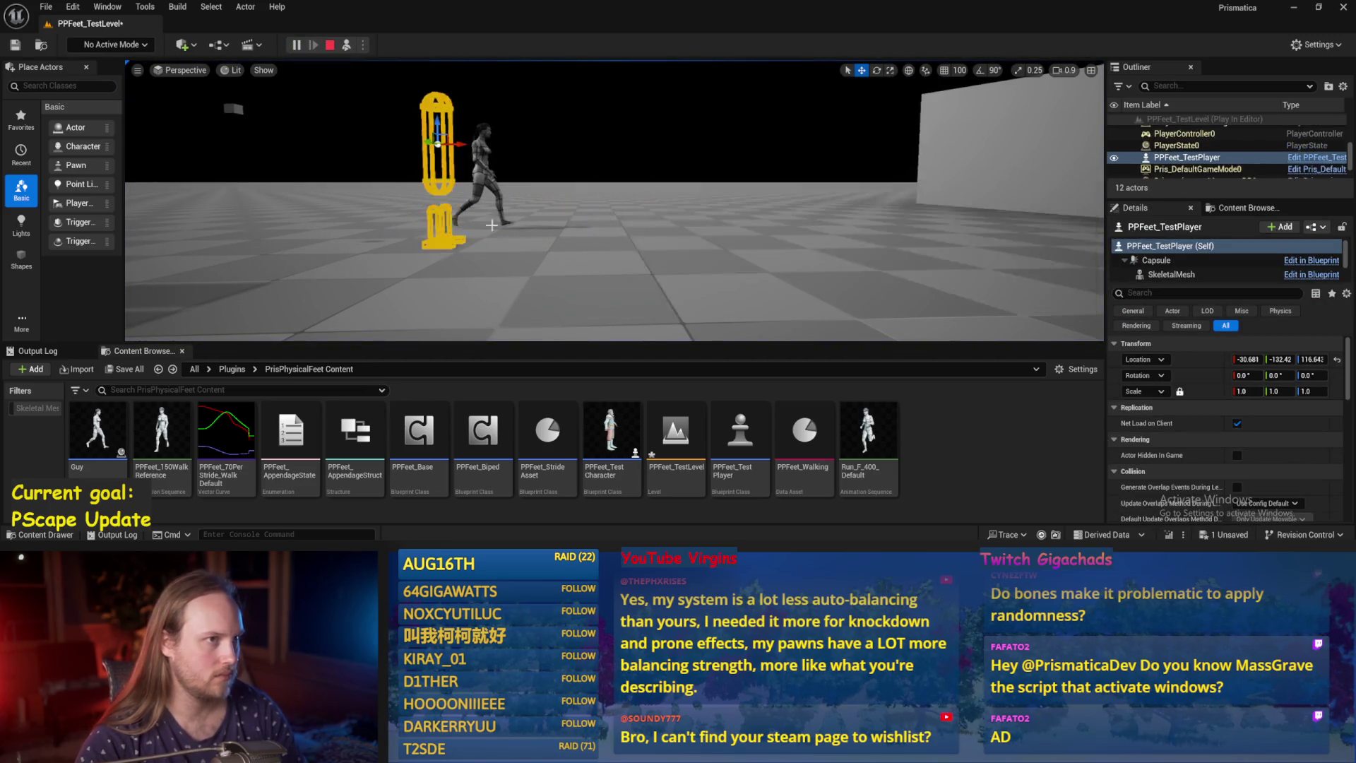
left_click(345, 44)
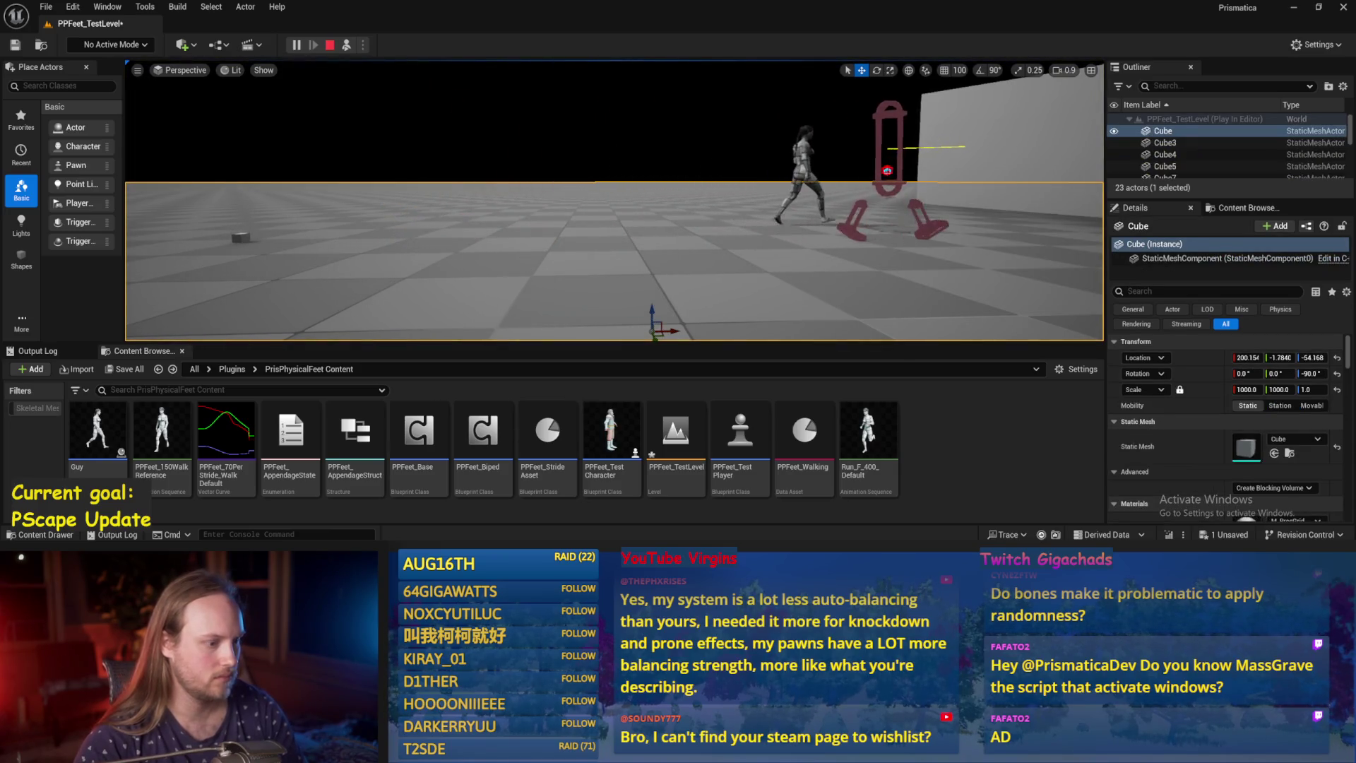
key("Escape")
left_click_drag(706, 211, 811, 211)
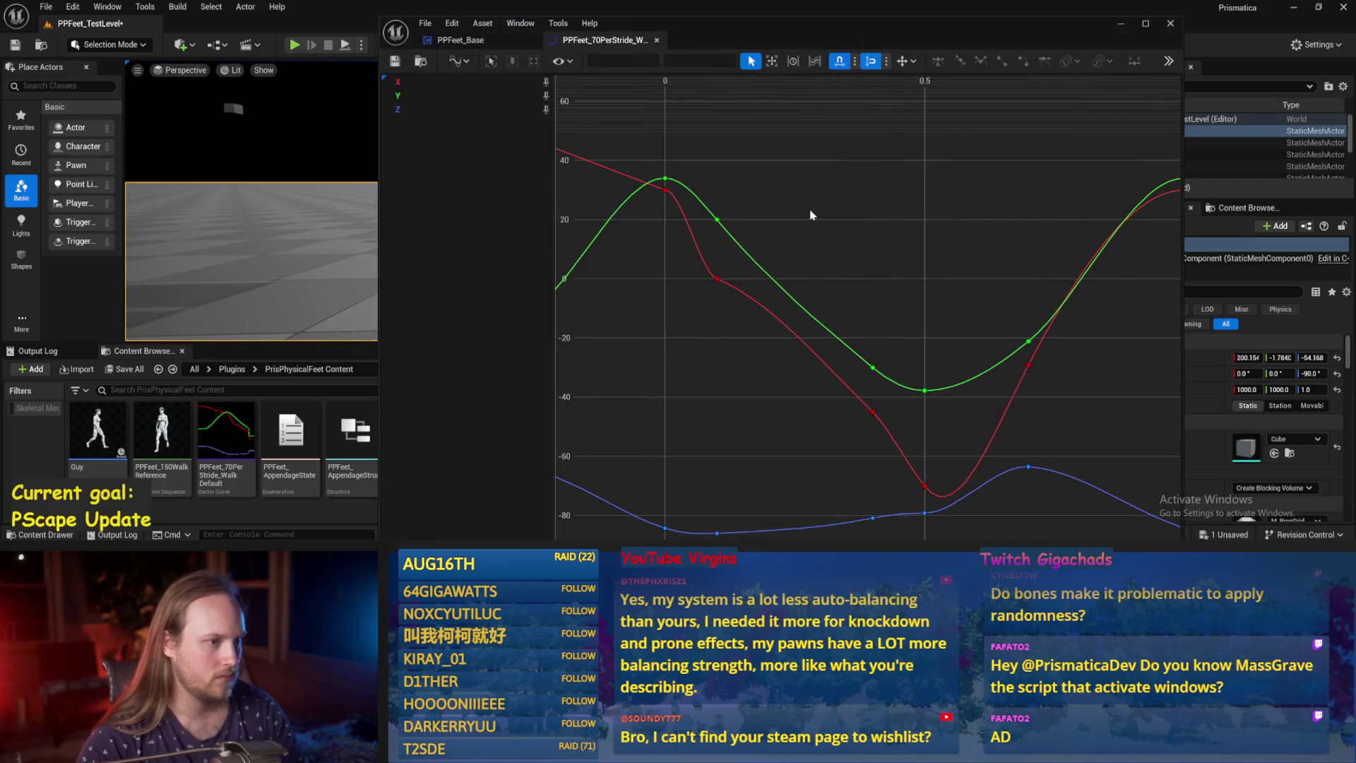
Raise the green Y key at 0.1 to 25 and play the level to test it.
left_click(667, 179)
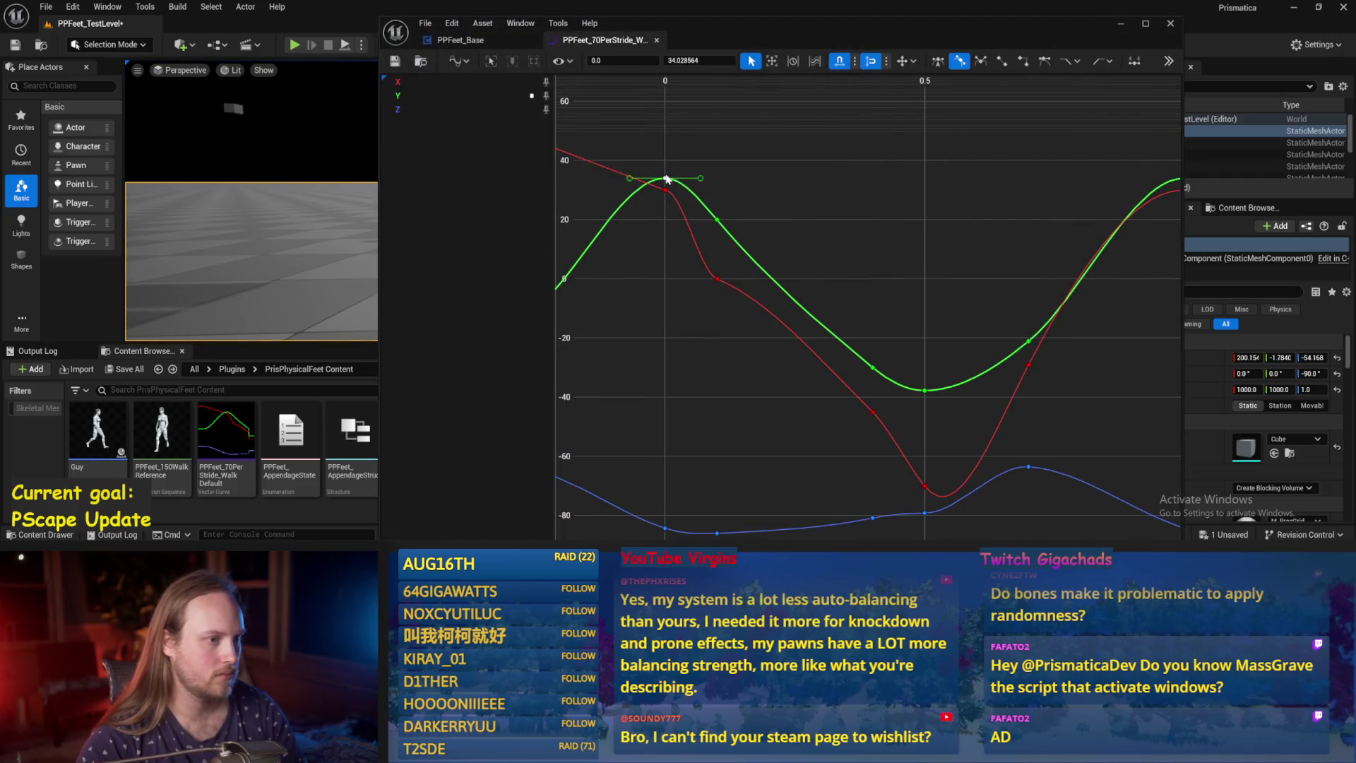
mouse_move(718, 223)
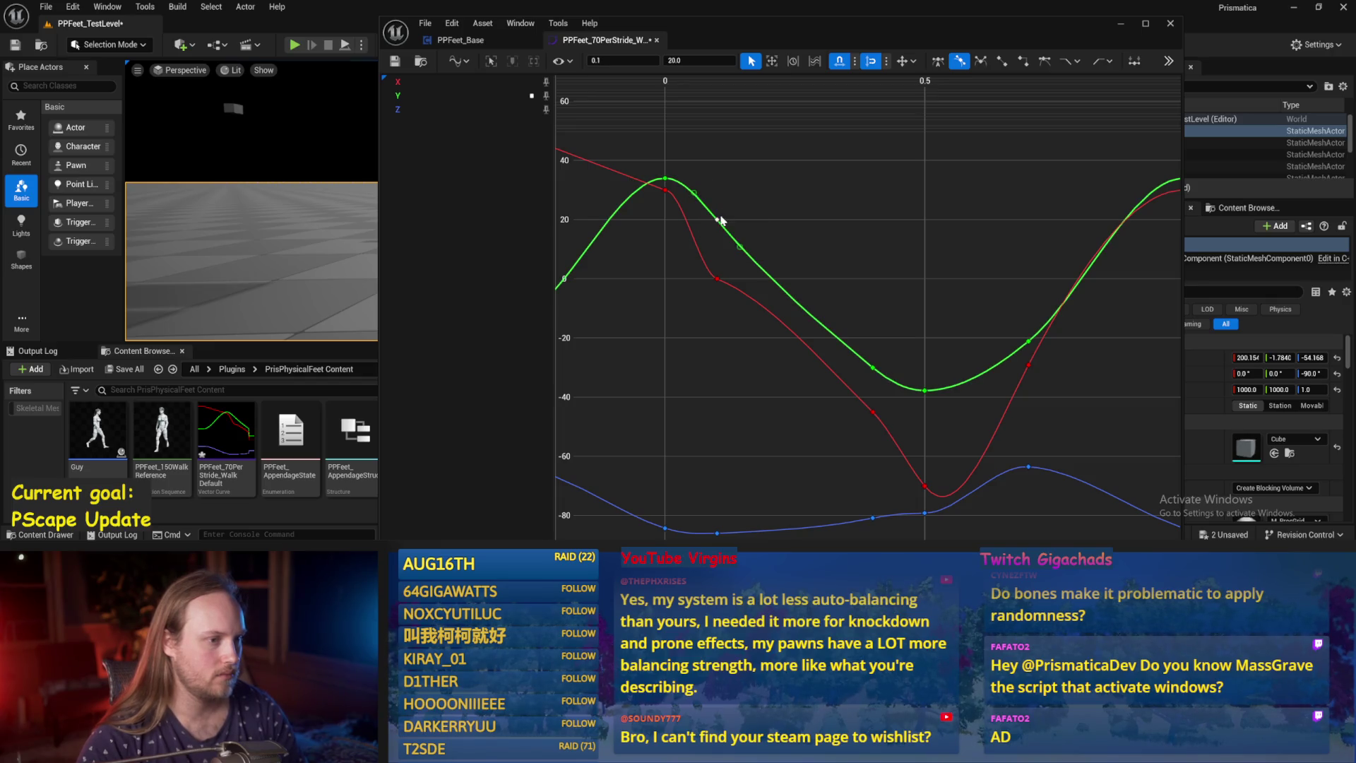
left_click_drag(721, 220, 733, 216)
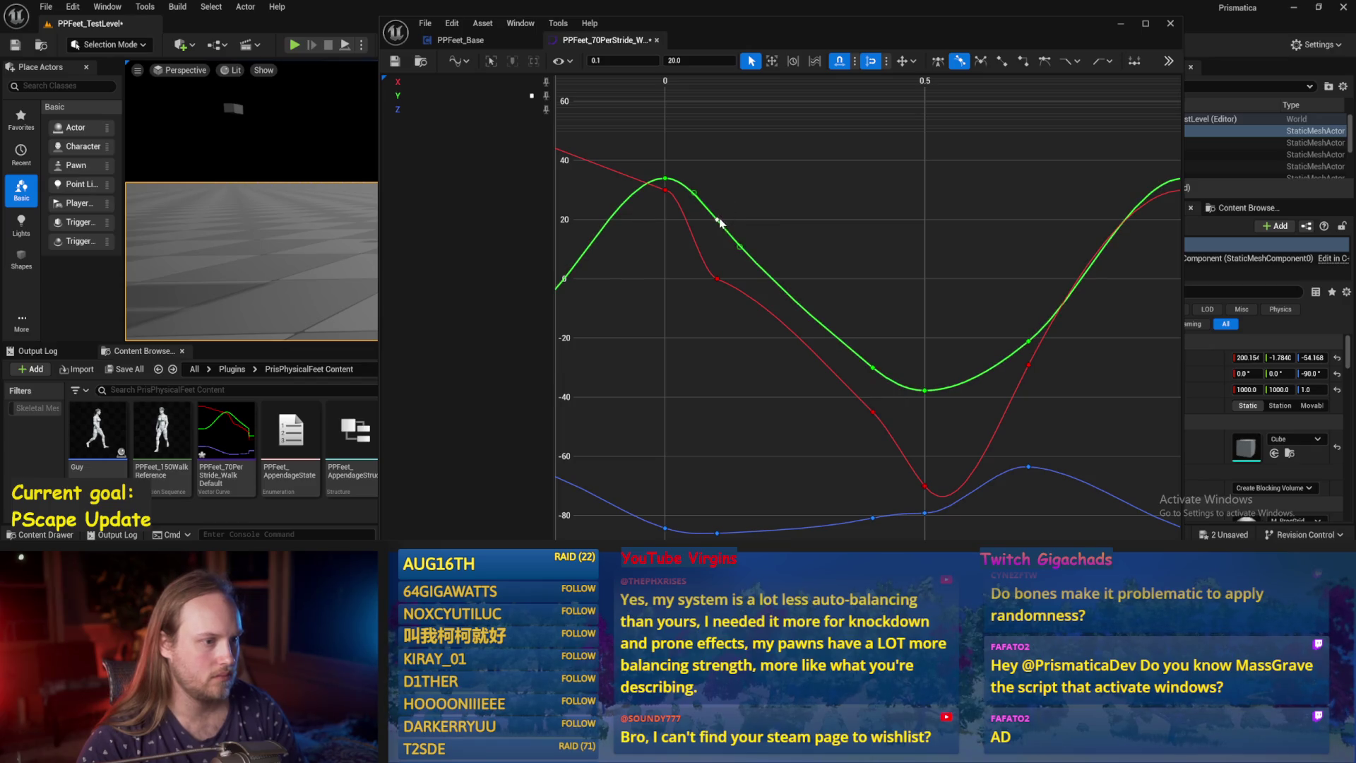
left_click_drag(718, 220, 719, 209)
left_click(627, 162)
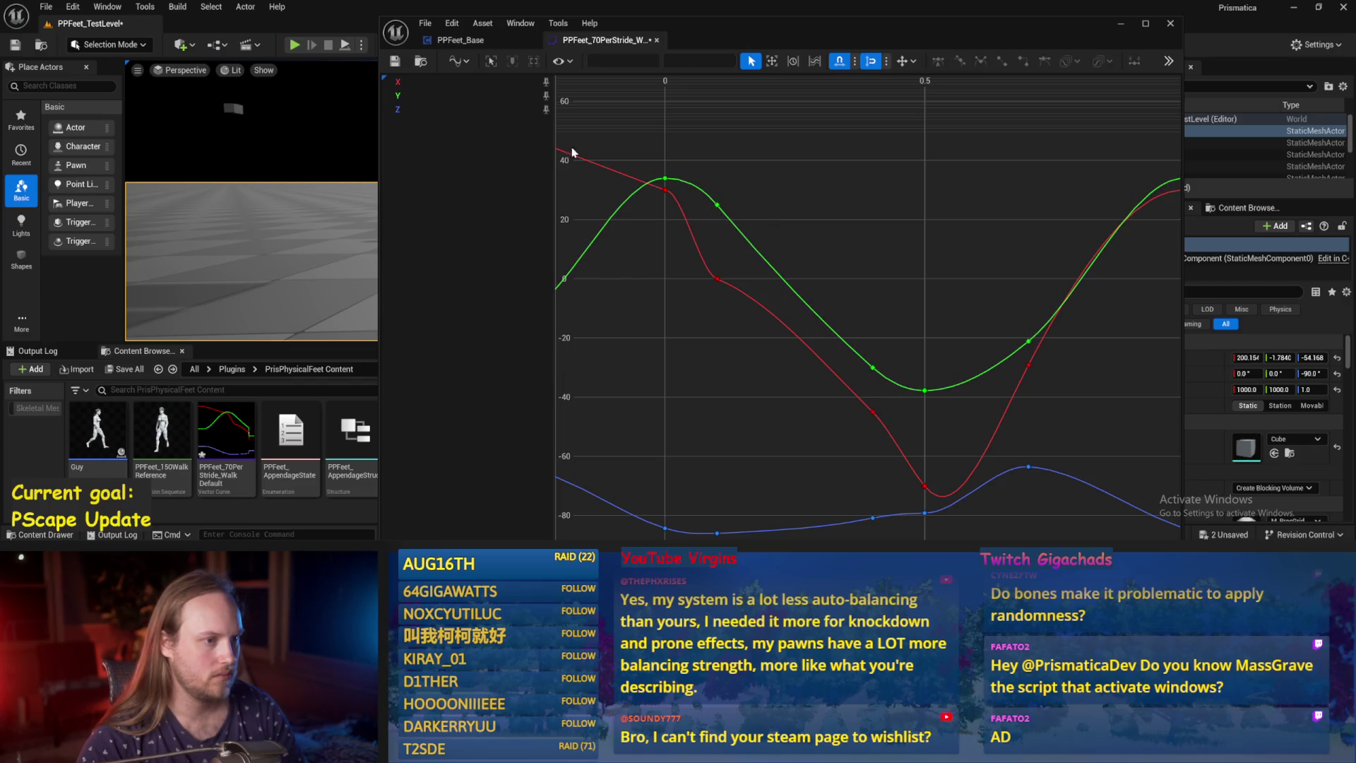
left_click(1121, 26)
left_click(344, 45)
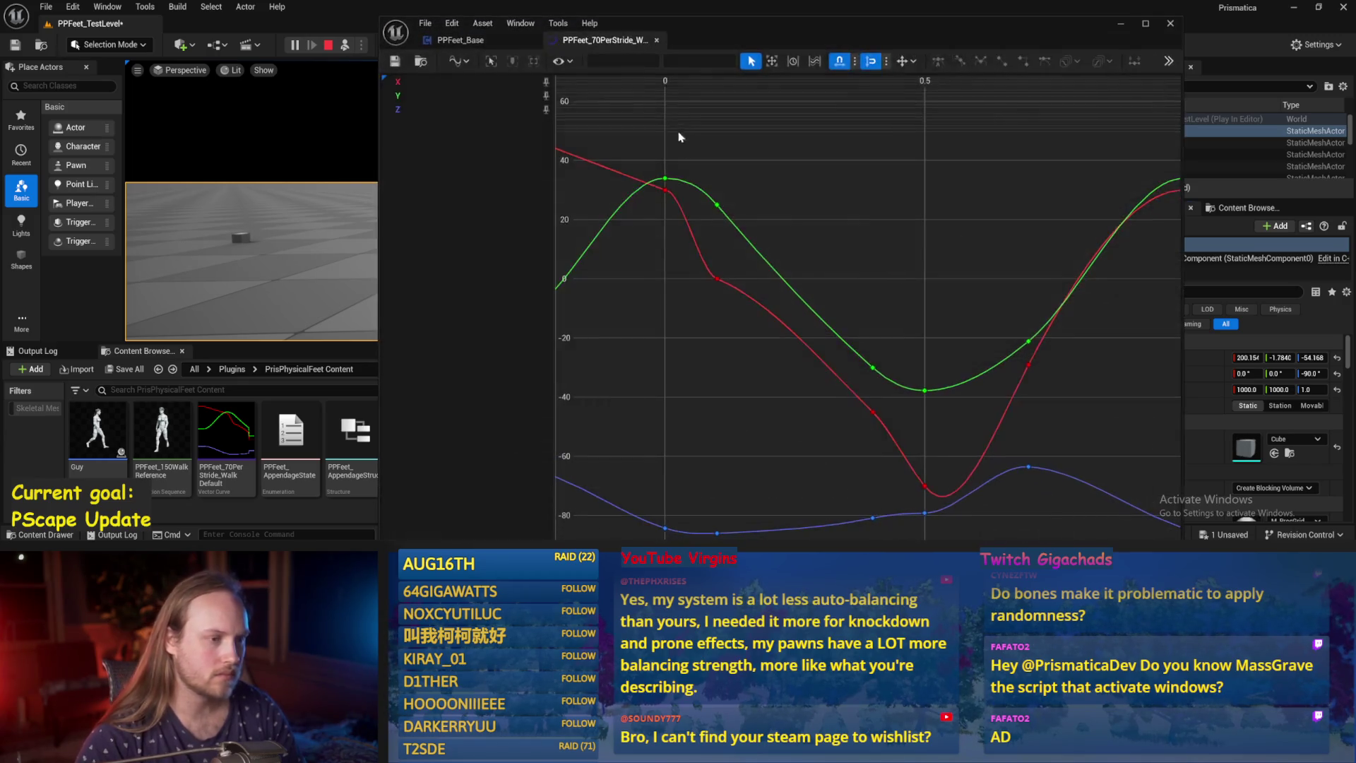
Set the green key at 0.1 to 30, straighten its tangents and flatten the slope.
left_click(717, 206)
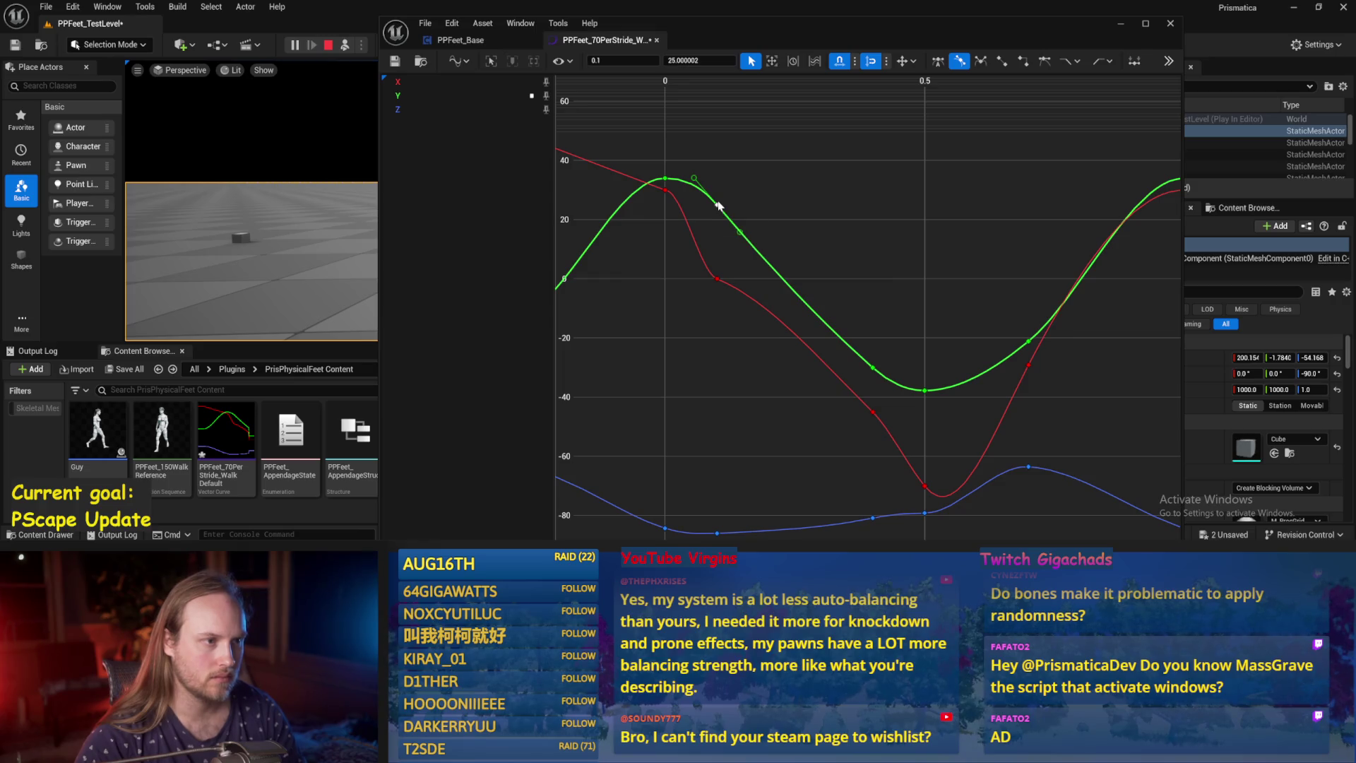
left_click(696, 60)
type("30")
key("Return")
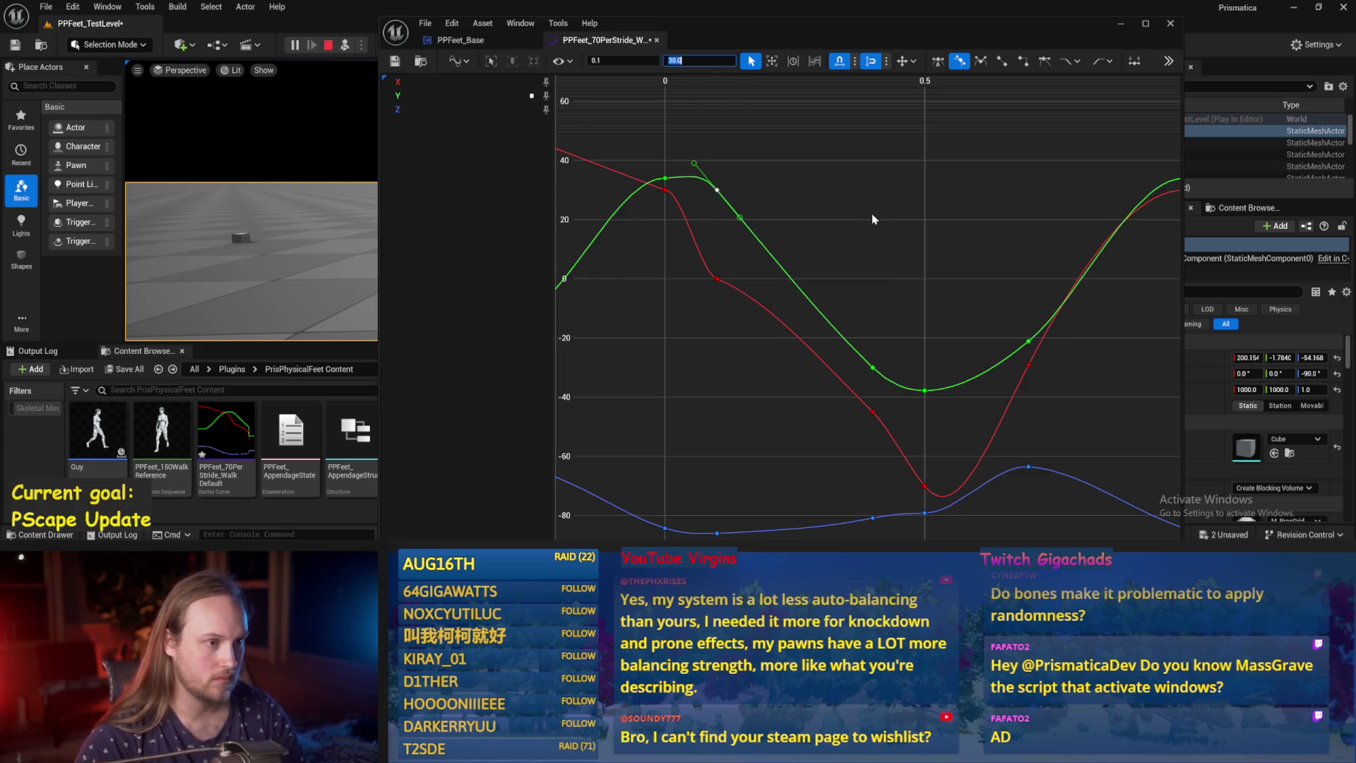
right_click(718, 189)
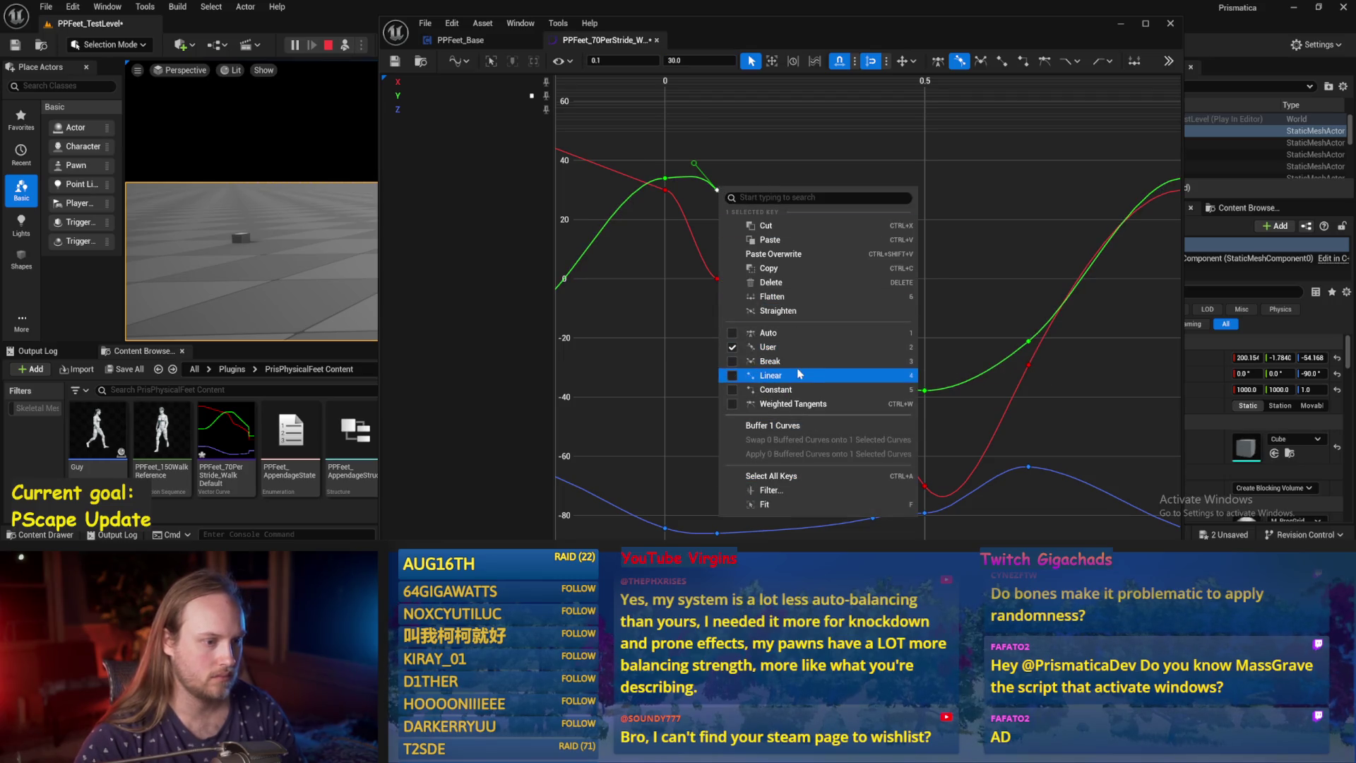
left_click(787, 310)
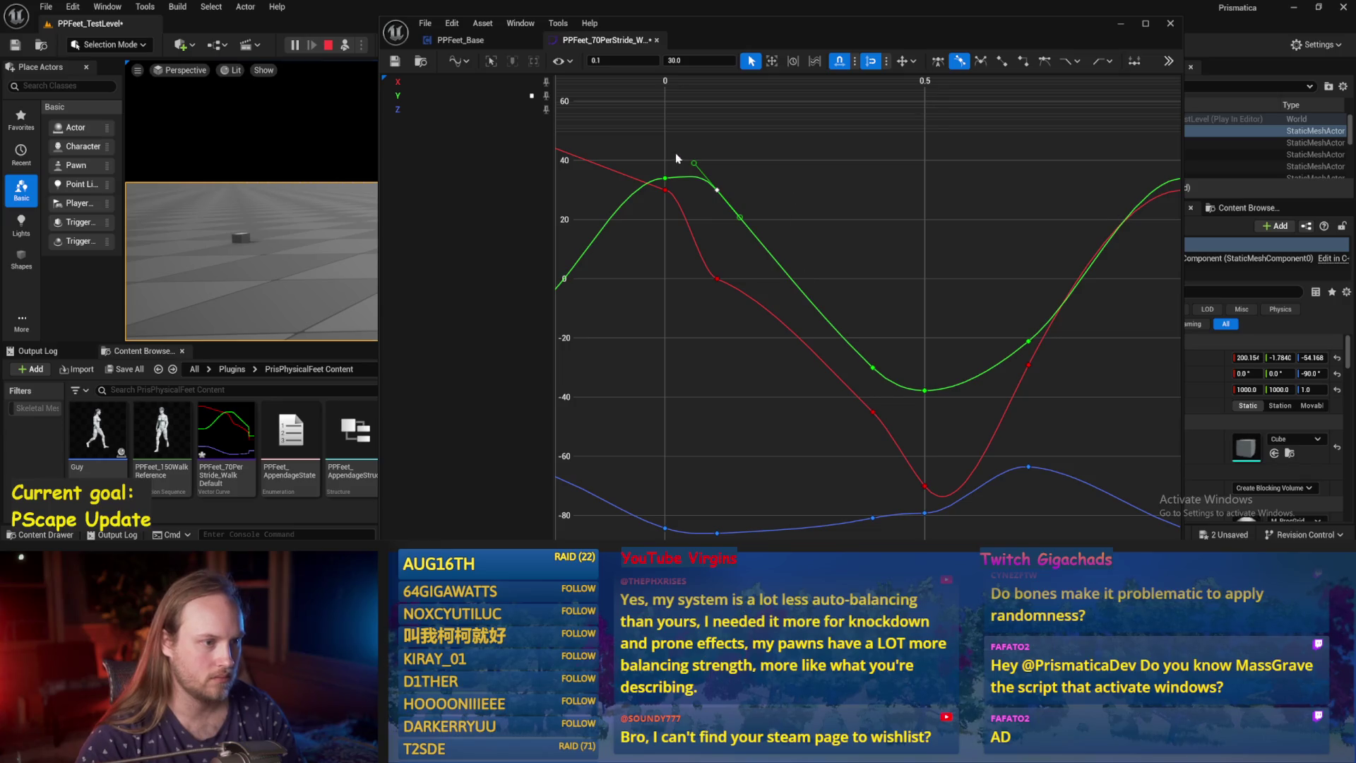
left_click_drag(694, 164, 662, 169)
left_click(780, 181)
left_click(1119, 24)
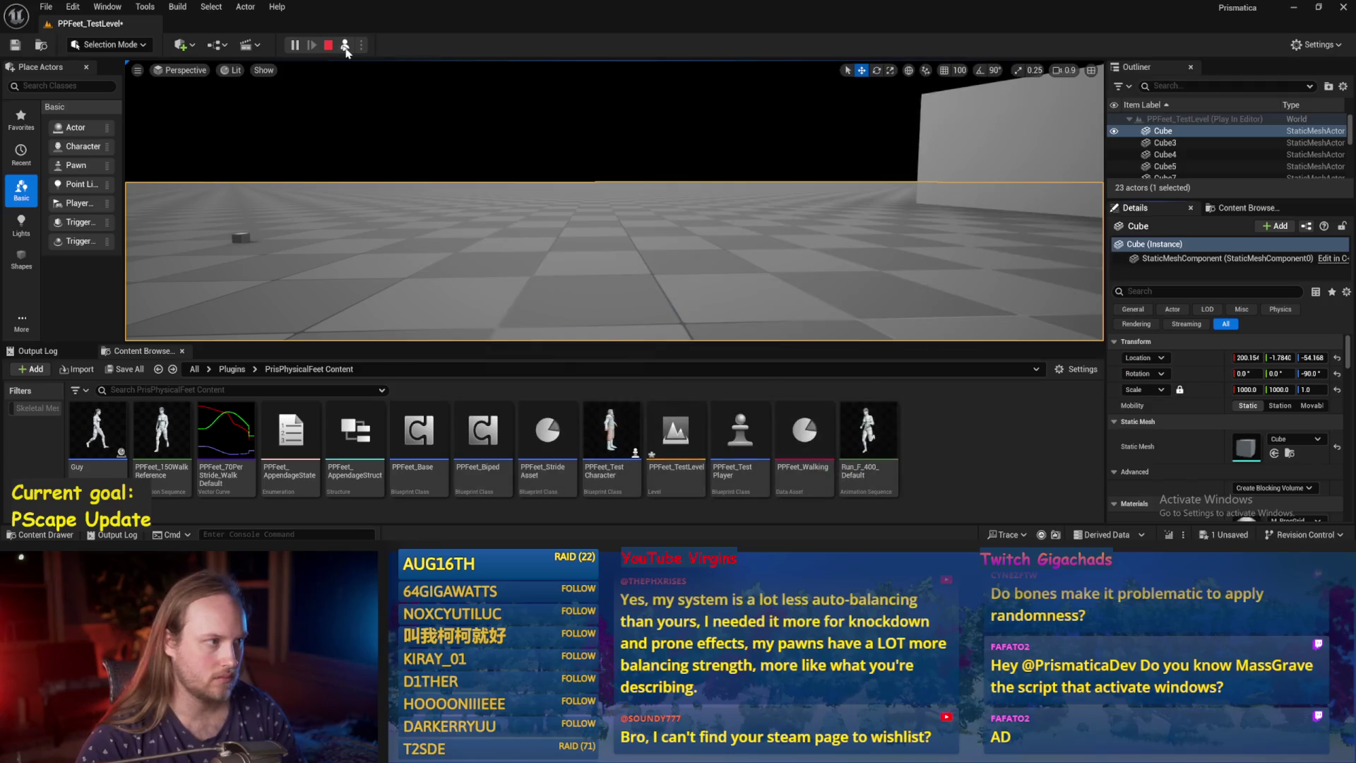
Restart the play session to test the edited curve, then stop it again.
left_click(329, 46)
left_click(348, 48)
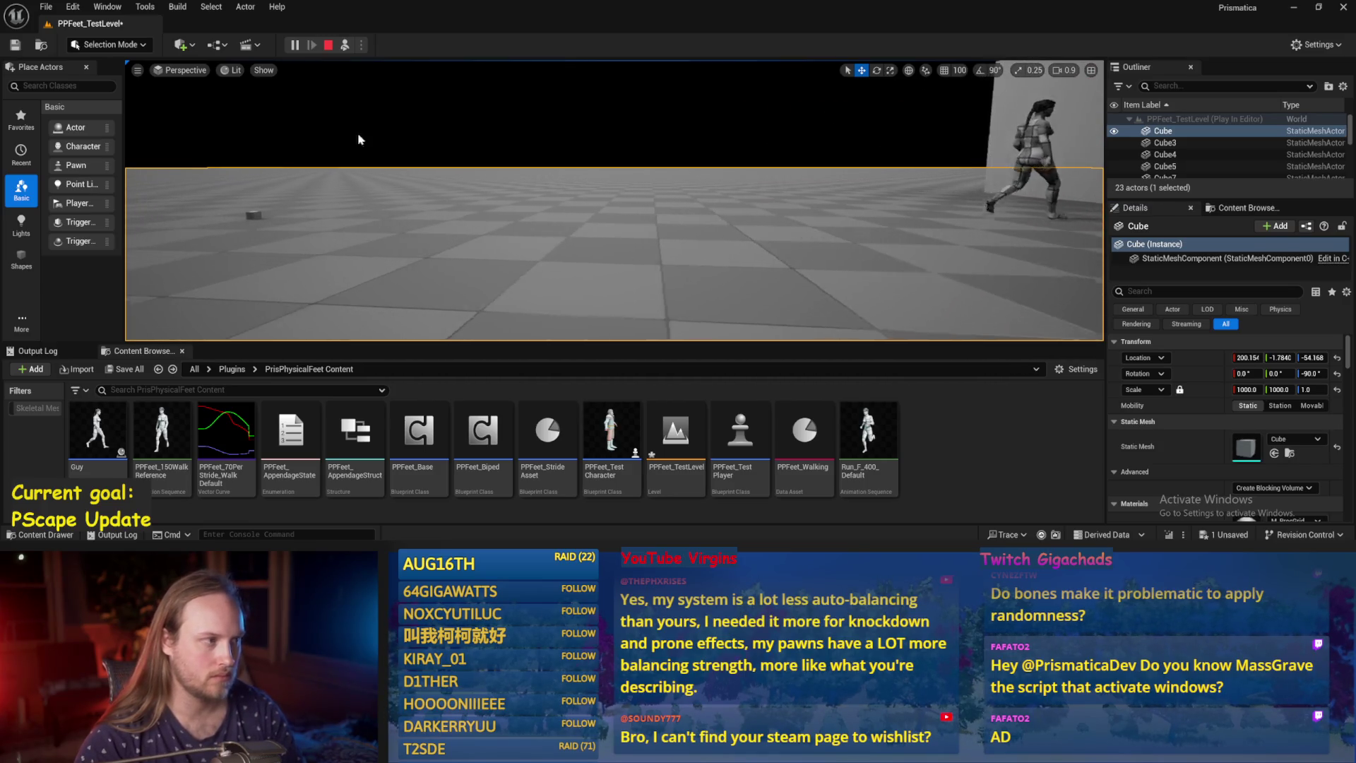
left_click(344, 46)
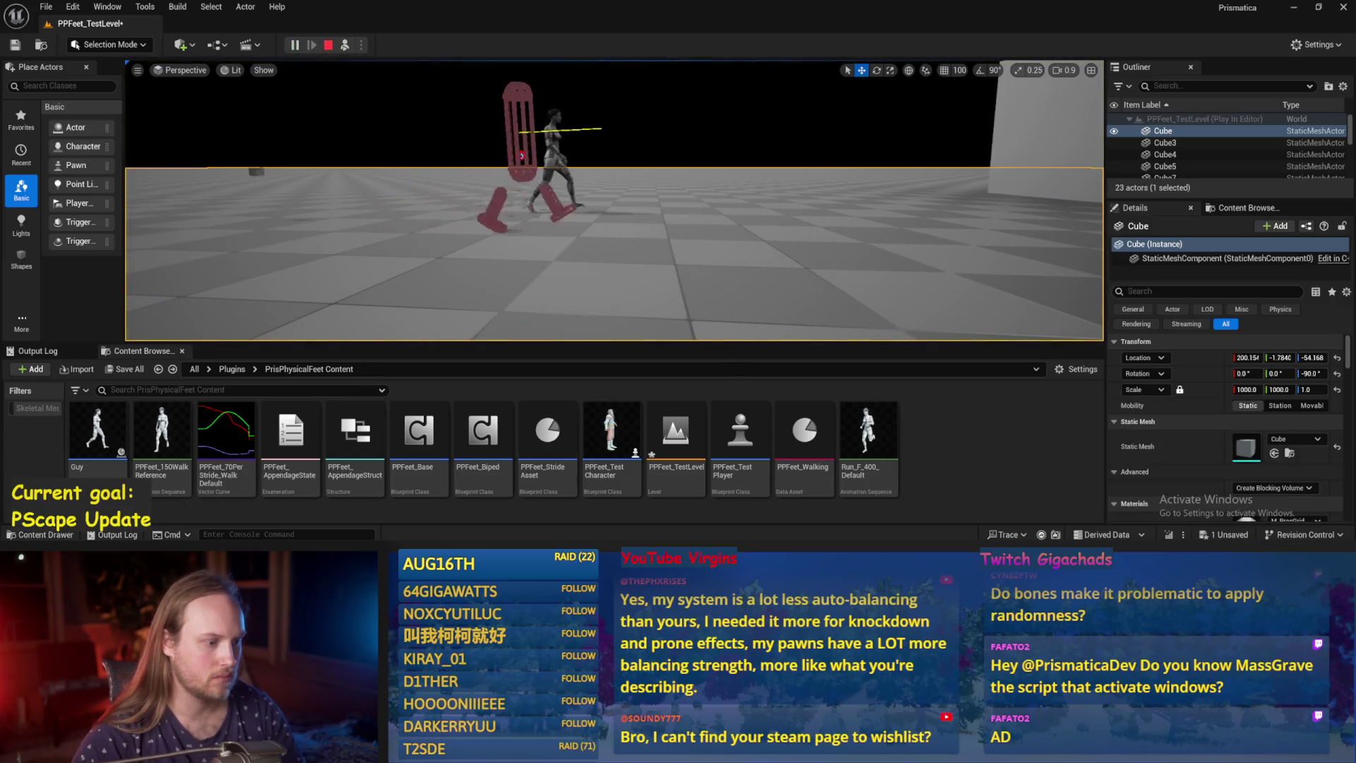
left_click(328, 44)
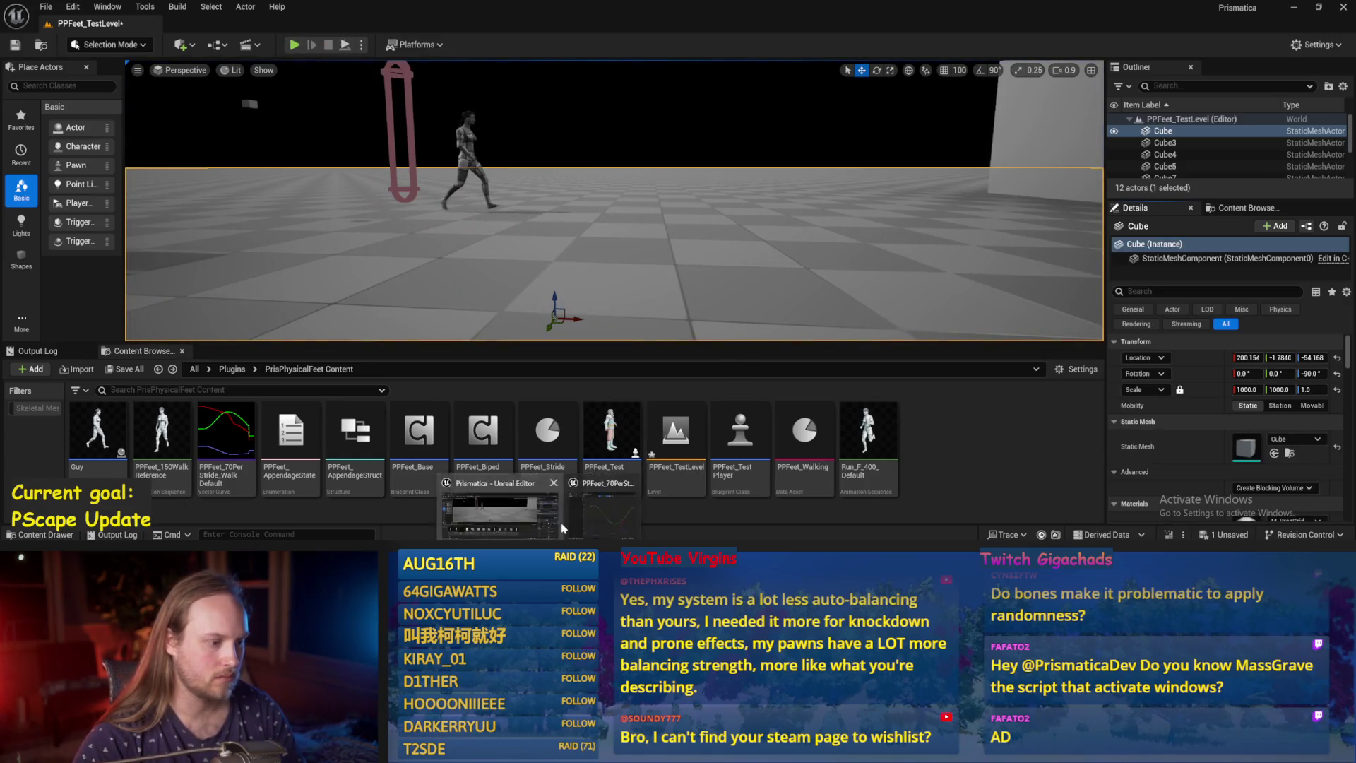
Raise two red X keys of PPFeet_70PerStride_Walk by 10 and simulate the level.
double_click(226, 432)
left_click(682, 243)
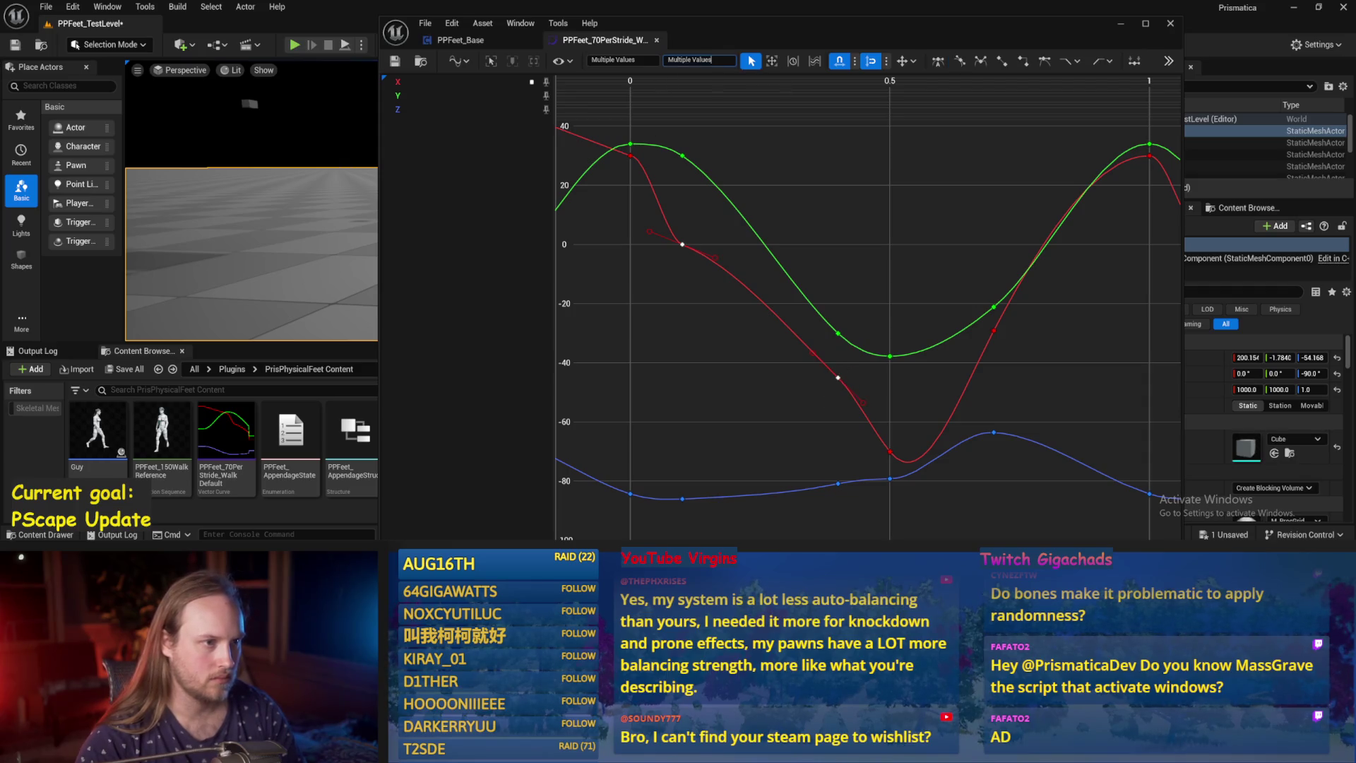
left_click_drag(722, 62, 830, 194)
left_click(841, 238)
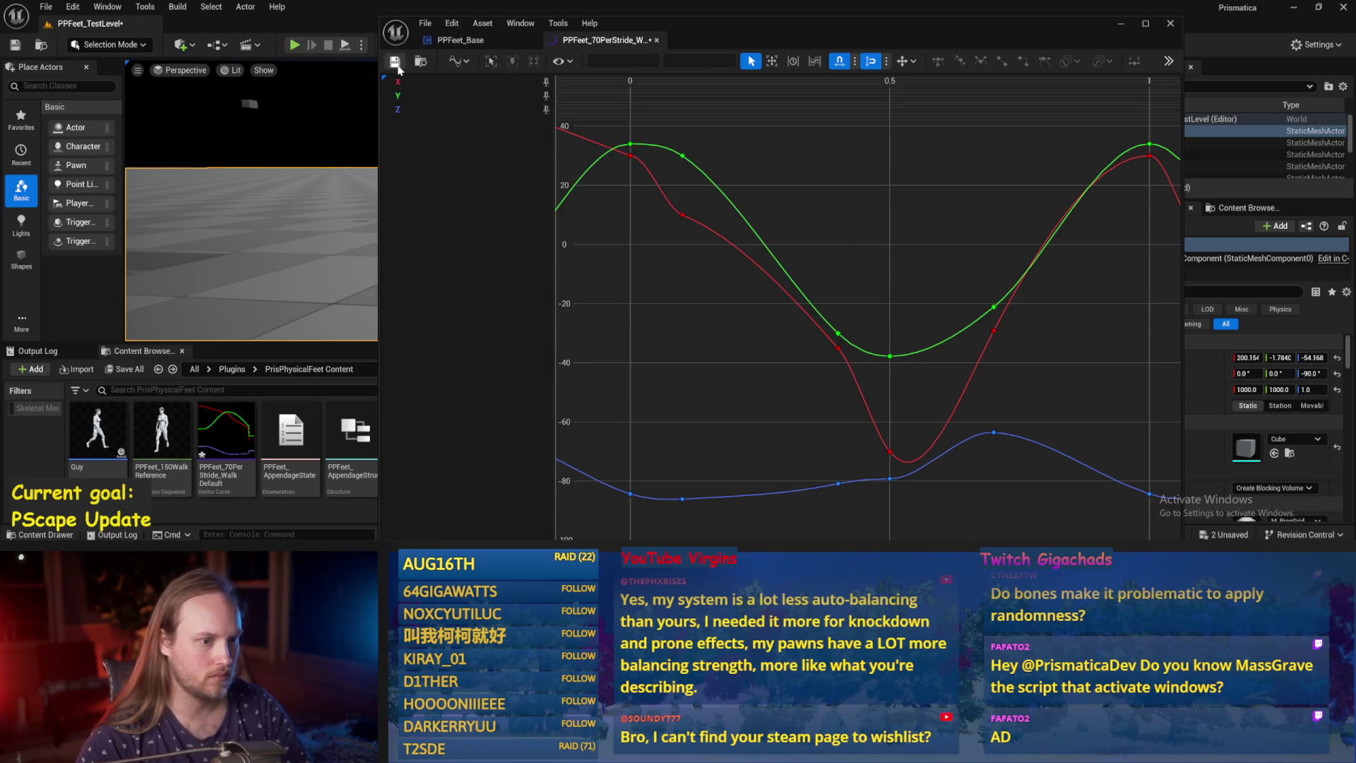
left_click(1119, 27)
key("alt+p")
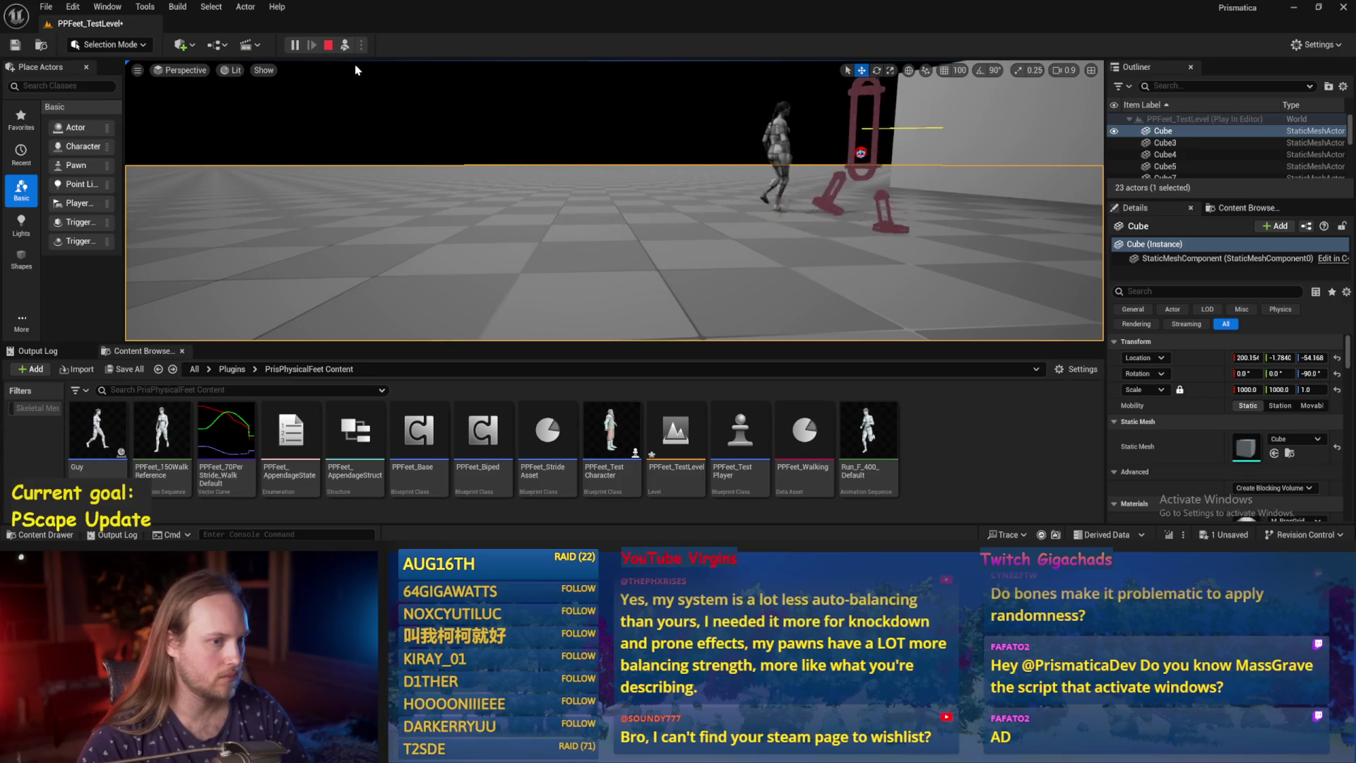
Rerun and stop the simulation, then reopen PPFeet_70PerStride_Walk with the green key at 0 selected.
left_click(329, 44)
key("alt+p")
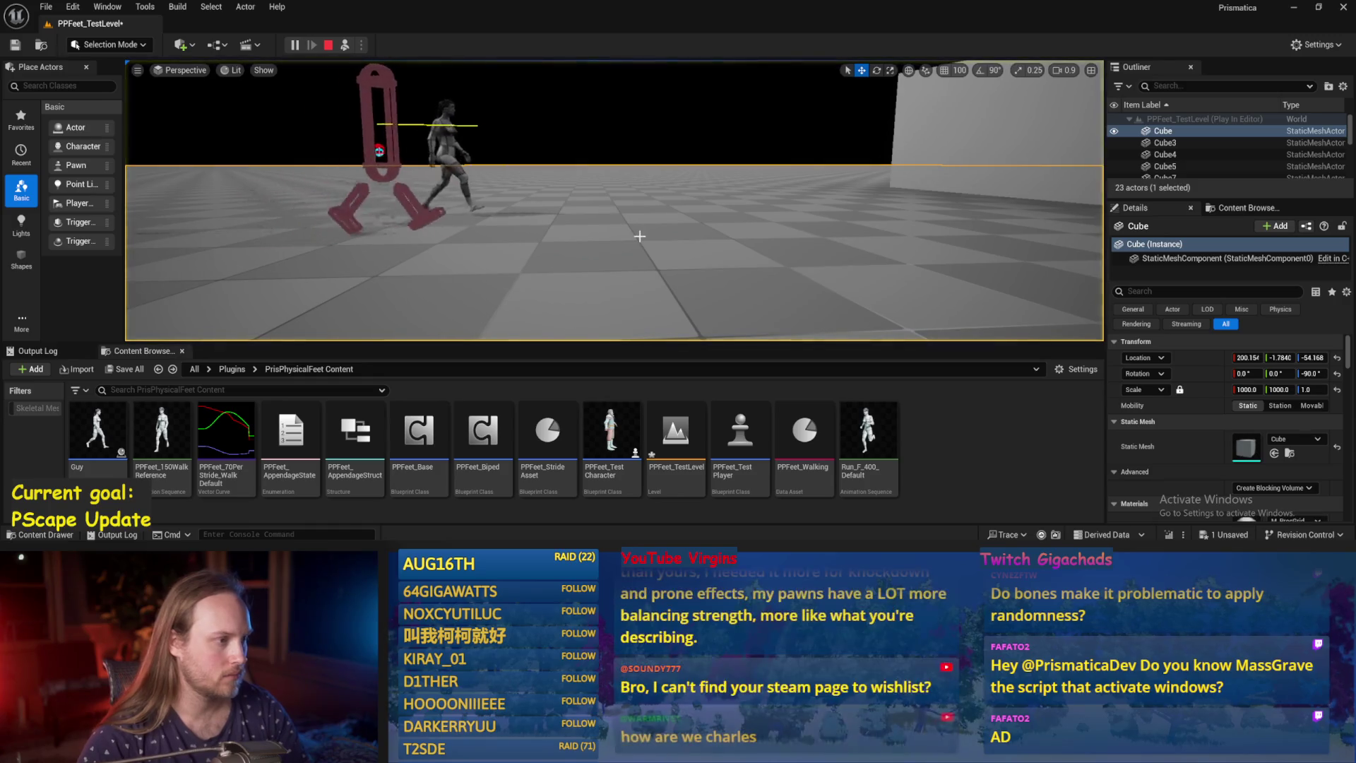
key("Escape")
double_click(226, 431)
left_click(630, 145)
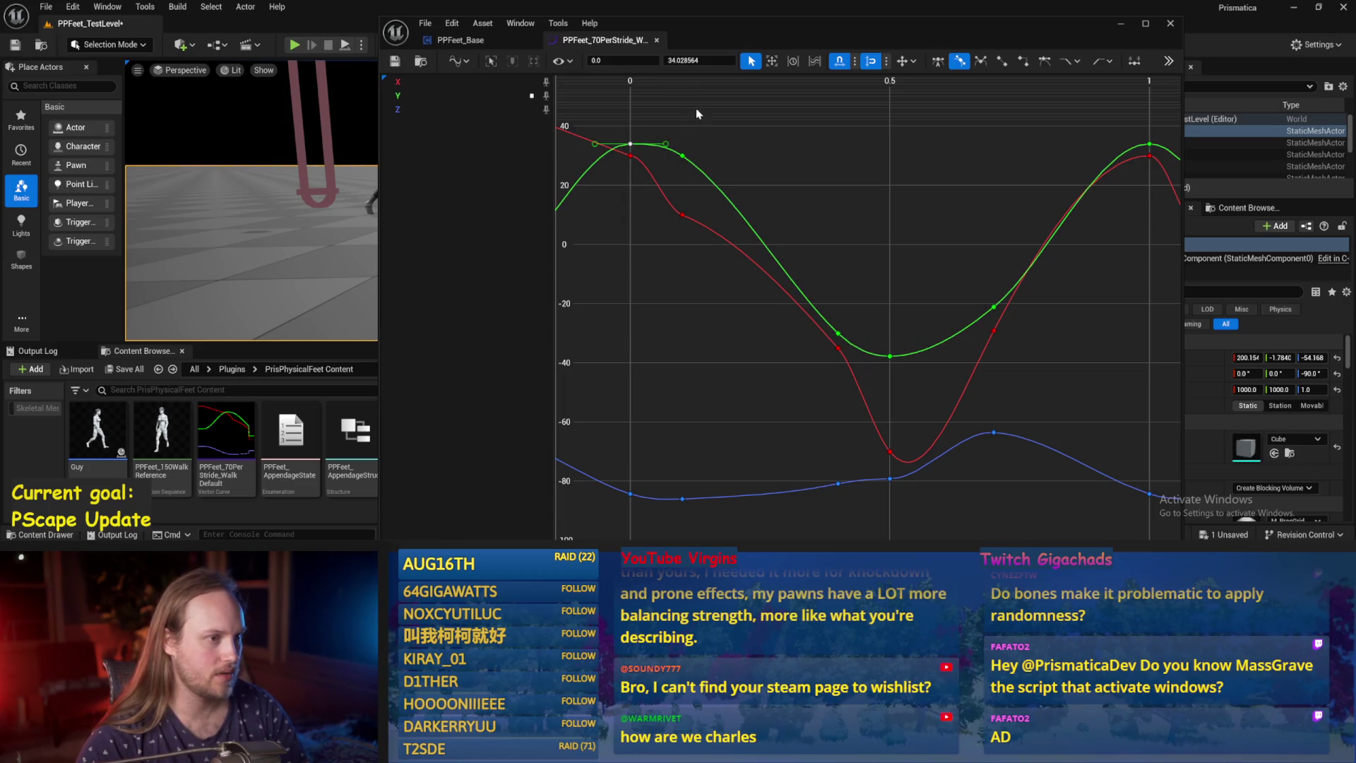
Lower the selected green keys by 5 and set the green peak at time 1.0 to 30.
left_click(683, 156, "shift")
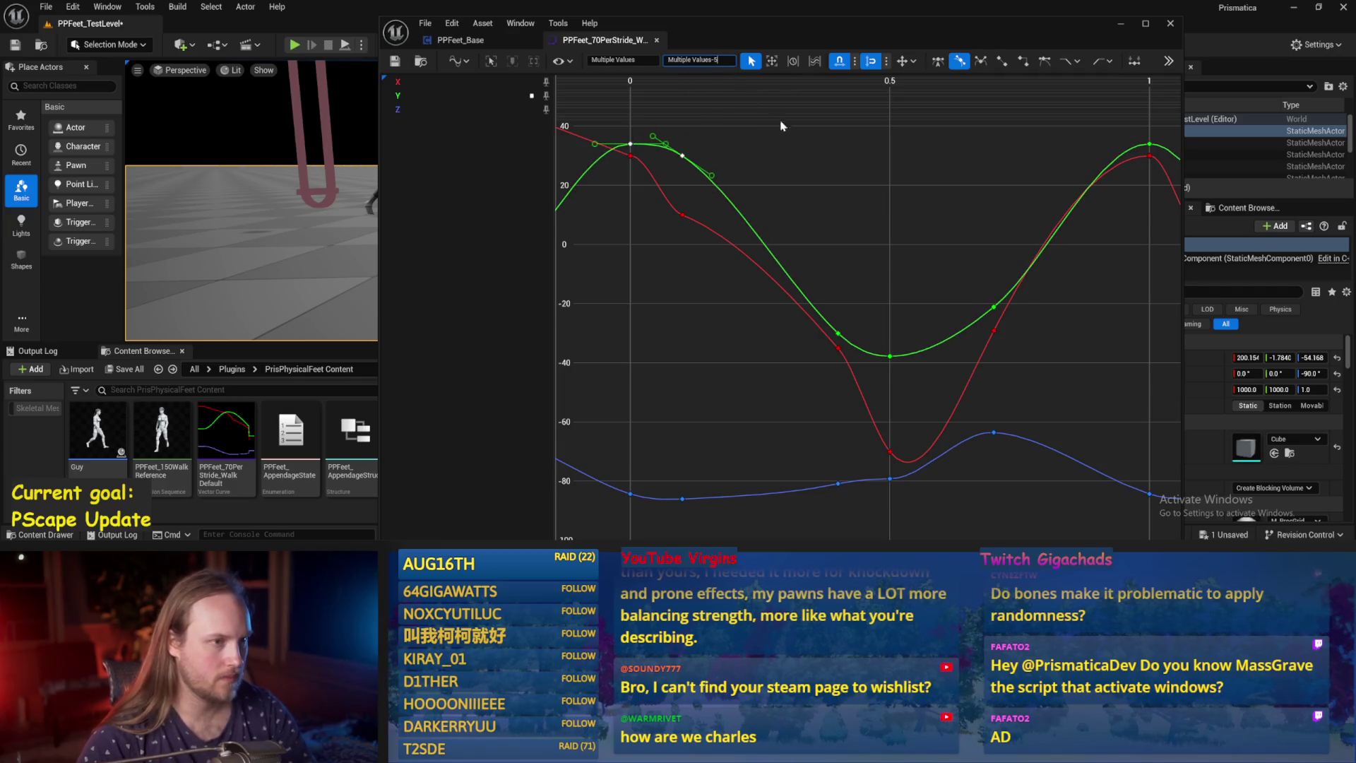
key("Return")
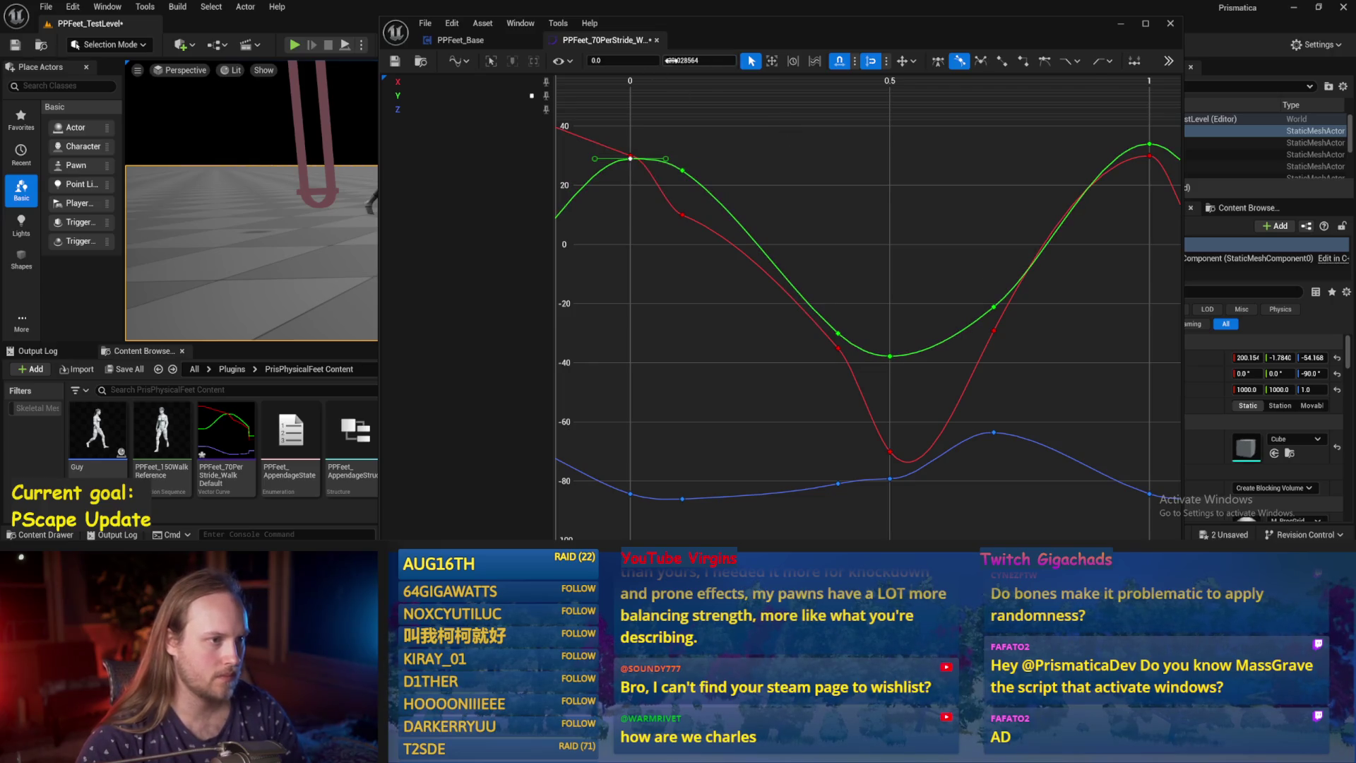
left_click(777, 158)
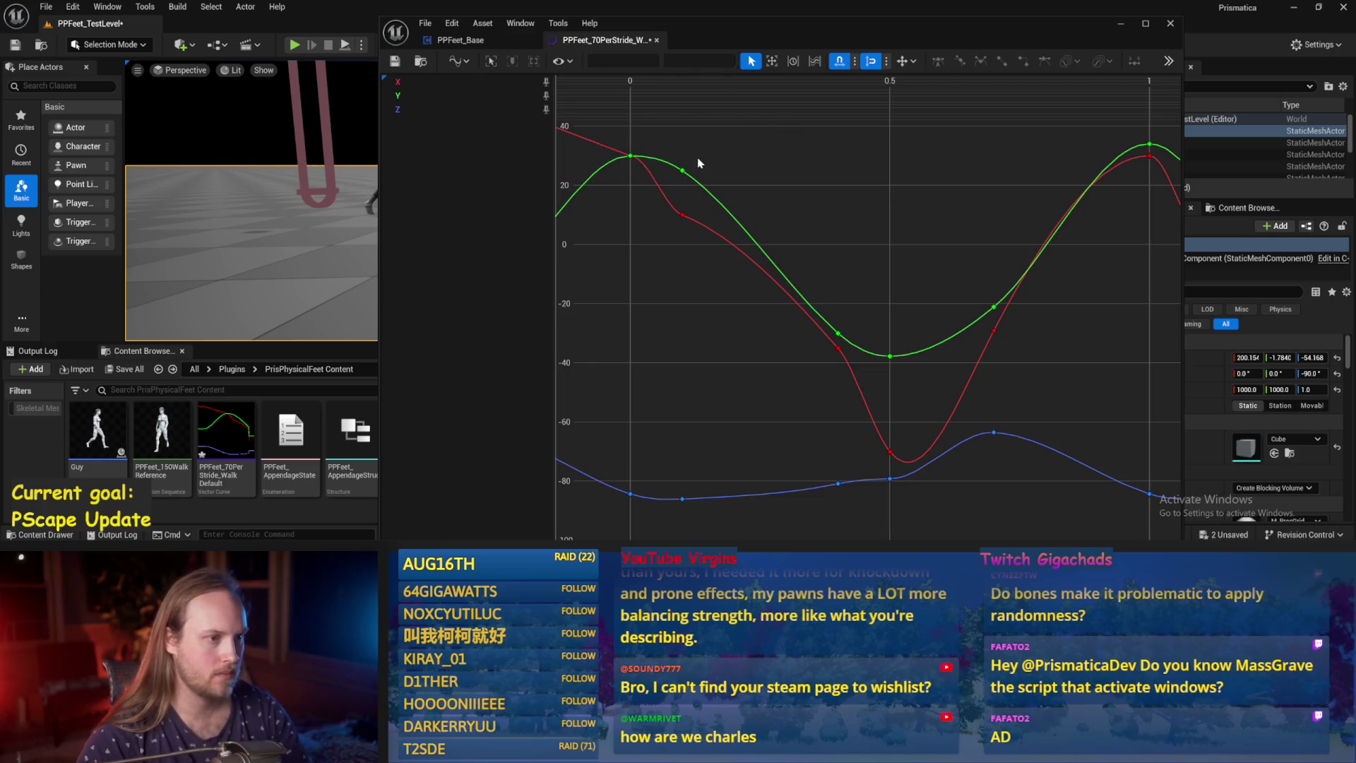
left_click_drag(921, 144, 919, 150)
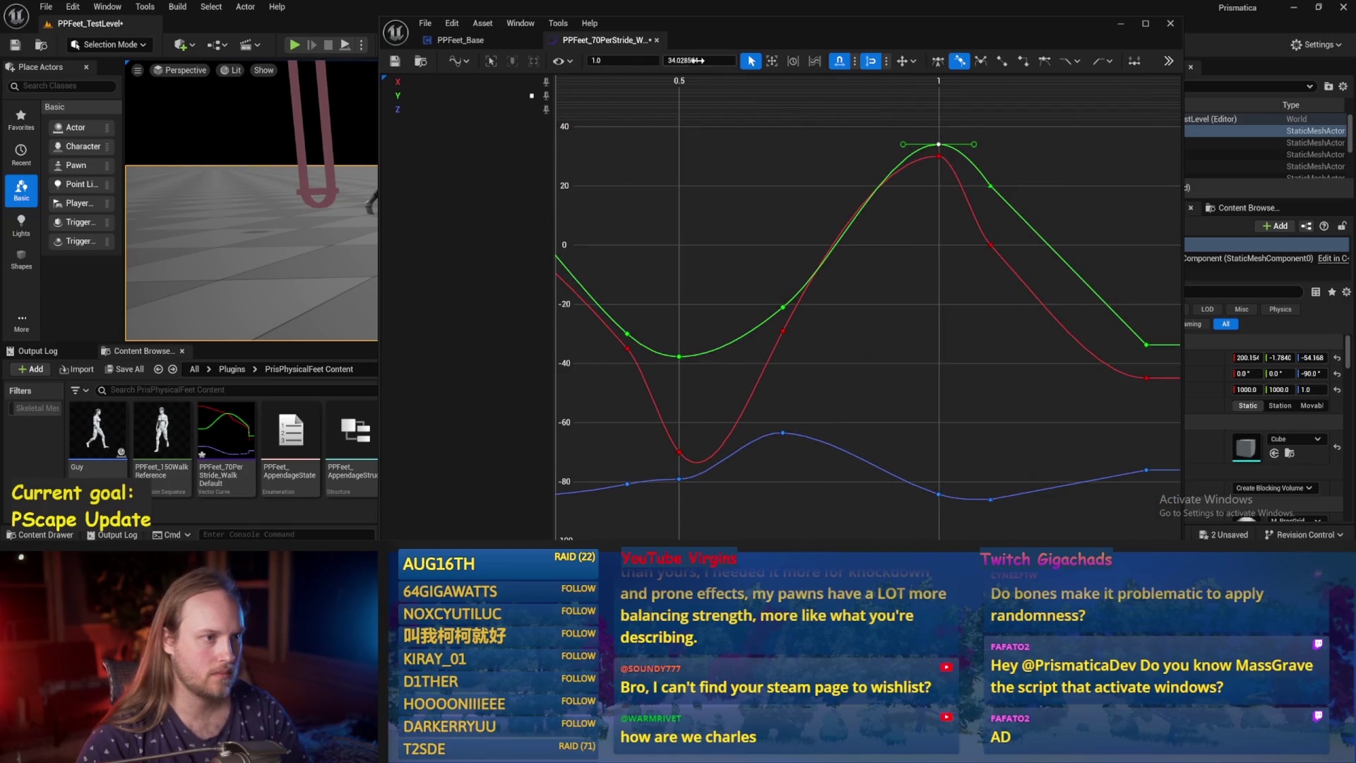
type("30")
key("Return")
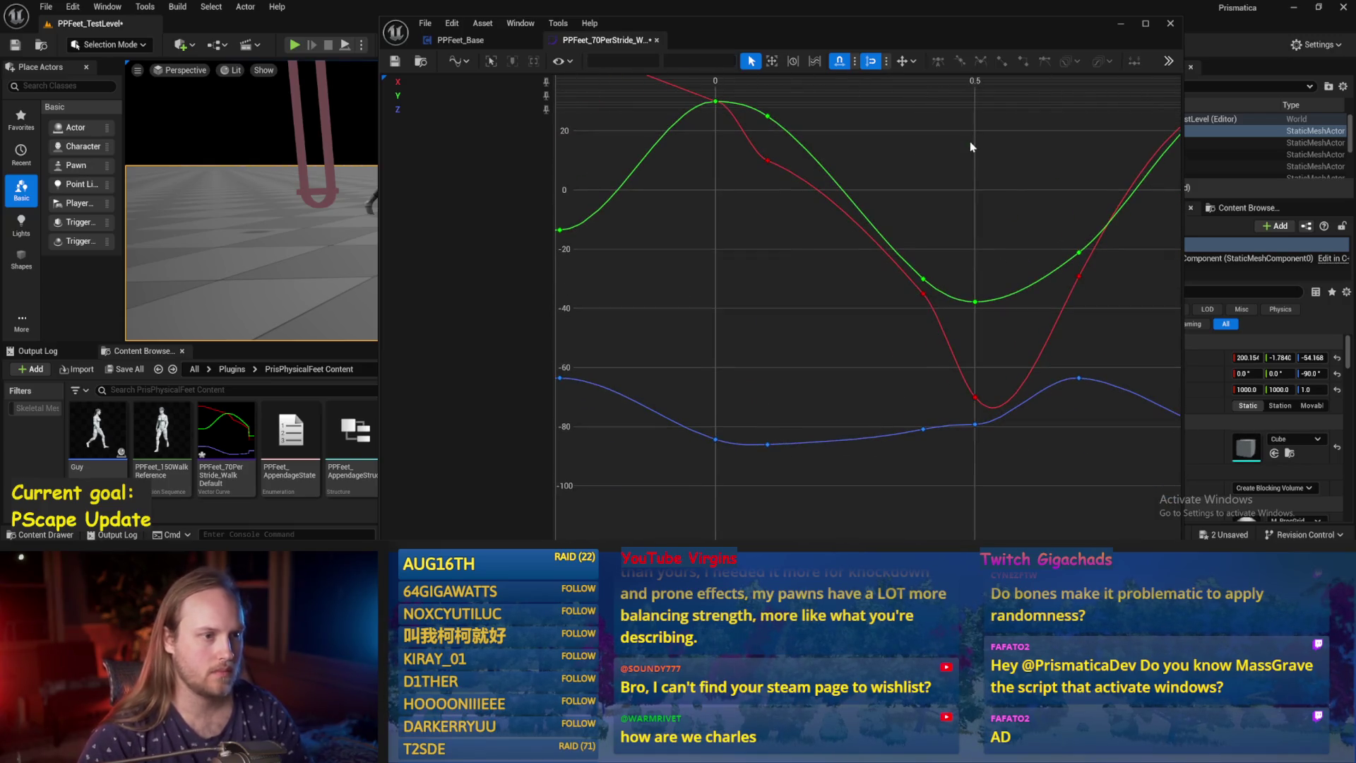
Set the green minimum key at 0.5 to -40 and play the level to test the walk.
left_click_drag(706, 182, 902, 211)
left_click_drag(823, 233, 860, 245)
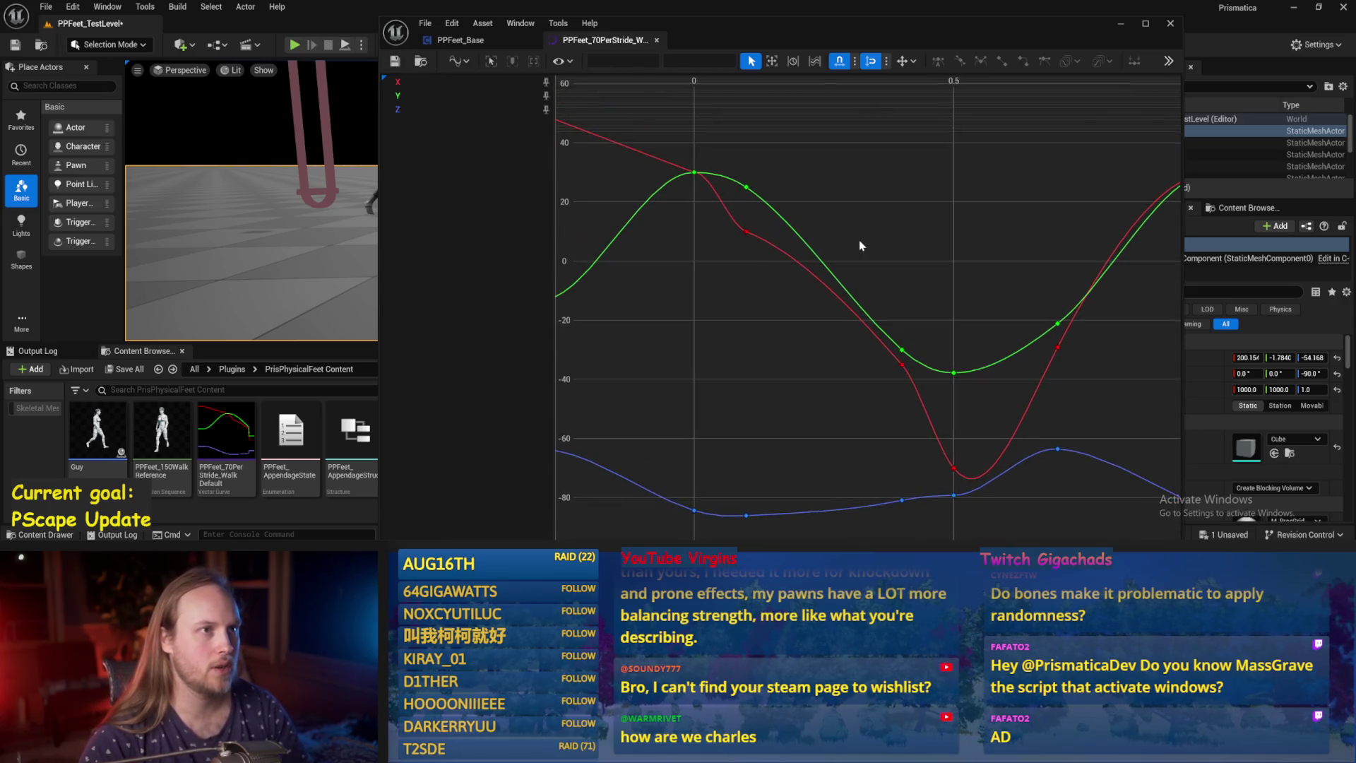
left_click(748, 187)
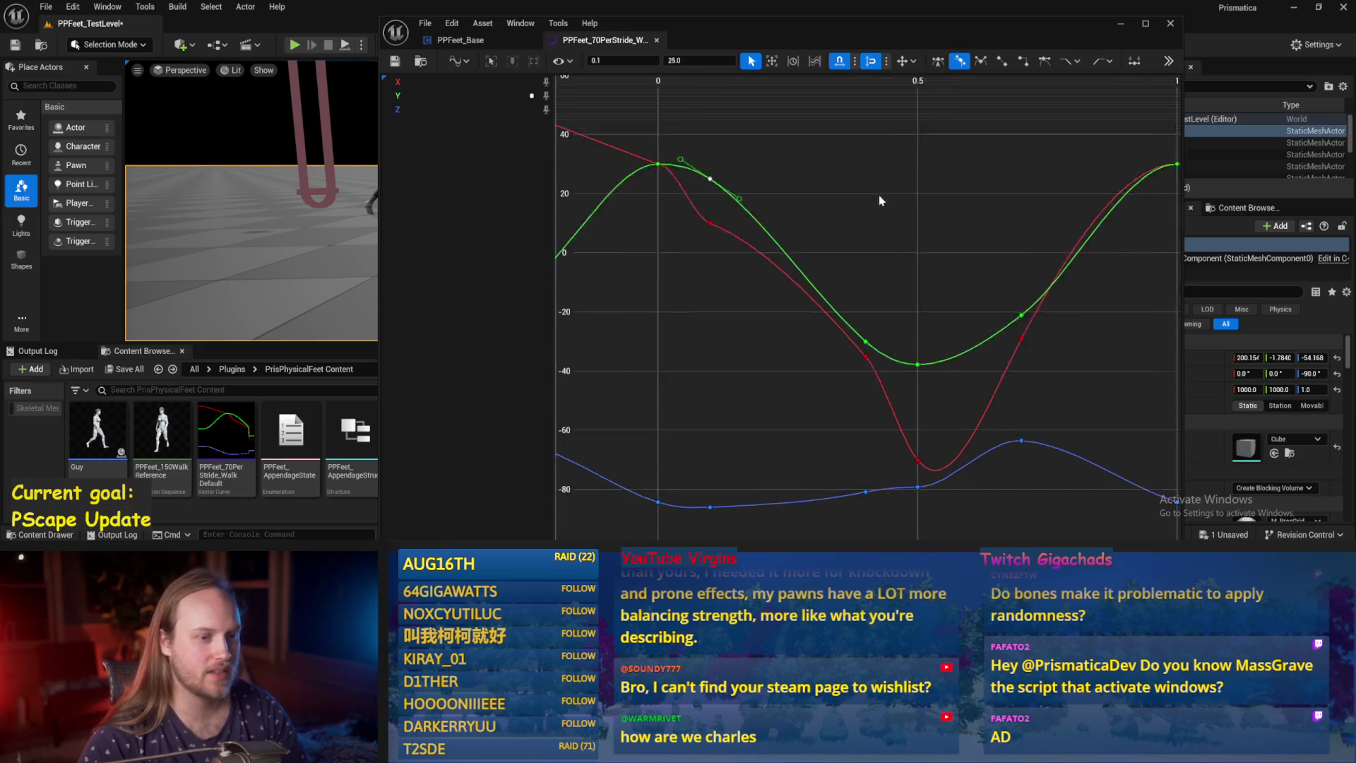
left_click_drag(902, 203, 833, 195)
left_click_drag(916, 231, 847, 195)
left_click(799, 323)
mouse_move(817, 245)
left_mouse_down()
mouse_move(911, 262)
mouse_move(931, 311)
left_mouse_up()
left_click_drag(870, 353, 862, 384)
left_click_drag(948, 324, 911, 307)
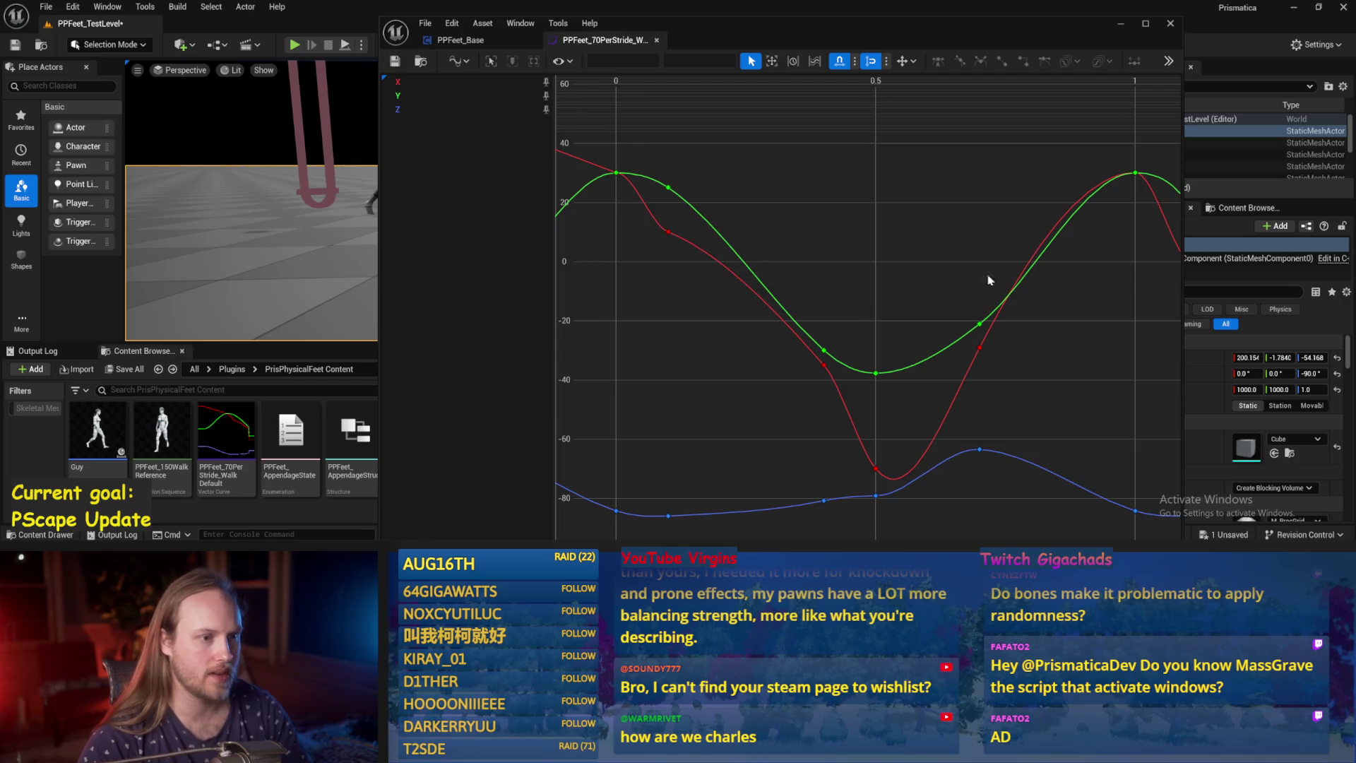
mouse_move(621, 176)
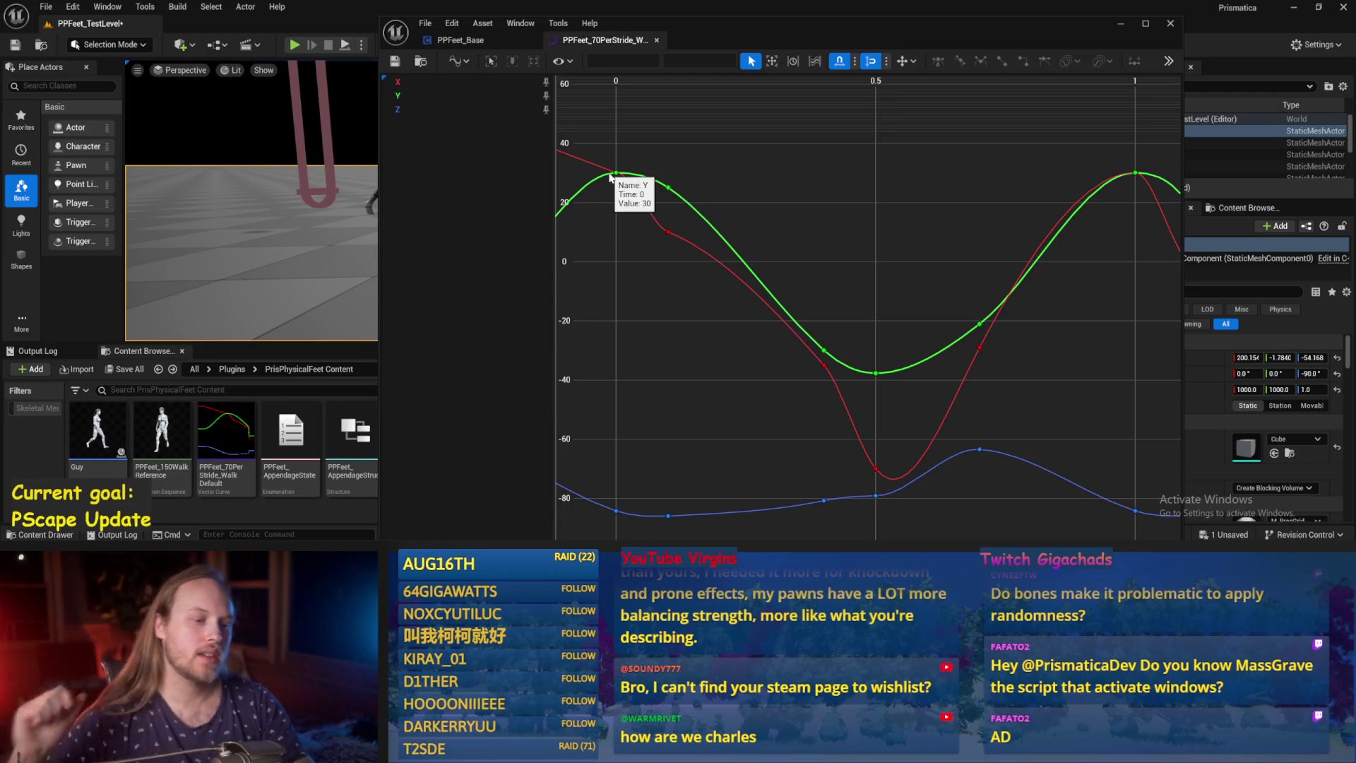
left_click(875, 468)
type("-40")
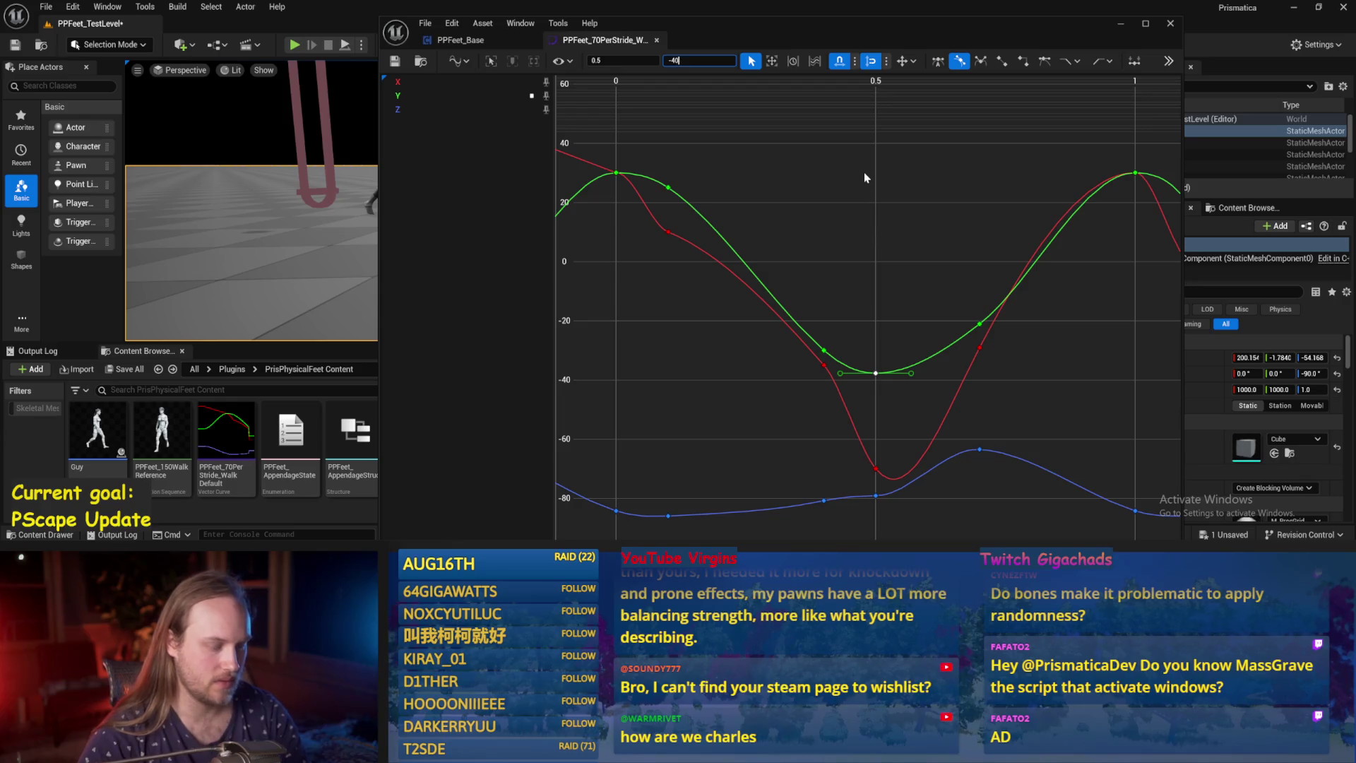
left_click(856, 301)
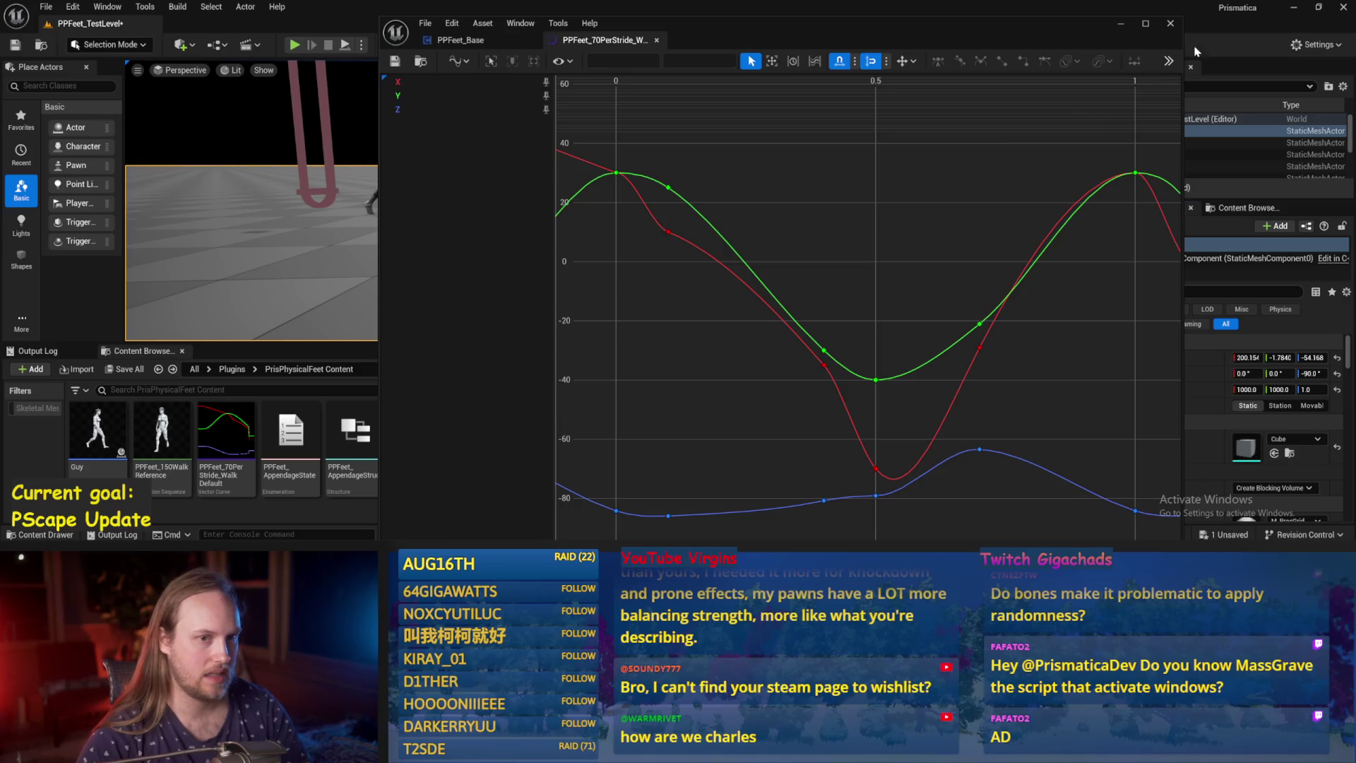
left_click(1122, 24)
left_click(347, 45)
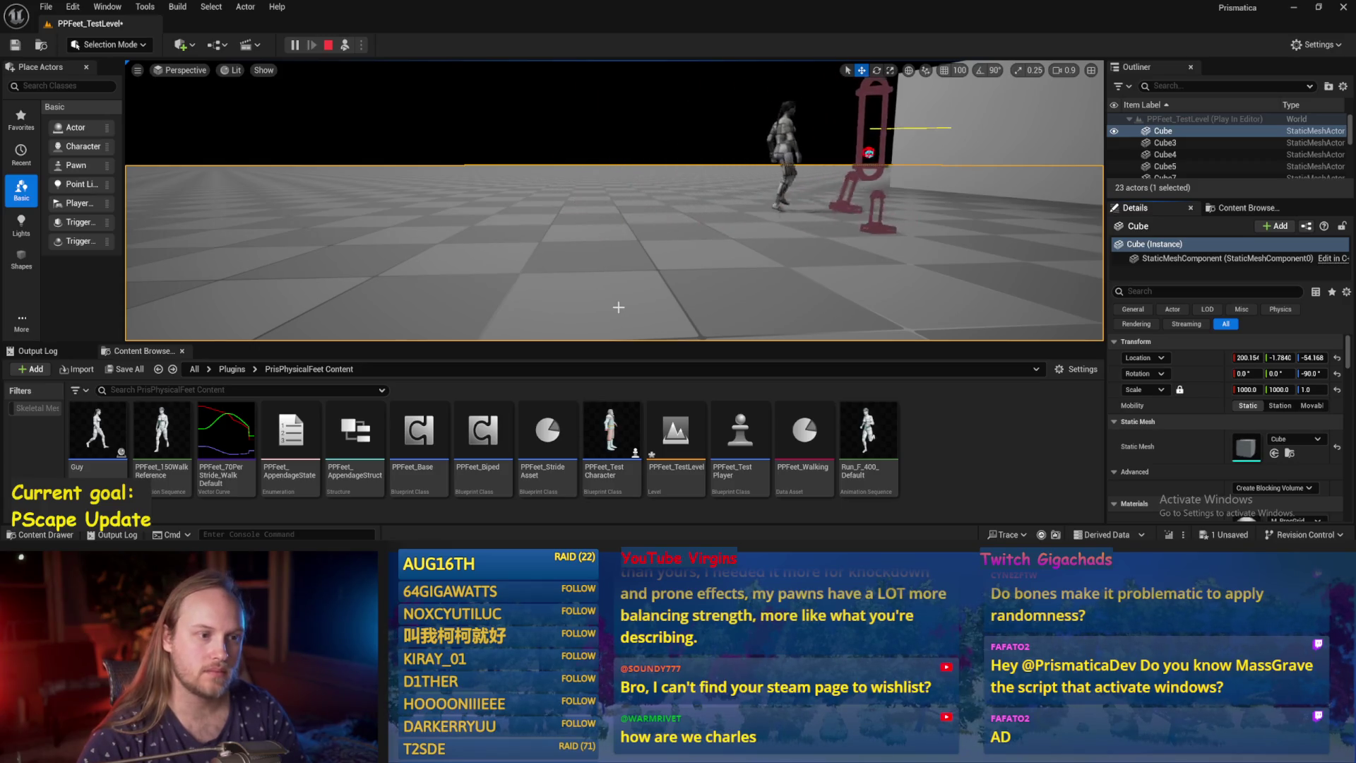
Raise the two low green keys by 5 to -35 and test the walk in simulation.
key("Escape")
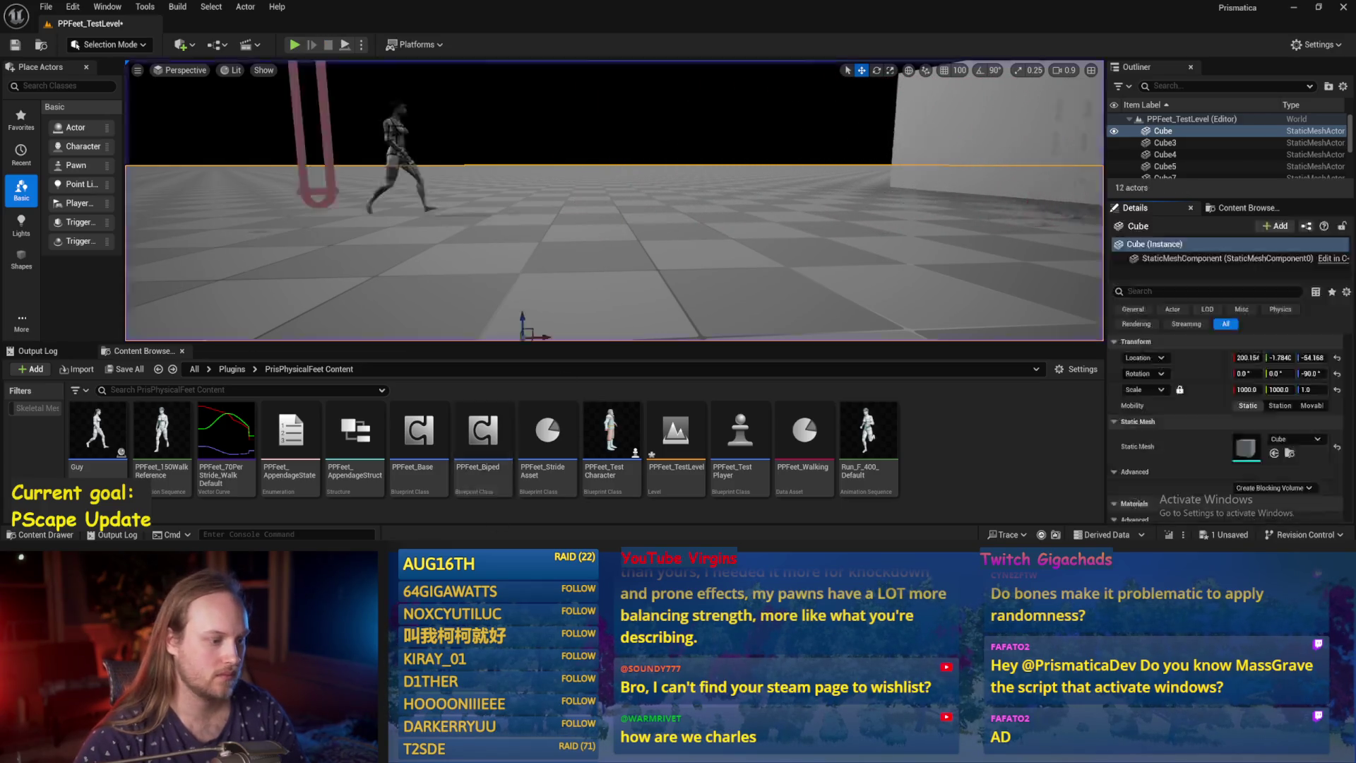
double_click(226, 430)
left_click(875, 380)
left_click(823, 350, "shift")
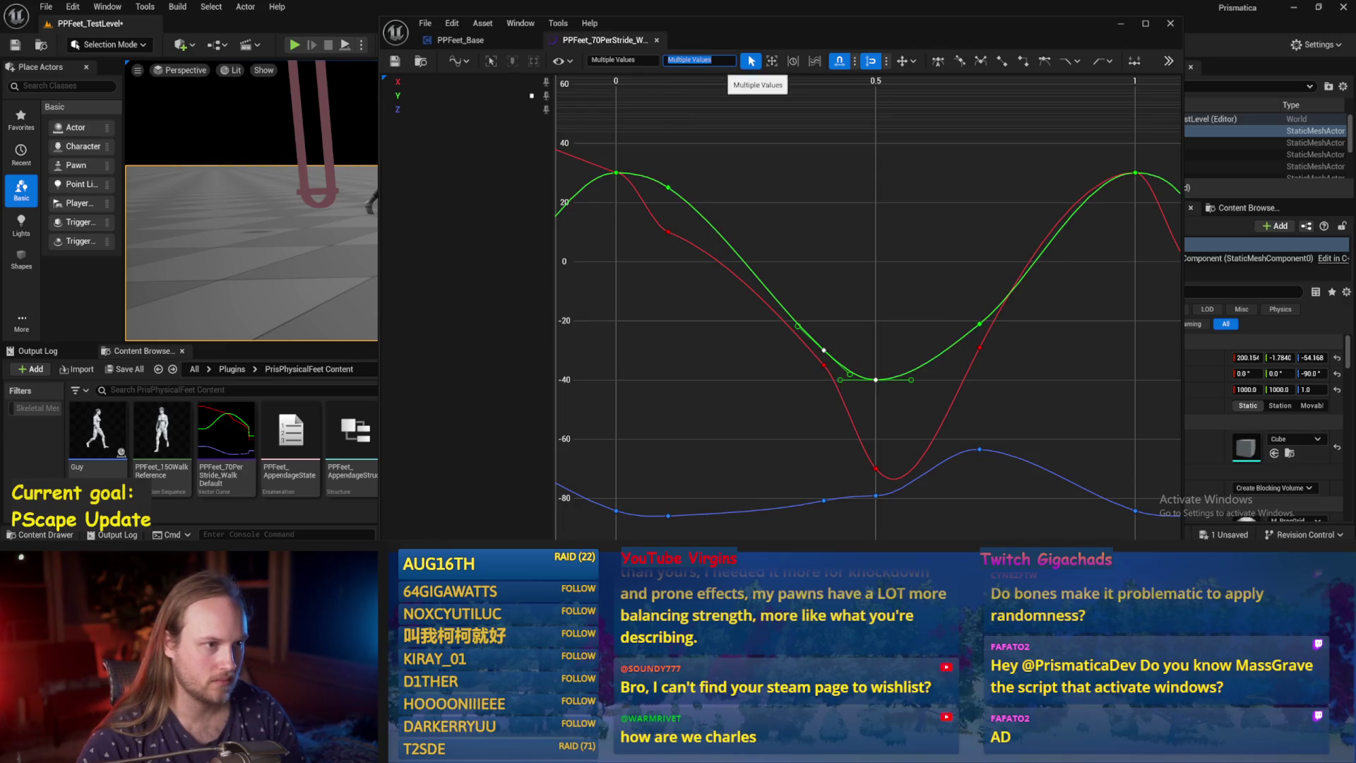
key("Return")
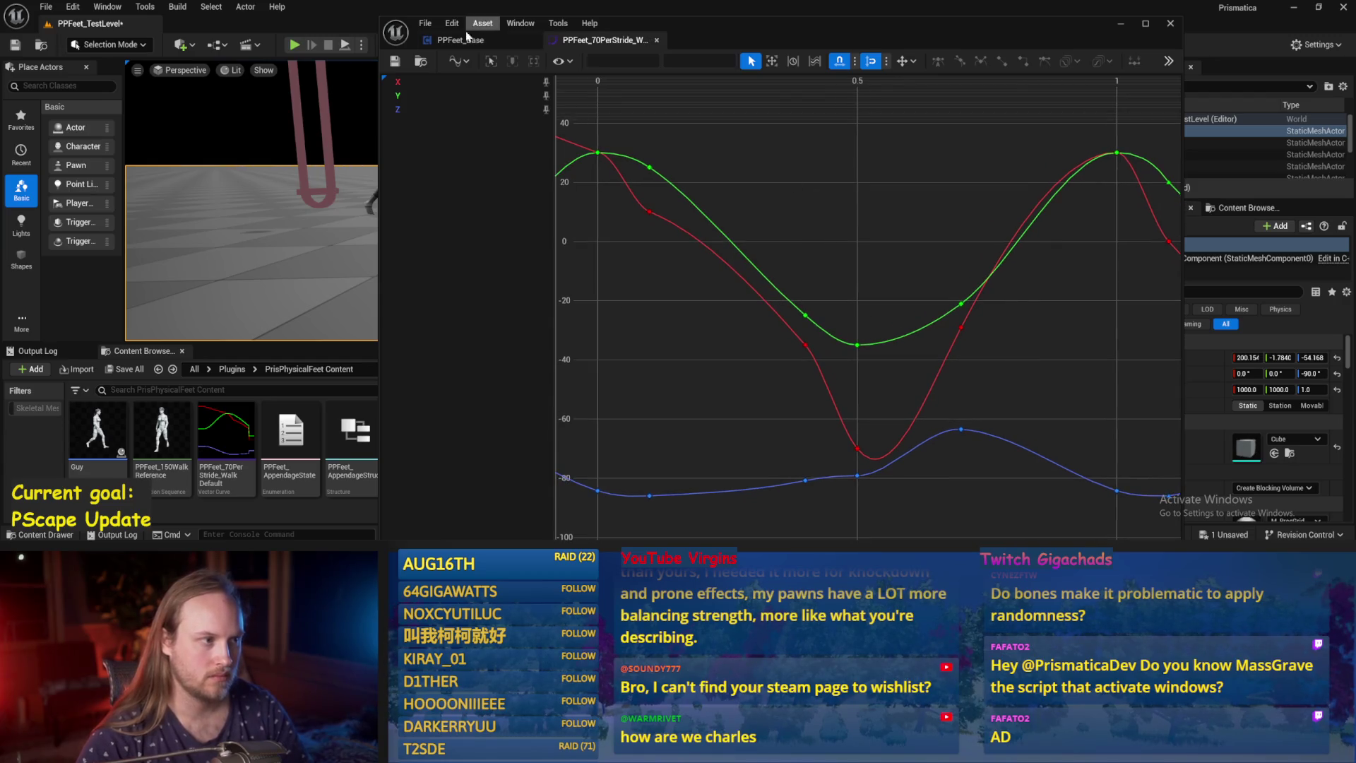
key("f")
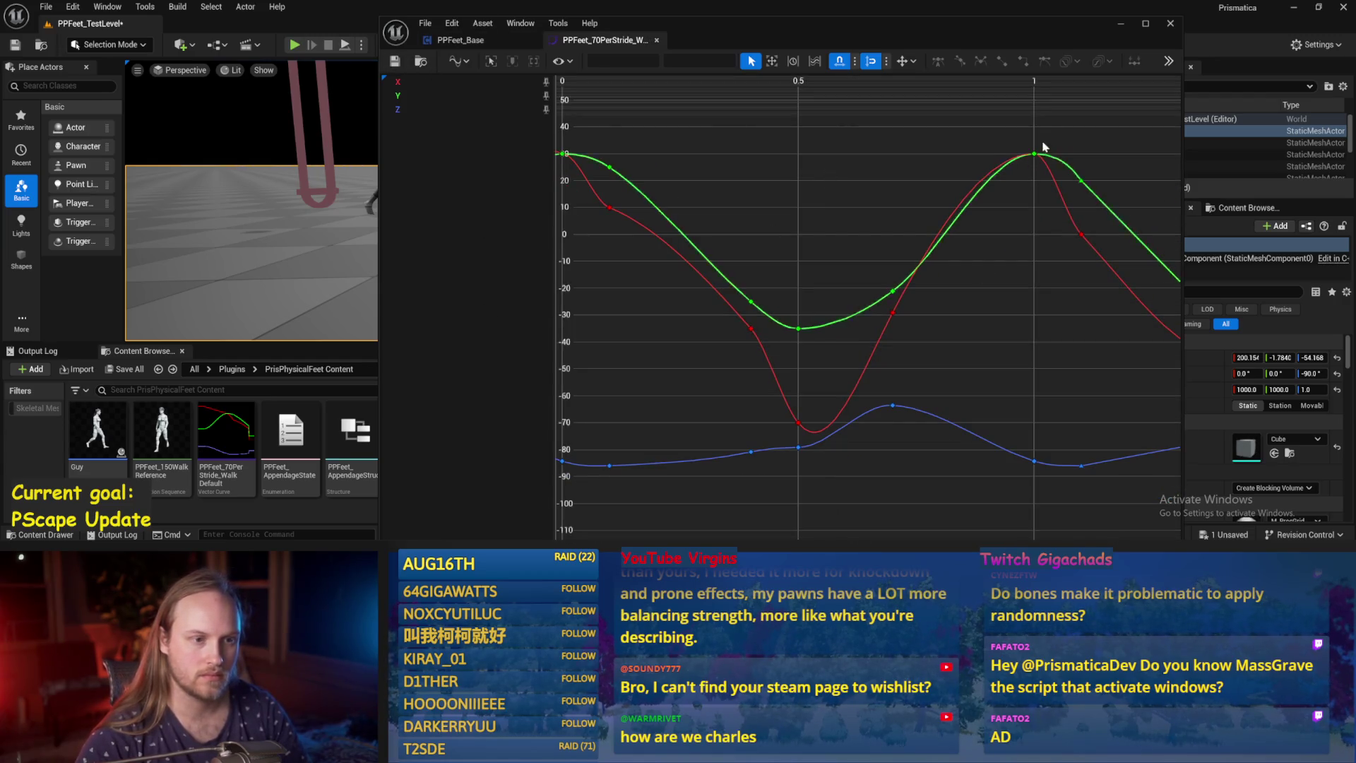
left_click(1120, 25)
key("alt+p")
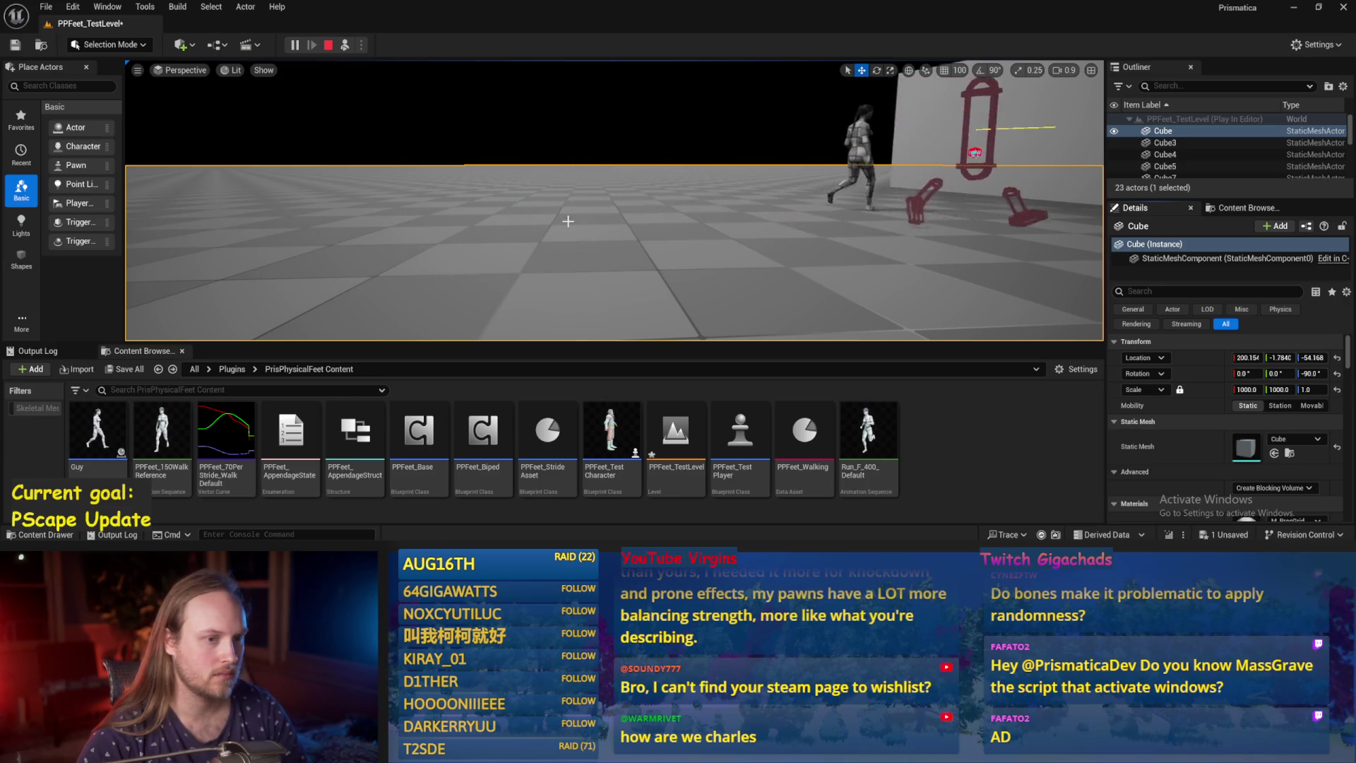
key("Escape")
Save all modified assets and the level with File > Save All, then retest the walk.
left_click(46, 6)
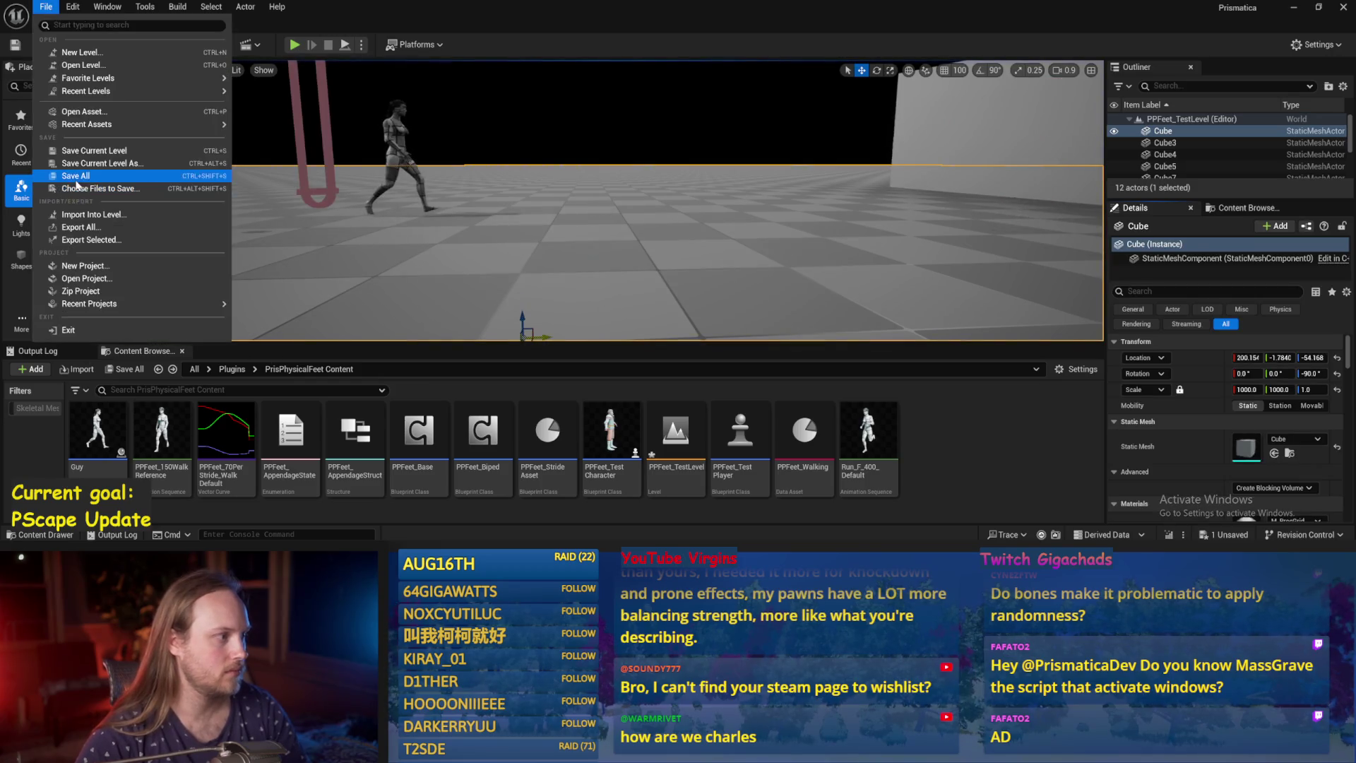
left_click(56, 176)
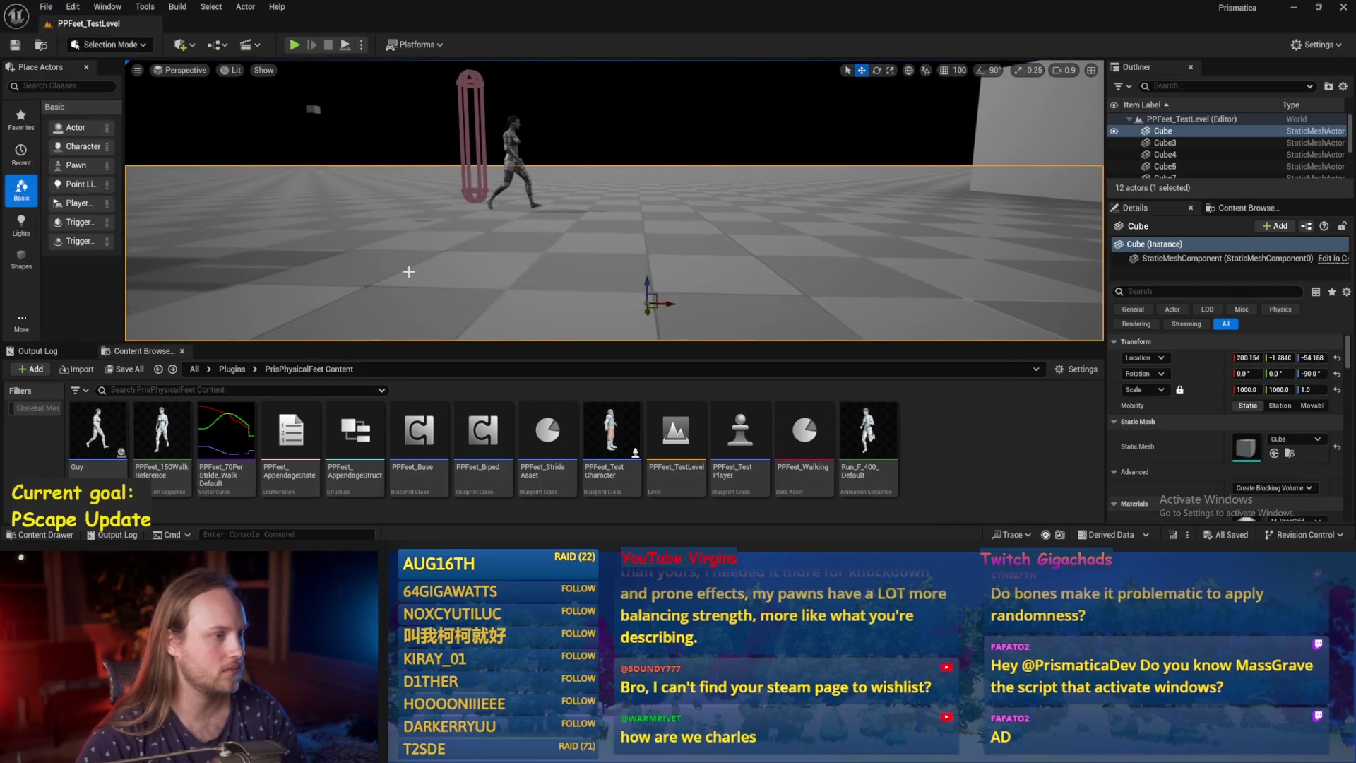
left_click(345, 47)
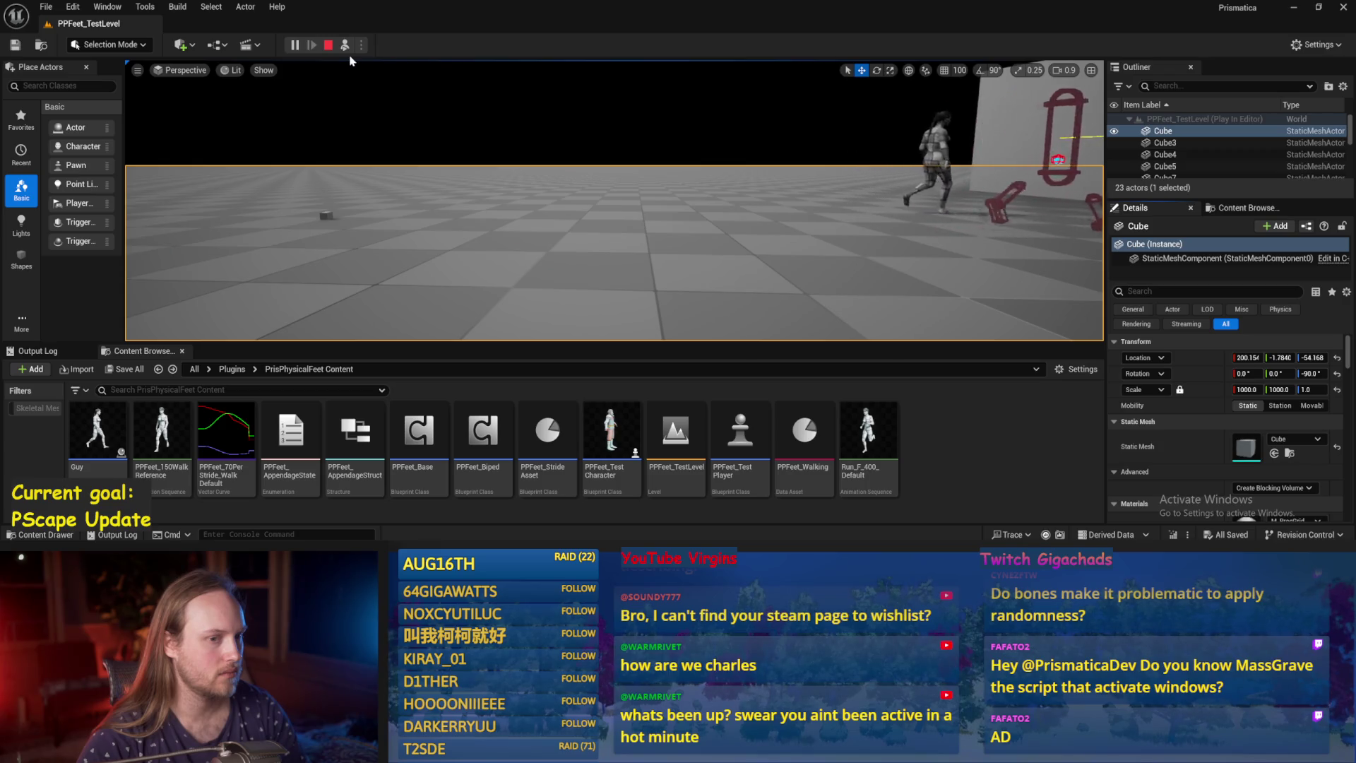
key("Escape")
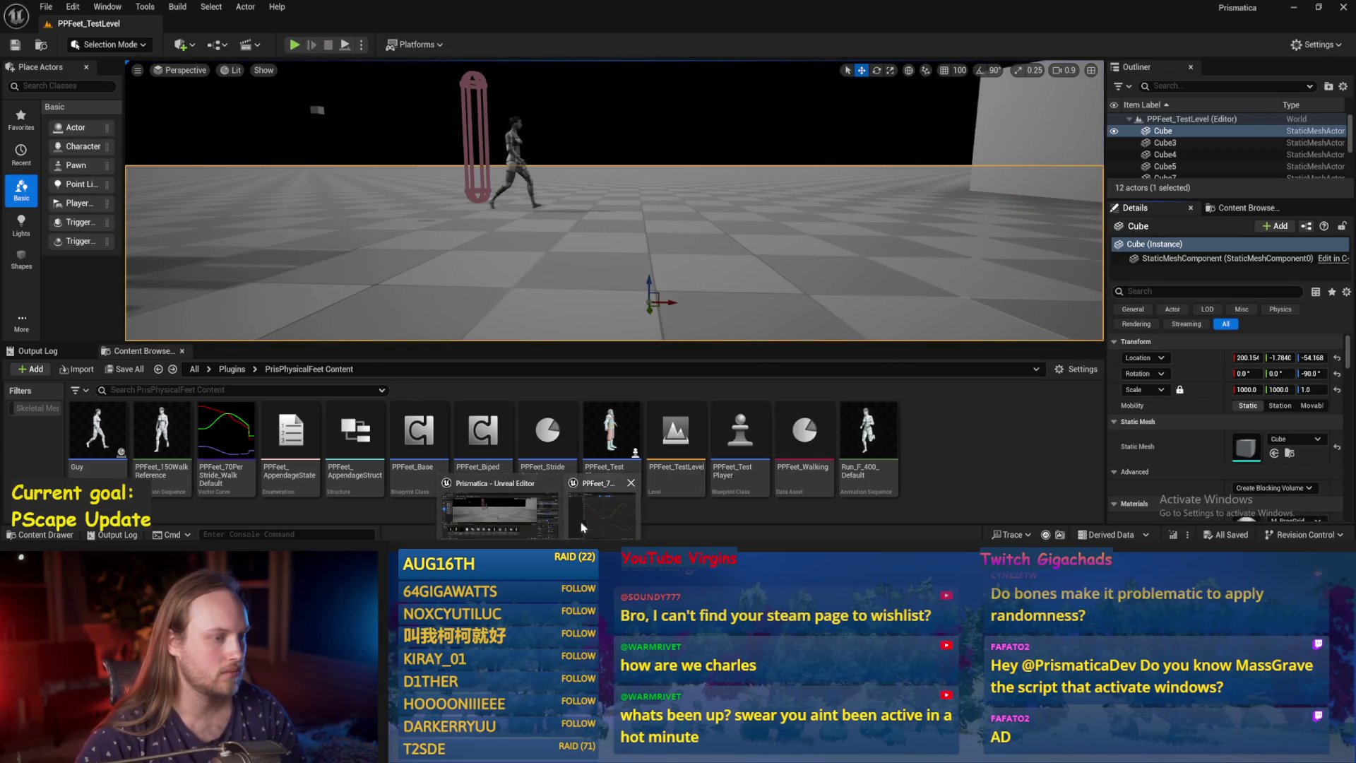
Reopen PPFeet_70PerStride_Walk and undo the last shift on the green minimum key.
double_click(226, 433)
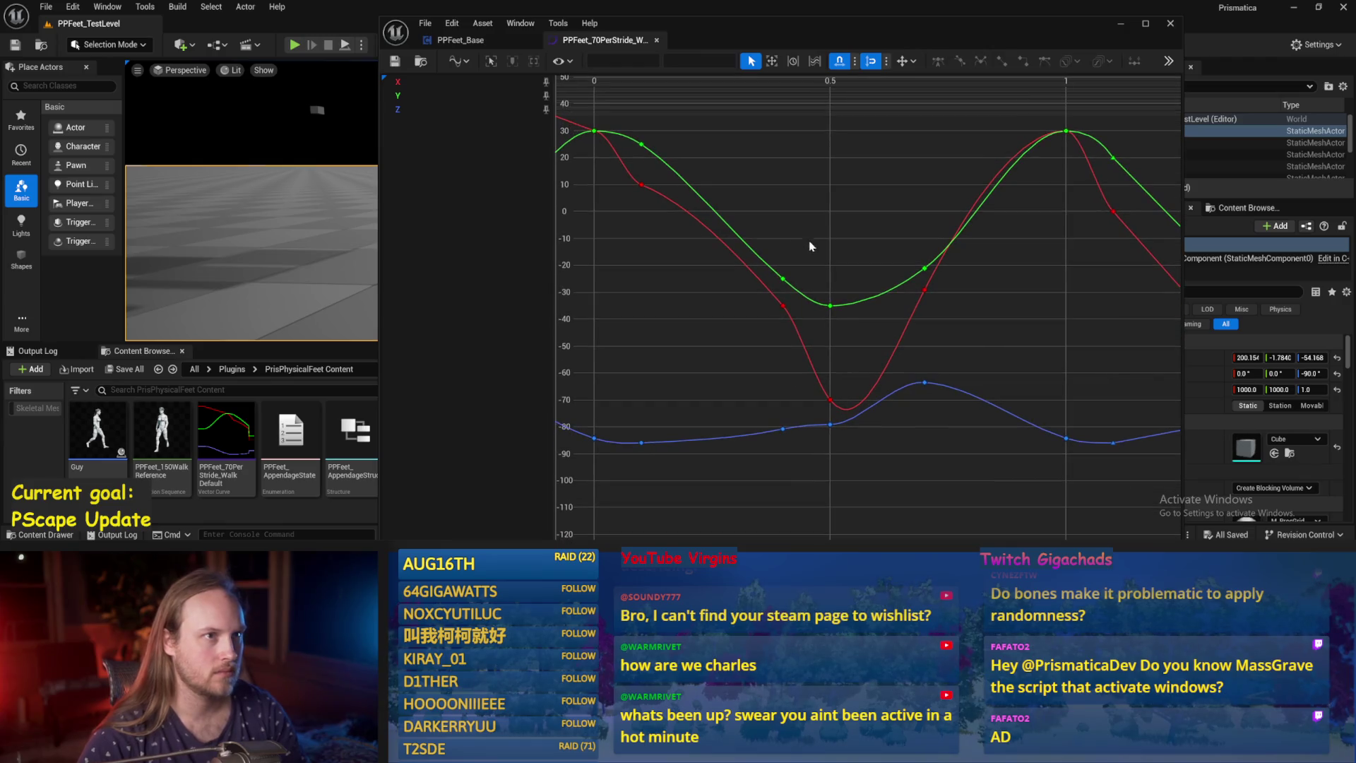
left_click_drag(855, 251, 811, 324)
left_click_drag(854, 269, 821, 330)
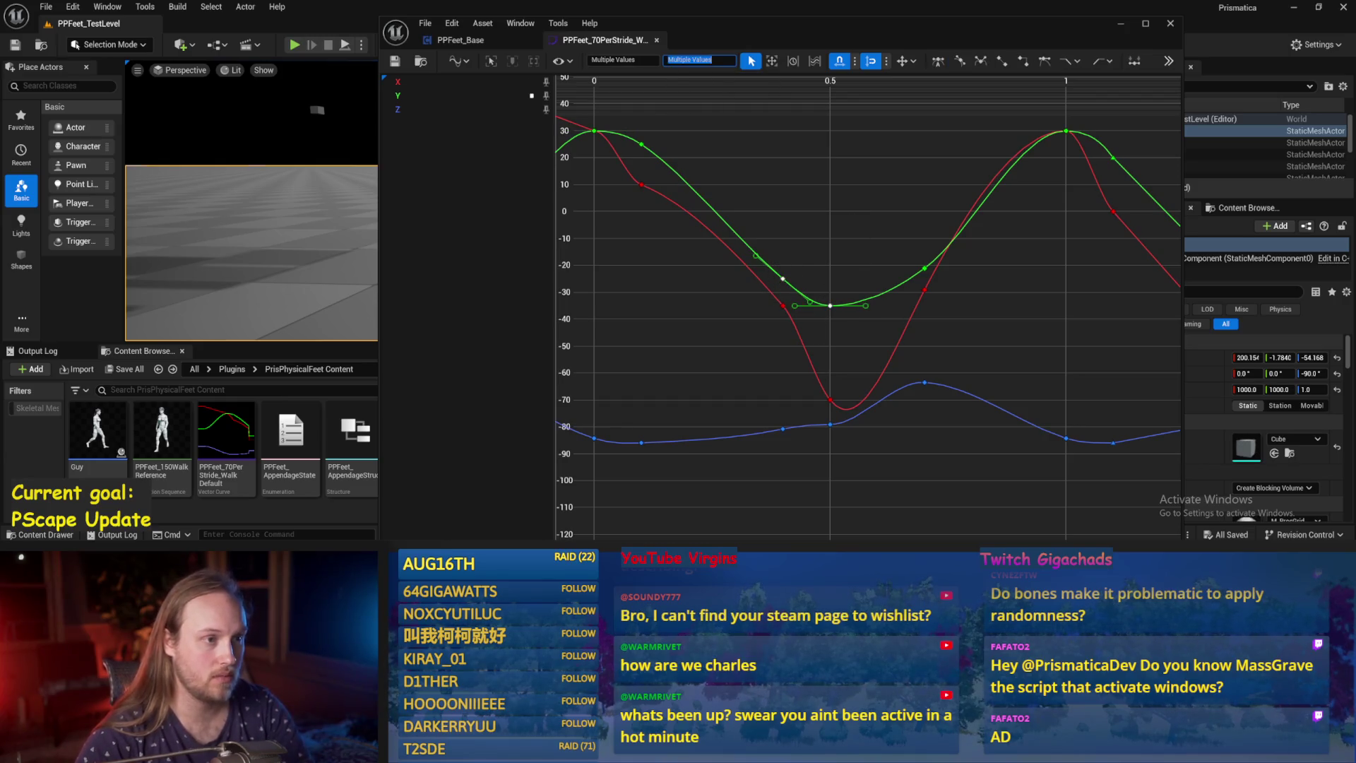
key("ctrl+z")
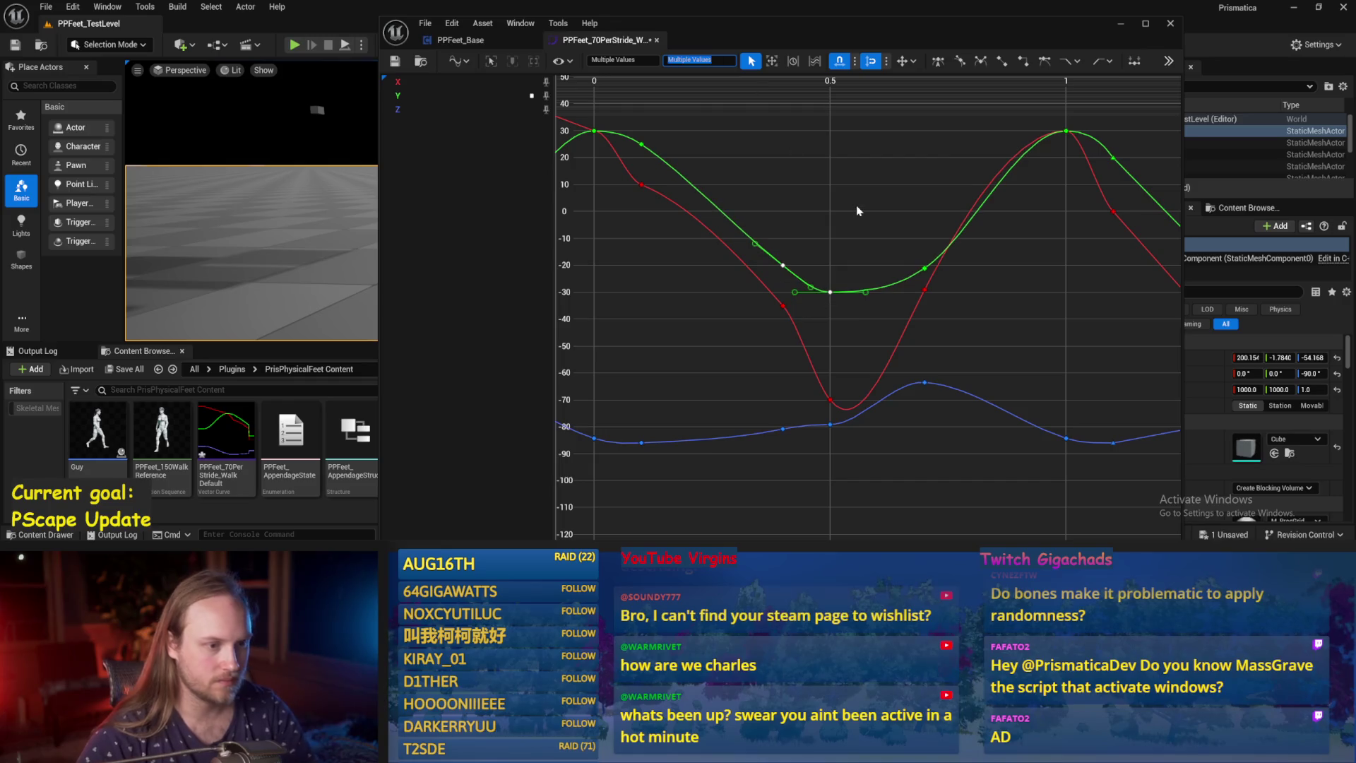
left_click(820, 242)
key("f")
Raise the green key near 0.7 to -15, save the curve, and test-play the walk.
left_click(894, 299)
left_click_drag(895, 301, 920, 226)
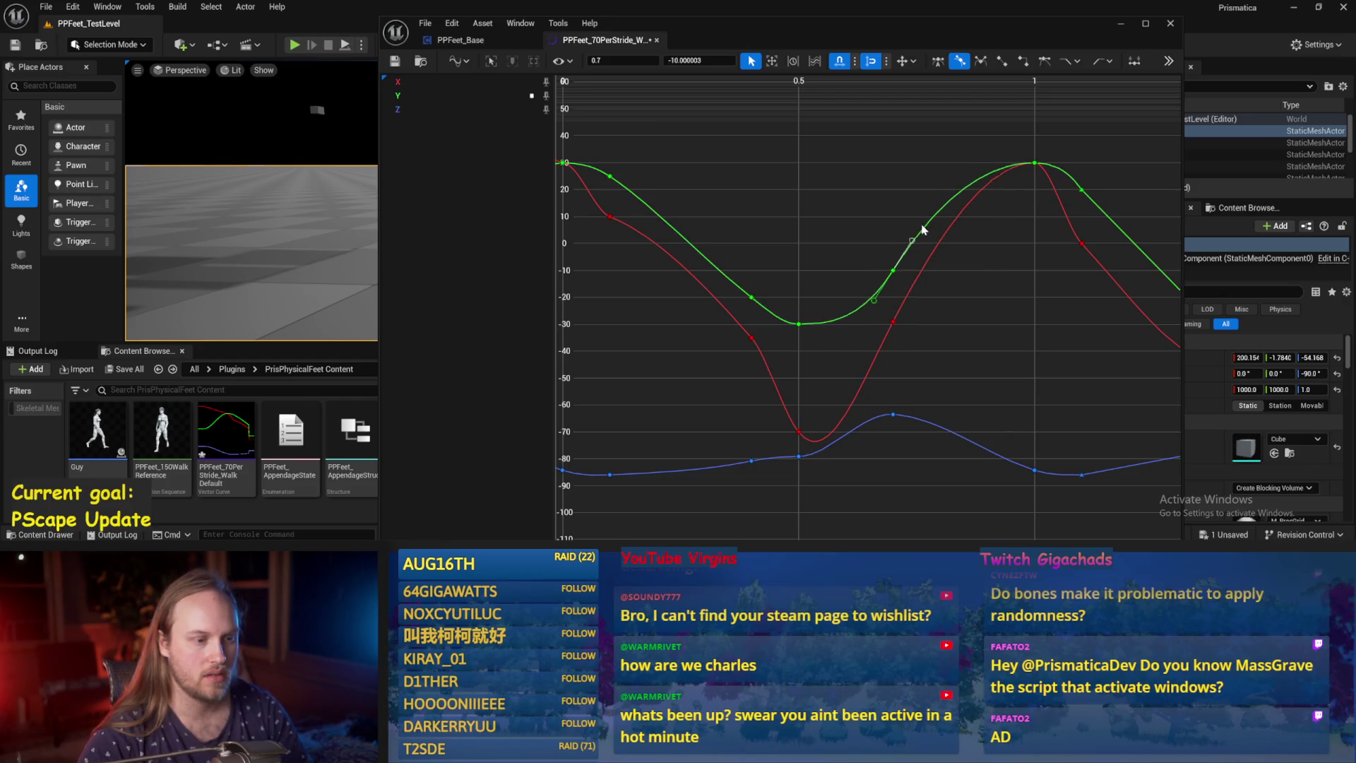
left_click(979, 271)
key("ctrl+s")
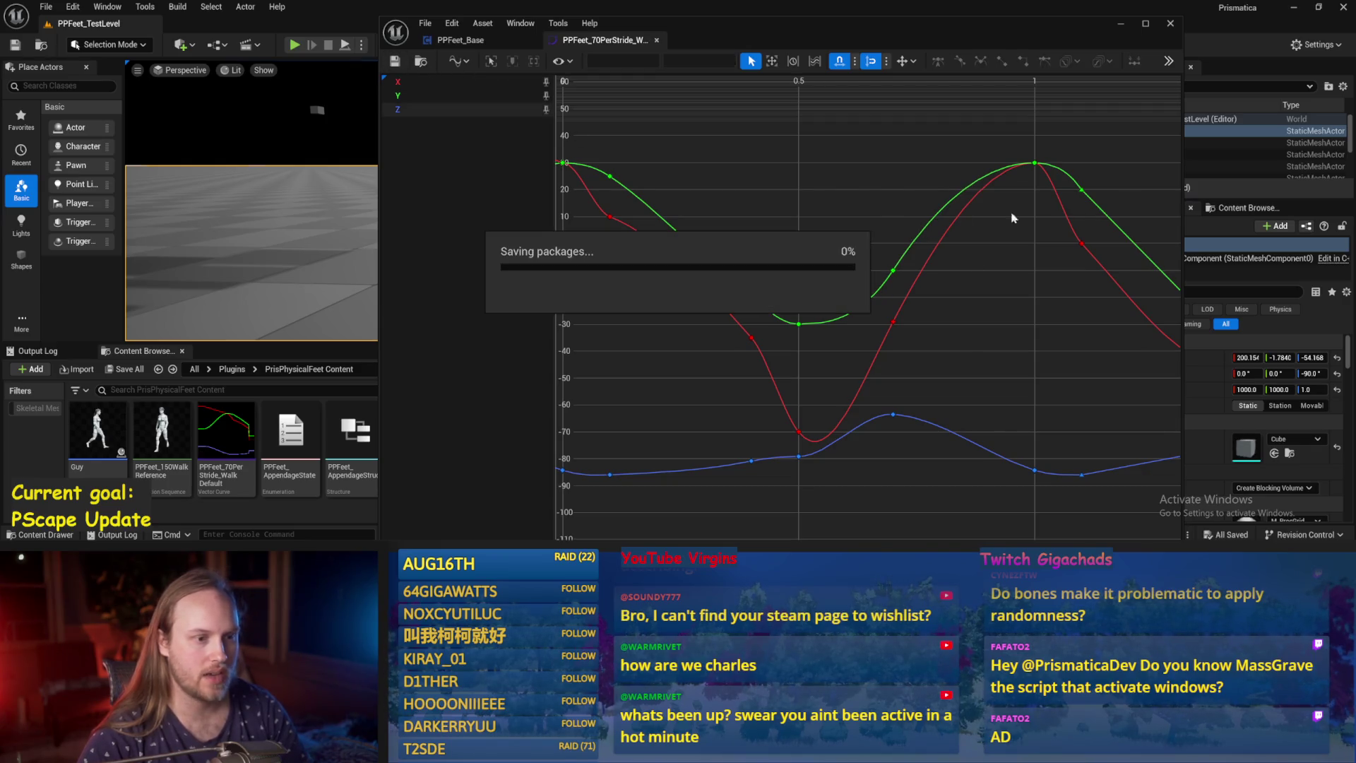
left_click(1120, 23)
key("alt+p")
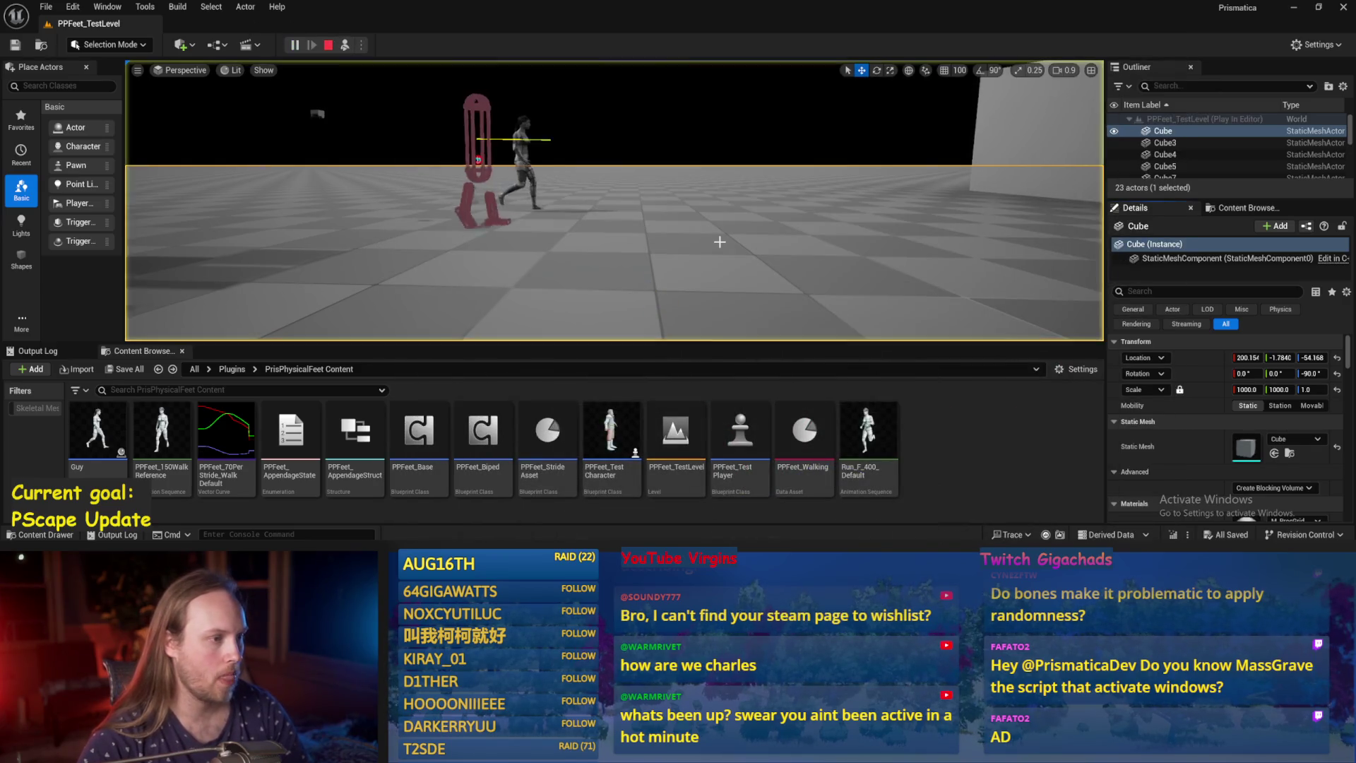
key("Escape")
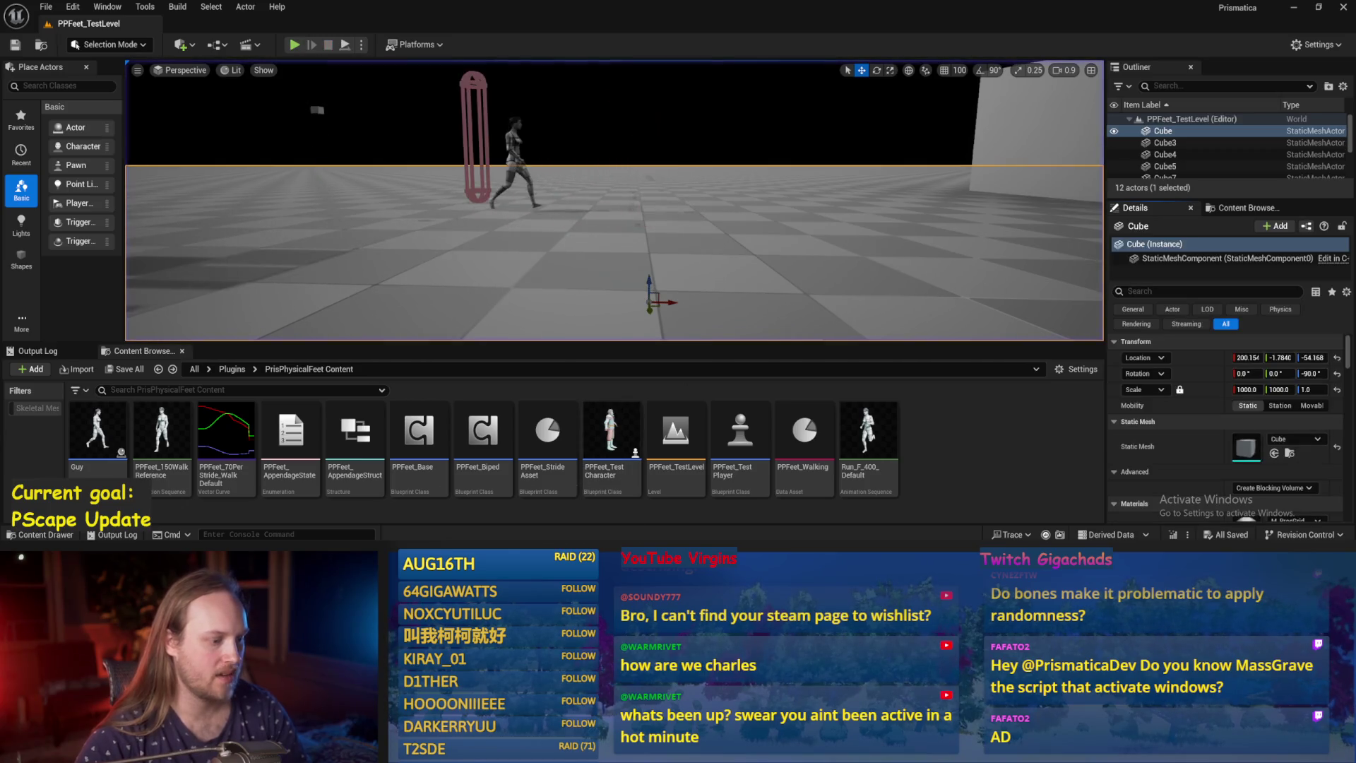
Undo an accidental tangent change at the 0.75 key, retest the walk, and reopen the curve.
left_click_drag(892, 271, 910, 286)
key("ctrl+z")
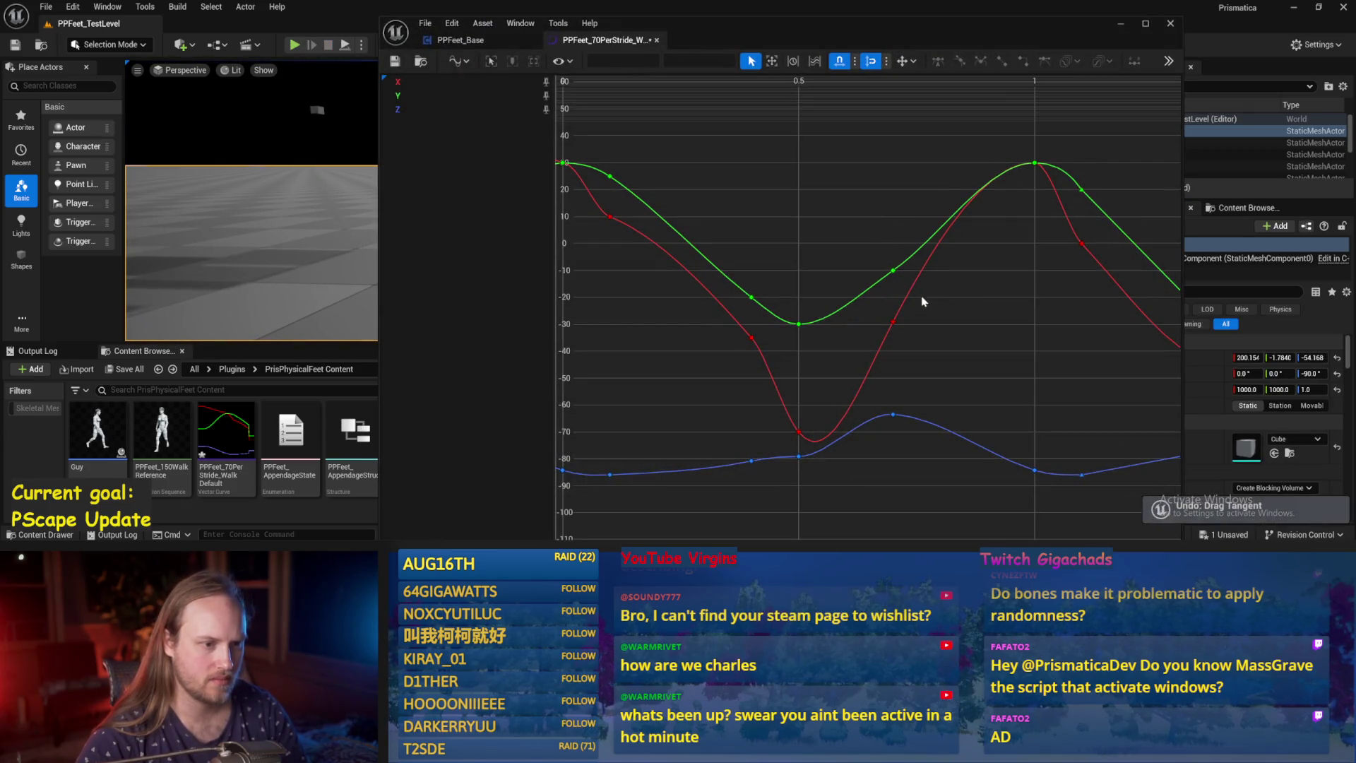
mouse_move(894, 273)
left_click(929, 315)
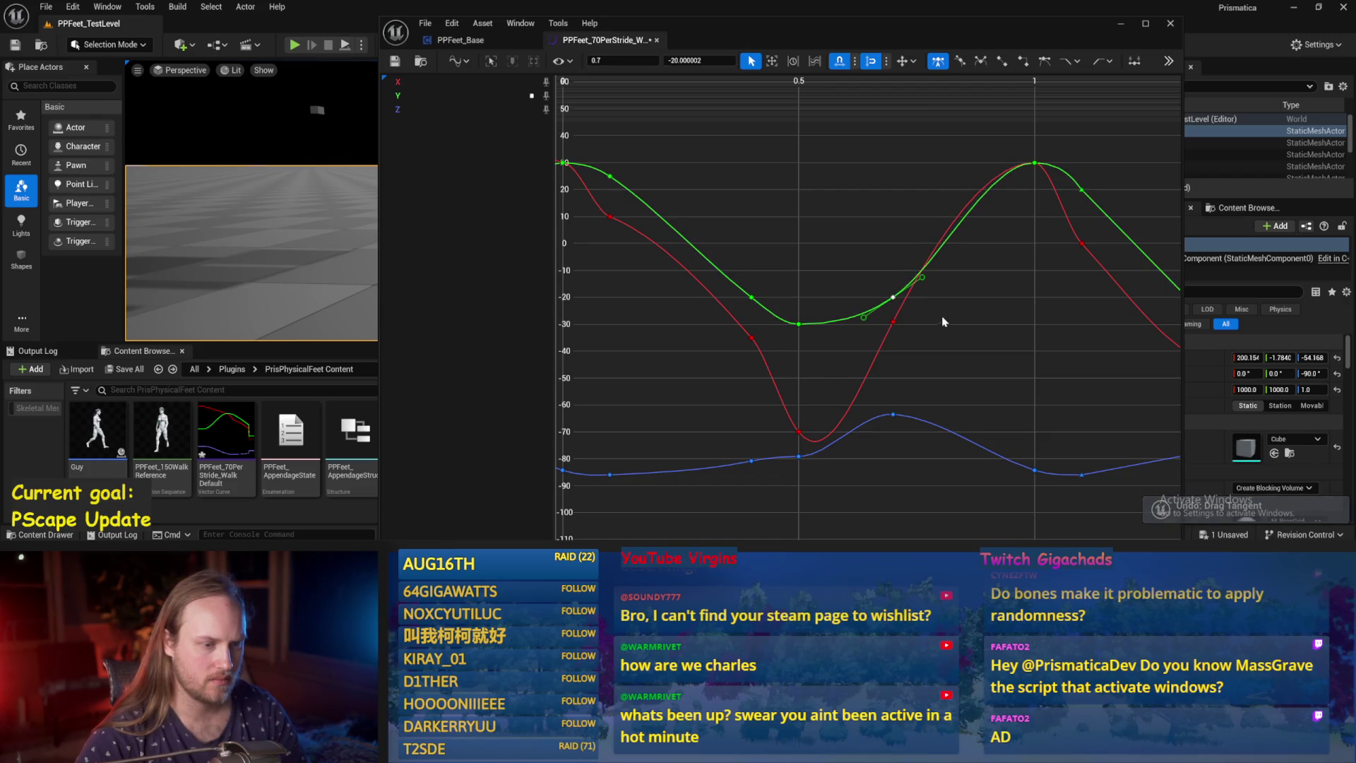
left_click(1121, 23)
left_click(345, 45)
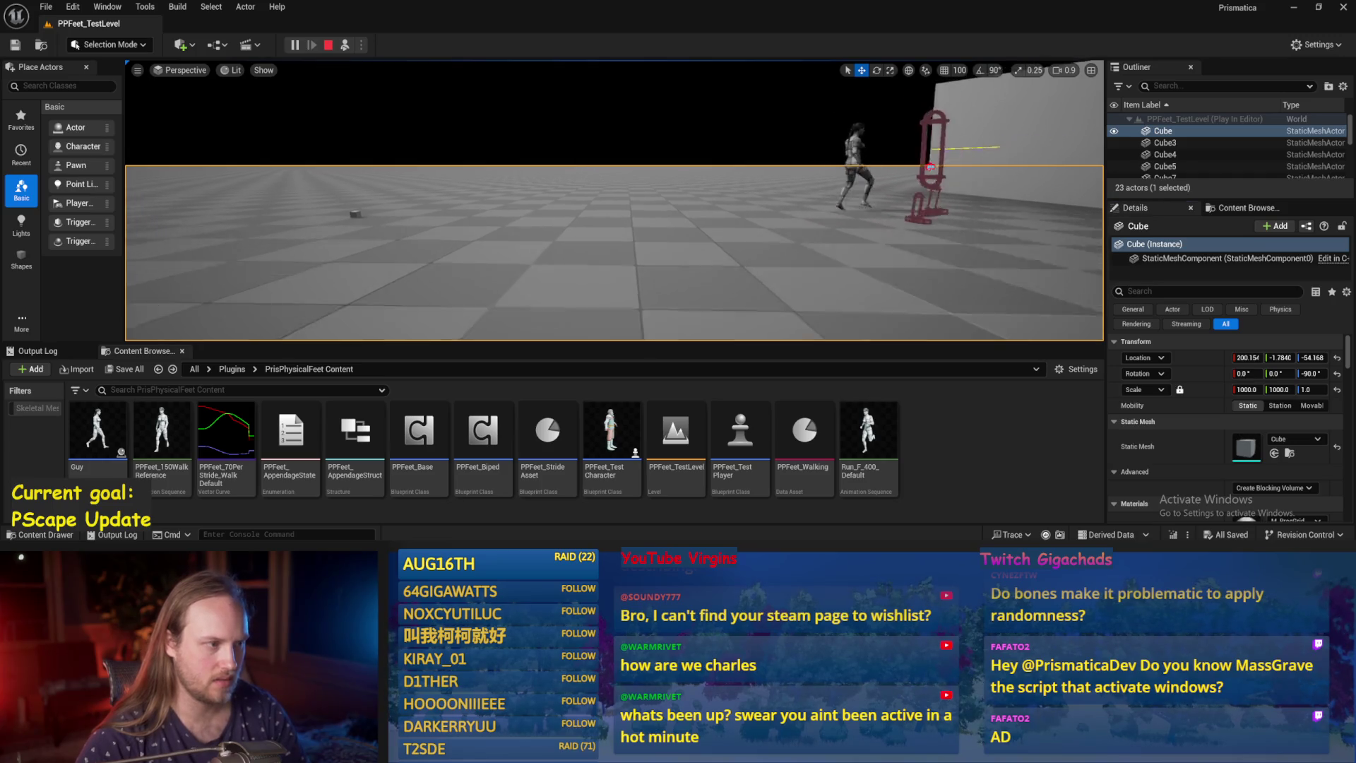
key("Escape")
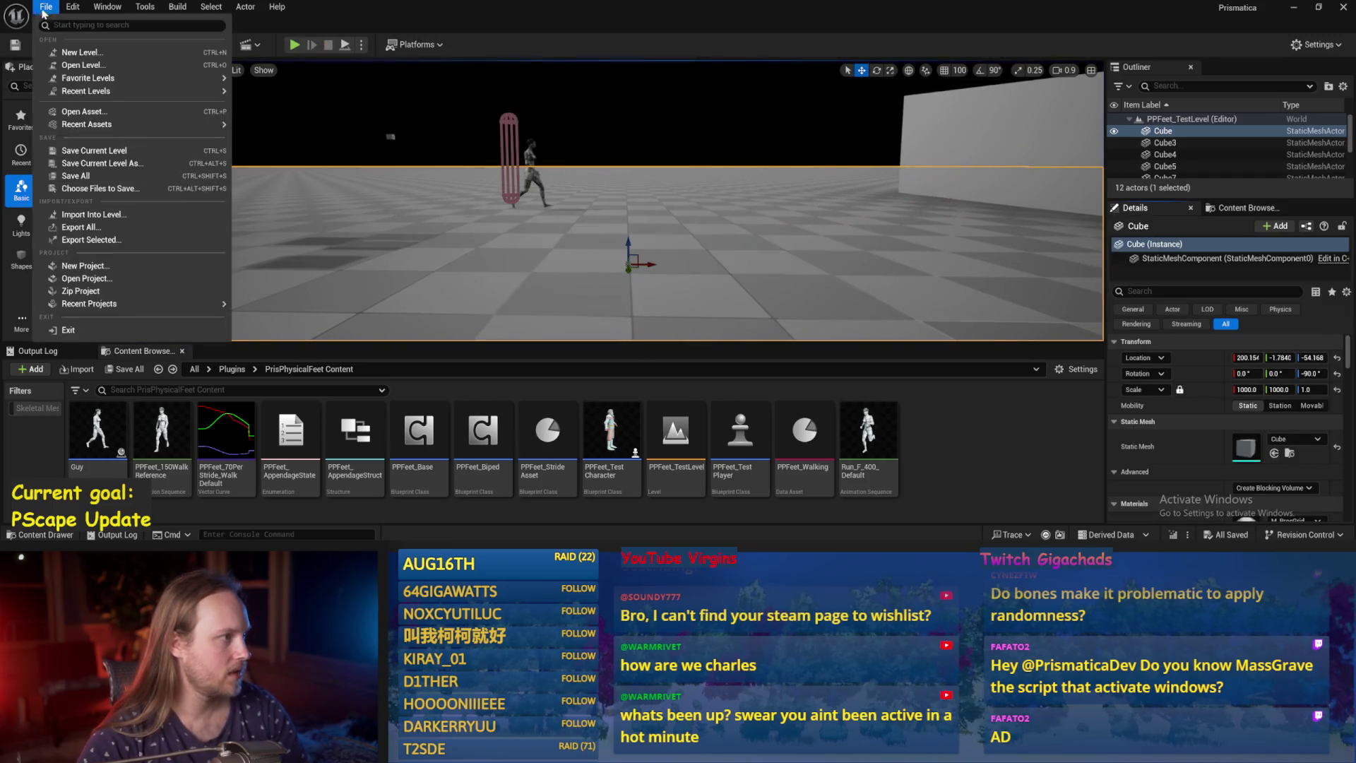
left_click_drag(472, 241, 441, 228)
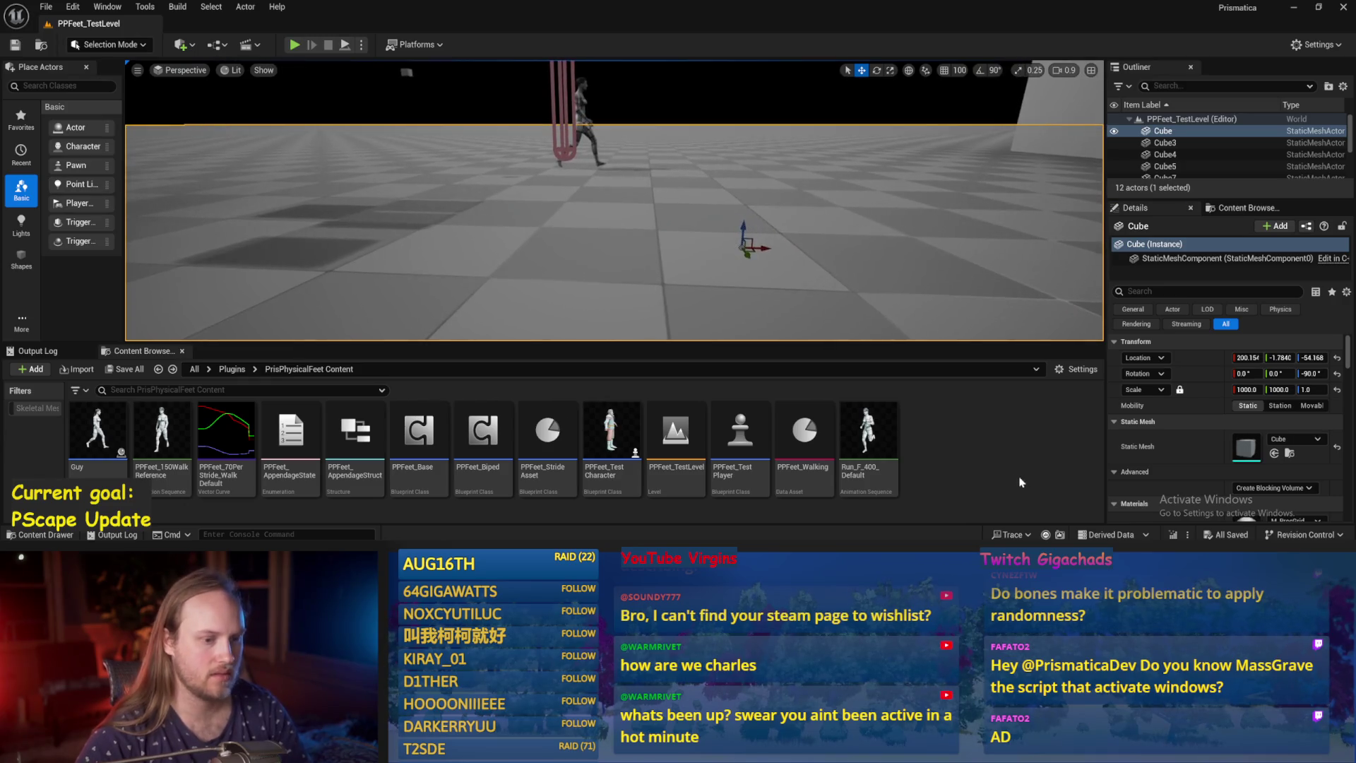
double_click(226, 433)
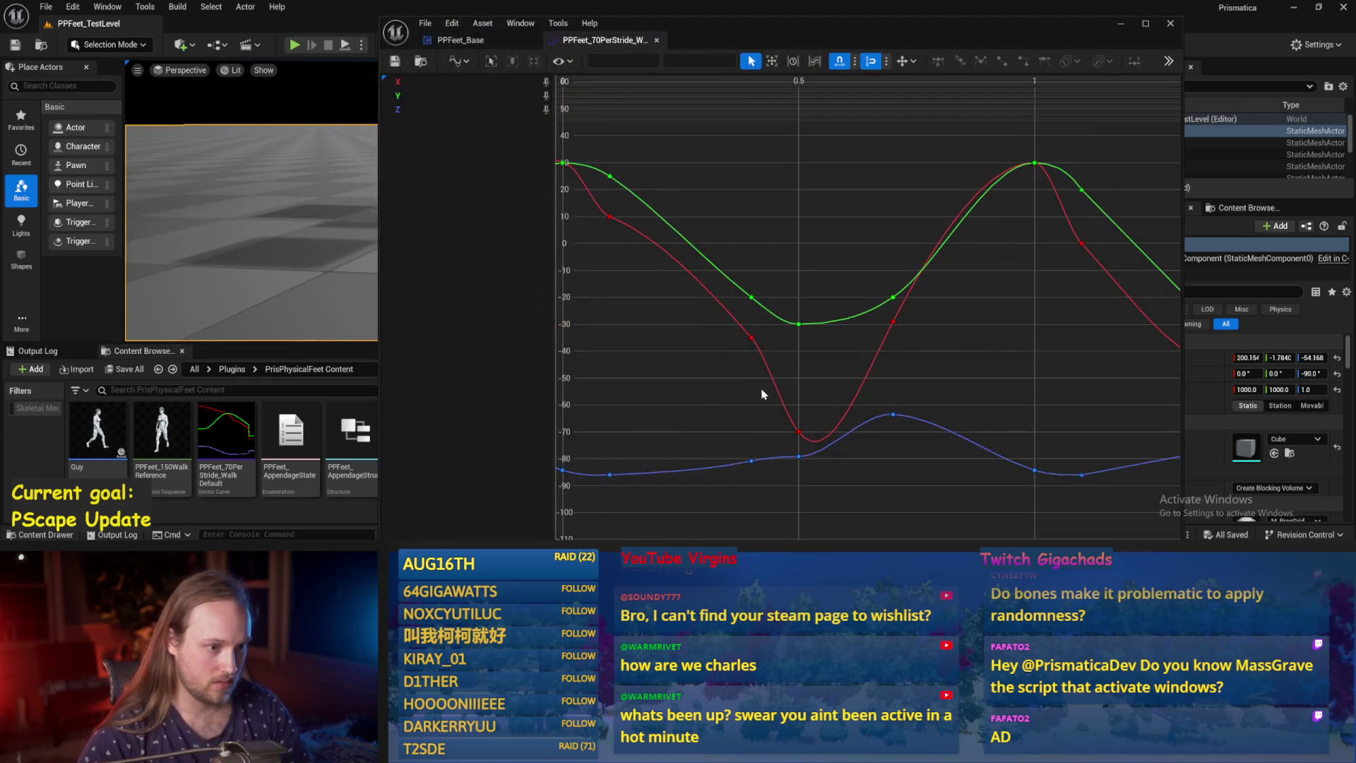
Set the red curve's key at time 0.4 to -30.
key("f")
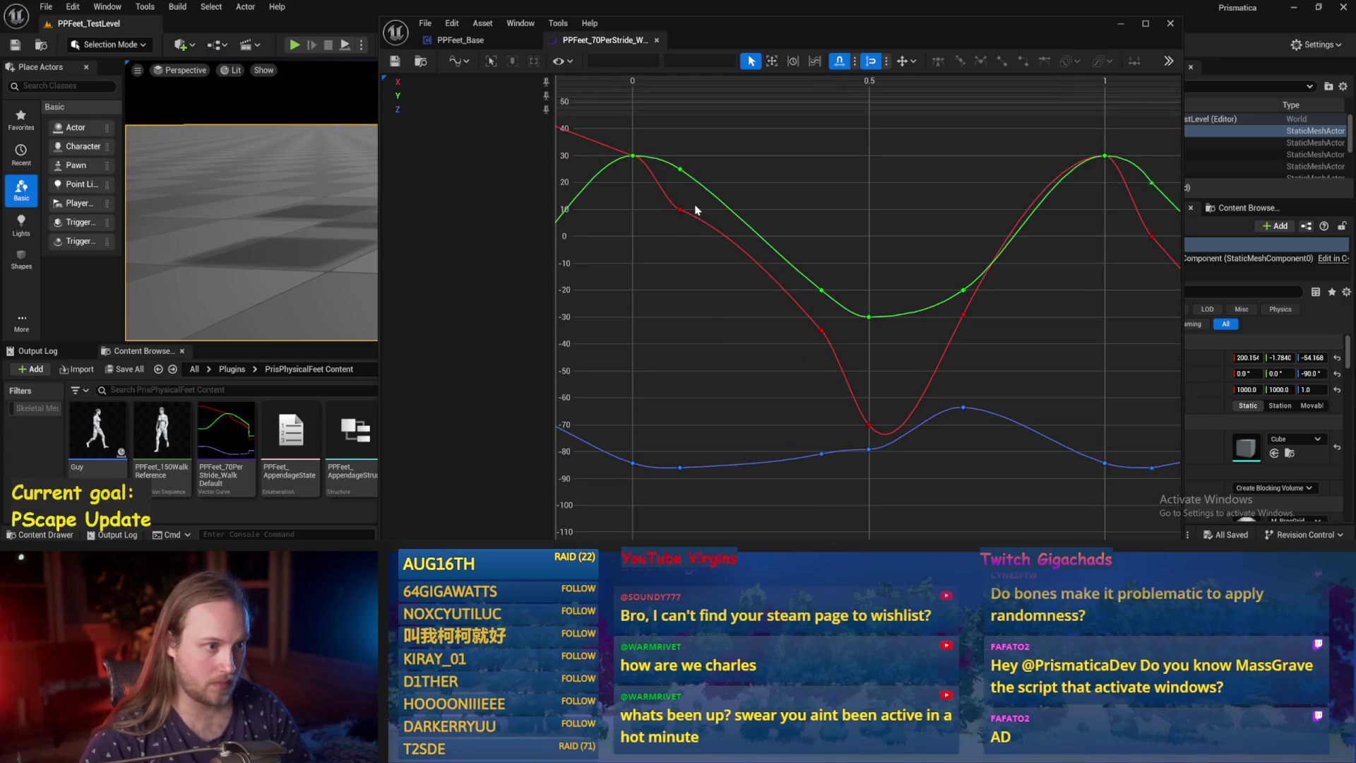
left_click(679, 209)
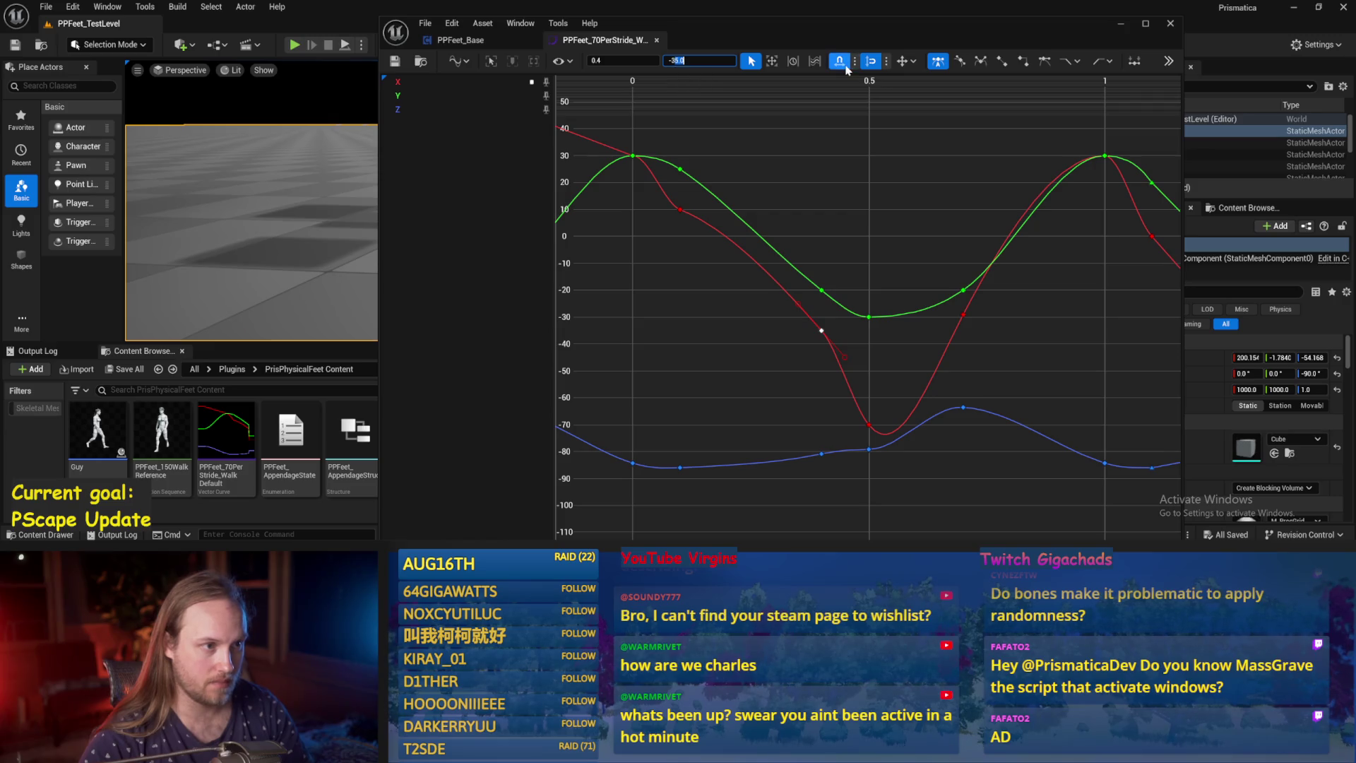
type("-30")
key("Return")
Flatten the red curve's low-point key at 0.5 and tilt its tangent downward to the right.
left_click(868, 424)
key("f")
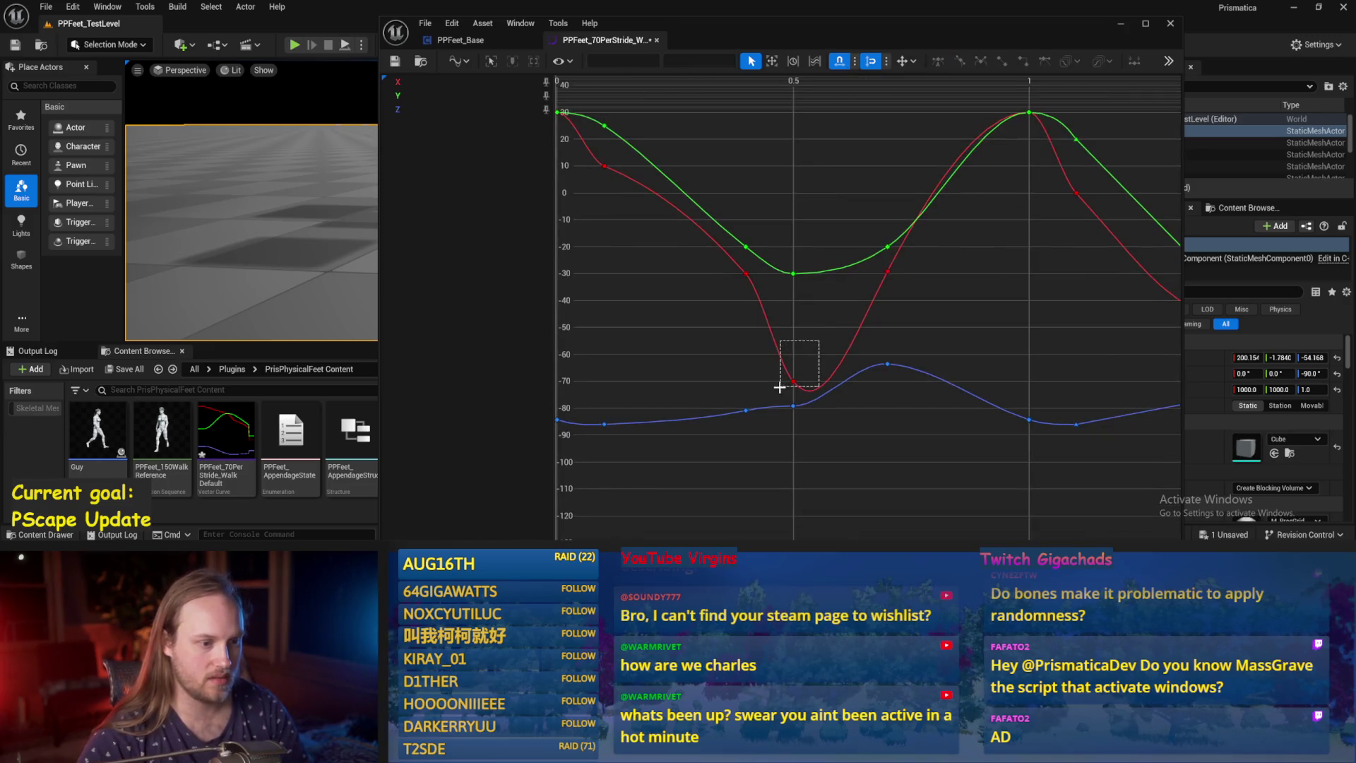
left_click_drag(817, 412, 839, 372)
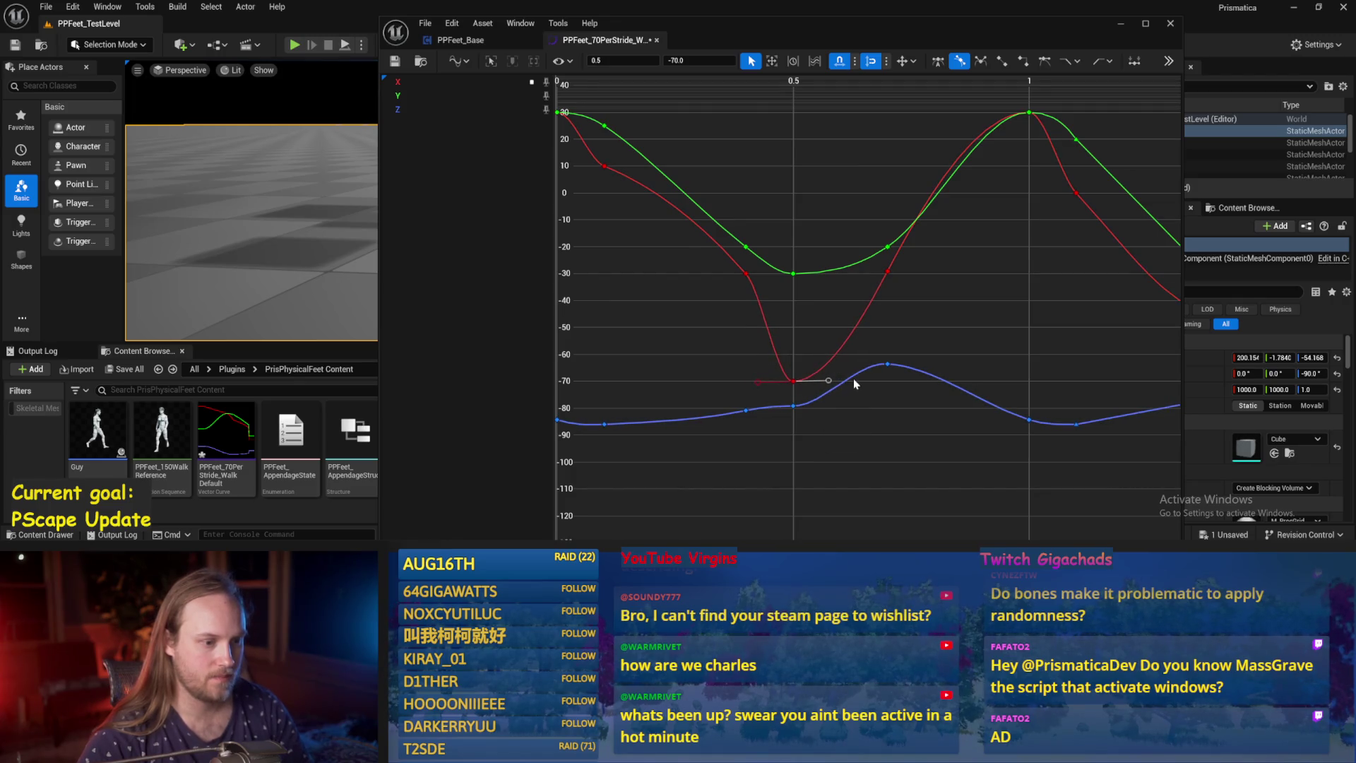
left_click_drag(924, 310, 821, 325)
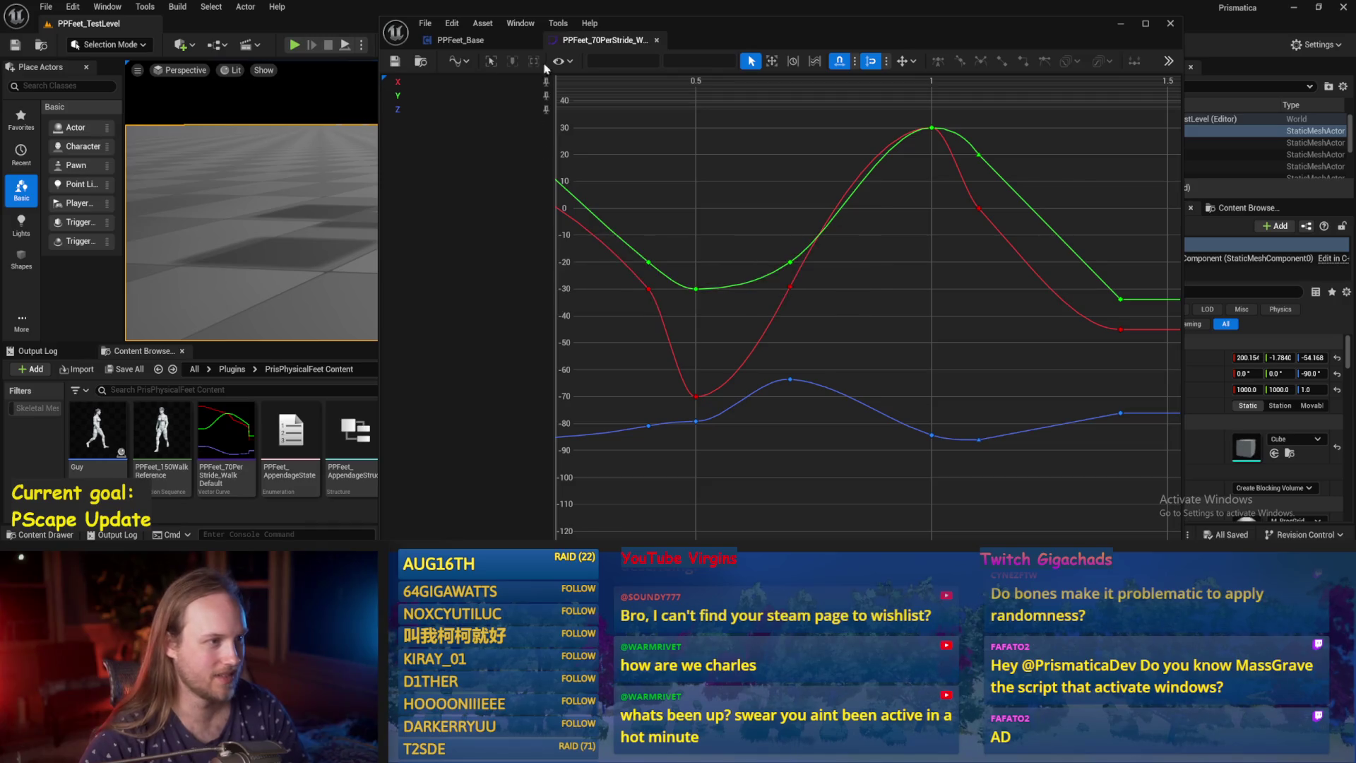
left_click(697, 397)
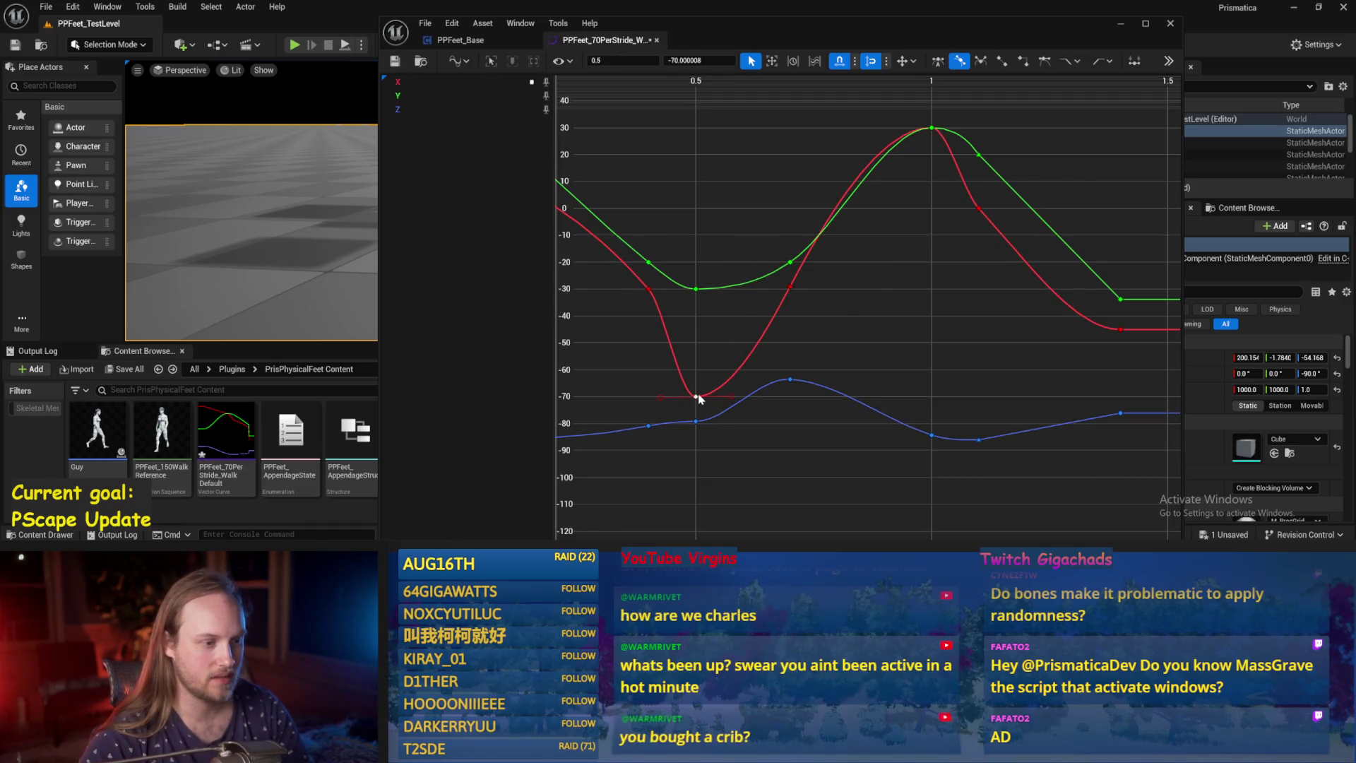
left_click_drag(731, 398, 740, 416)
left_click(782, 305)
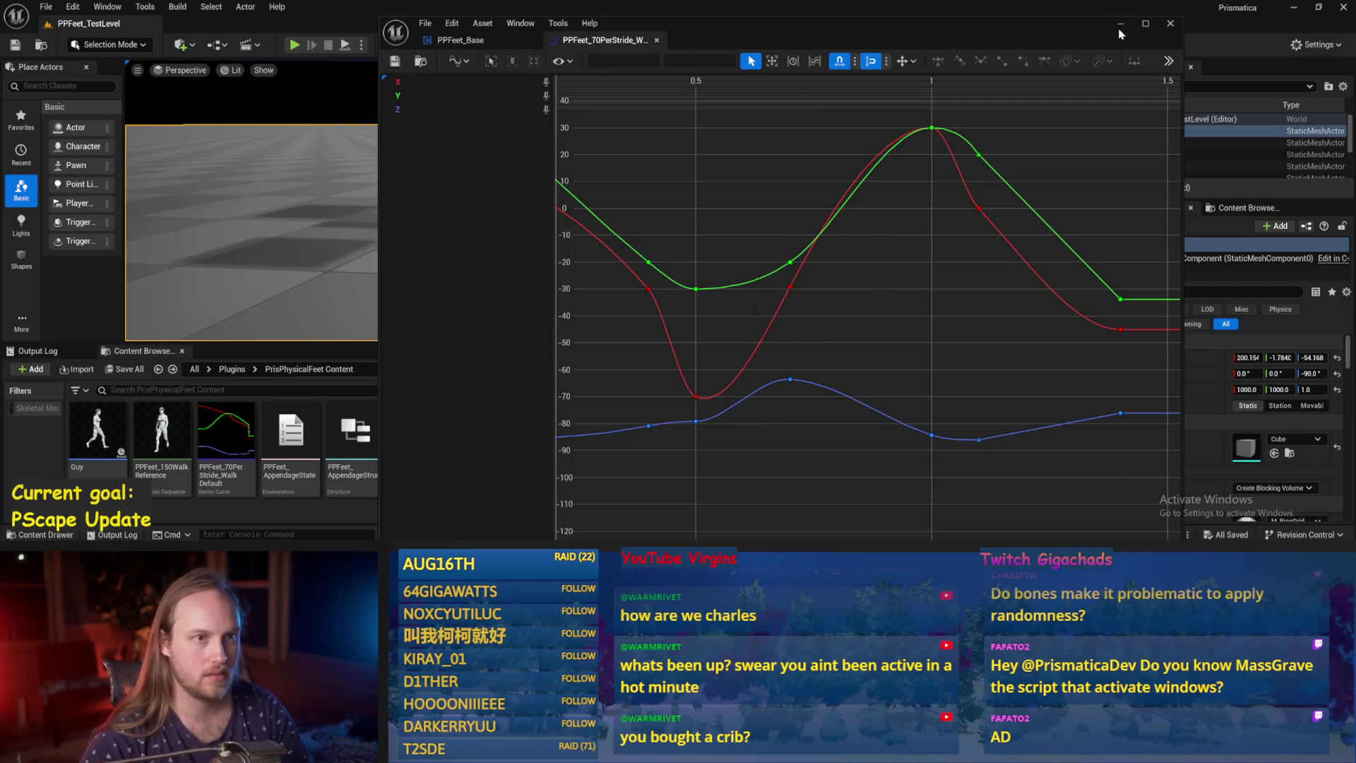
left_click(1120, 27)
Play the level to watch the character walk, then stop.
left_click(344, 45)
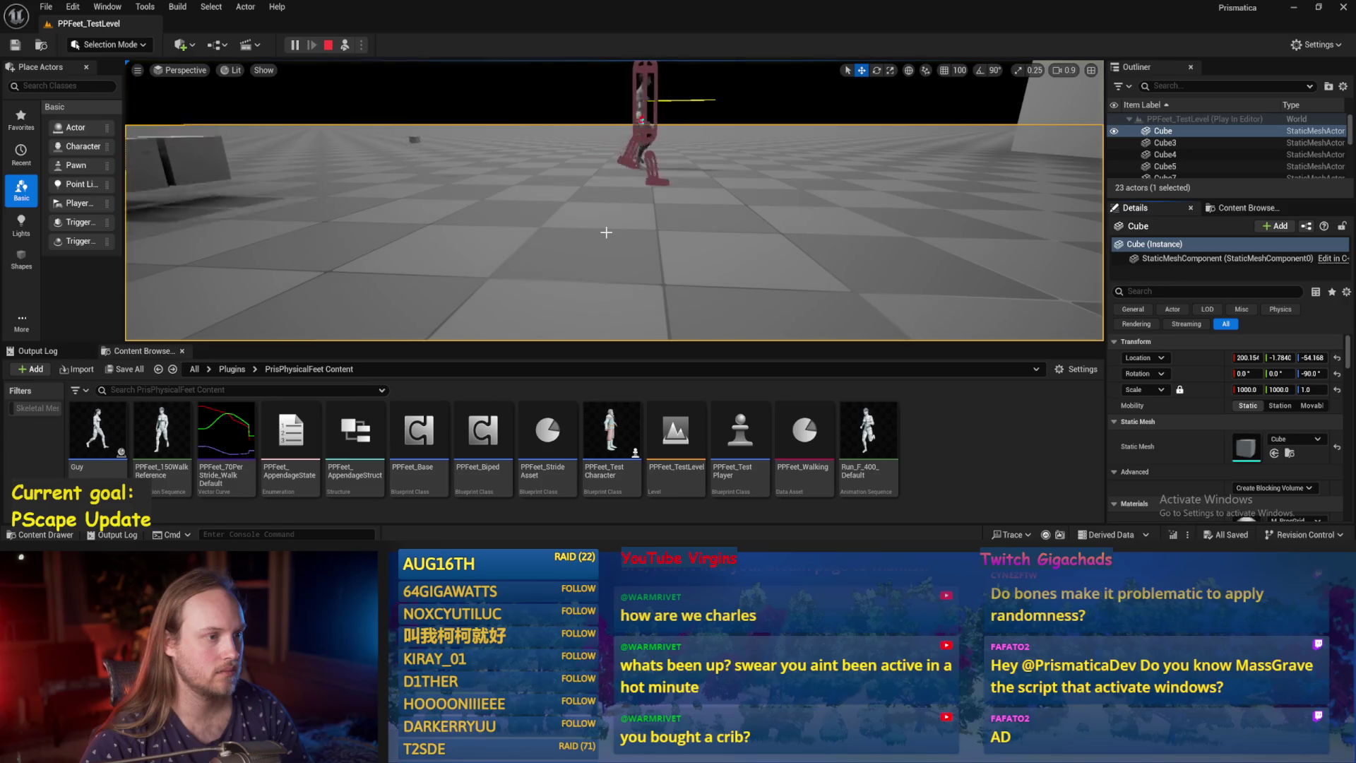
left_click(606, 233)
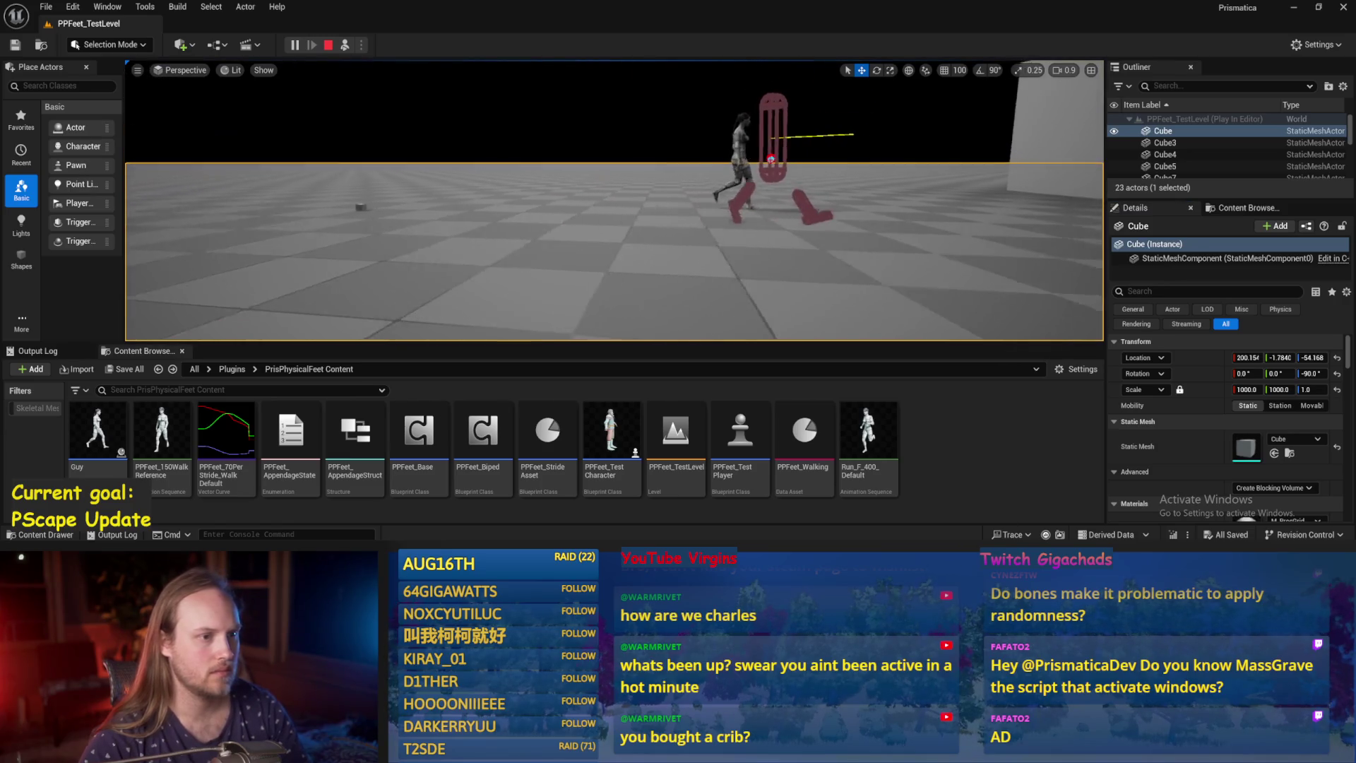
key("Escape")
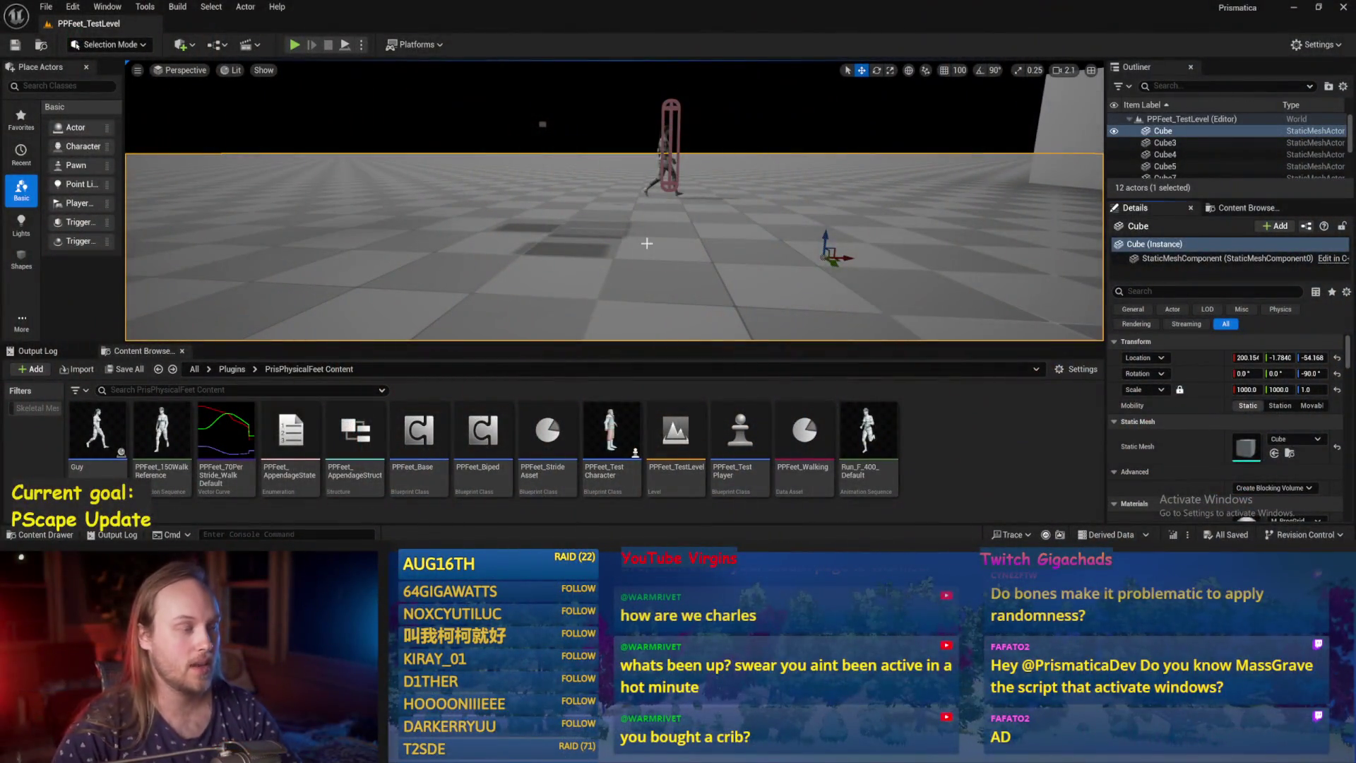
Delete the stacked test cubes from the level.
left_click_drag(647, 243, 647, 243)
left_click(427, 212)
left_click(385, 225, "ctrl")
left_click(367, 184, "ctrl")
left_click(311, 240, "ctrl")
left_click(576, 256, "ctrl")
key("Delete")
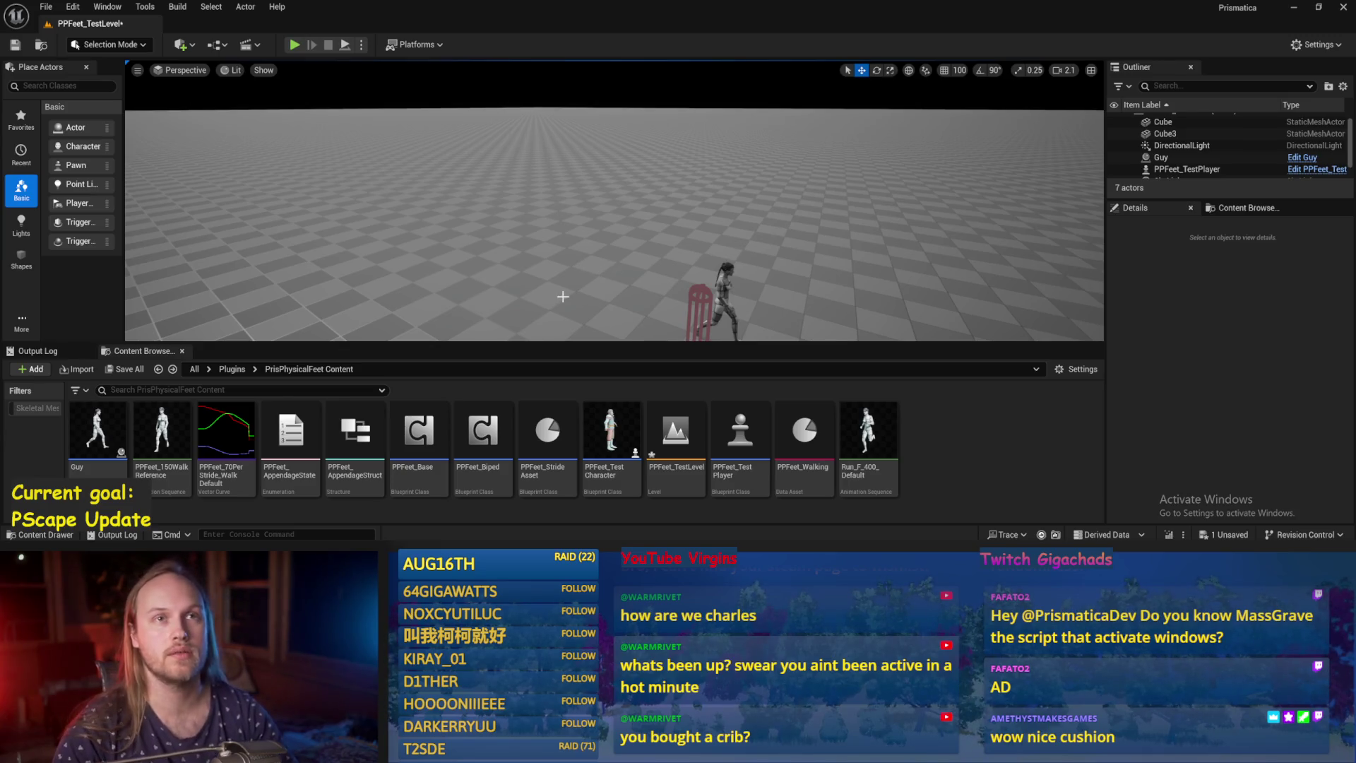
Save the level with Ctrl+S.
left_click_drag(598, 280, 714, 260)
left_click(715, 259)
key("ctrl+s")
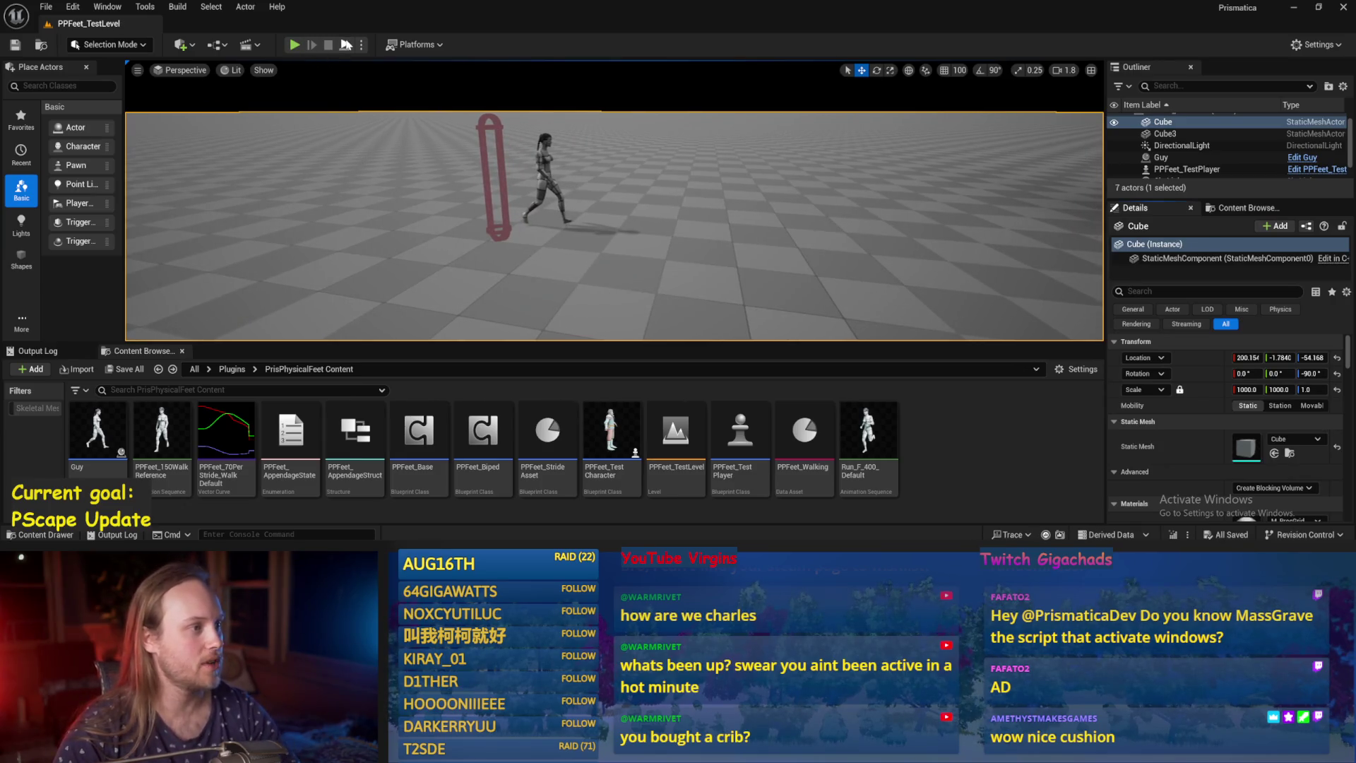
Test the walk again, then reopen the PPFeet_70PerStride_Walk curve.
left_click(294, 45)
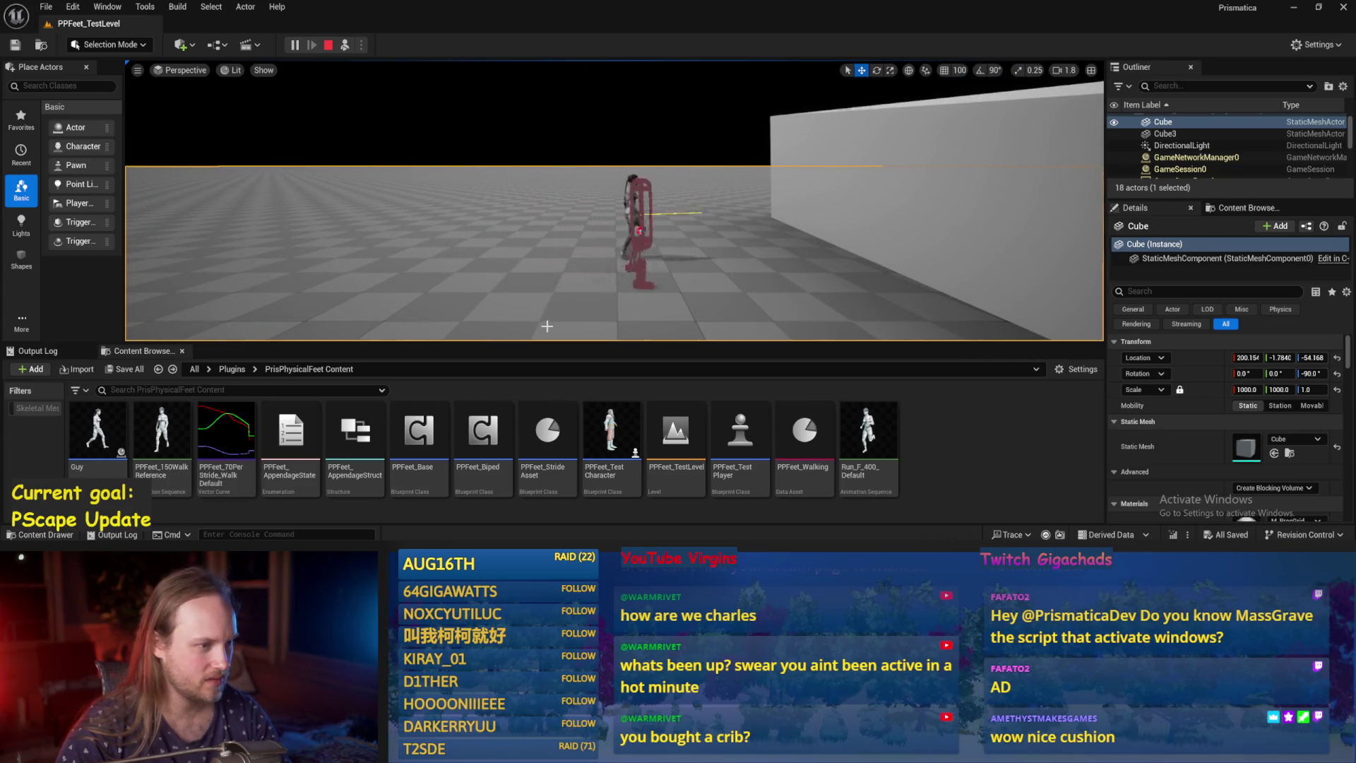
key("Escape")
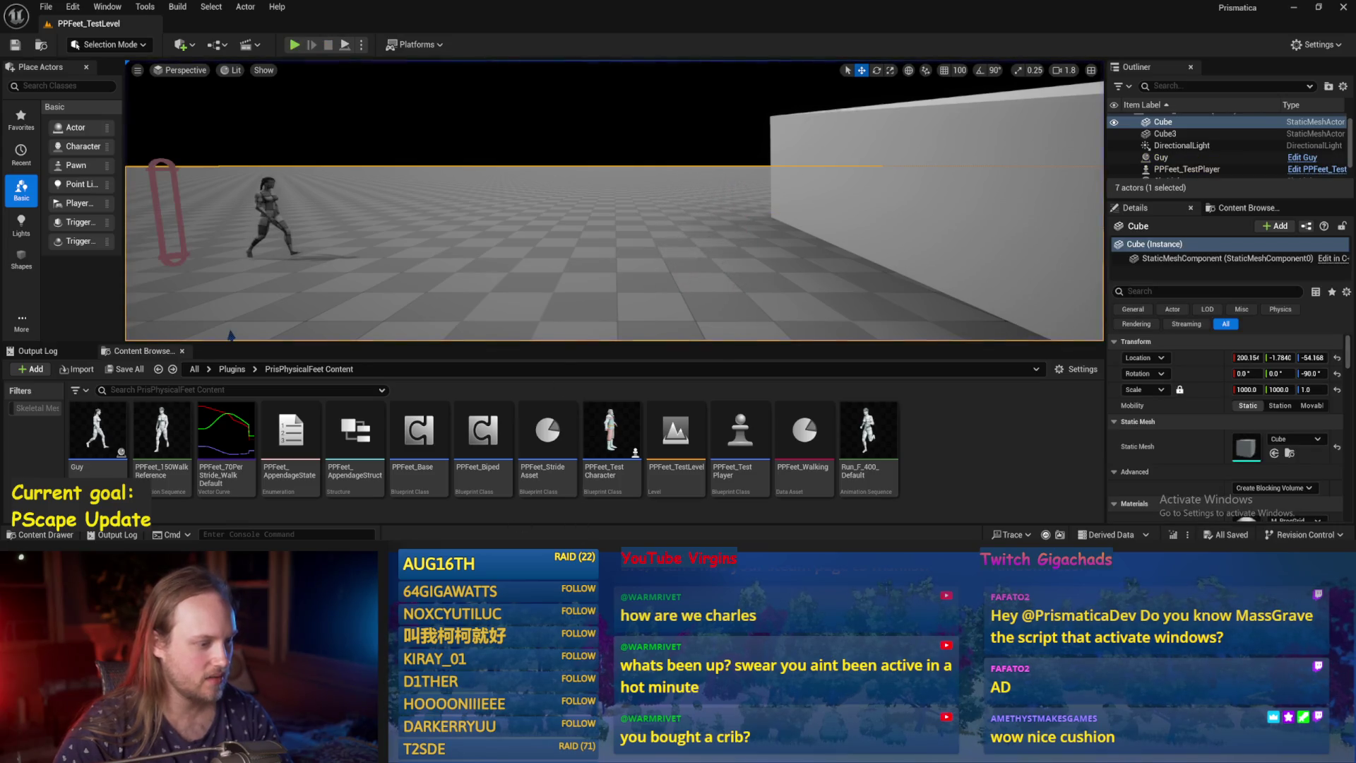
double_click(226, 430)
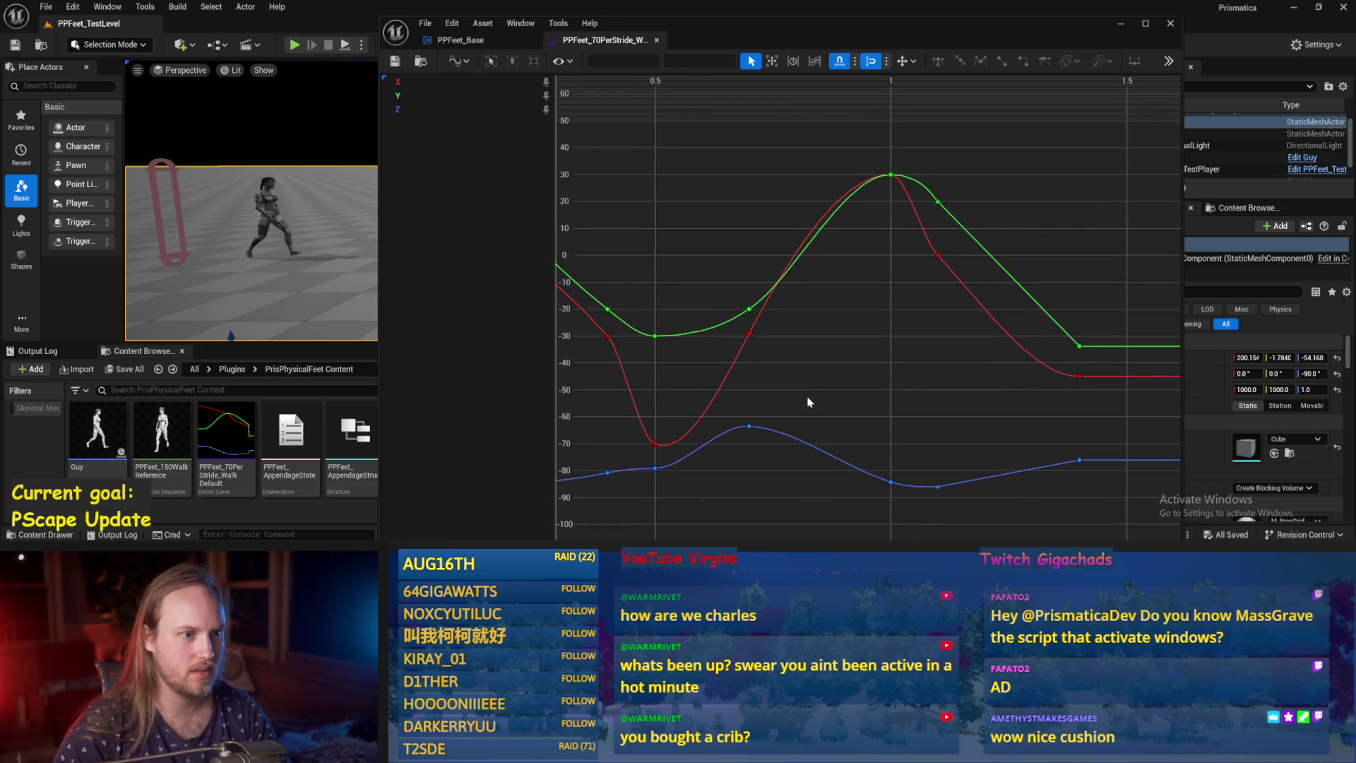
Lower the two green keys at time 0 by 5, undoing the first attempt.
left_click_drag(792, 200, 780, 199)
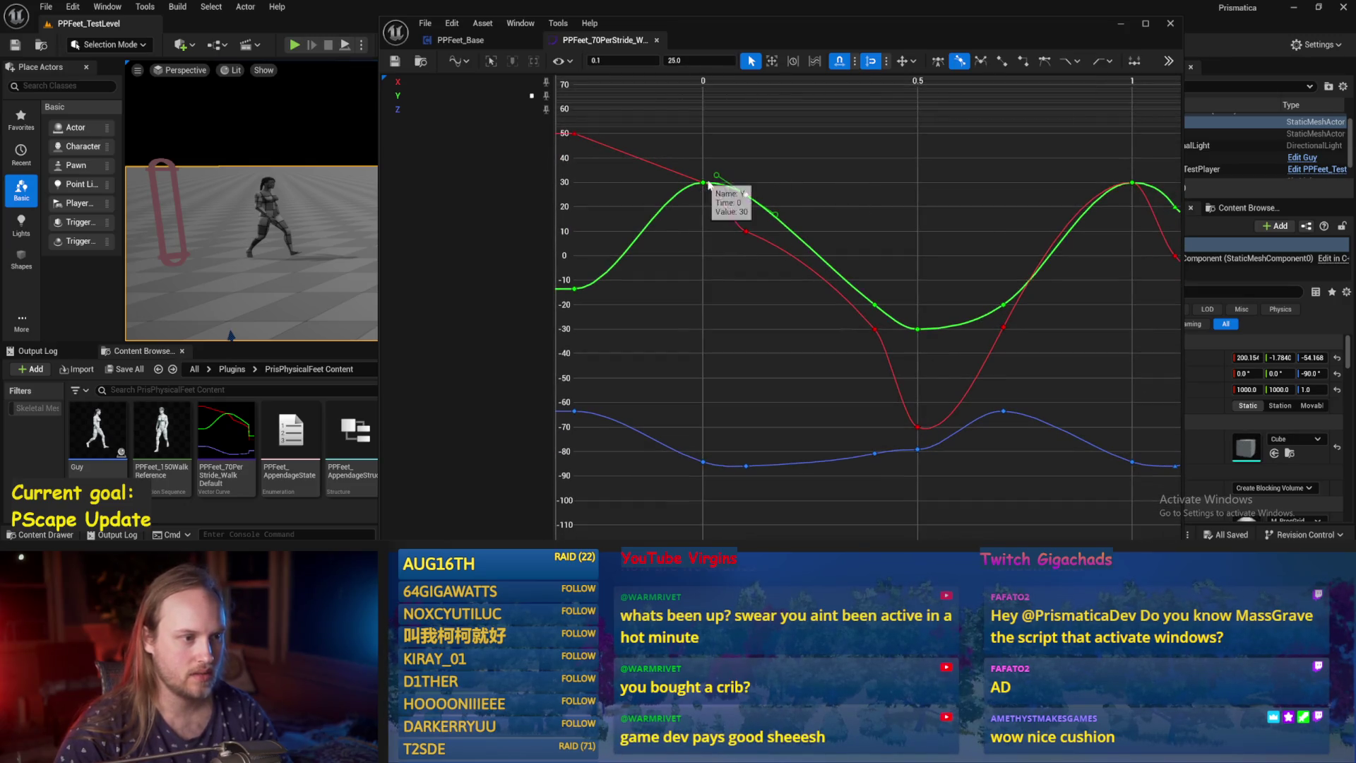
left_click(704, 184, "shift")
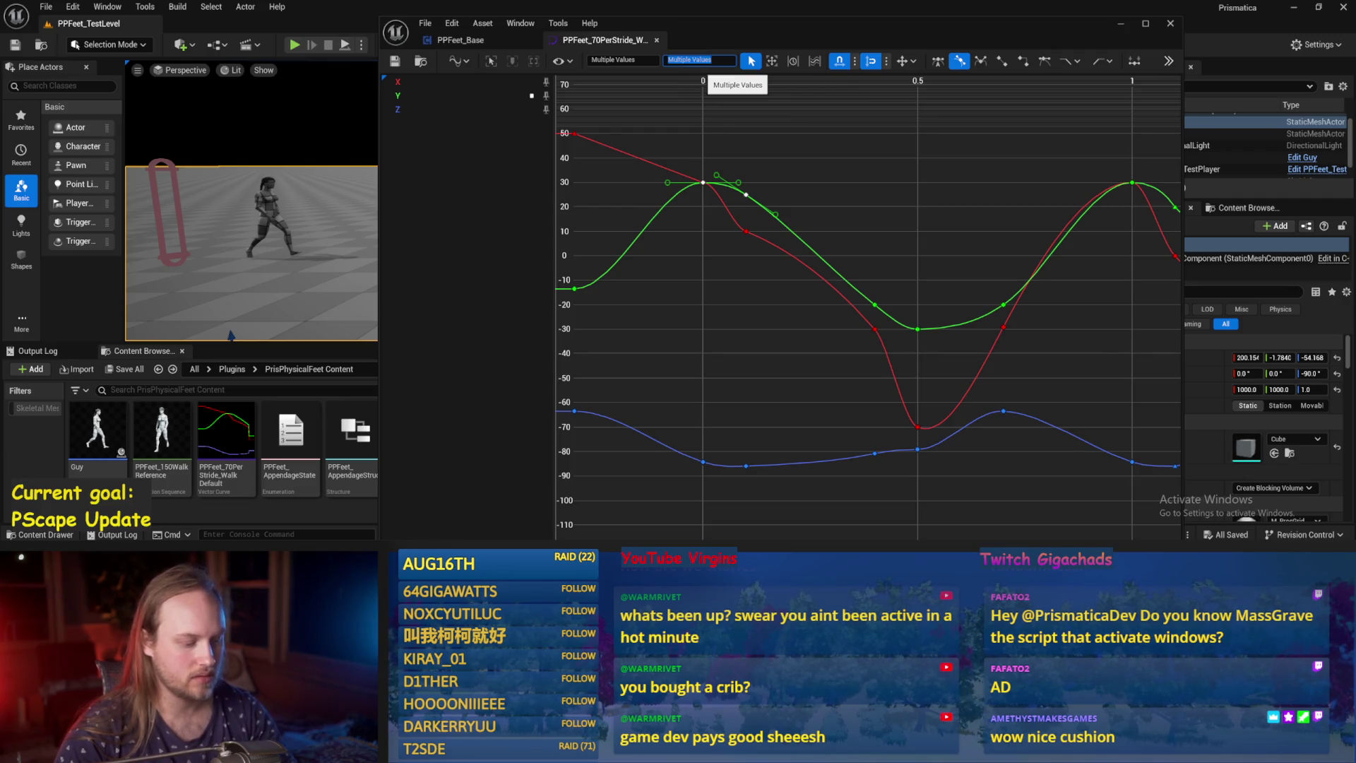
type("-5")
key("Return")
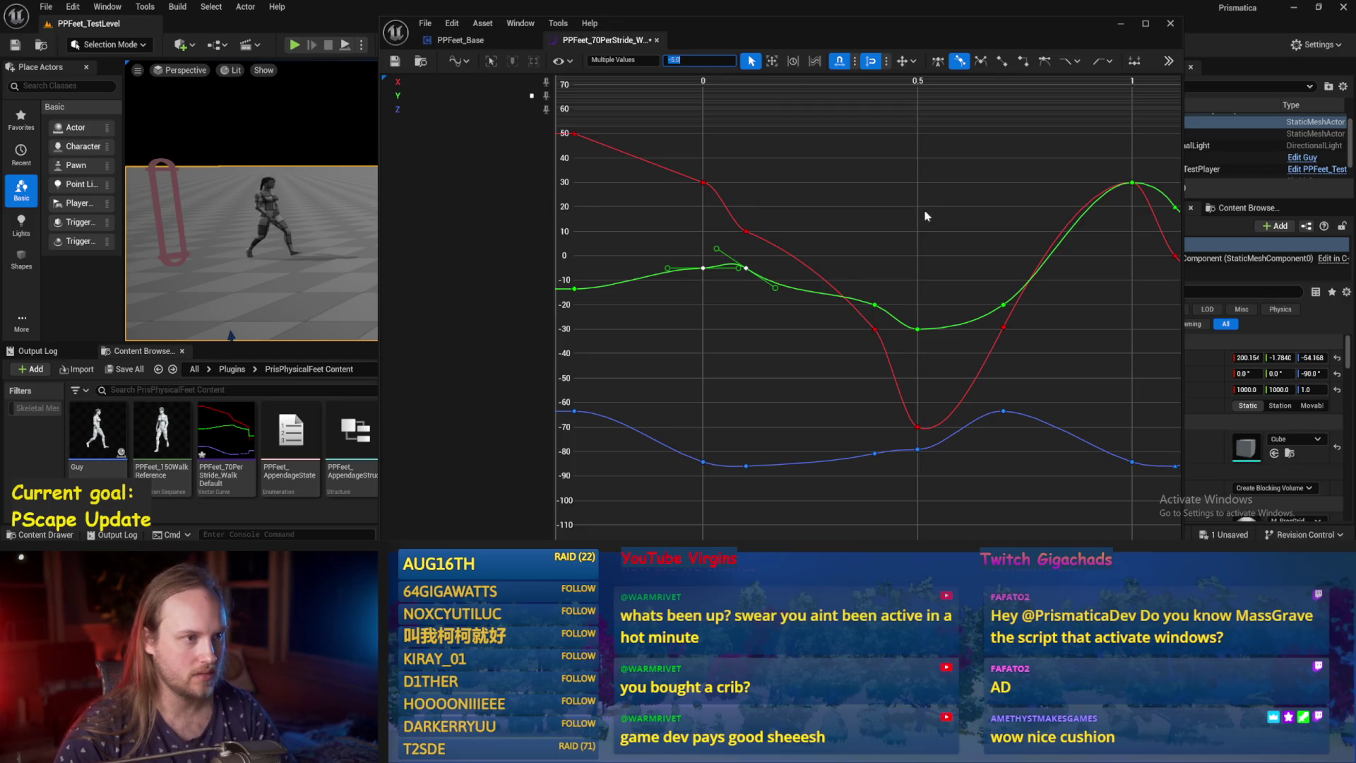
key("ctrl+z")
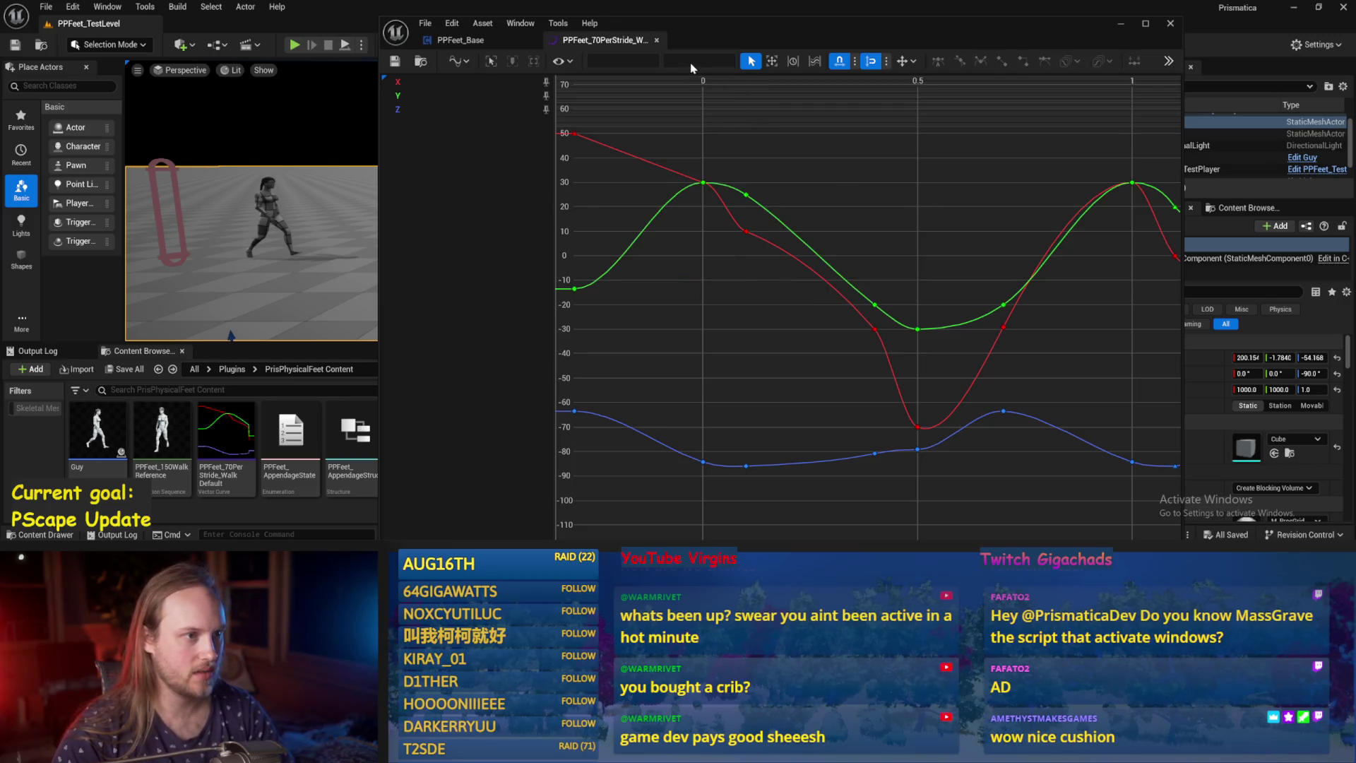
left_click(703, 183, "shift")
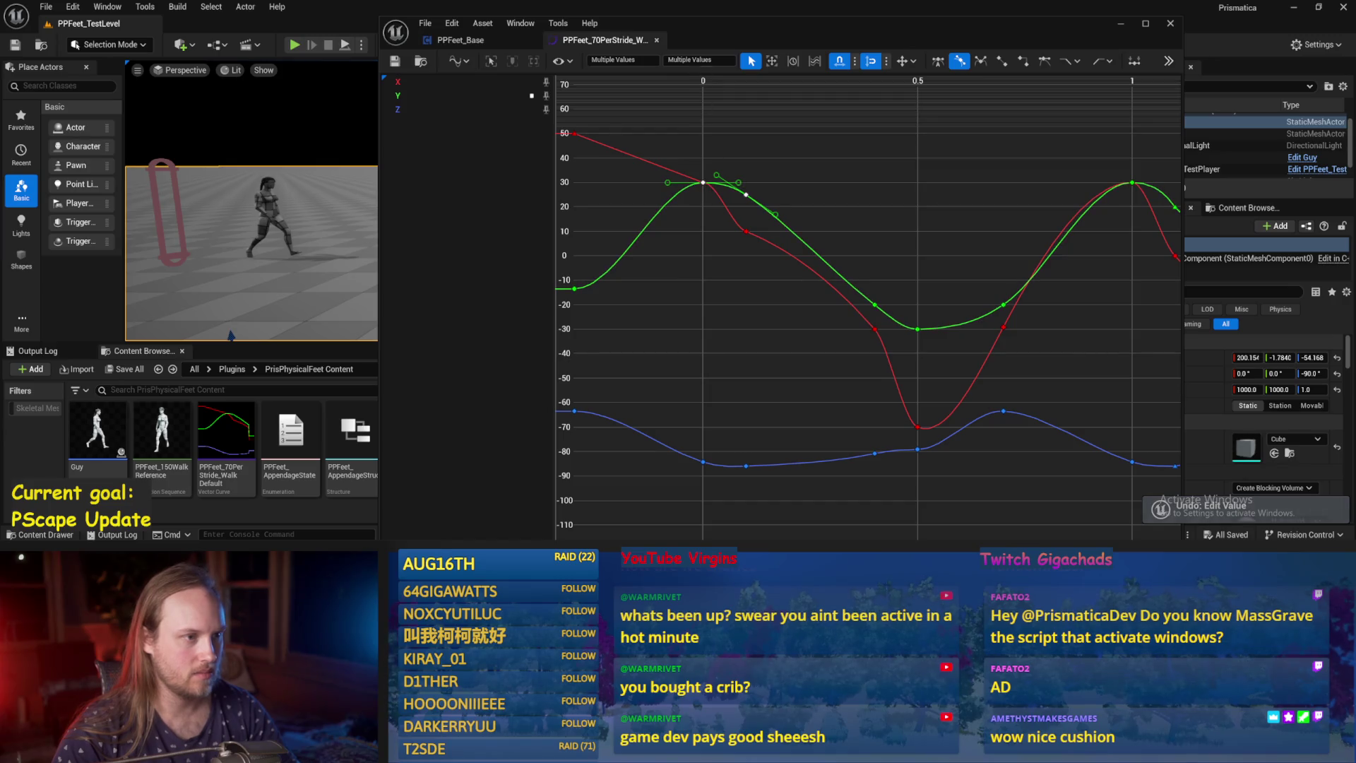
key("Escape")
key("Return")
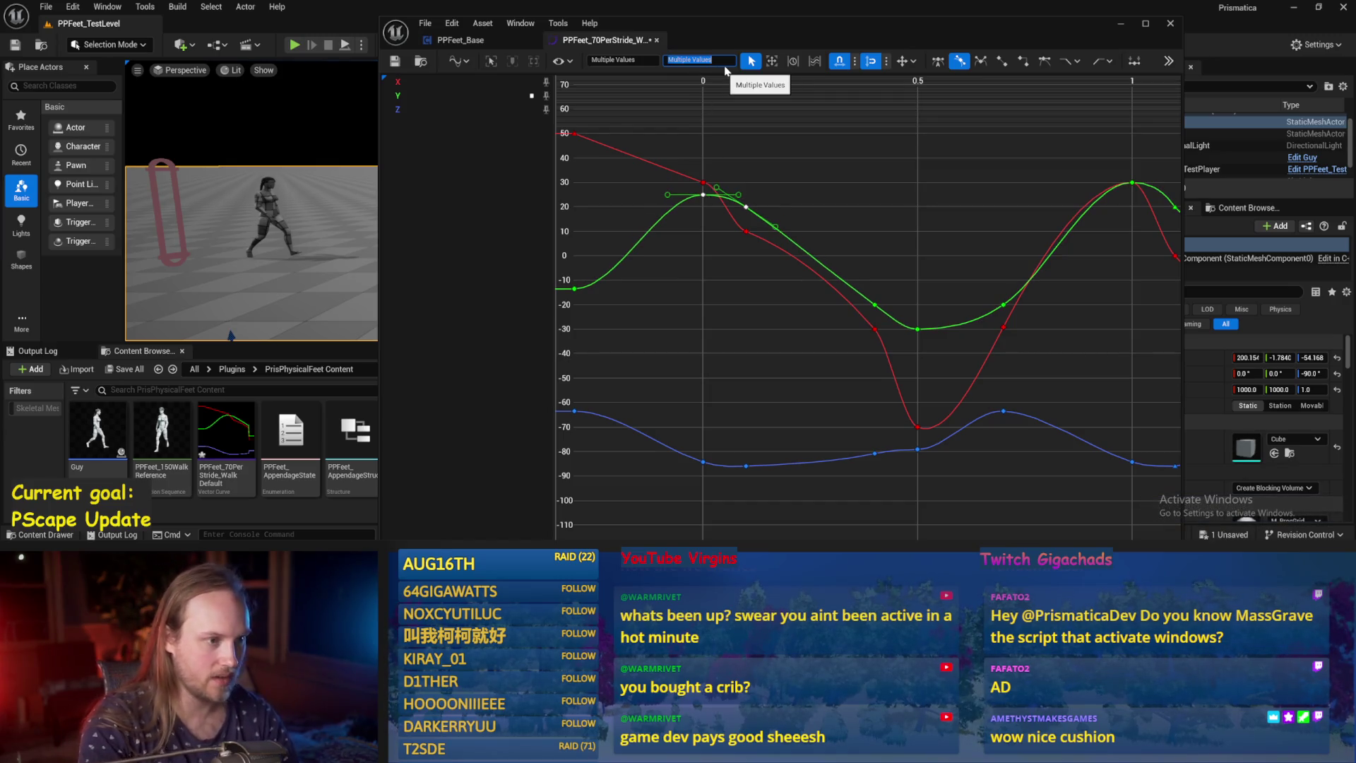
Set the green curve's peak key to 25 and play the level to watch the walk.
left_click_drag(925, 142, 488, 185)
left_click(719, 213)
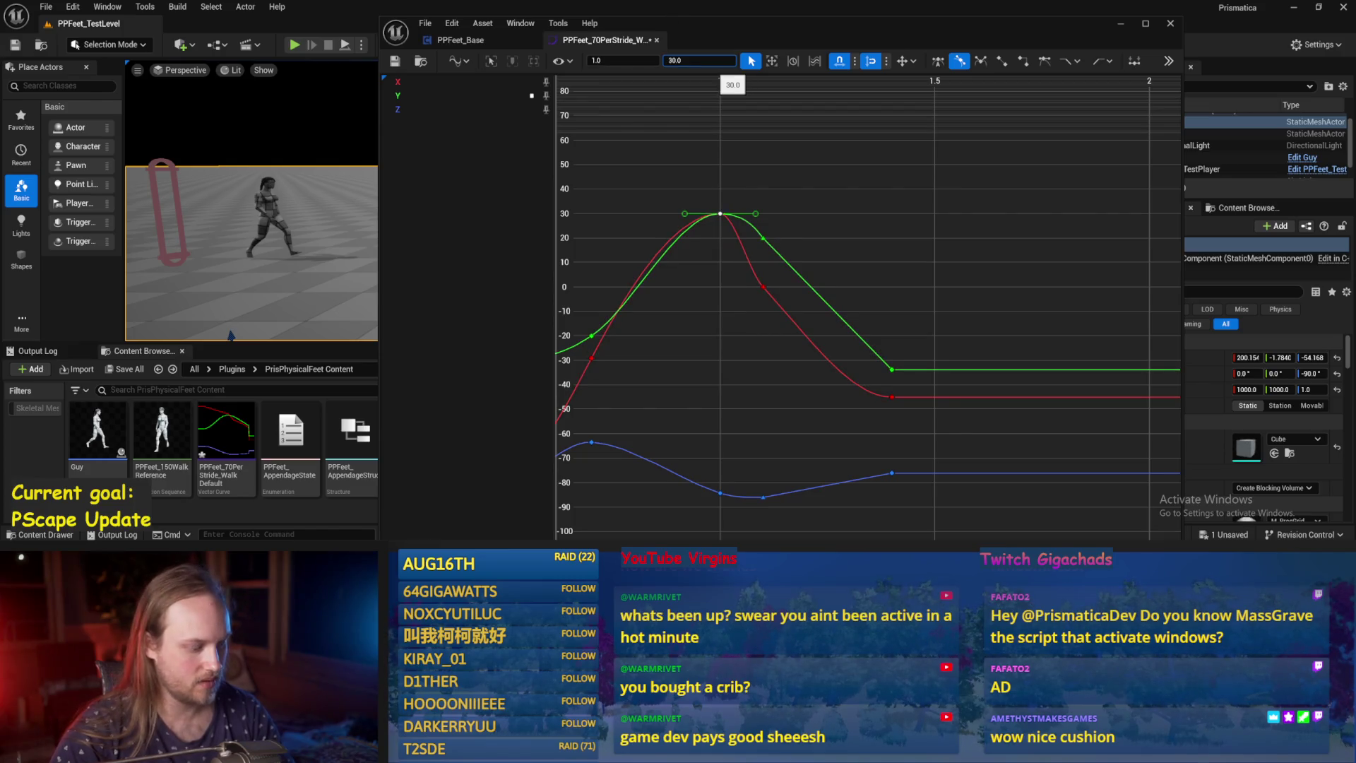
key("Return")
key("f")
left_click(763, 155)
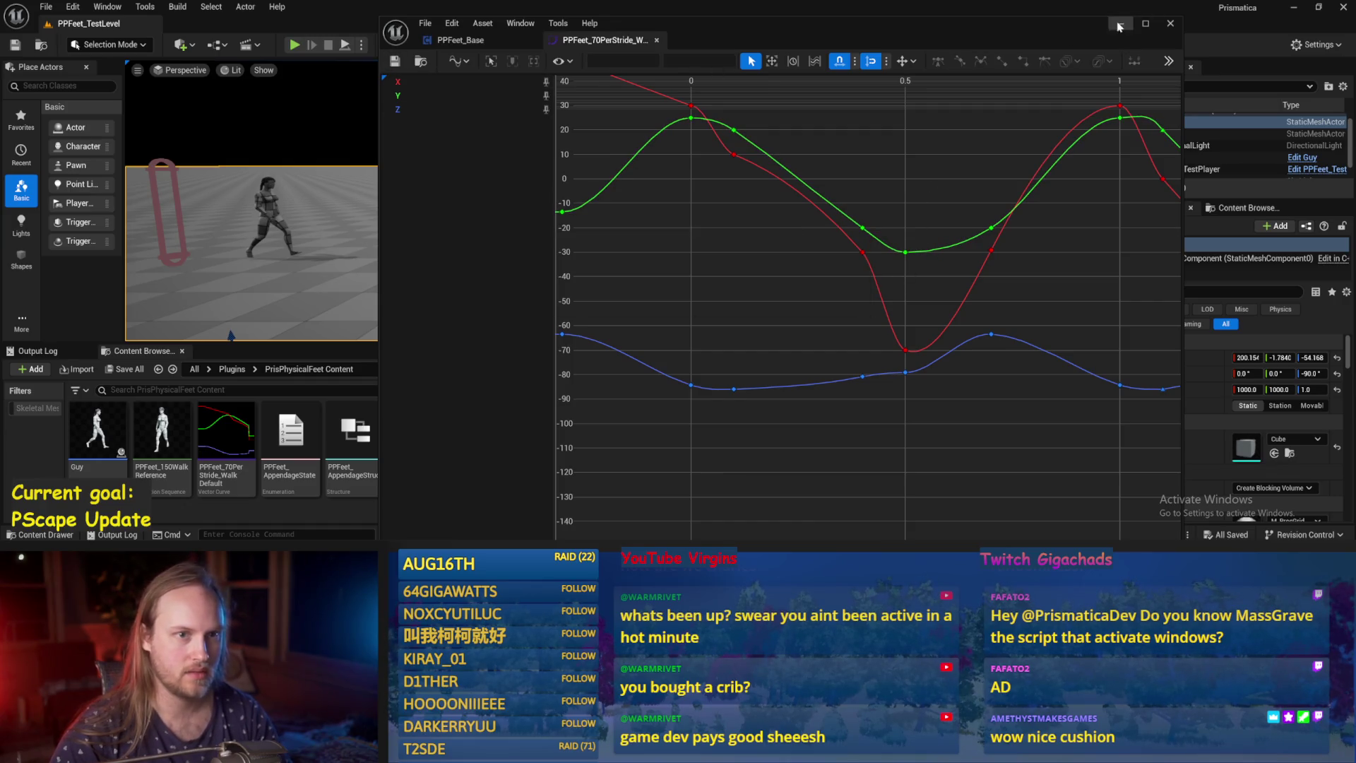
left_click(1119, 26)
left_click(345, 46)
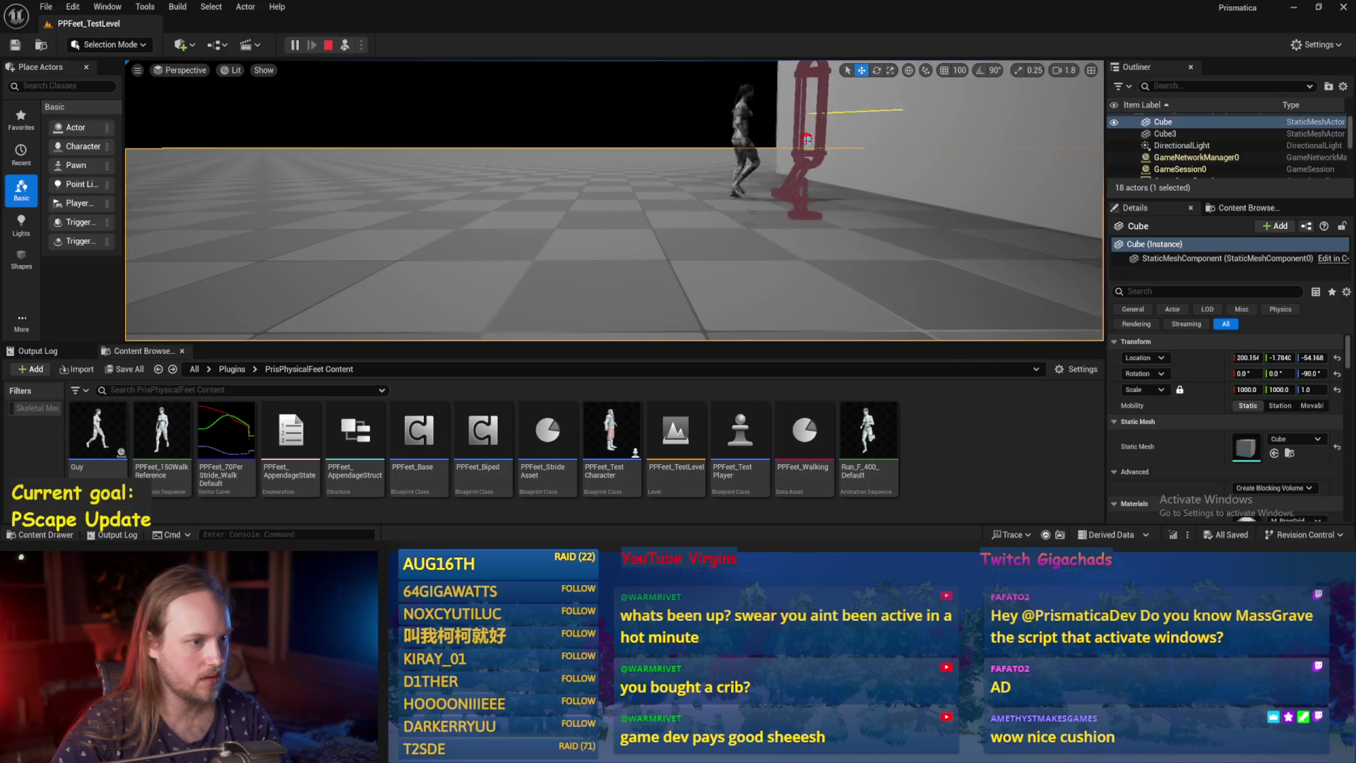
key("Escape")
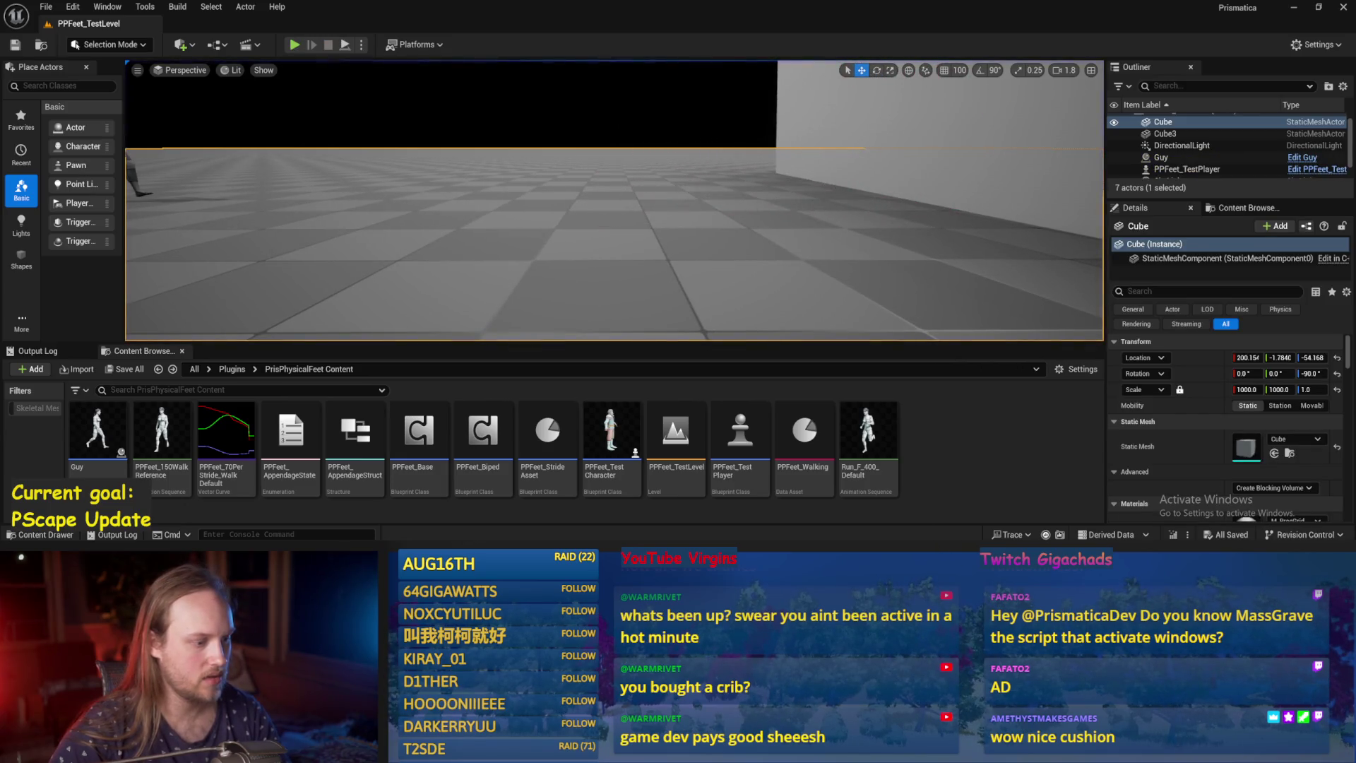
double_click(226, 435)
left_click_drag(709, 230, 657, 201)
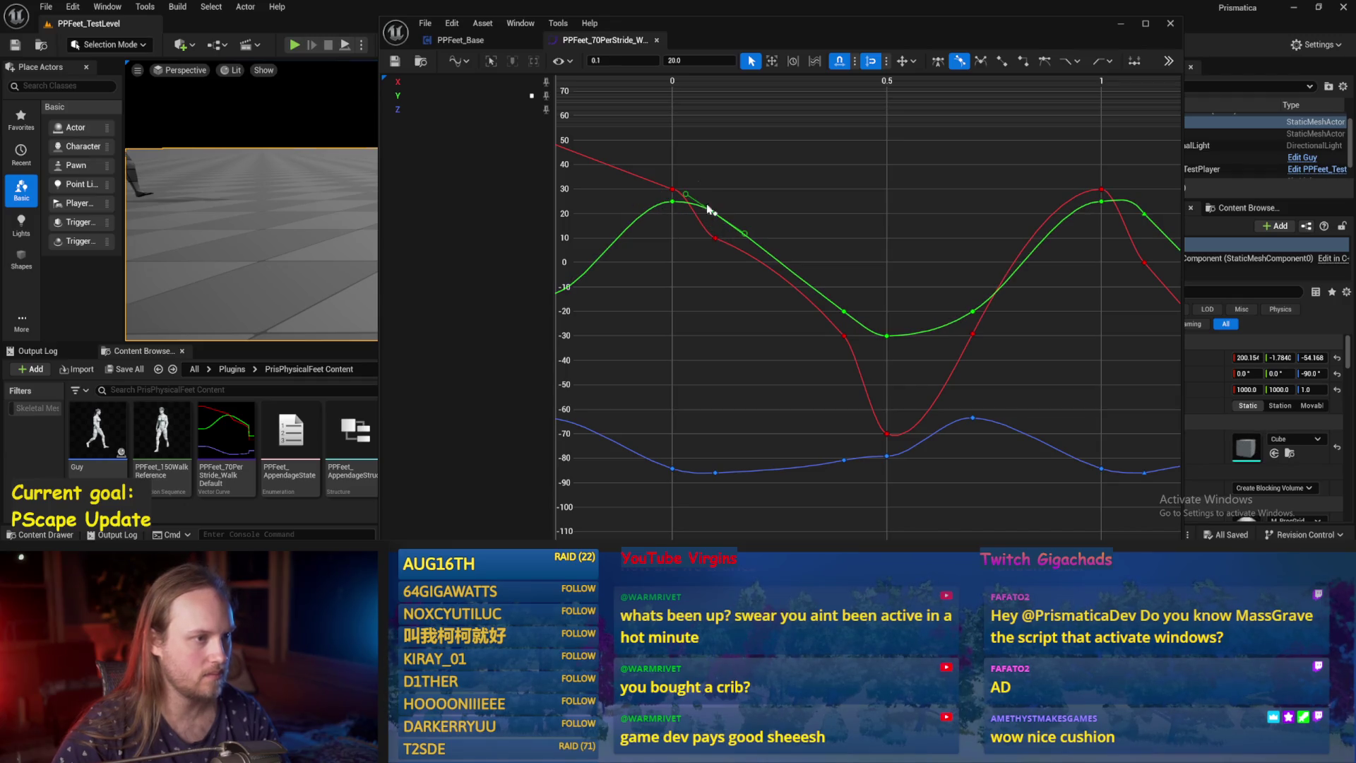
type("25")
key("Return")
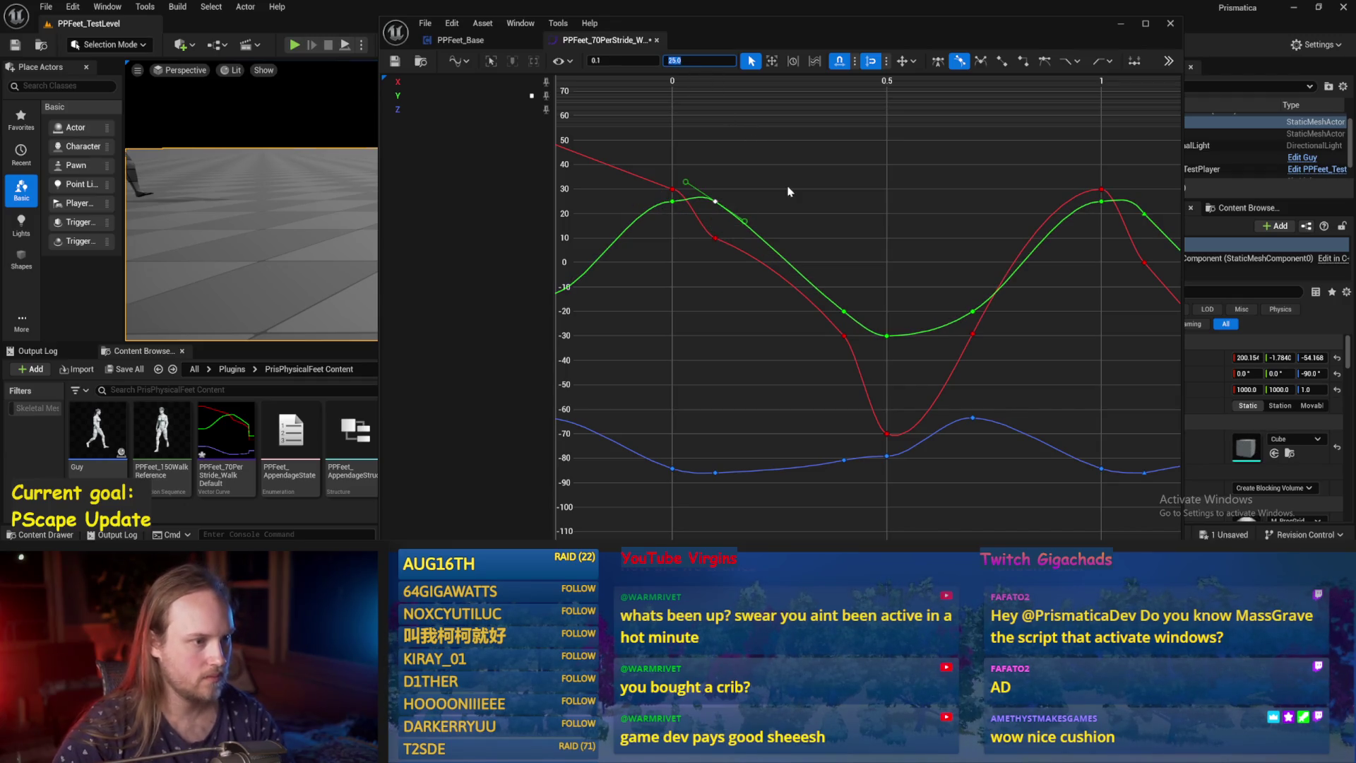
right_click(711, 202)
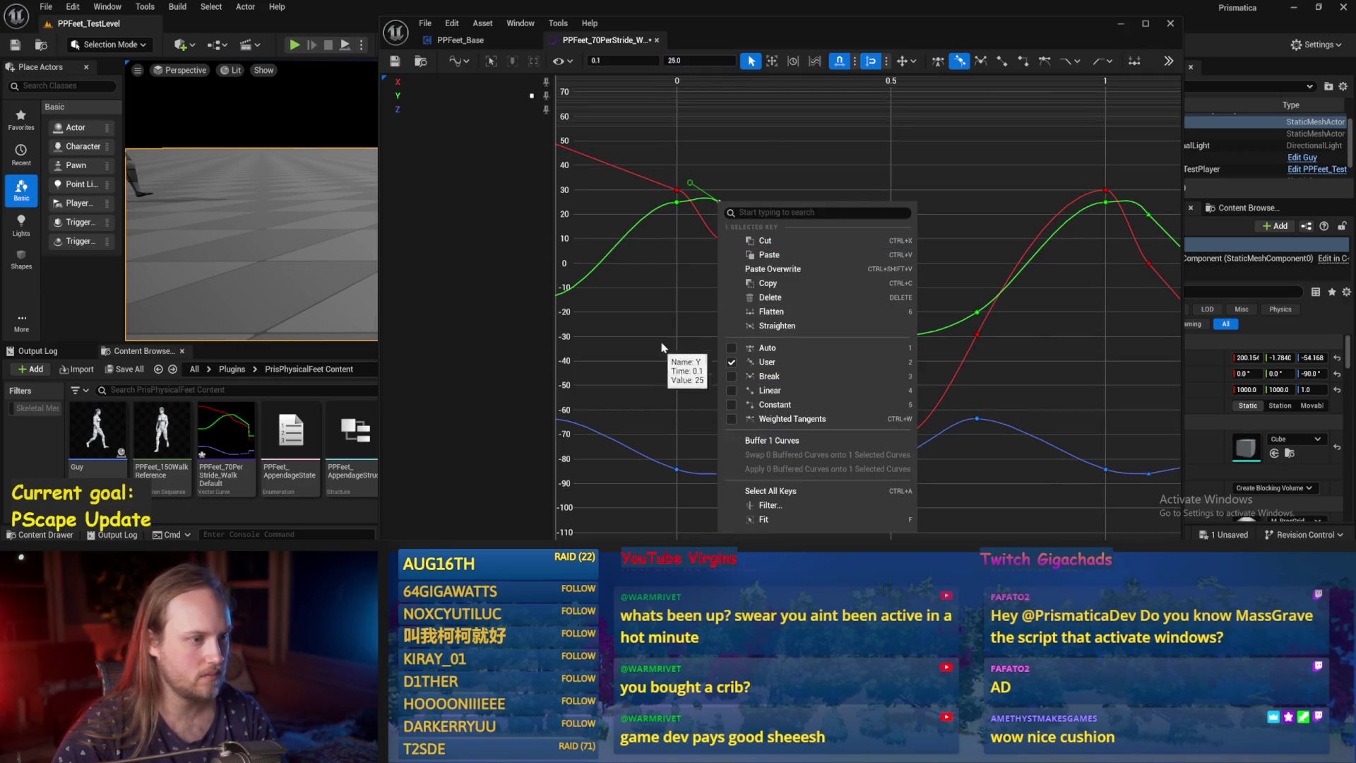
left_click(690, 219)
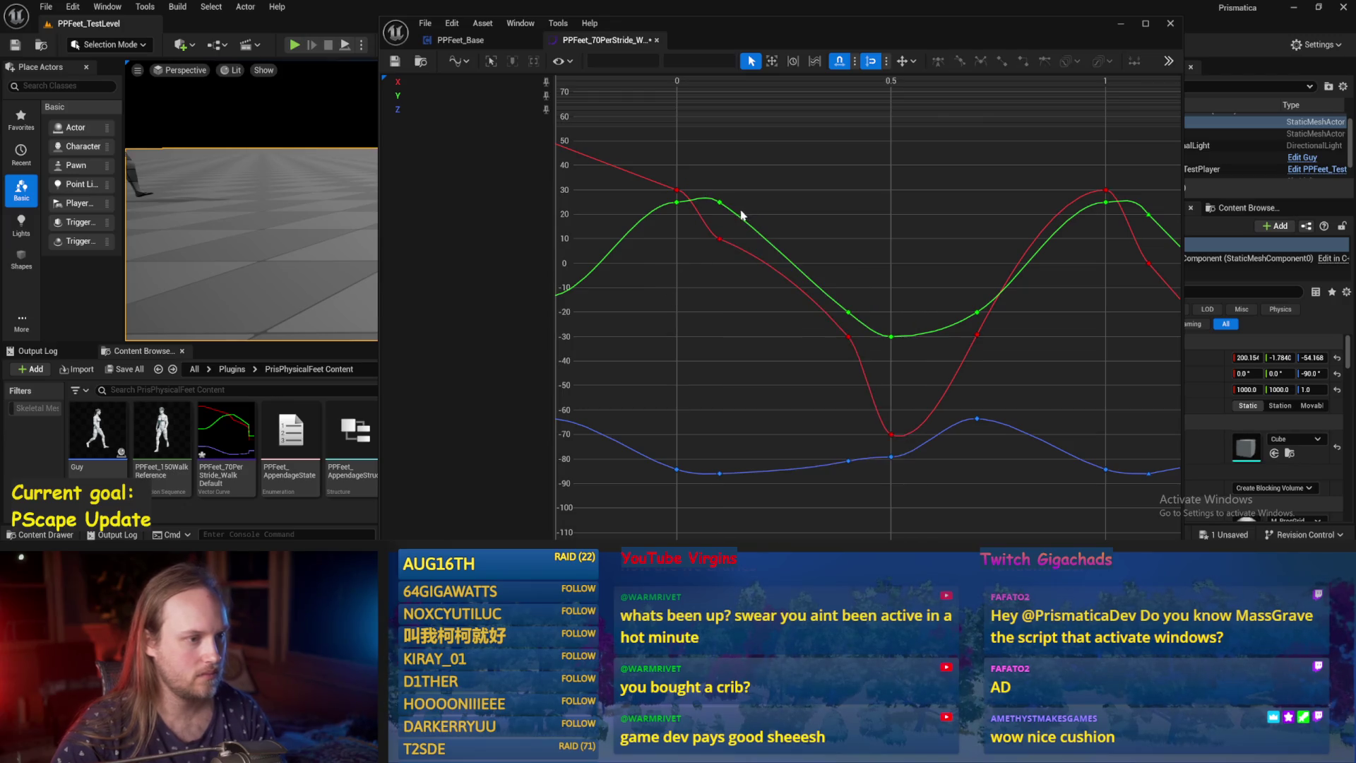
key("ctrl+z")
left_click(845, 311)
left_click(876, 281)
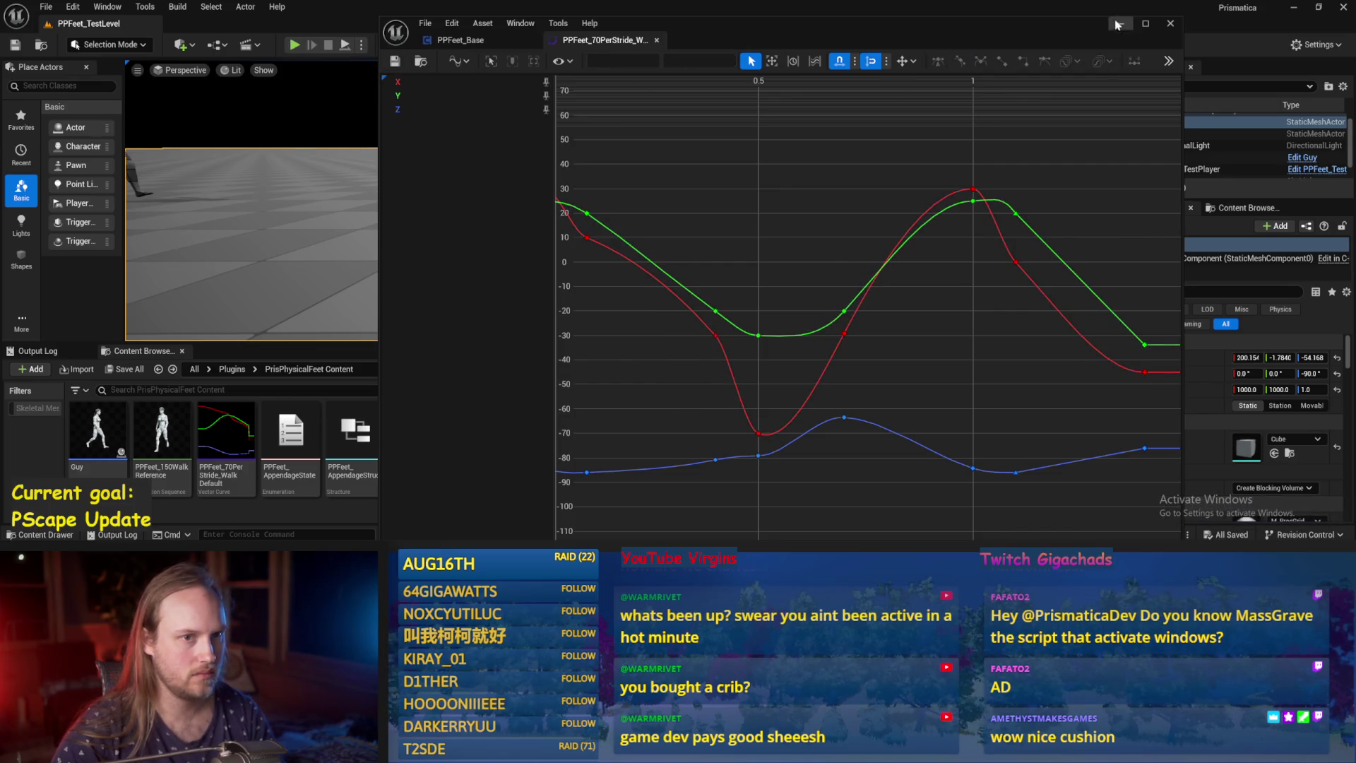
left_click(1116, 25)
left_click(344, 44)
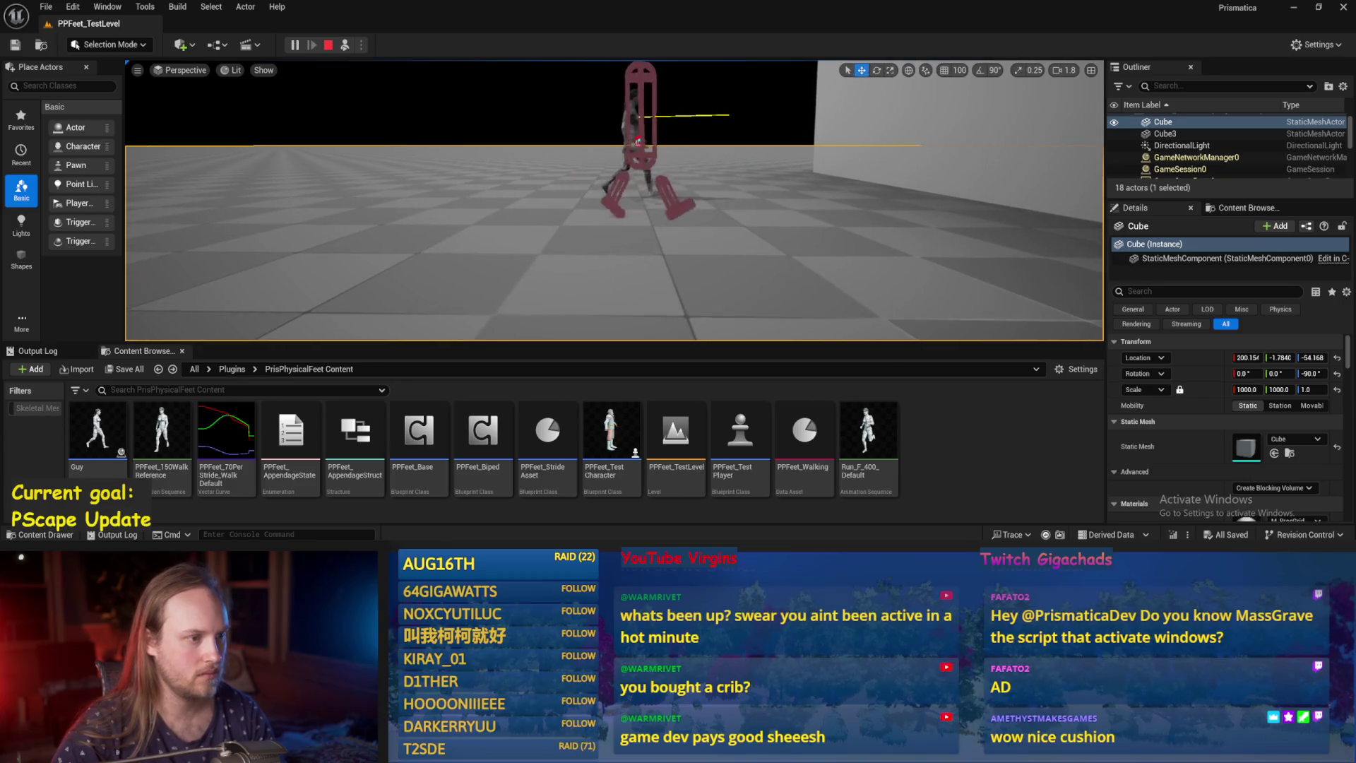
Angle the red key's tangent around -30 near time 0.4, reverting a linear-interpolation change.
key("Escape")
double_click(226, 431)
left_click(747, 322)
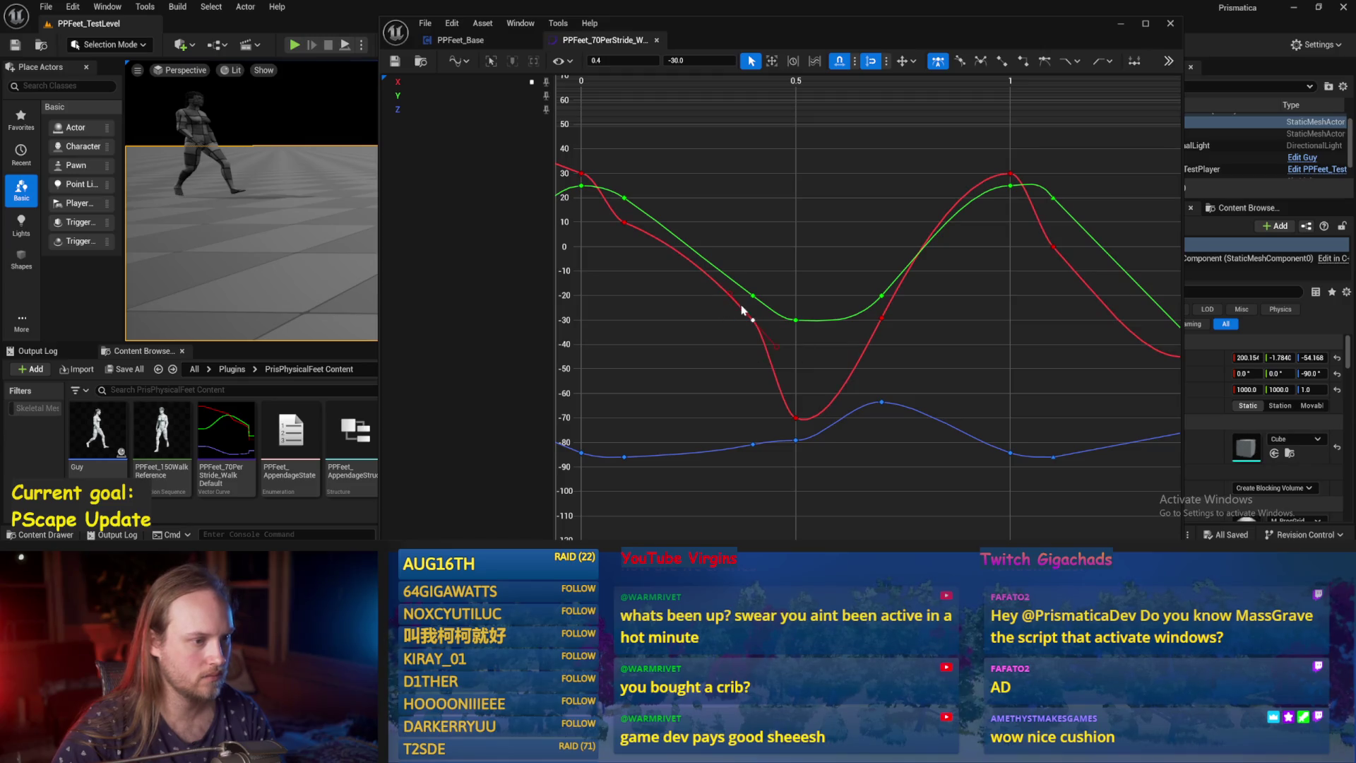
right_click(619, 227)
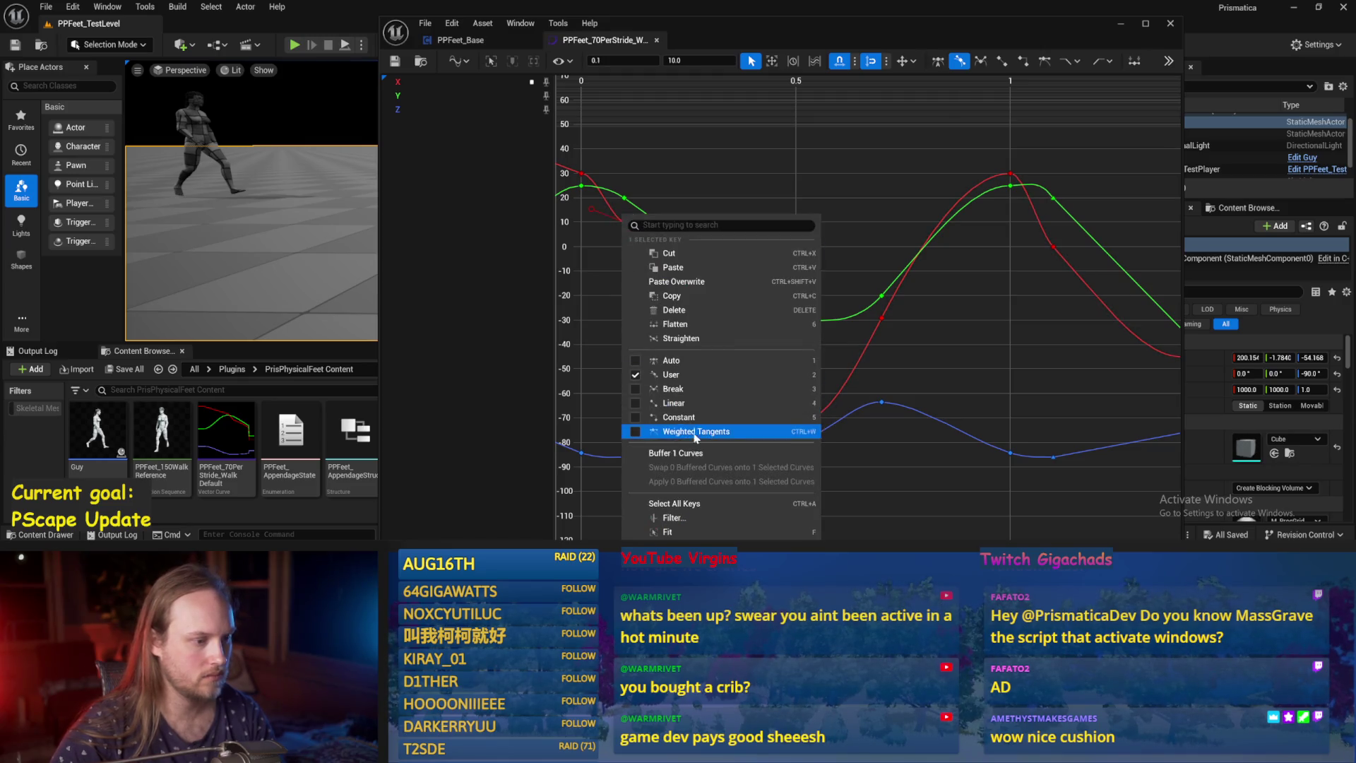
left_click(671, 397)
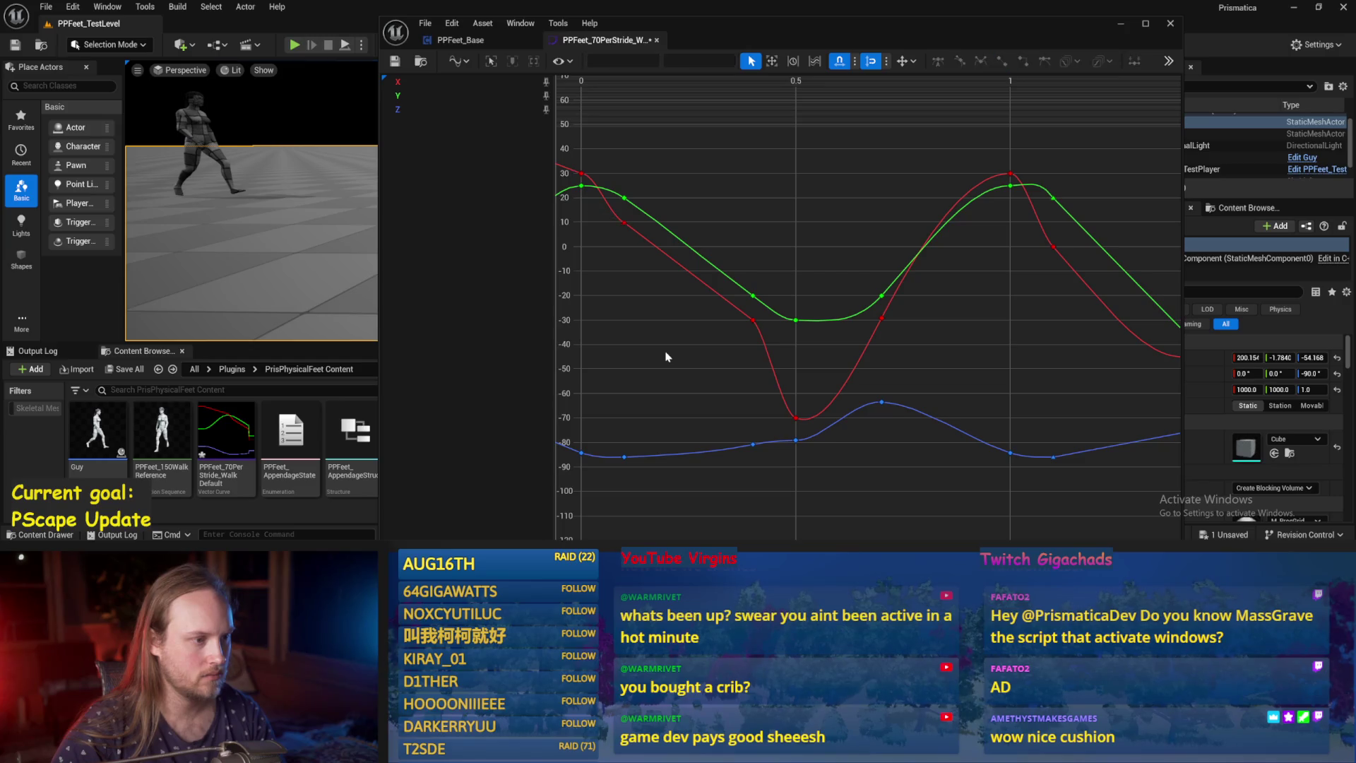
key("ctrl+z")
left_click_drag(661, 242, 741, 322)
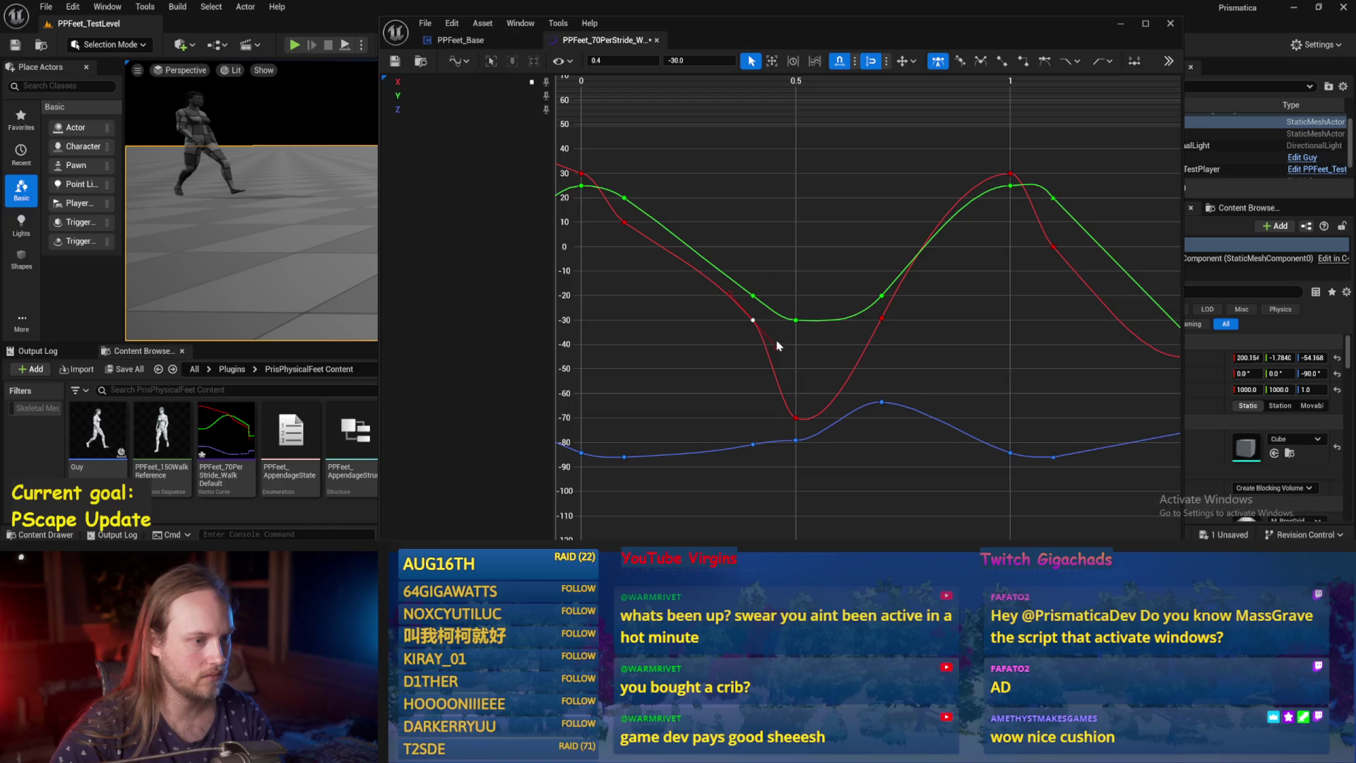
left_click(593, 87)
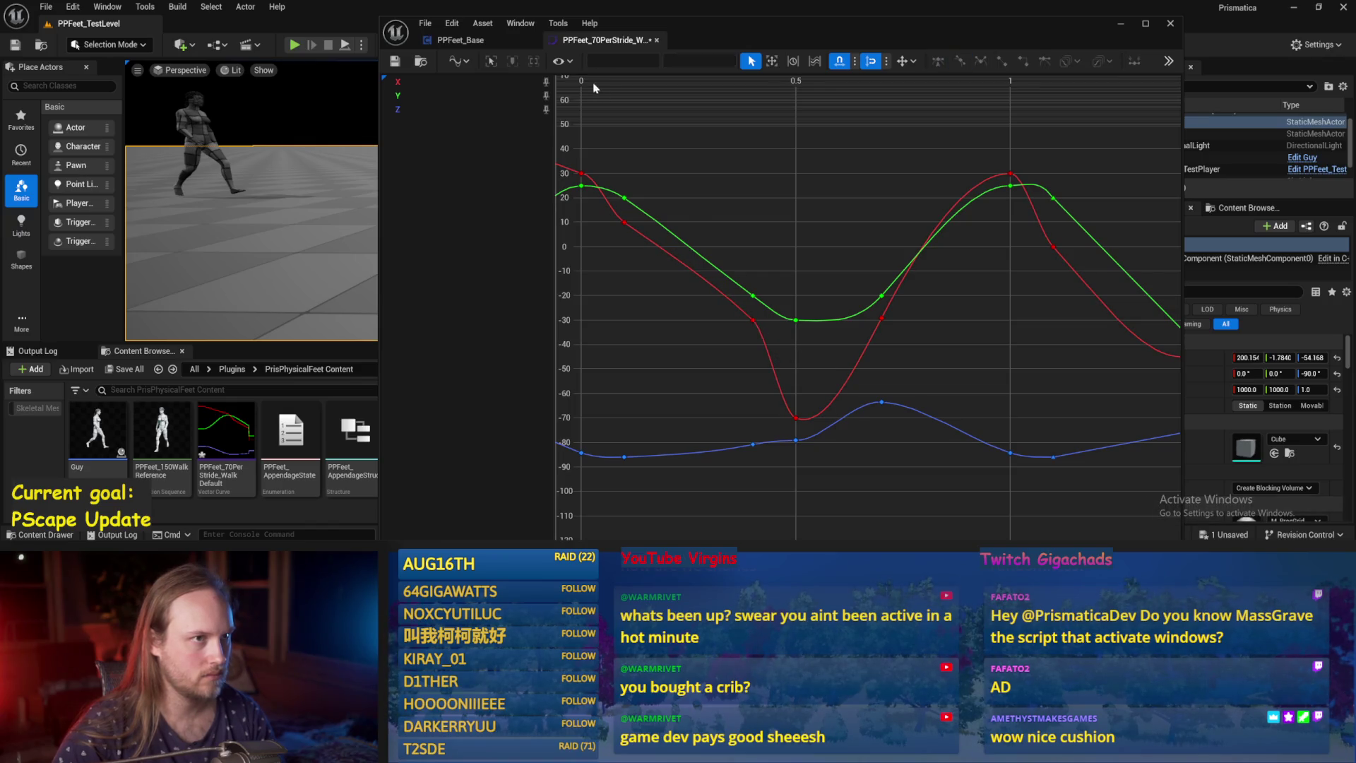
Play-test the walk with Alt+P, then bring the curve editor back.
left_click_drag(744, 227, 860, 218)
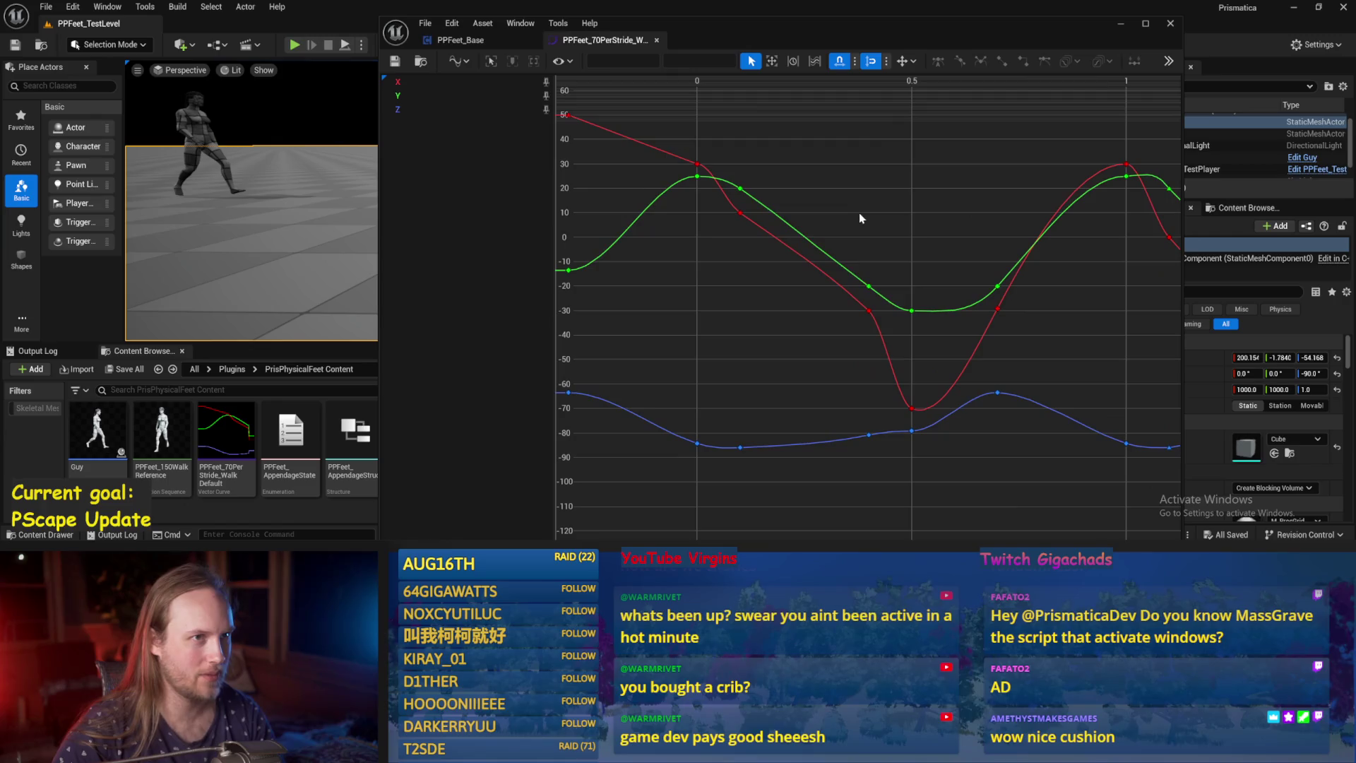
left_click(1121, 23)
key("alt+p")
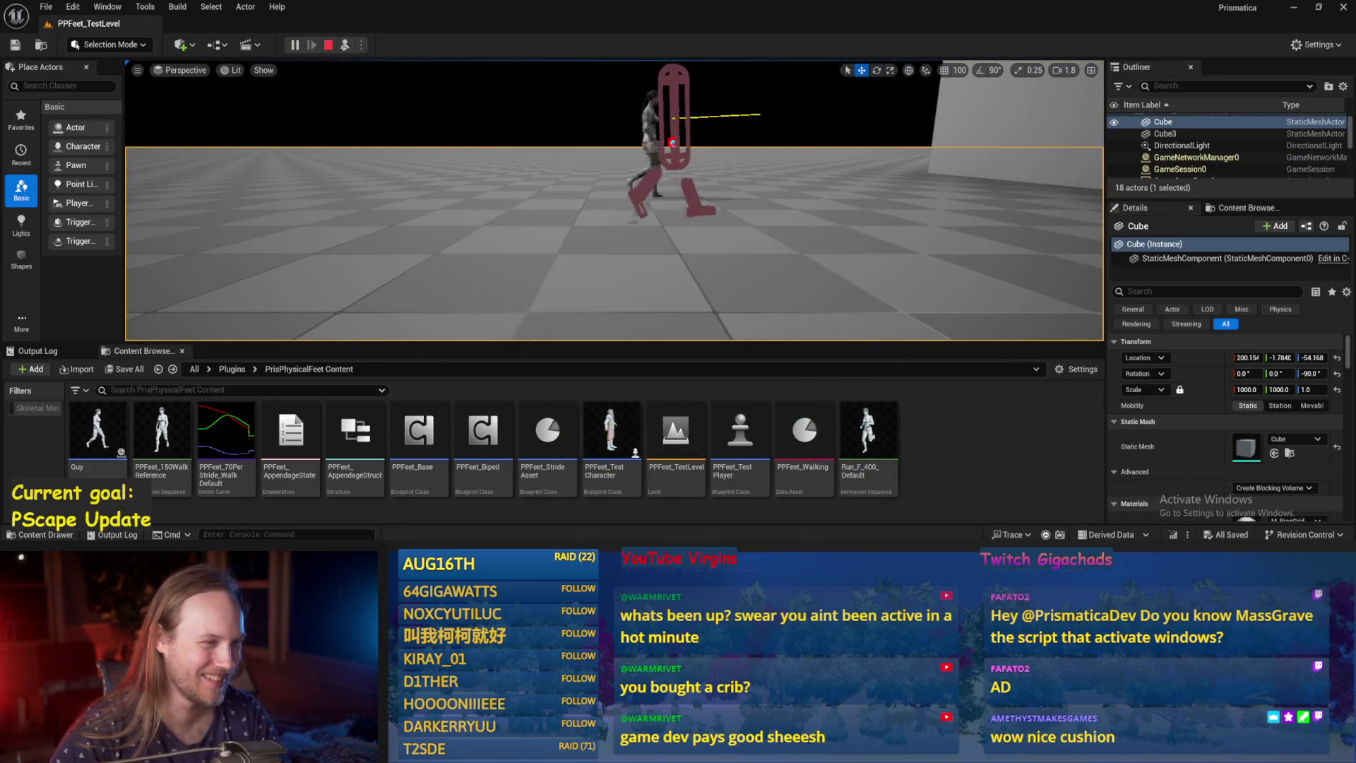
key("Escape")
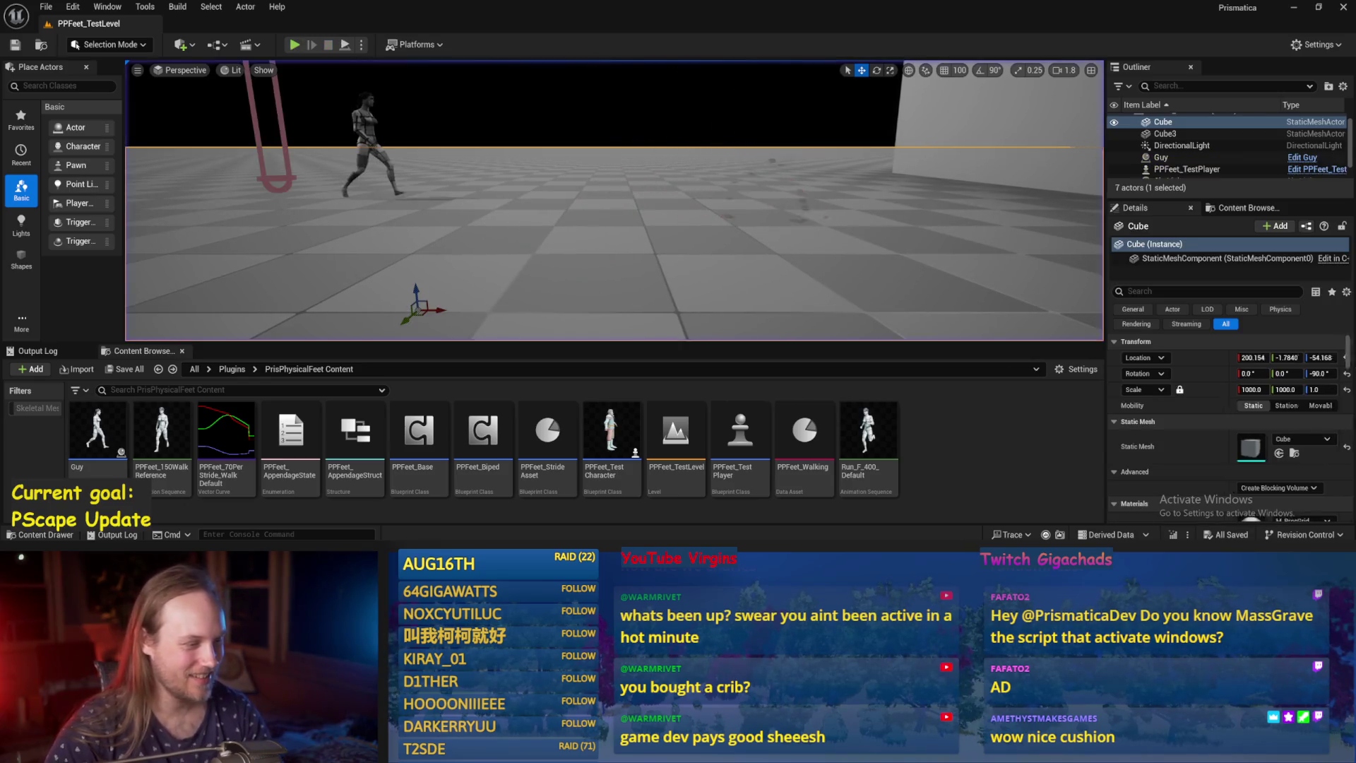
key("alt+Tab")
left_click_drag(865, 308, 822, 329)
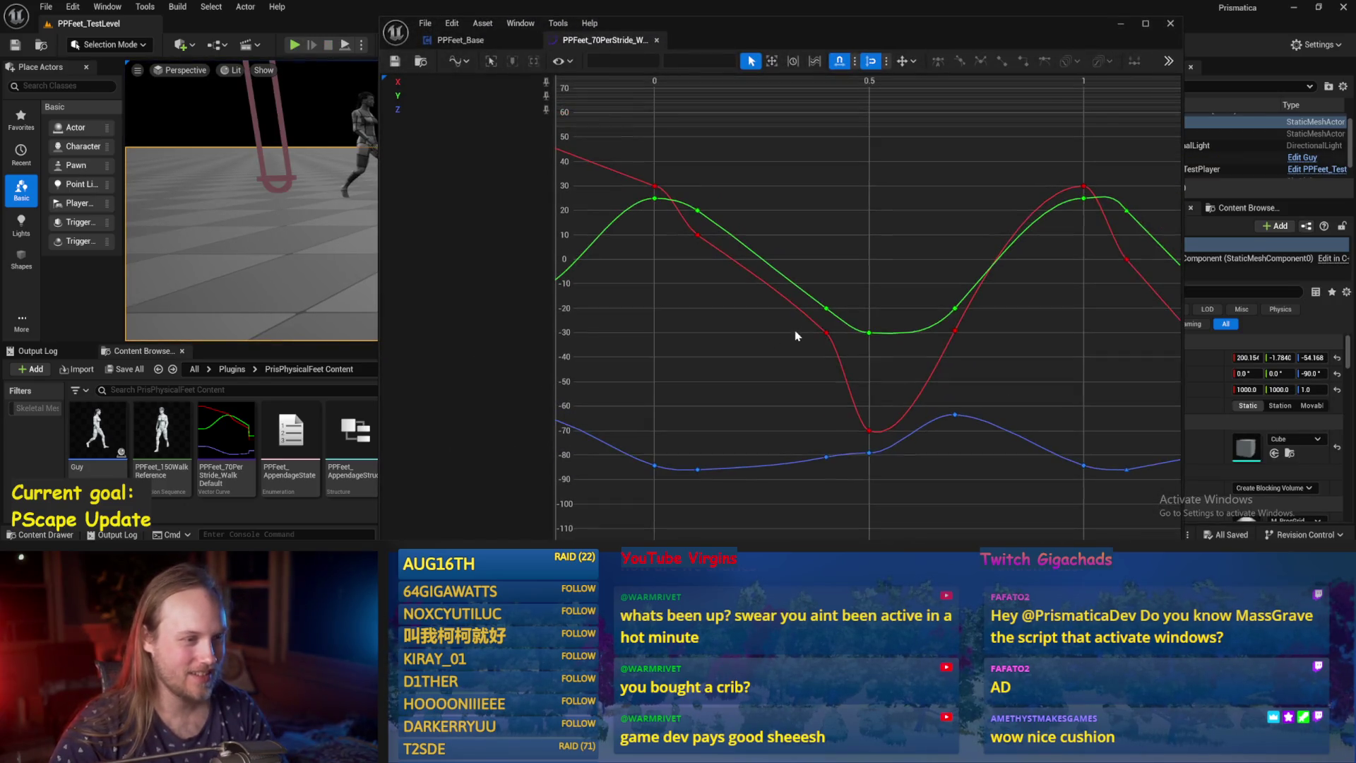
Change the red key near 0.4 from -30 to -25 and save the curve.
left_click(826, 332)
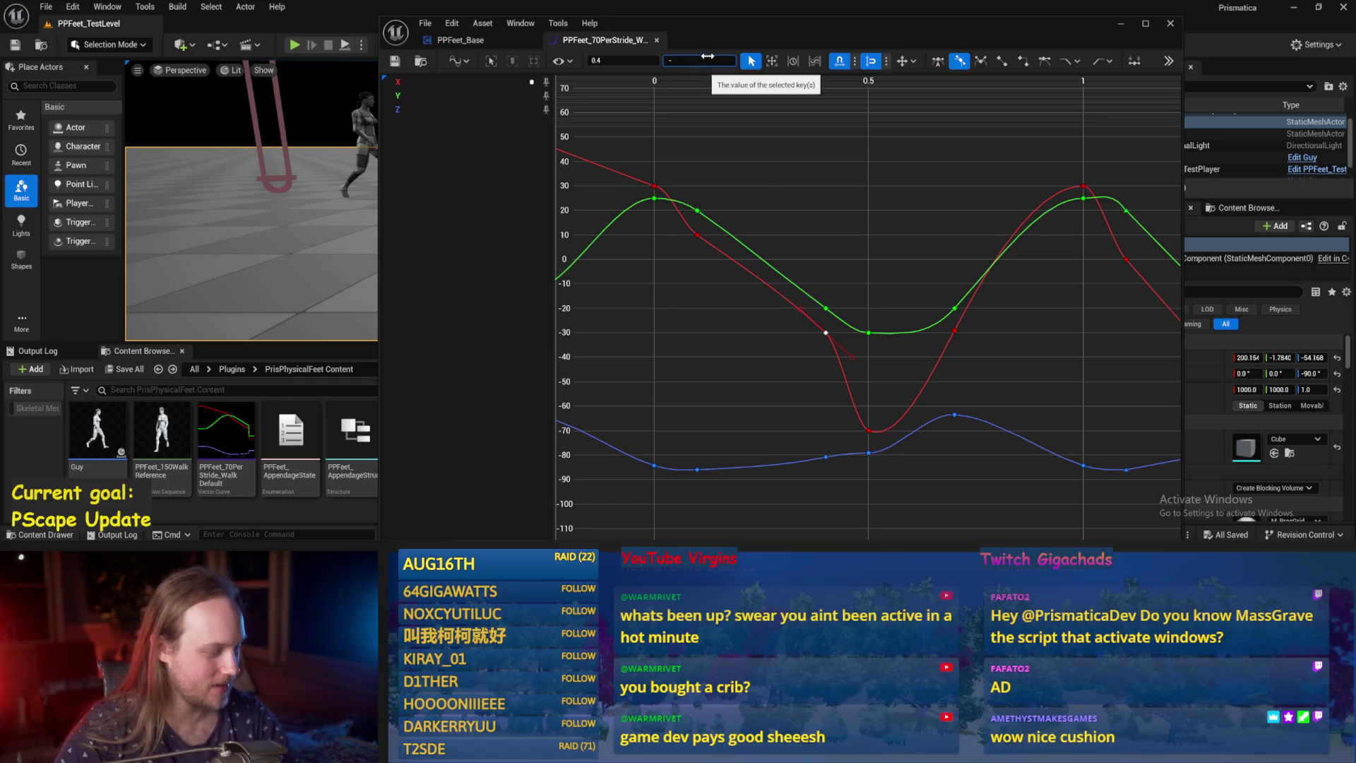
key("BackSpace")
type("25")
left_click(935, 397)
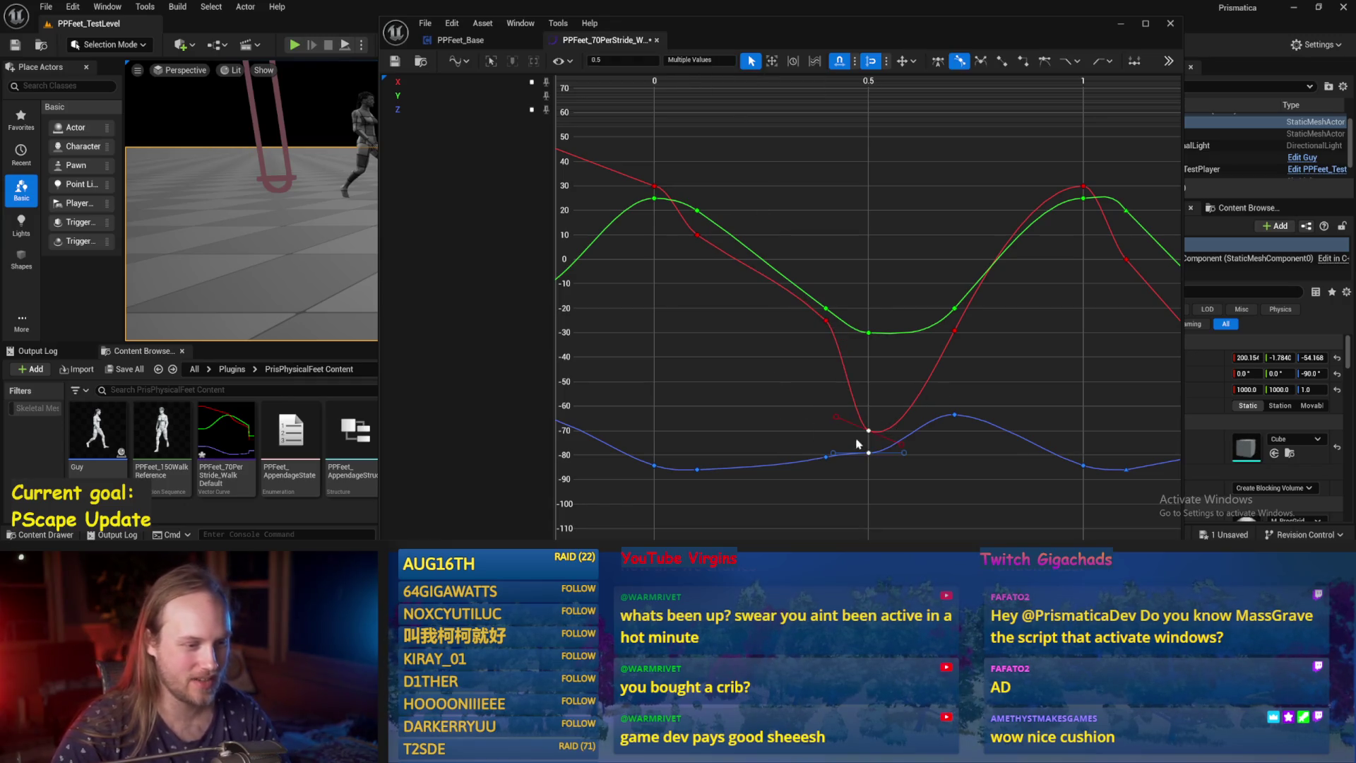
left_click(393, 63)
Set the red key at time 0.1 to 0 and save the curve.
left_click_drag(628, 251, 736, 302)
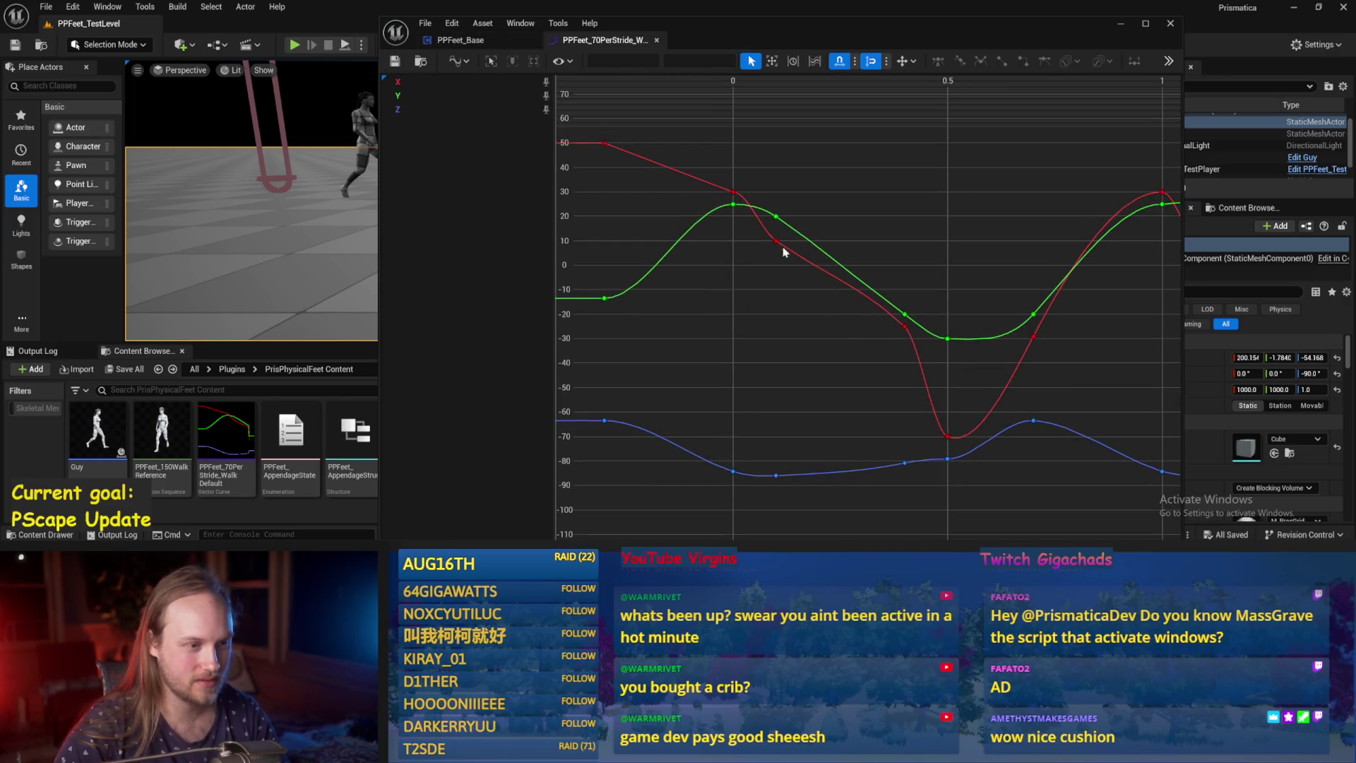
left_click(905, 326)
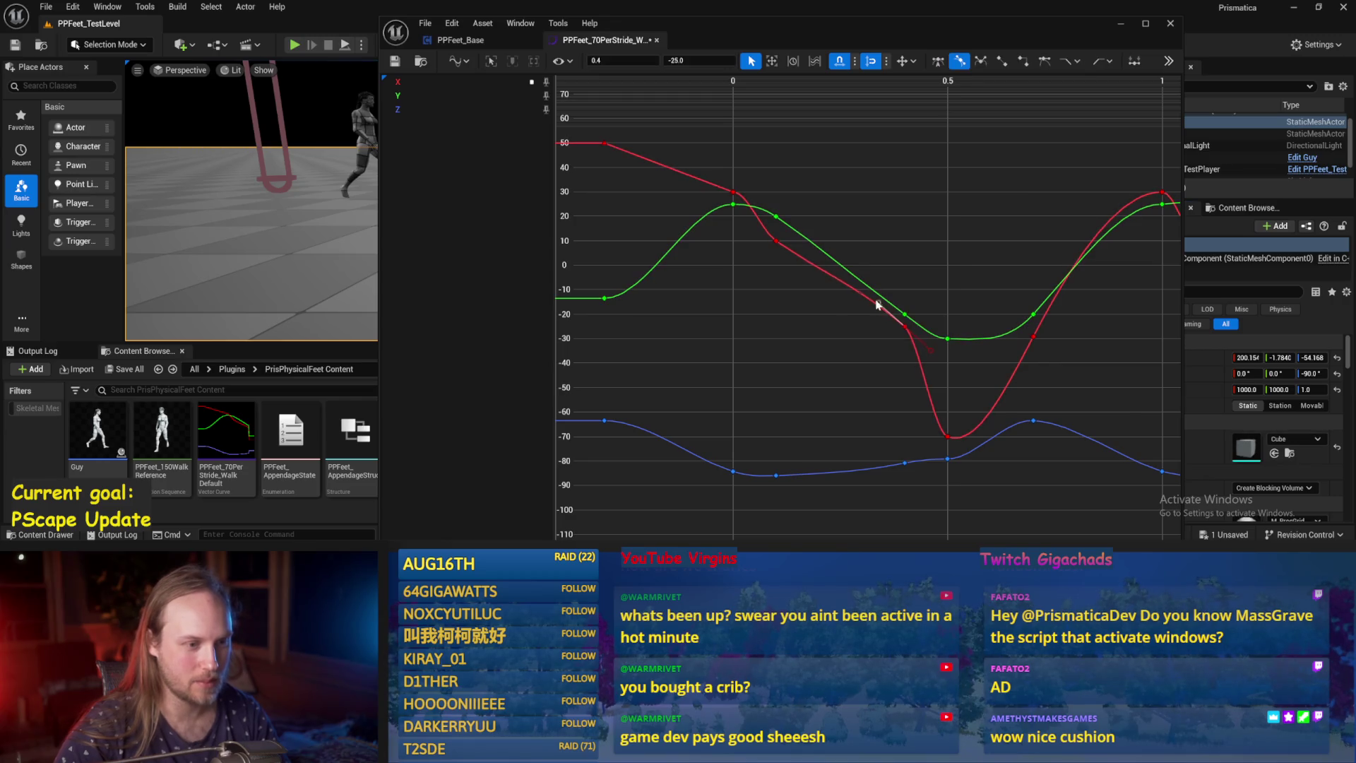
left_click(924, 251)
left_click(776, 241)
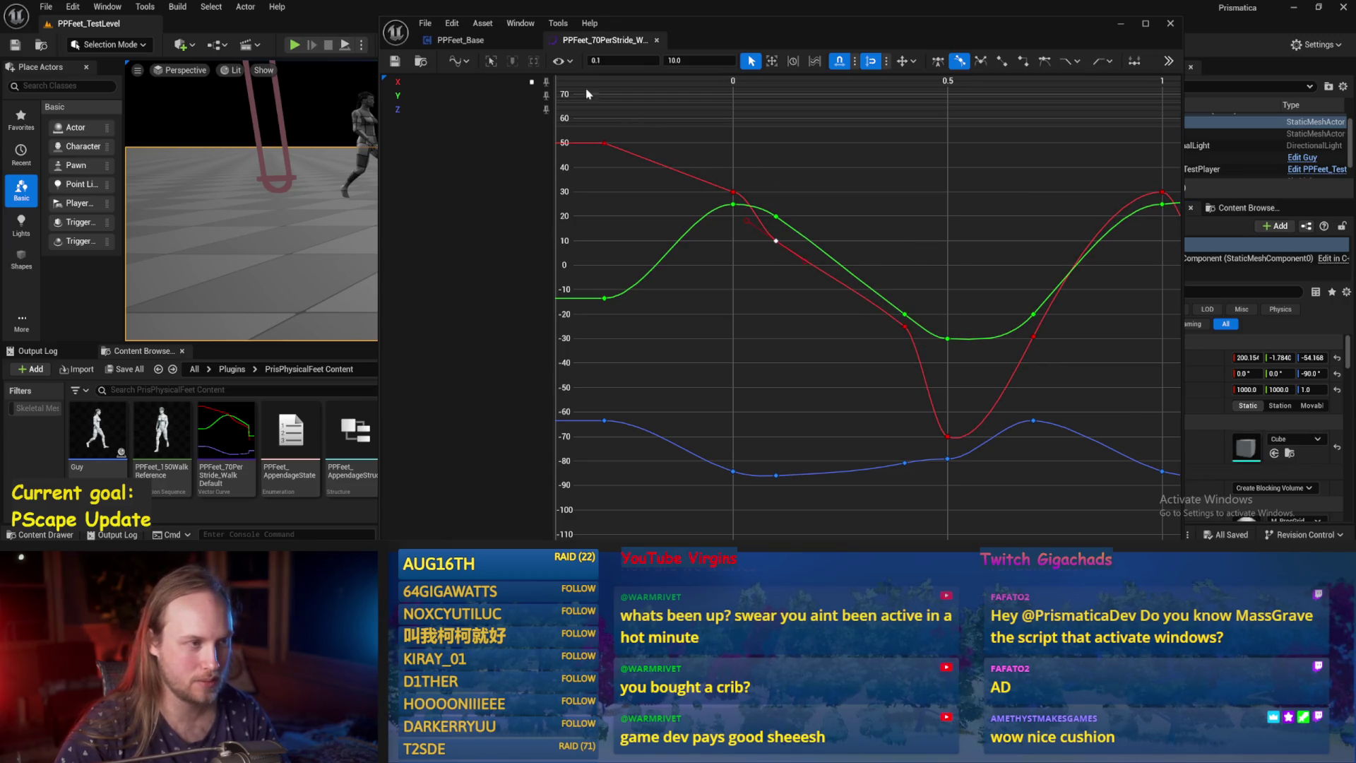
left_click(731, 194)
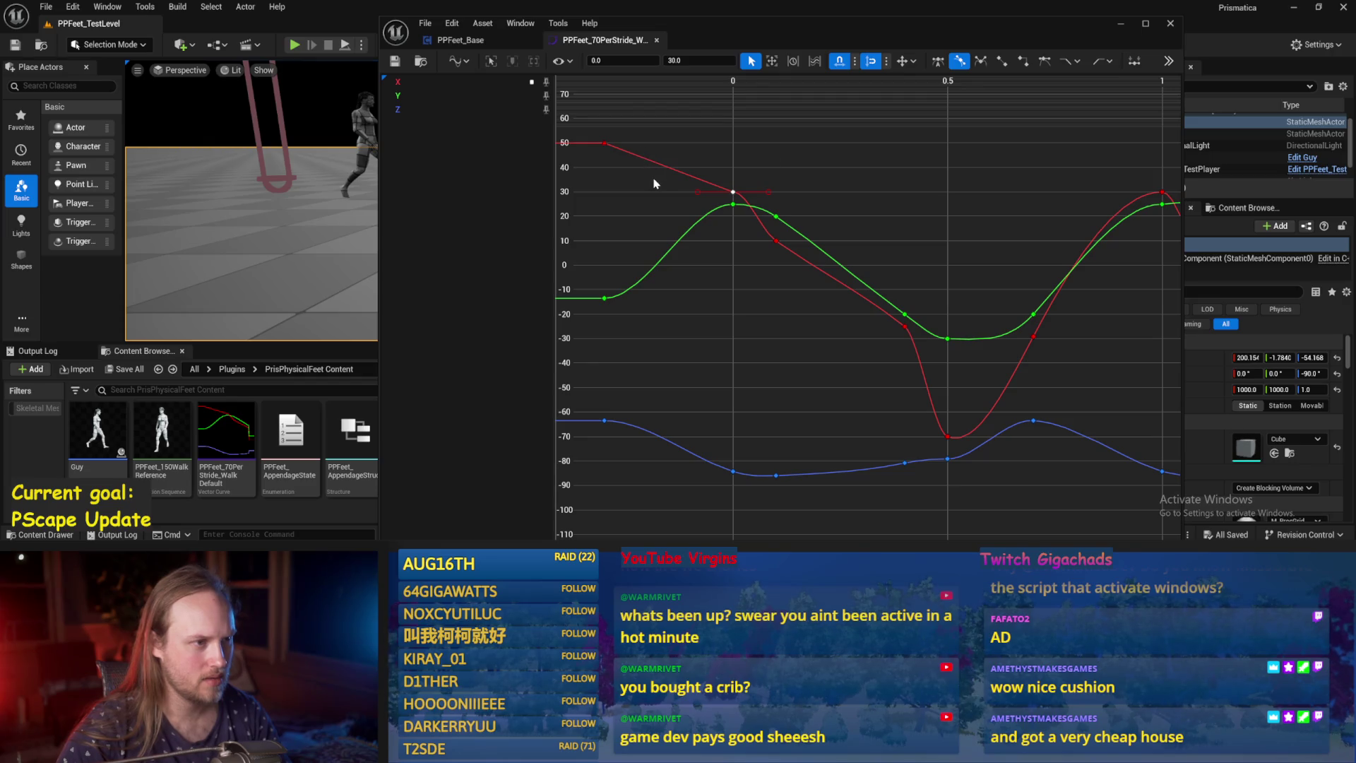
left_click(714, 146)
left_click(776, 241)
type("0")
key("Return")
left_click(834, 174)
key("ctrl+s")
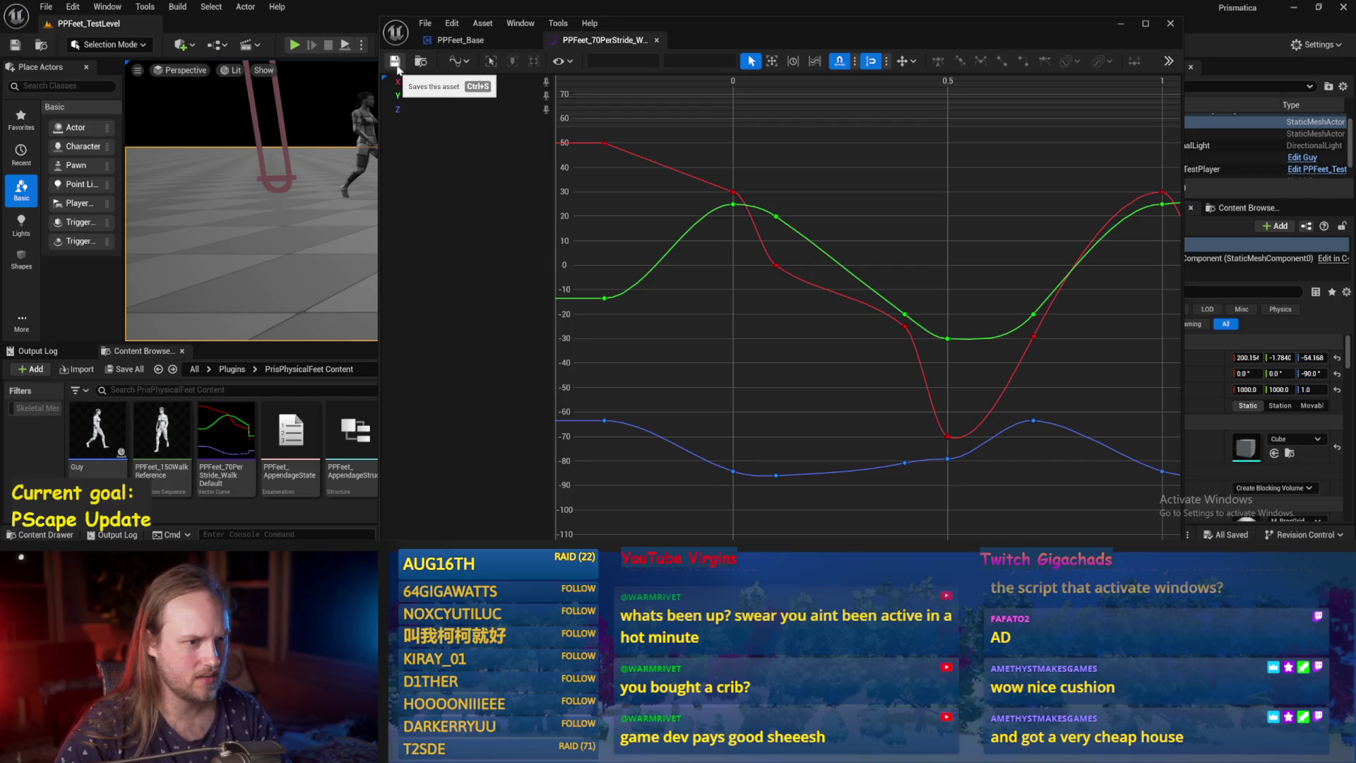
Check the keys at times 0 and 0.1, save again, and return to the level.
left_click_drag(753, 171, 726, 209)
left_click(830, 185)
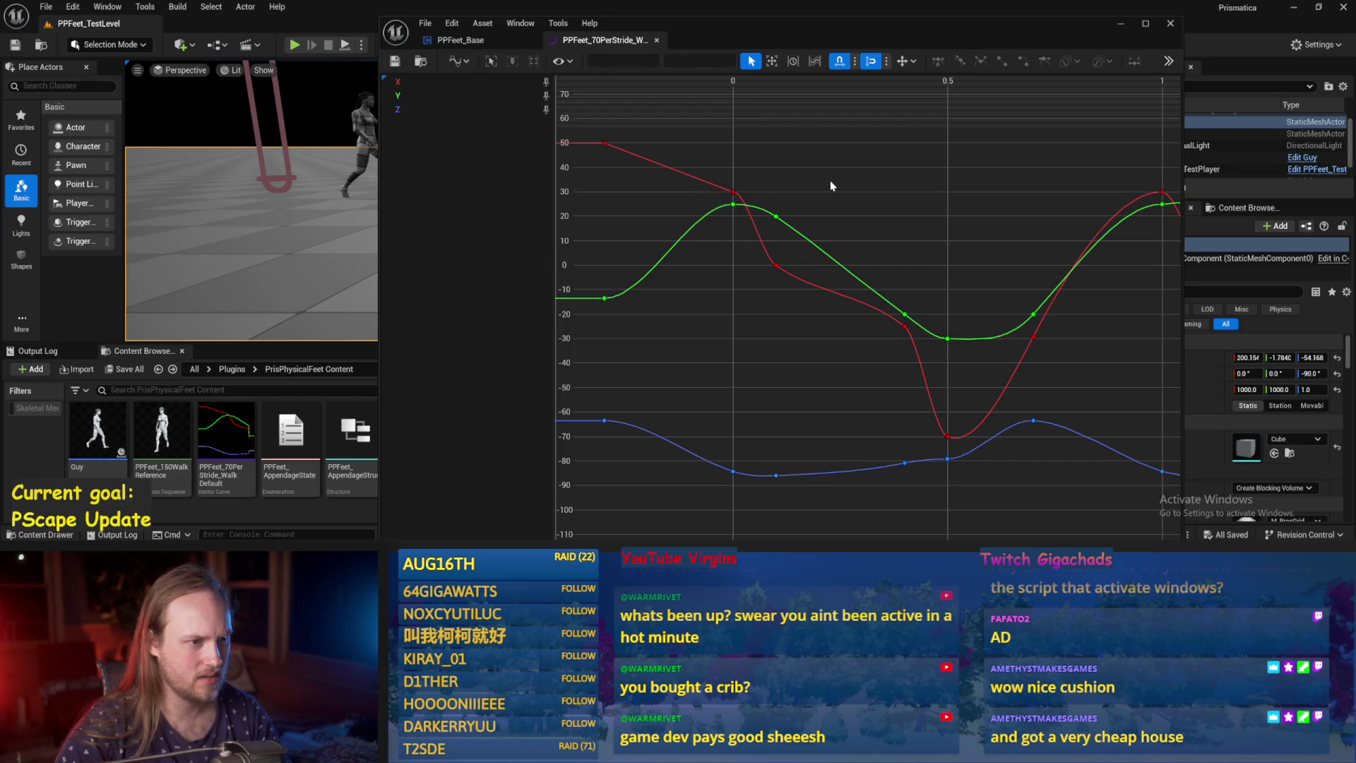
left_click(776, 265)
mouse_move(856, 302)
left_mouse_down()
mouse_move(911, 337)
mouse_move(772, 359)
left_mouse_up()
left_click(854, 367)
key("ctrl+s")
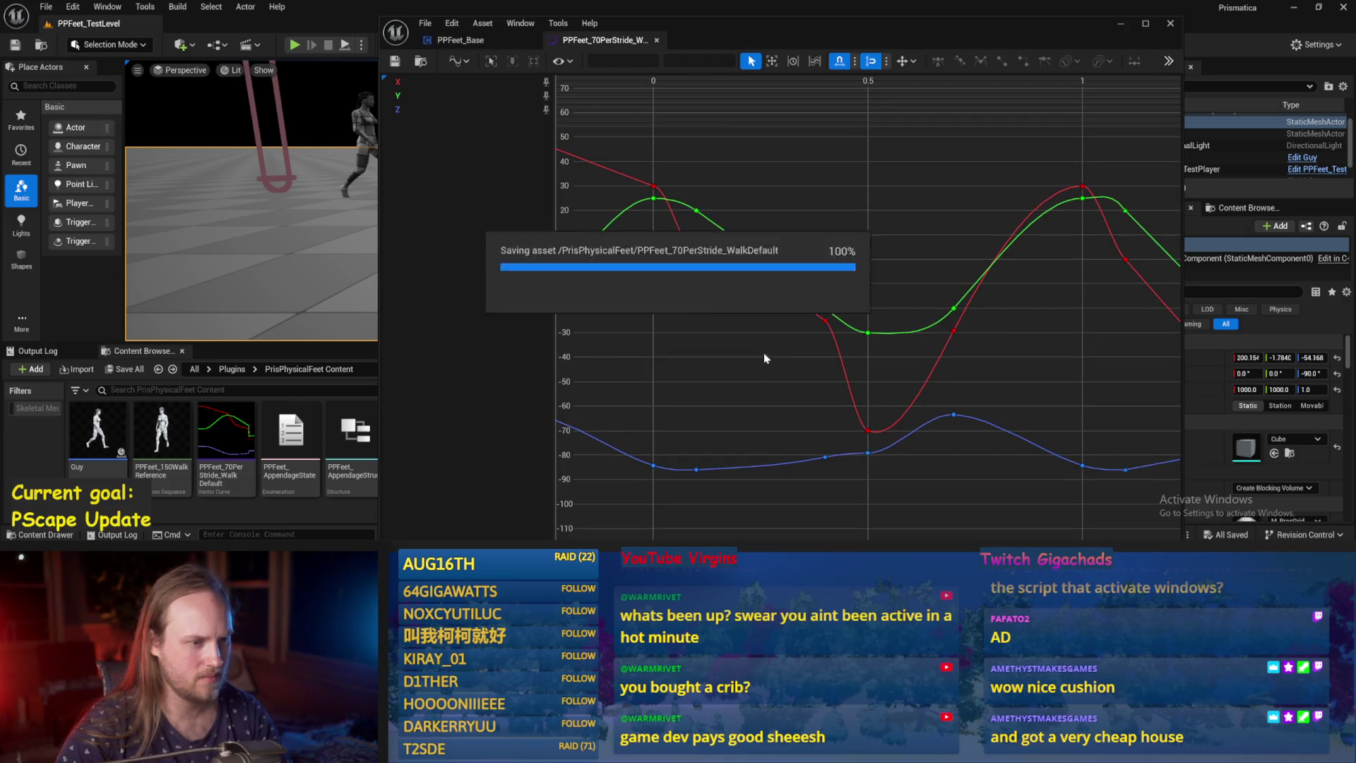
key("f")
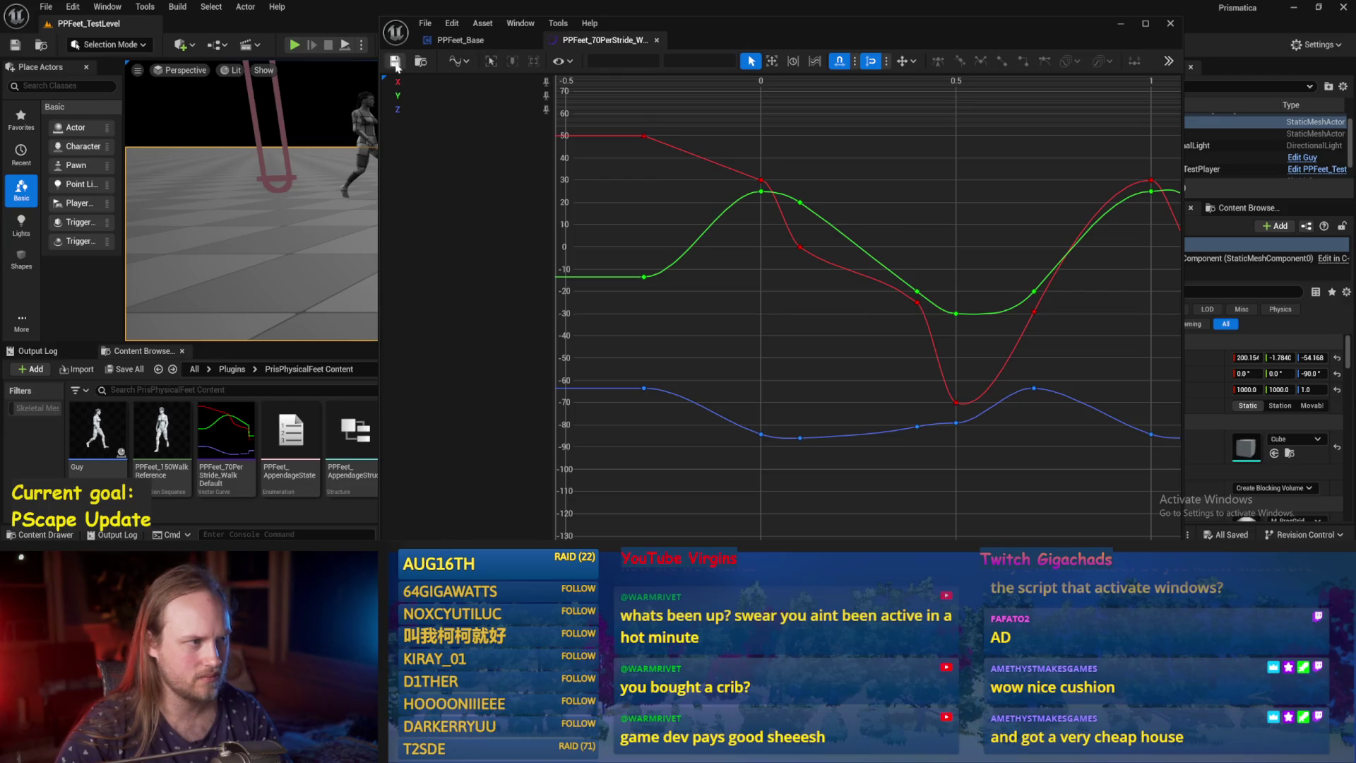
left_click(1121, 24)
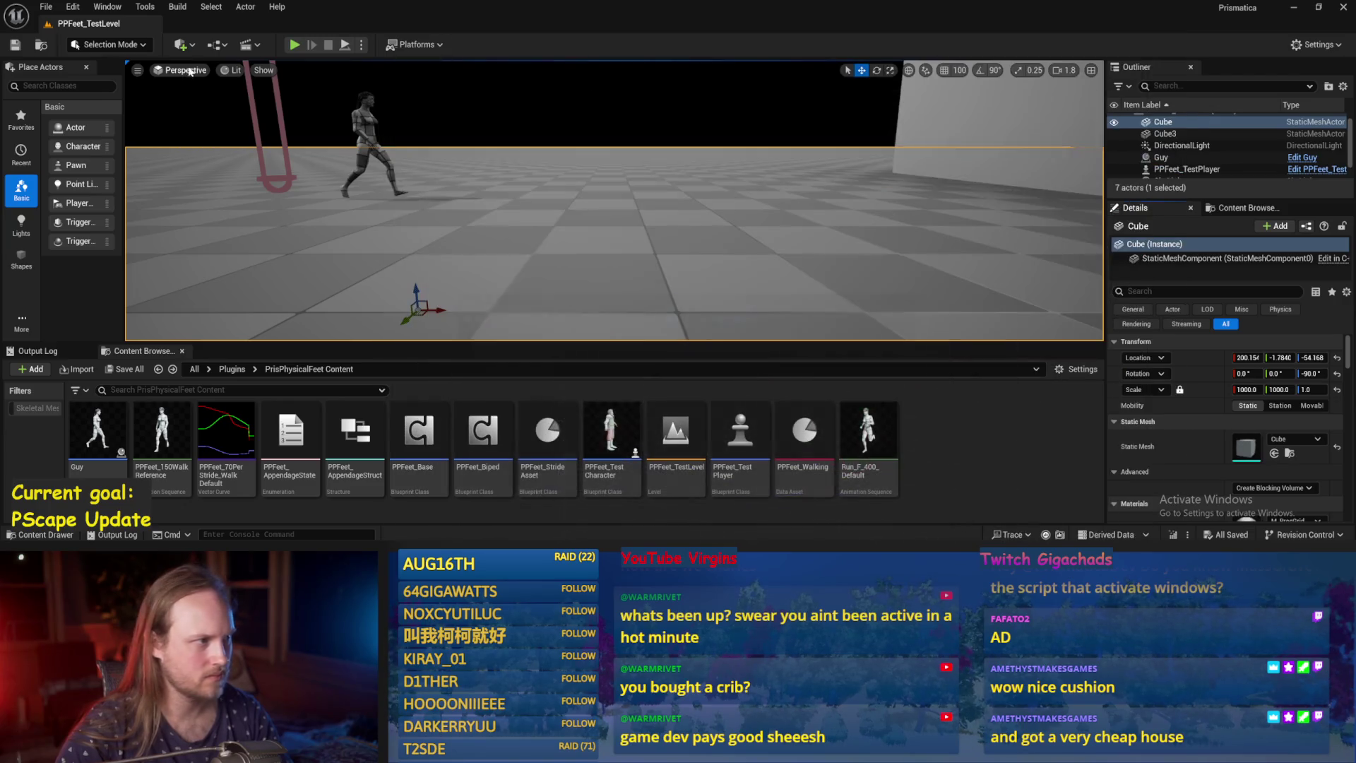
Play-test the walk, then bring the stride curve editor back up.
left_click(344, 45)
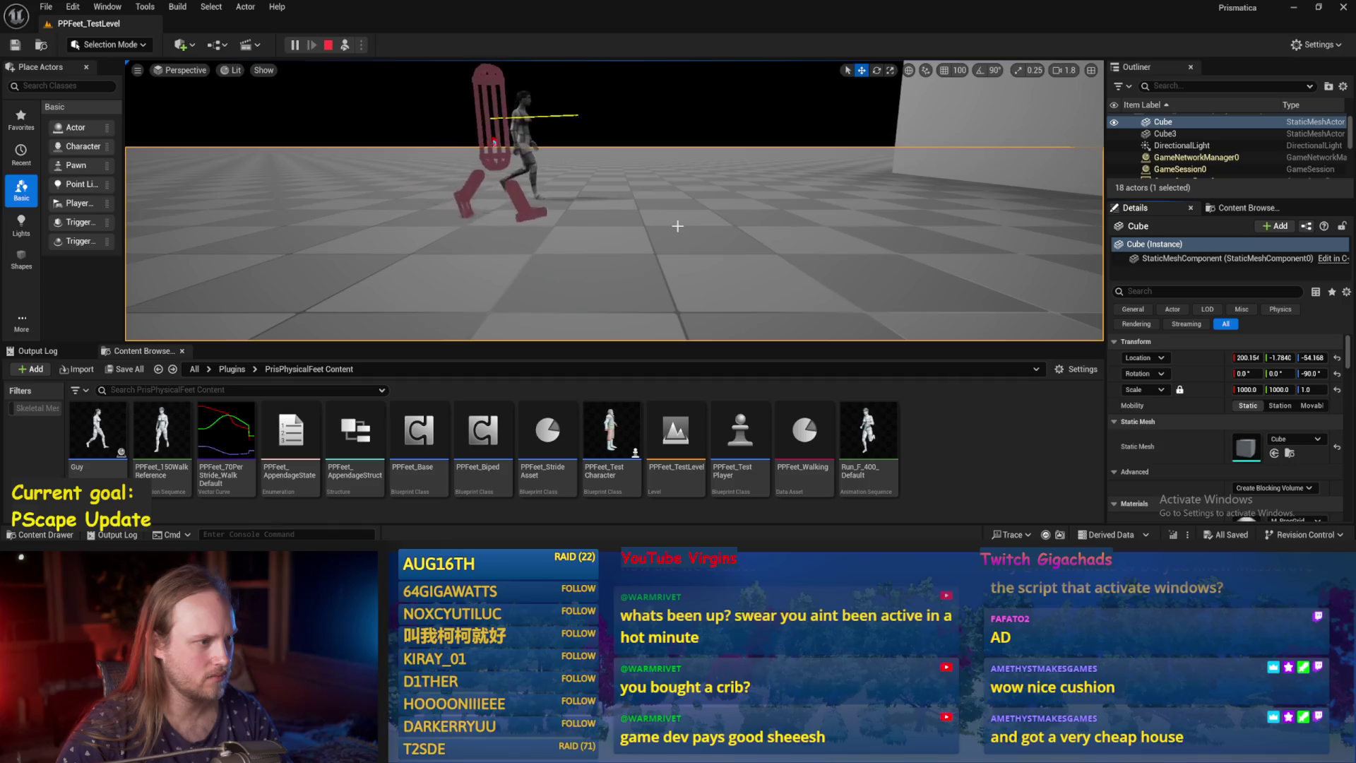
key("Escape")
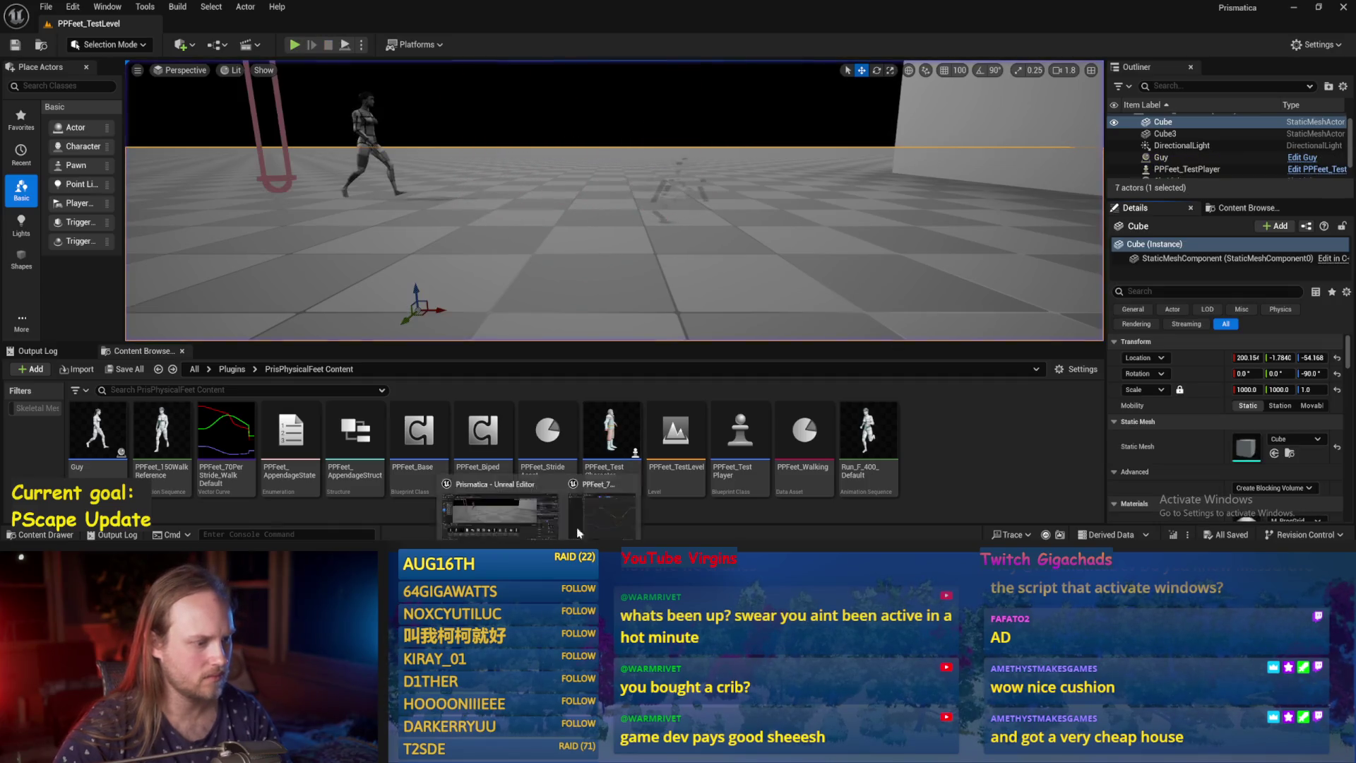
left_click(579, 526)
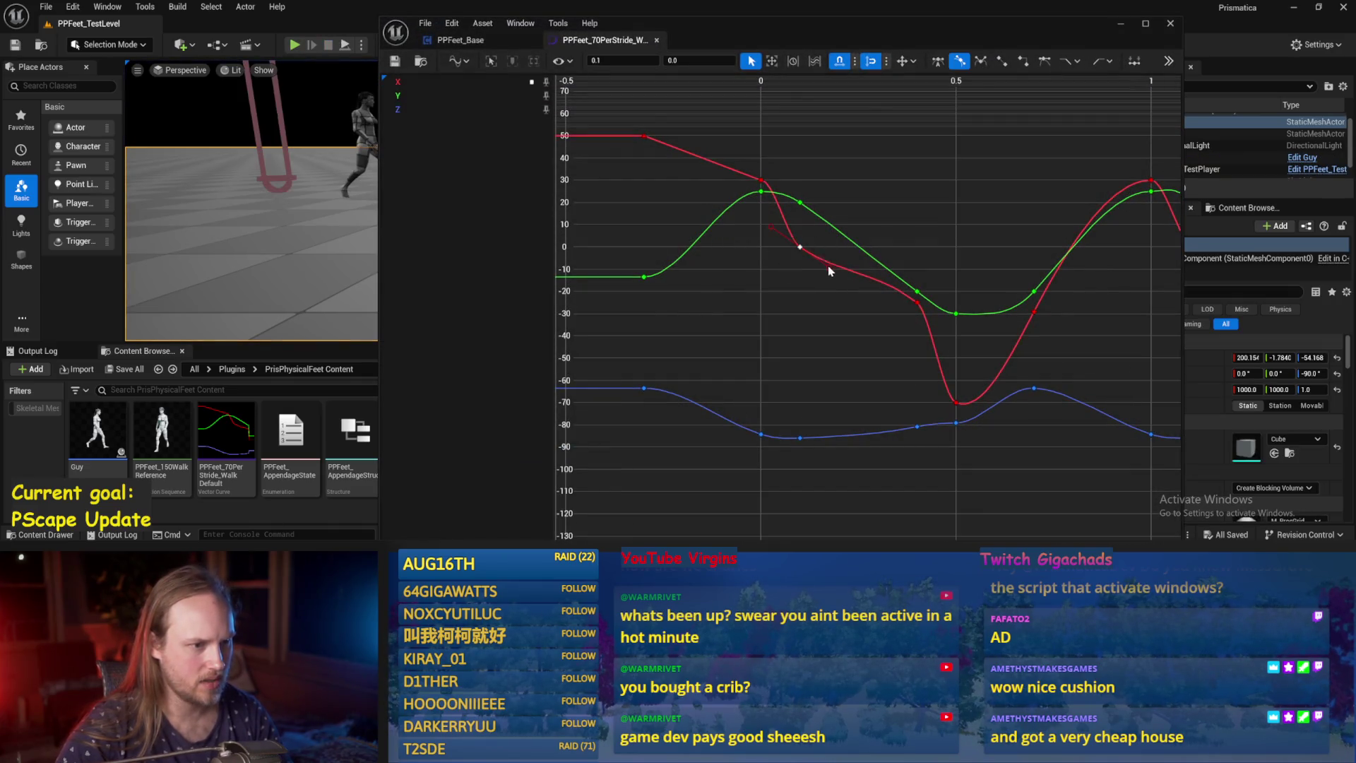
Flatten the red curve slightly just after its first drop.
left_click_drag(869, 263, 876, 256)
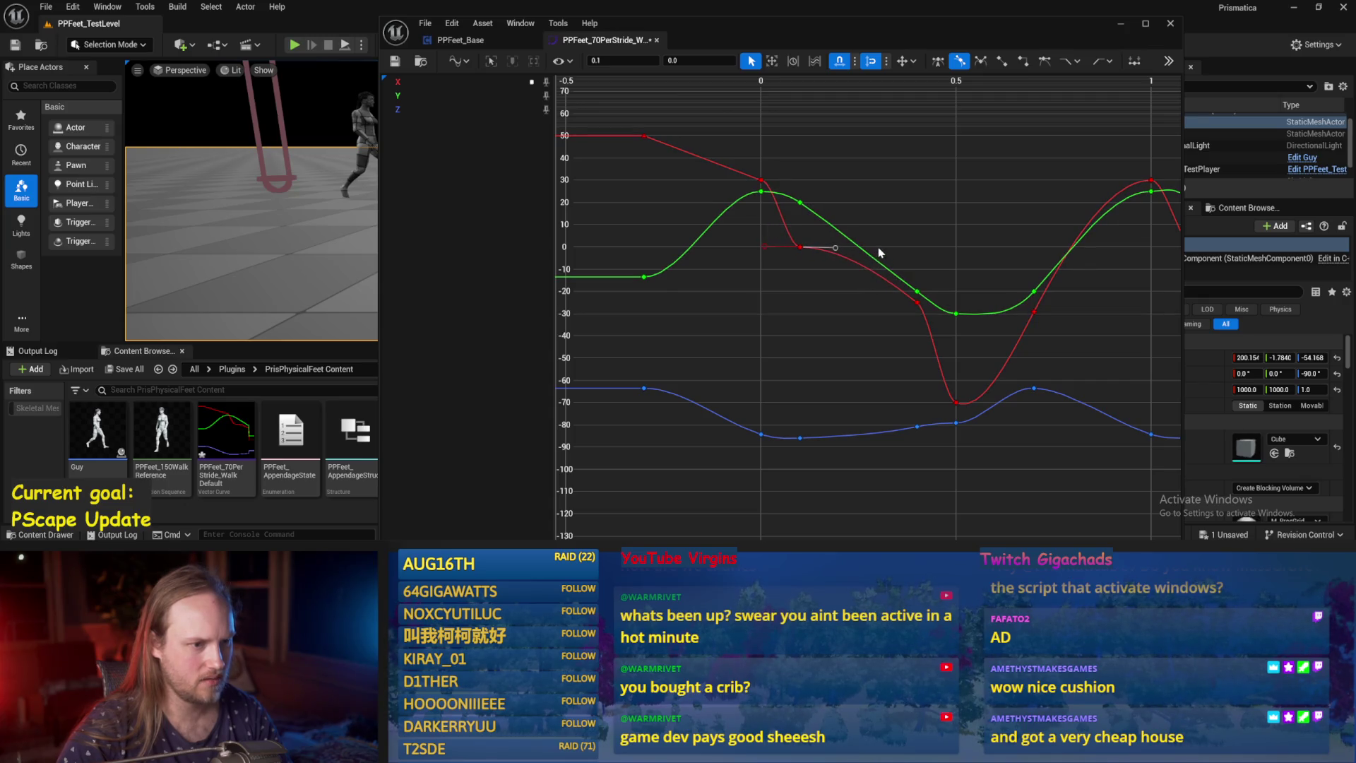
left_click(879, 252)
left_click_drag(1156, 179, 962, 191)
key("f")
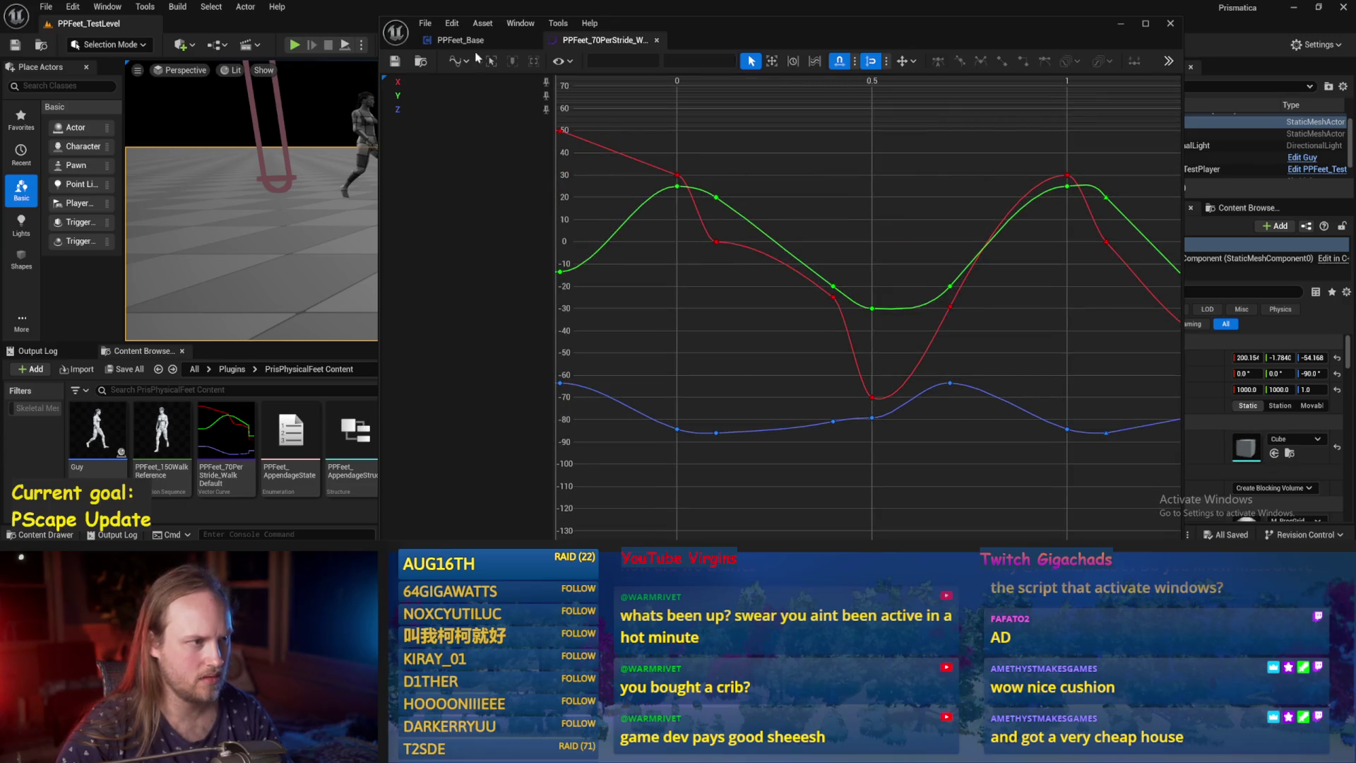
Run another play test of the walk with Alt+P.
left_click(1123, 26)
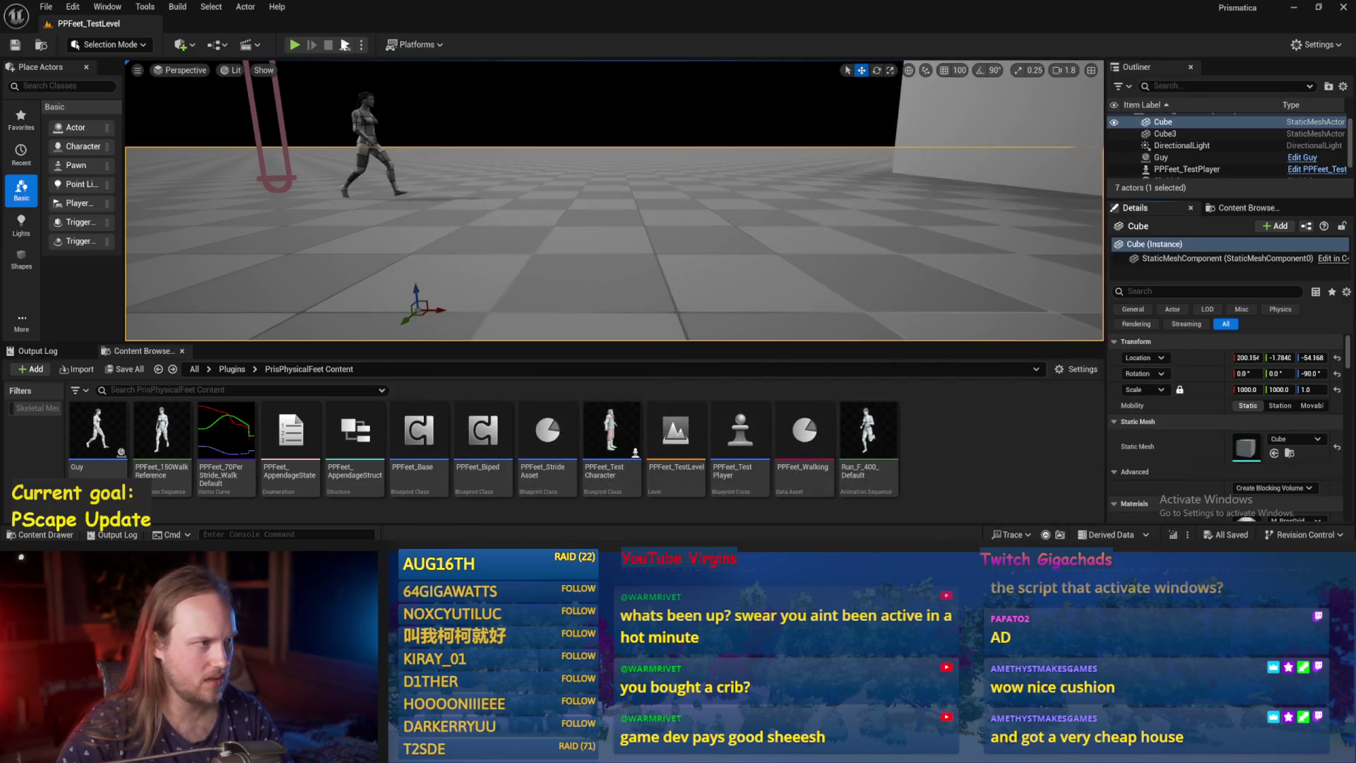
key("alt+p")
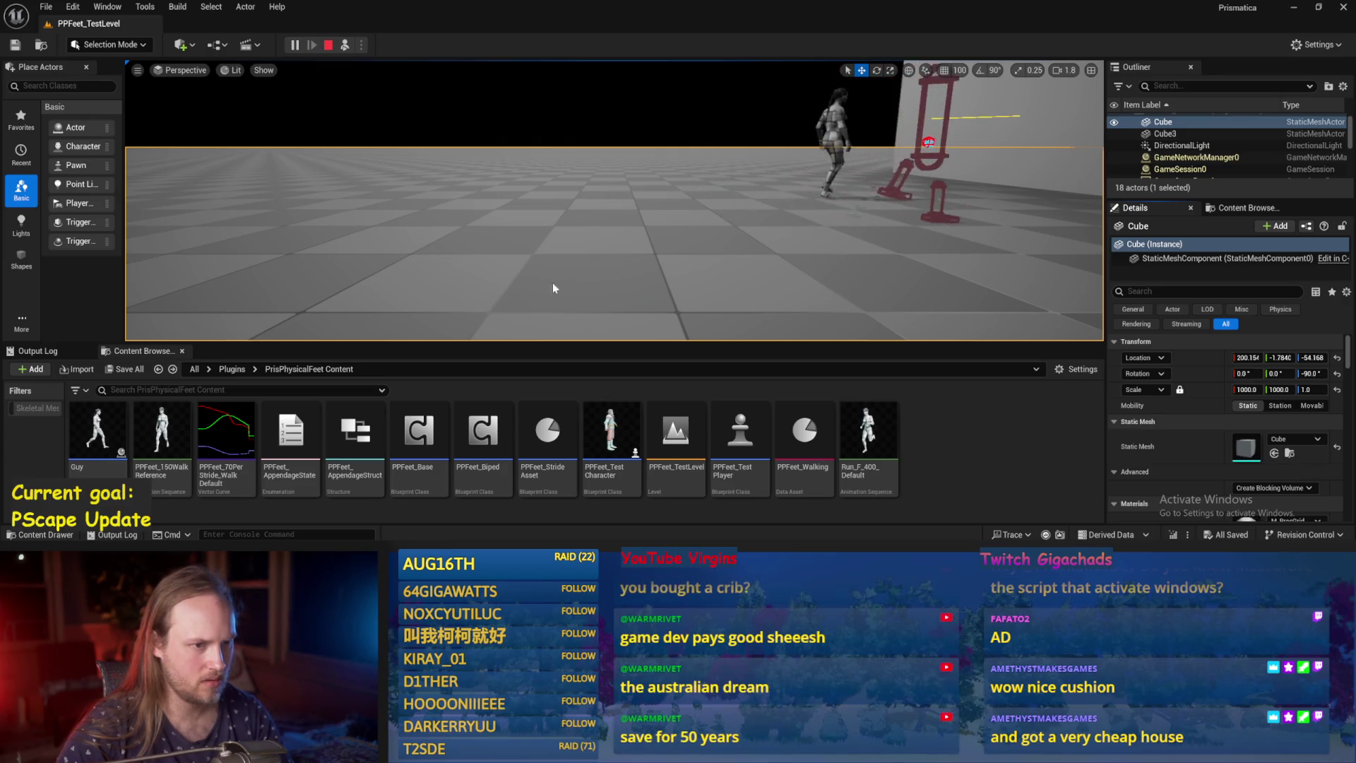
key("Escape")
Nudge the red key near 0.4 slightly upward, save the curve, and return to the level.
double_click(226, 431)
left_click(716, 241)
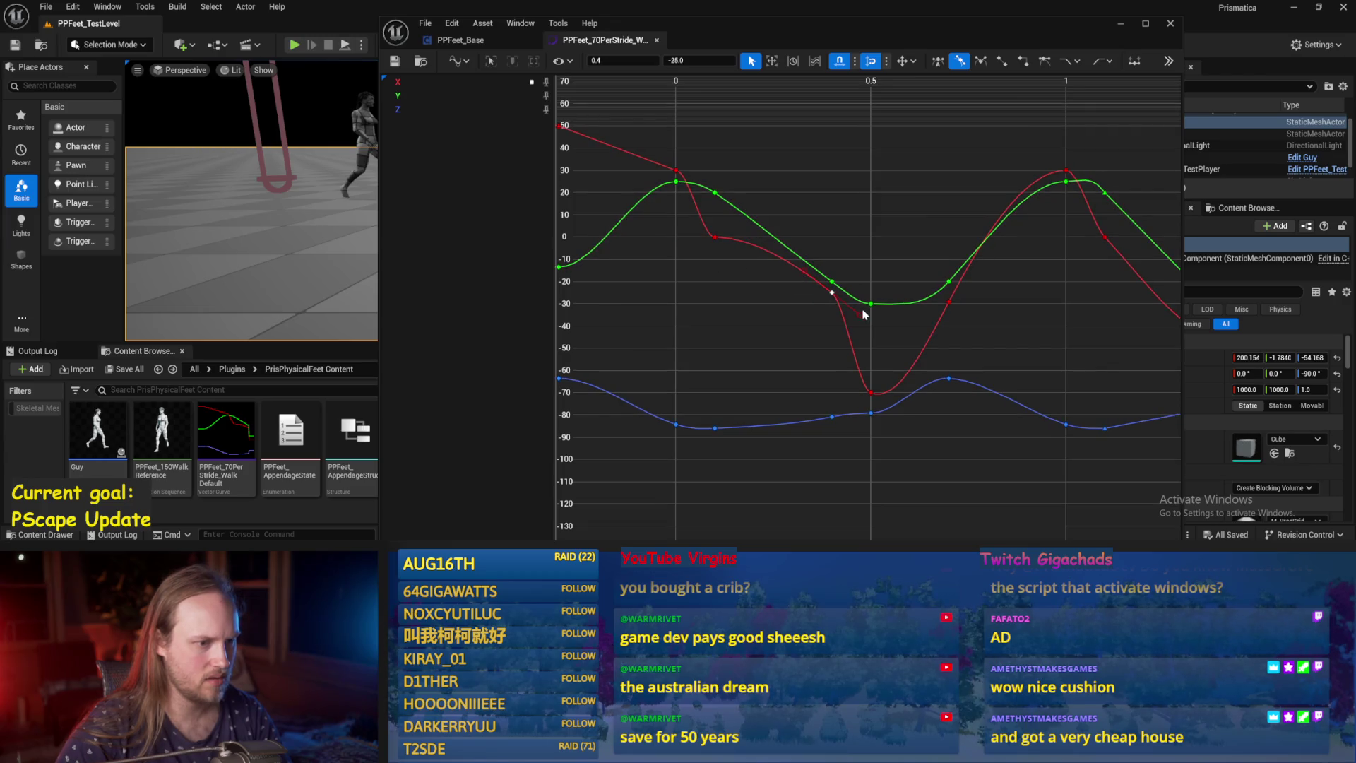
left_click(586, 121)
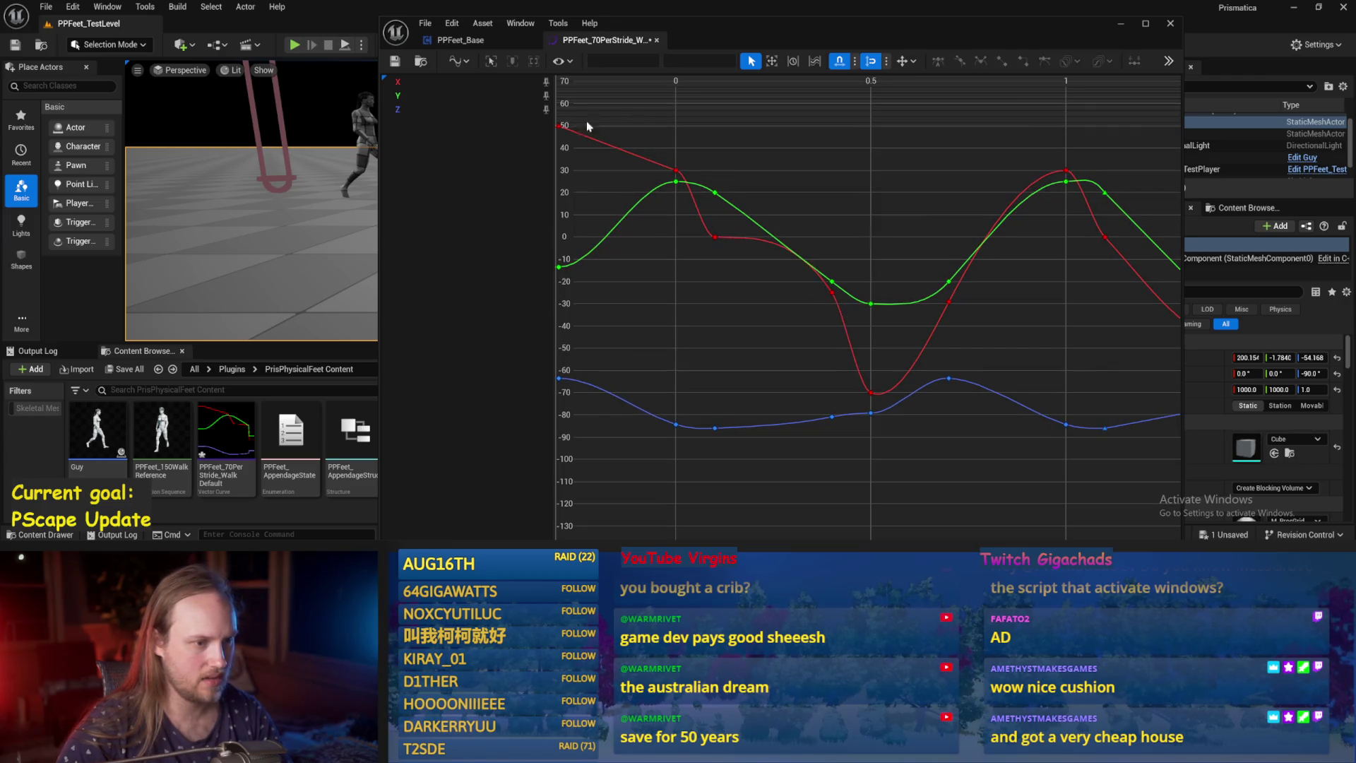
left_click(395, 61)
left_click(1121, 25)
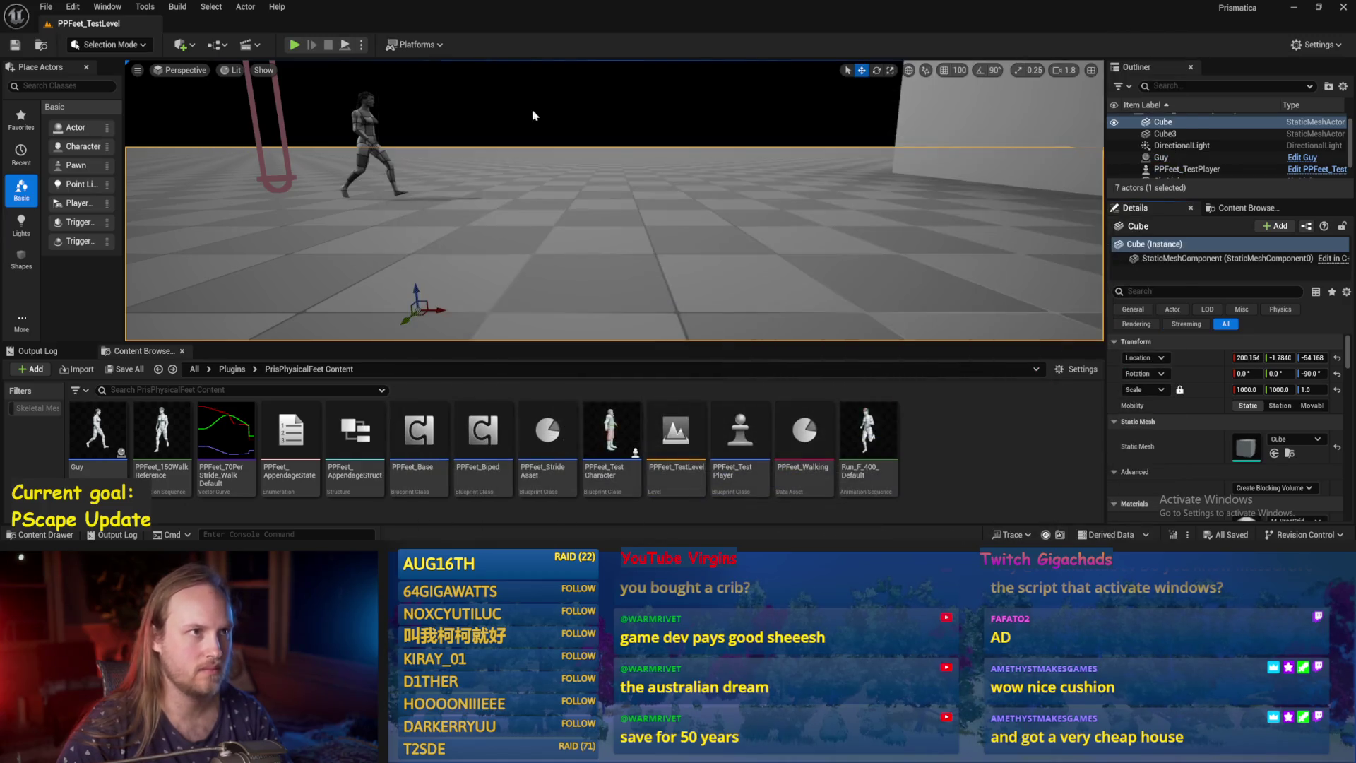
Run two play tests of the walk with Alt+P.
key("alt+p")
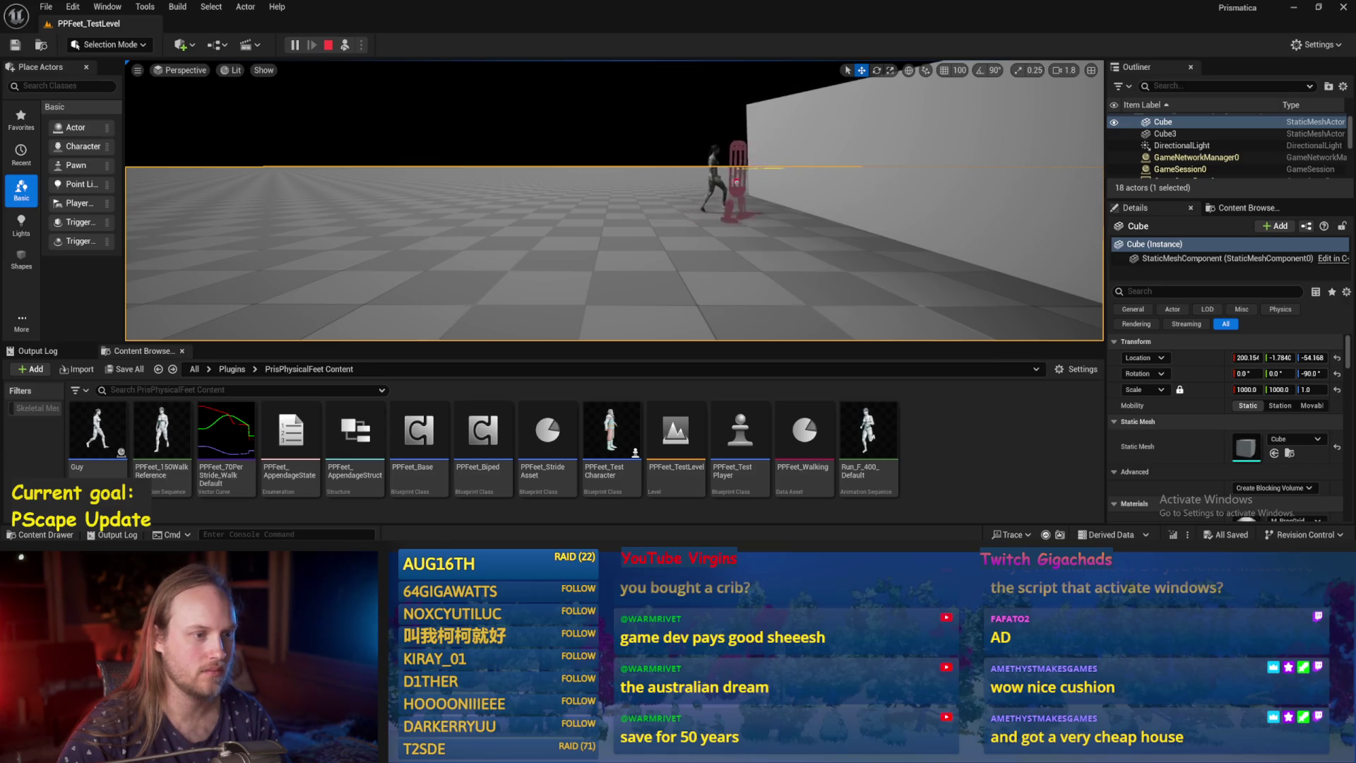
key("Escape")
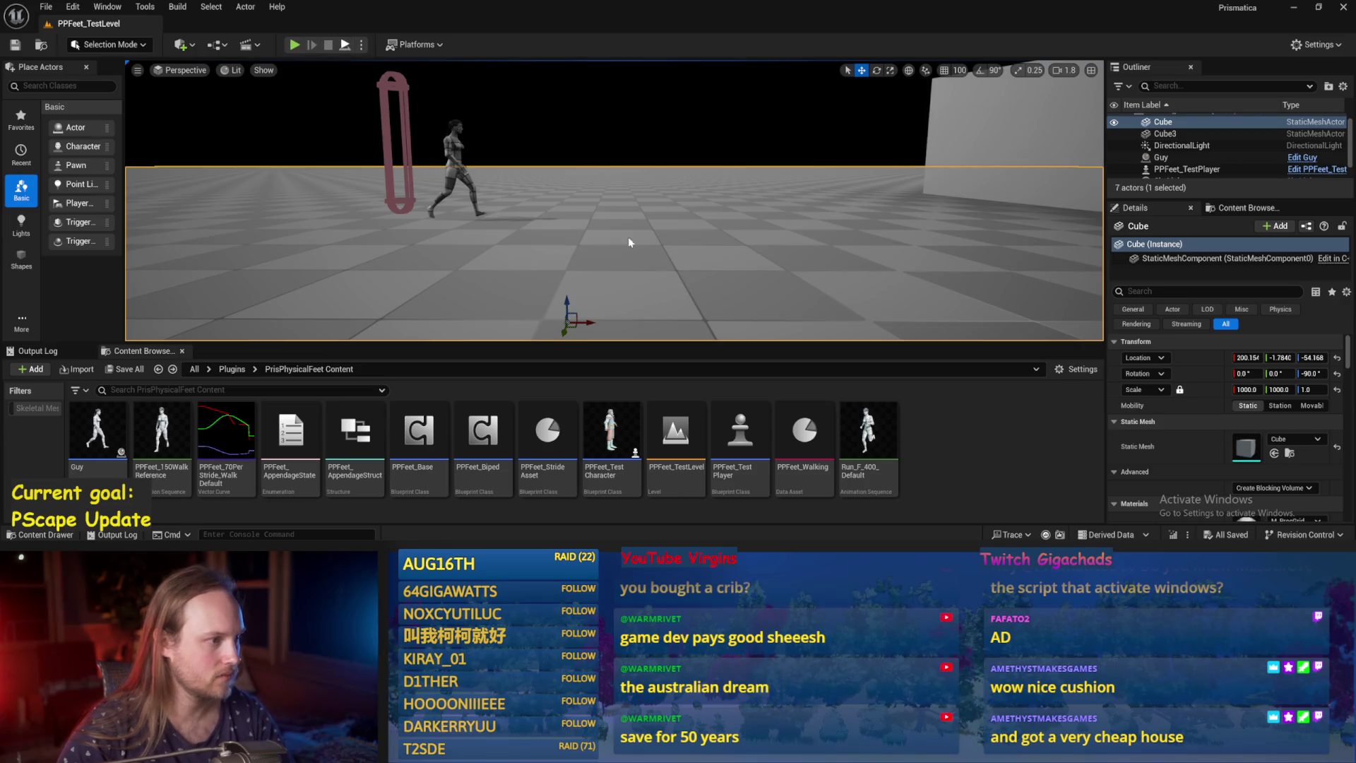
key("alt+p")
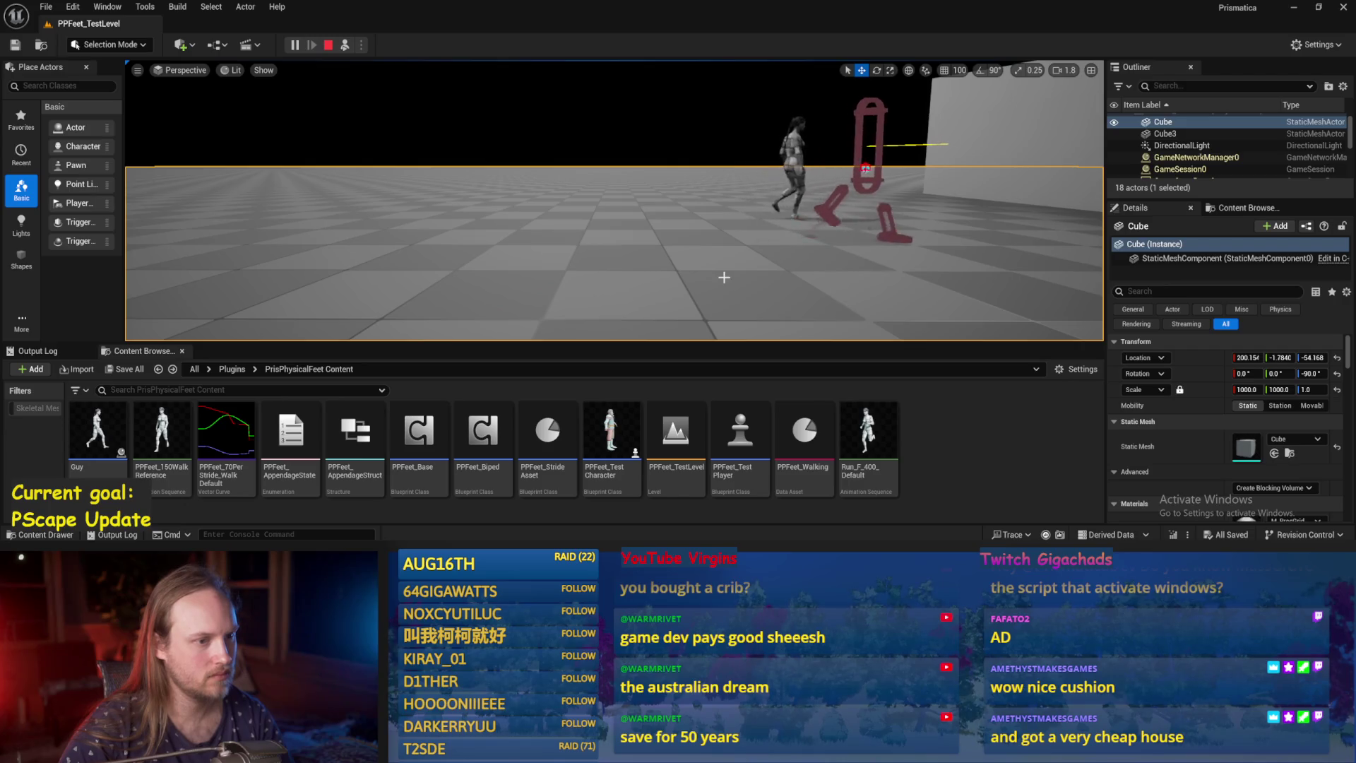
key("Escape")
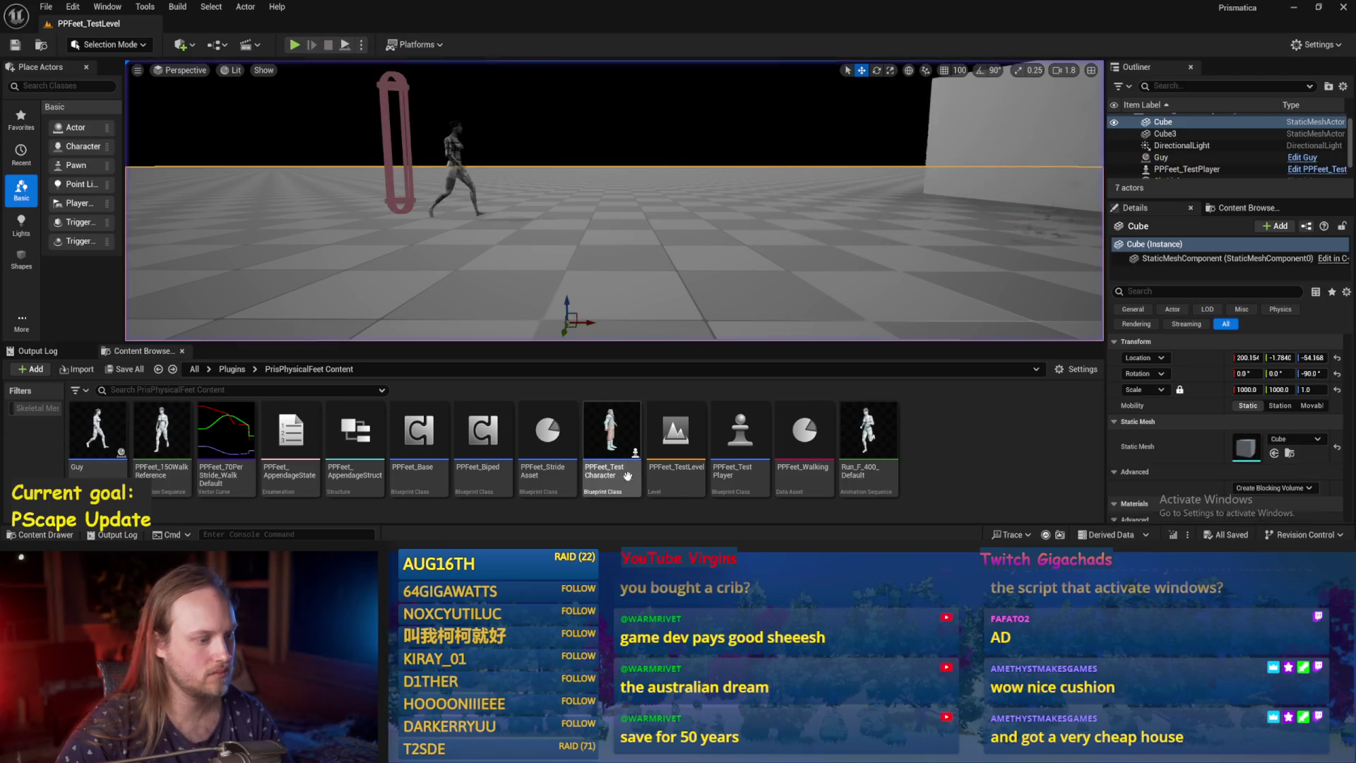
Reshape the green curve around its key at time 0.4, undoing an accidental tangent change.
double_click(226, 434)
left_click(678, 198)
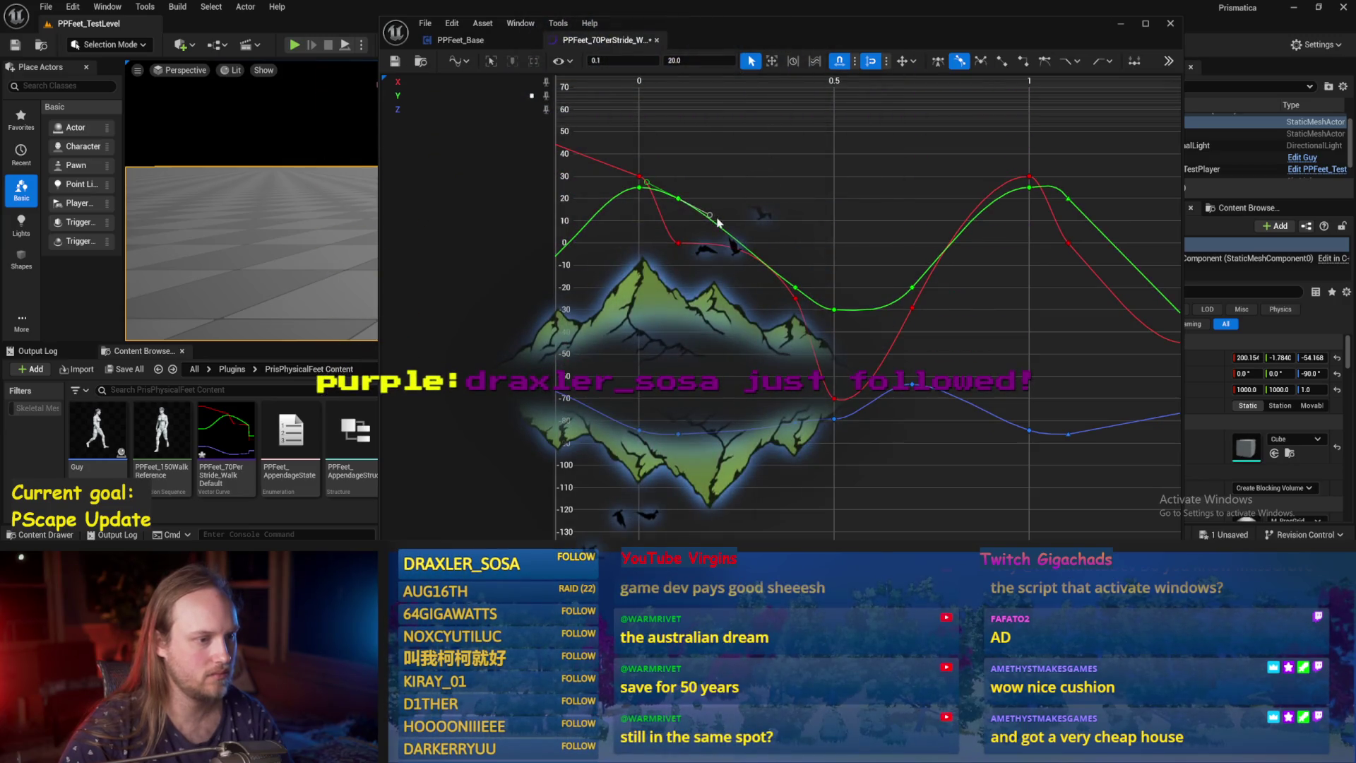
left_click_drag(712, 209, 752, 196)
key("ctrl+z")
left_click(795, 288)
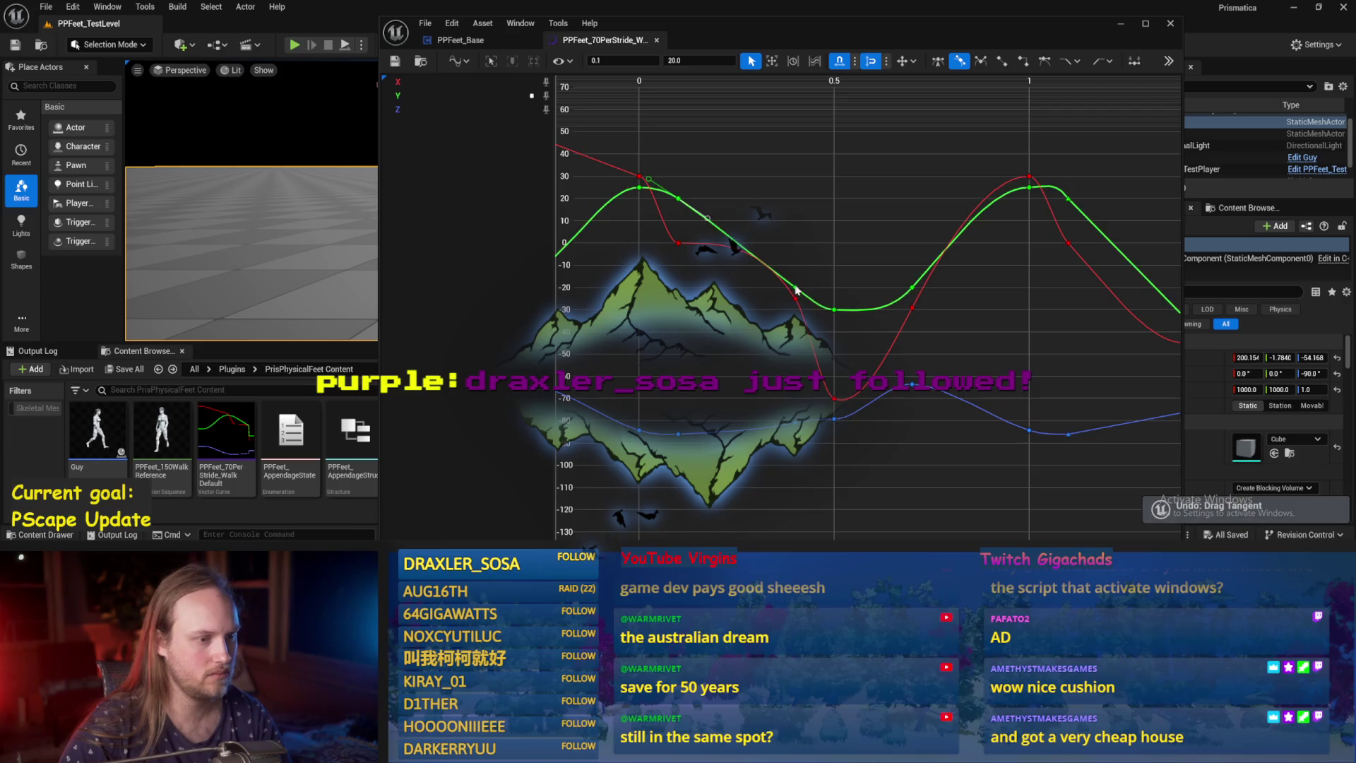
left_click_drag(820, 314, 816, 314)
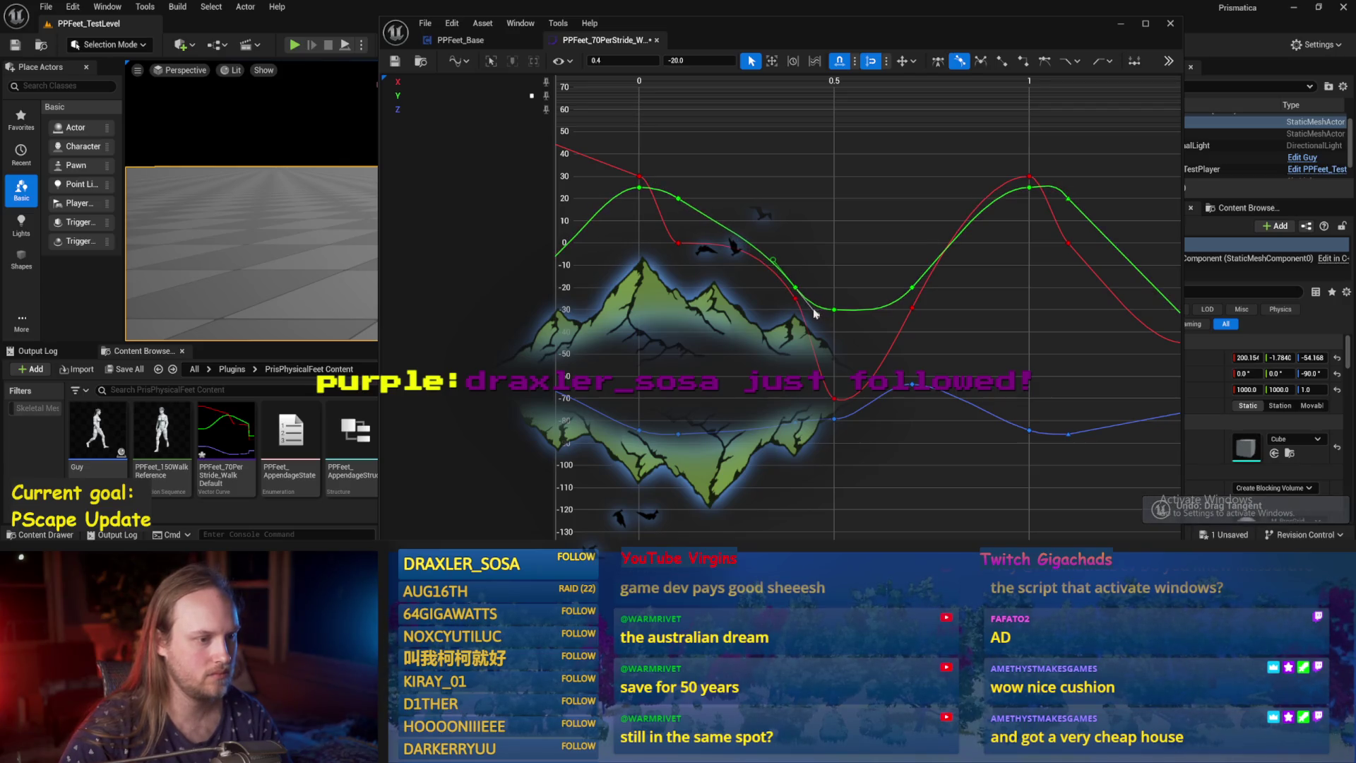
left_click(678, 199)
left_click(705, 157)
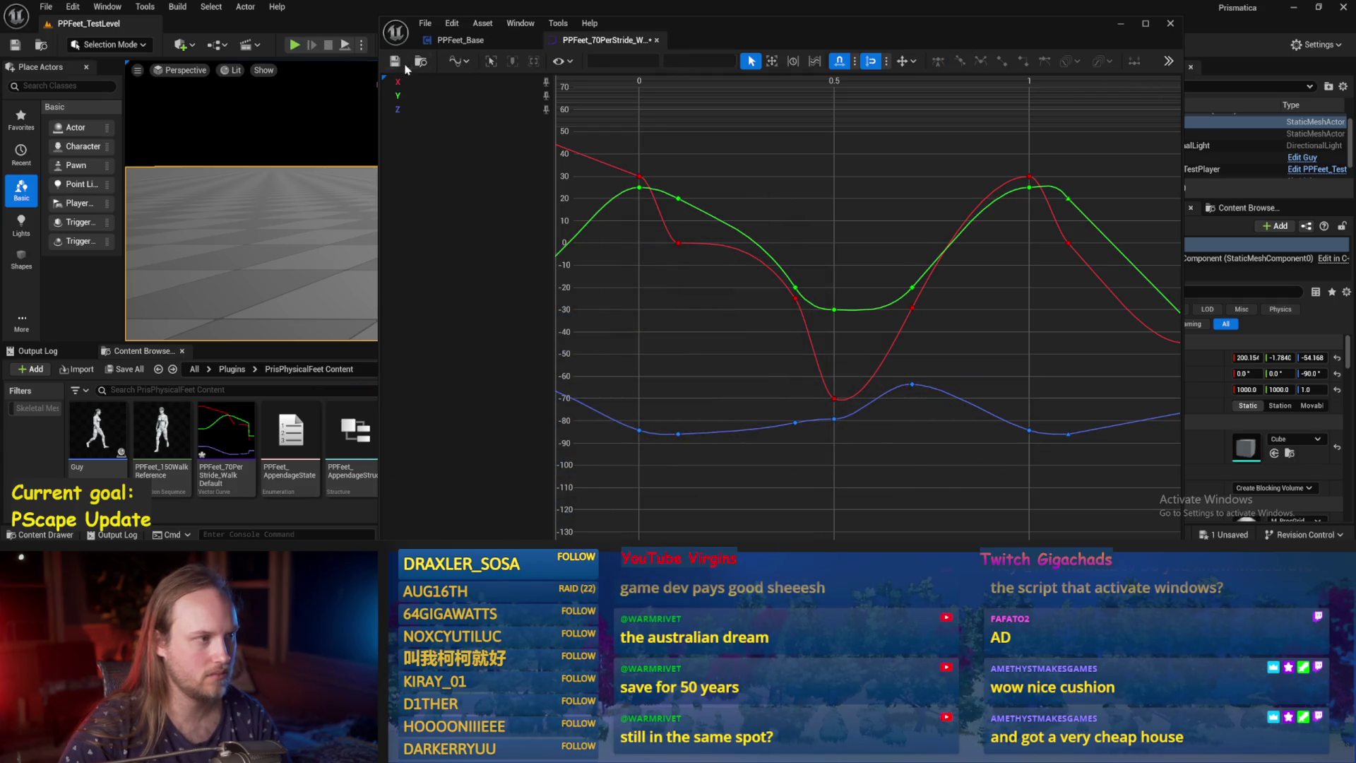
left_click(1121, 24)
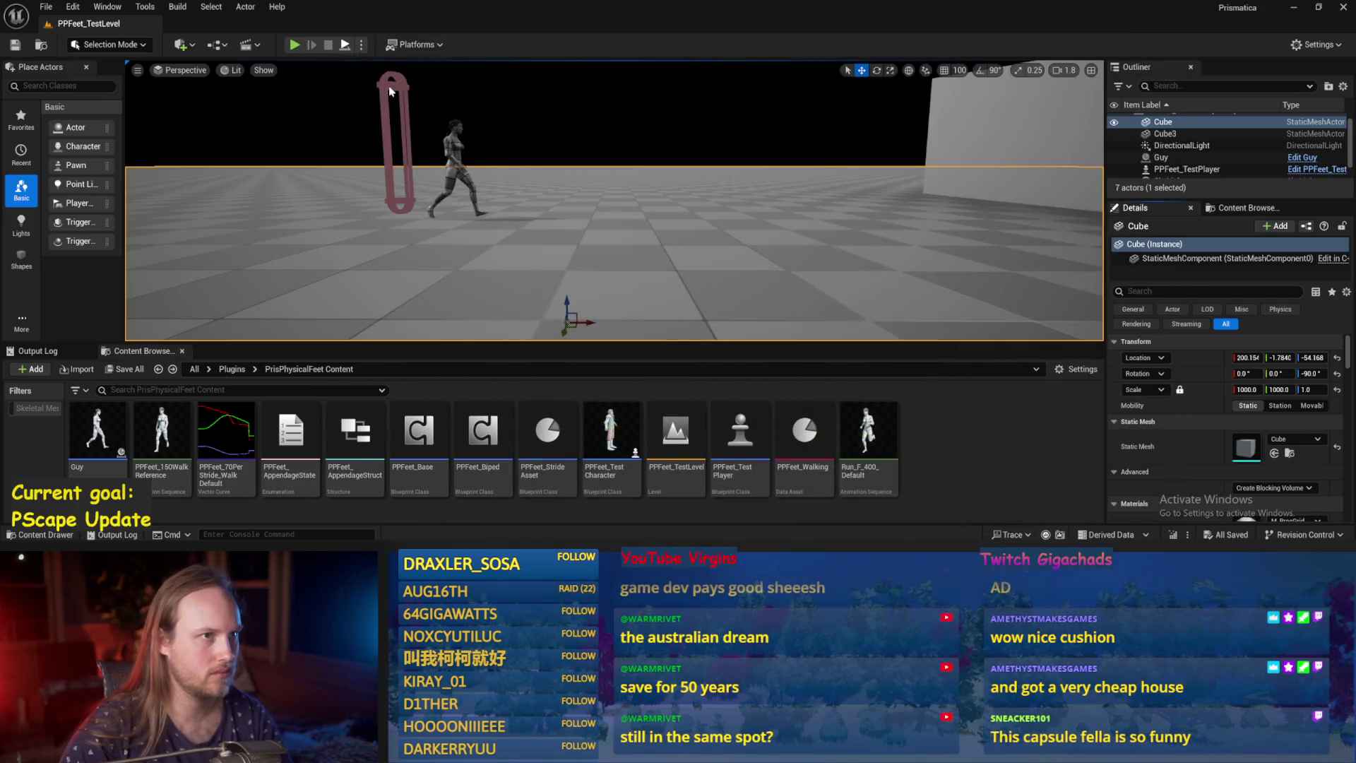
Play-test, recheck the green key at 0.4, and save the level and curve.
key("alt+p")
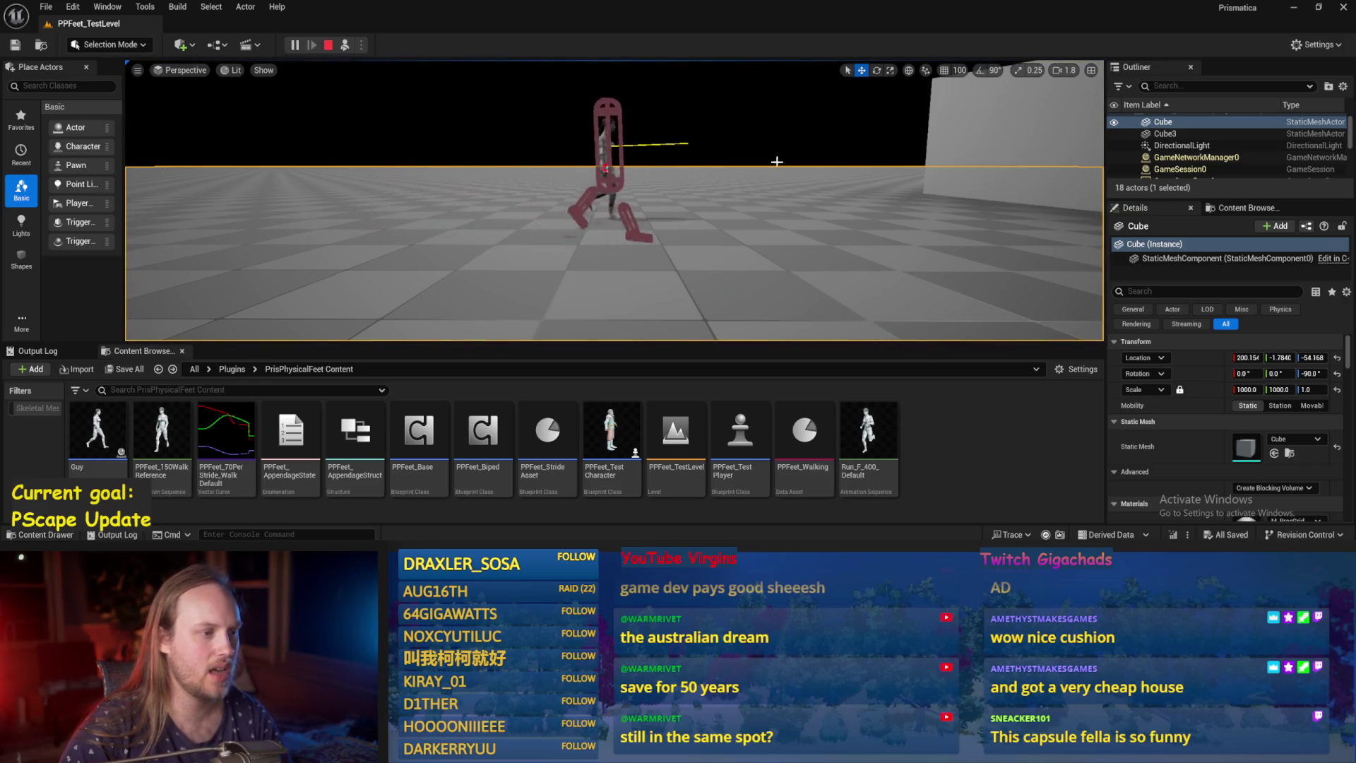
key("Escape")
key("alt+Tab")
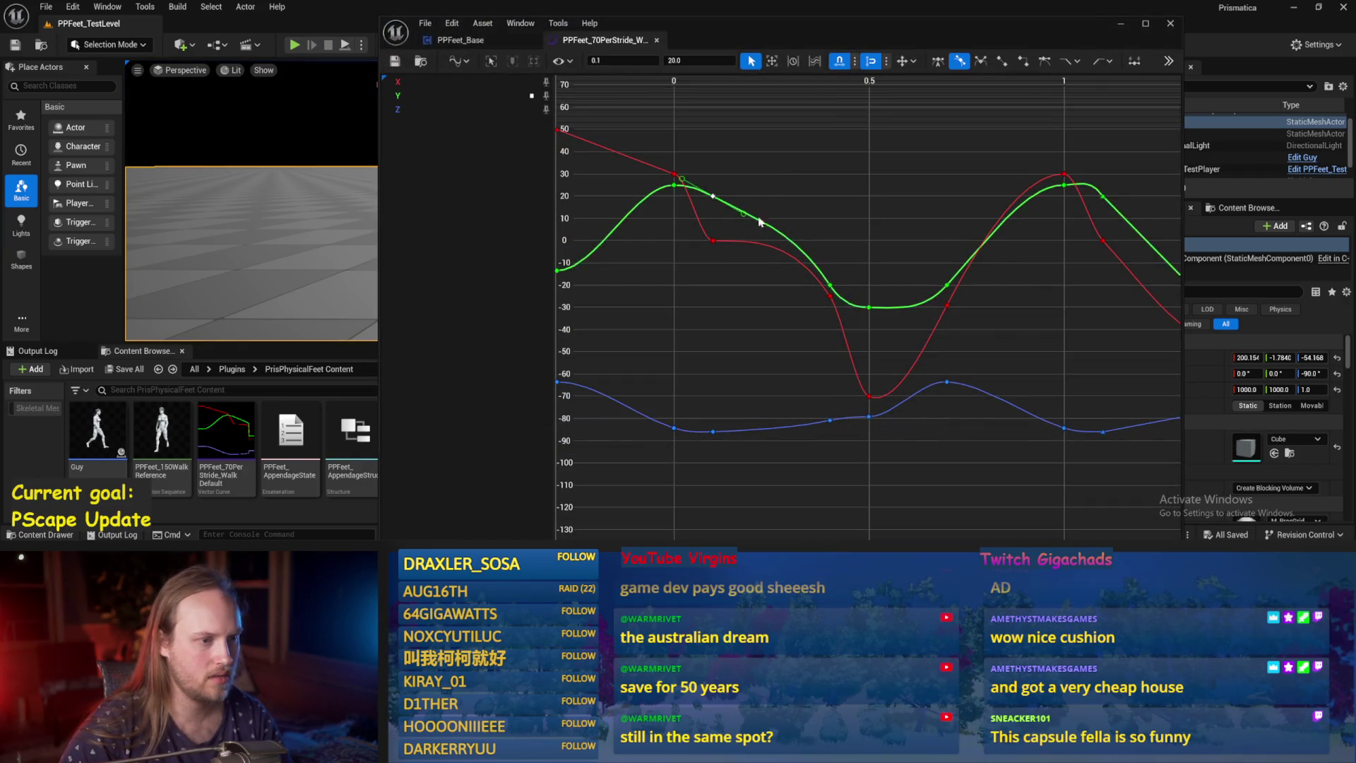
mouse_move(745, 217)
left_click(830, 285)
left_click(803, 214)
key("ctrl+s")
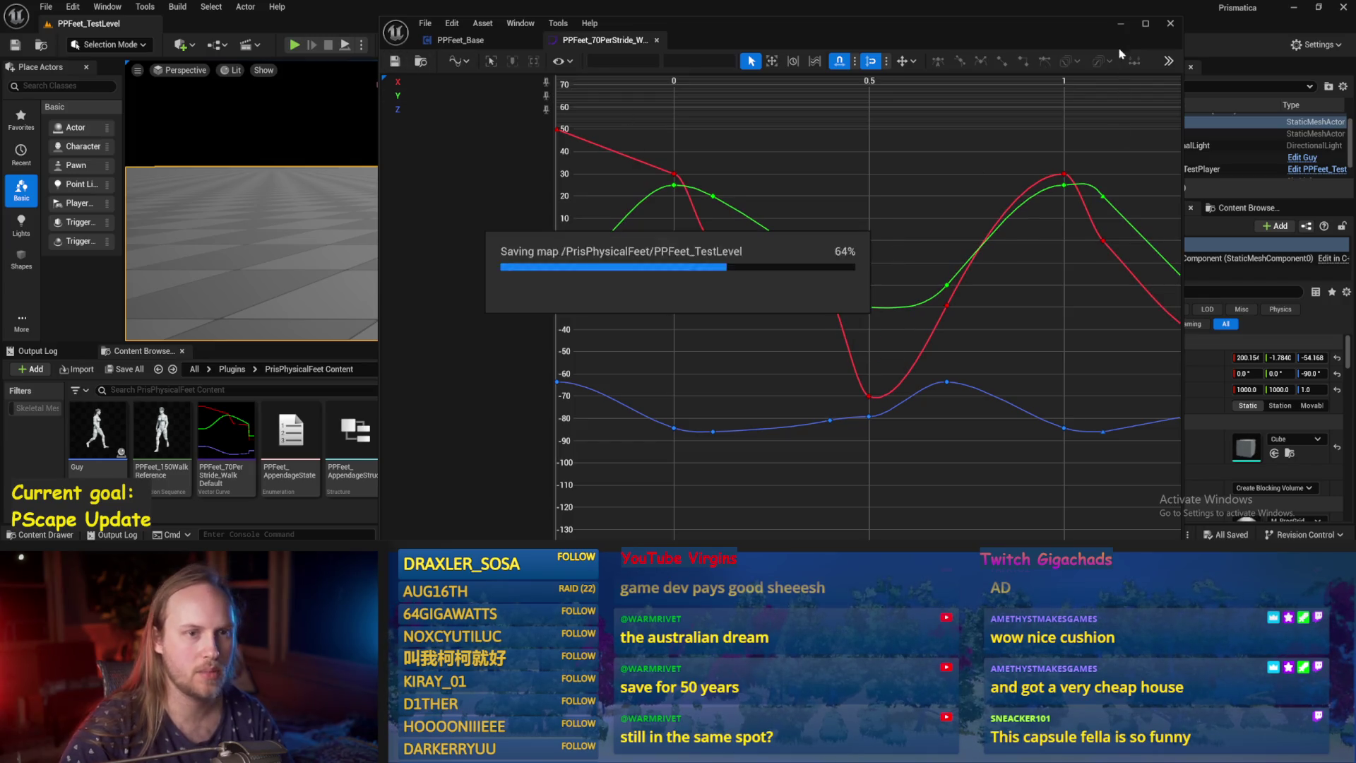
Play-test the walk again and briefly reopen the PPFeet_70PerStride_Walk curve.
left_click(353, 30)
left_click(343, 46)
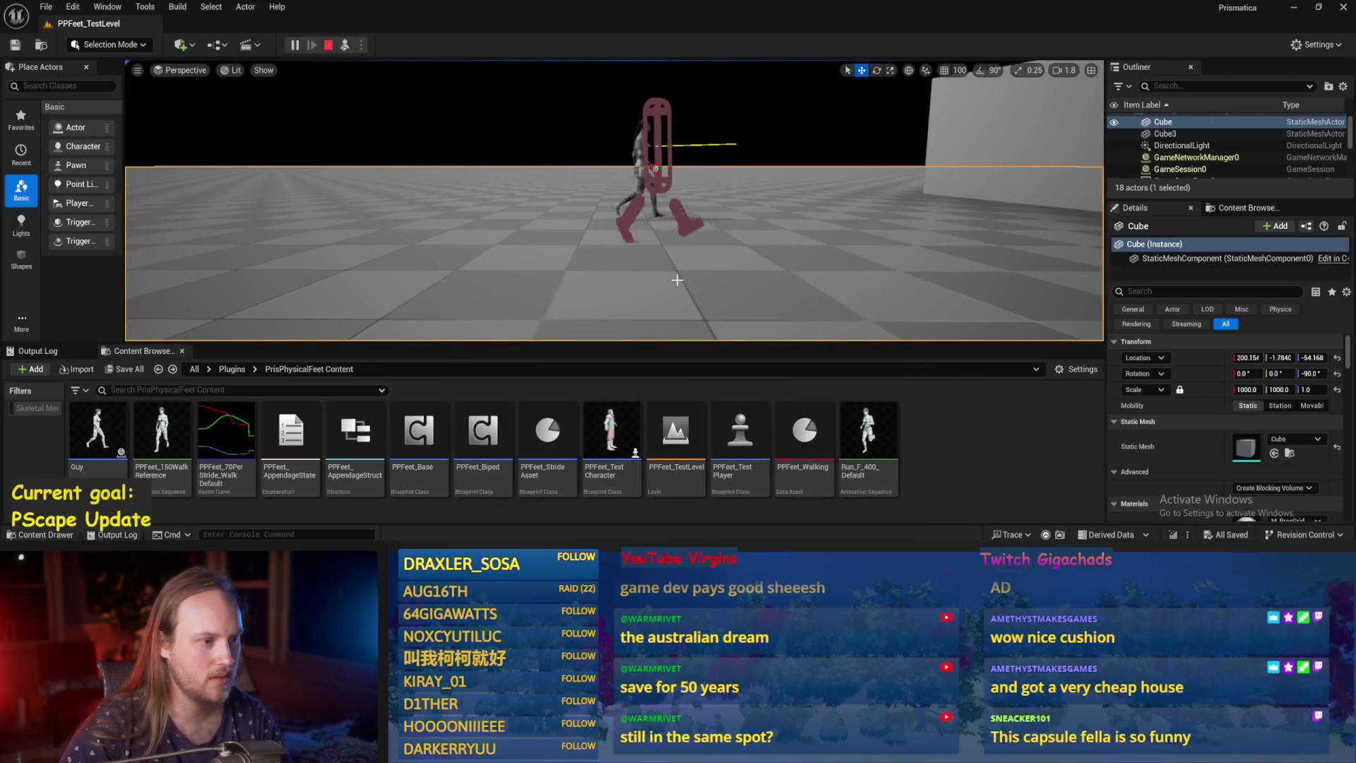
left_click(676, 280)
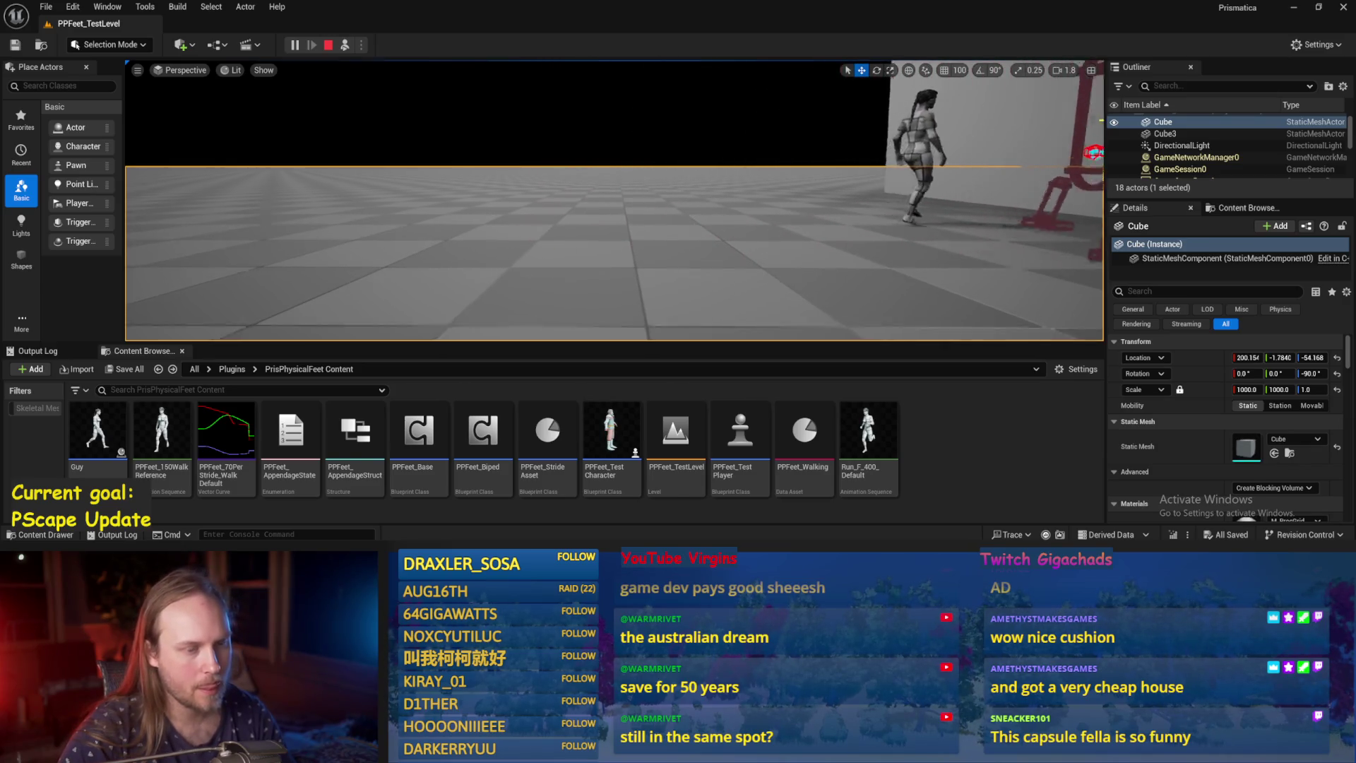
key("Escape")
double_click(226, 433)
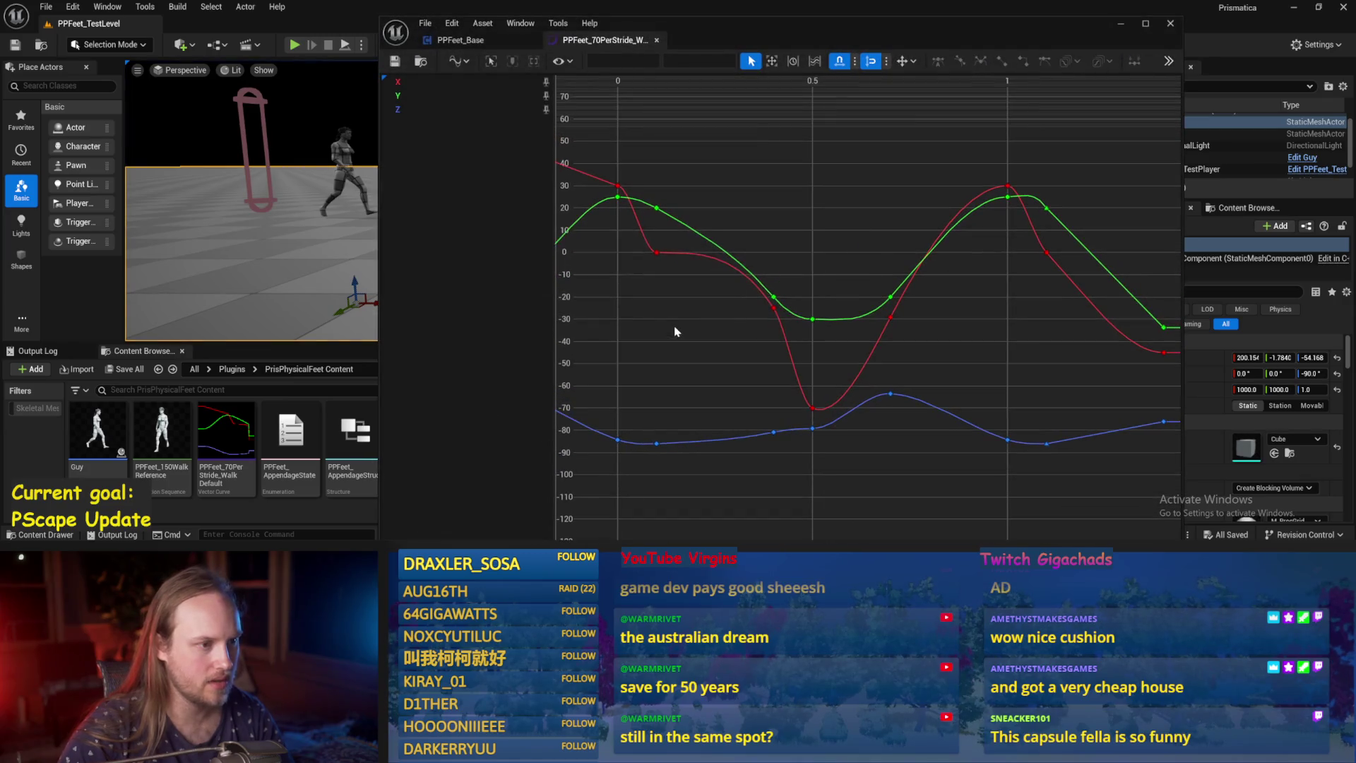
left_click(1117, 24)
Lower the PPFeet_TestPlayer capsule slightly and play-test again.
left_click(255, 130)
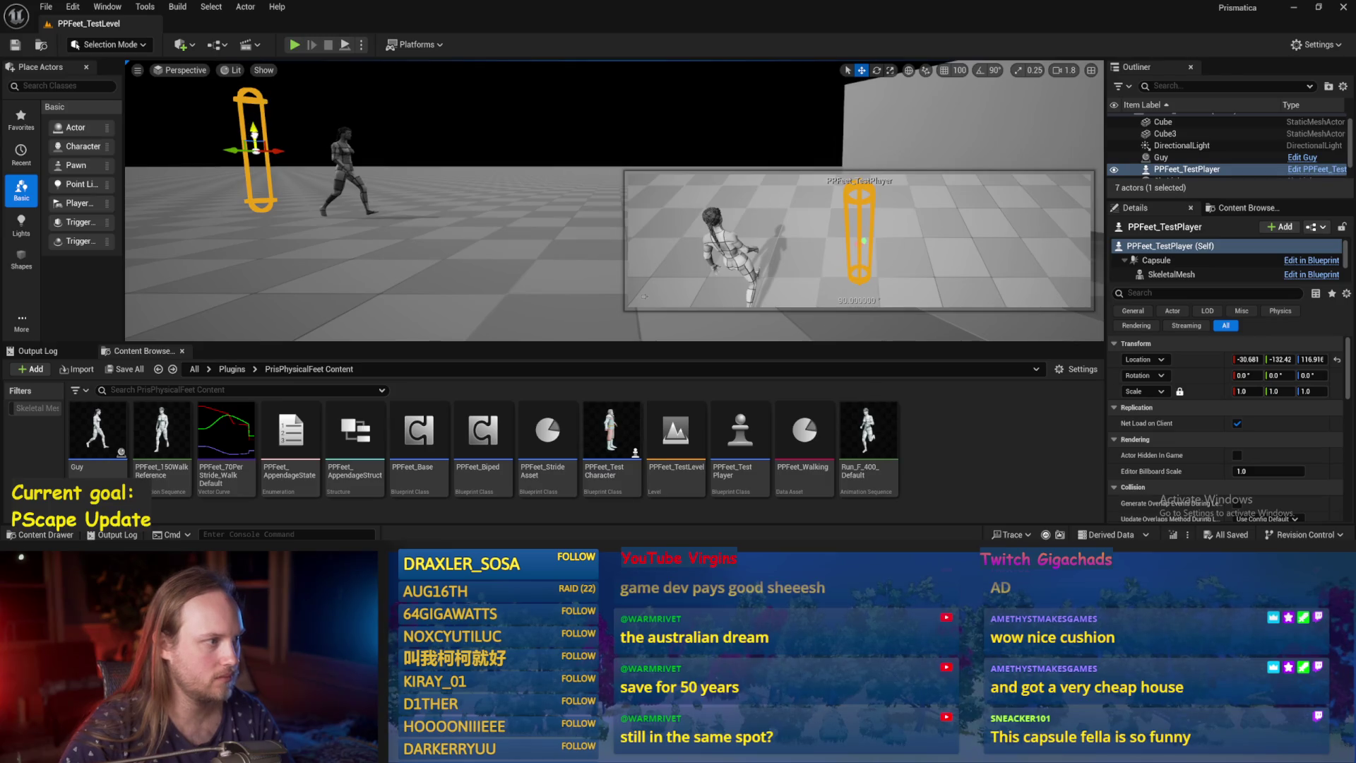
left_click_drag(255, 133, 256, 138)
left_click(344, 47)
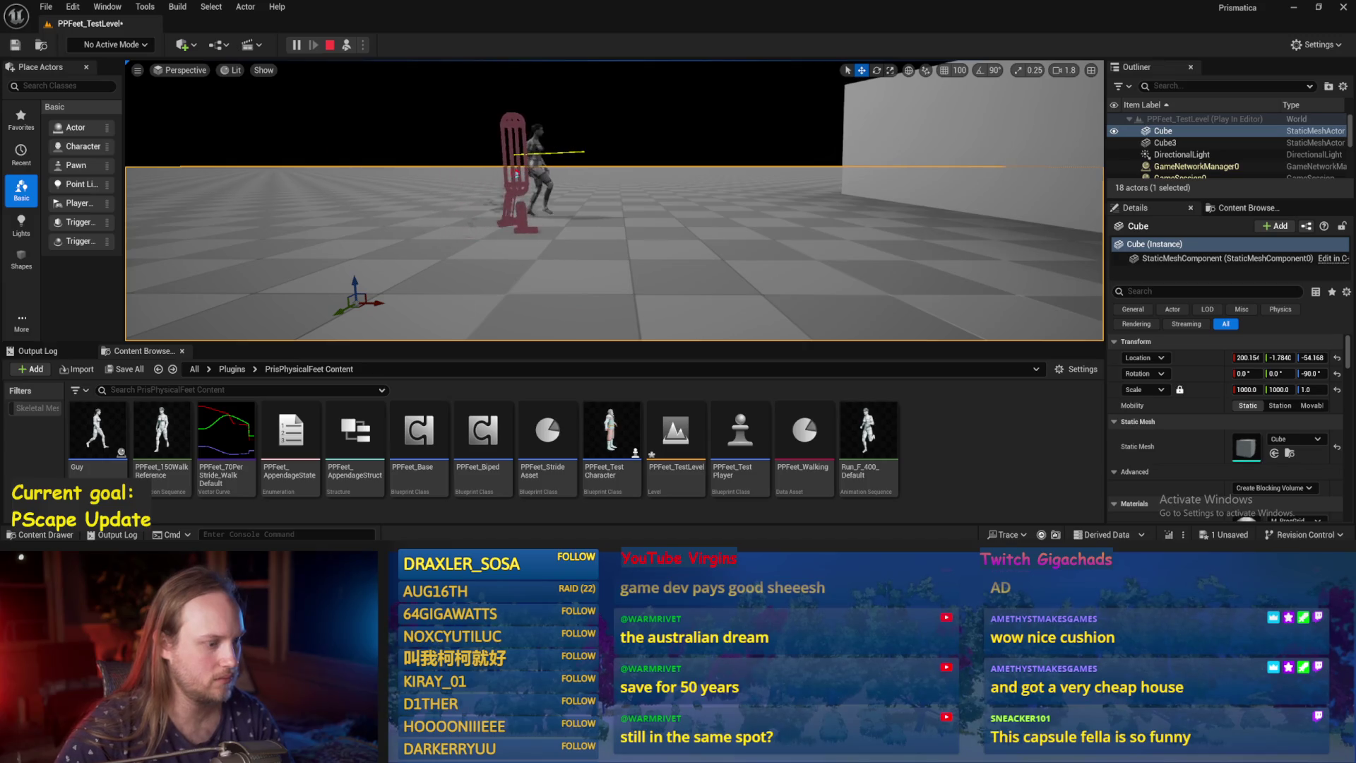
key("Escape")
Set the green keys at times 0 and 1 to 20.
left_click_drag(649, 219, 649, 219)
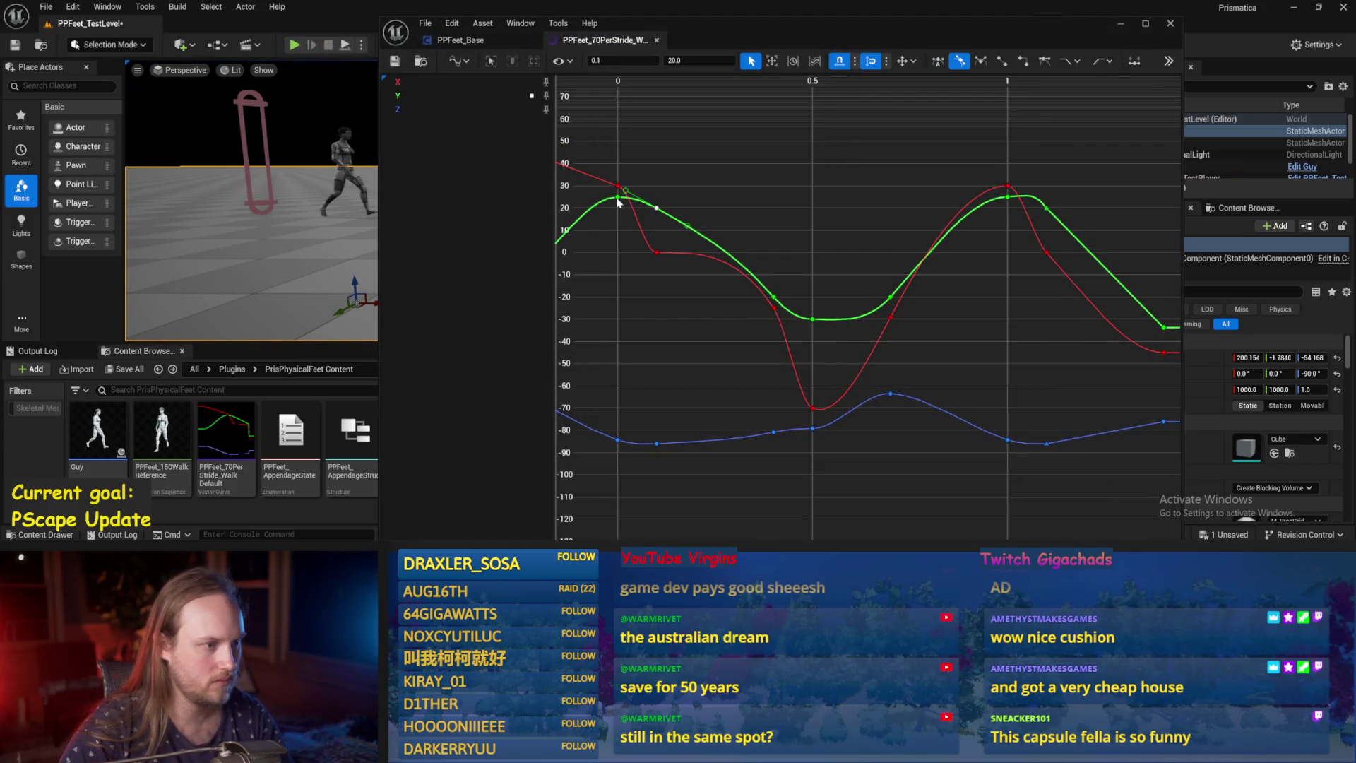
left_click(618, 198, "shift")
left_click(1007, 198, "shift")
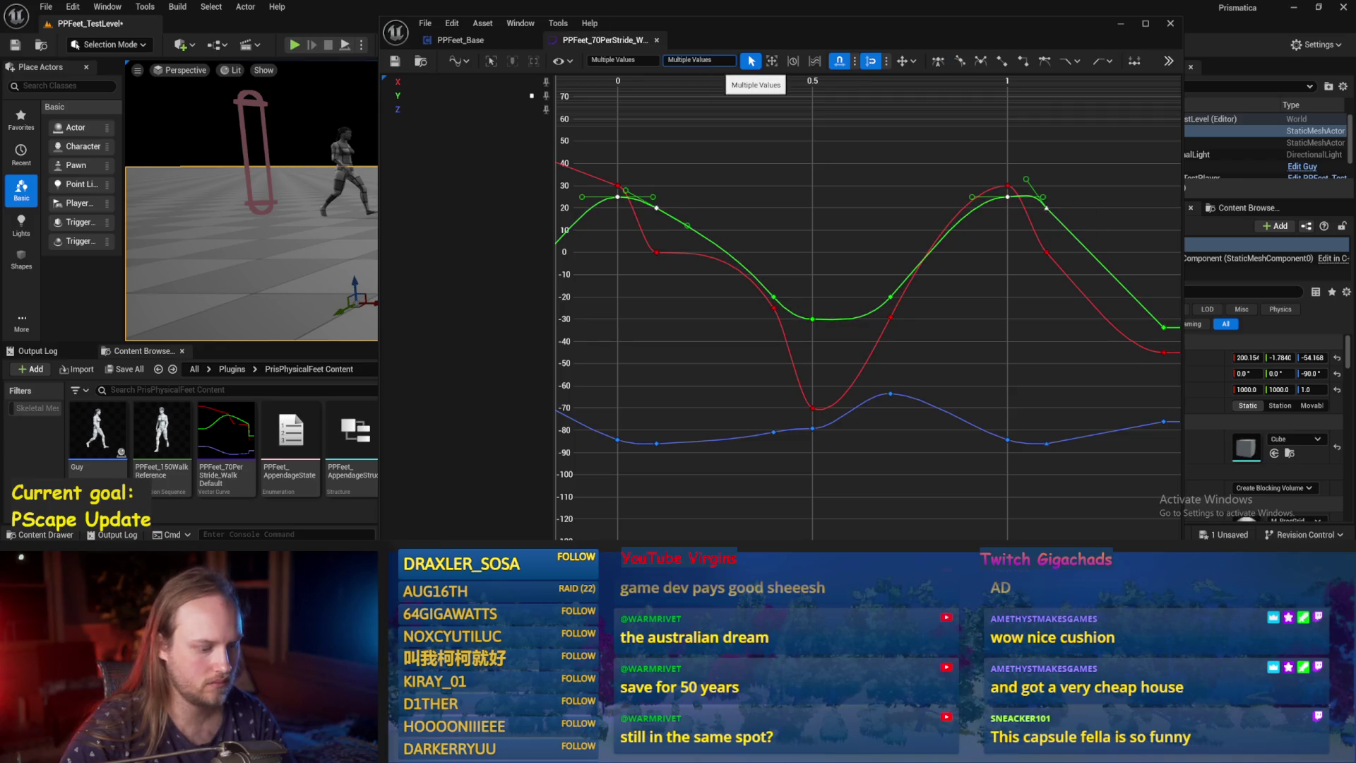
type("20")
key("Return")
left_click(531, 91)
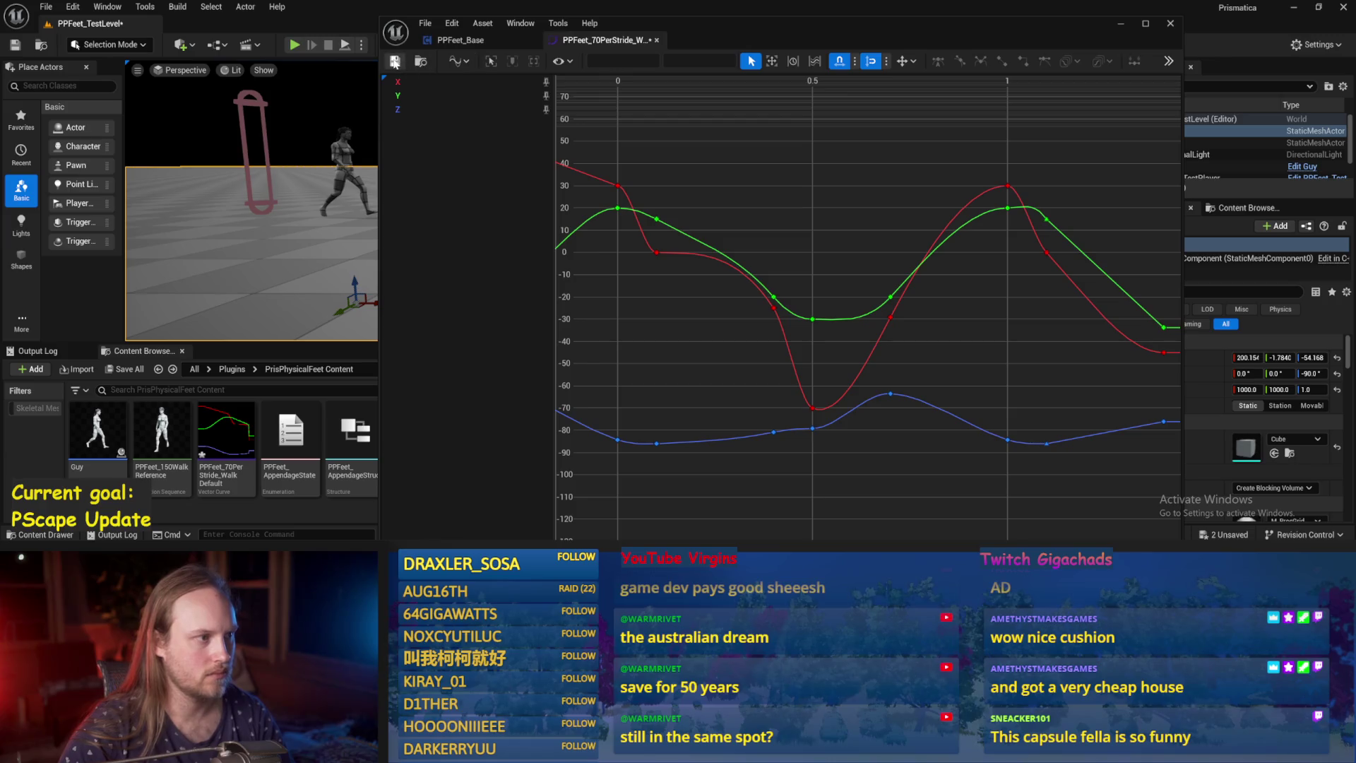
Play the level to test the new walk, then swing the viewport around.
left_click(1121, 24)
left_click(341, 45)
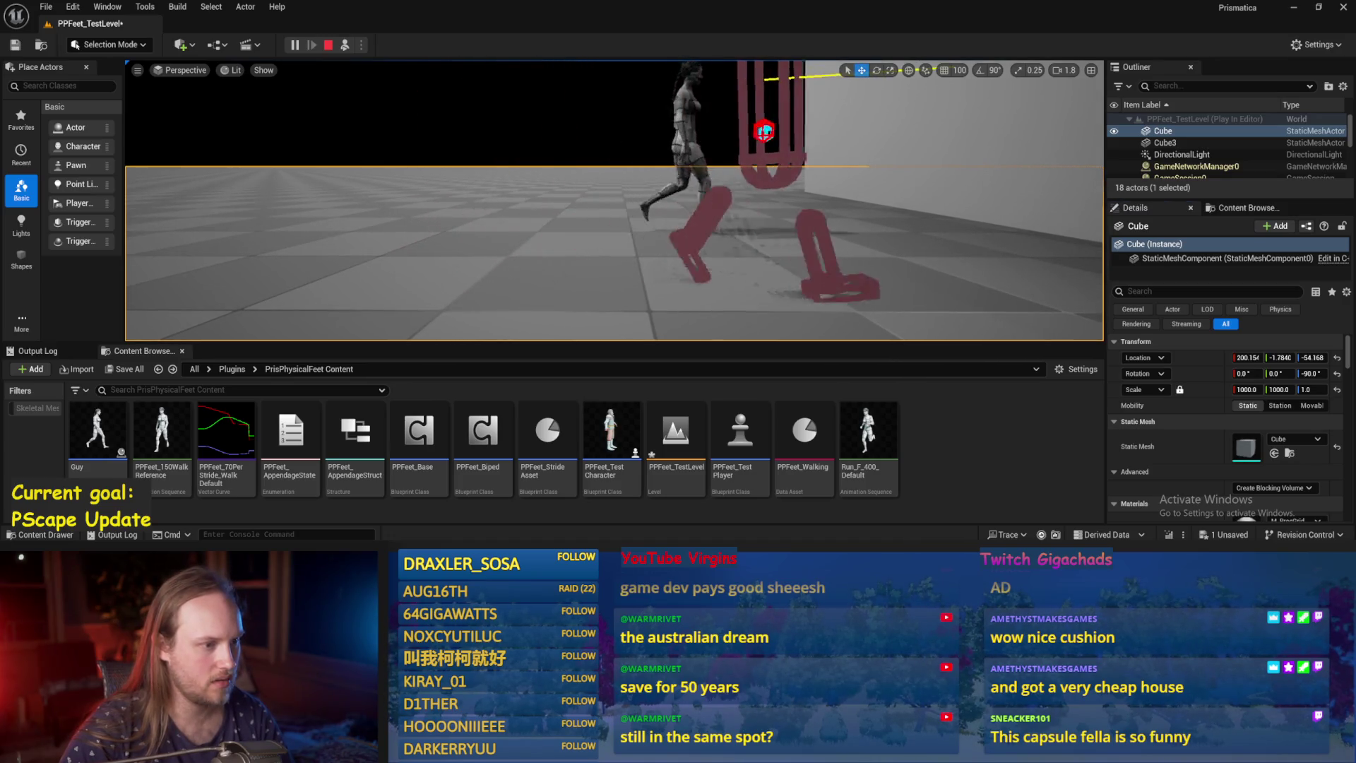
key("Escape")
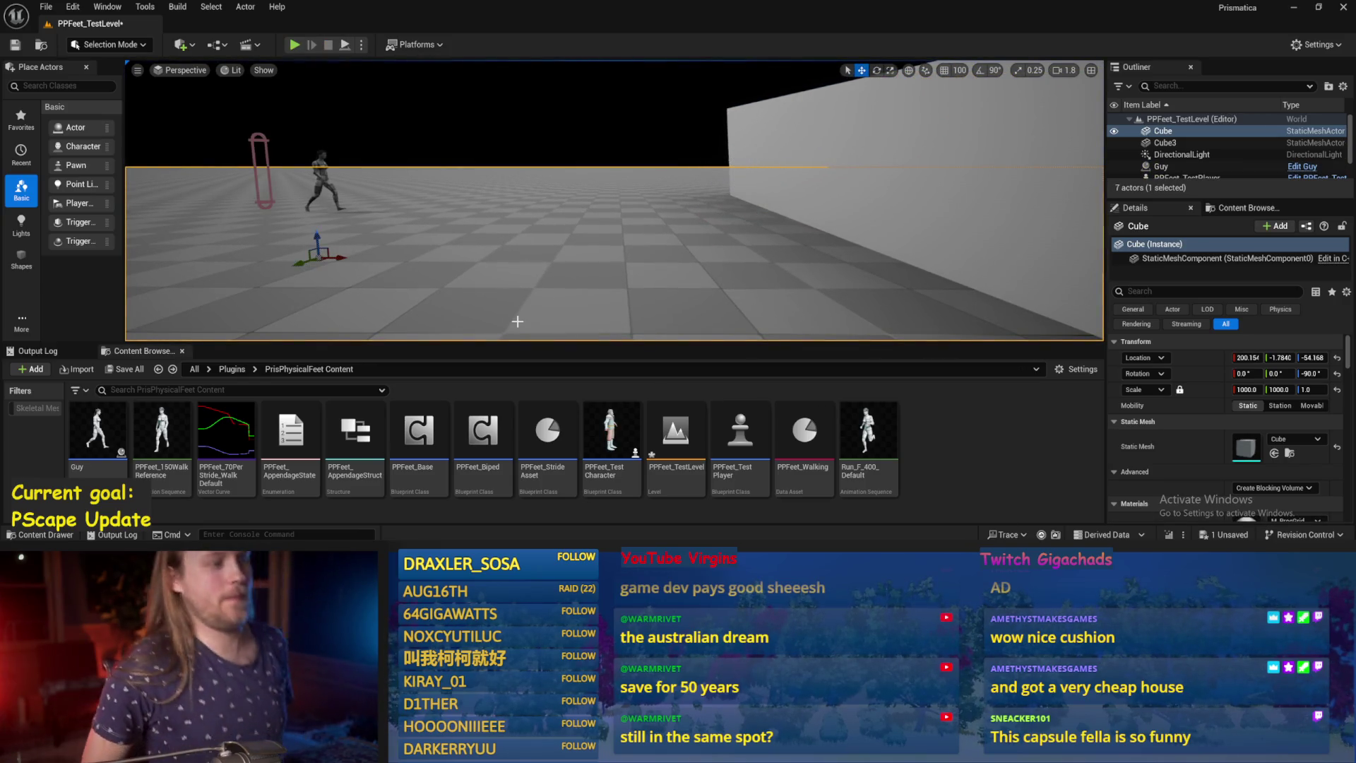
left_click_drag(517, 321, 467, 332)
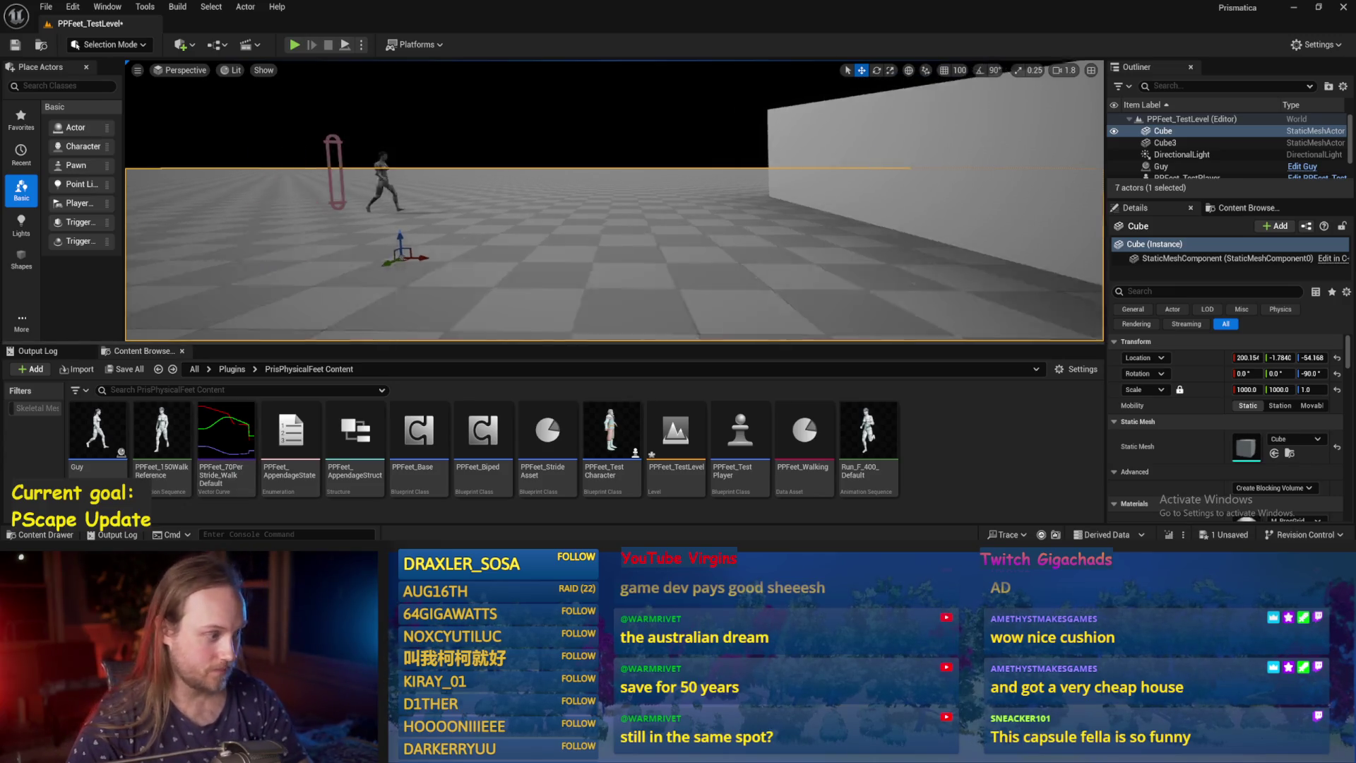
Set PPFeet_Base's Current Step Length default value to 90 and compile the blueprint.
double_click(420, 432)
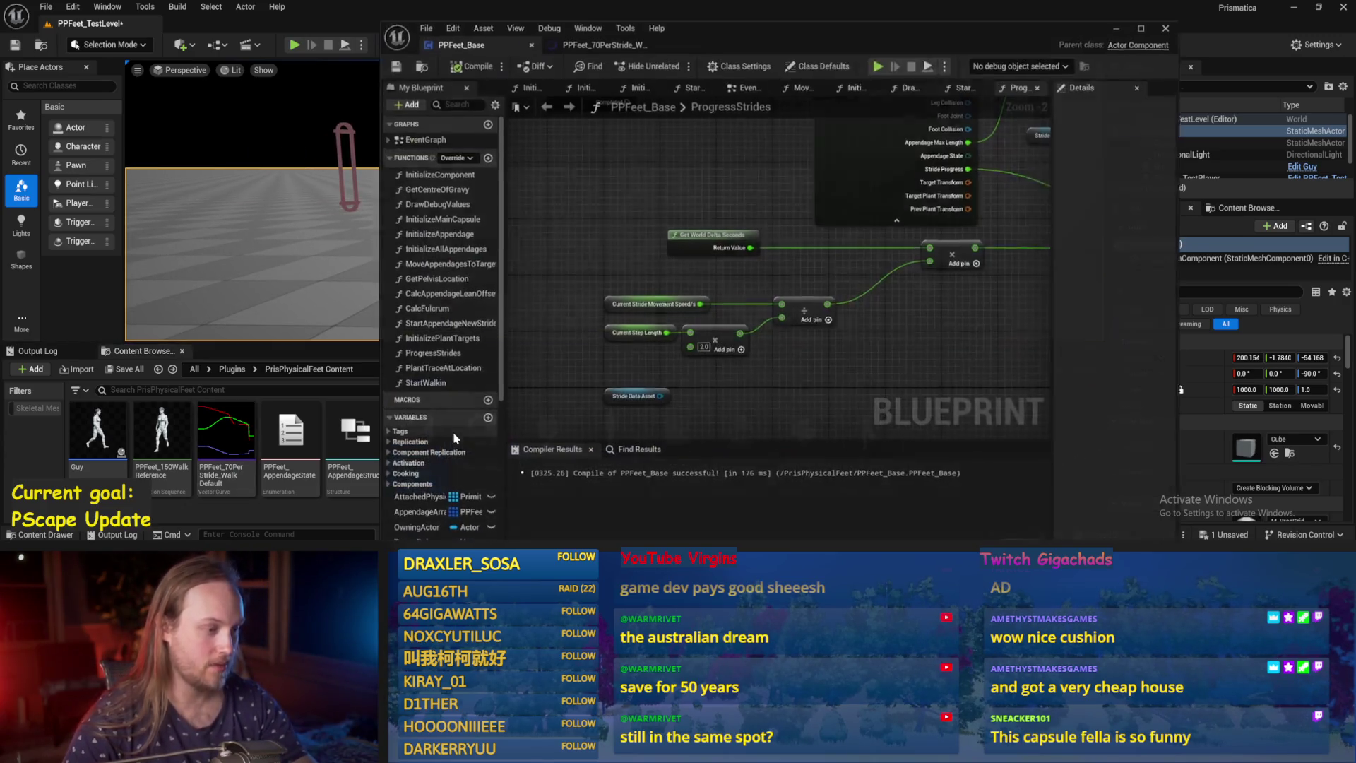
left_click_drag(628, 333, 629, 342)
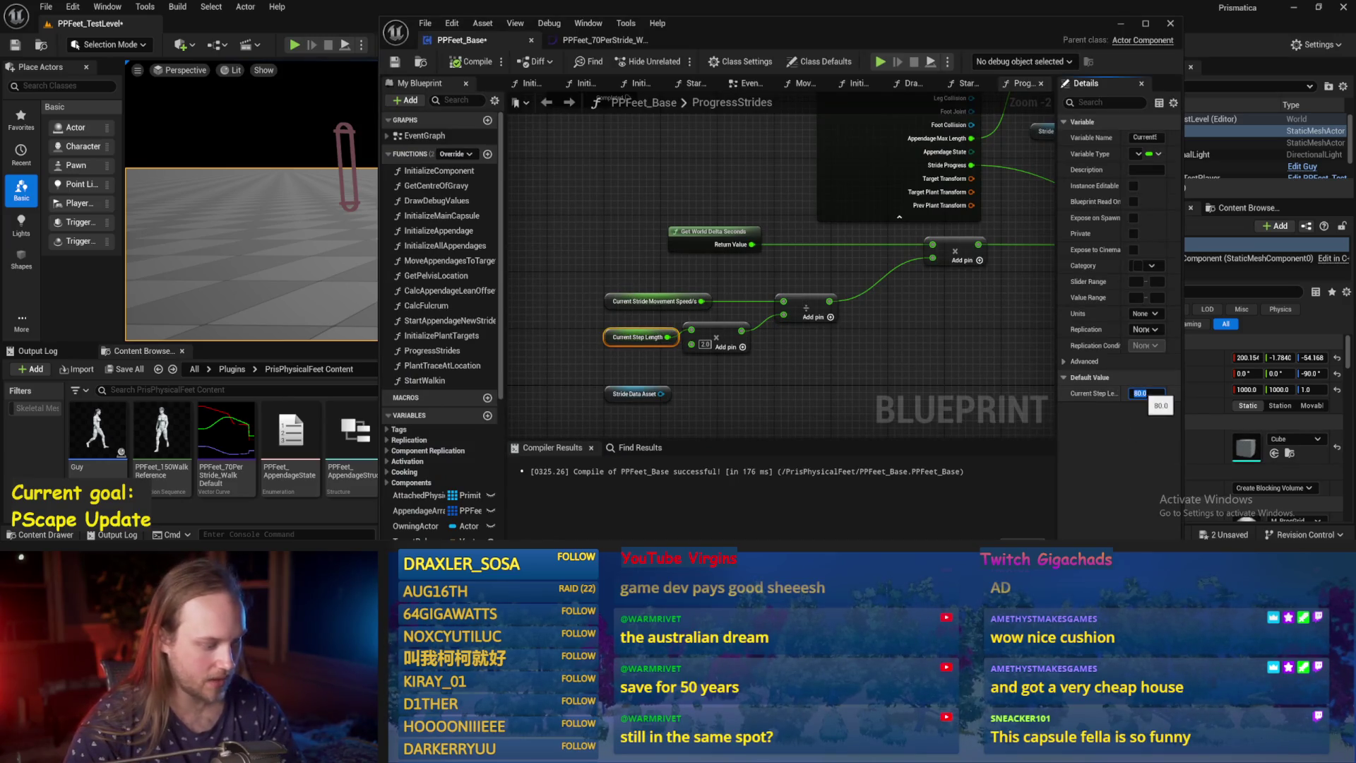
left_click(713, 236)
left_click(474, 63)
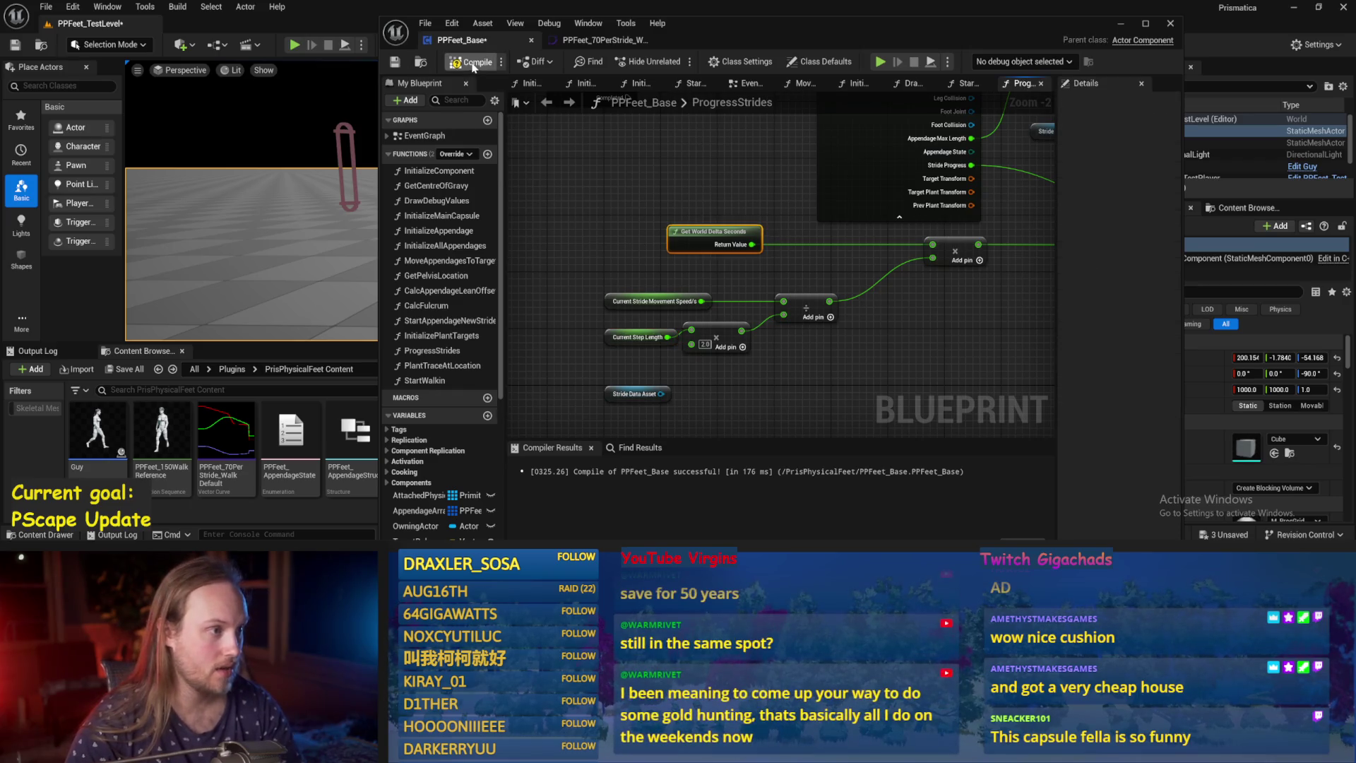
Test the walking character in game view with a play session, then stop it.
left_click(1119, 24)
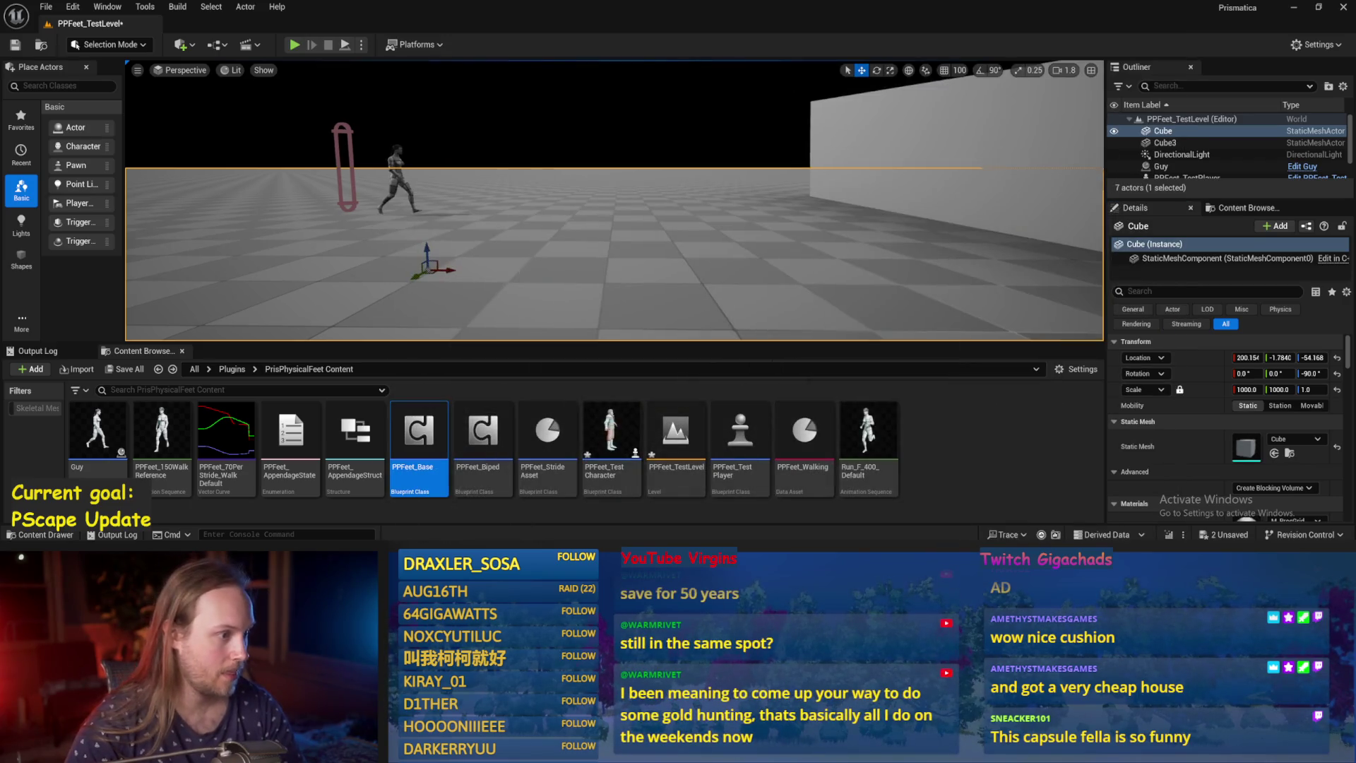
scroll(483, 257, "up", 3)
key("g")
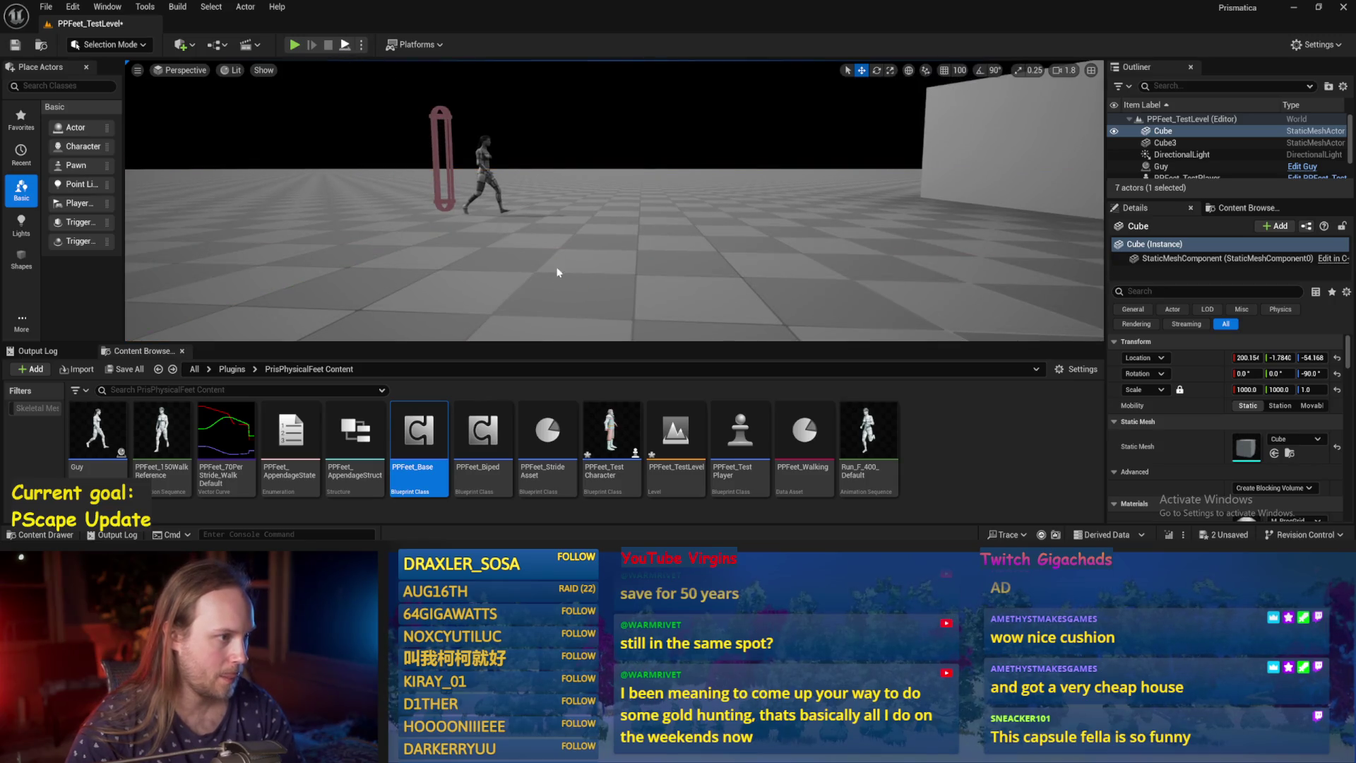
key("alt+p")
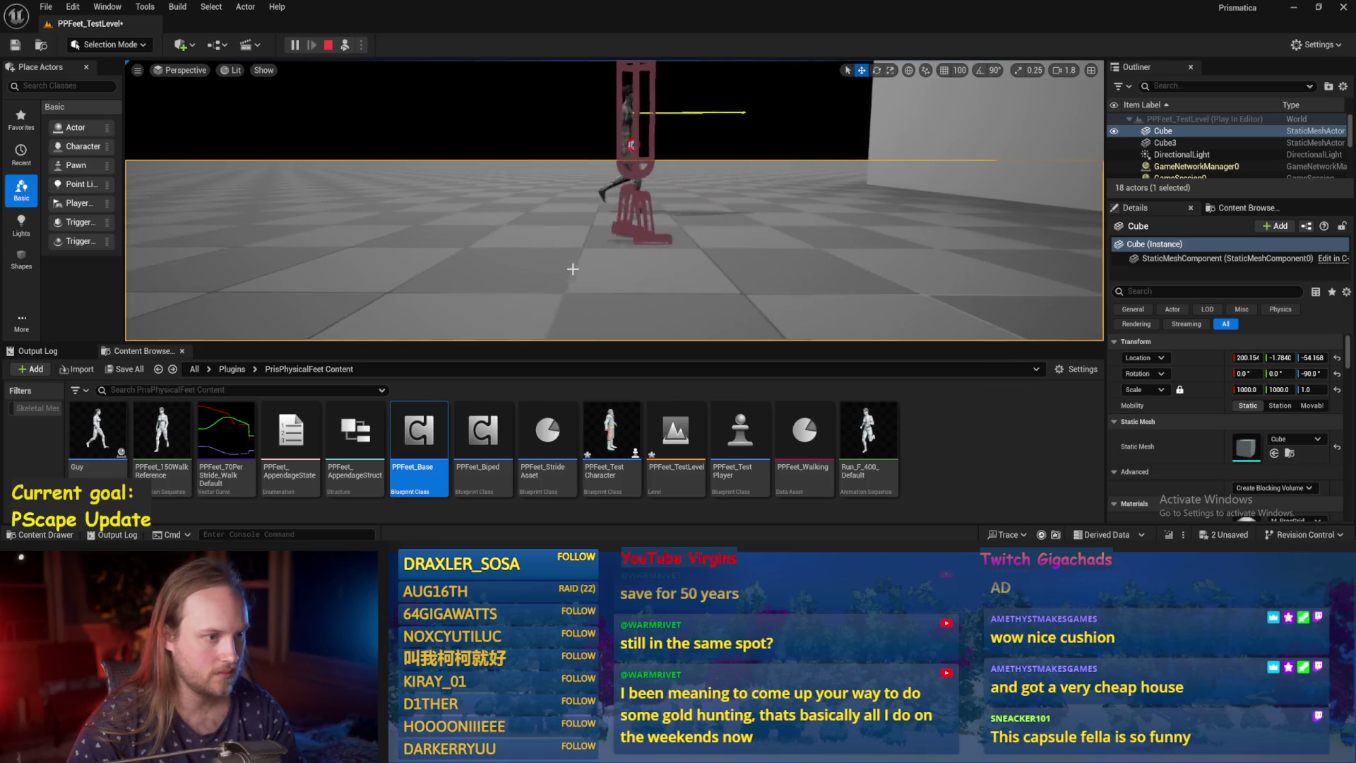
key("Escape")
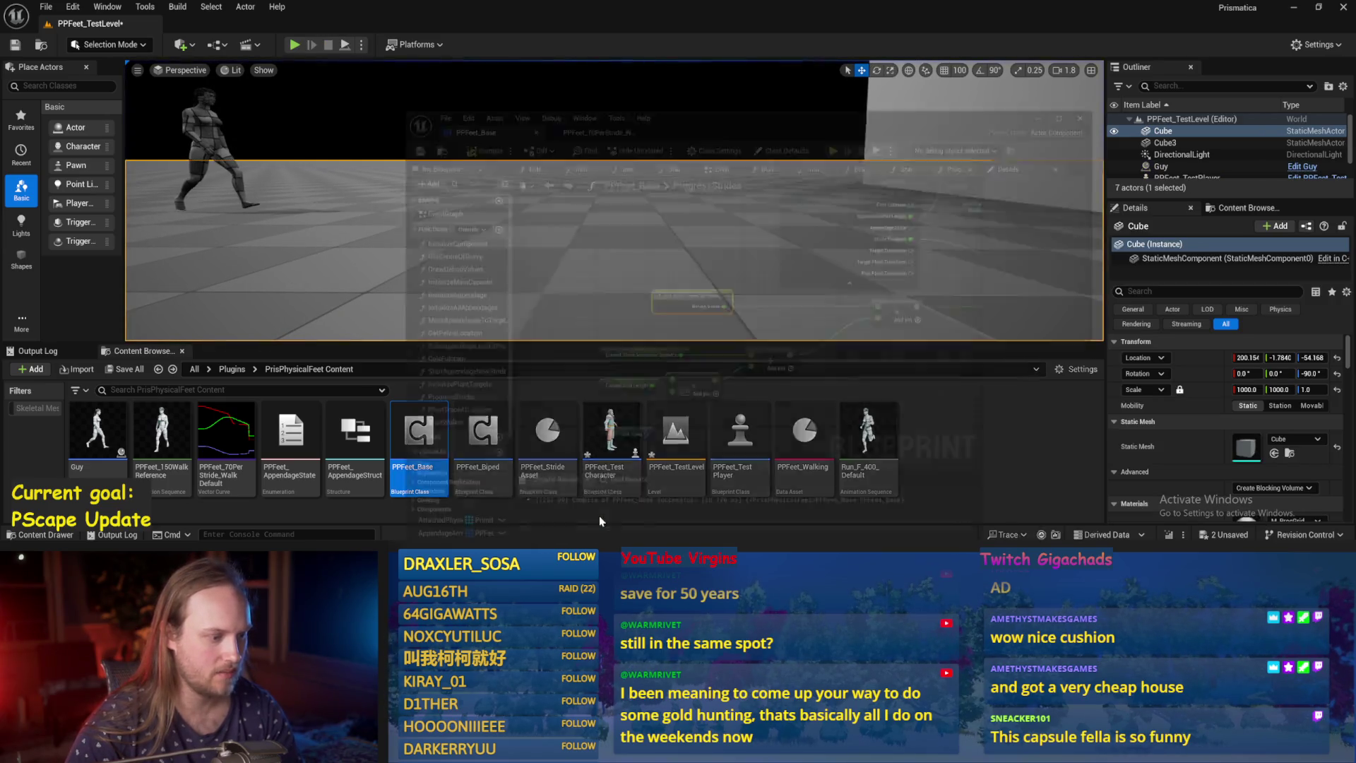
Move the Step Length Warp Factor node left inside the leg-lift comment.
scroll(870, 288, "down", 2)
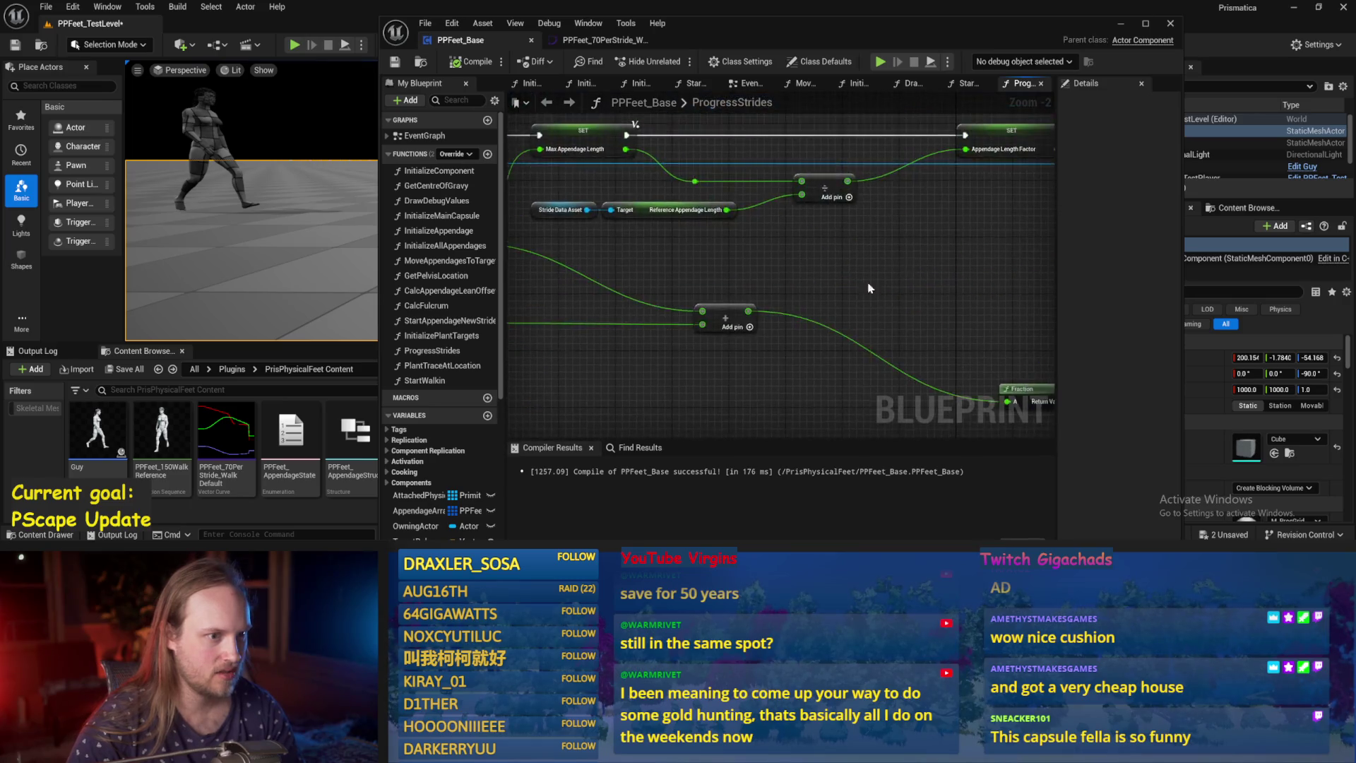
scroll(667, 308, "down", 1)
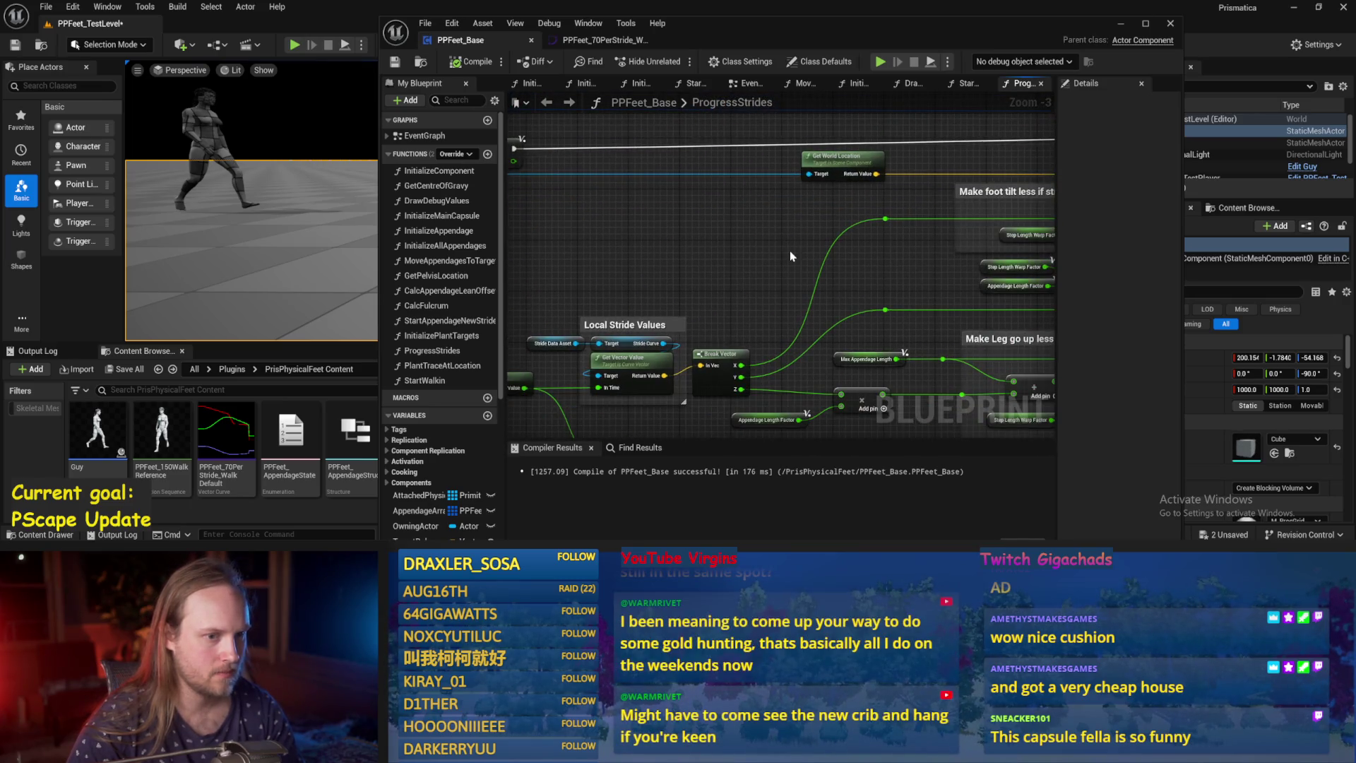
scroll(791, 253, "up", 2)
left_click(745, 238)
left_click_drag(745, 238, 631, 216)
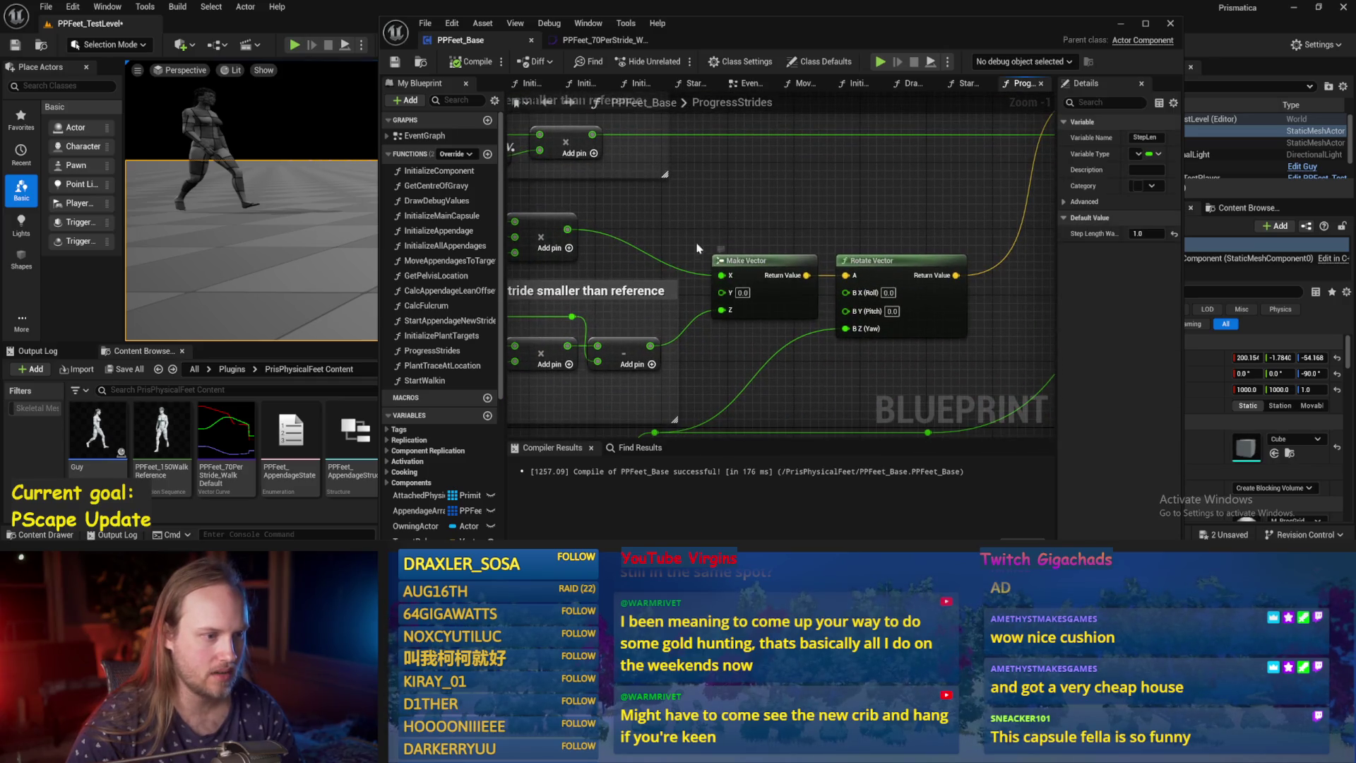
left_click_drag(741, 262, 996, 190)
mouse_move(749, 343)
left_mouse_down()
mouse_move(936, 303)
mouse_move(766, 287)
left_mouse_up()
left_click_drag(634, 276, 603, 284)
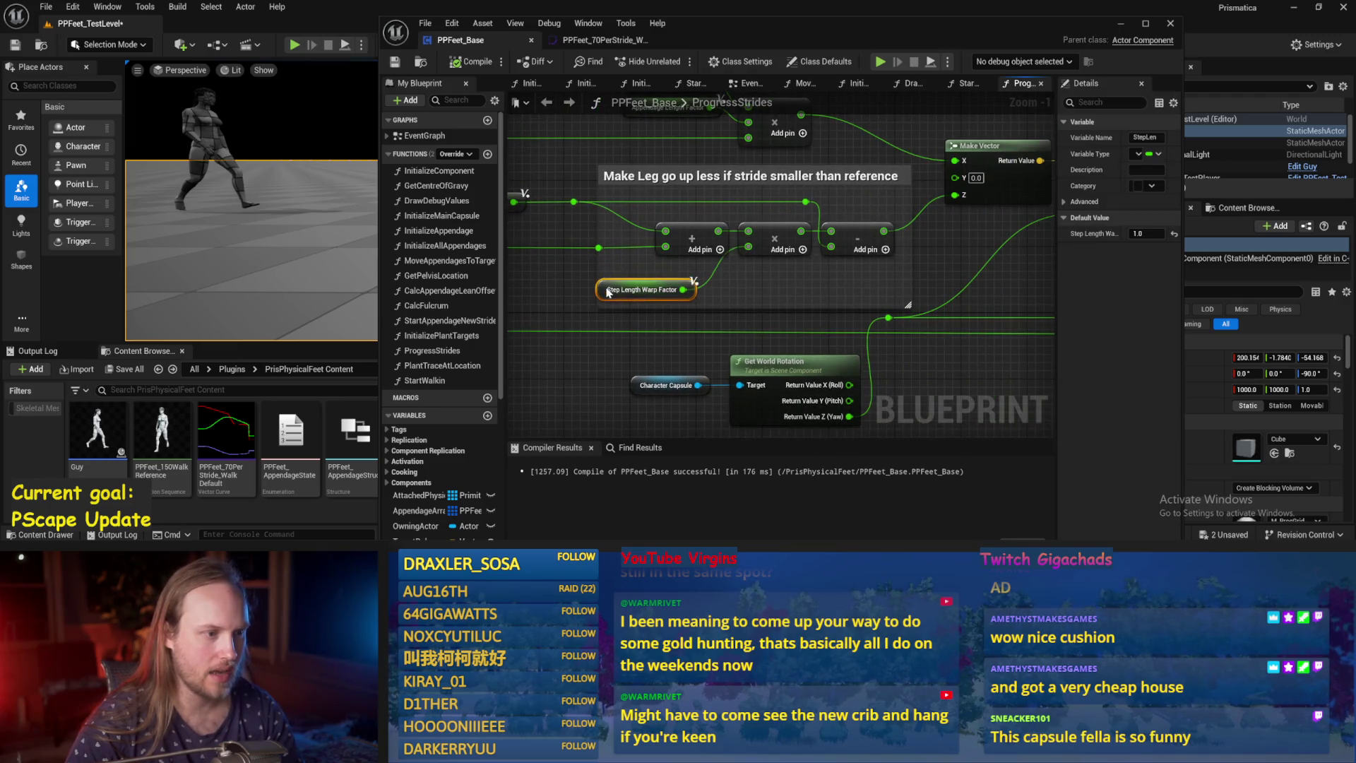
Reselect the Step Length Warp Factor node and shift the PPFeet_Base window rightward.
mouse_move(684, 290)
left_mouse_down()
mouse_move(758, 283)
mouse_move(643, 291)
mouse_move(628, 308)
mouse_move(647, 308)
left_mouse_up()
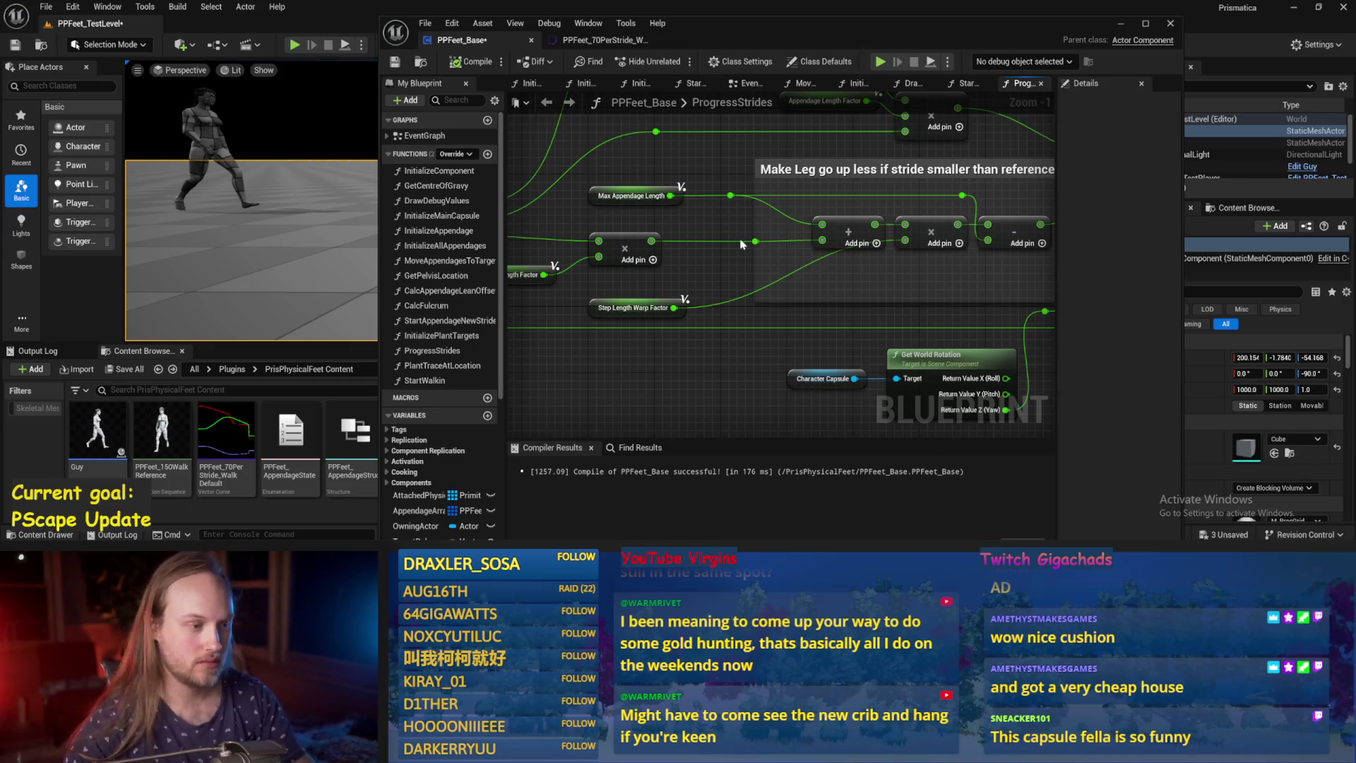
left_click(627, 302)
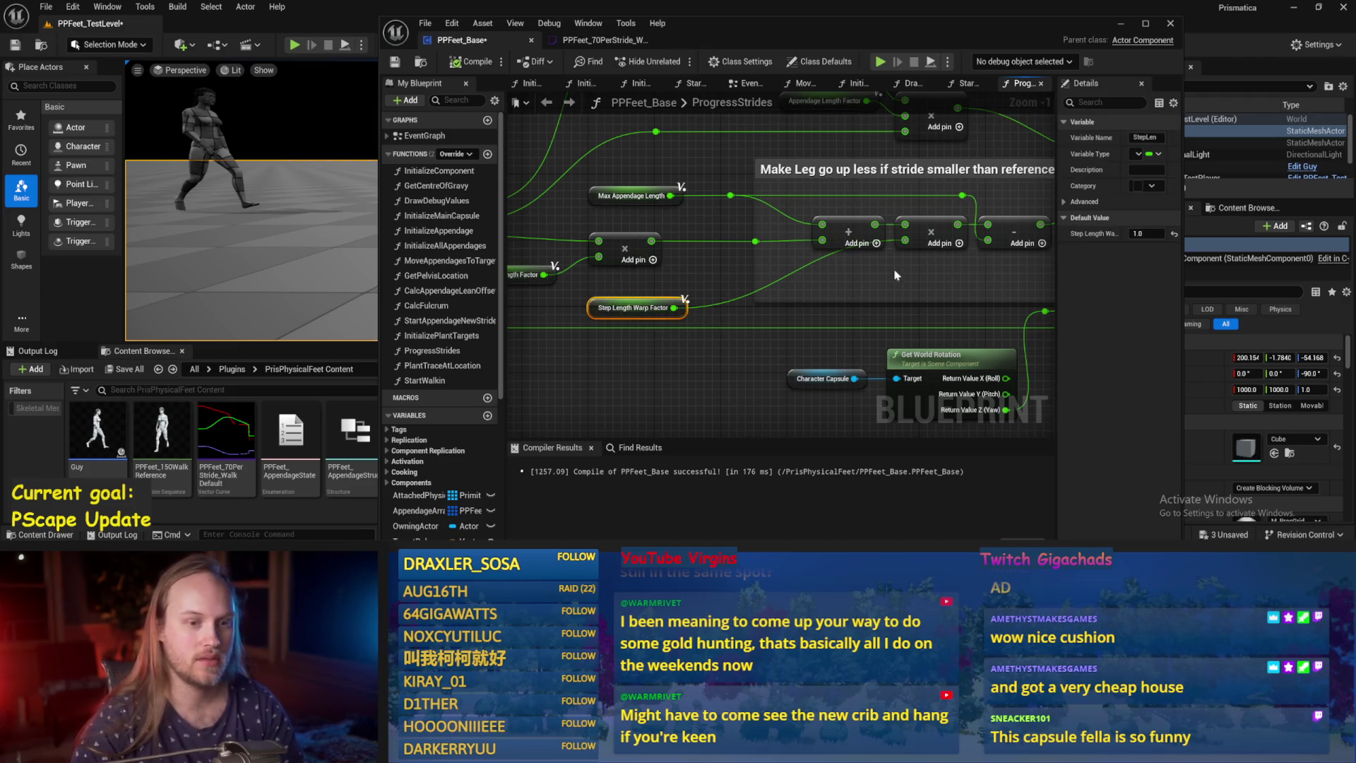
mouse_move(912, 34)
left_mouse_down()
mouse_move(1075, 21)
mouse_move(1067, 51)
mouse_move(1074, 12)
left_mouse_up()
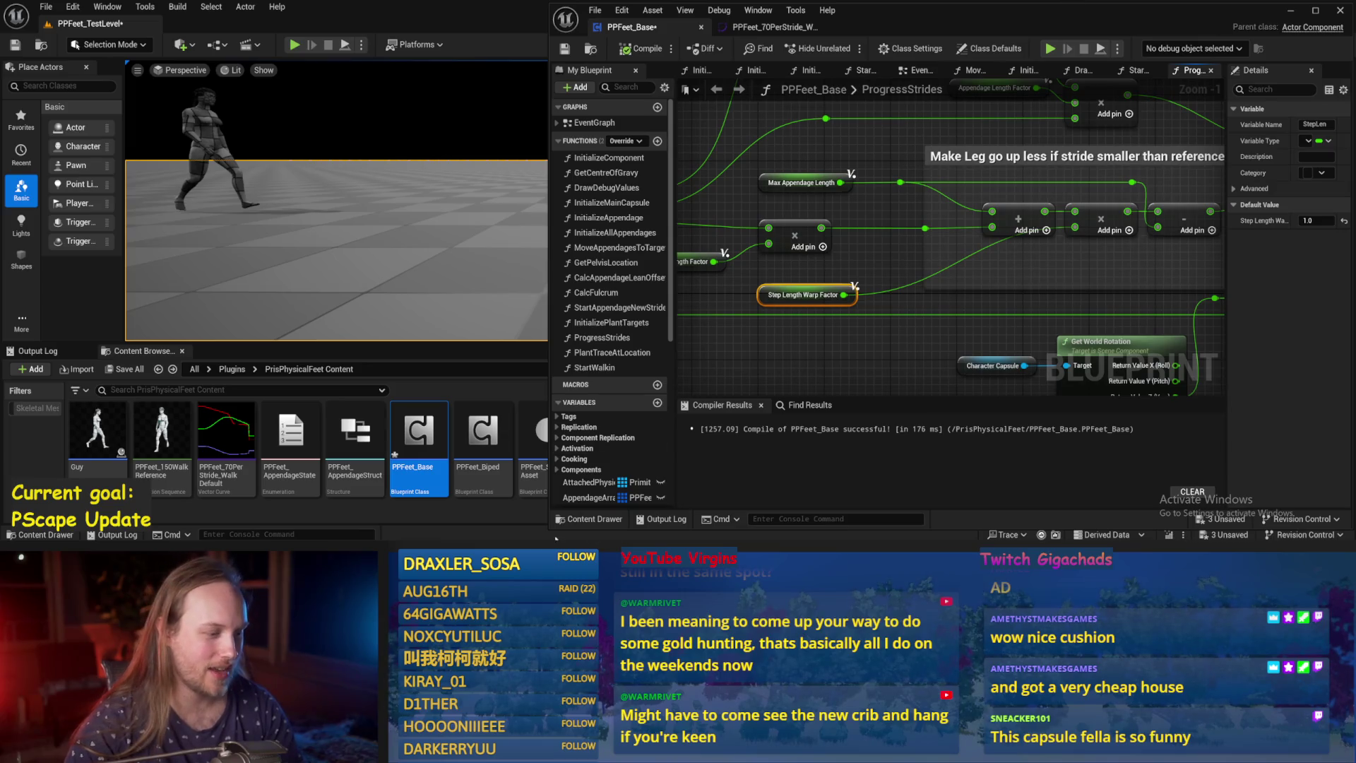
Nudge the Step Length Warp Factor node up and right and save the blueprint.
left_click_drag(553, 531, 554, 537)
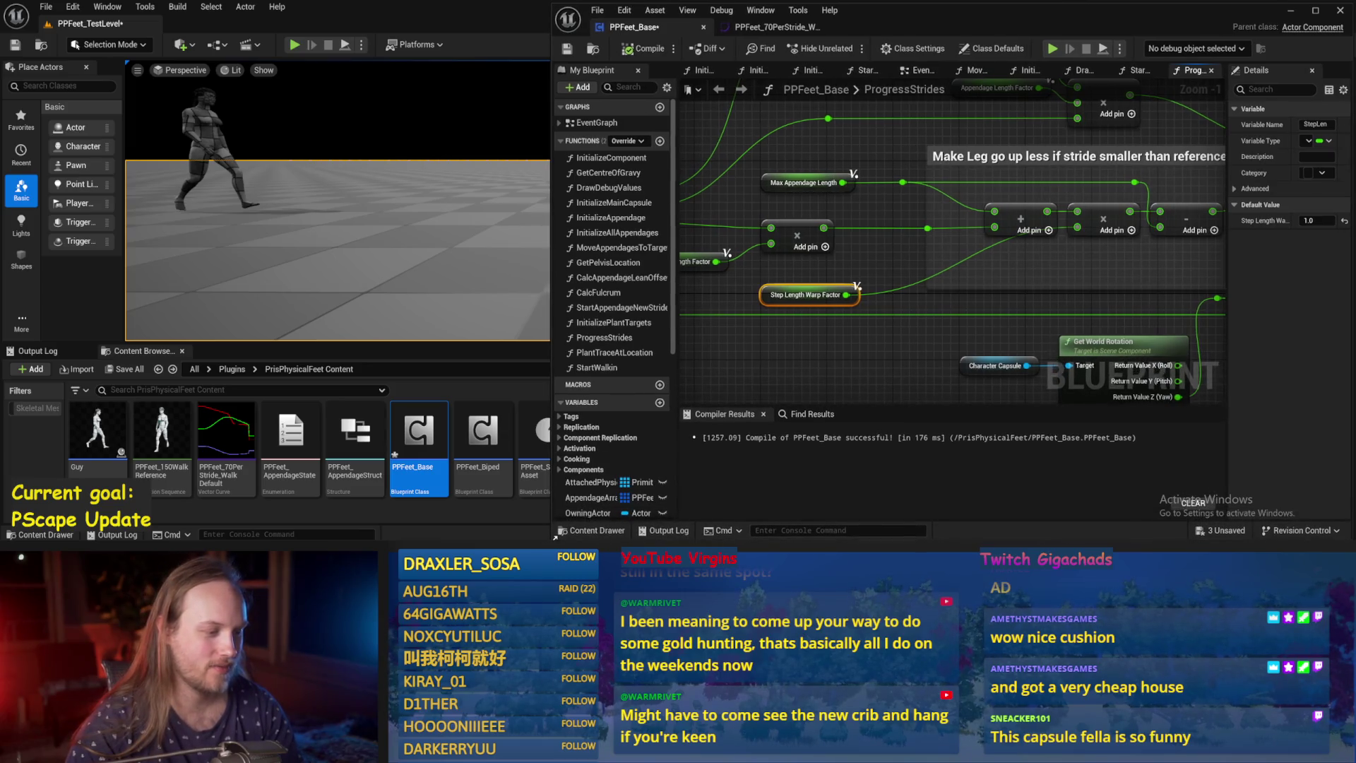
left_click(847, 355)
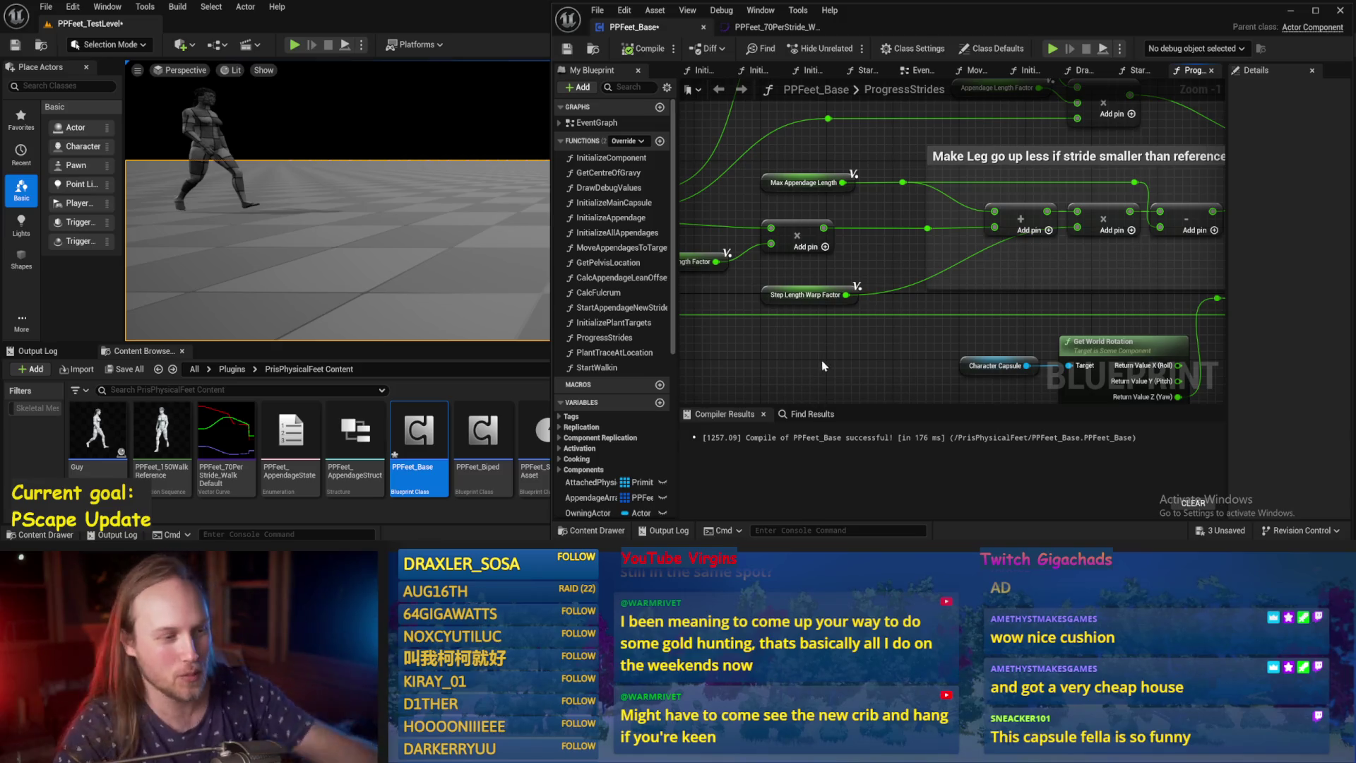
mouse_move(789, 282)
left_mouse_down()
mouse_move(996, 258)
mouse_move(786, 278)
left_mouse_up()
key("ctrl+s")
mouse_move(924, 236)
left_mouse_down()
mouse_move(806, 279)
mouse_move(982, 282)
mouse_move(917, 247)
left_mouse_up()
Route the Step Length Warp Factor wire through a reroute point and compile.
double_click(797, 276)
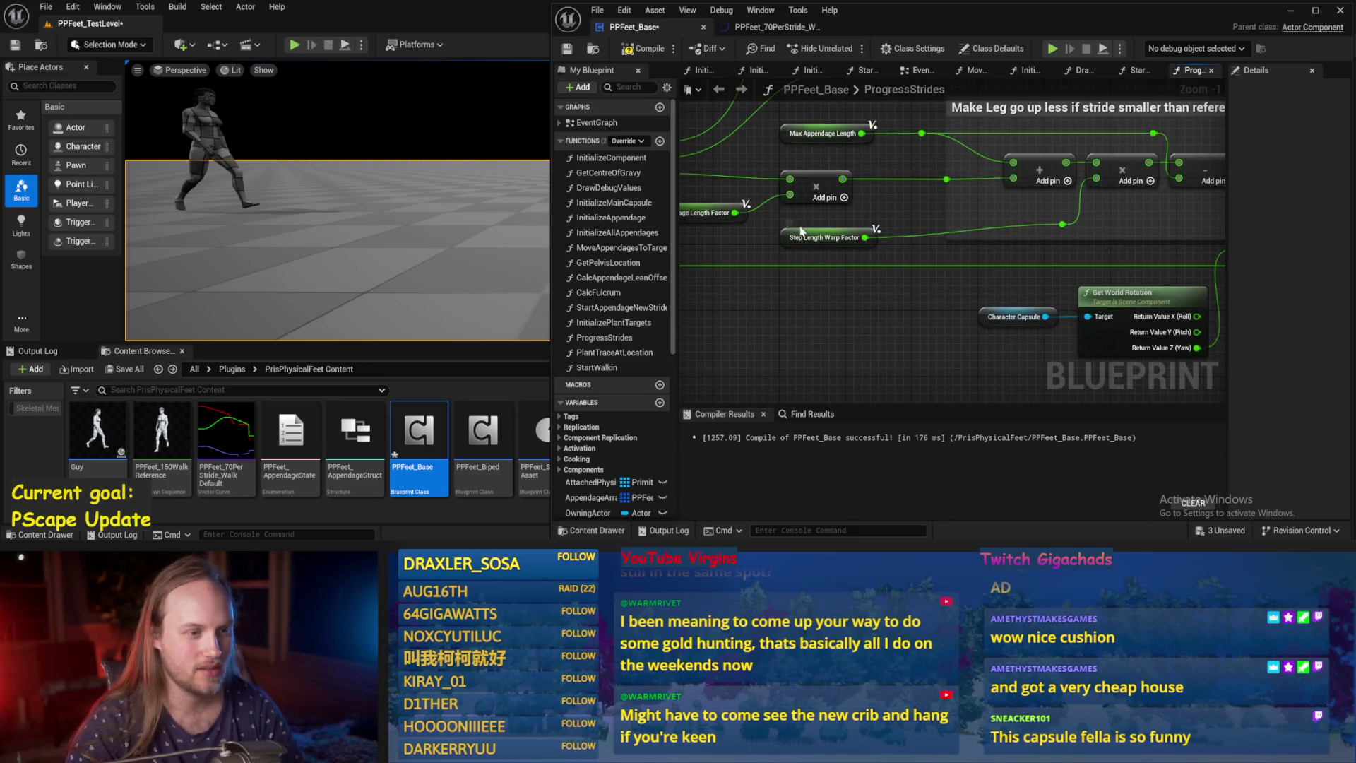
left_click_drag(802, 239, 802, 231)
left_click(1063, 225, "ctrl")
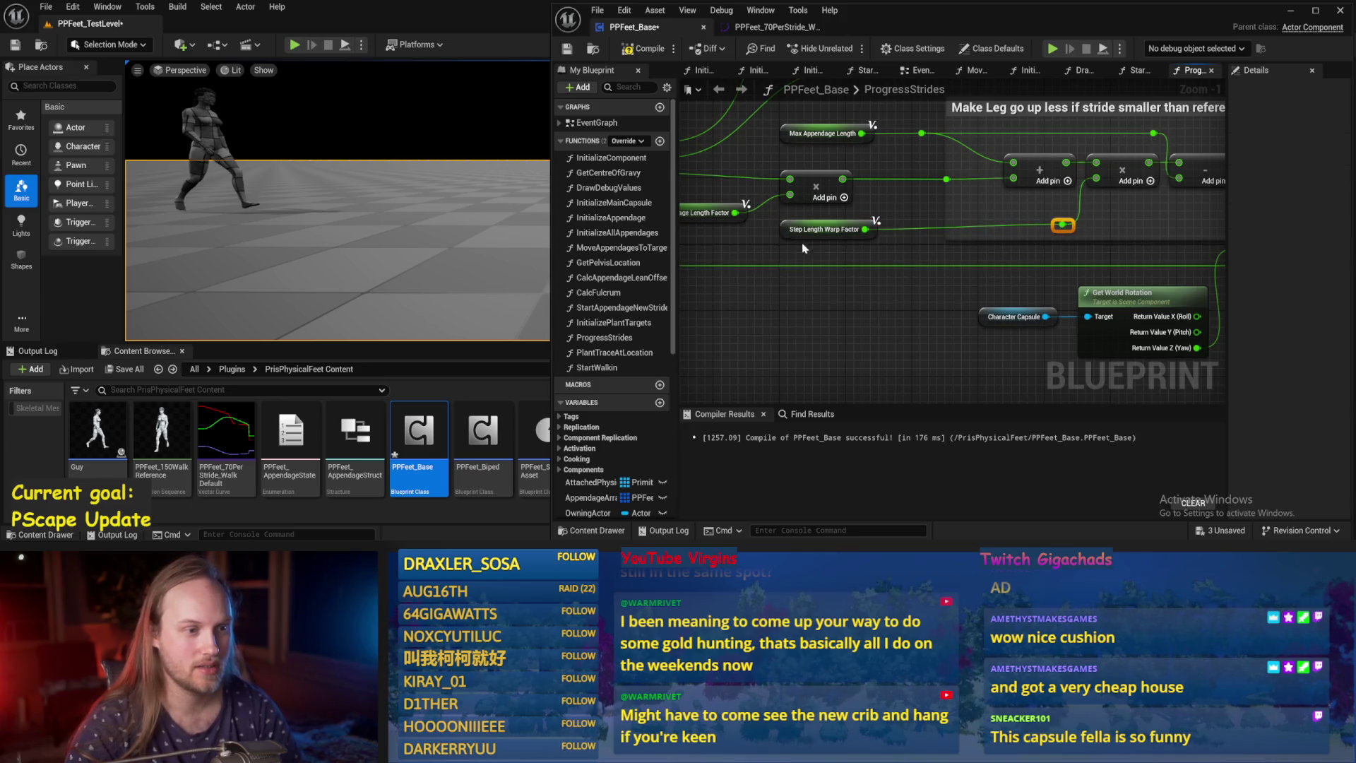
left_click(567, 49)
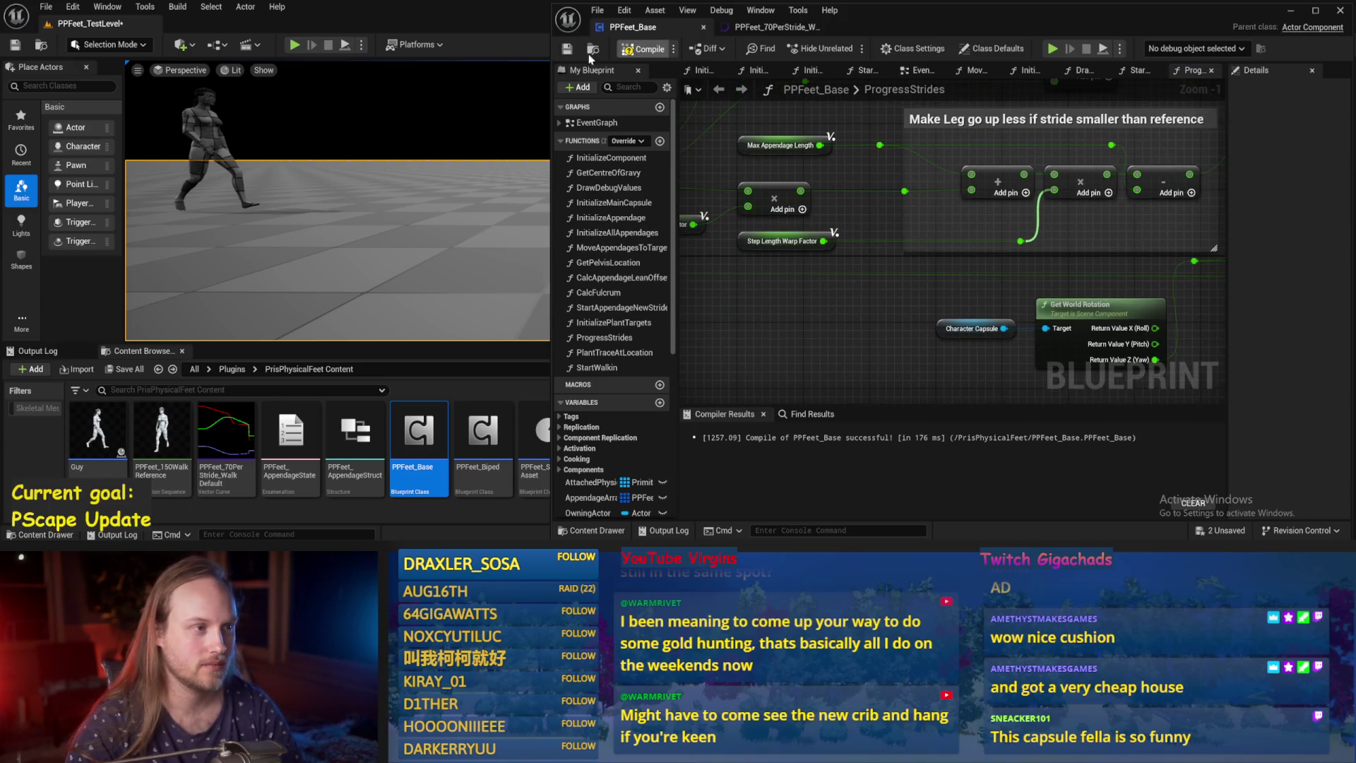
Pan the graph to bring the SET, loop nodes and both comment boxes into view.
mouse_move(883, 325)
left_mouse_down()
mouse_move(880, 338)
mouse_move(922, 286)
mouse_move(922, 302)
mouse_move(768, 328)
left_mouse_up()
scroll(943, 304, "down", 1)
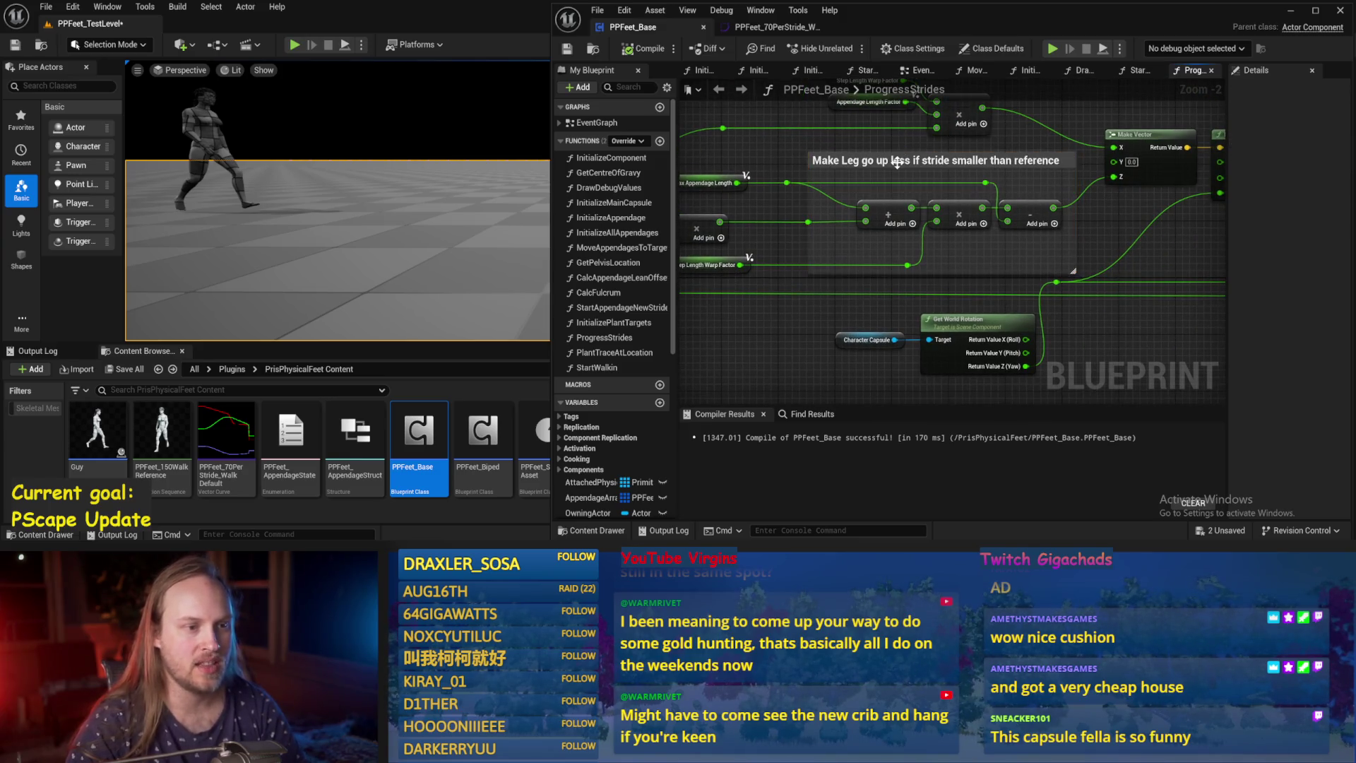
left_click_drag(961, 259, 1008, 242)
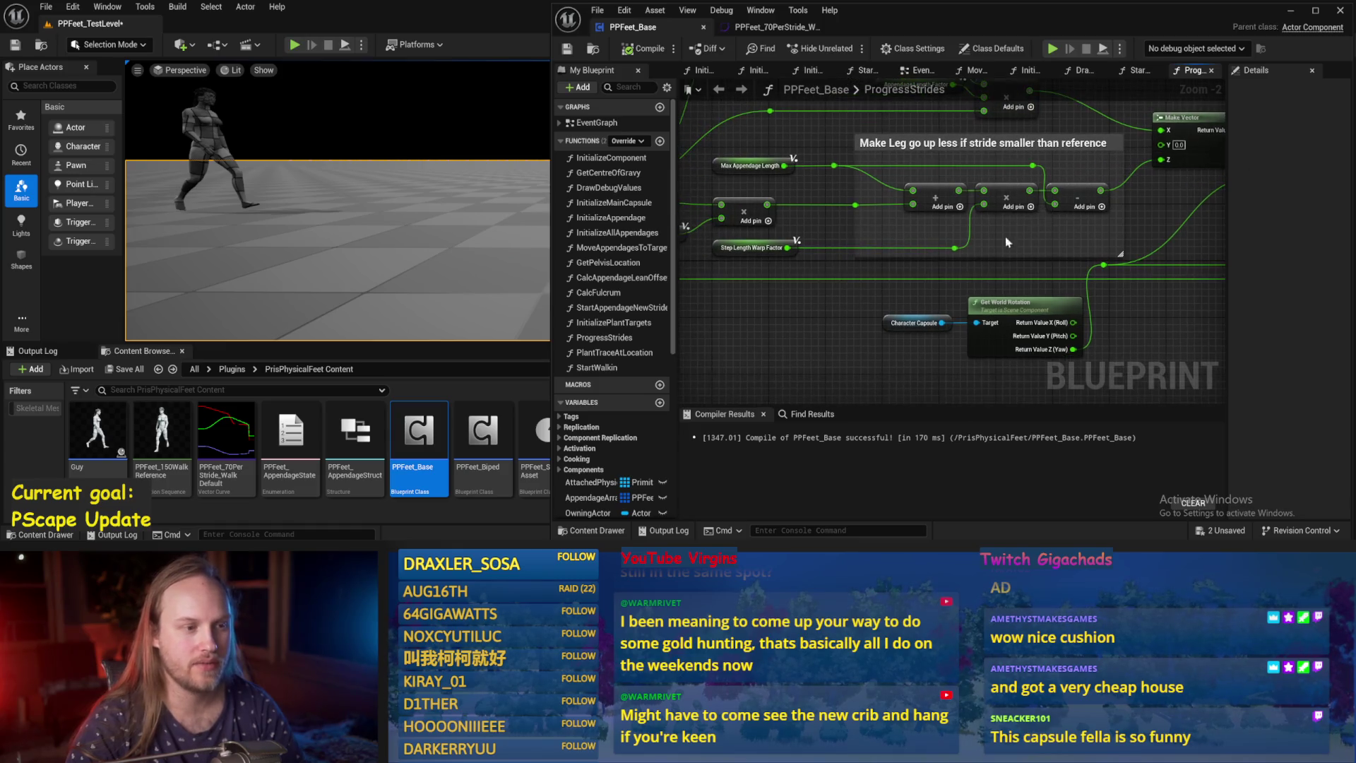
scroll(864, 255, "down", 2)
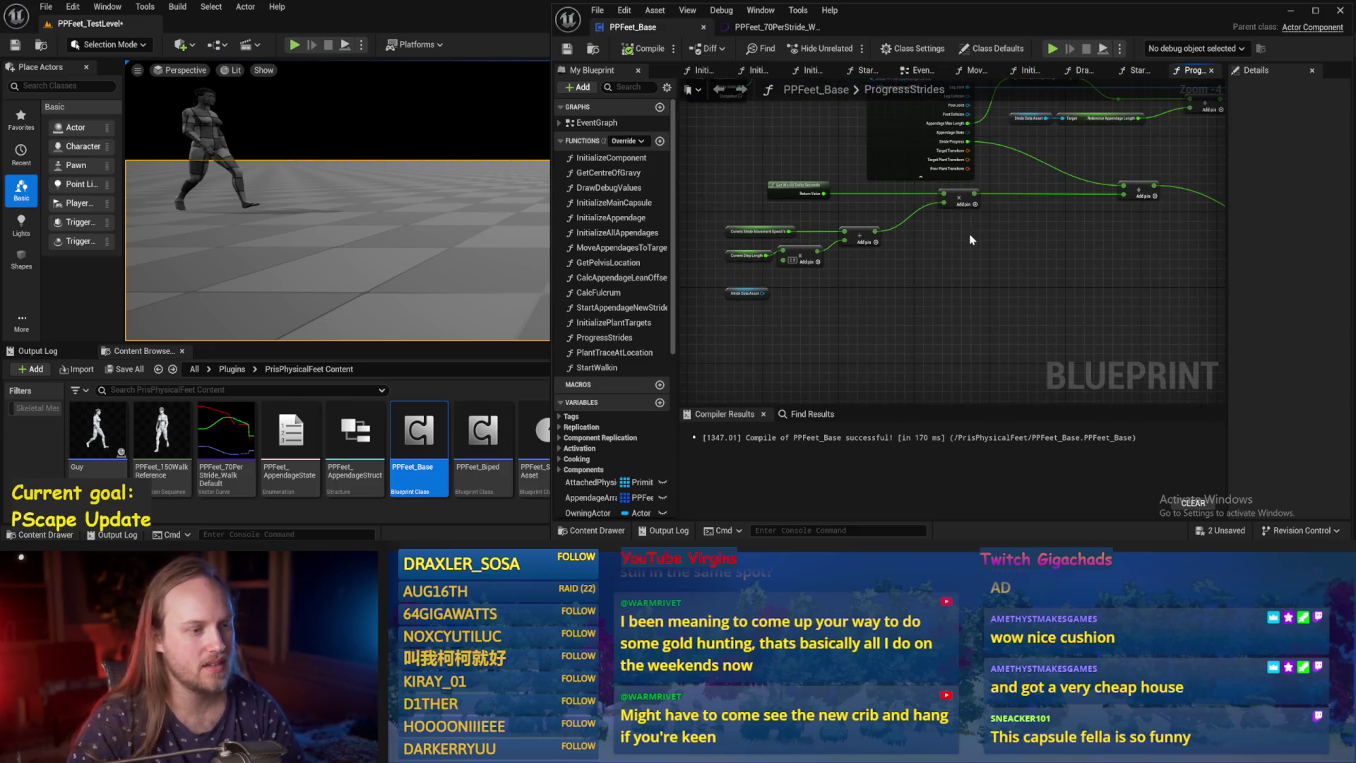
left_click_drag(1006, 244, 1355, 320)
mouse_move(1201, 283)
left_mouse_down()
mouse_move(923, 281)
mouse_move(739, 258)
left_mouse_up()
scroll(739, 258, "up", 1)
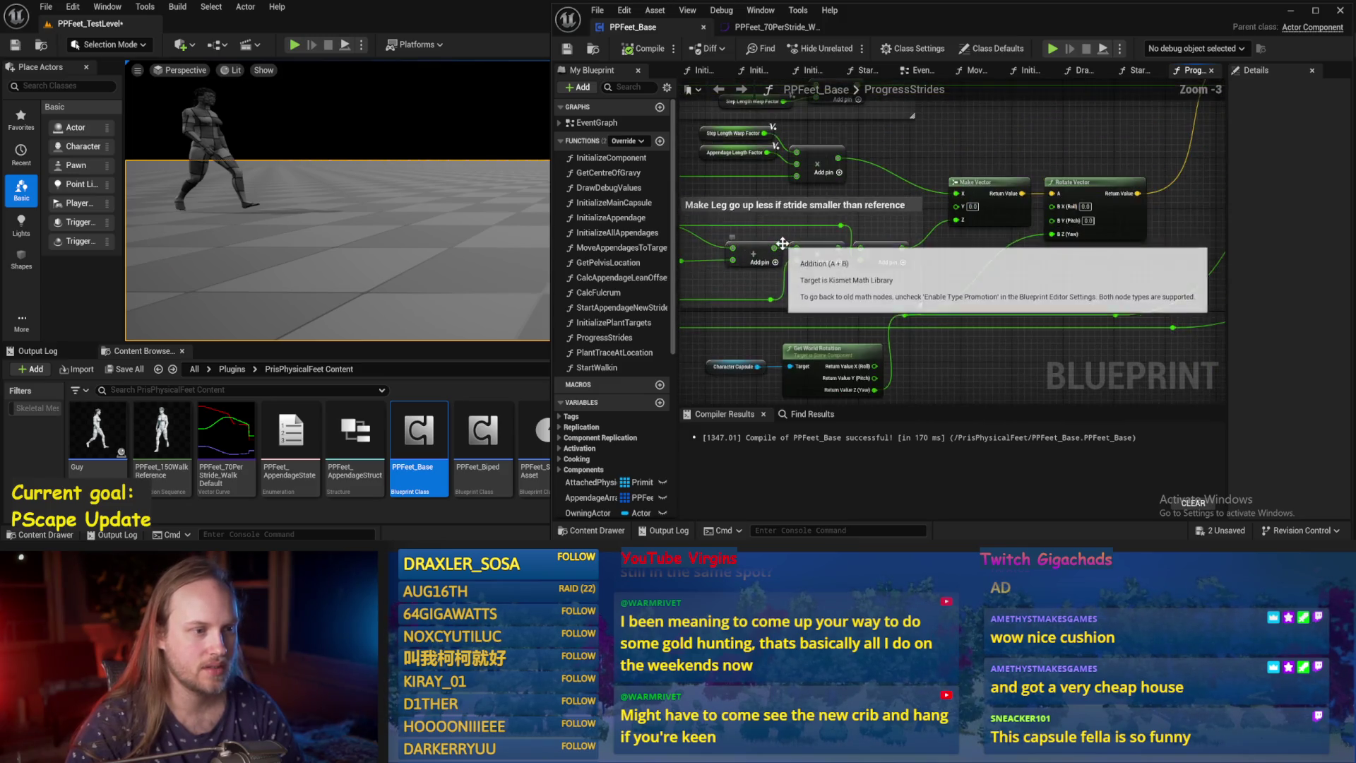
Change 'stride' to 'step' in the leg-lift comment title and save.
left_click(888, 204)
double_click(888, 205)
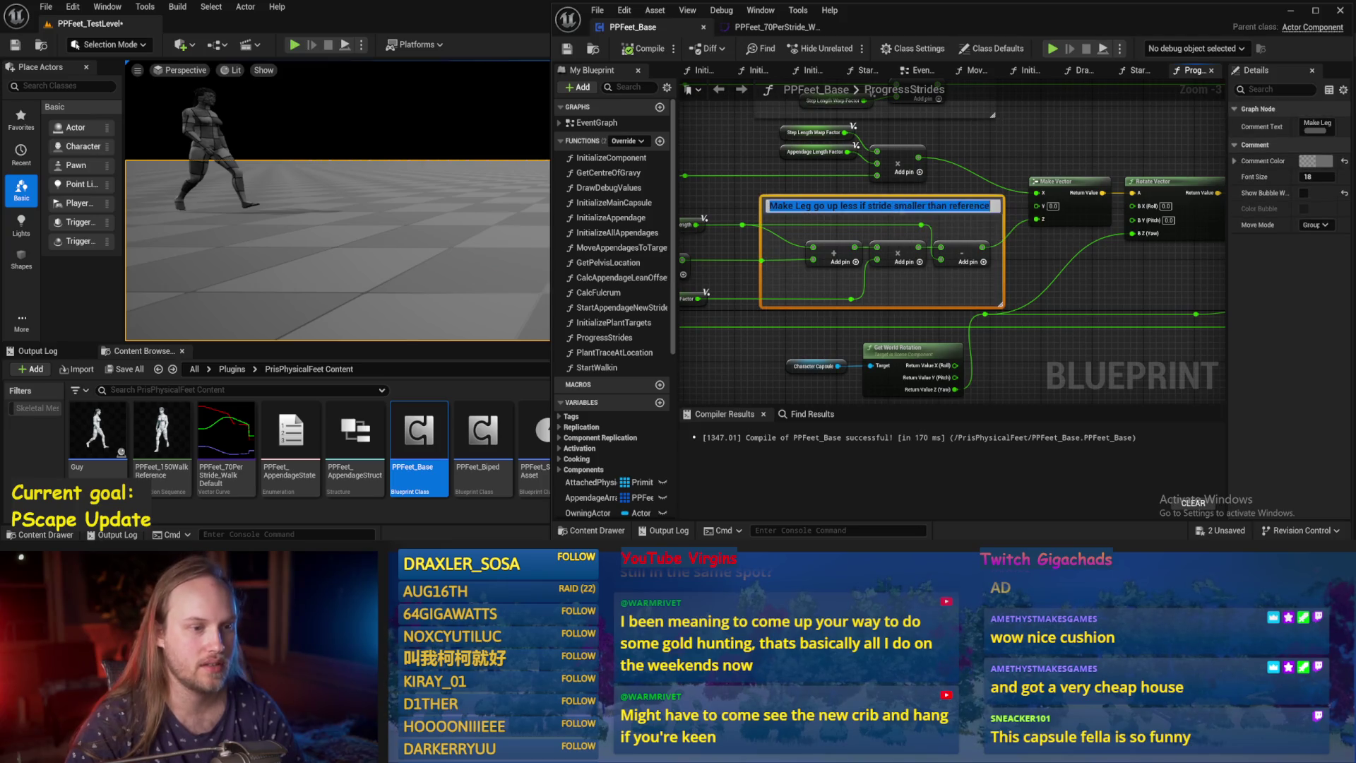
double_click(880, 206)
type("step")
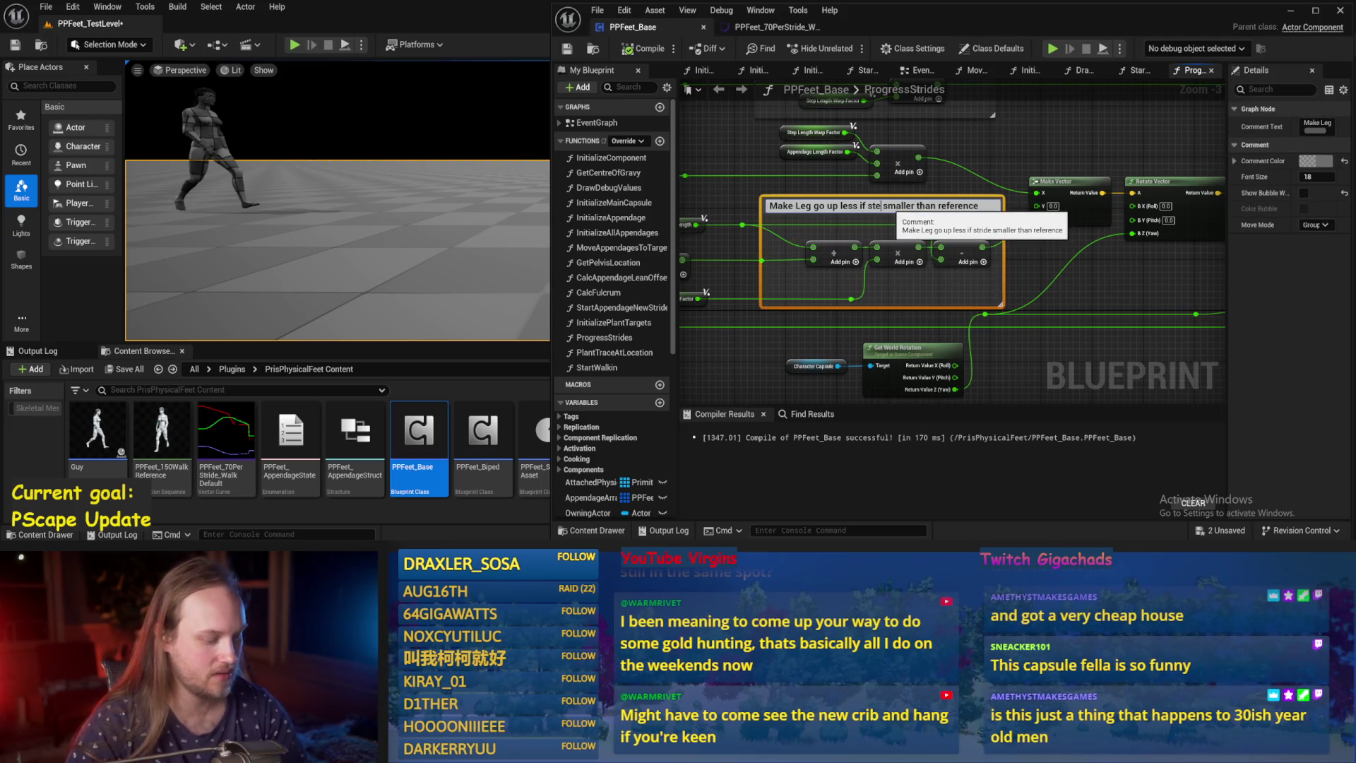
left_click(1070, 278)
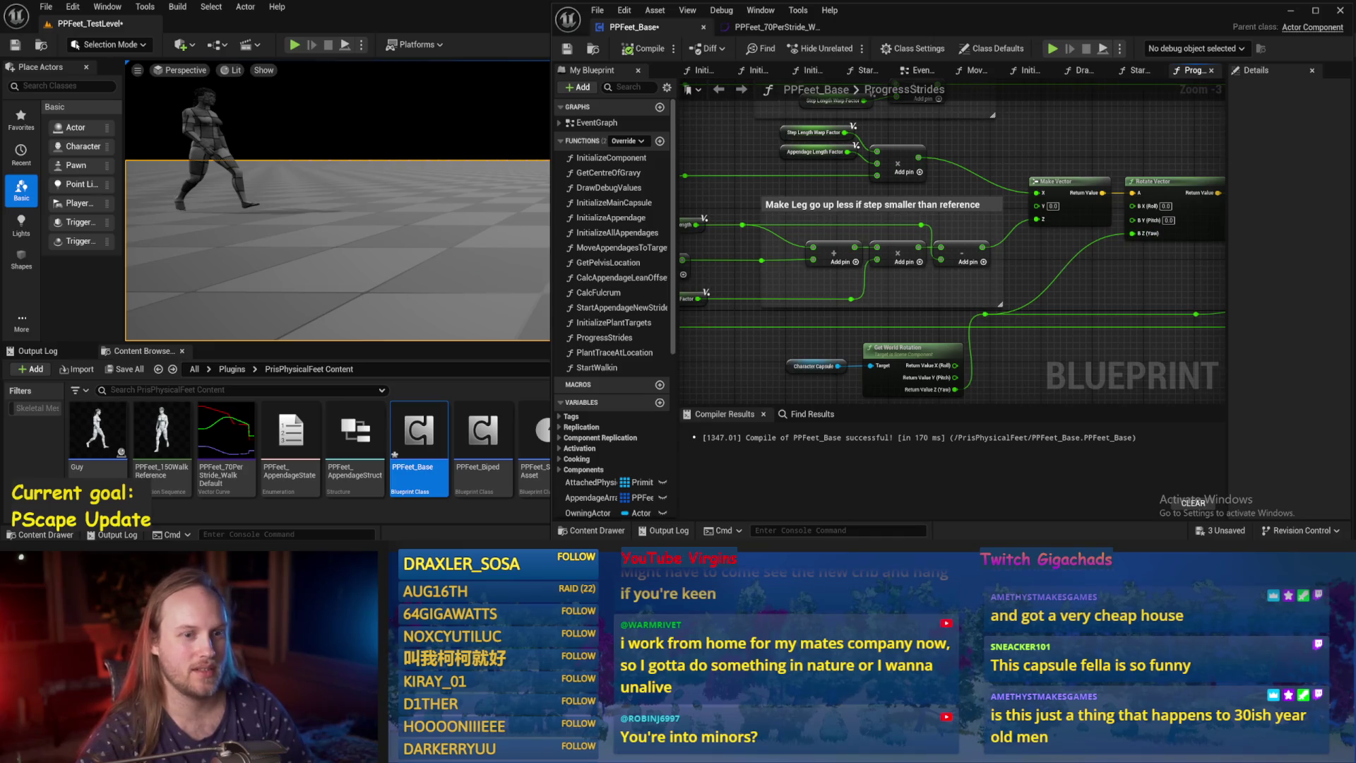
key("ctrl+s")
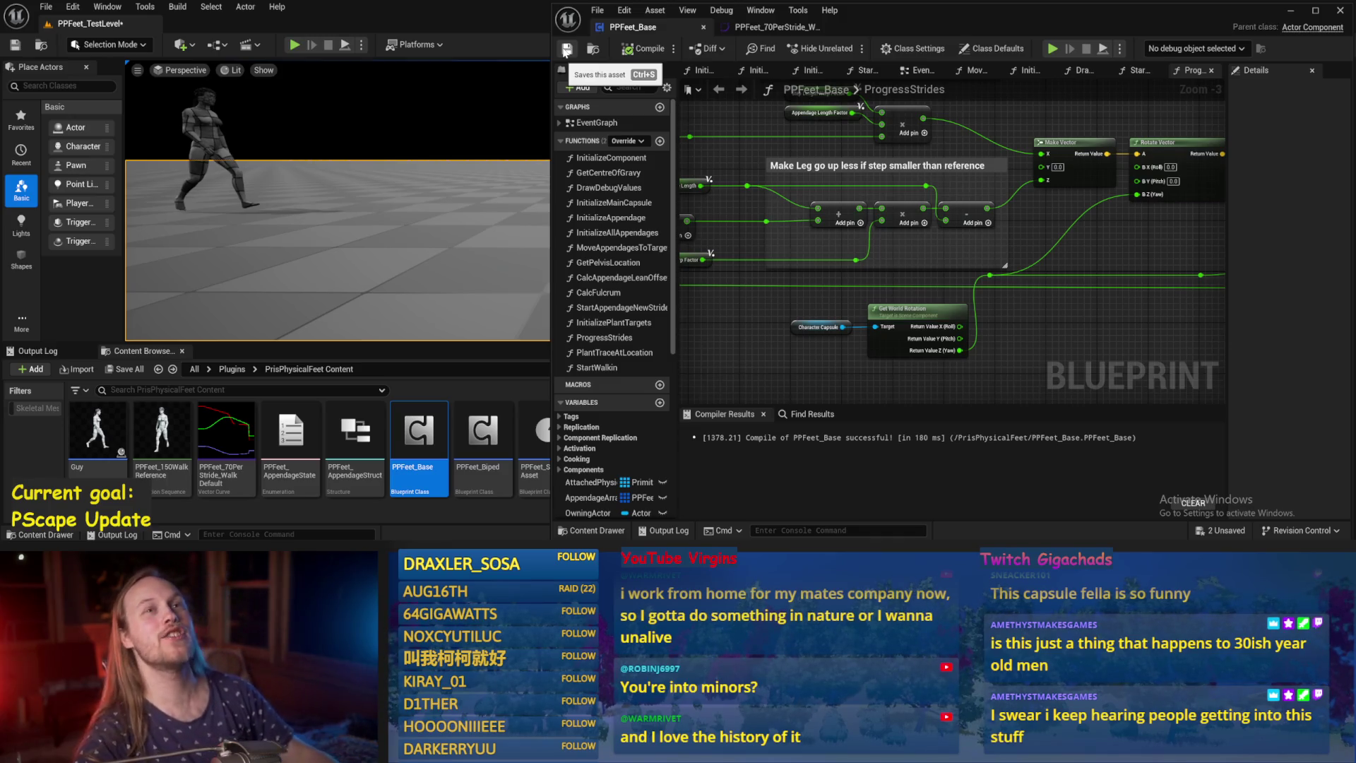
Line up the upper and lower reroute points side by side and recompile.
left_click_drag(1264, 367, 1046, 225)
scroll(1035, 272, "up", 2)
scroll(1038, 269, "down", 2)
left_click_drag(1040, 266, 997, 233)
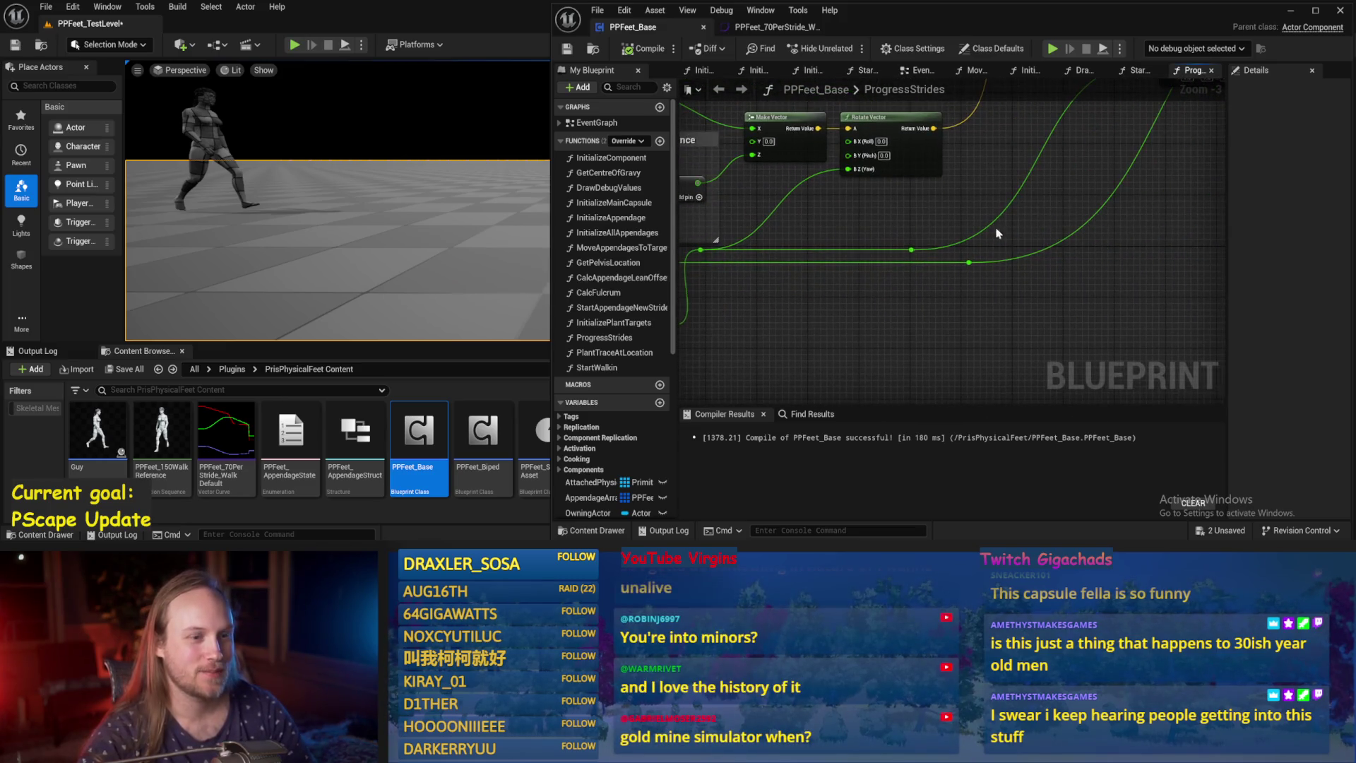
mouse_move(913, 251)
left_mouse_down()
mouse_move(918, 264)
mouse_move(1029, 230)
mouse_move(989, 270)
mouse_move(962, 252)
left_mouse_up()
left_click(971, 264)
left_click(898, 242)
left_click(649, 51)
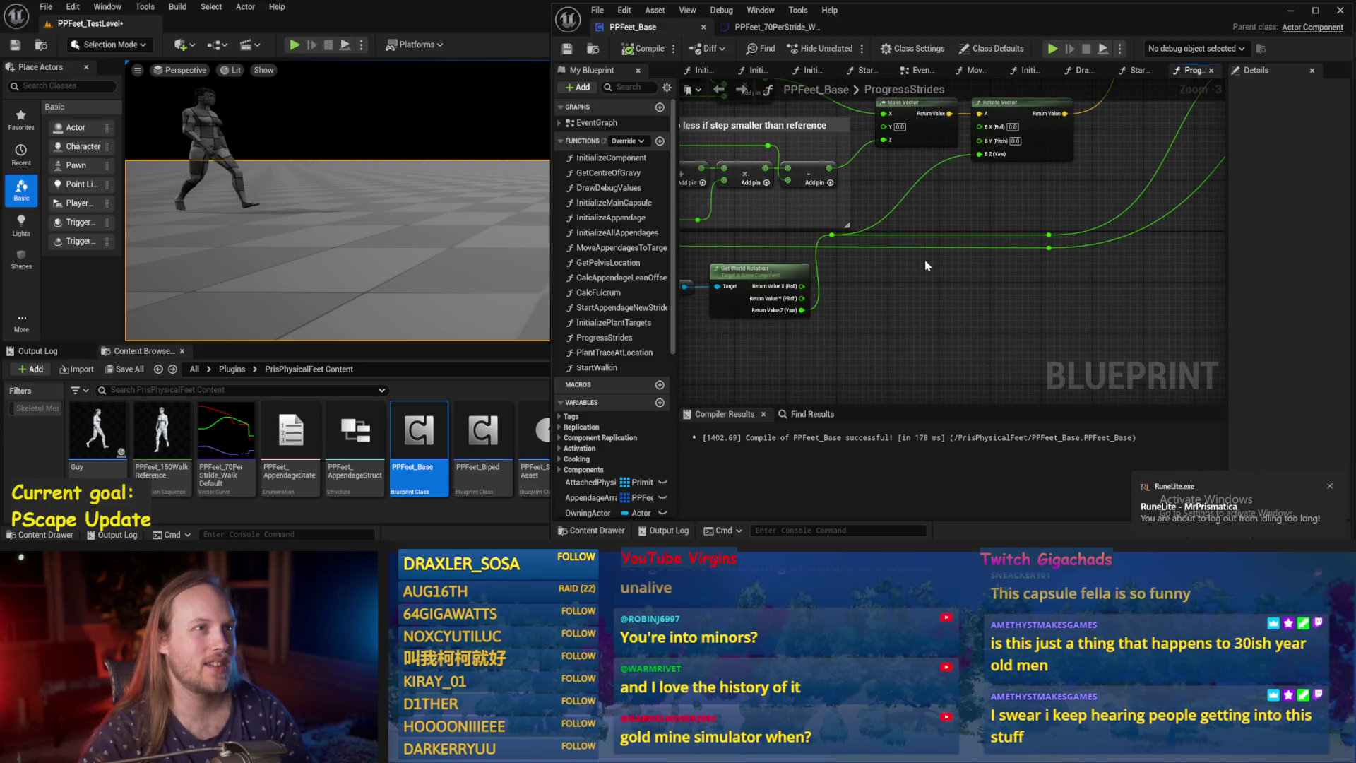
Move the Character Capsule and Get World Rotation nodes left and save.
mouse_move(928, 267)
left_mouse_down()
mouse_move(938, 281)
mouse_move(980, 270)
mouse_move(748, 332)
left_mouse_up()
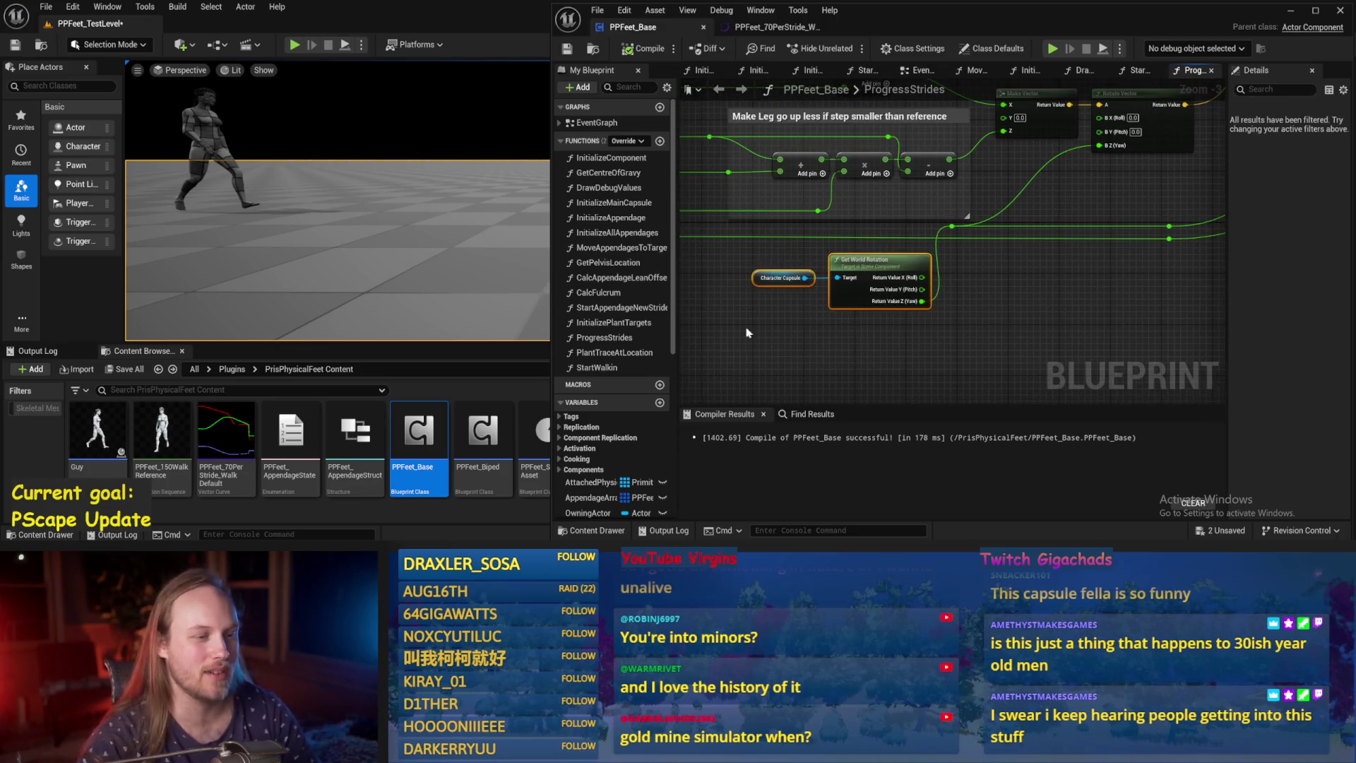
left_click_drag(848, 275, 754, 275)
key("ctrl+s")
left_click_drag(931, 283, 787, 315)
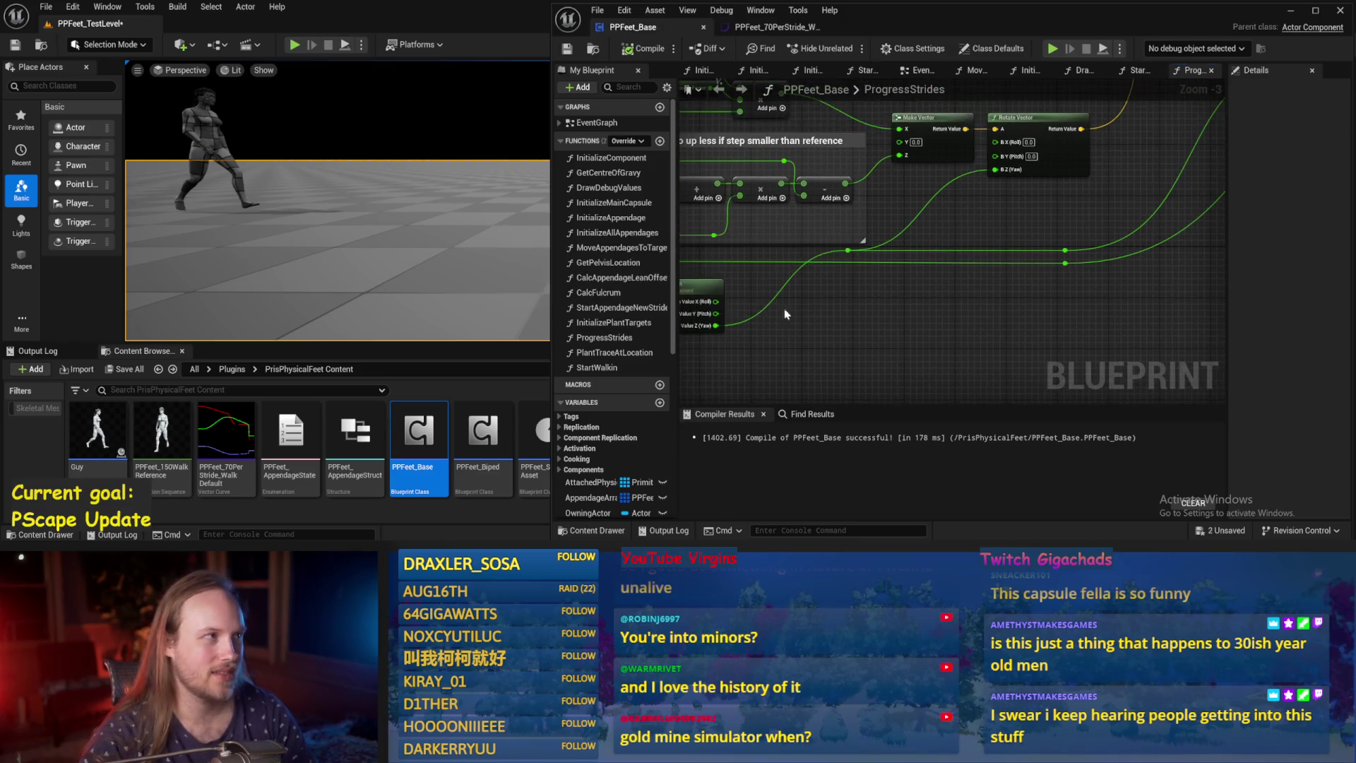
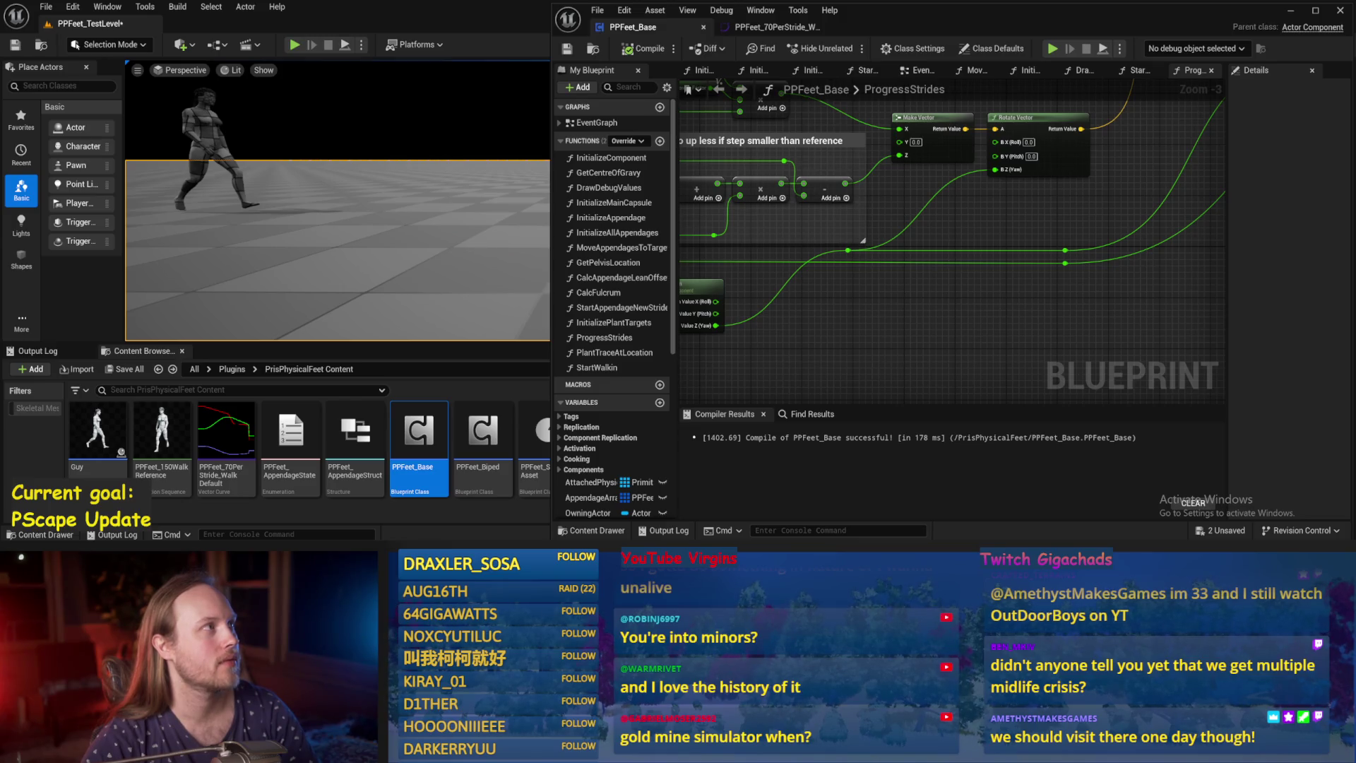
Shrink the 'Make Leg go up less' comment box to fit, then compile and save.
mouse_move(990, 316)
left_mouse_down()
mouse_move(968, 305)
mouse_move(958, 318)
mouse_move(1099, 279)
mouse_move(922, 303)
mouse_move(944, 286)
left_mouse_up()
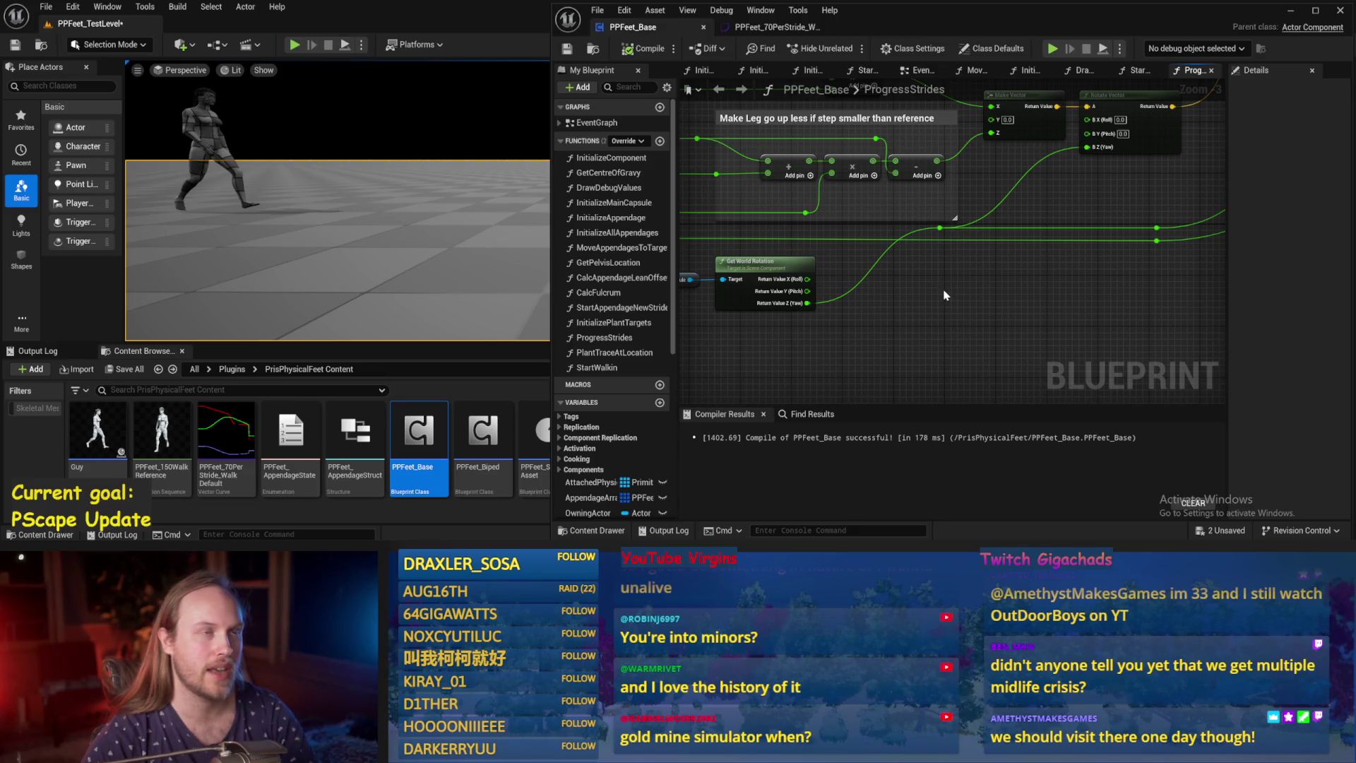
scroll(905, 280, "down", 1)
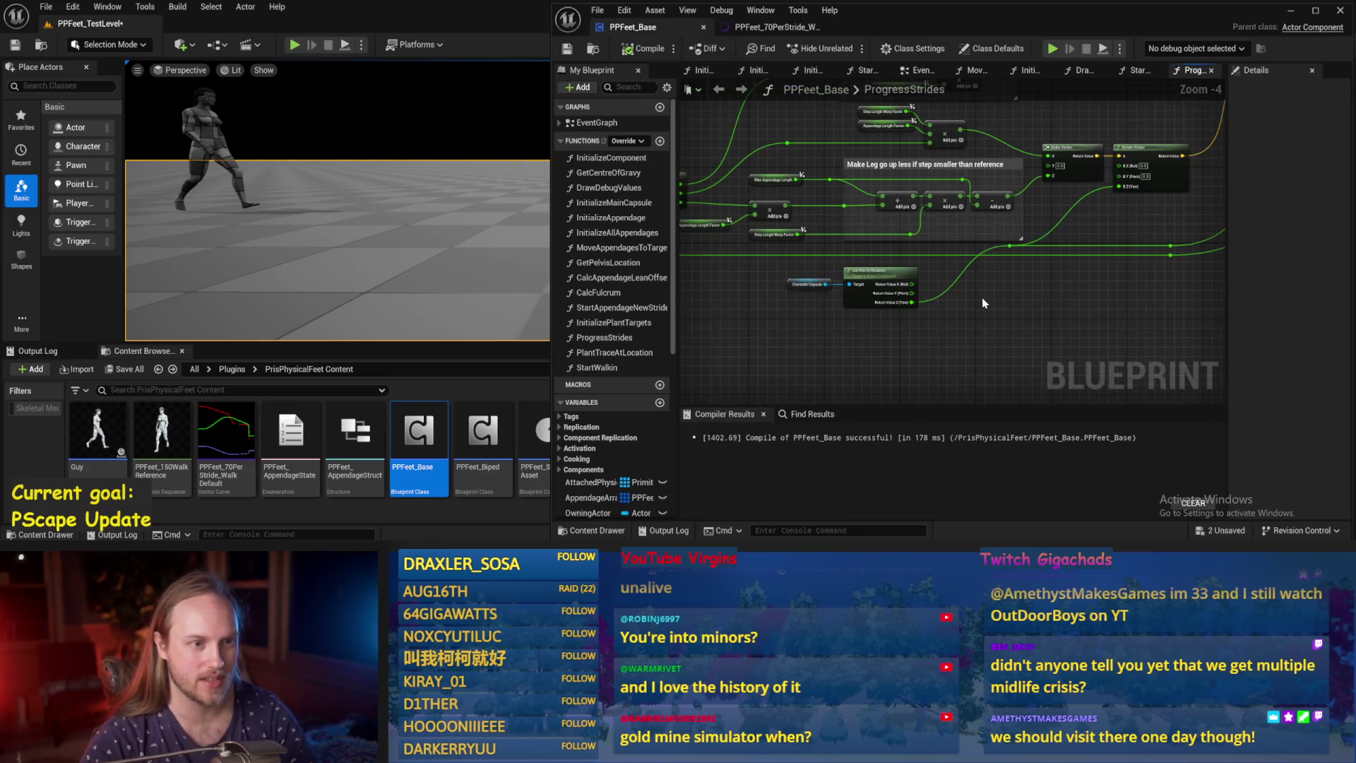
mouse_move(947, 270)
left_mouse_down()
mouse_move(942, 248)
mouse_move(999, 246)
left_mouse_up()
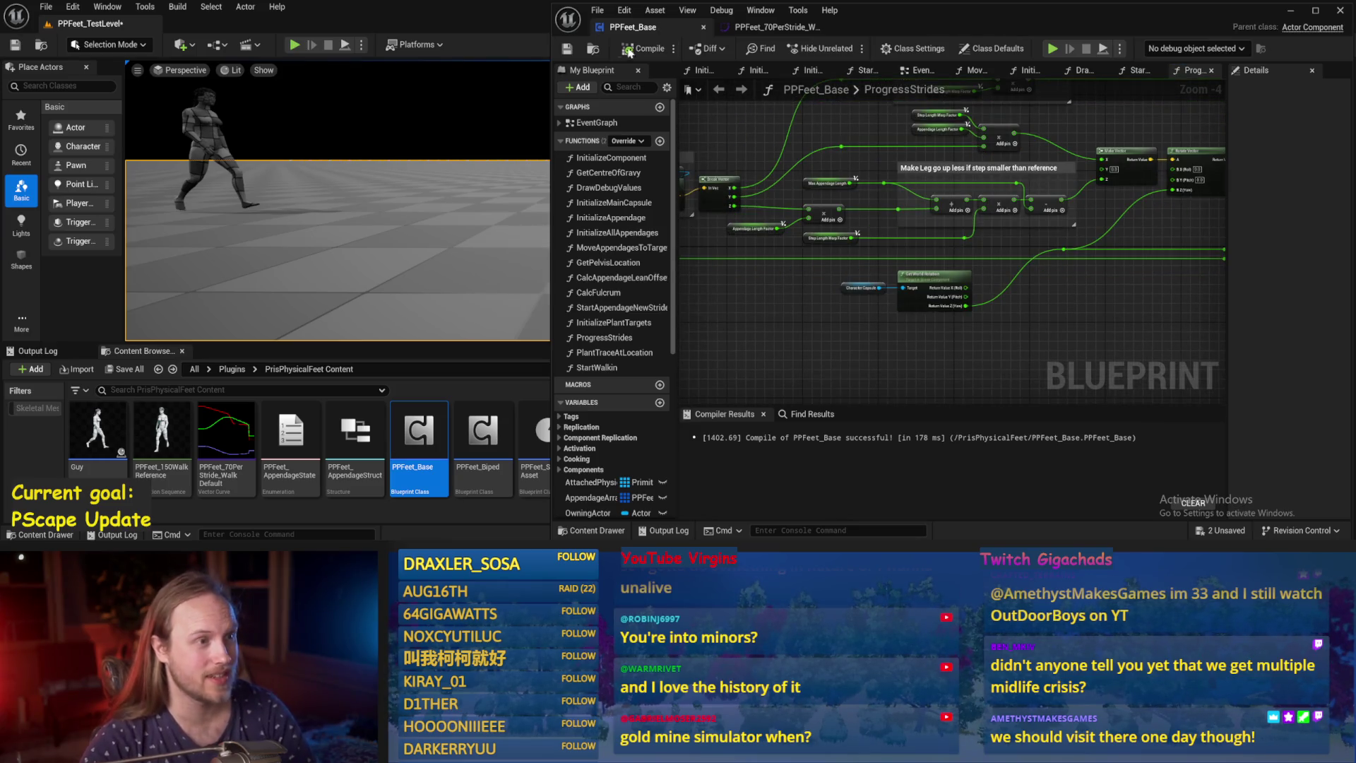
key("ctrl+s")
Pan the ProgressStrides graph left toward the stride input nodes.
left_click_drag(782, 283, 908, 278)
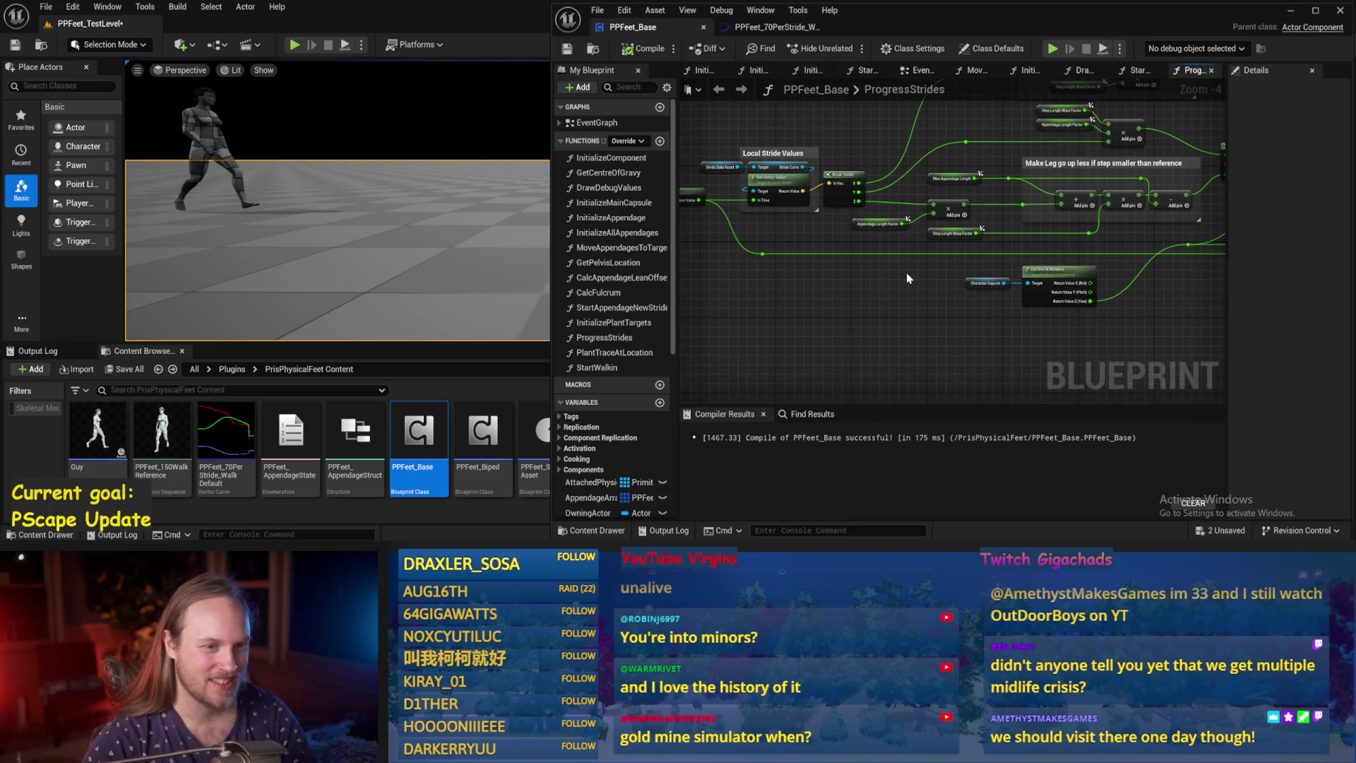
scroll(905, 272, "up", 2)
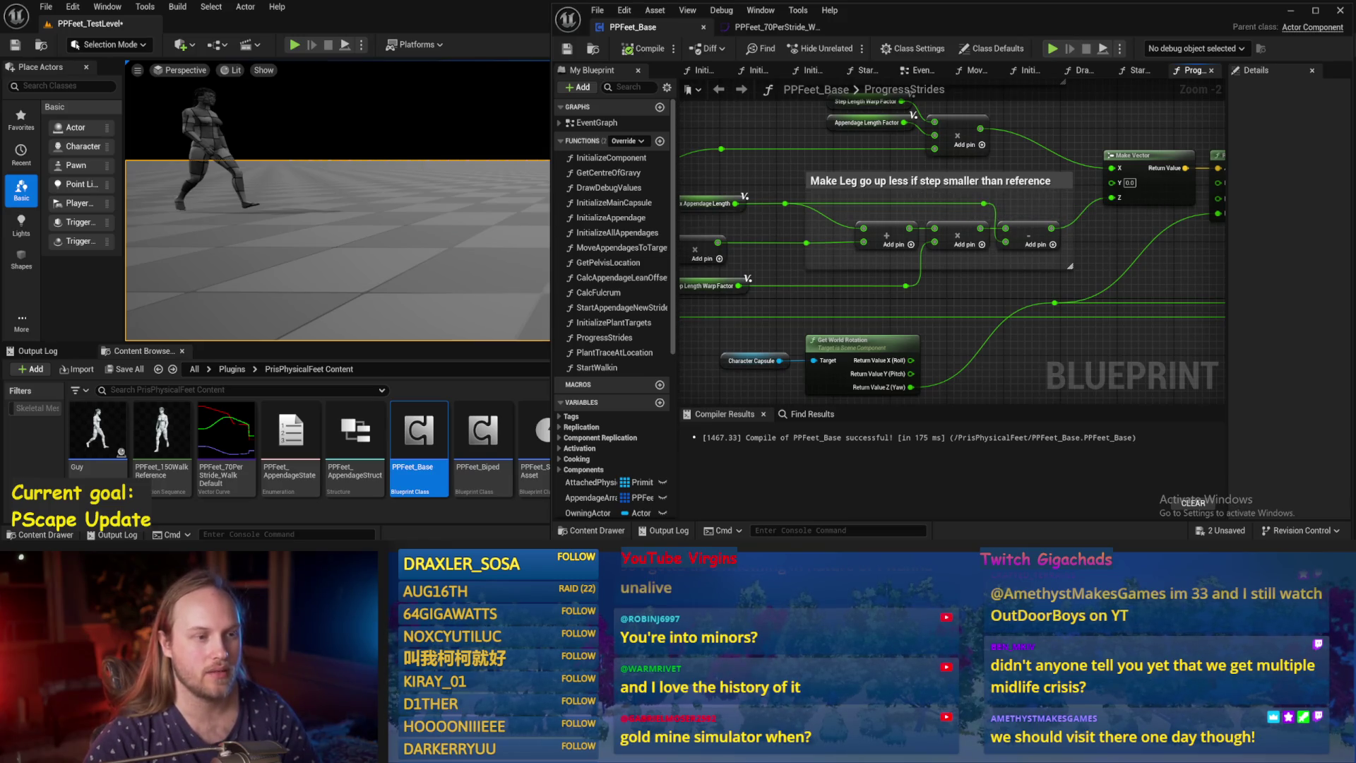
left_click_drag(749, 196, 848, 177)
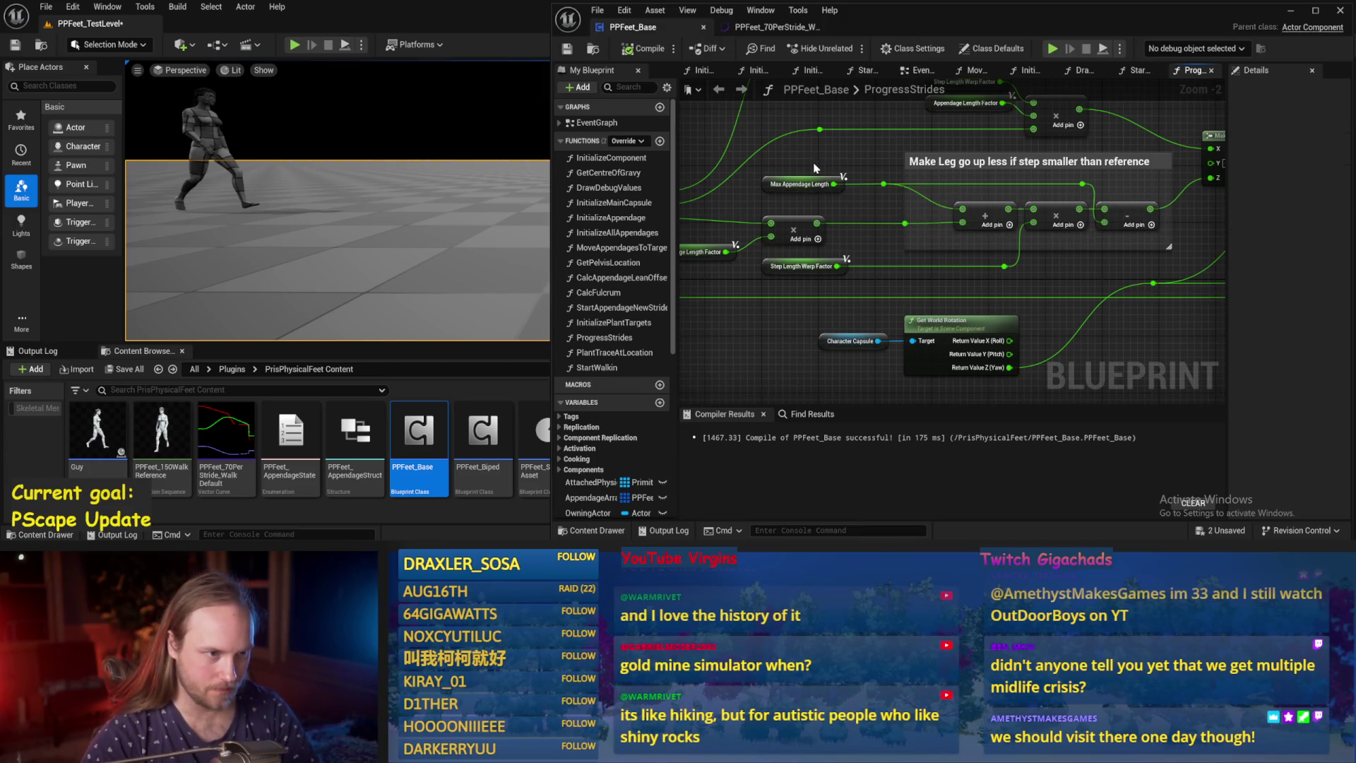
mouse_move(900, 244)
left_mouse_down()
mouse_move(1010, 255)
mouse_move(941, 240)
left_mouse_up()
scroll(953, 253, "up", 1)
scroll(954, 253, "down", 1)
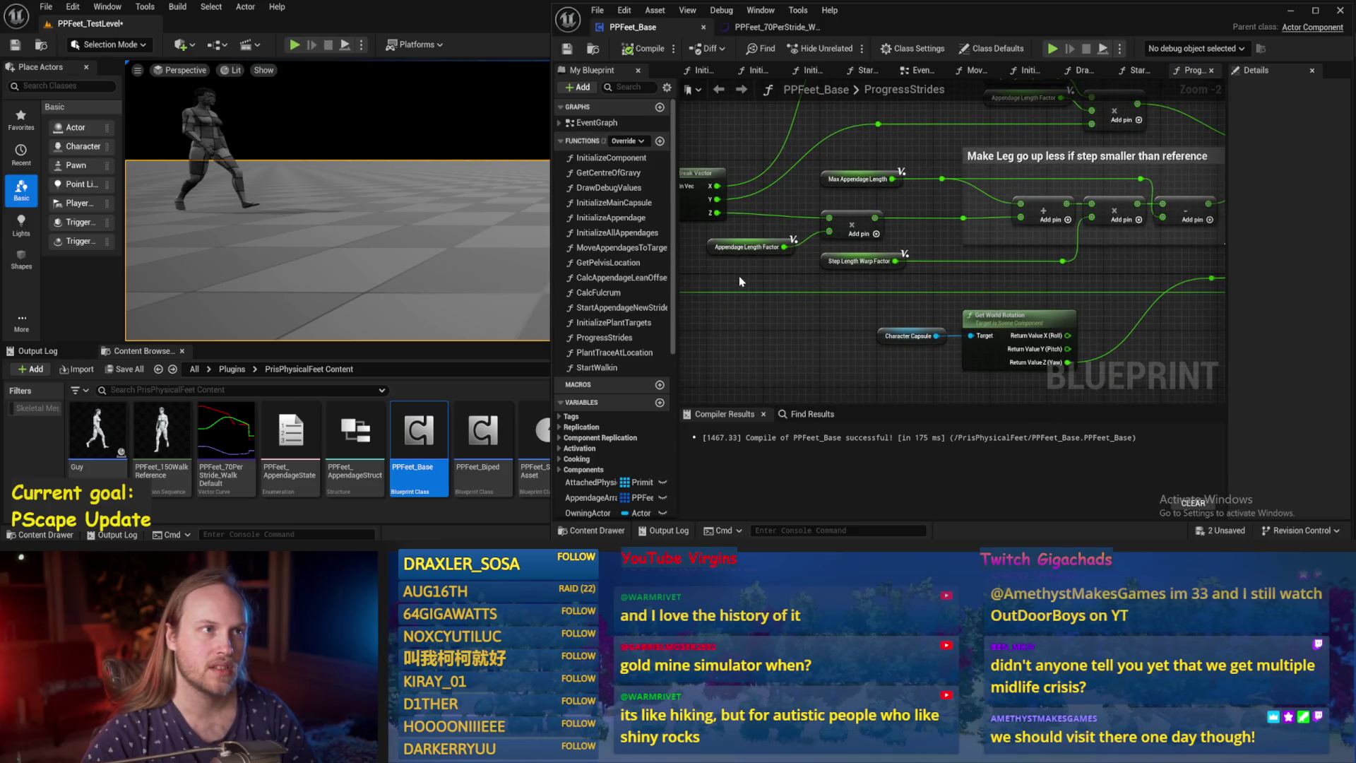
Inspect the Appendage Length Factor and Step Length Warp Factor variables and save the blueprint.
left_click(743, 246)
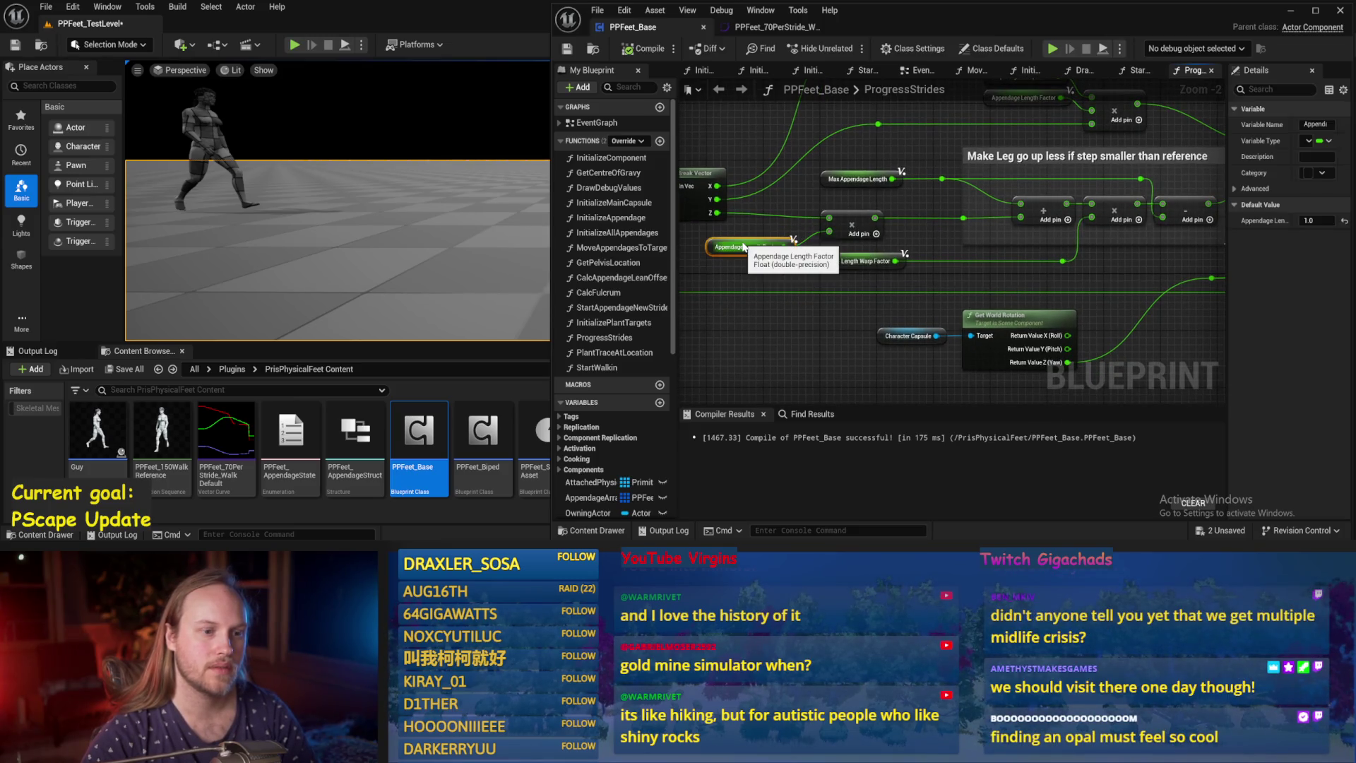
left_click(763, 211)
key("ctrl+s")
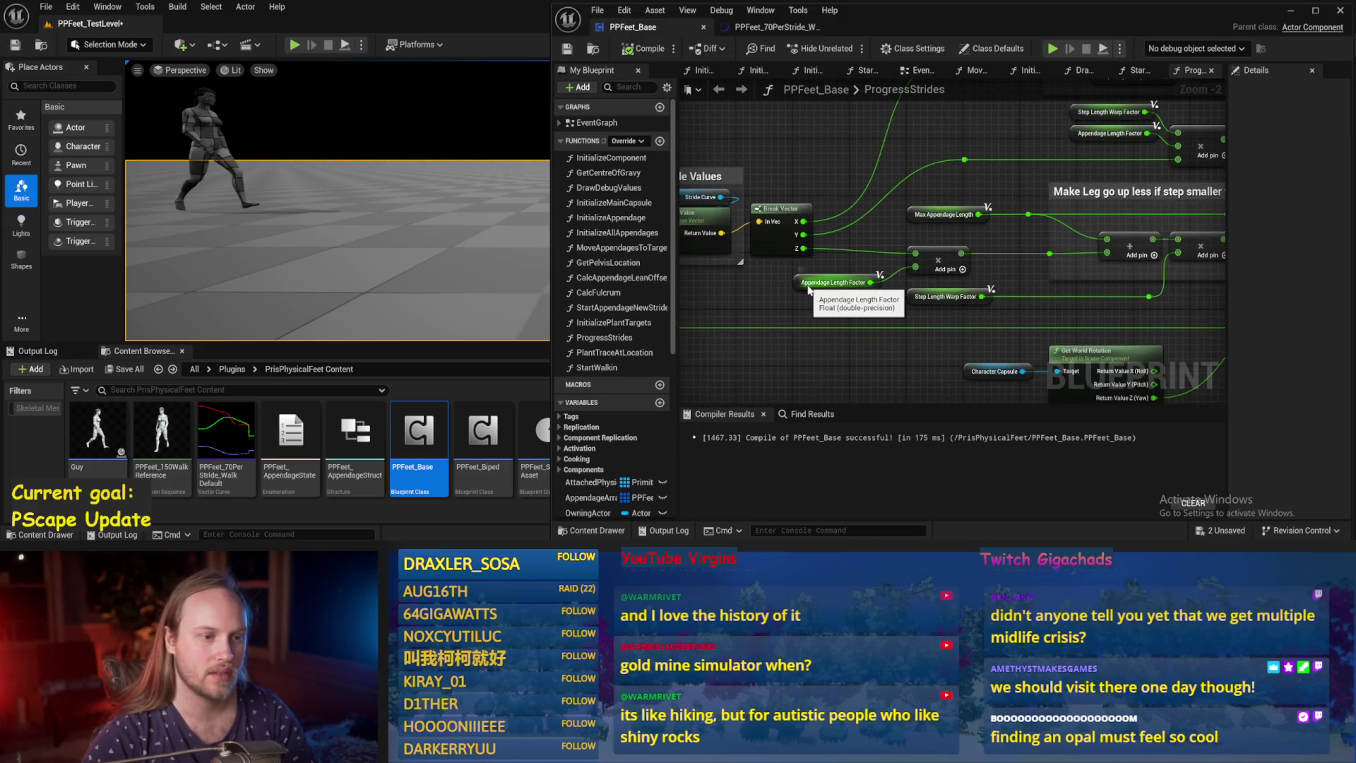
left_click_drag(1037, 289, 874, 240)
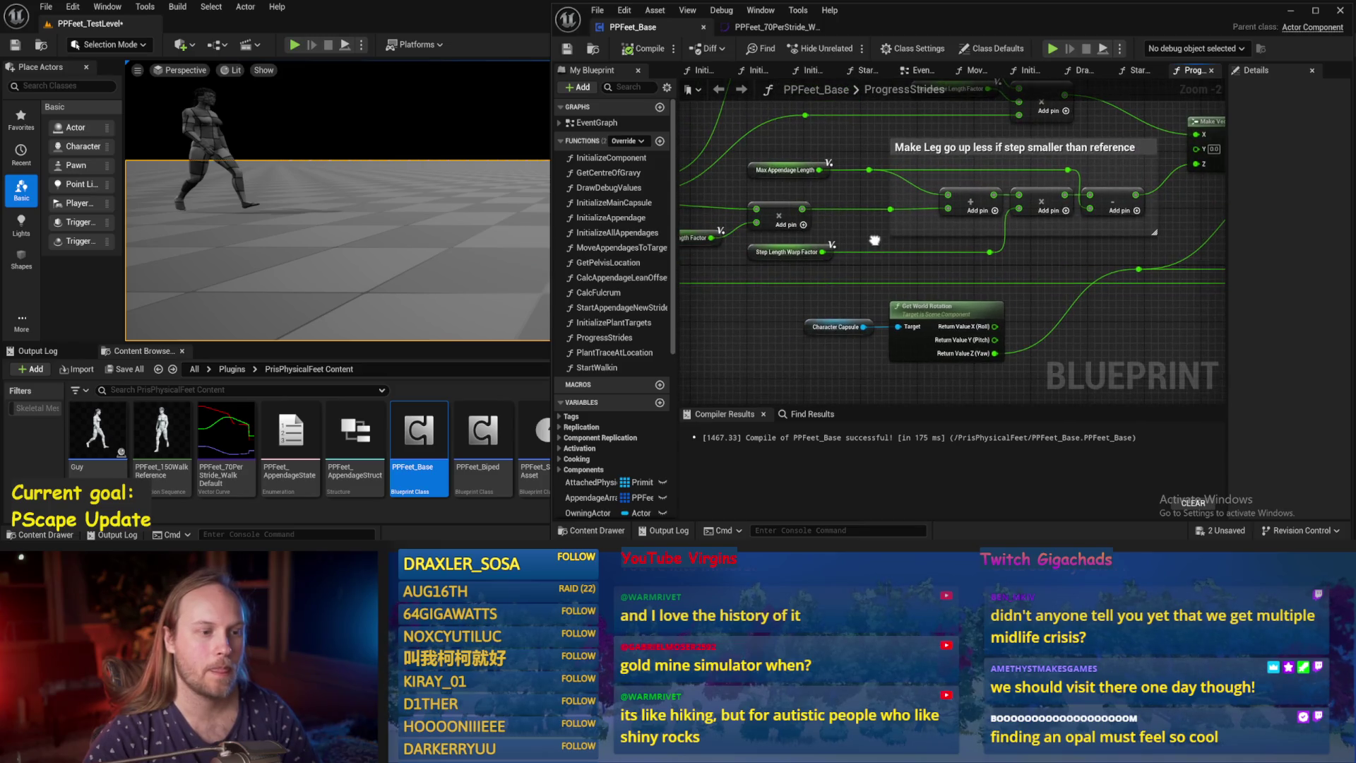
left_click(769, 254)
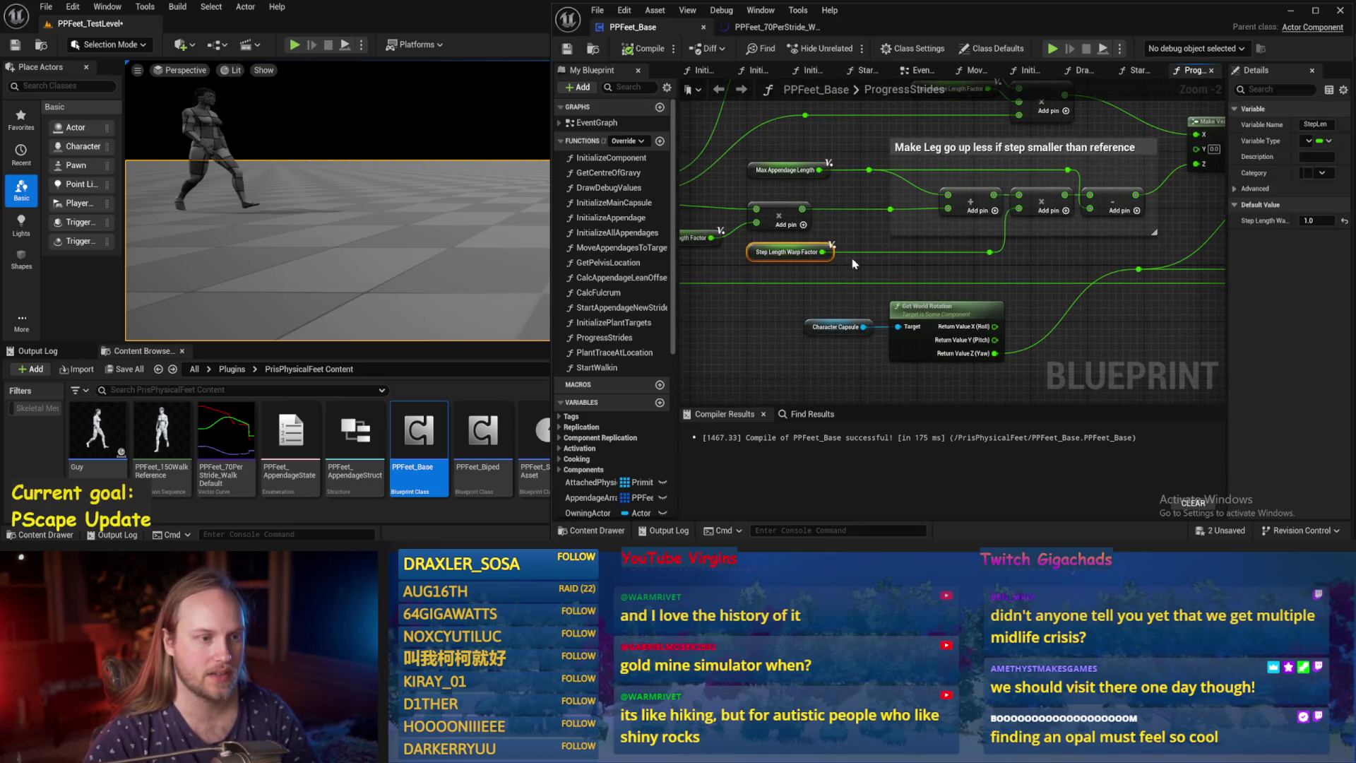
mouse_move(822, 251)
left_mouse_down()
mouse_move(844, 261)
mouse_move(775, 272)
left_mouse_up()
left_click(854, 227)
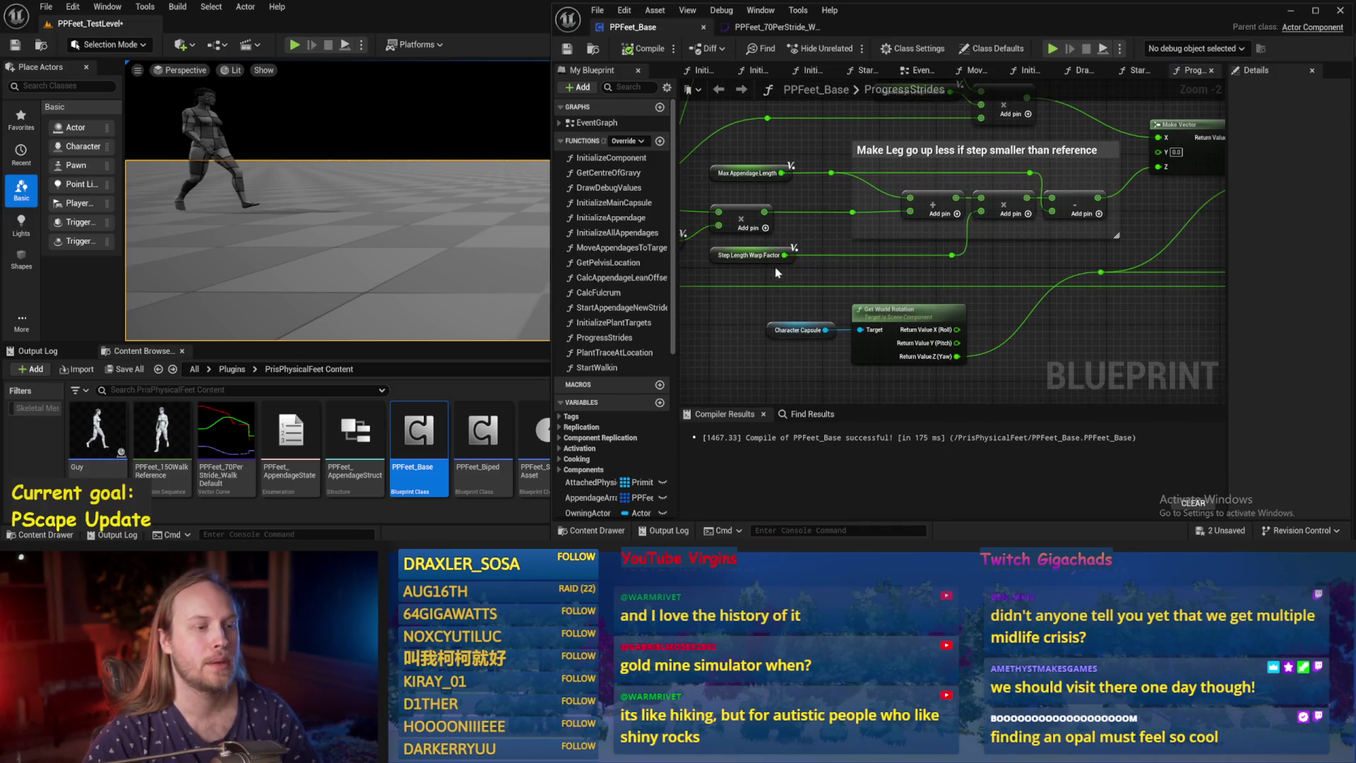
left_click(759, 254)
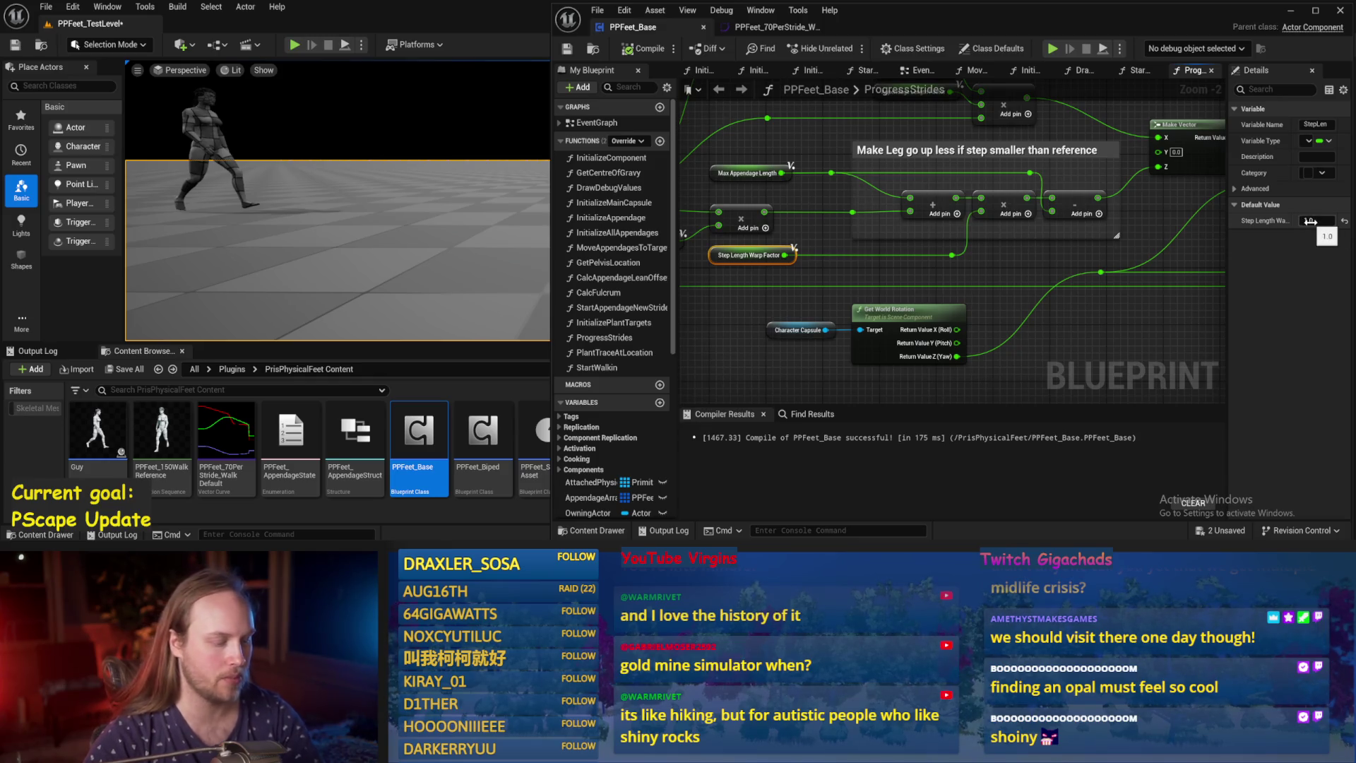
left_click(1037, 267)
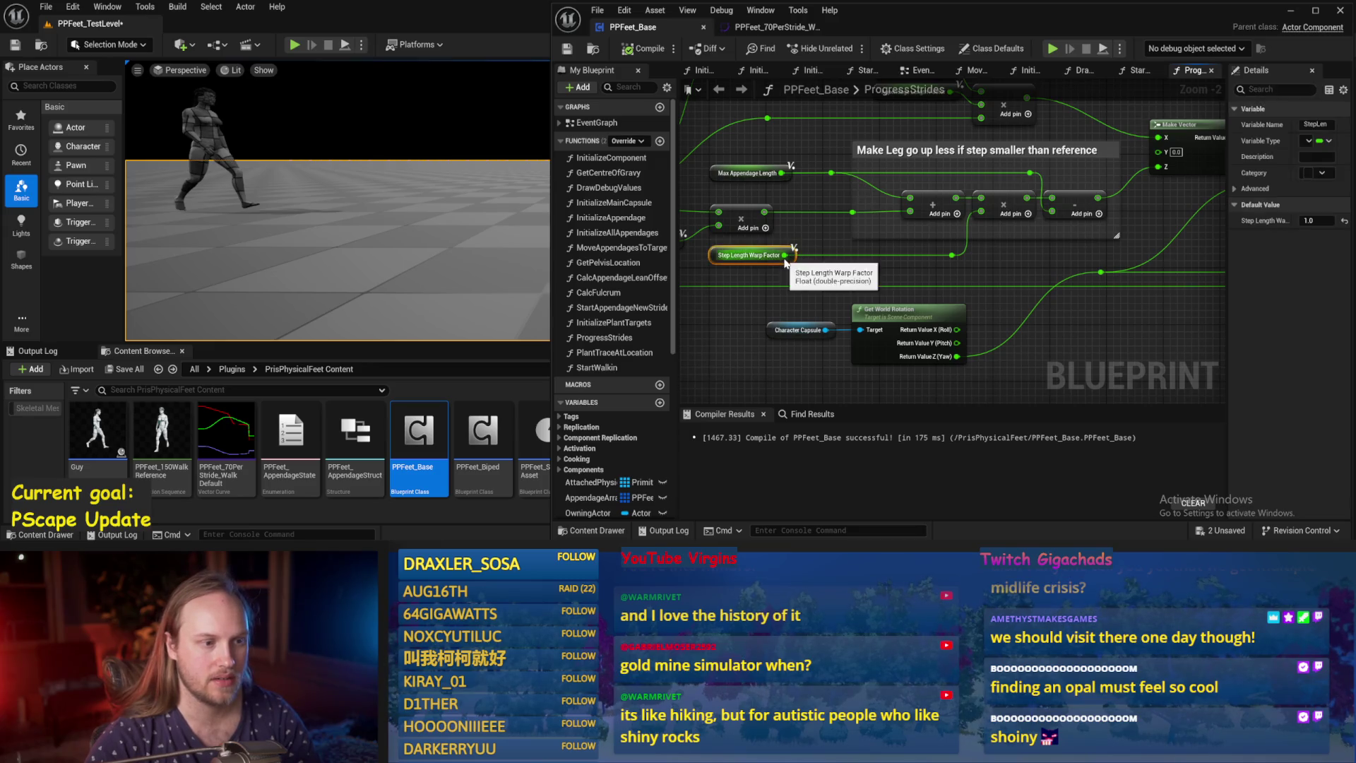
Feed Step Length Warp Factor into a new Multiply node set to 0.5, then save and compile.
left_click_drag(784, 255, 839, 264)
type("*")
key("Return")
scroll(839, 264, "up", 2)
left_click(824, 270)
type("0.5")
key("Return")
left_click(937, 273)
key("ctrl+s")
scroll(853, 264, "down", 2)
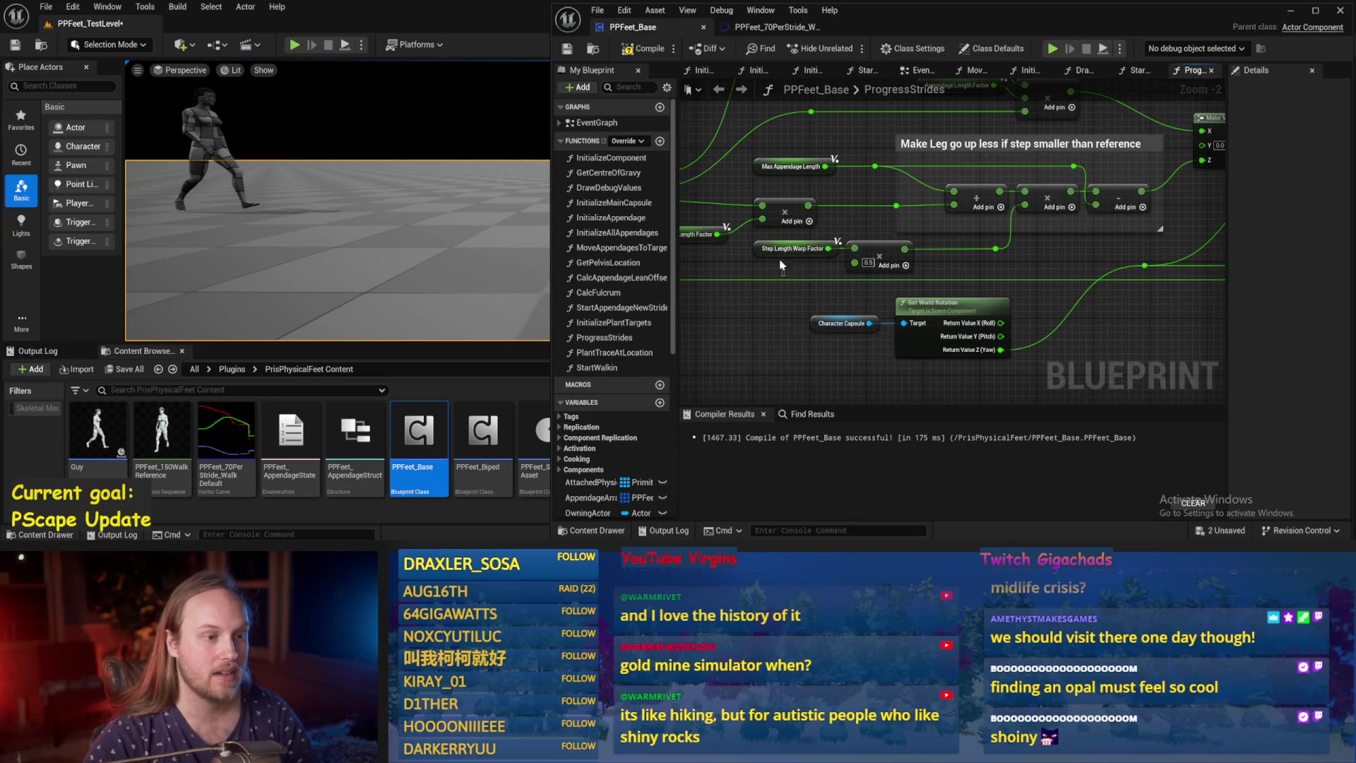
left_click(568, 49)
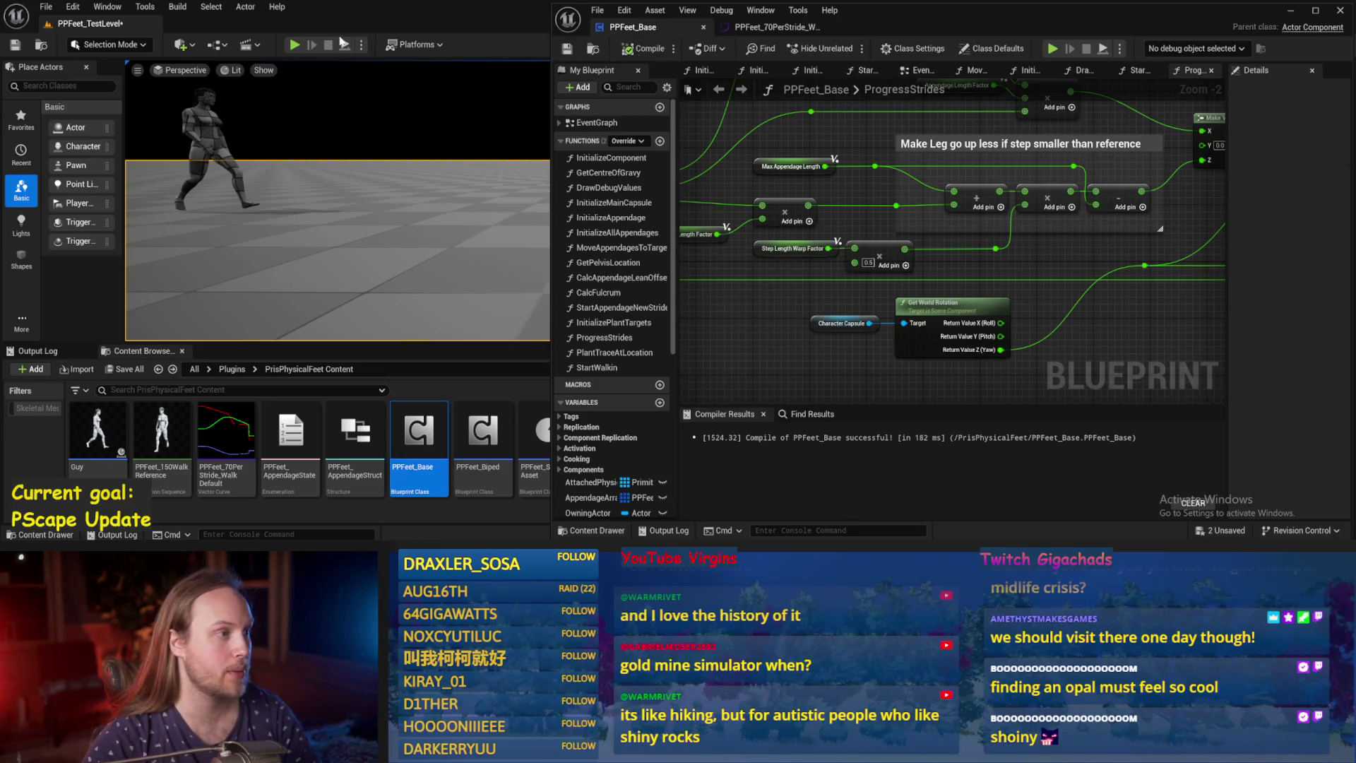
Simulate the strides, change the multiplier to 2.0, recompile, and simulate again.
left_click(349, 48)
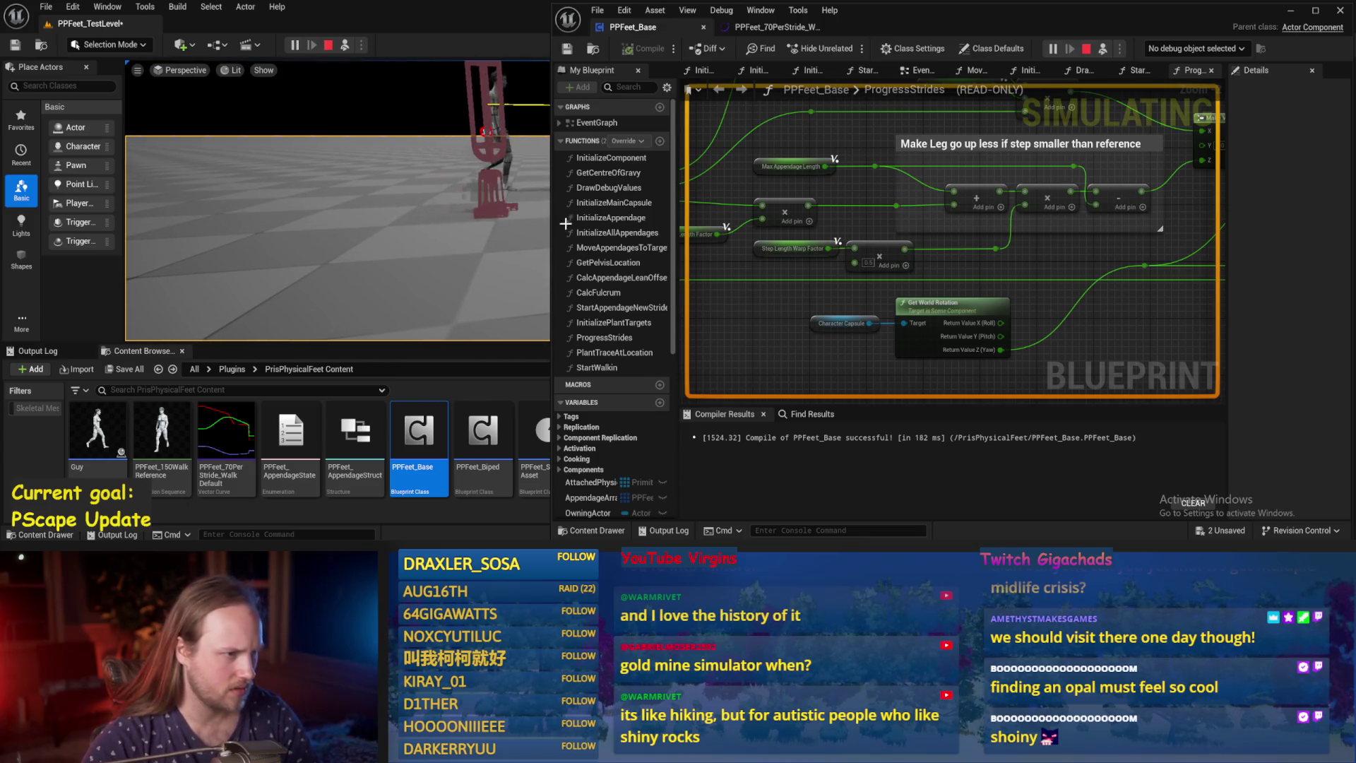
key("Escape")
key("Return")
left_click(644, 48)
left_click(345, 45)
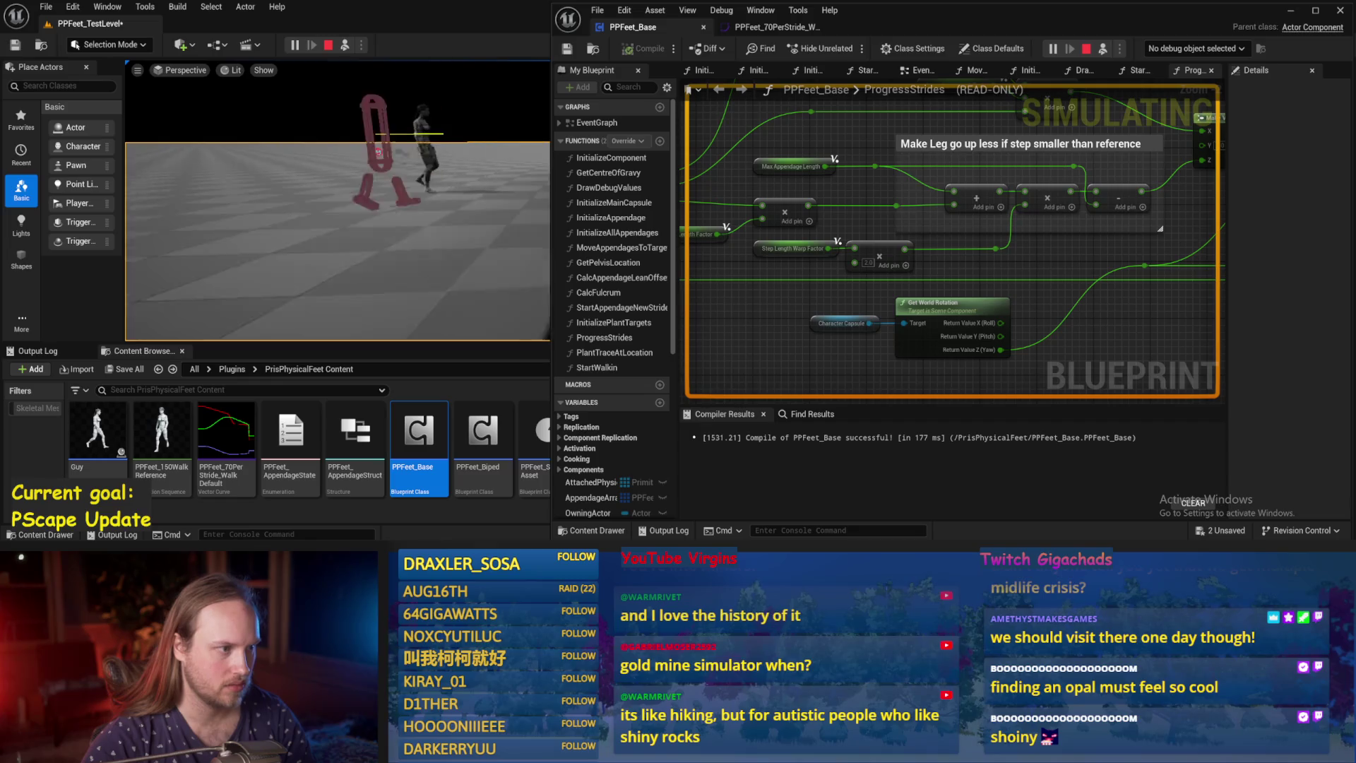
key("Escape")
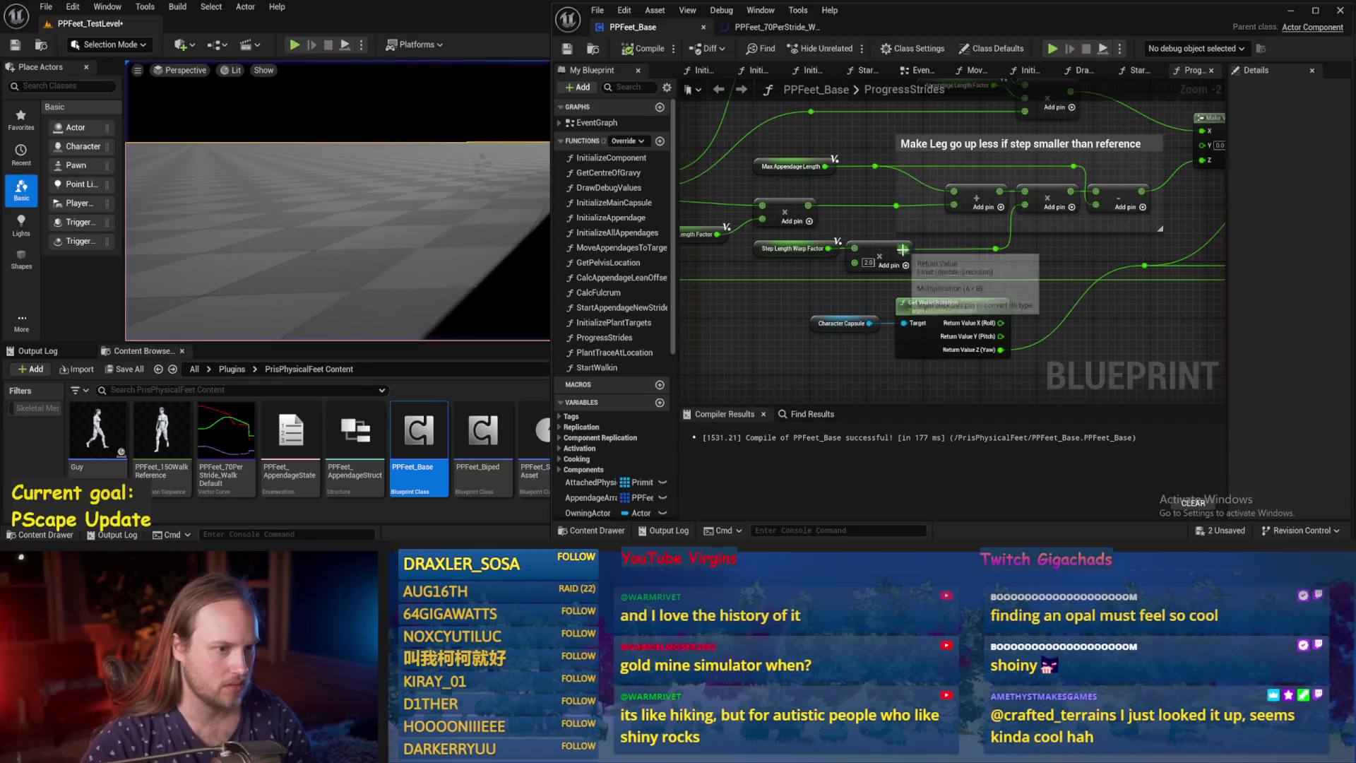
Add a Subtract node after Step Length Warp Factor with A set to 1.0.
left_click(875, 258)
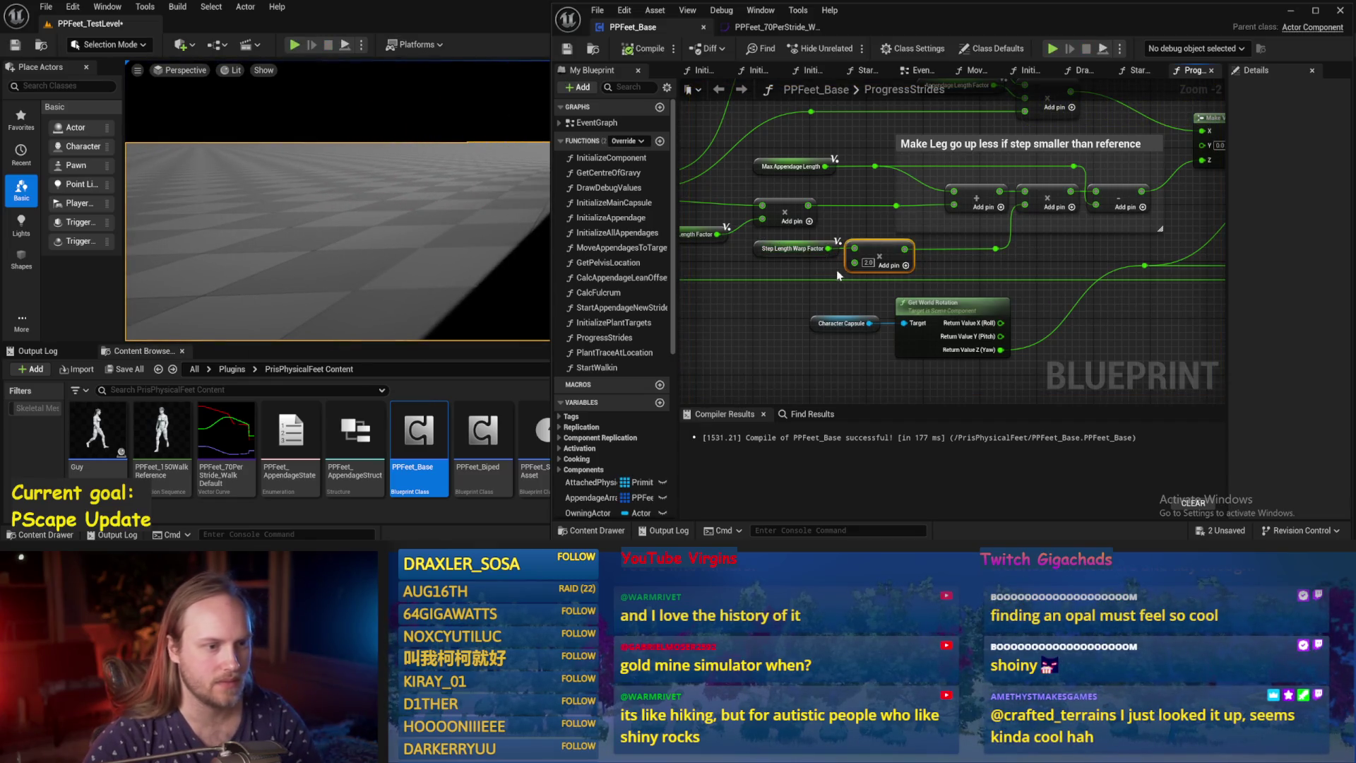
scroll(819, 268, "up", 1)
mouse_move(828, 244)
left_mouse_down()
mouse_move(858, 244)
mouse_move(860, 260)
mouse_move(950, 247)
mouse_move(942, 229)
left_mouse_up()
type("-")
key("Return")
left_click(876, 244)
Multiply the Subtract result by 0.5, then duplicate the 1.0 Subtract node and wire it onward.
type("*")
key("Return")
type("0.5")
key("Return")
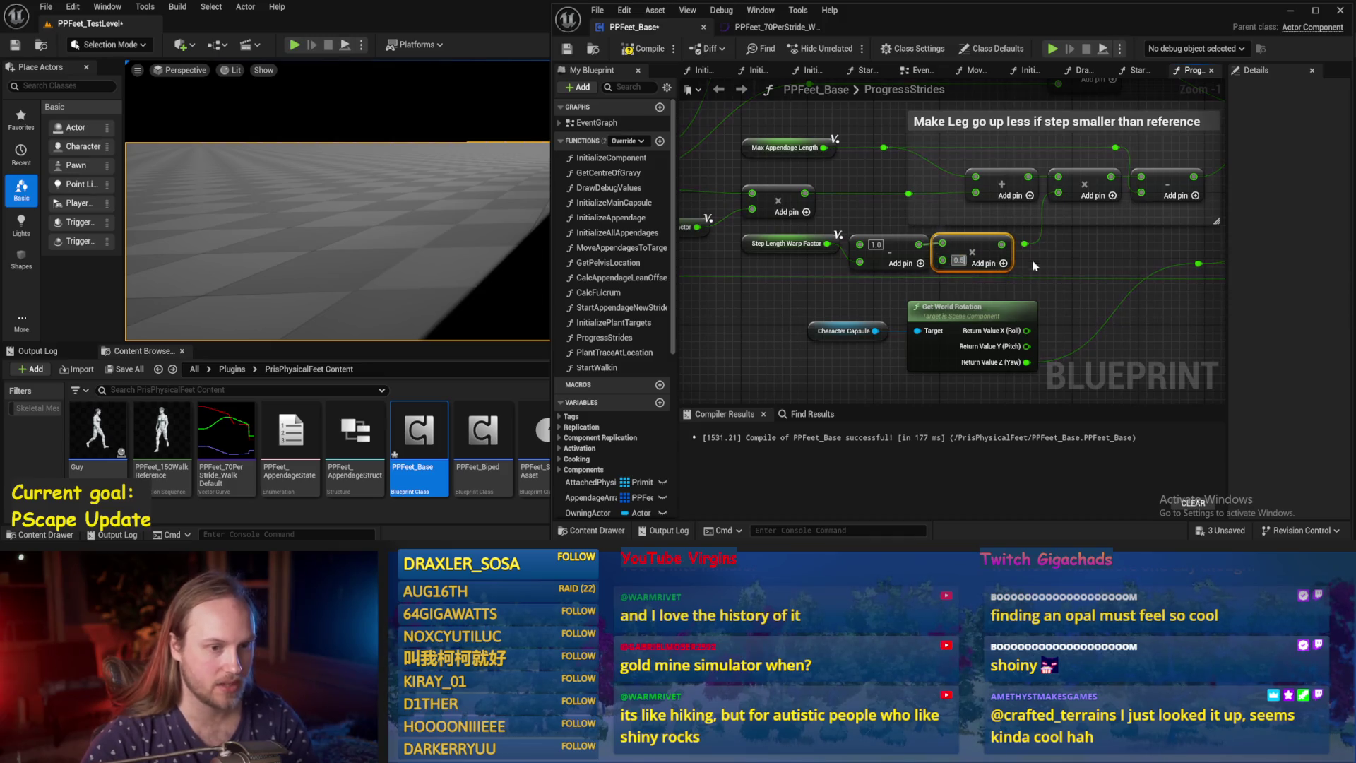
left_click_drag(1059, 249, 997, 252)
left_click(962, 248)
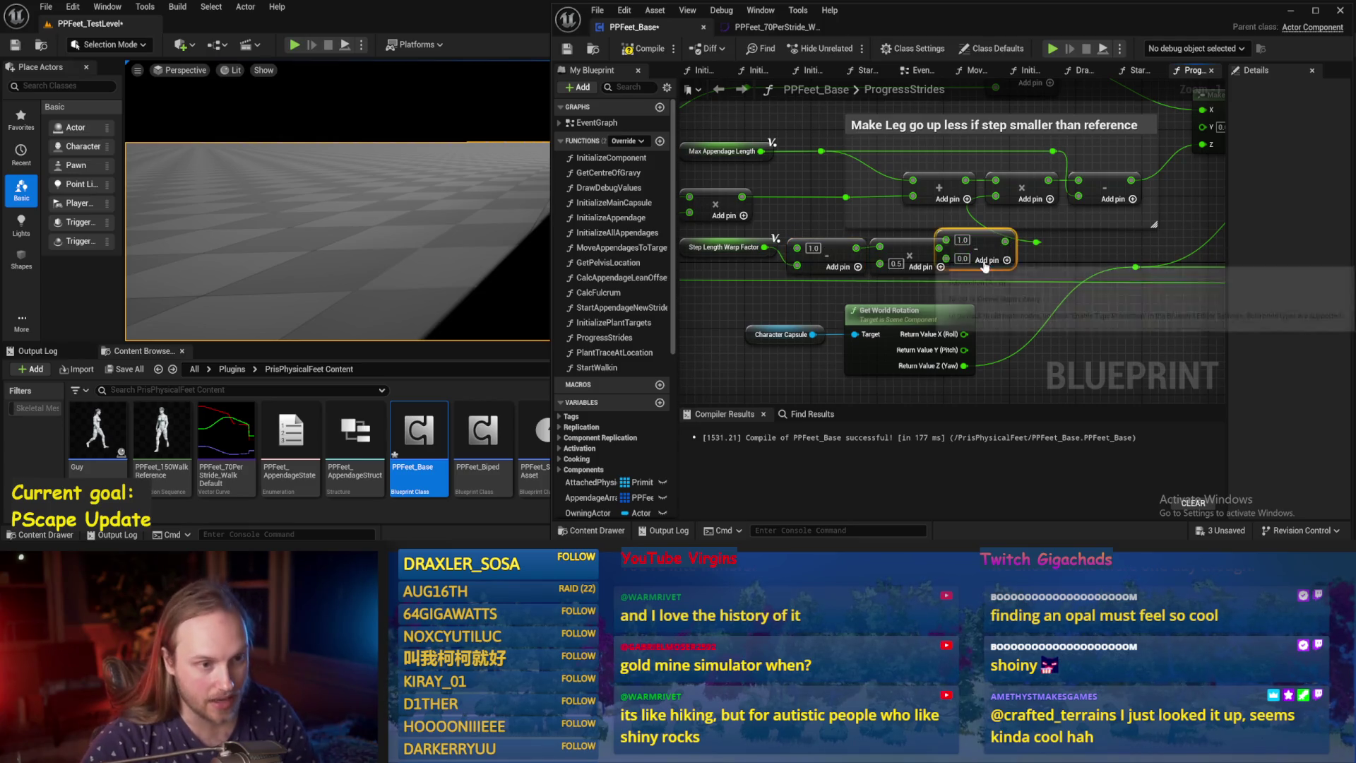
key("ctrl+c")
key("ctrl+v")
mouse_move(938, 248)
left_mouse_down()
mouse_move(968, 253)
mouse_move(963, 264)
mouse_move(996, 198)
left_mouse_up()
Compile PPFeet_Base, simulate to watch the reworked stride math, stop, and save.
left_click(630, 53)
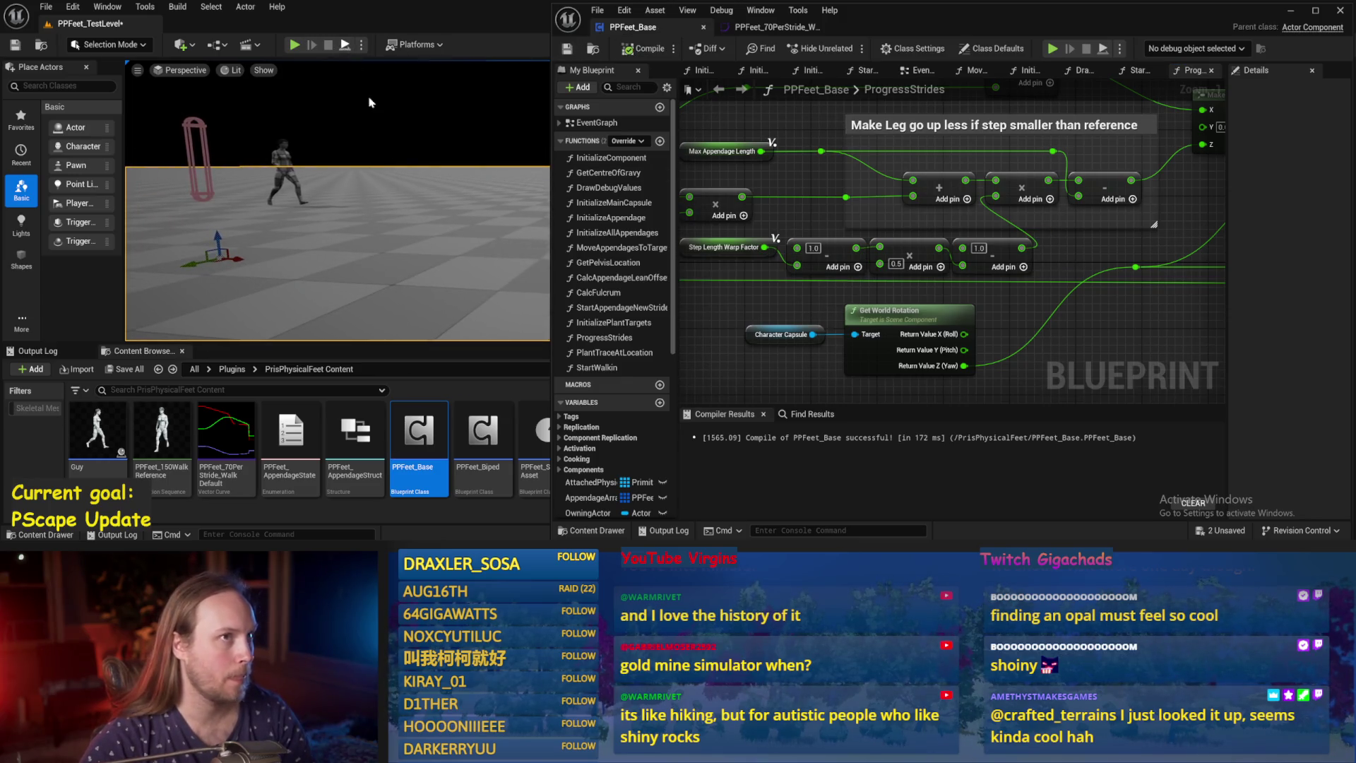
key("alt+p")
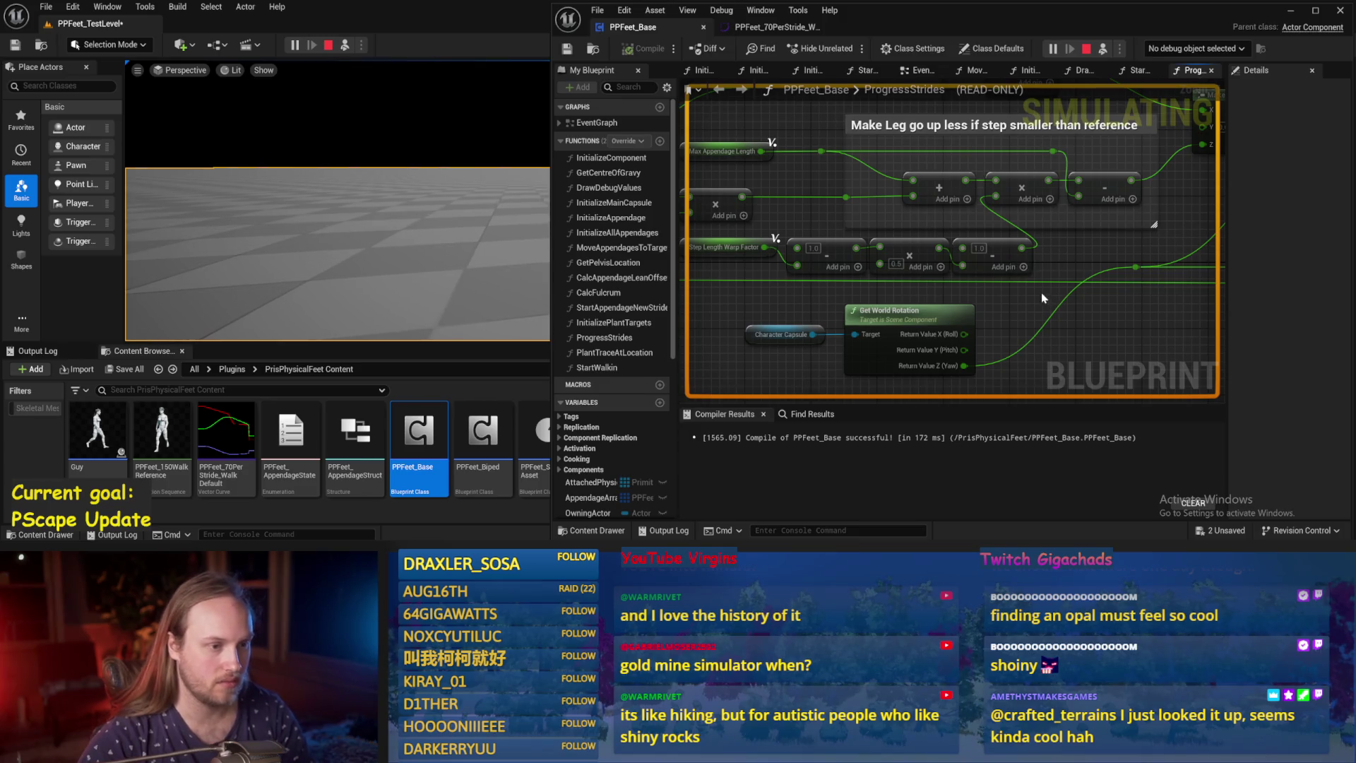
key("Escape")
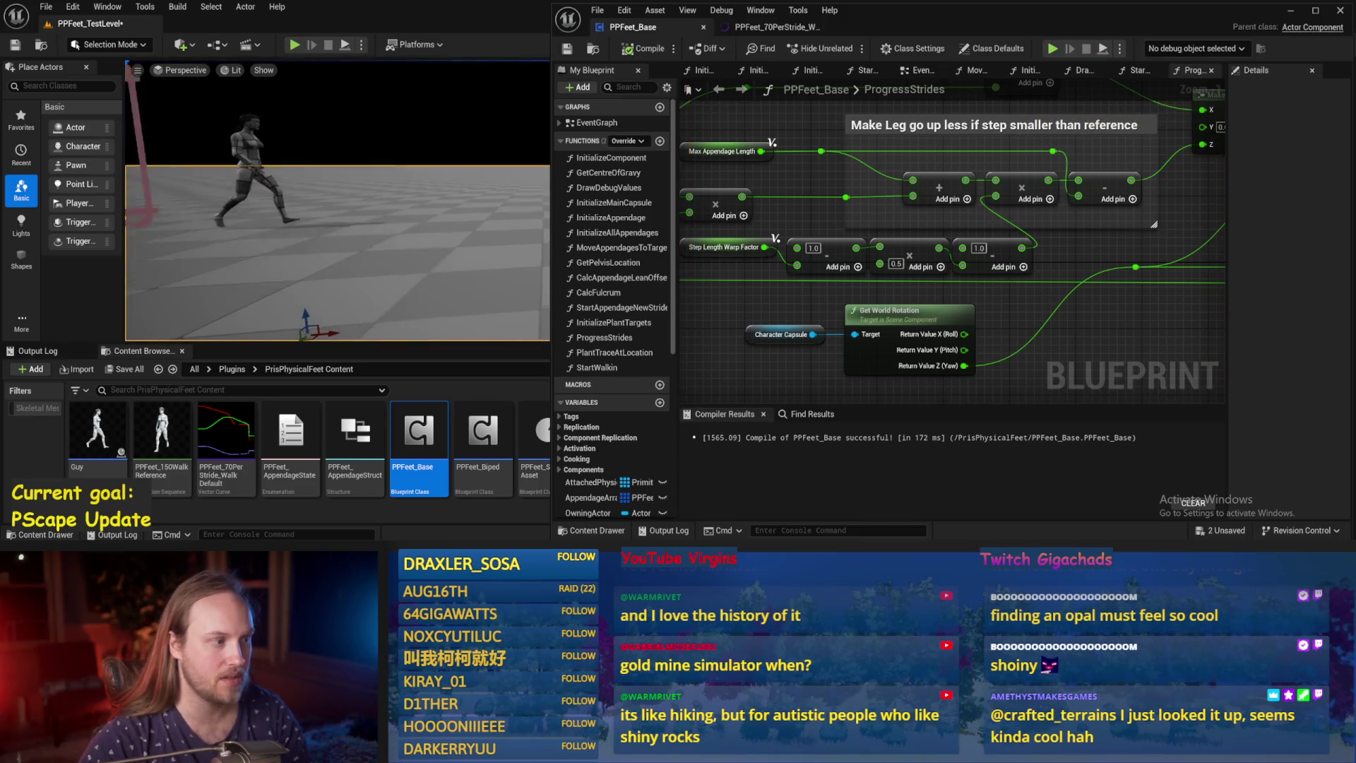
key("ctrl+s")
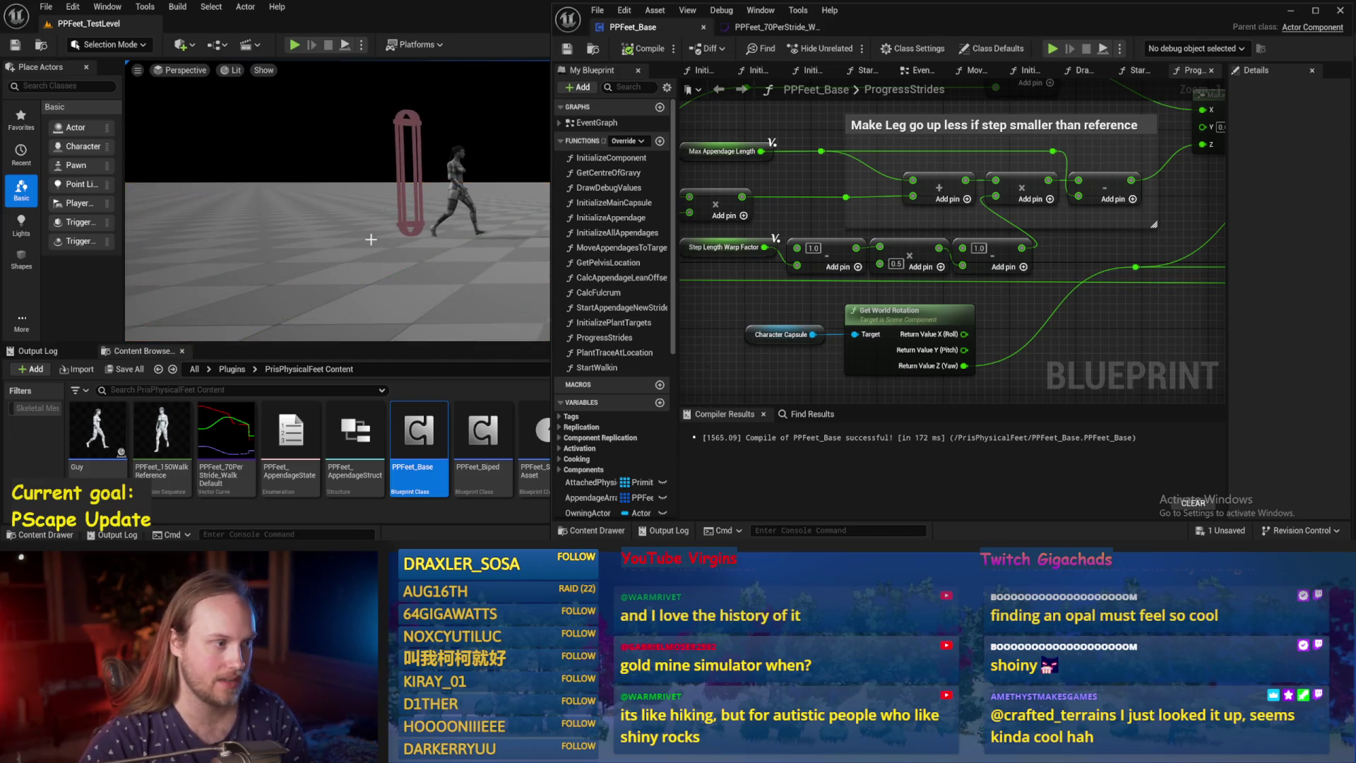
scroll(1119, 296, "down", 2)
Inspect the Current Step Length variable, compile and save PPFeet_Base, and snap the editor right.
mouse_move(1182, 322)
left_mouse_down()
mouse_move(1052, 289)
mouse_move(1067, 285)
left_mouse_up()
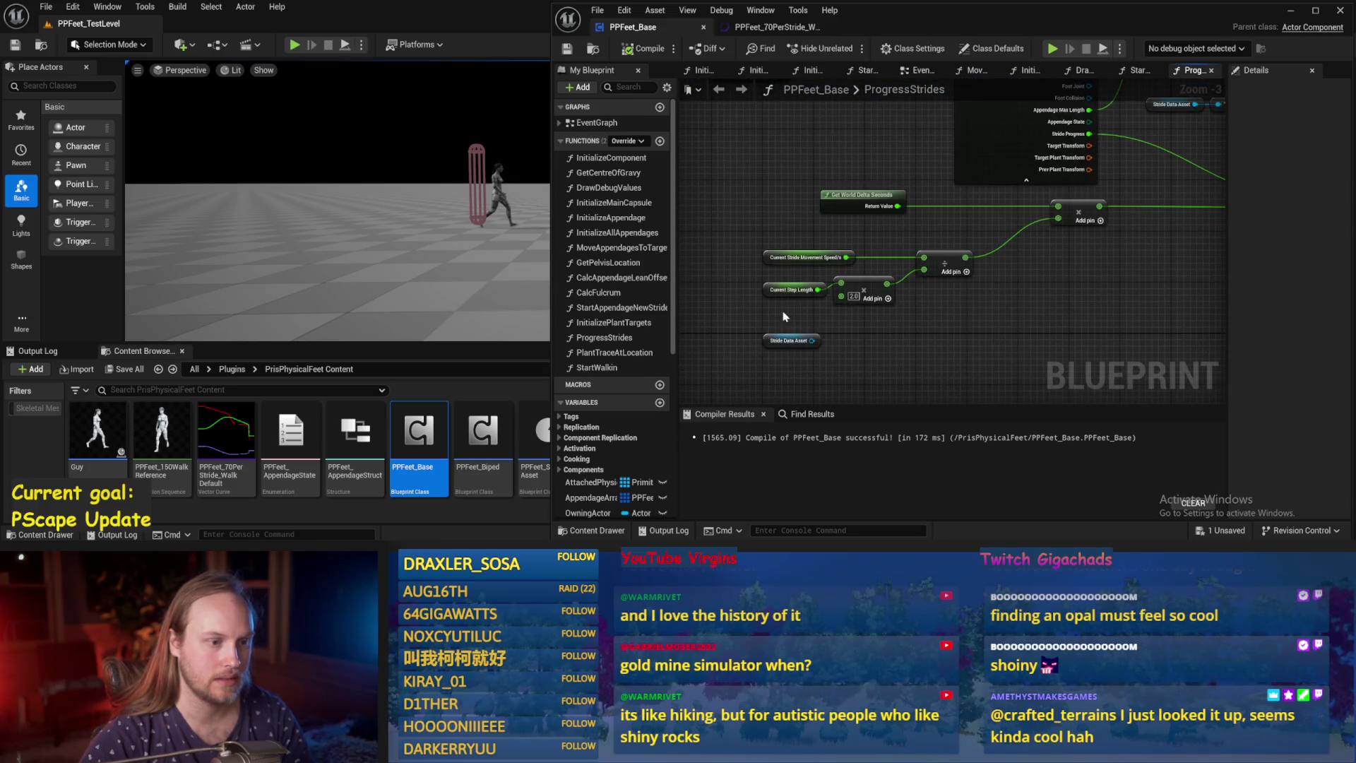
left_click(762, 292)
scroll(978, 264, "up", 1)
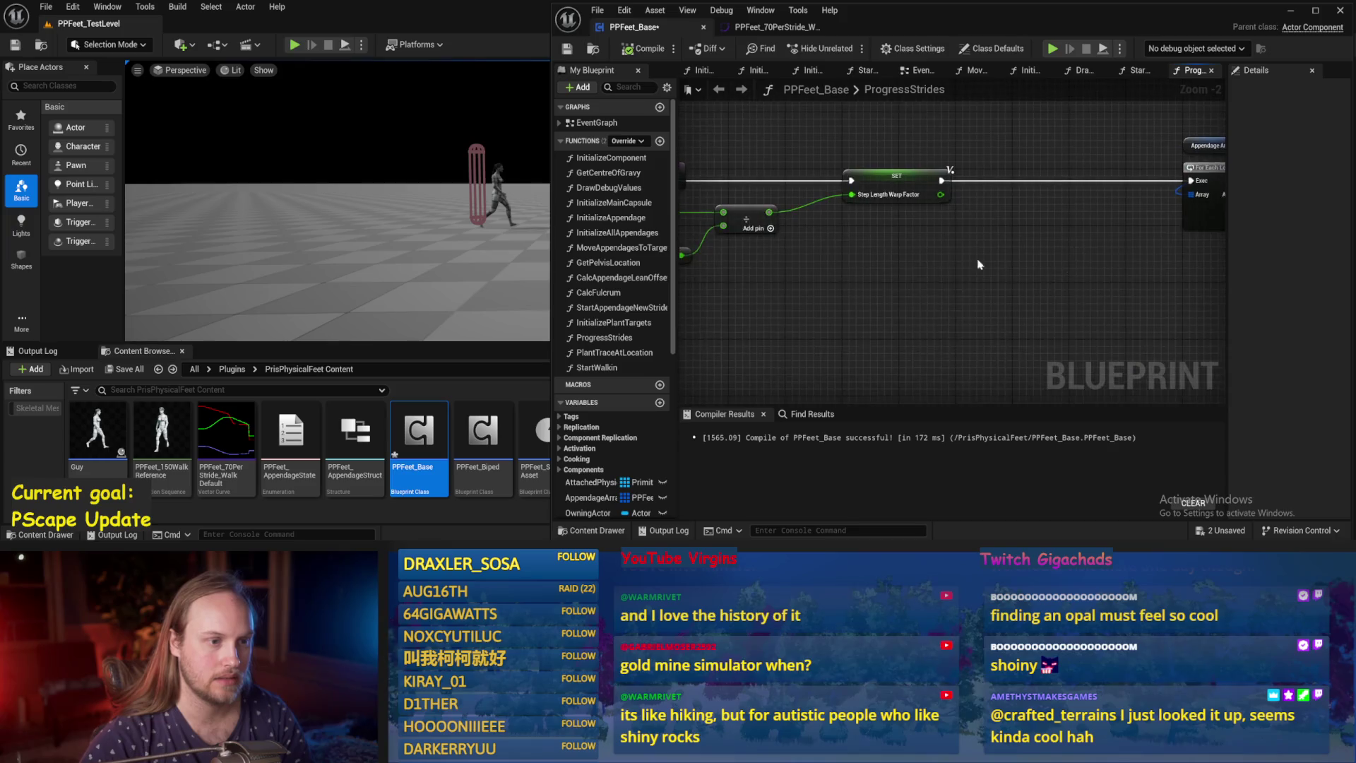
left_click_drag(978, 264, 1271, 245)
left_click(828, 192)
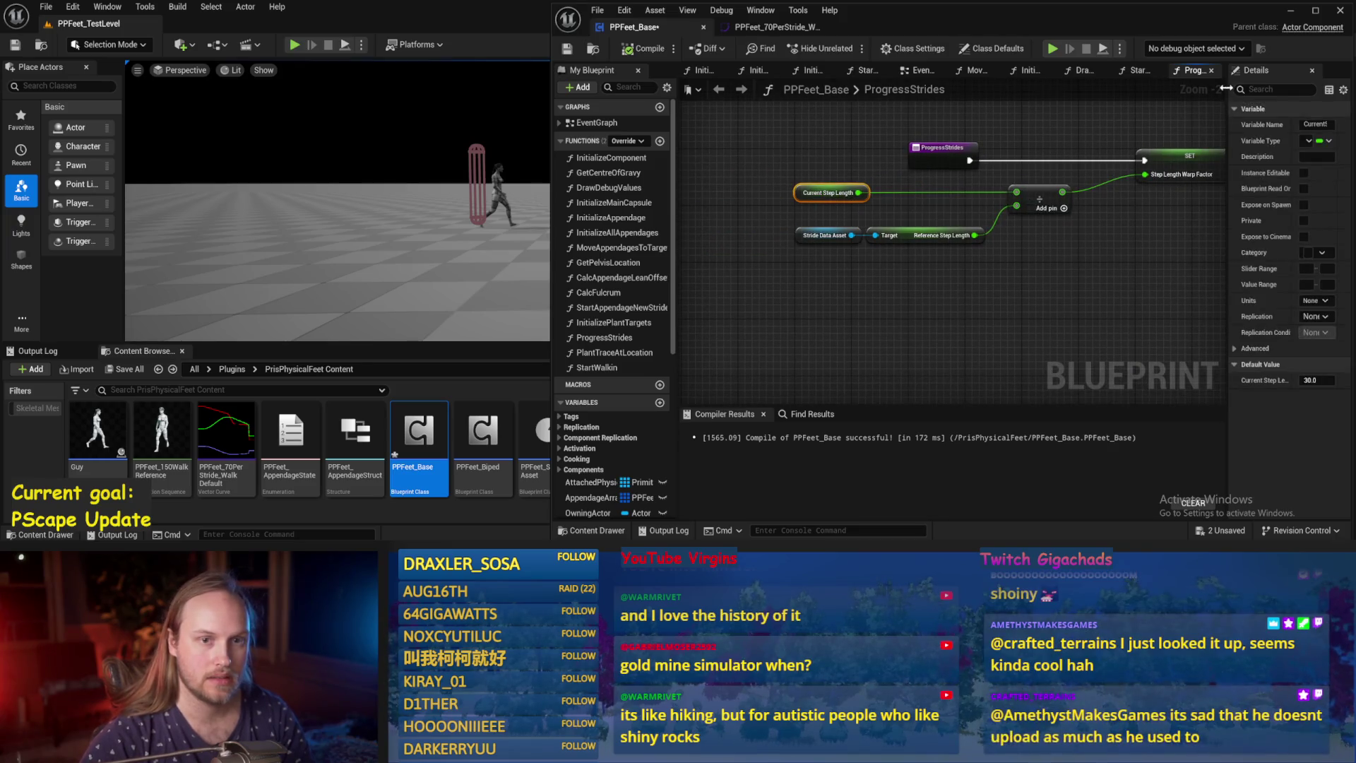
left_click(567, 48)
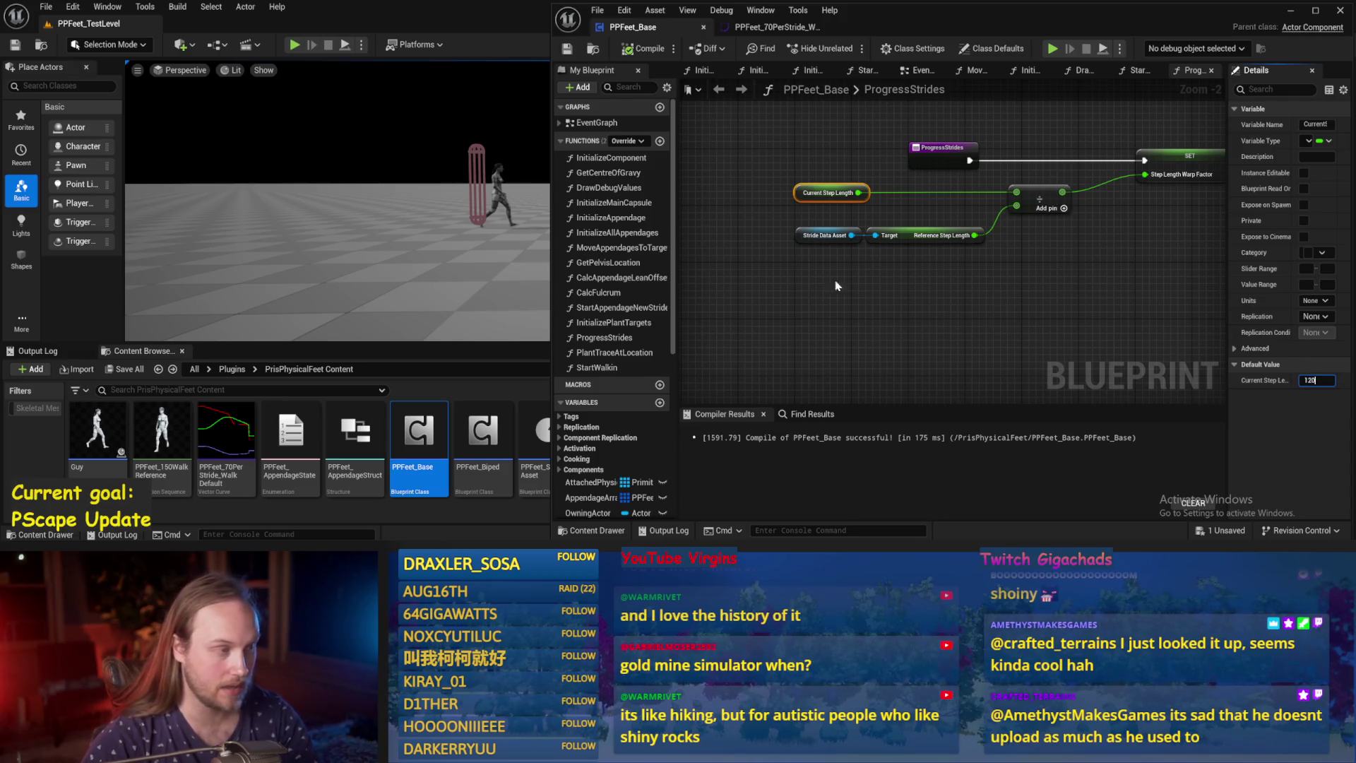
left_click(568, 48)
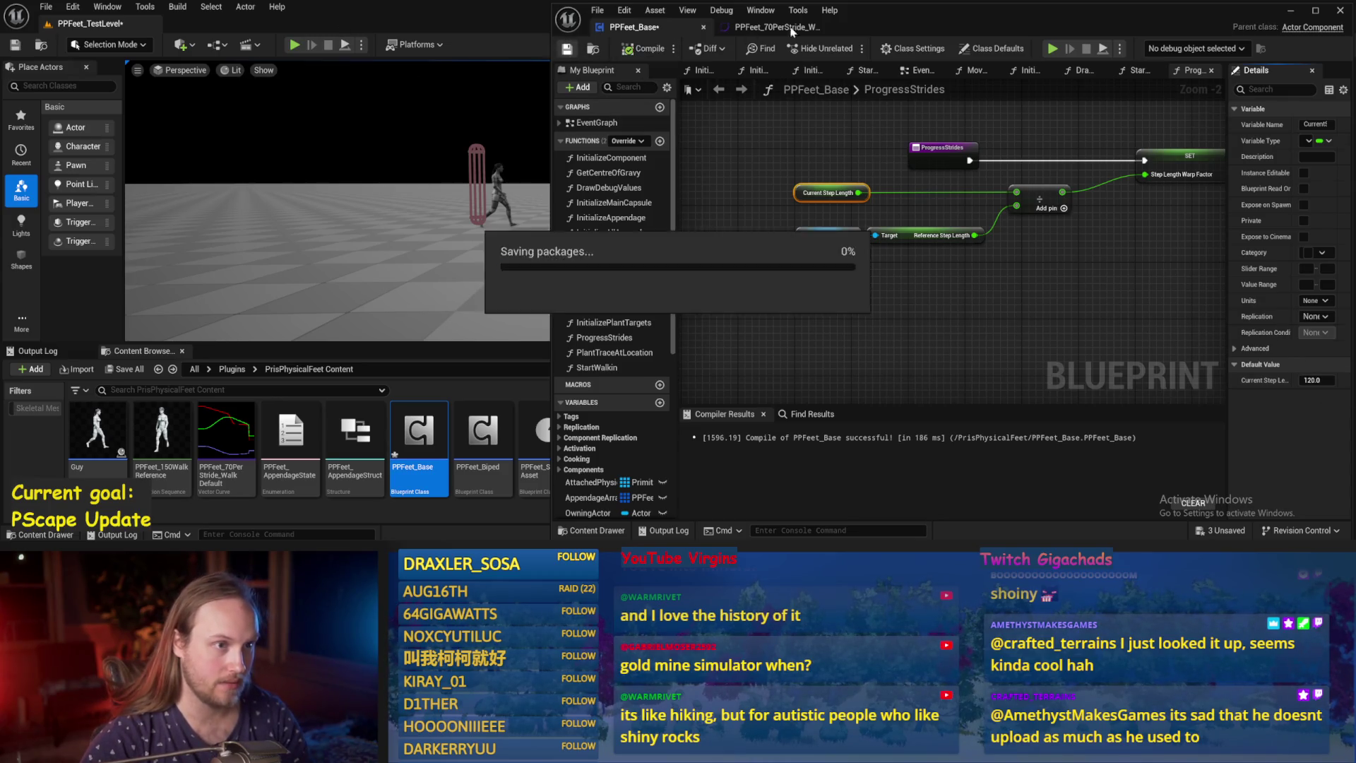
key("super+Right")
left_click(238, 121)
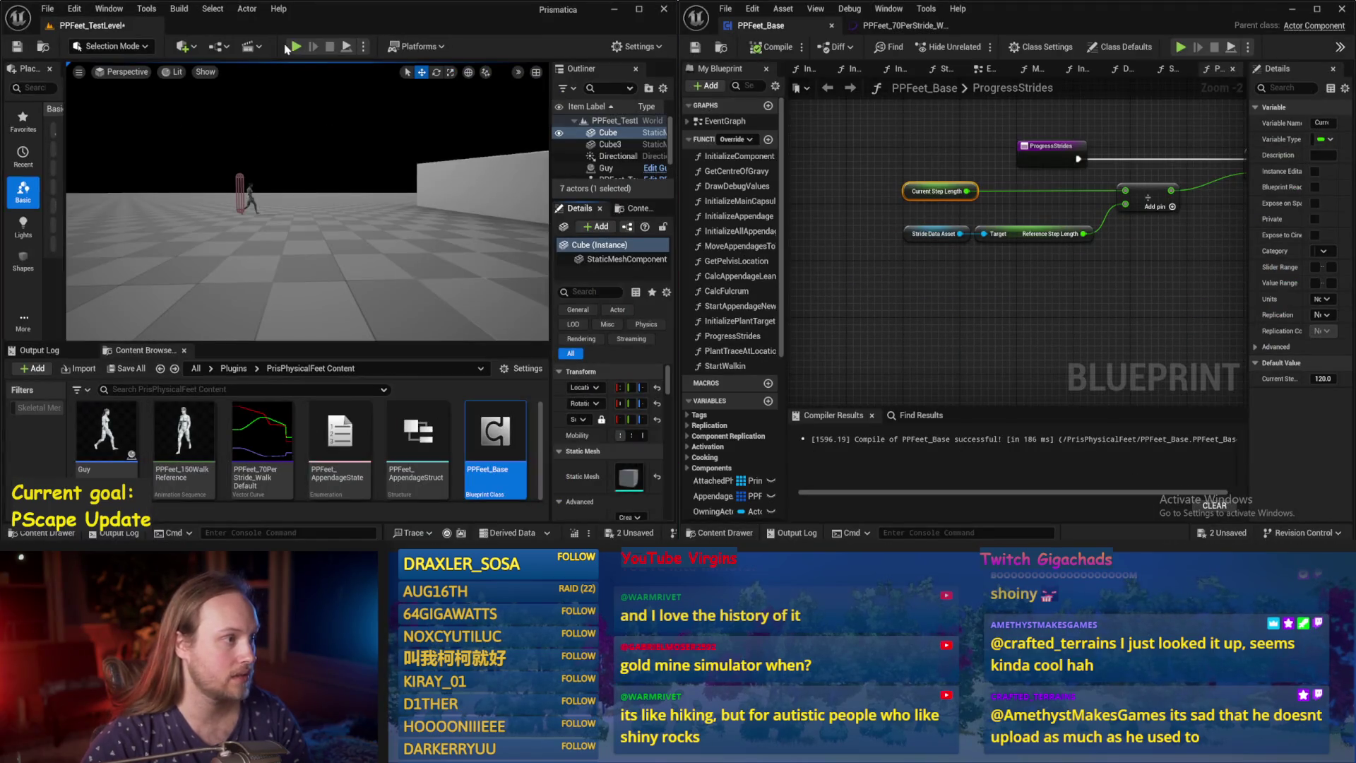
Play-test the walk, then select the red key at 0.5 in the PPFeet_70PerStride_Walk curve.
key("alt+p")
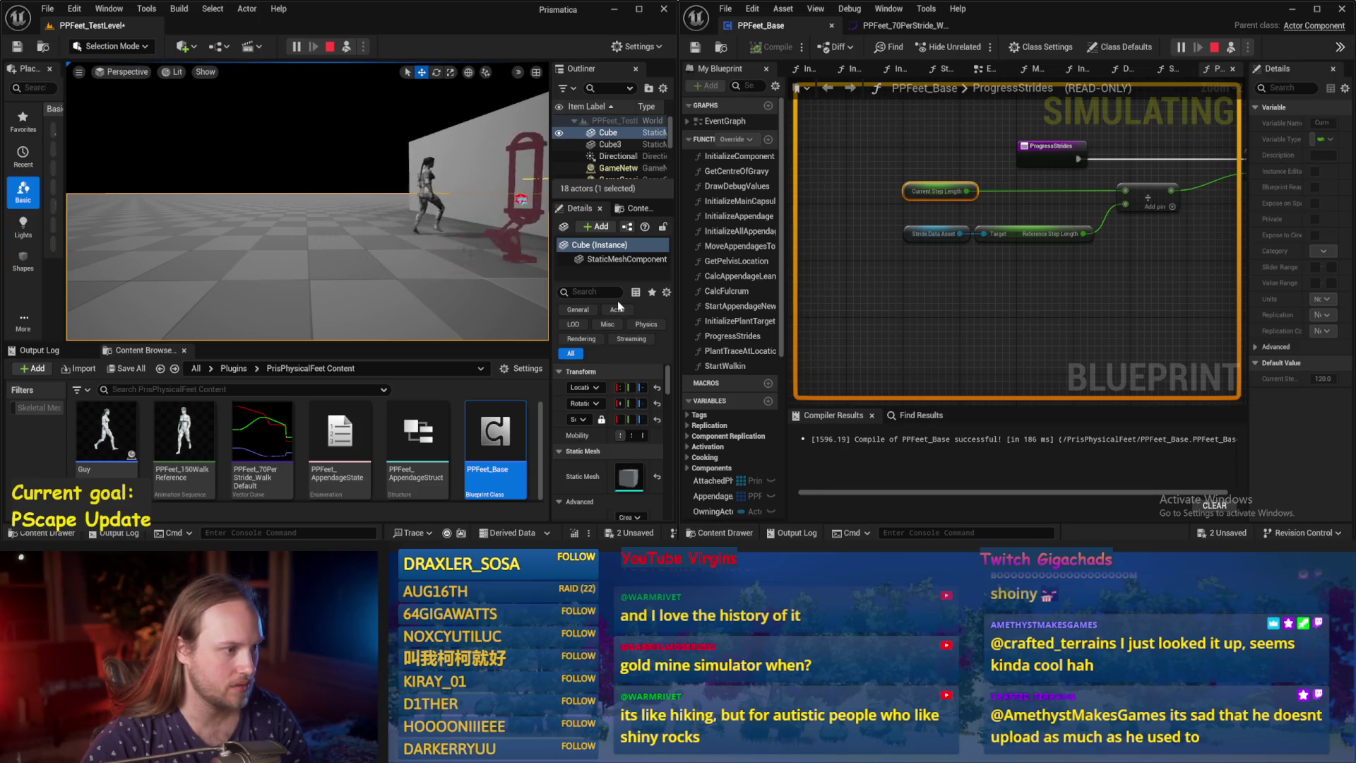
key("Escape")
left_click(888, 26)
left_click(1063, 350)
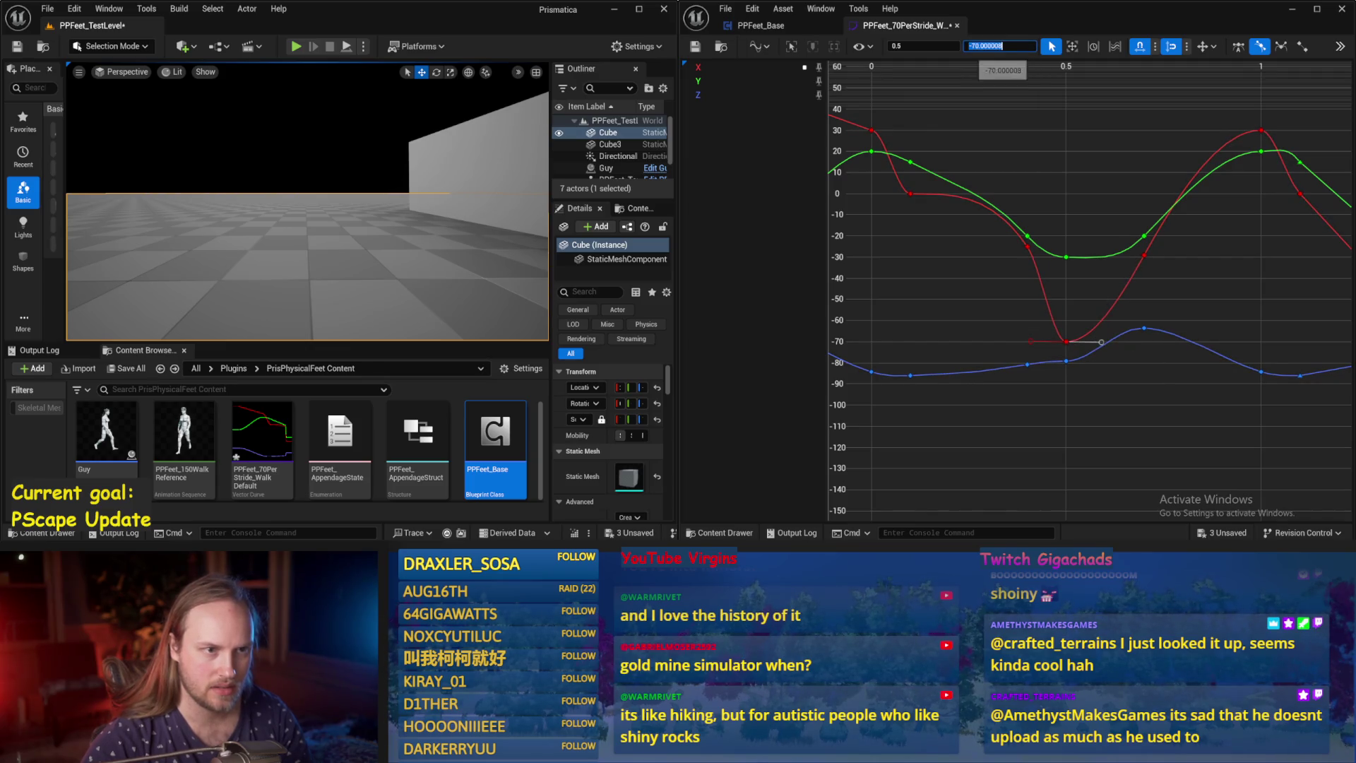
Raise the red key at 0.5 to -60 and play-test the walk.
left_click(971, 45)
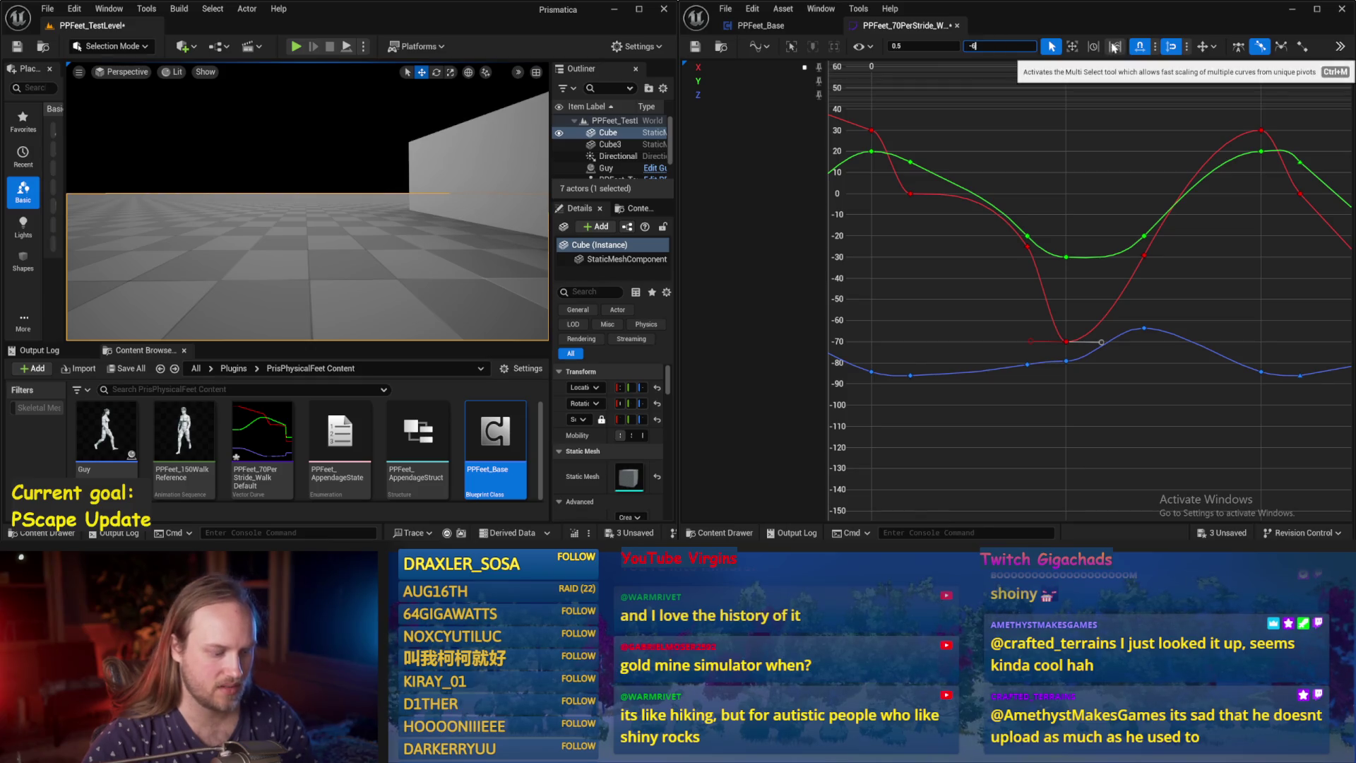
type("0")
key("Return")
left_click(970, 306)
left_click(346, 46)
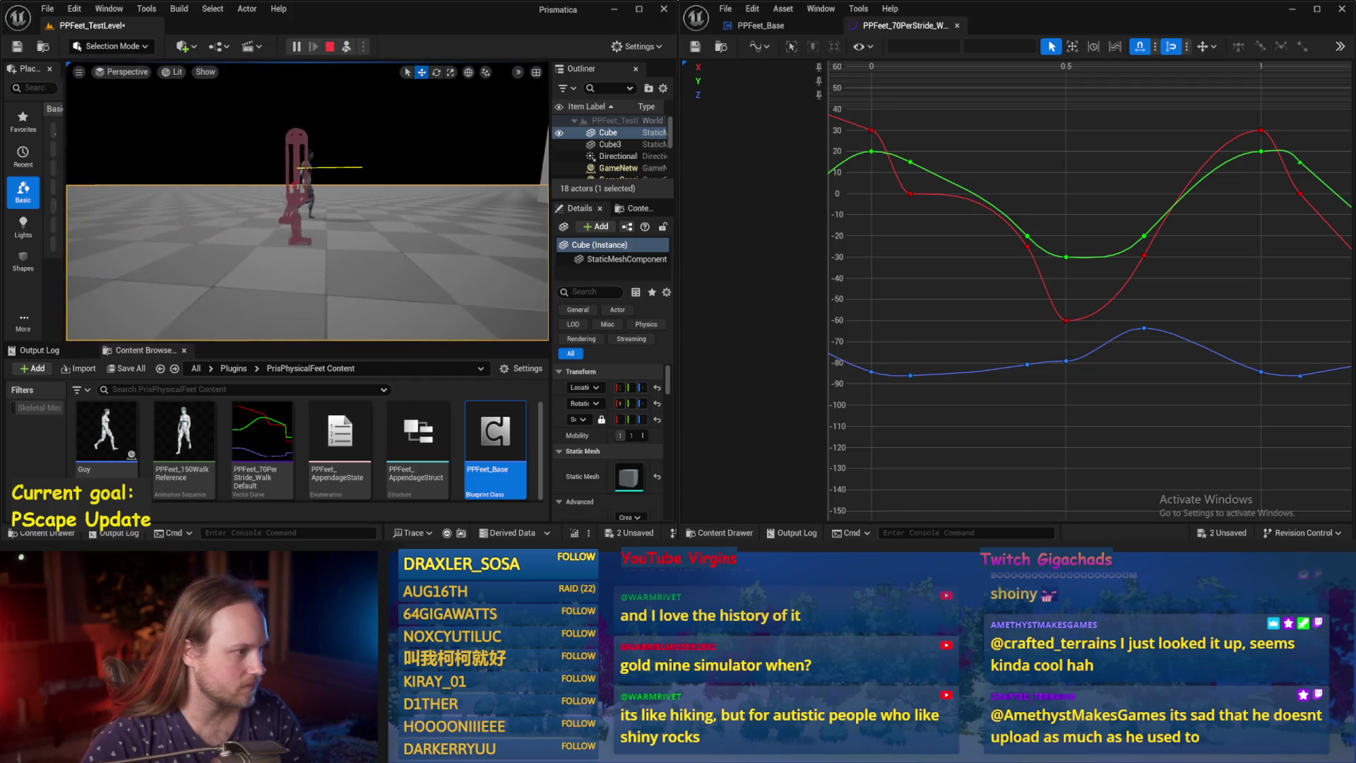
key("Escape")
Change the red key at 0.5 to -50, save the curve, and play-test.
left_click(1066, 320)
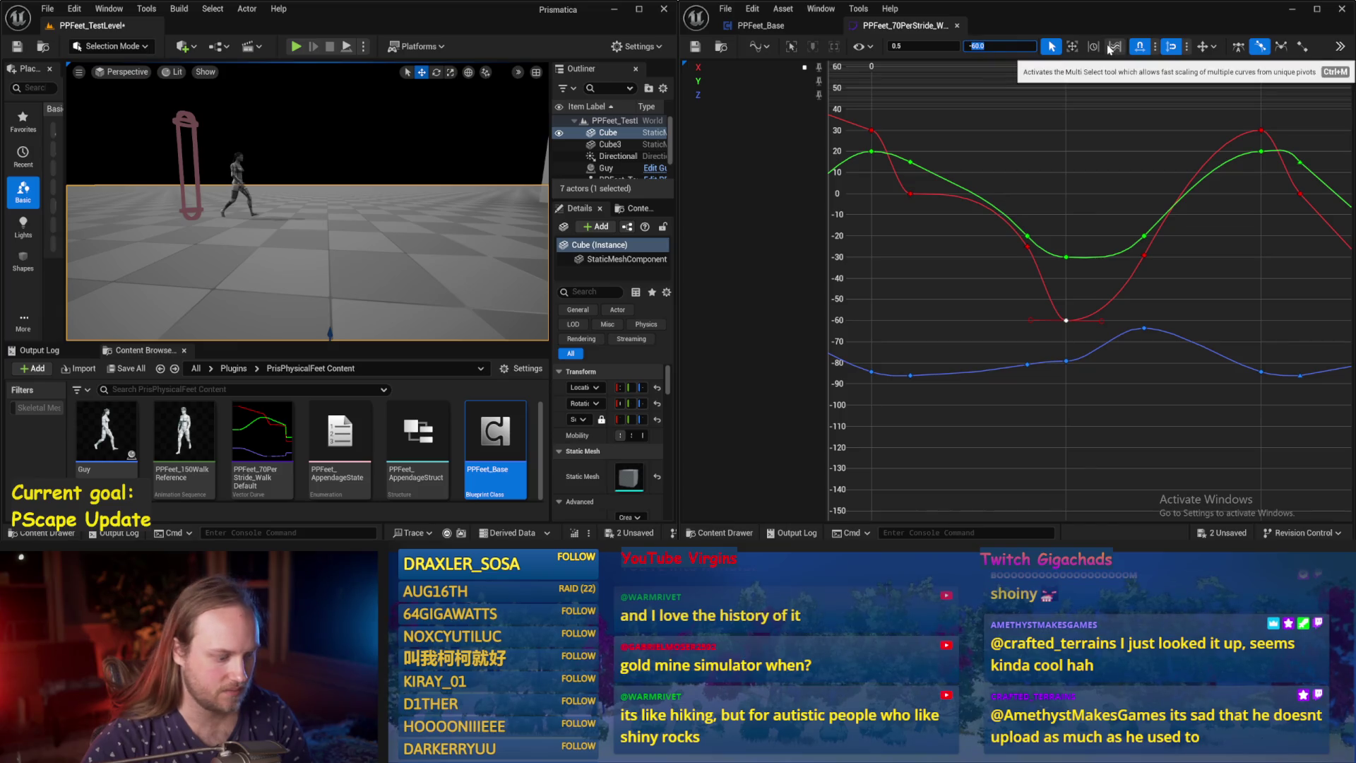
key("Return")
left_click(852, 156)
left_click(696, 50)
left_click(296, 46)
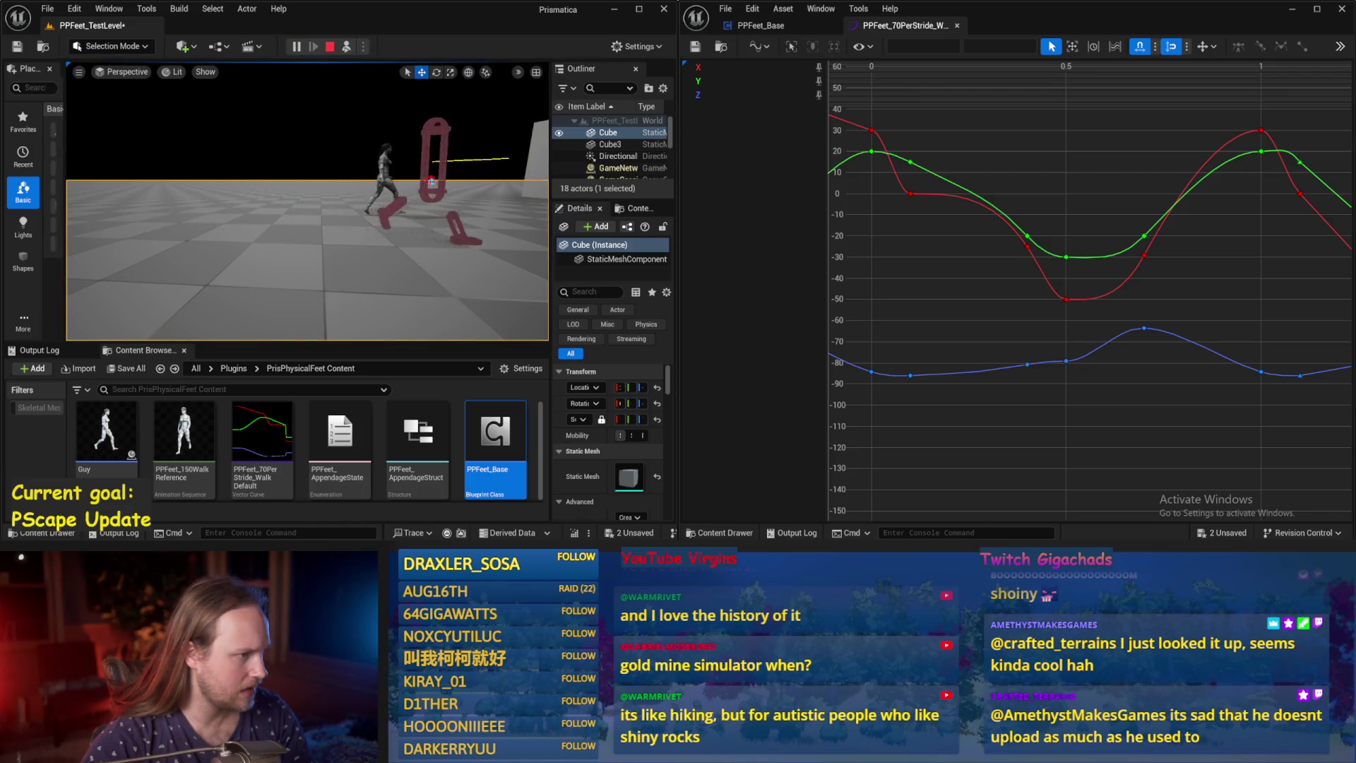
key("Escape")
Set the red key to -45, adjust its tangent handle, save, and play-test.
left_click(1066, 299)
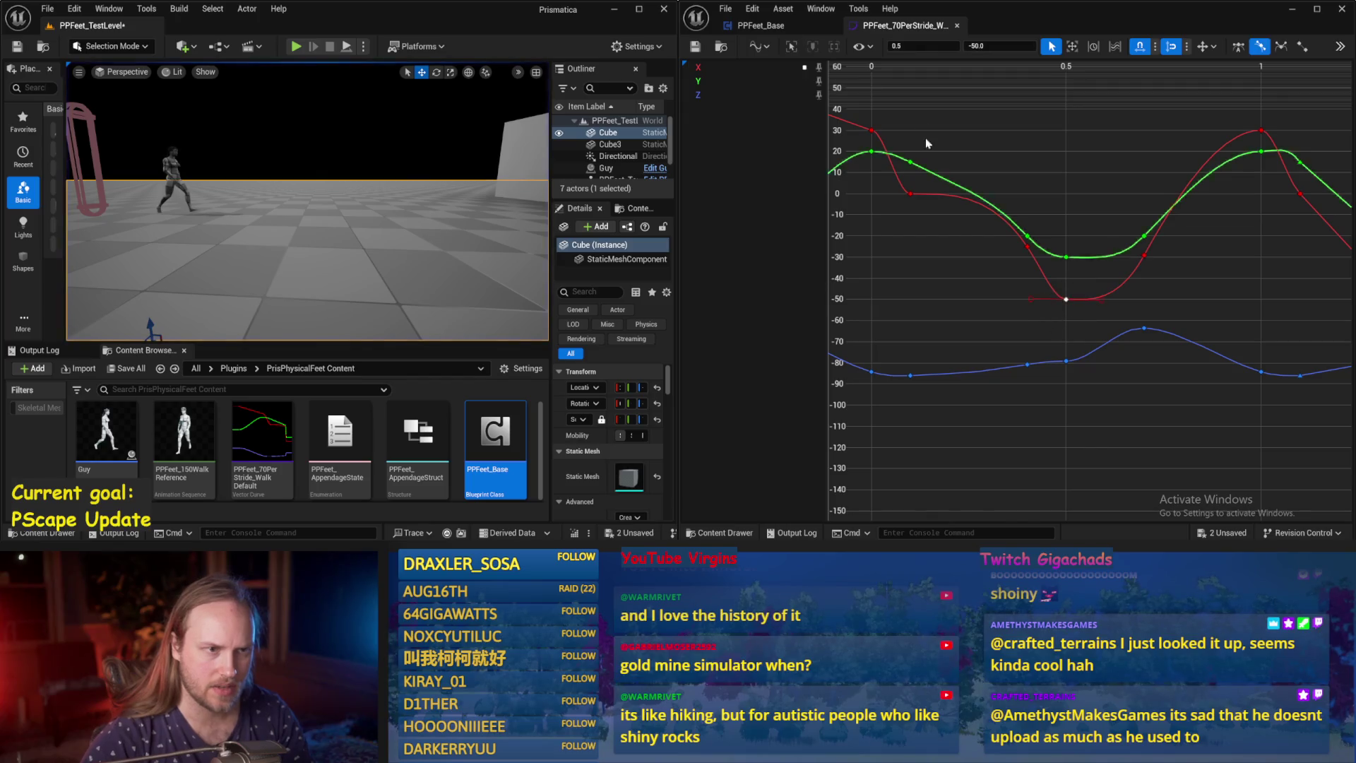
left_click(971, 46)
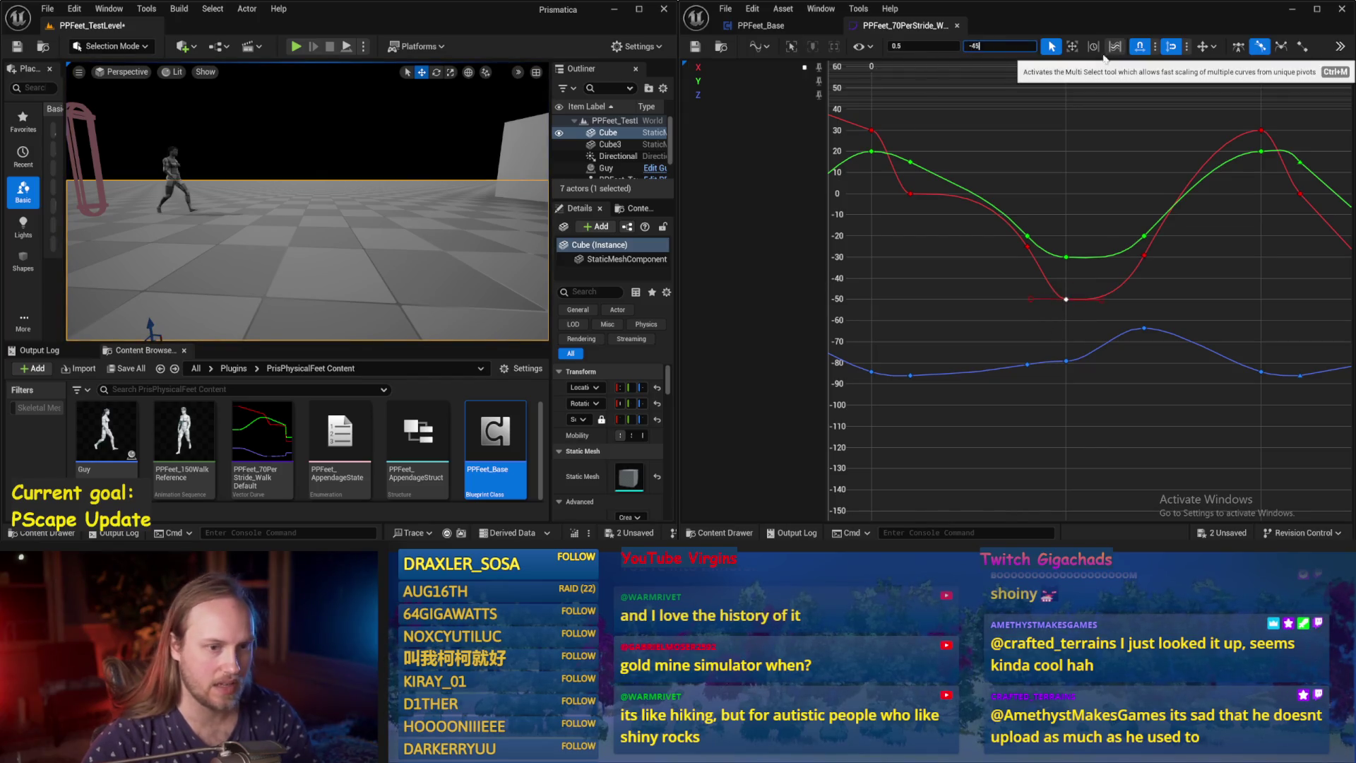
key("Return")
left_click(1100, 291)
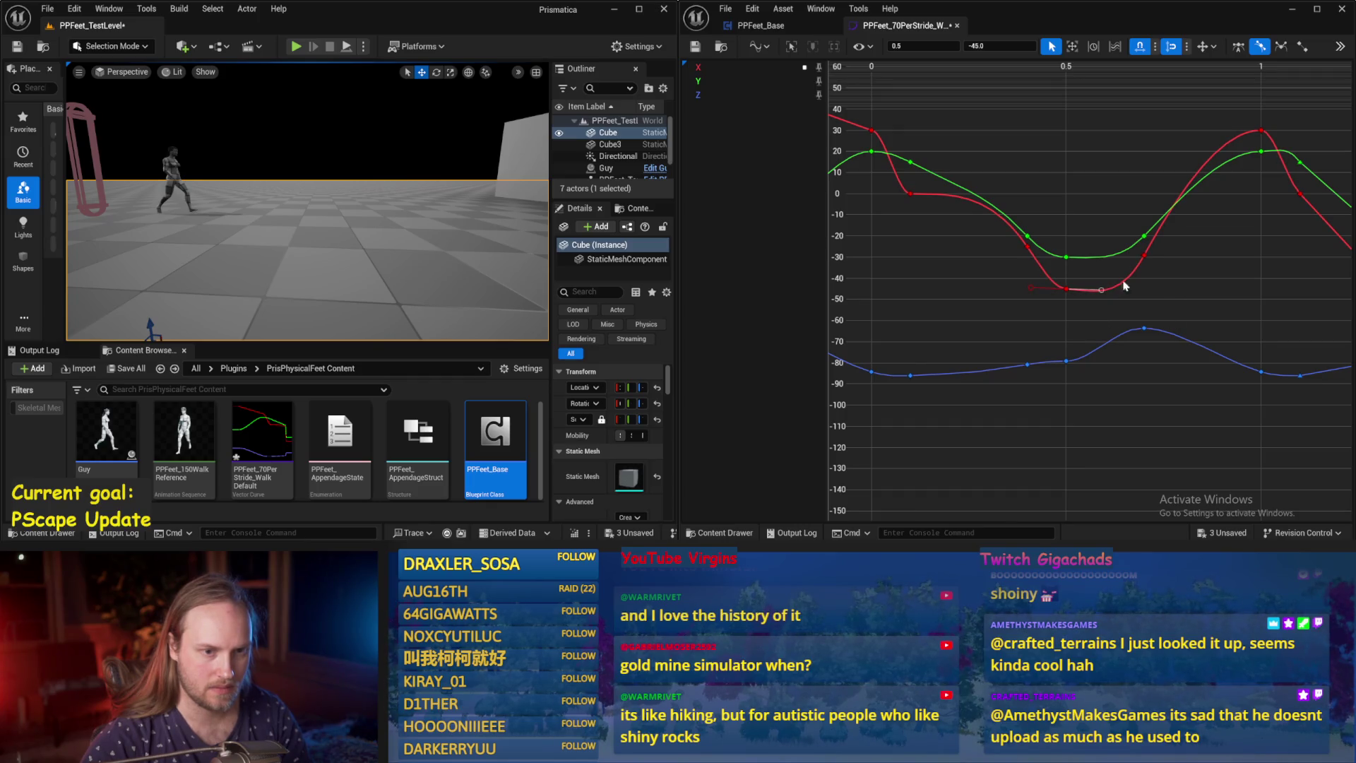
left_click(1123, 285)
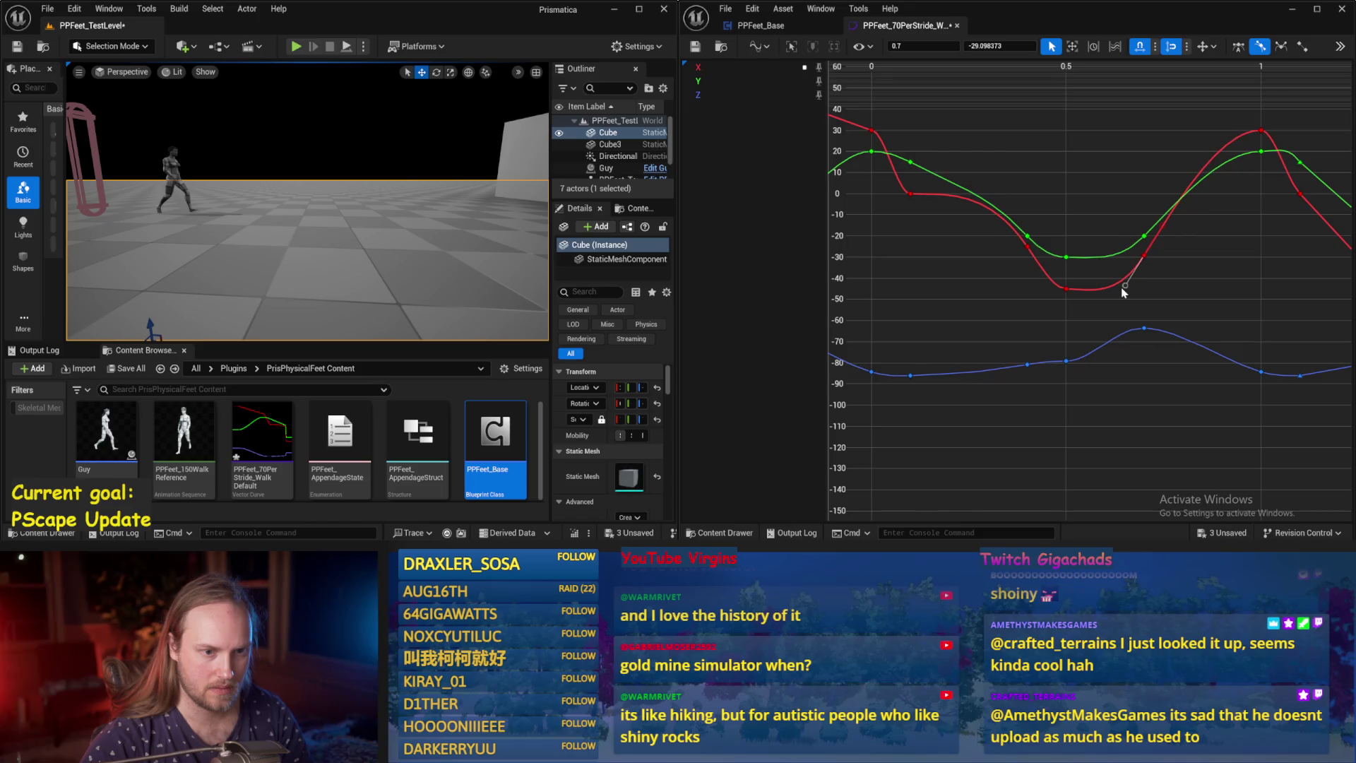
key("ctrl+s")
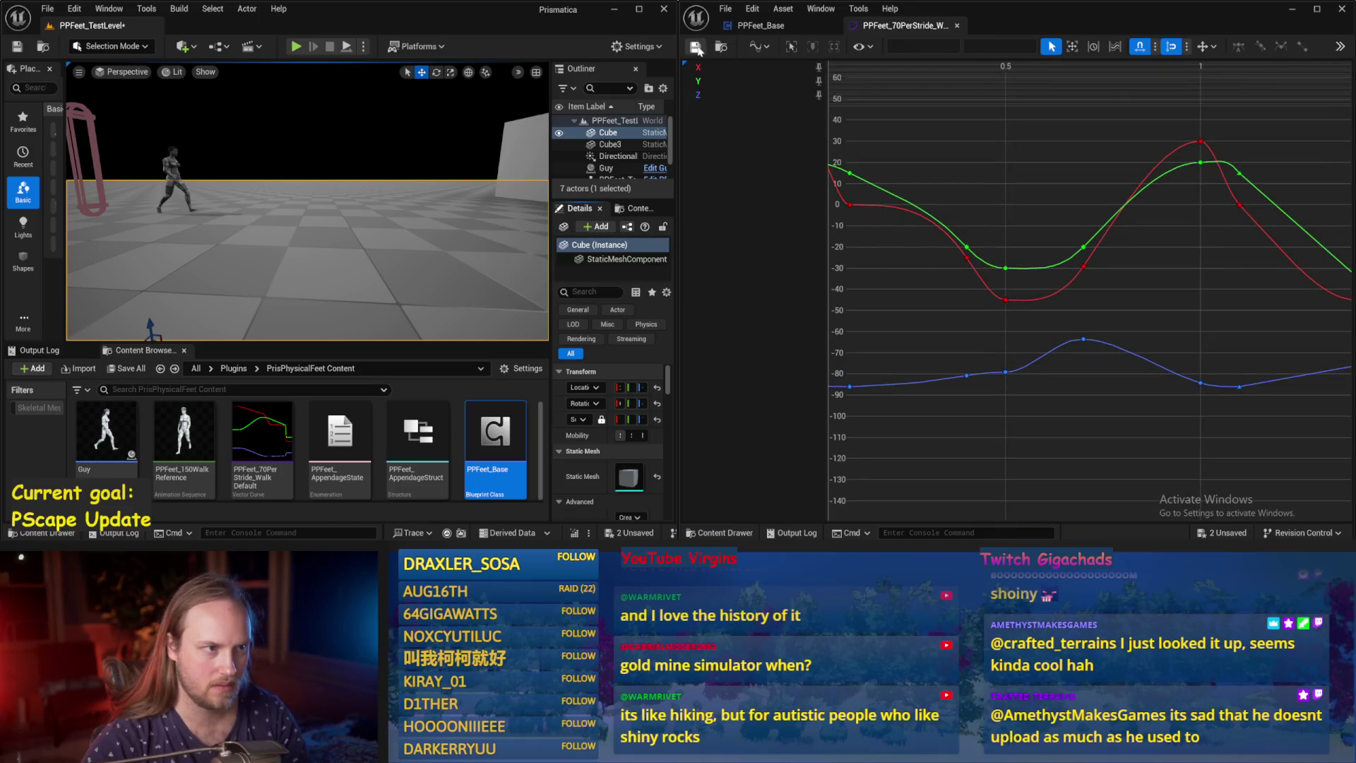
left_click(296, 46)
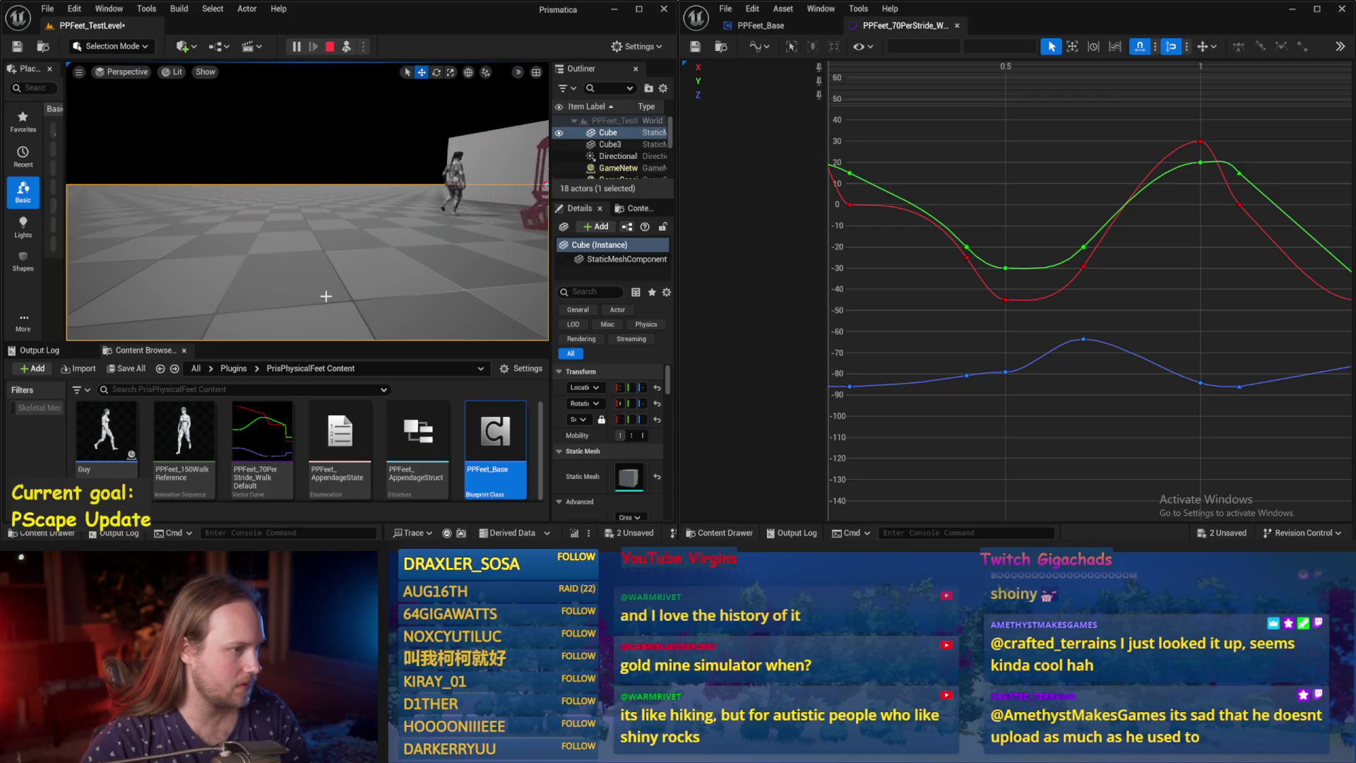
key("Escape")
Set the red key at 0.5 to -40 and play-test the walk.
left_click(1006, 299)
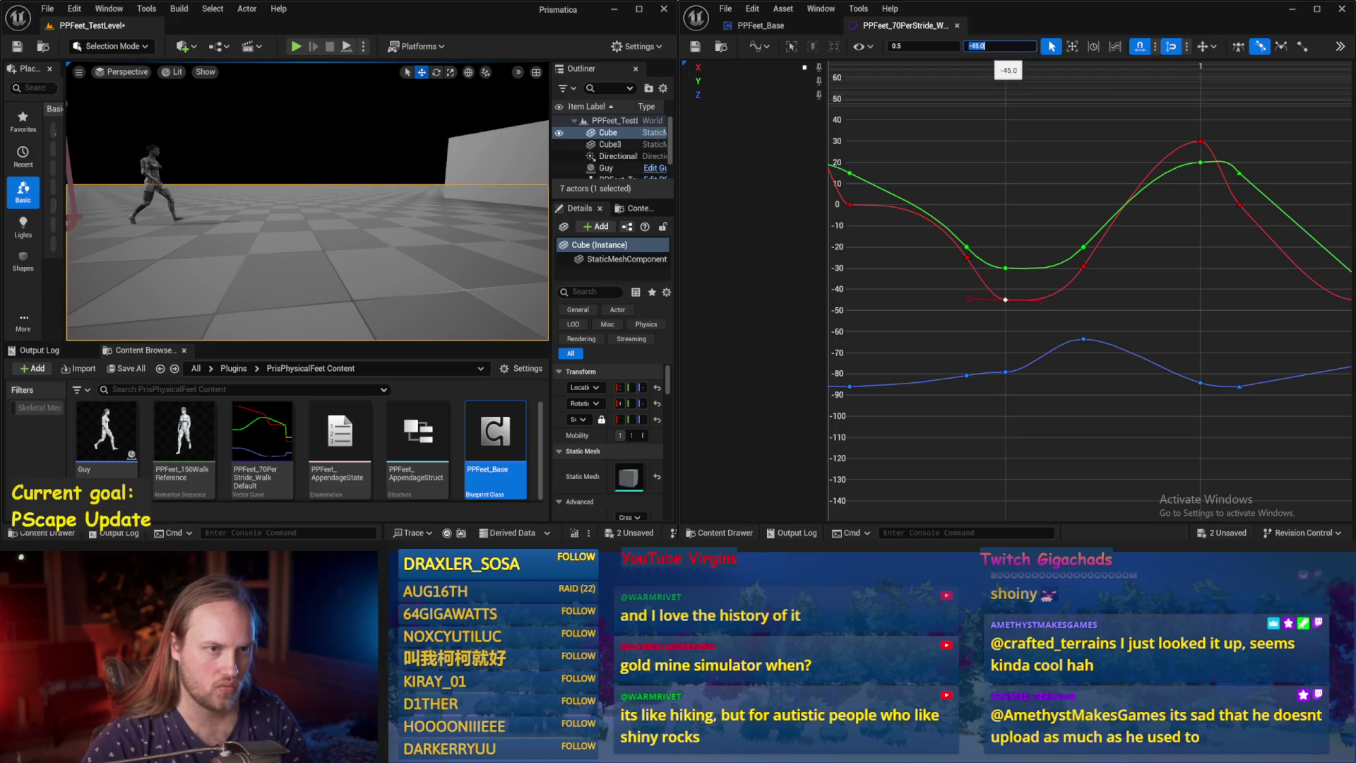
type("-40")
key("Return")
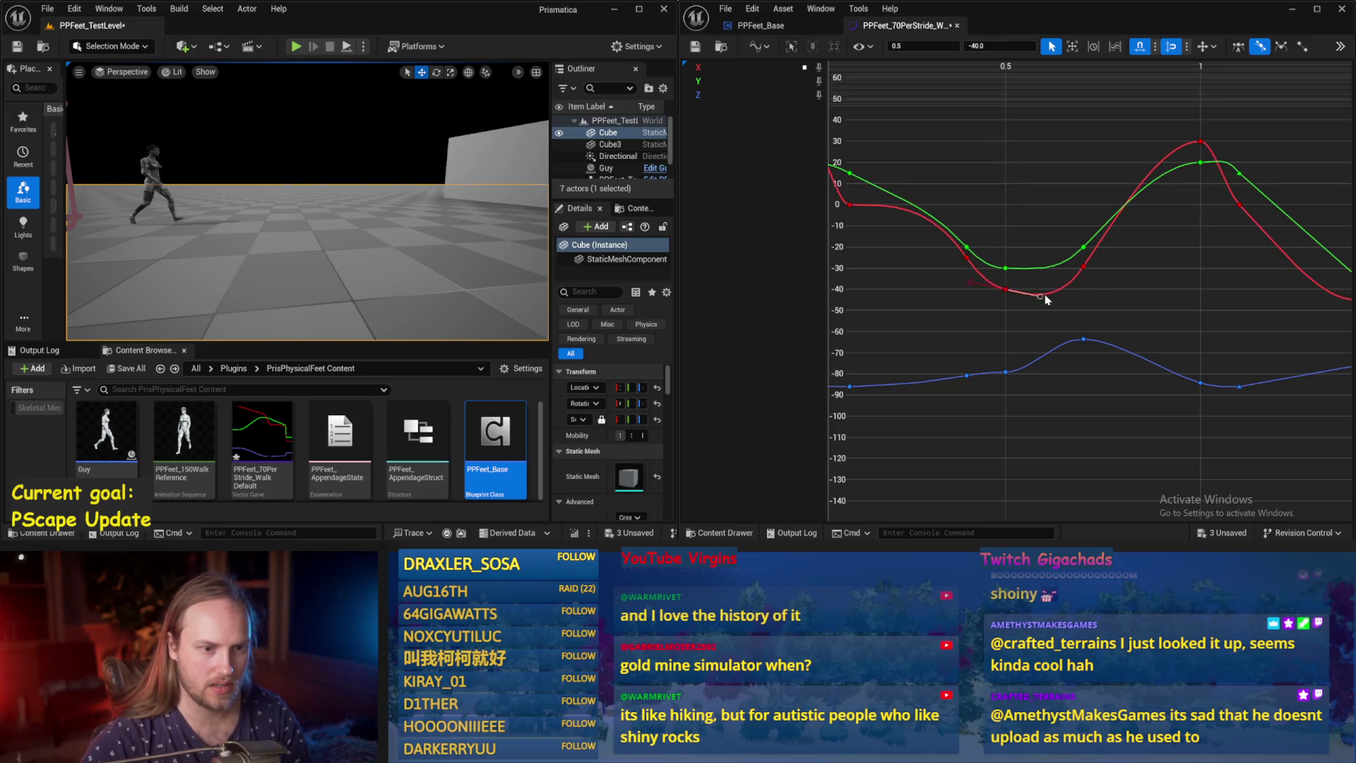
left_click(1090, 305)
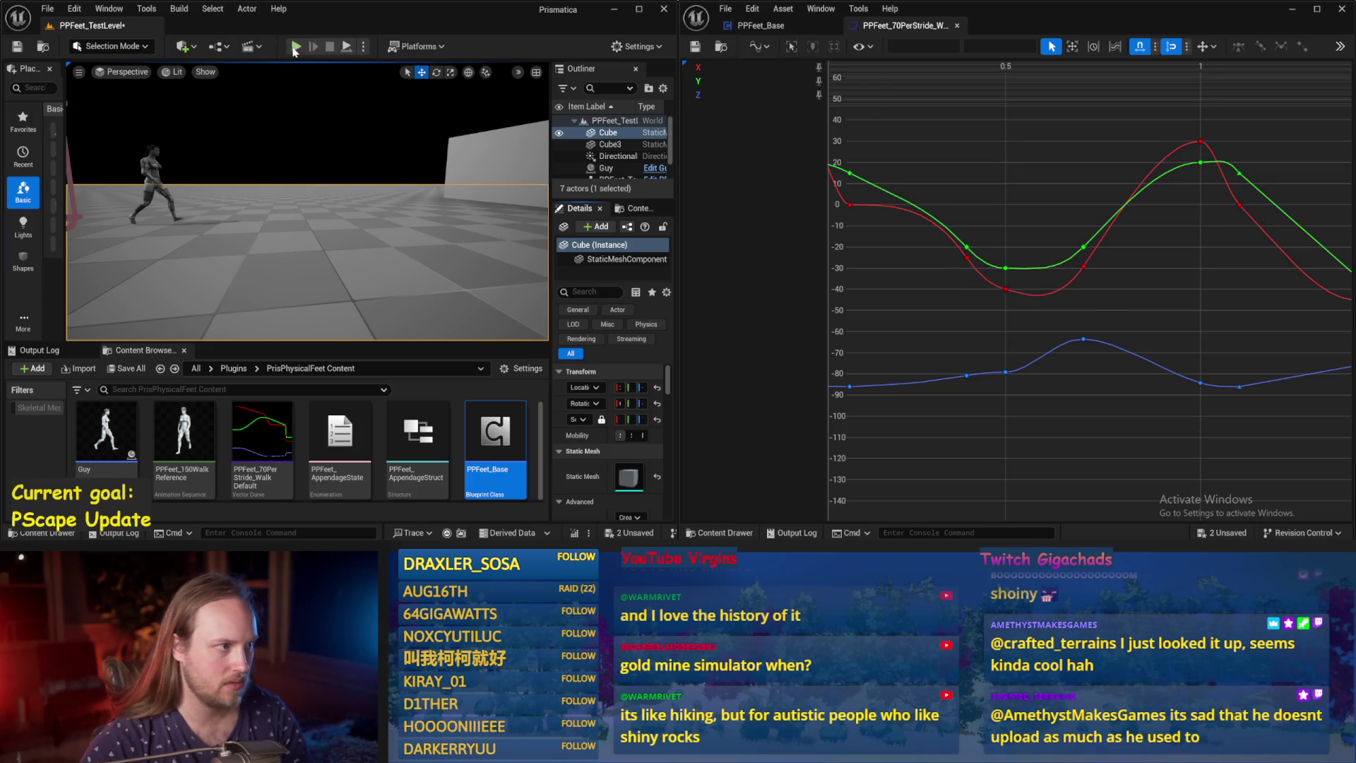
left_click(346, 47)
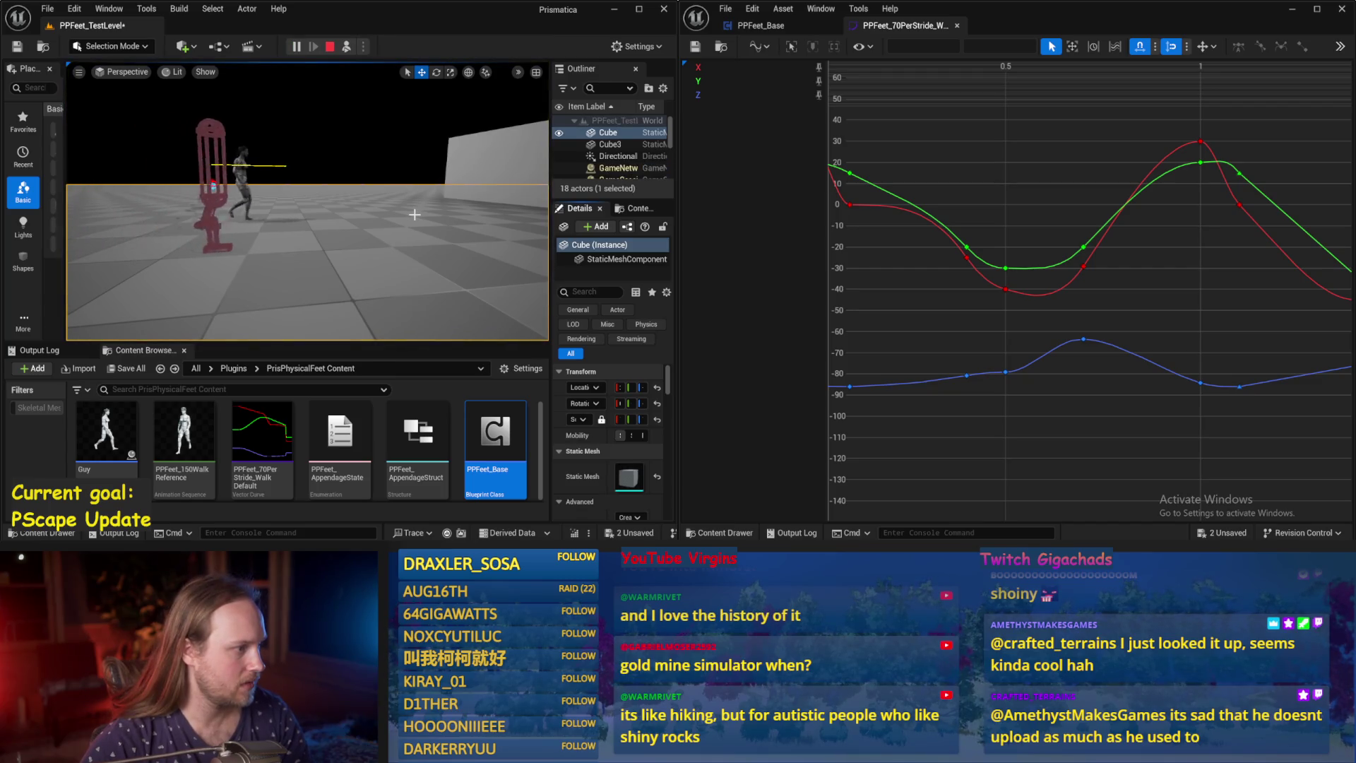
key("Escape")
Reshape the red curve around its 0.7 key, save the curve, and play-test.
left_click(1005, 290)
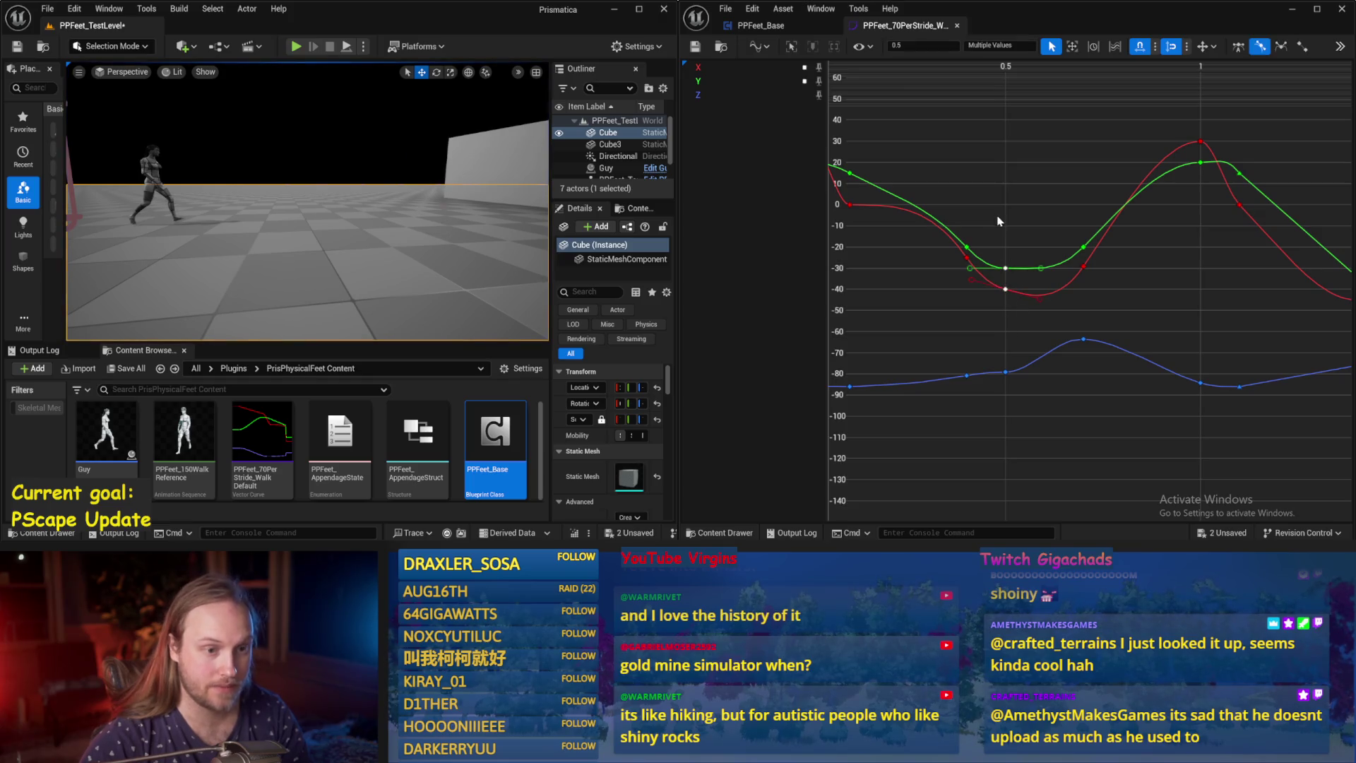
left_click(1084, 266)
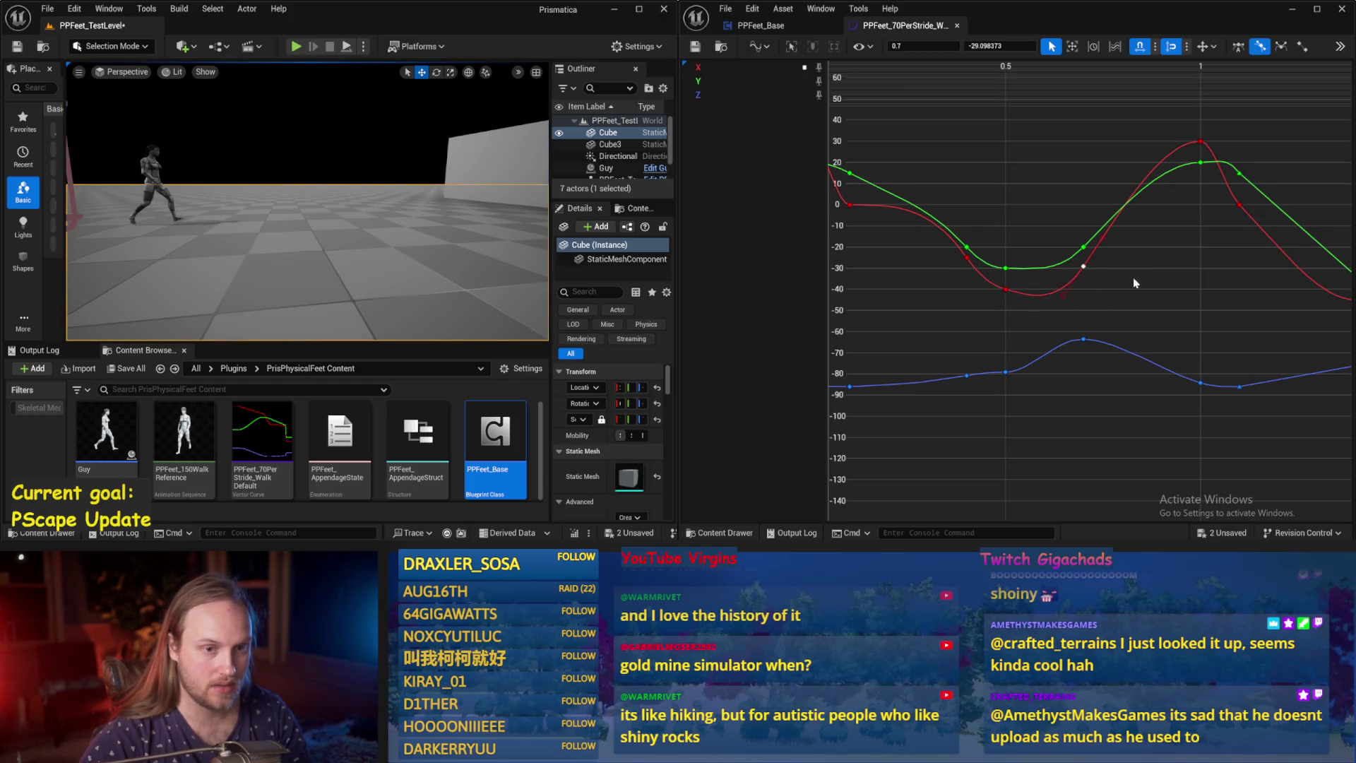
left_click_drag(1017, 283, 1022, 305)
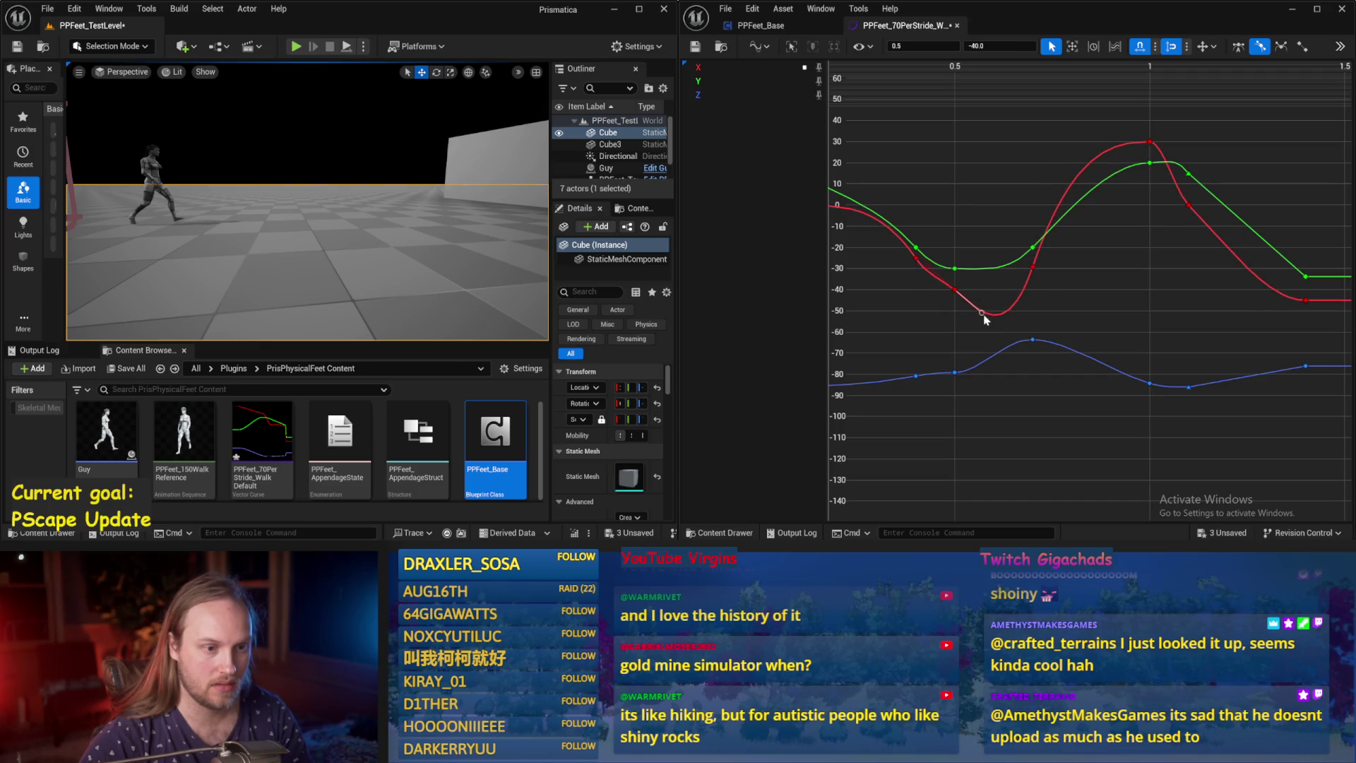
left_click_drag(945, 294, 1010, 300)
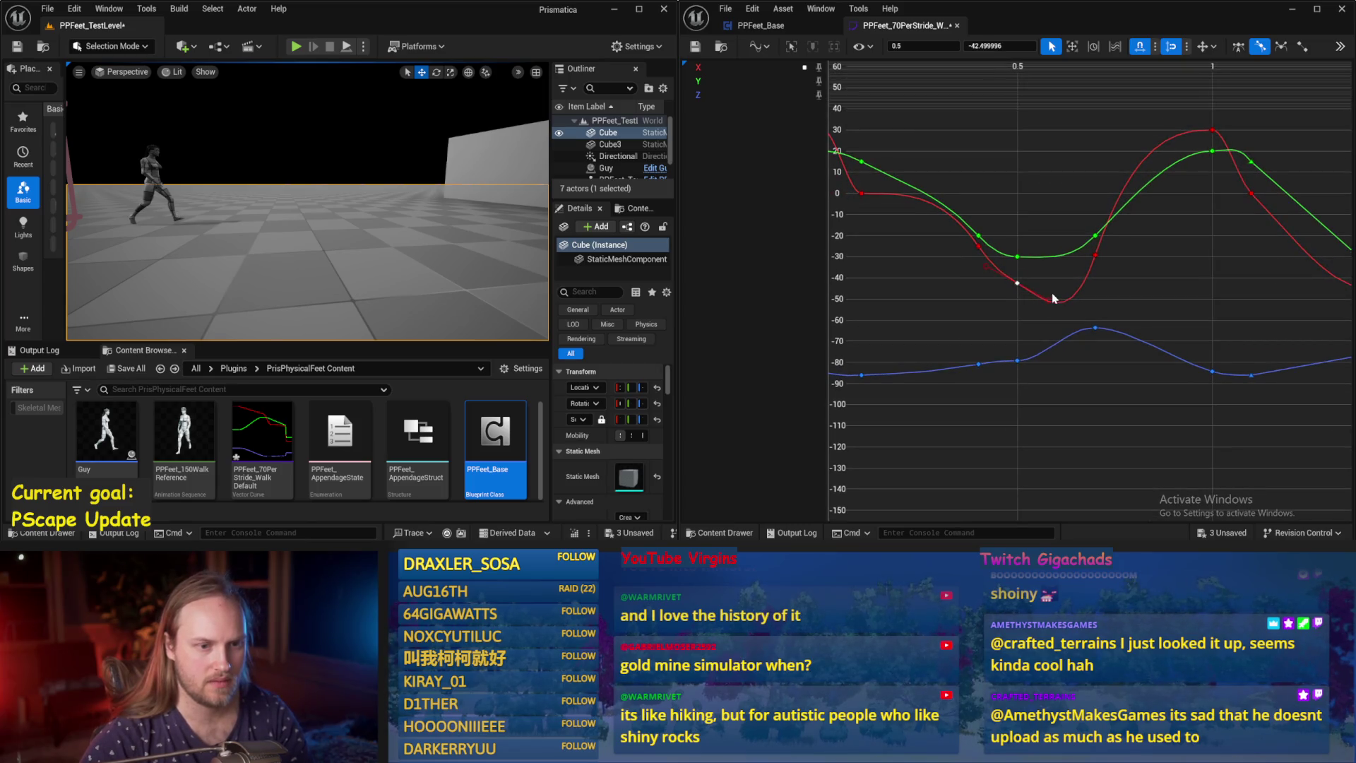
left_click(739, 129)
left_click(703, 47)
left_click(296, 46)
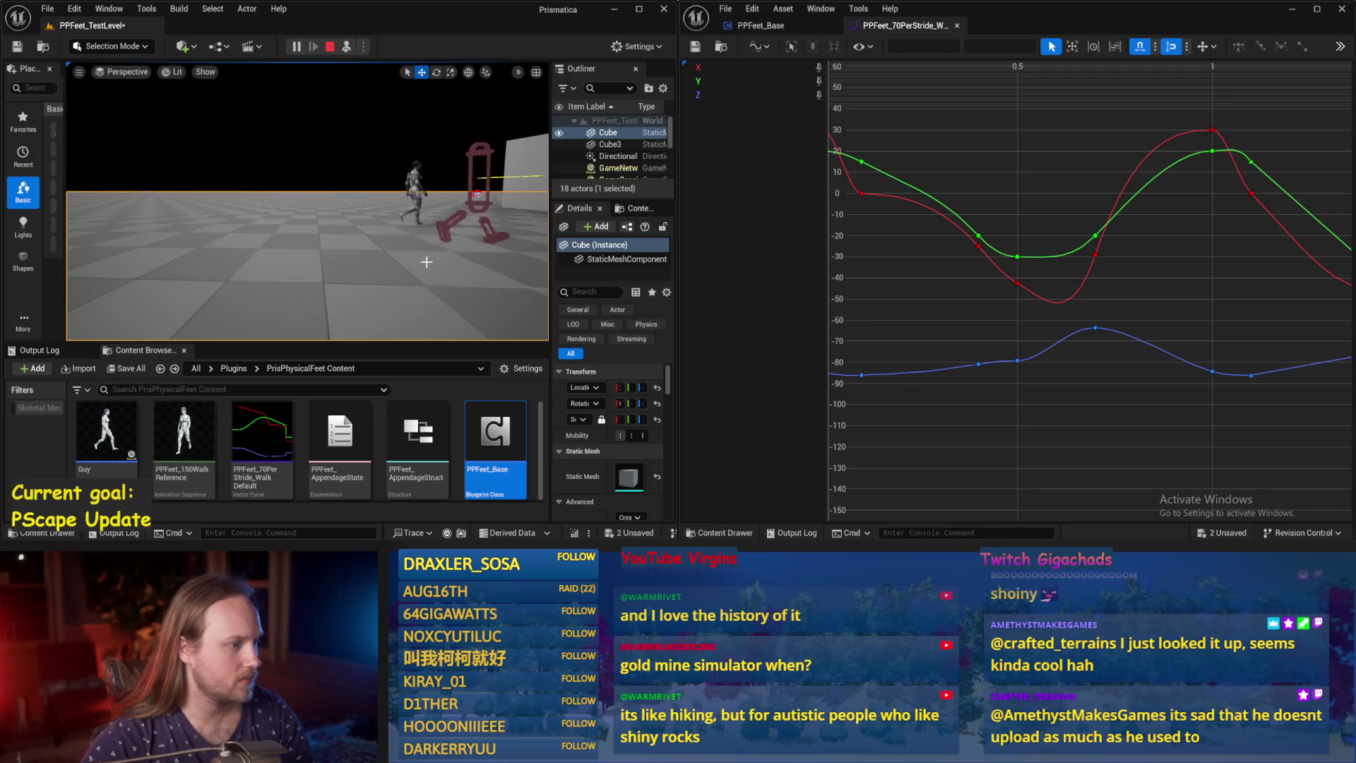
key("Escape")
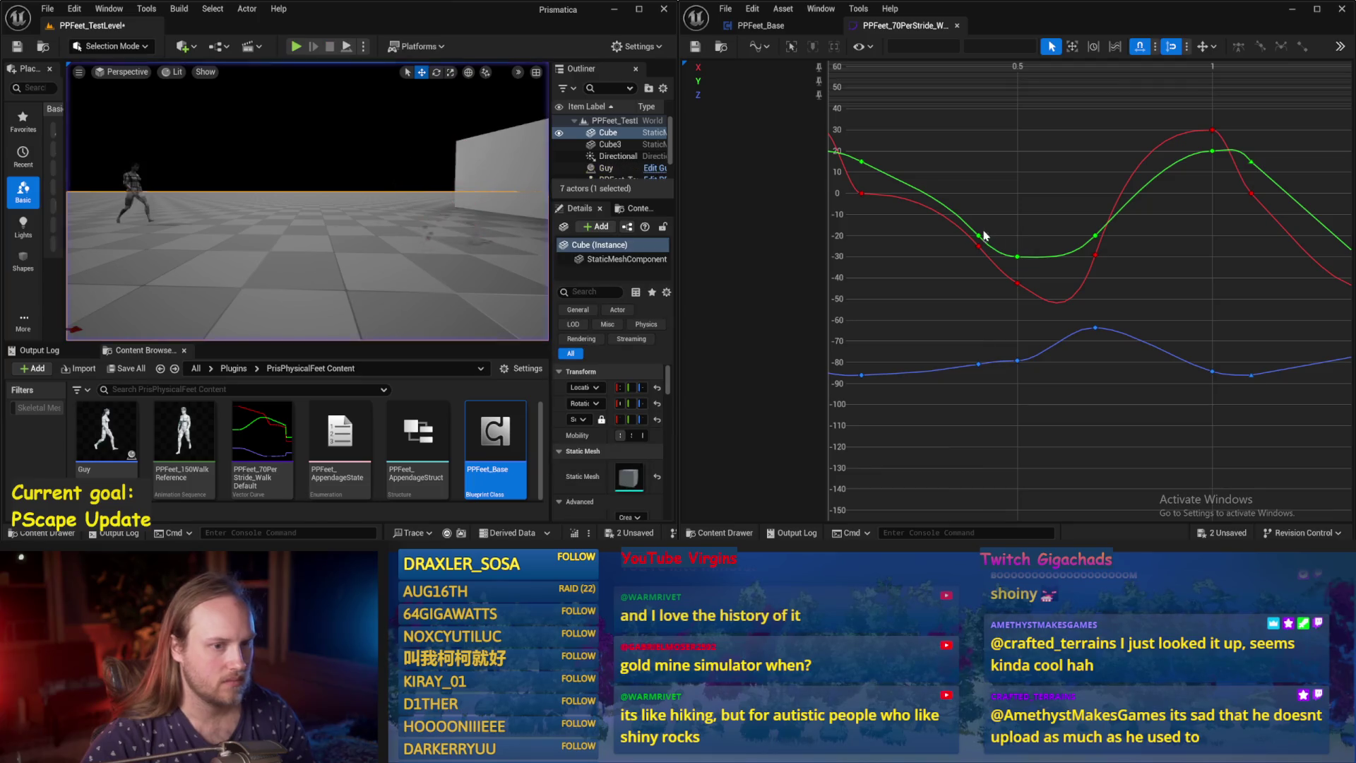
Check the green curve keys at 0.4 and 0.5, save the curve, and play-test.
left_click_drag(981, 226, 1037, 229)
left_click(1025, 240)
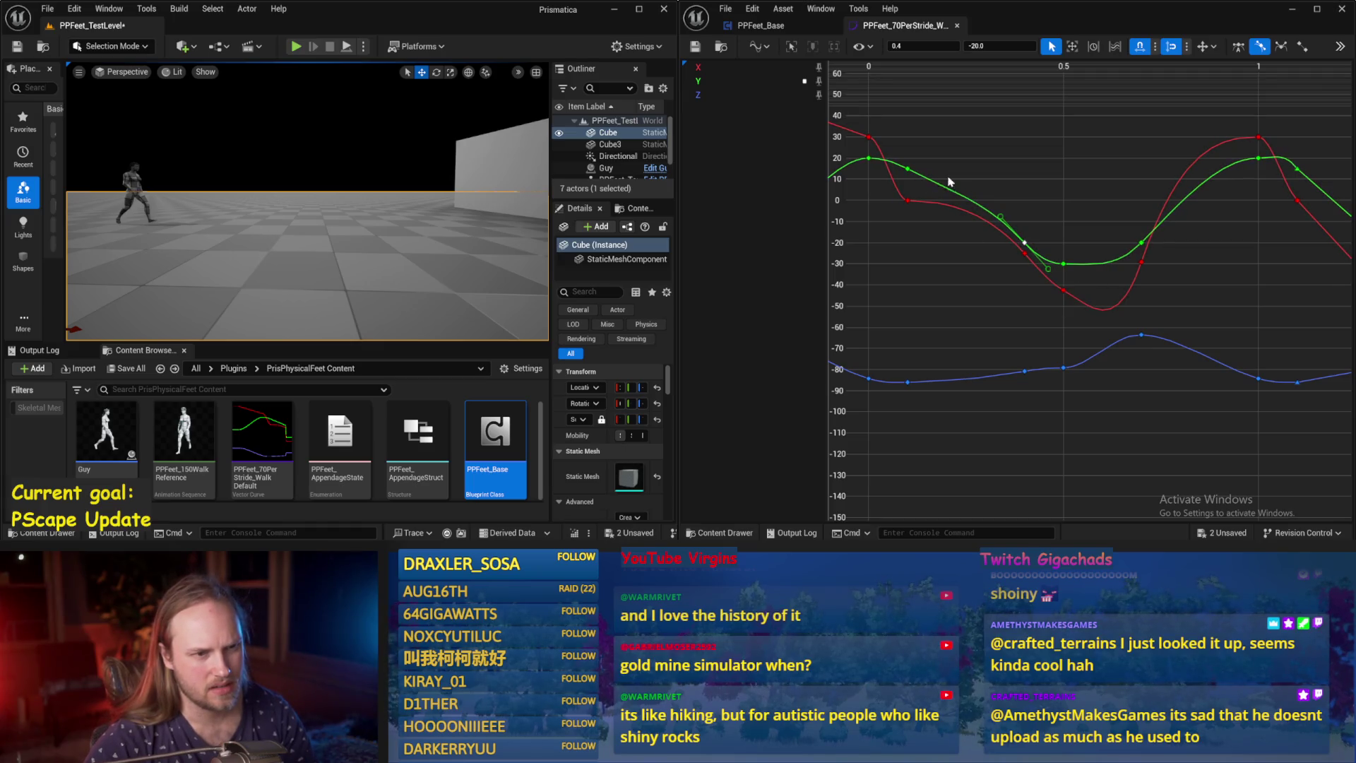
left_click(1062, 264)
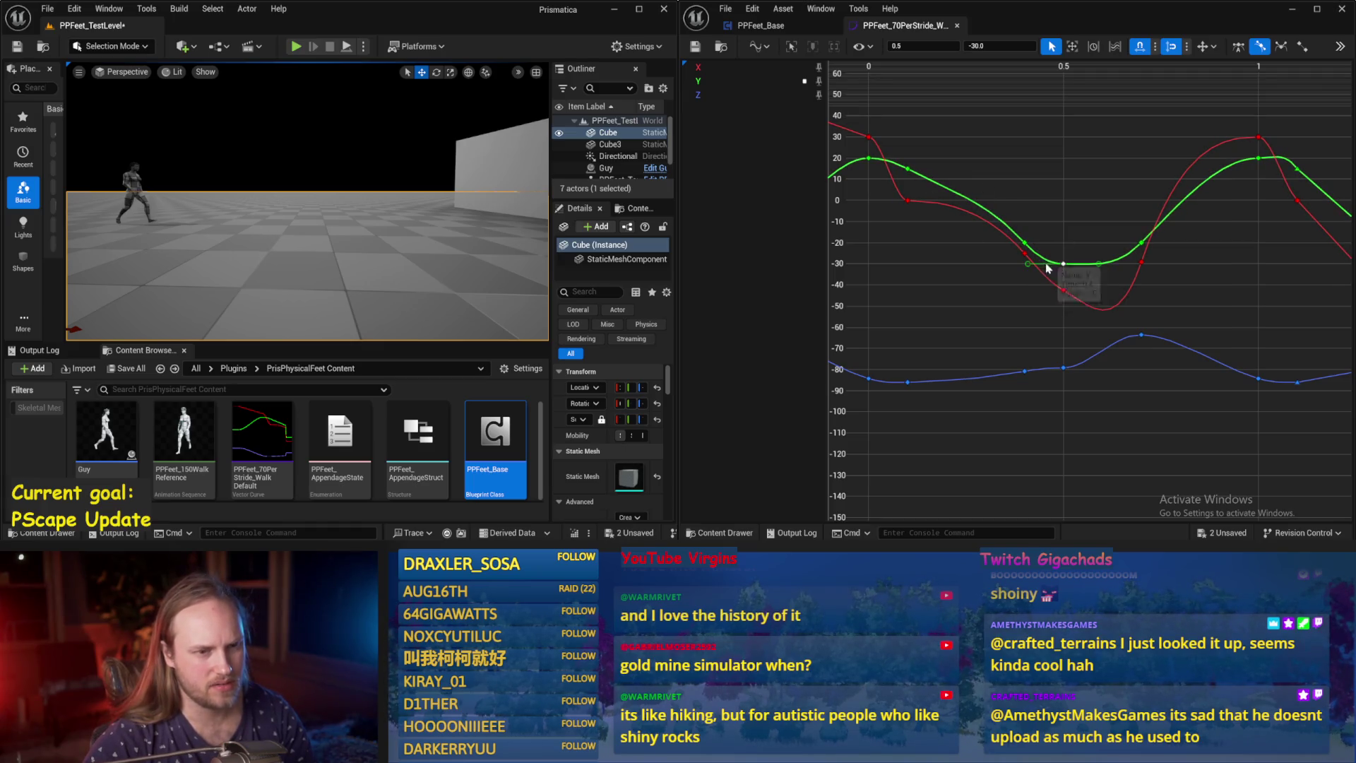
left_click(1014, 278)
left_click(1026, 245)
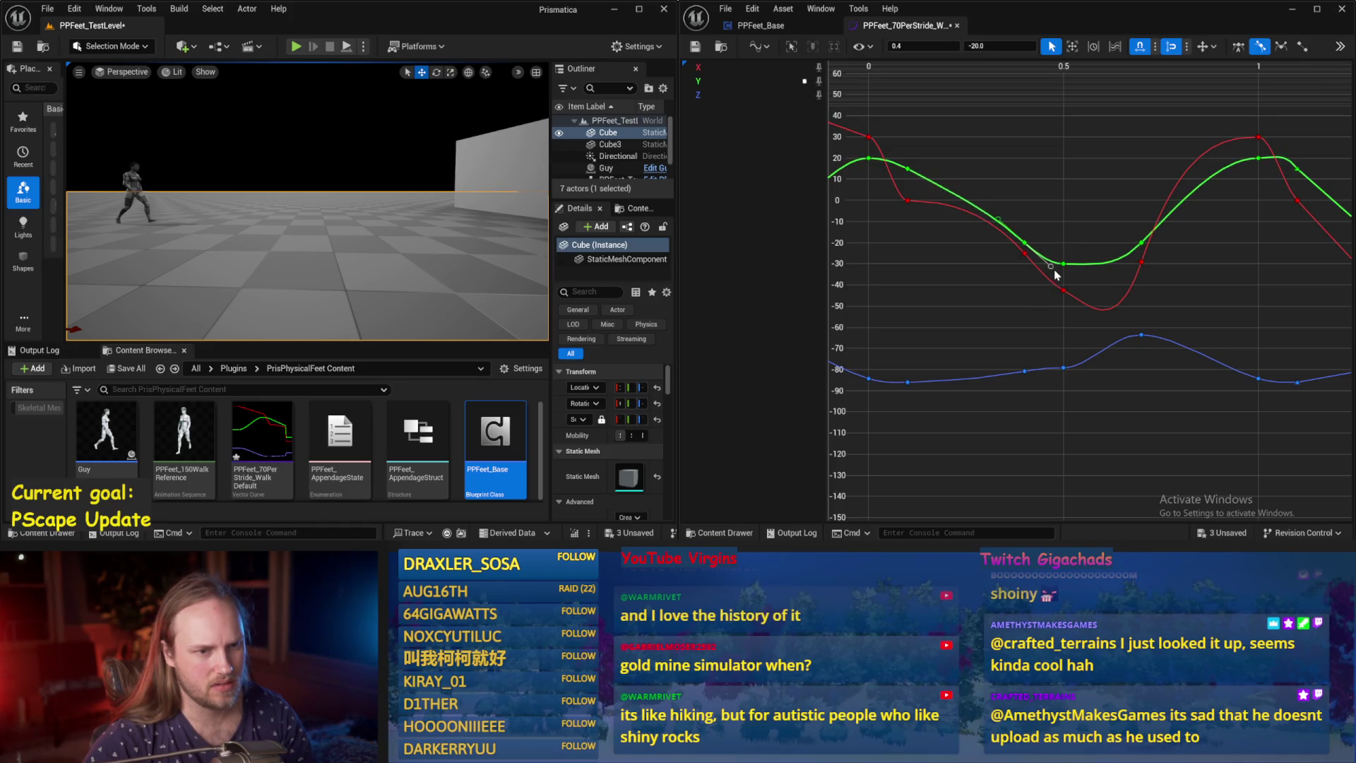
left_click(802, 98)
left_click(696, 47)
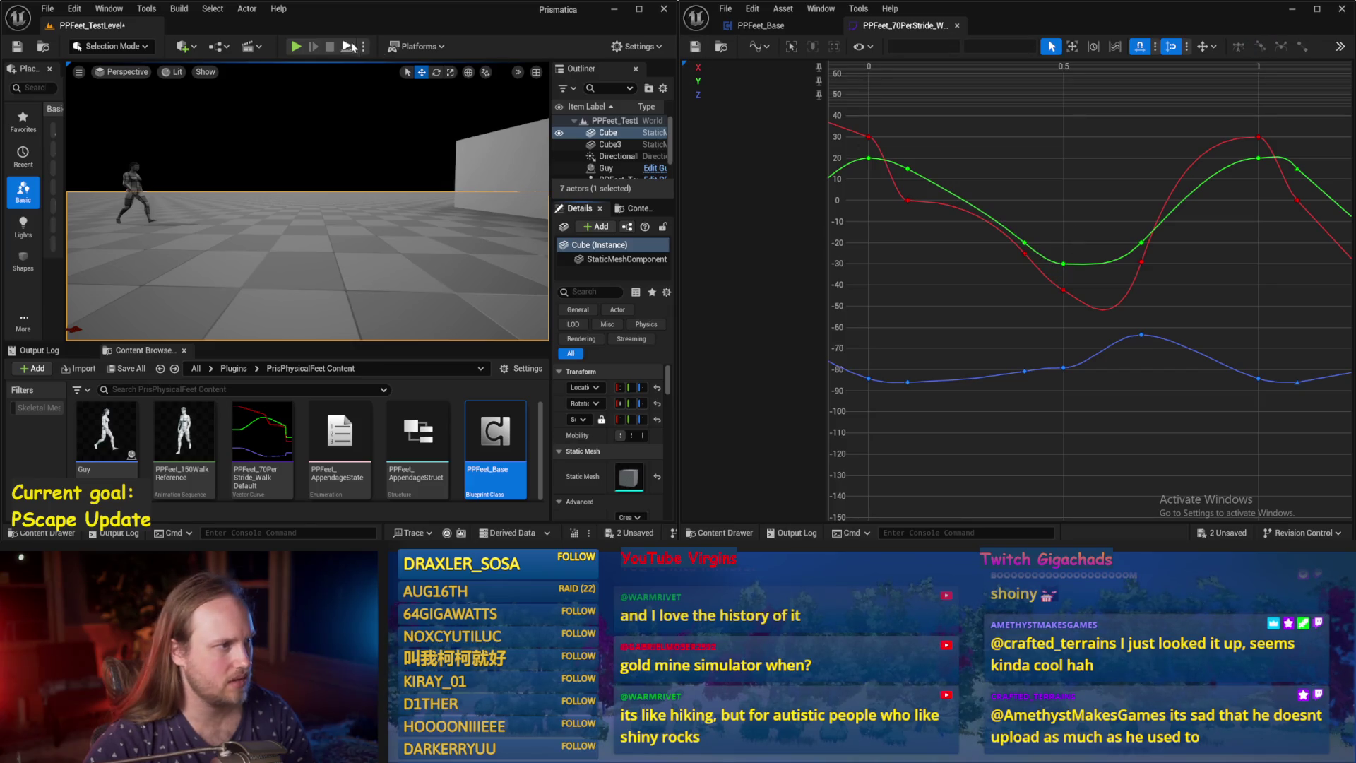
key("alt+p")
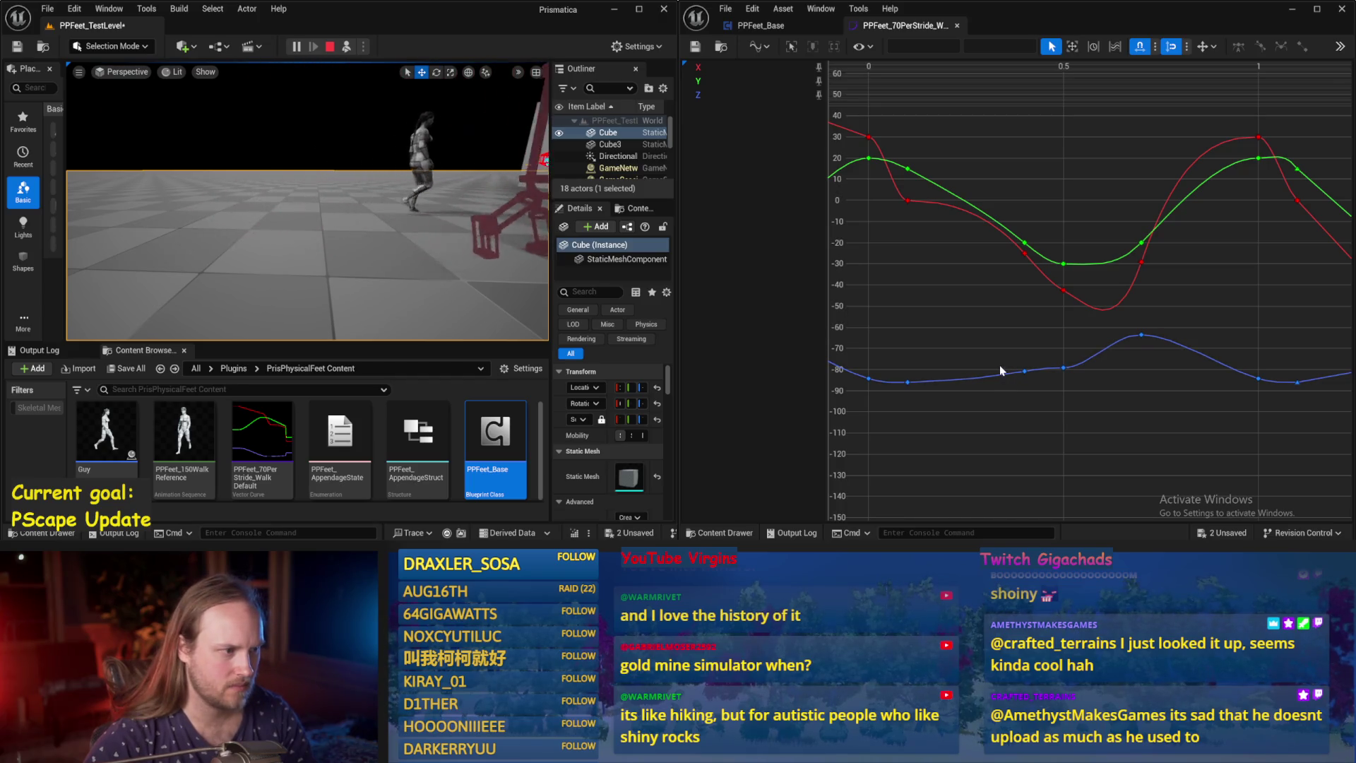
left_click(391, 252)
key("Escape")
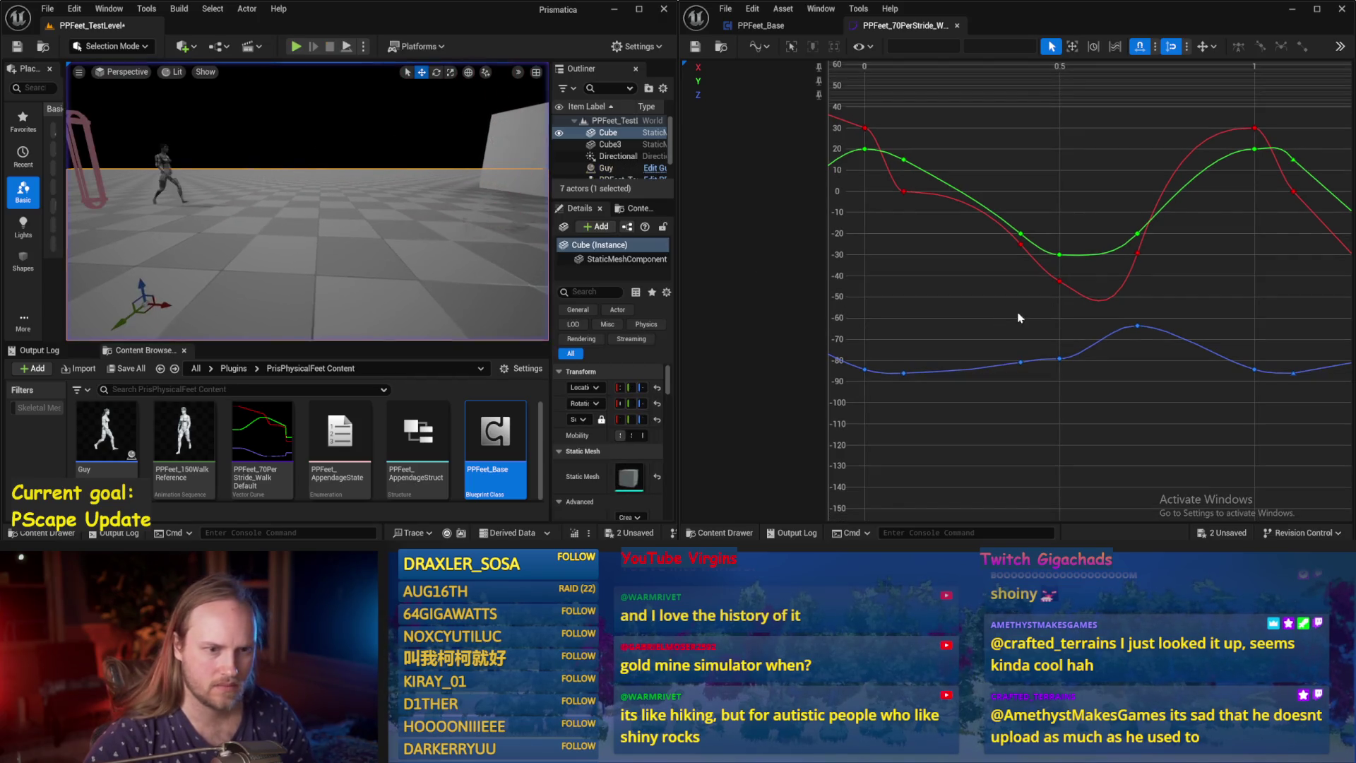
Reshape the red curve's dip at 0.5, save the curve, and start another play test.
left_click(1061, 282)
left_click_drag(1087, 290, 1104, 293)
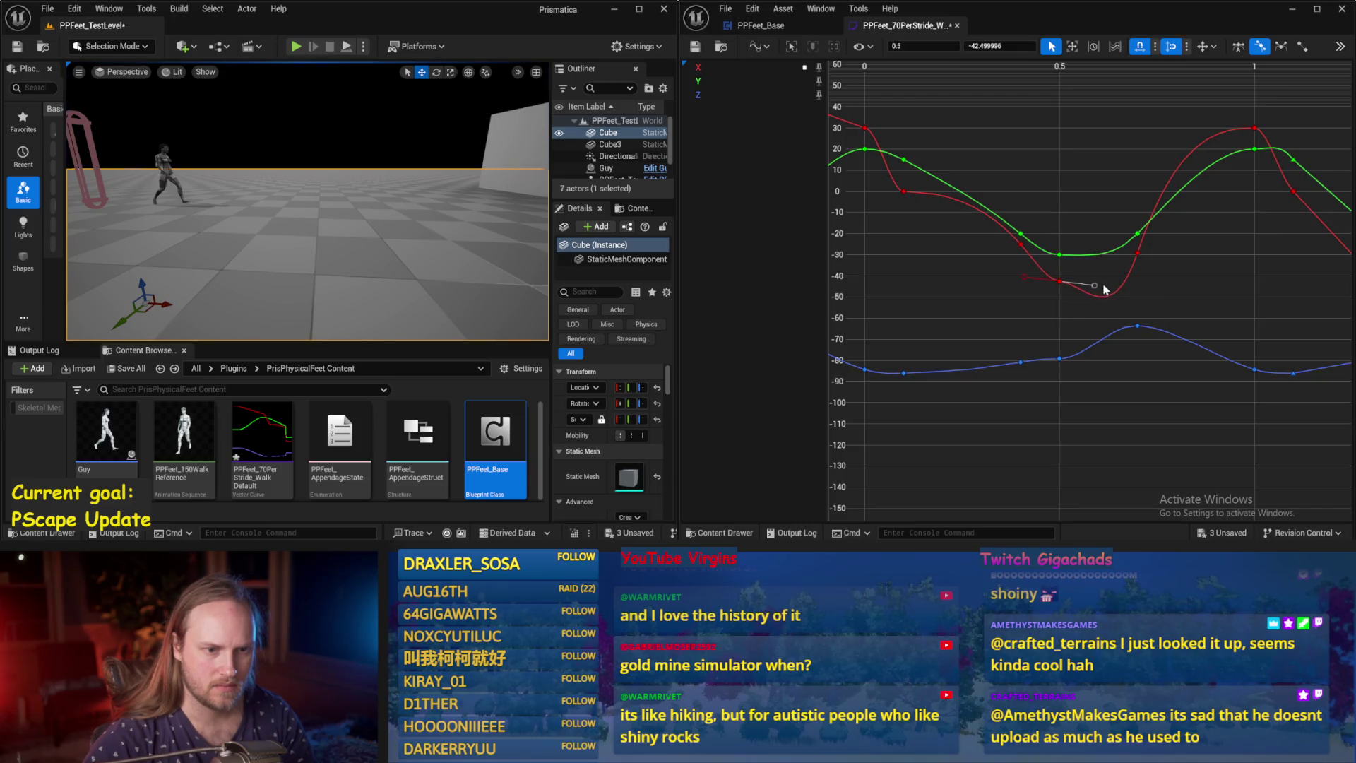
left_click(1113, 290)
left_click(695, 49)
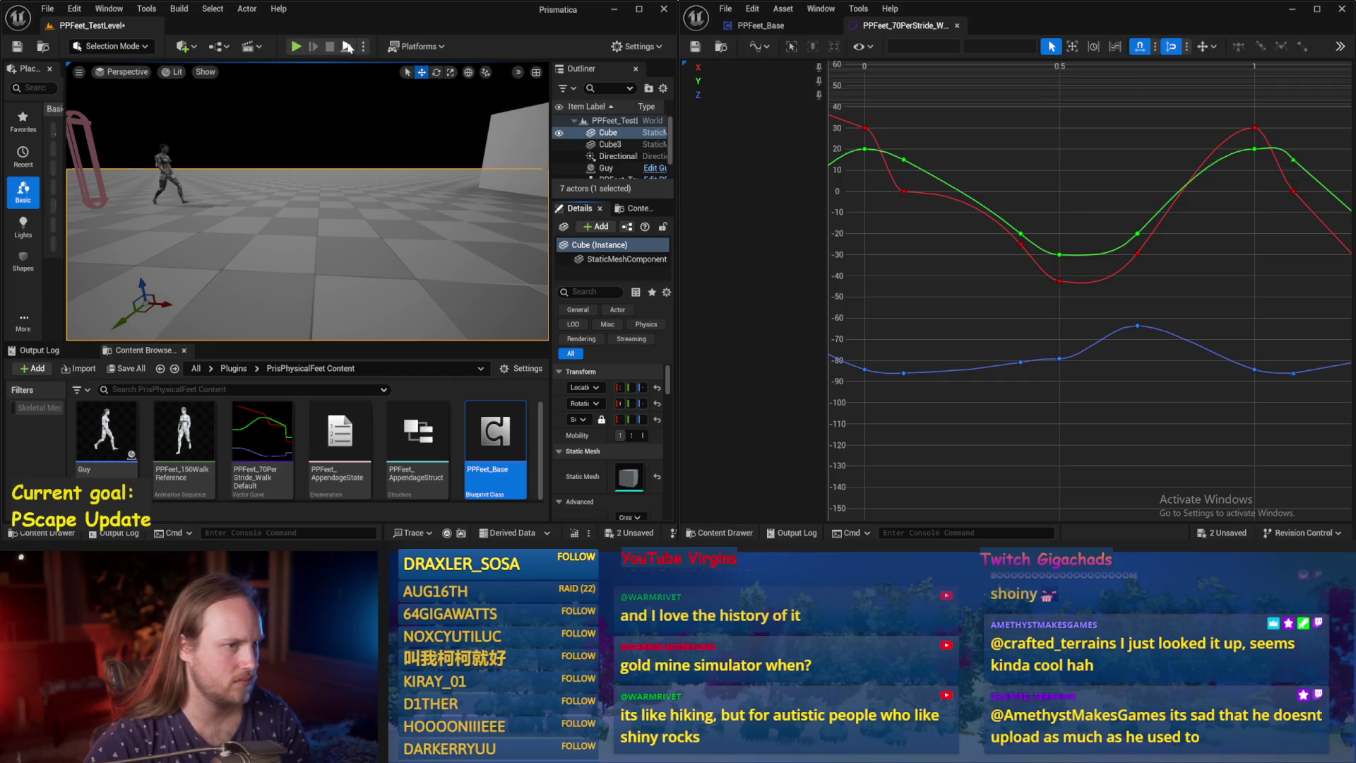
left_click(296, 46)
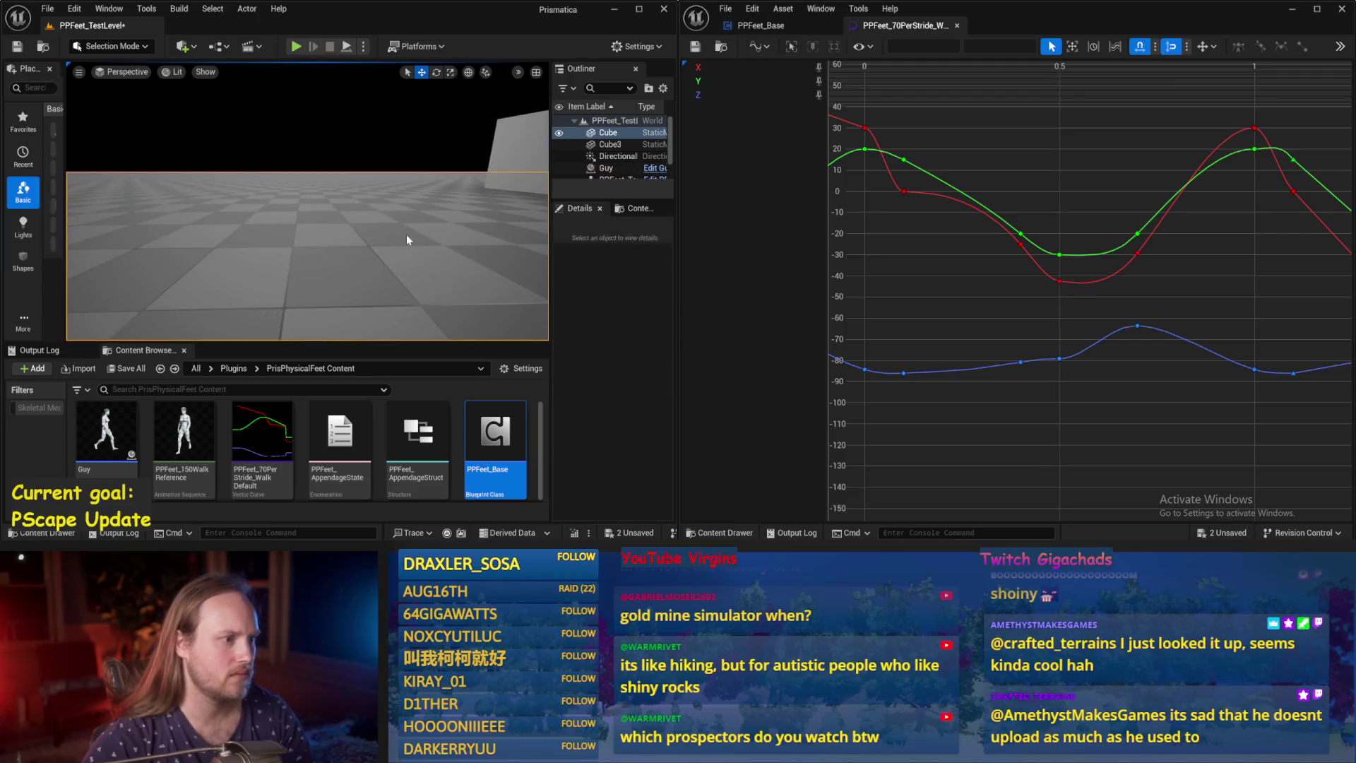
Stop the play test and save all unsaved assets.
key("Escape")
left_click(47, 8)
left_click(94, 177)
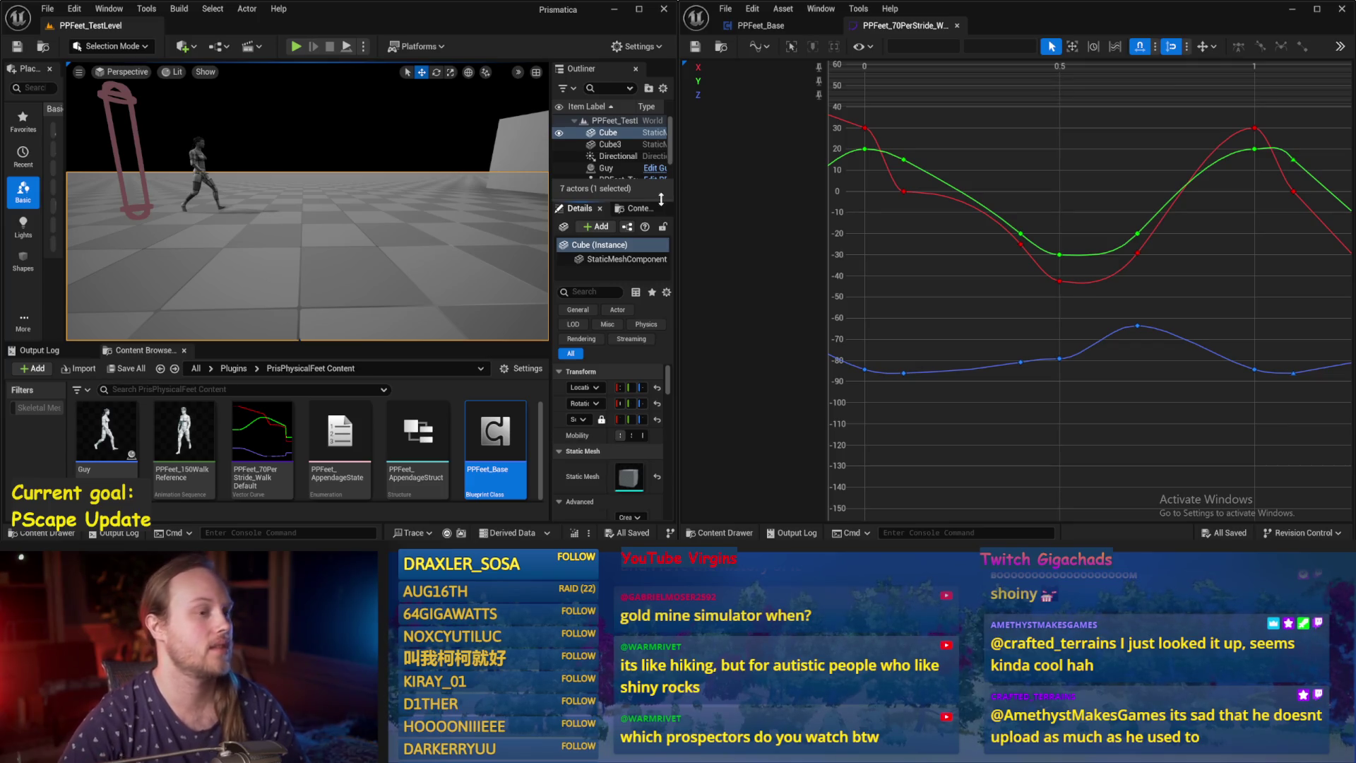
key("ctrl+s")
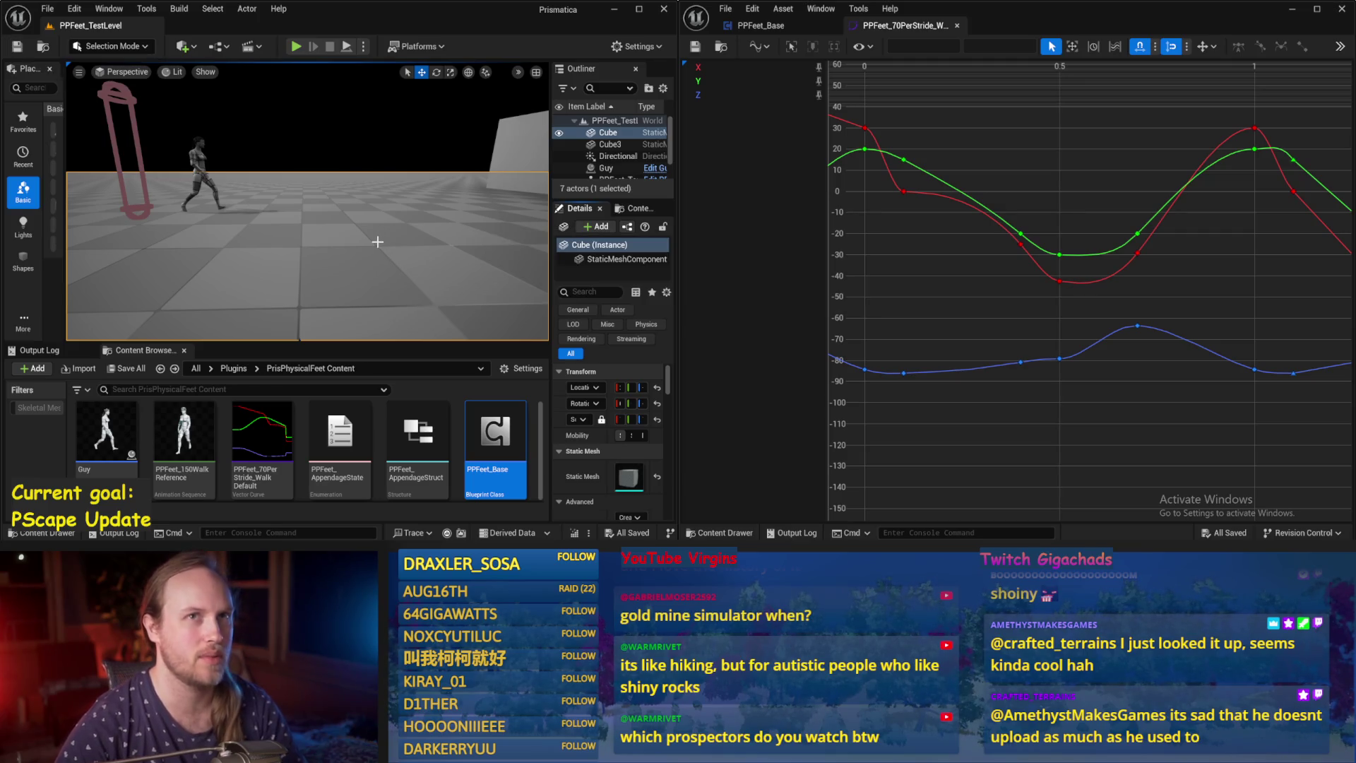
Inspect Guy and its capsule in the viewport, save PPFeet_TestLevel, and shrink the curve editor window.
mouse_move(419, 256)
left_mouse_down()
mouse_move(396, 303)
mouse_move(385, 176)
mouse_move(269, 152)
left_mouse_up()
left_click(276, 153)
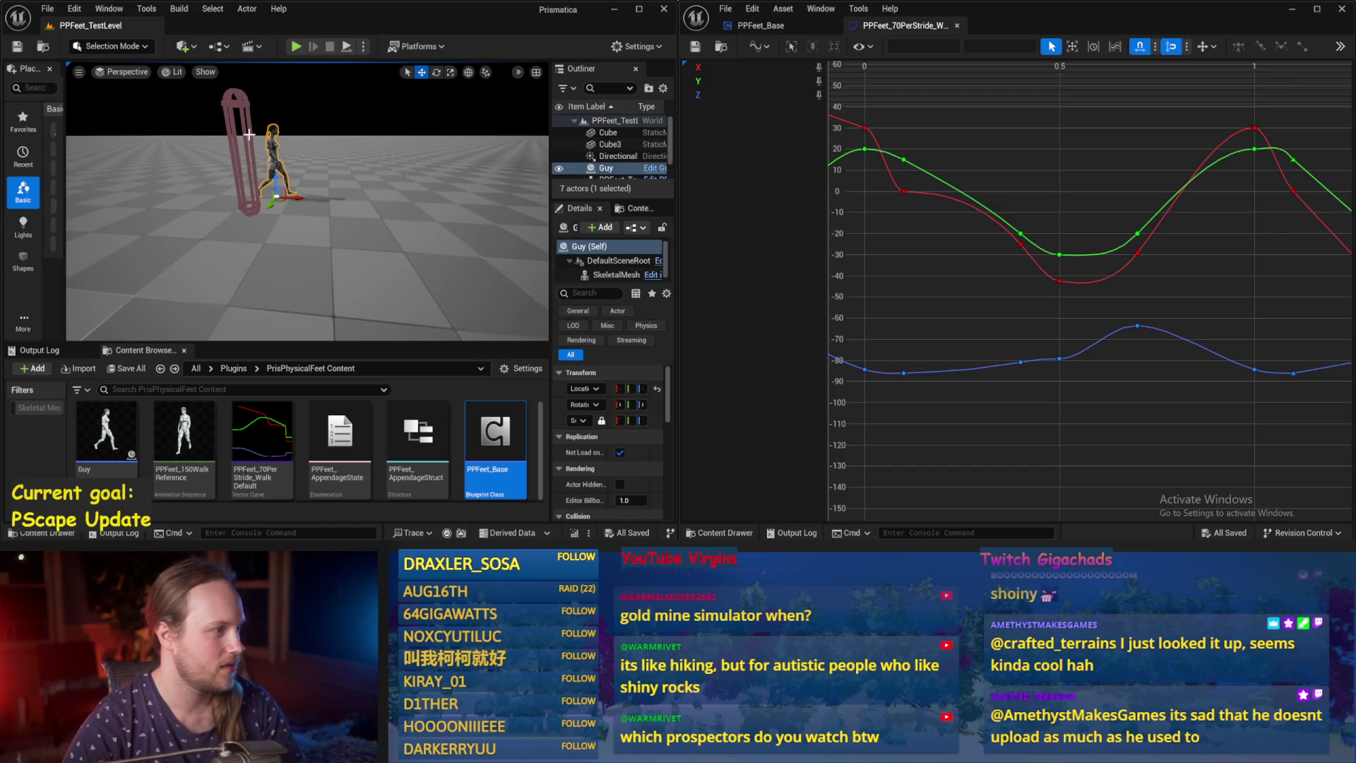
left_click(249, 134, "ctrl")
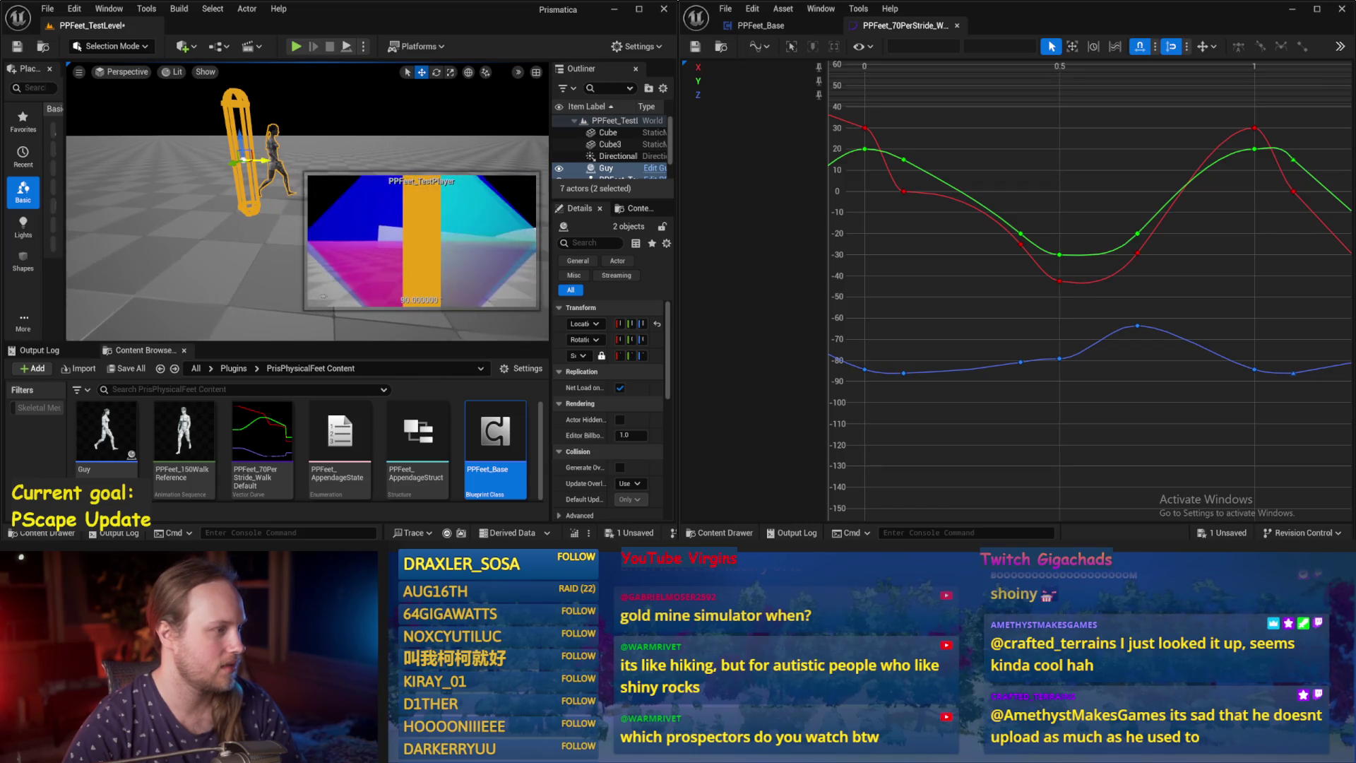
left_click(291, 263)
key("ctrl+s")
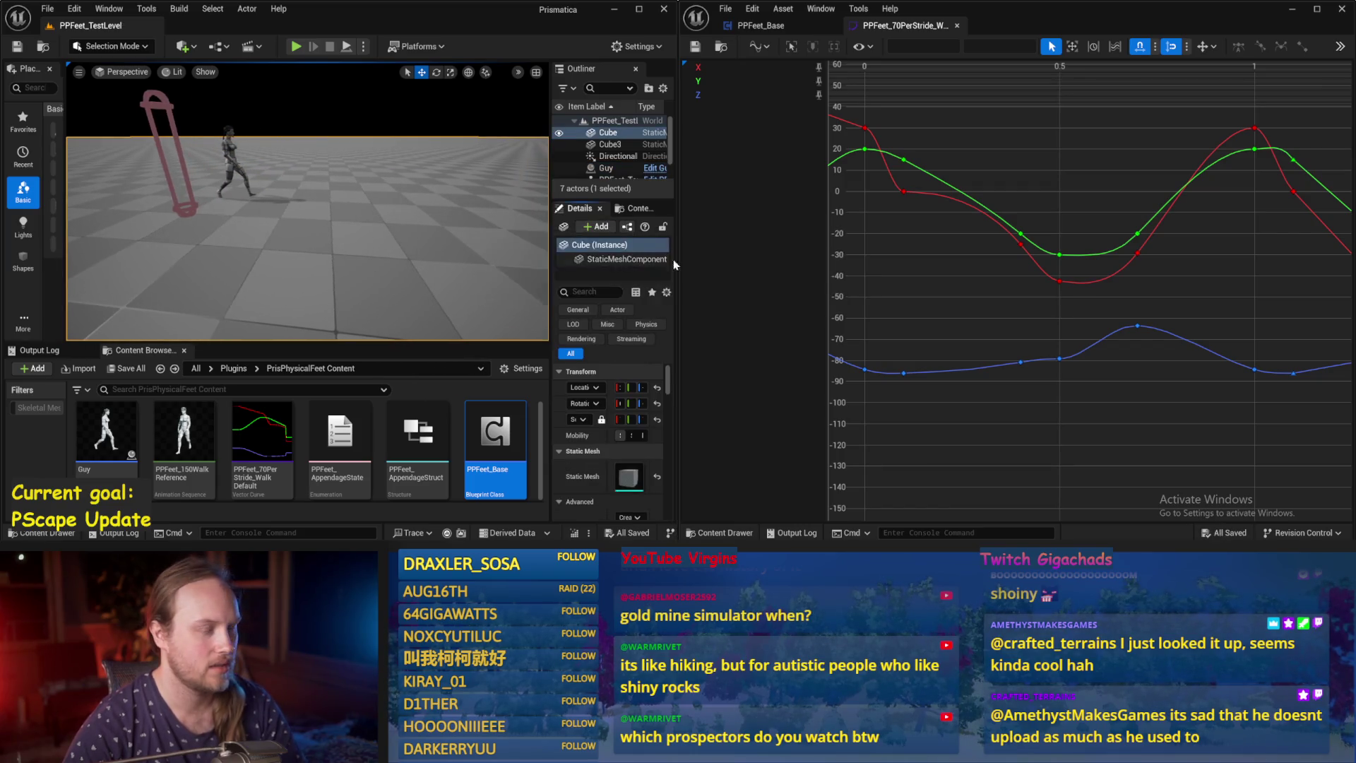
left_click_drag(680, 151, 903, 150)
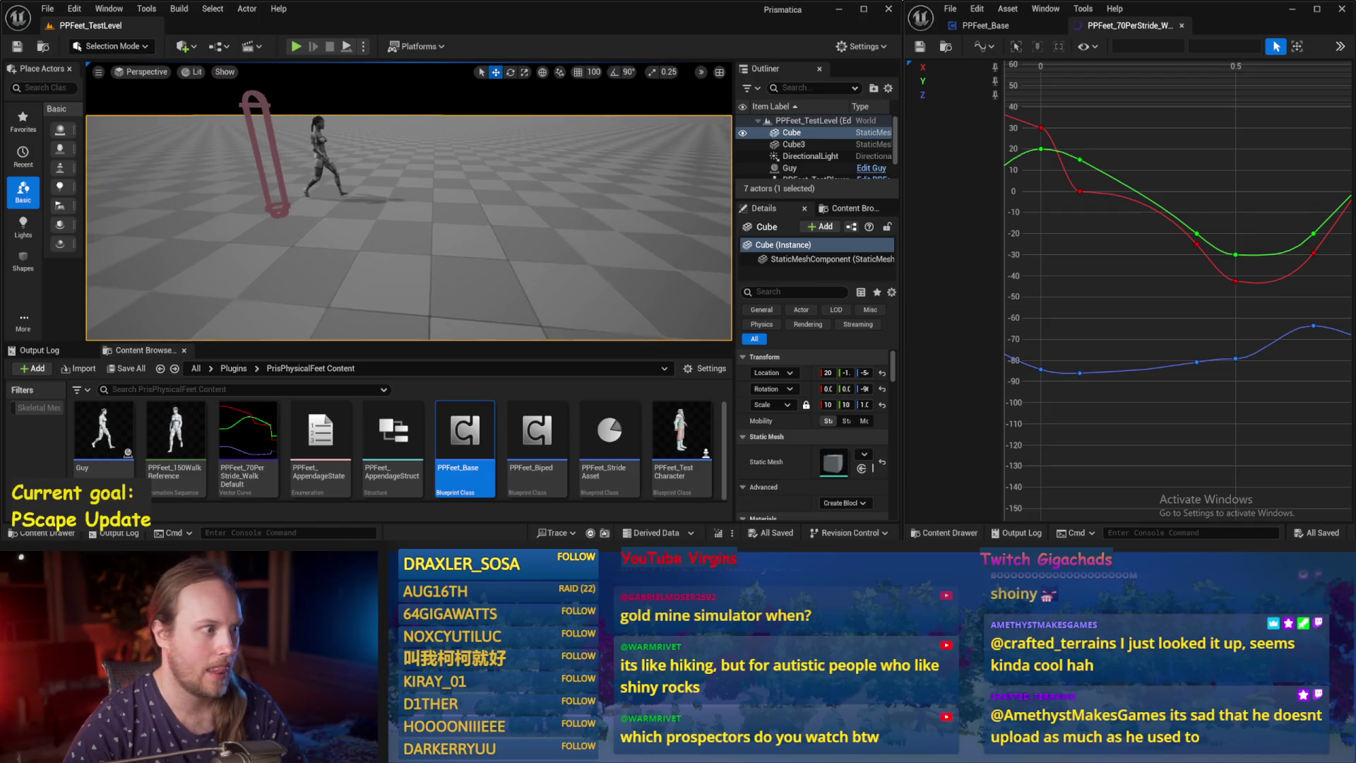
key("ctrl+s")
Switch to the PPFeet_Base blueprint editor and enlarge its window.
left_click(47, 9)
left_click(88, 182)
left_click_drag(419, 223, 426, 155)
left_click(985, 25)
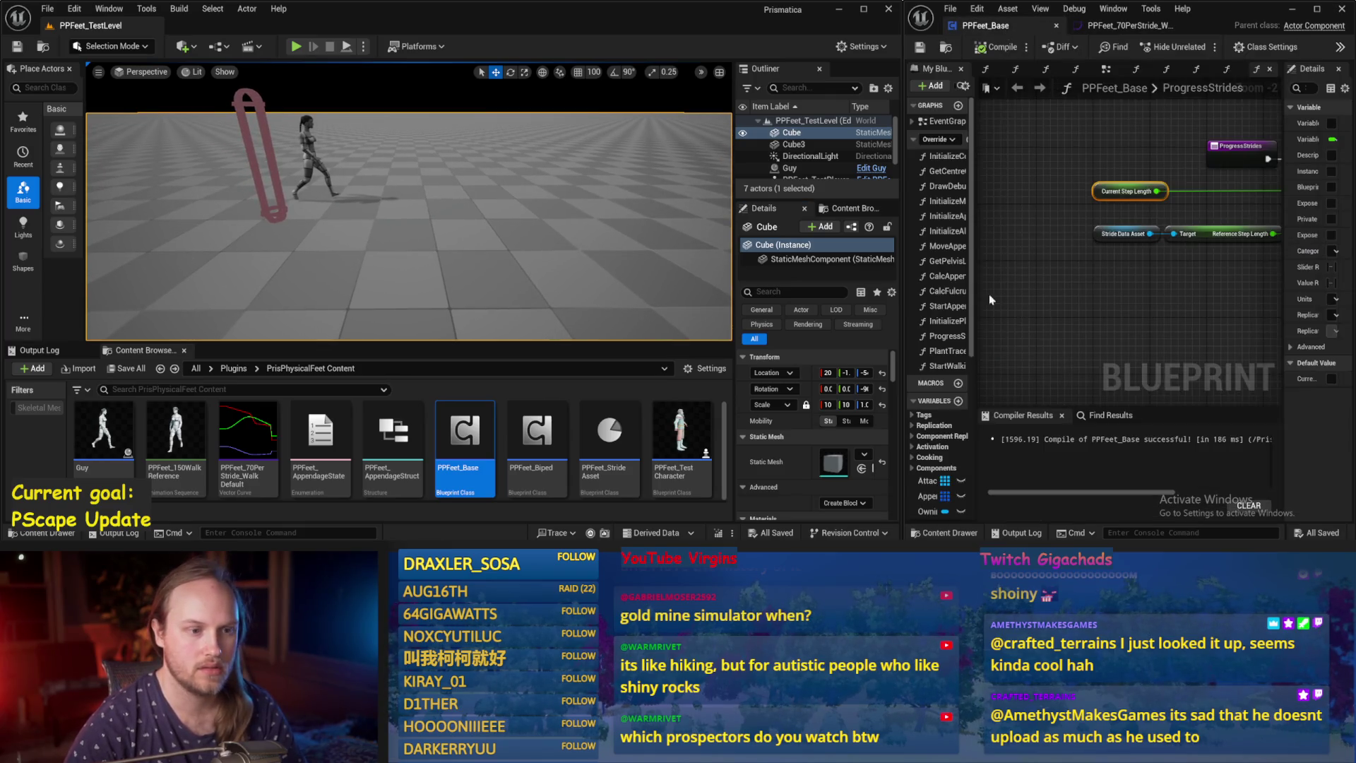
left_click_drag(902, 279, 657, 283)
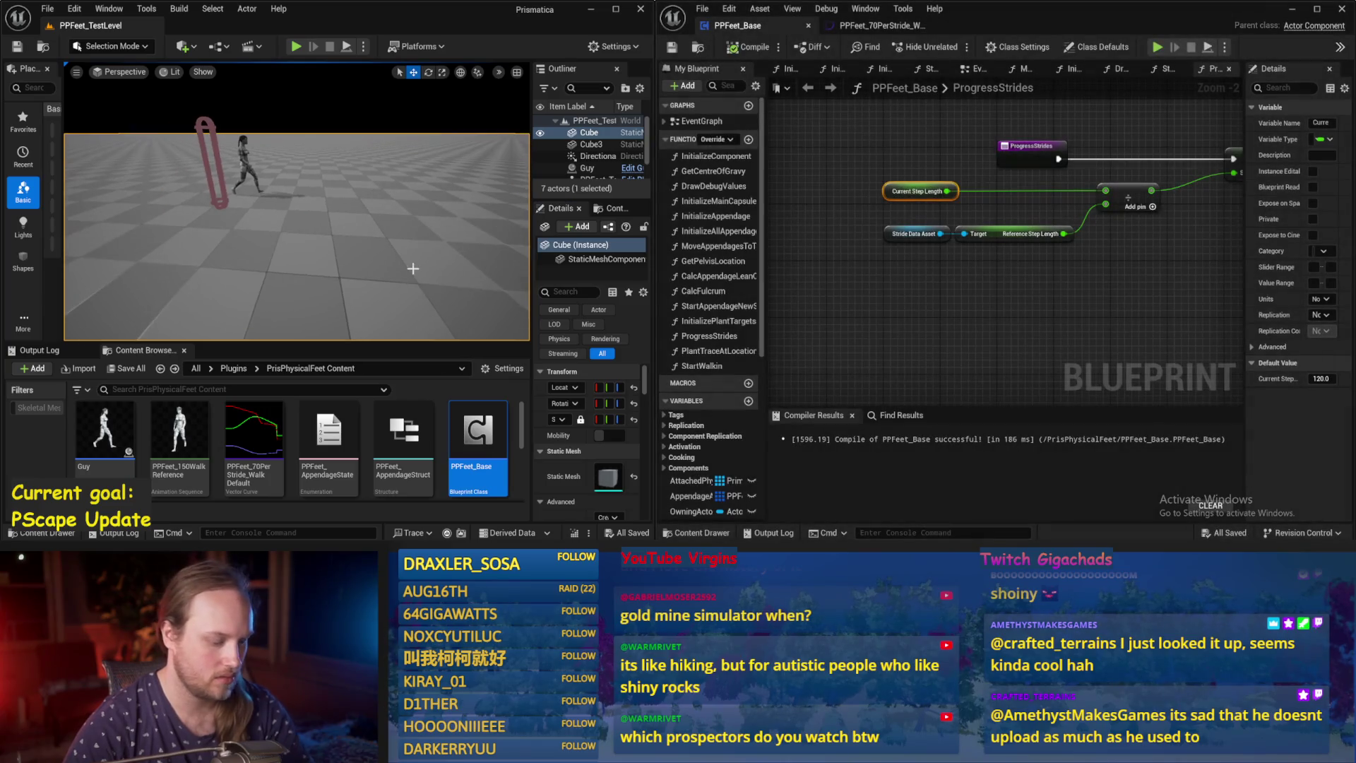
key("F11")
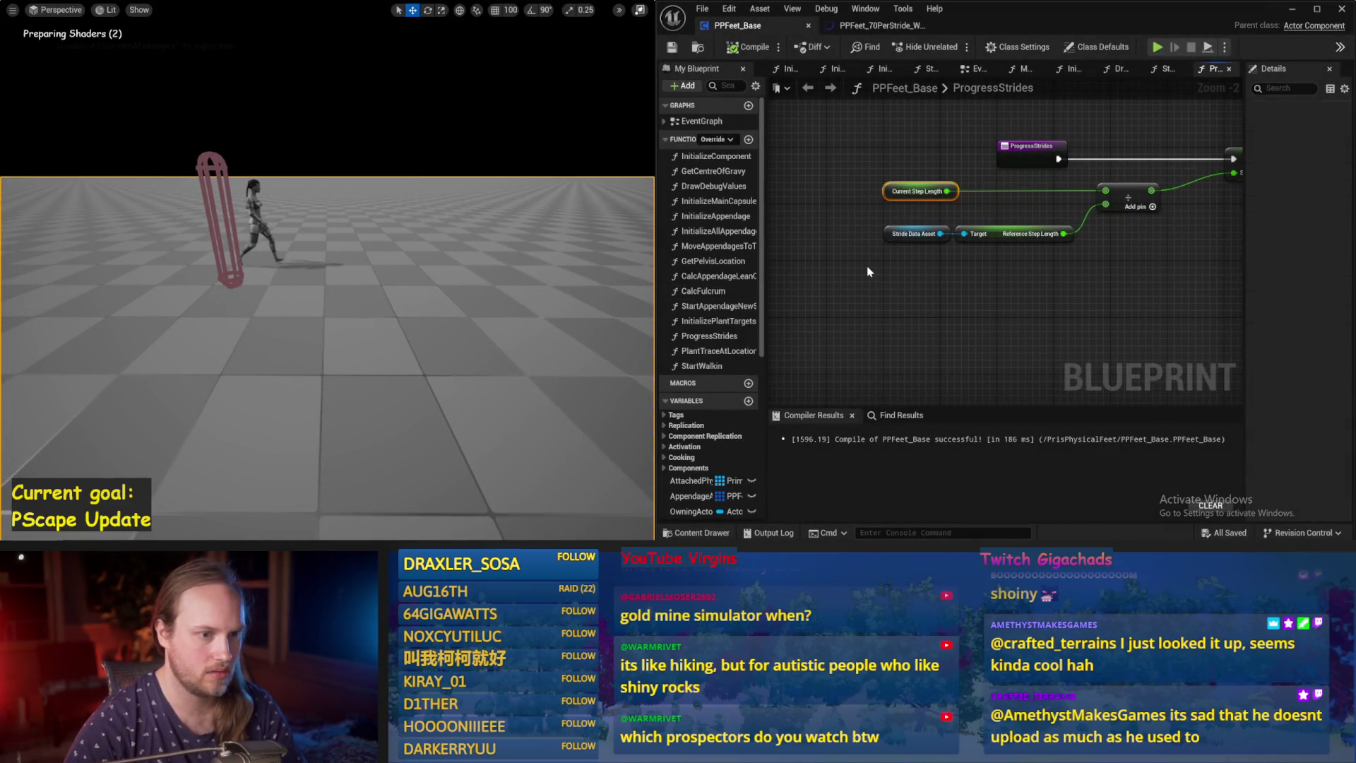
Open the Event Graph, compile, and open the ProgressStrides function graph.
left_click(977, 68)
scroll(983, 271, "down", 2)
mouse_move(984, 272)
left_mouse_down()
mouse_move(1049, 226)
mouse_move(917, 252)
mouse_move(905, 197)
left_mouse_up()
left_click(749, 47)
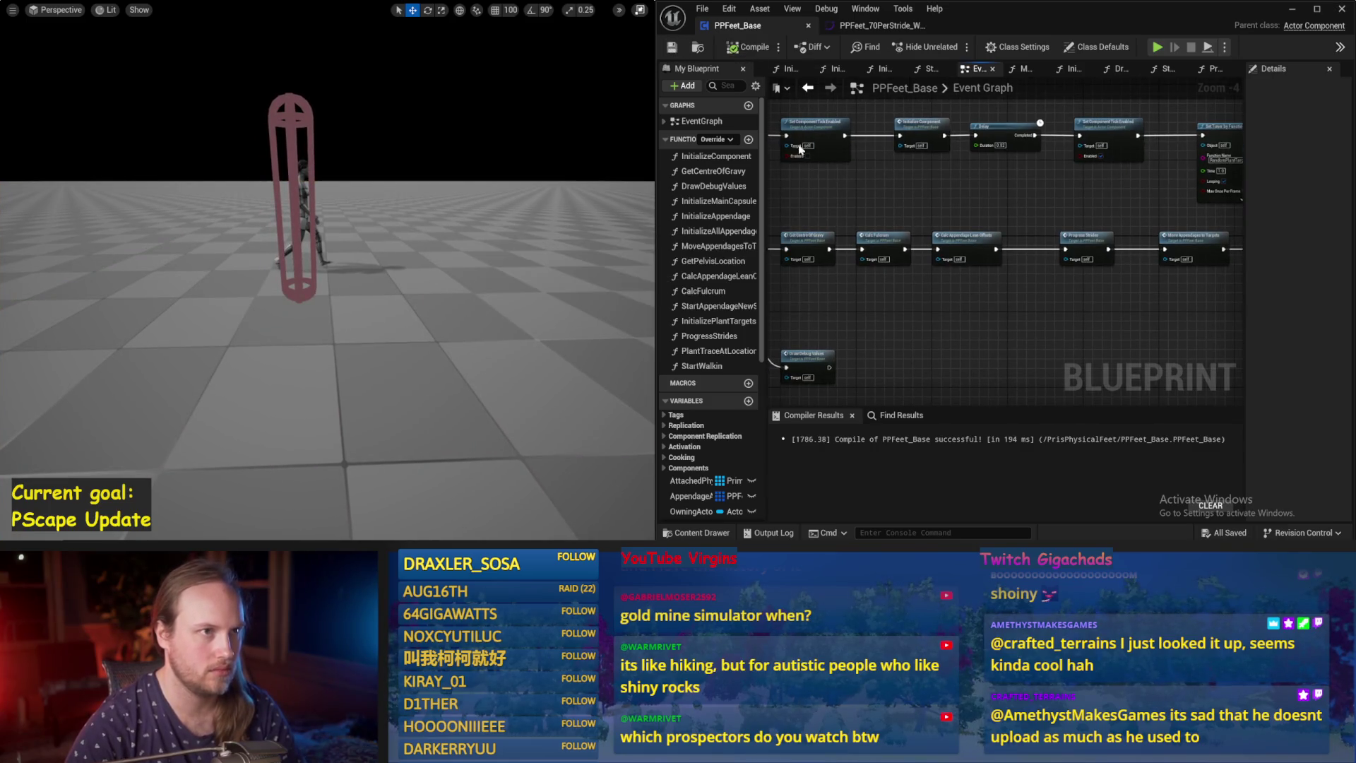
scroll(929, 209, "up", 1)
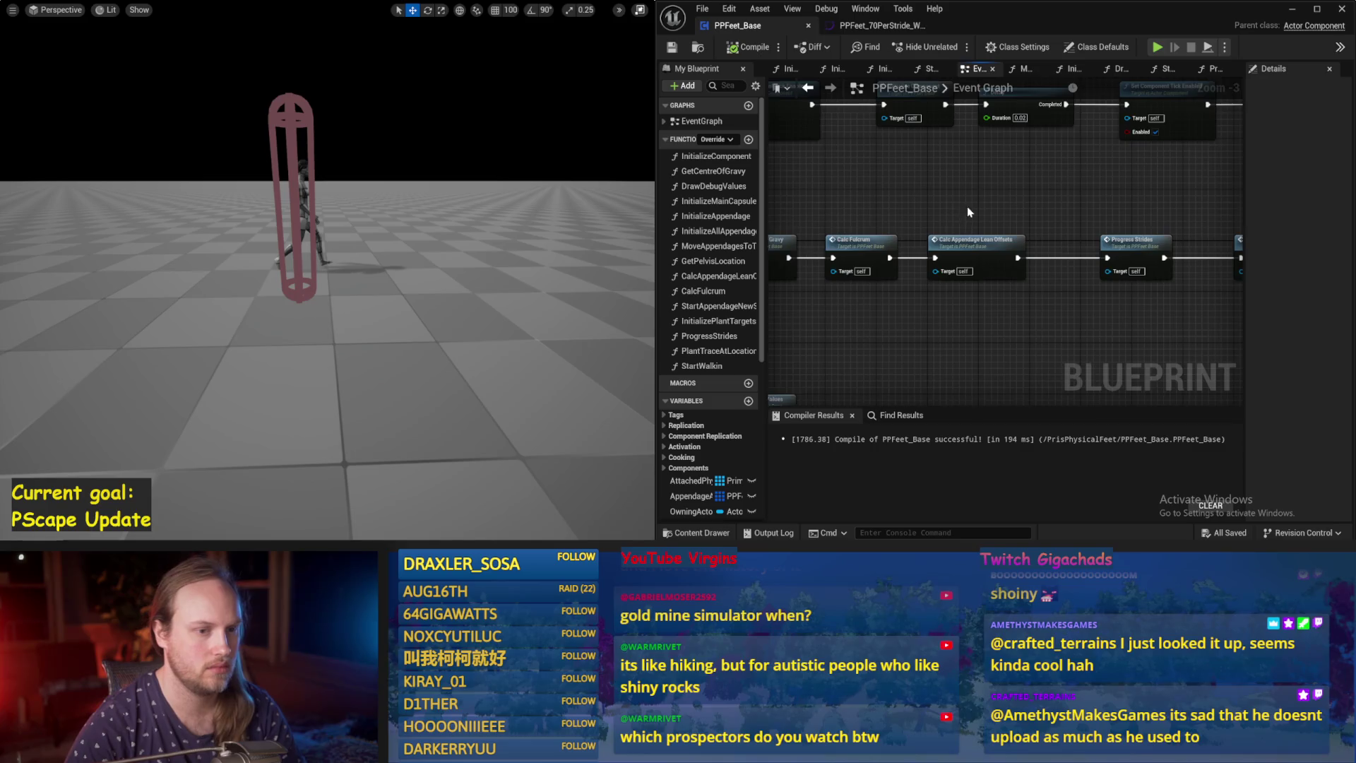
left_click_drag(968, 207, 776, 212)
double_click(935, 247)
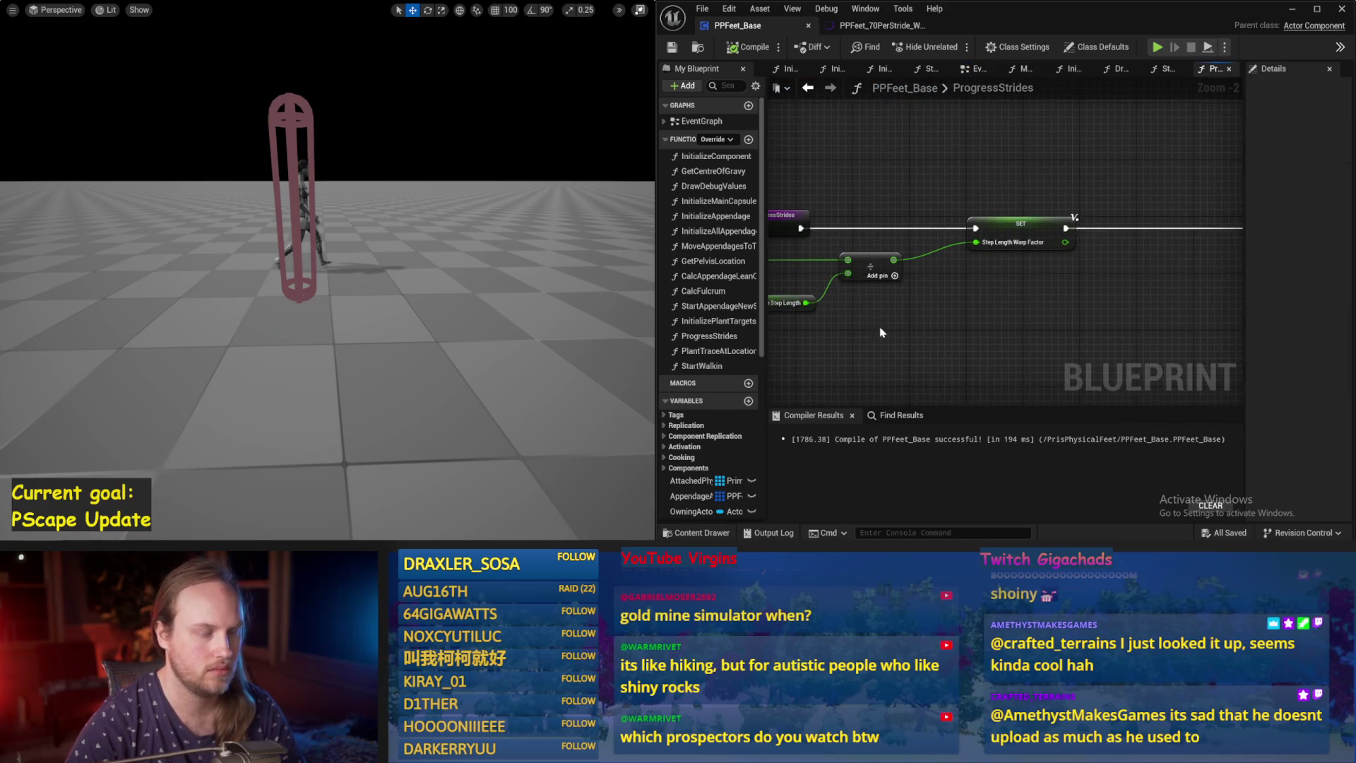
Compile and save PPFeet_Base, then run and stop a test simulation.
left_click(740, 48)
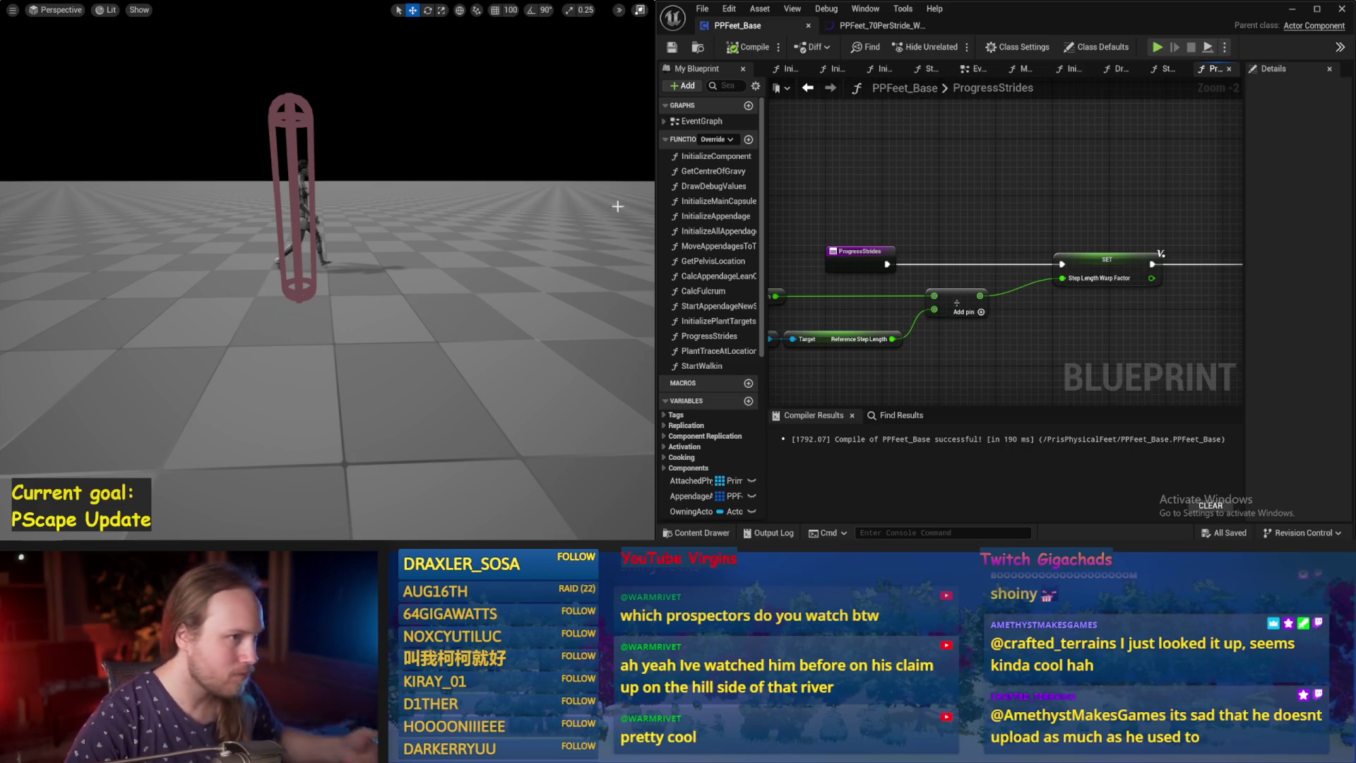
scroll(887, 135, "down", 2)
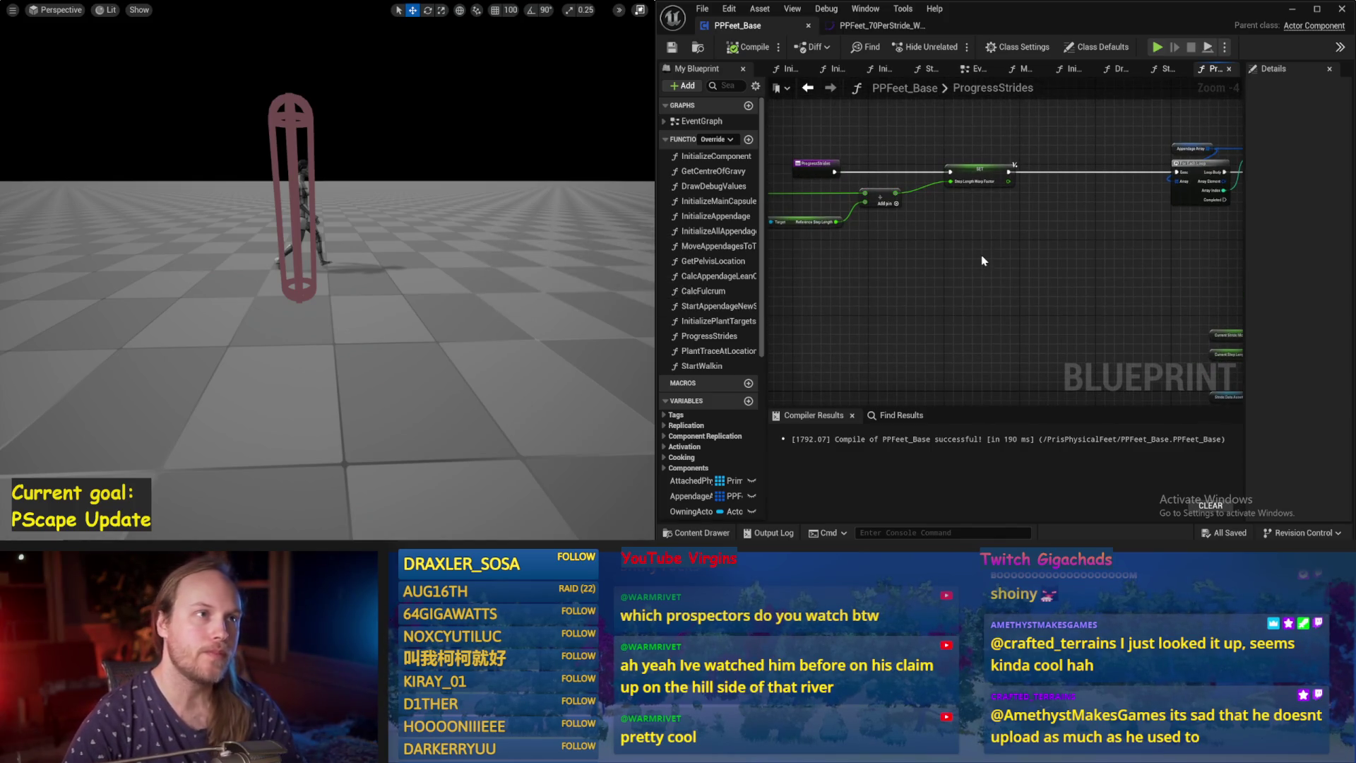
key("ctrl+s")
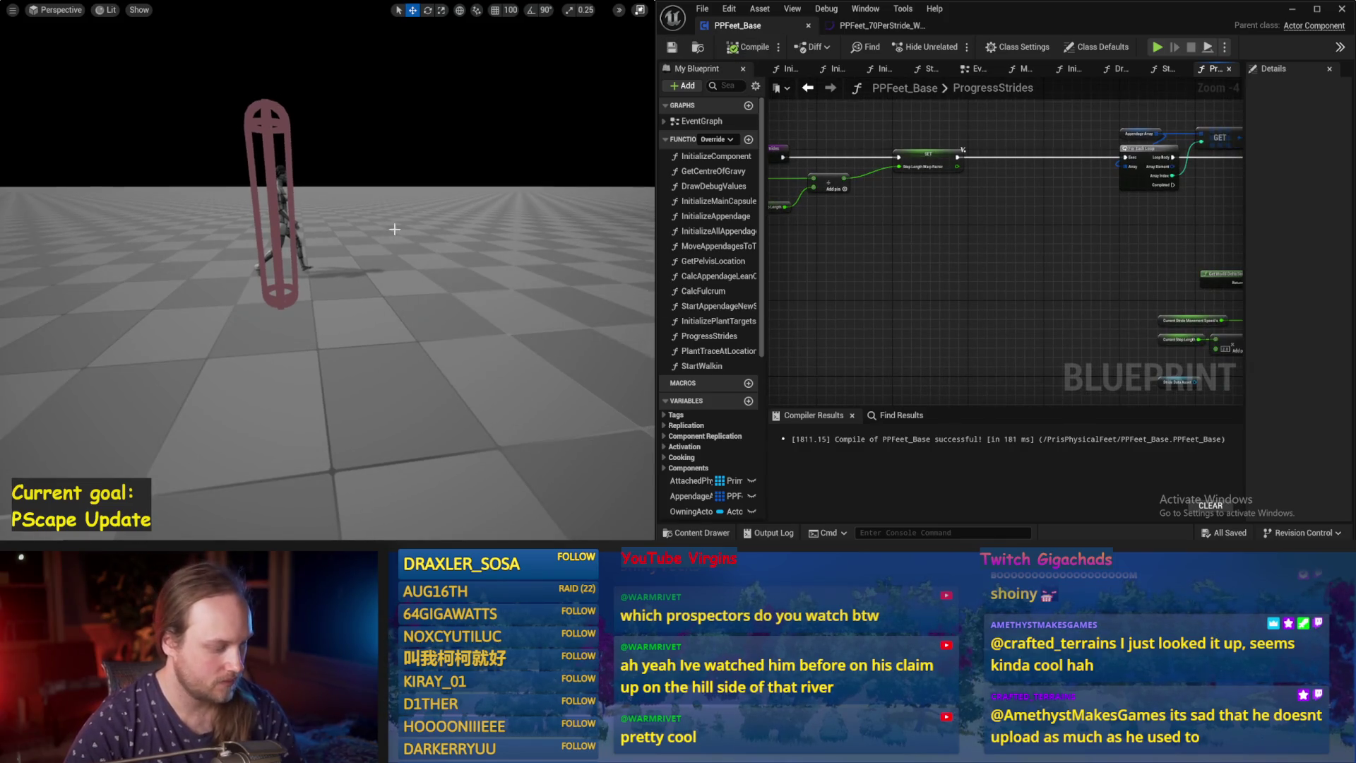
key("alt+s")
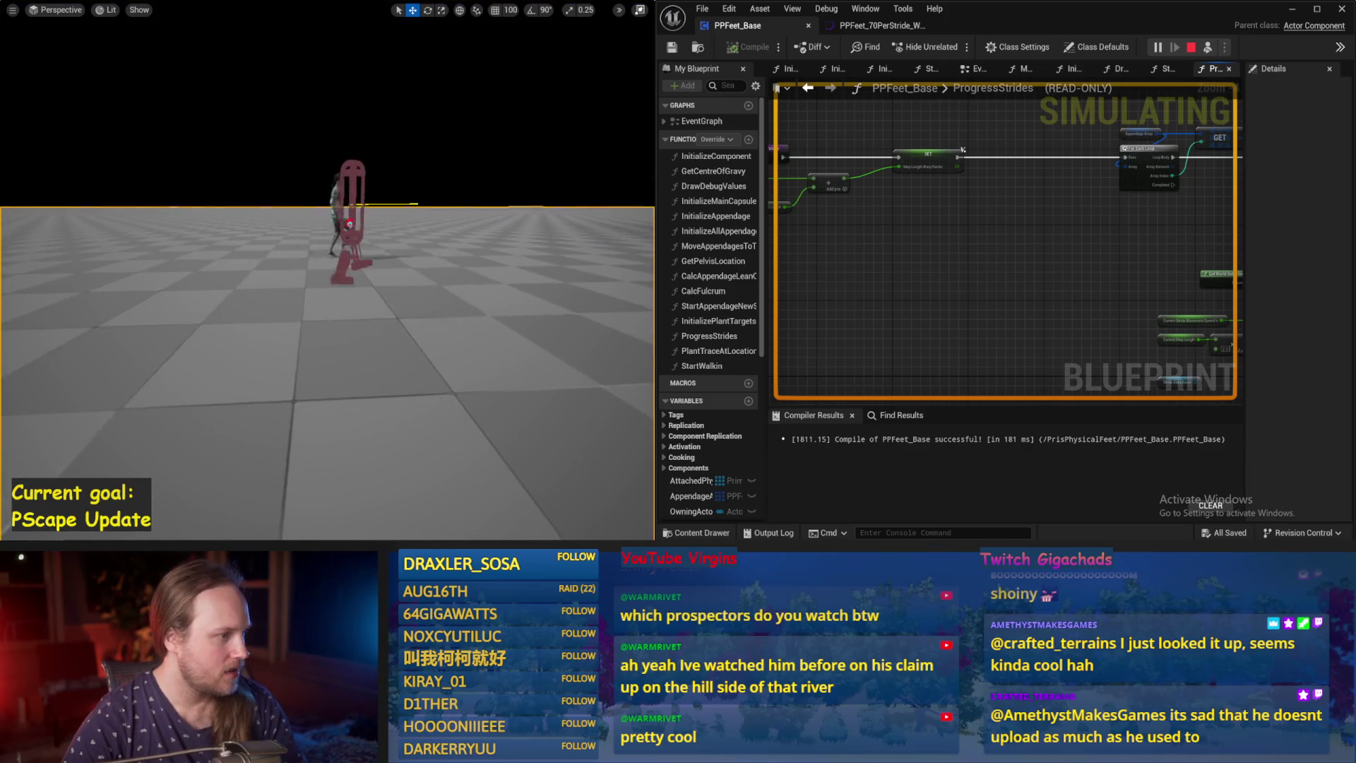
key("Escape")
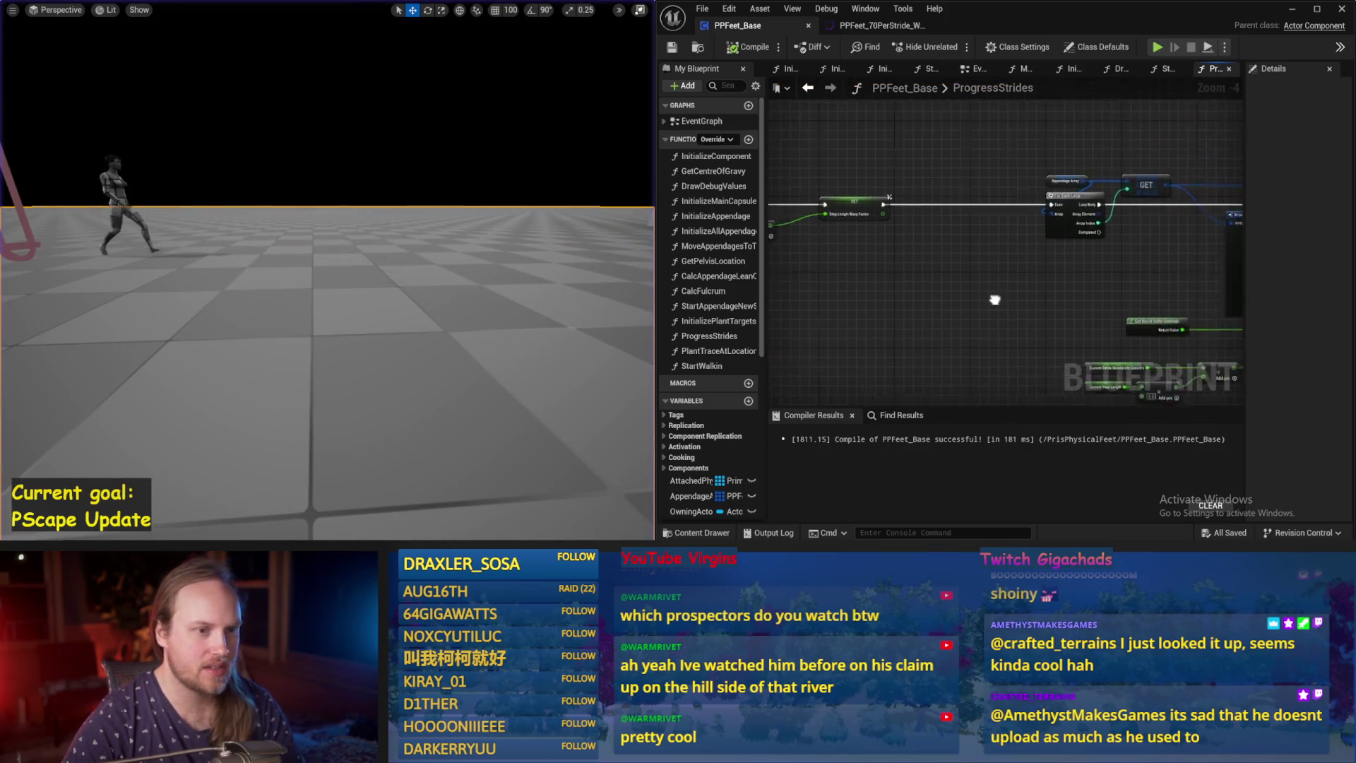
scroll(782, 312, "up", 1)
Shift Get World Rotation, the capsule rotation nodes and reroute points right, then save.
left_click_drag(664, 304, 408, 304)
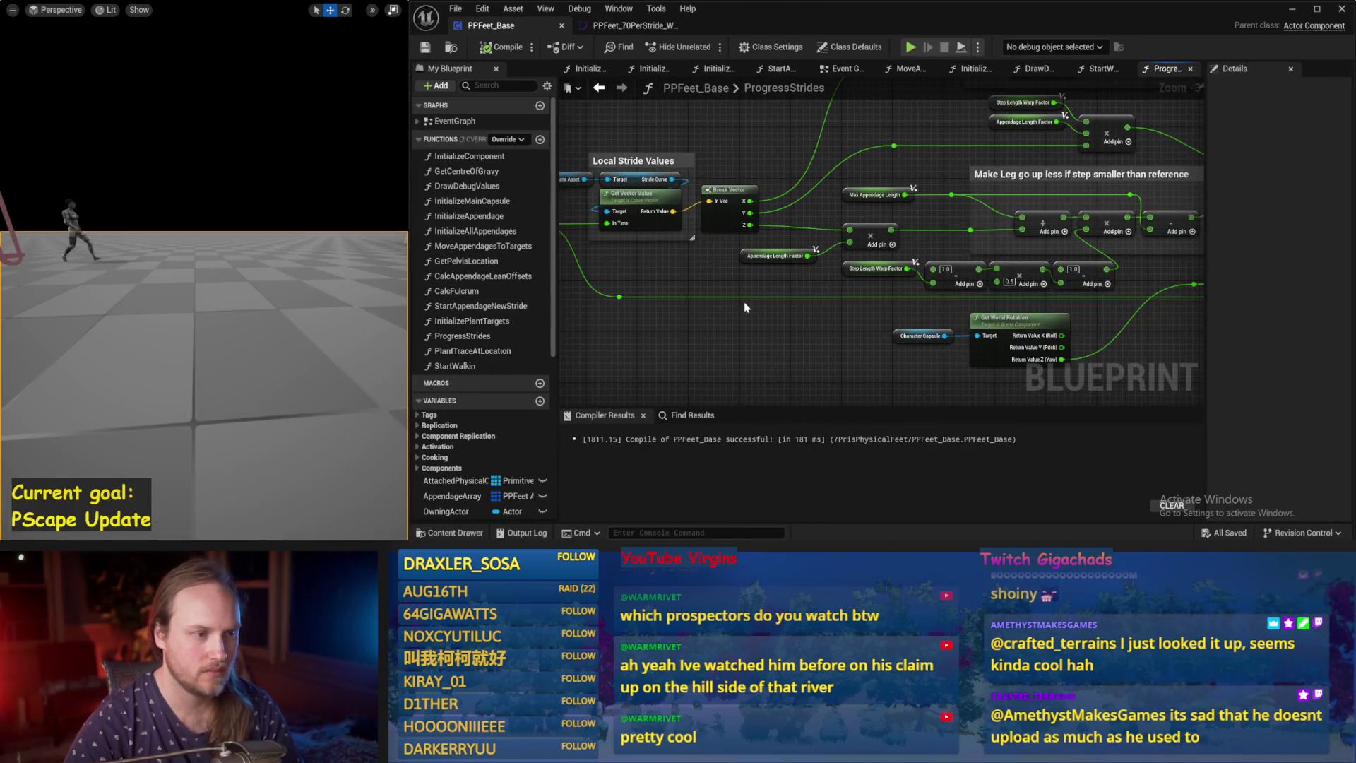
left_click_drag(743, 308, 446, 259)
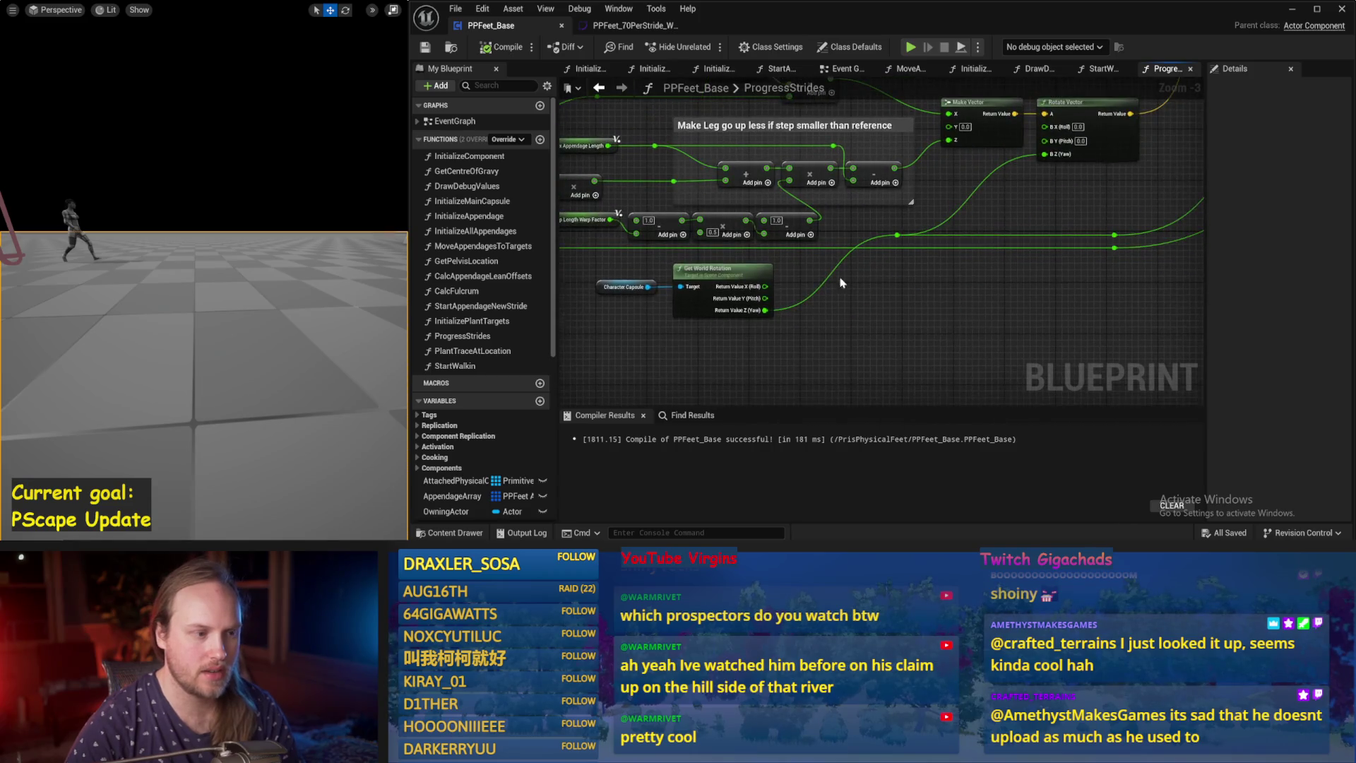
left_click(721, 283)
left_click_drag(990, 285, 897, 313)
left_click_drag(850, 274, 798, 269)
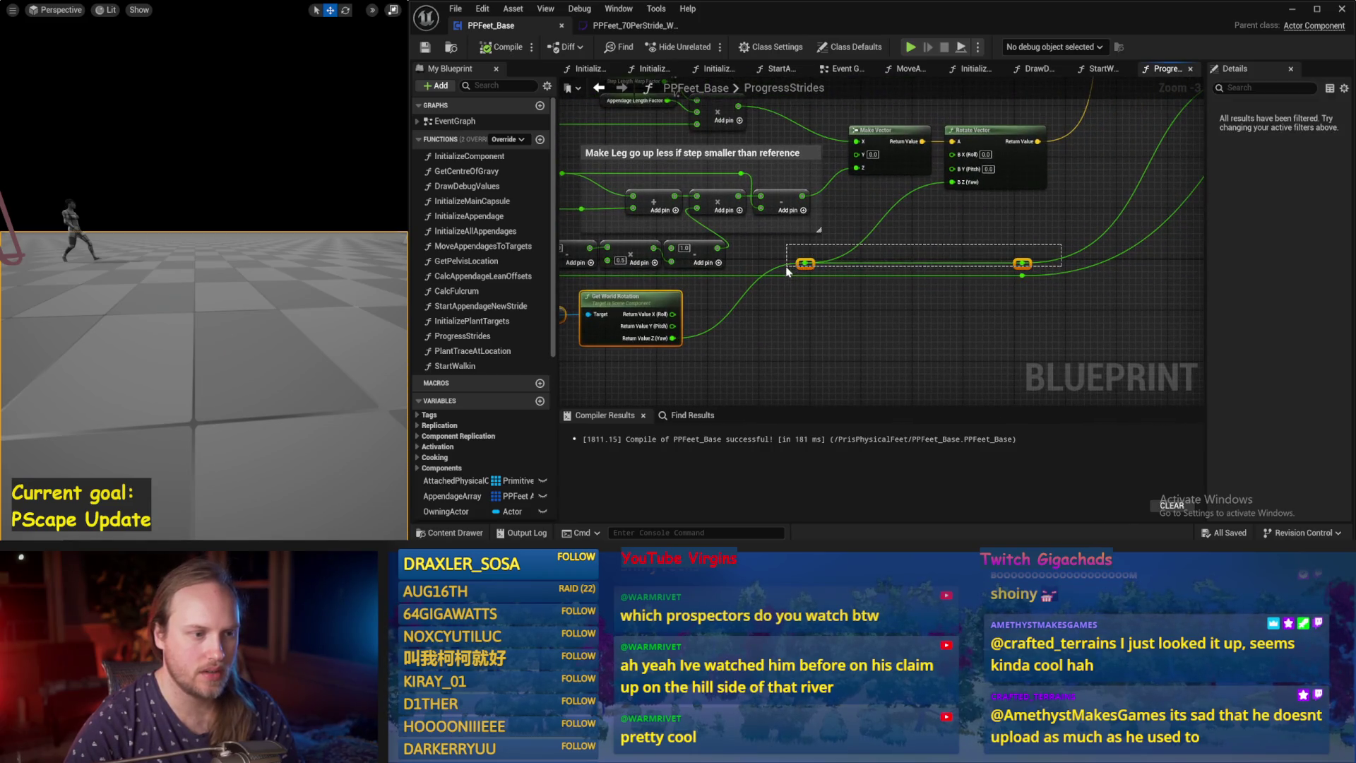
left_click_drag(1032, 266, 1156, 266)
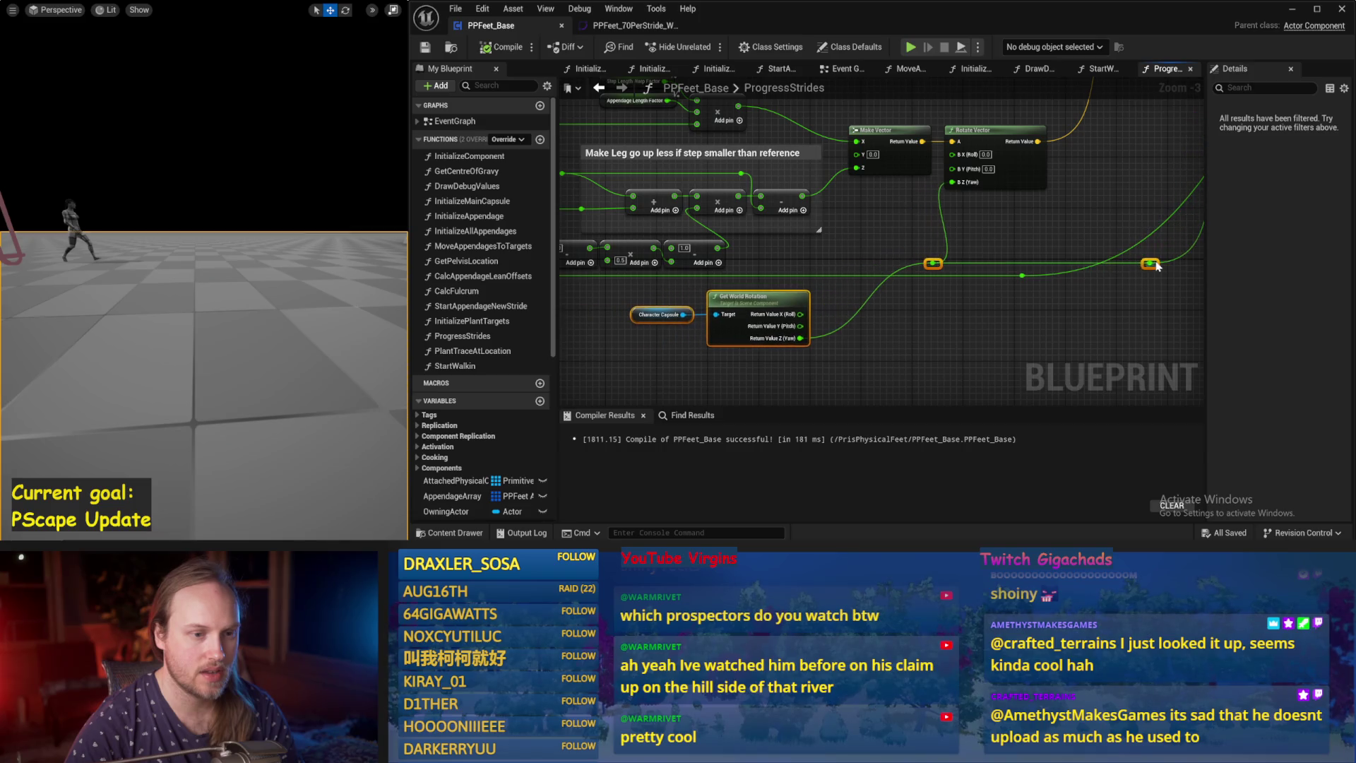
mouse_move(1080, 293)
left_mouse_down()
mouse_move(908, 315)
mouse_move(1014, 303)
mouse_move(988, 308)
left_mouse_up()
left_click(857, 304)
mouse_move(1137, 285)
left_mouse_down()
mouse_move(1011, 281)
mouse_move(1001, 300)
mouse_move(925, 308)
mouse_move(920, 334)
left_mouse_up()
key("ctrl+s")
Compile, then move the capsule nodes and reroute points lower in the graph.
left_click_drag(923, 260, 1180, 260)
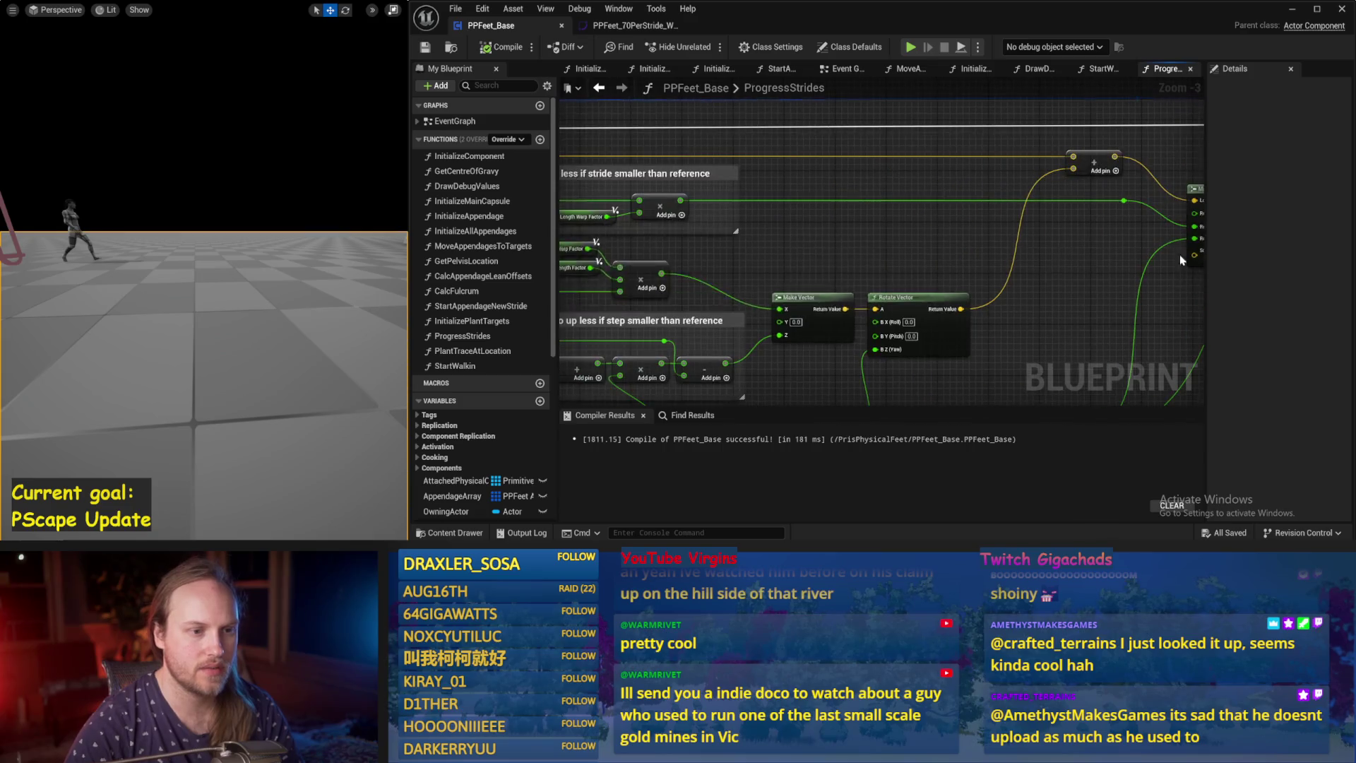
left_click(506, 47)
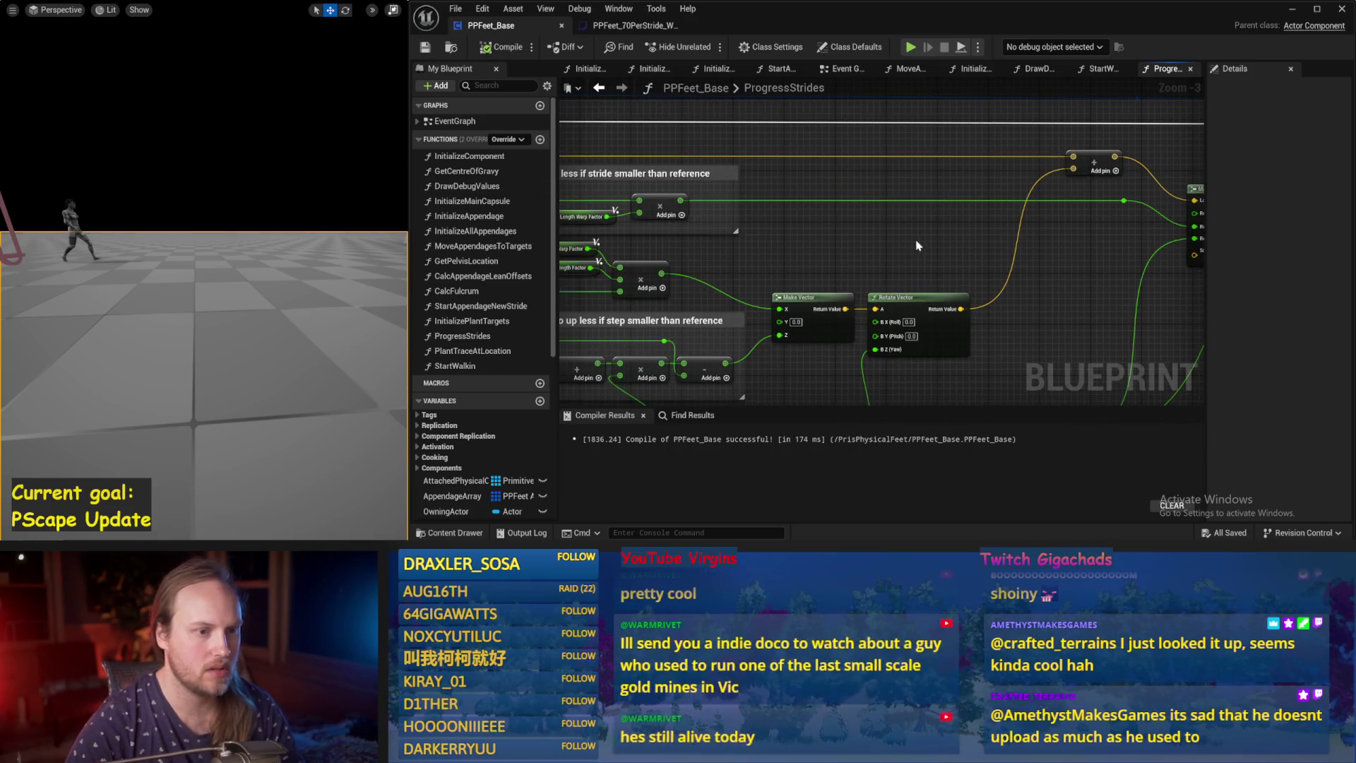
left_click_drag(912, 243, 818, 220)
scroll(820, 220, "down", 2)
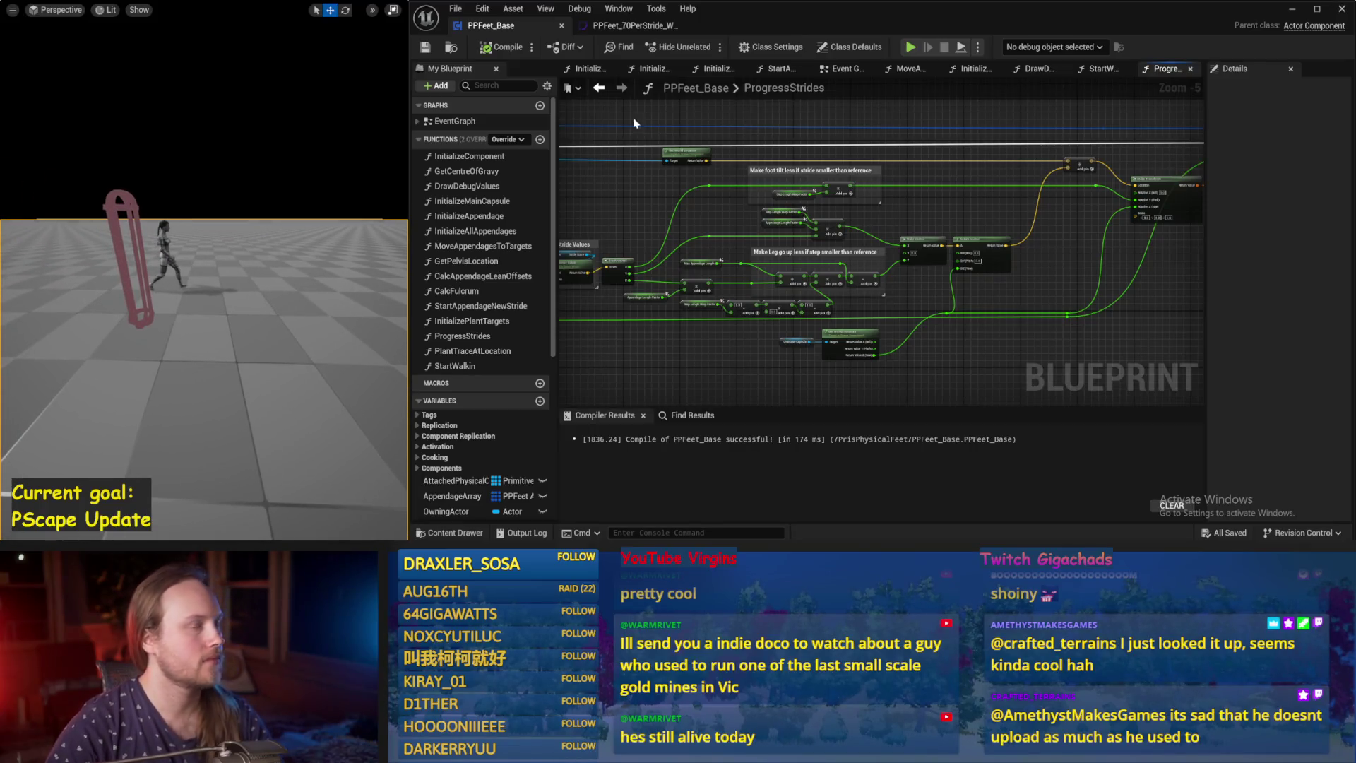
left_click_drag(755, 360, 853, 304)
left_click_drag(1033, 291, 1033, 291)
left_click(946, 290, "ctrl")
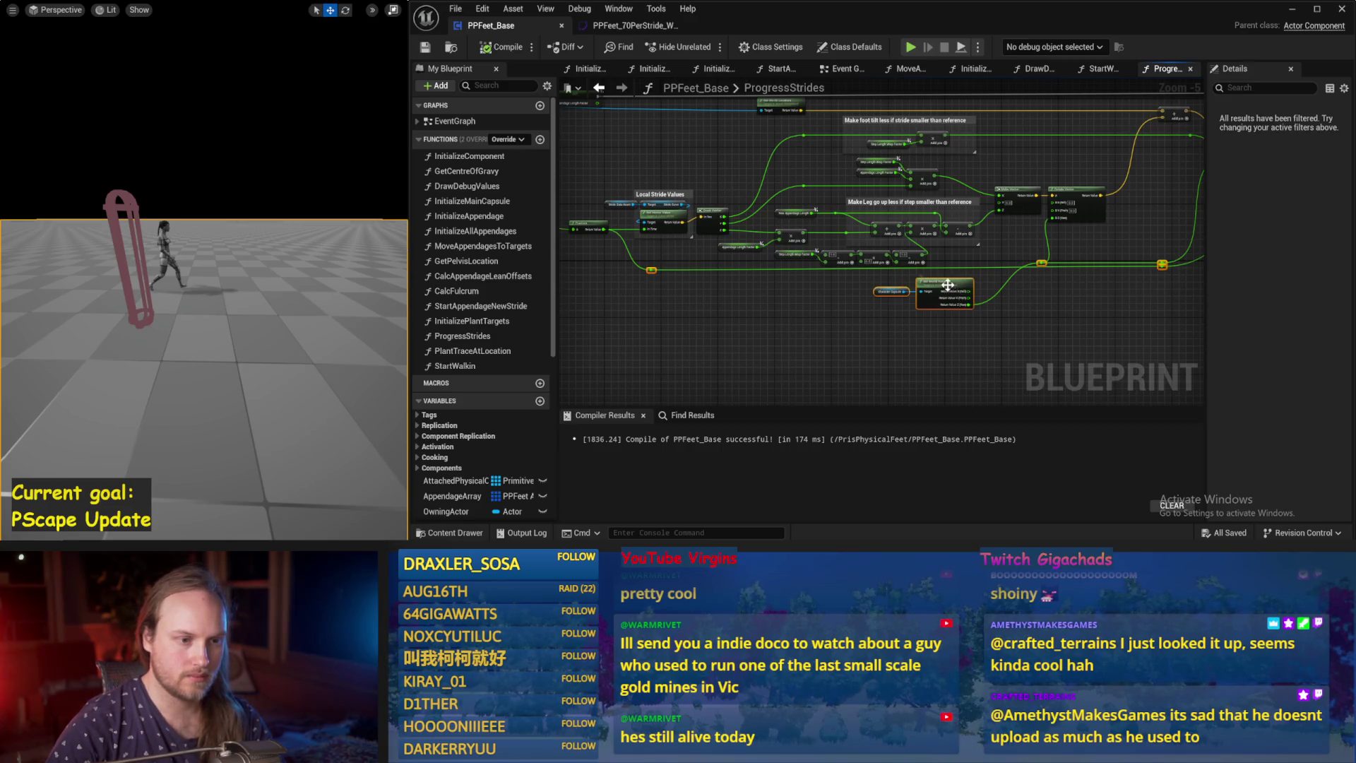
left_click_drag(947, 284, 949, 316)
Raise the long wire's reroute points, then save, compile and start a simulation.
left_click(1009, 274)
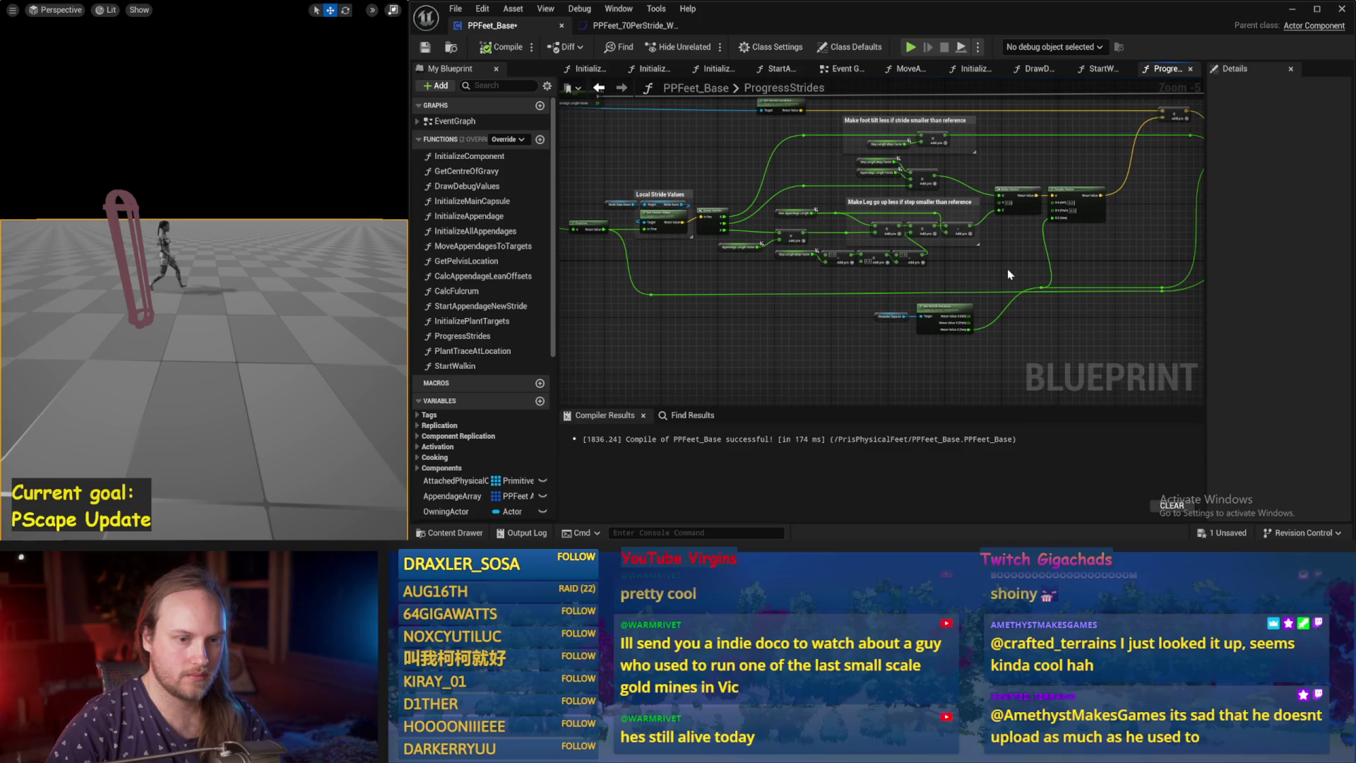
left_click_drag(1022, 295, 977, 314)
left_click_drag(1067, 302, 1086, 296)
left_click_drag(918, 297, 1039, 290)
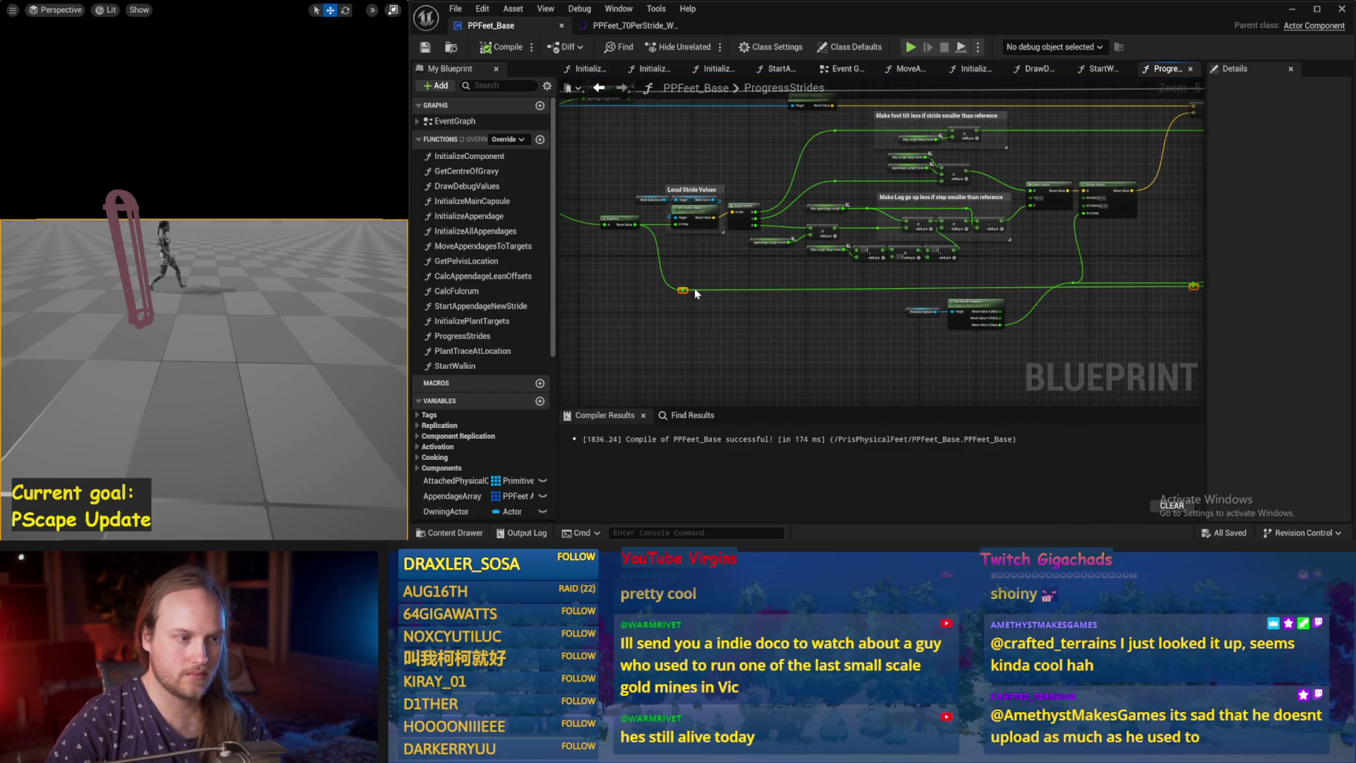
mouse_move(685, 289)
left_mouse_down()
mouse_move(689, 263)
mouse_move(695, 275)
left_mouse_up()
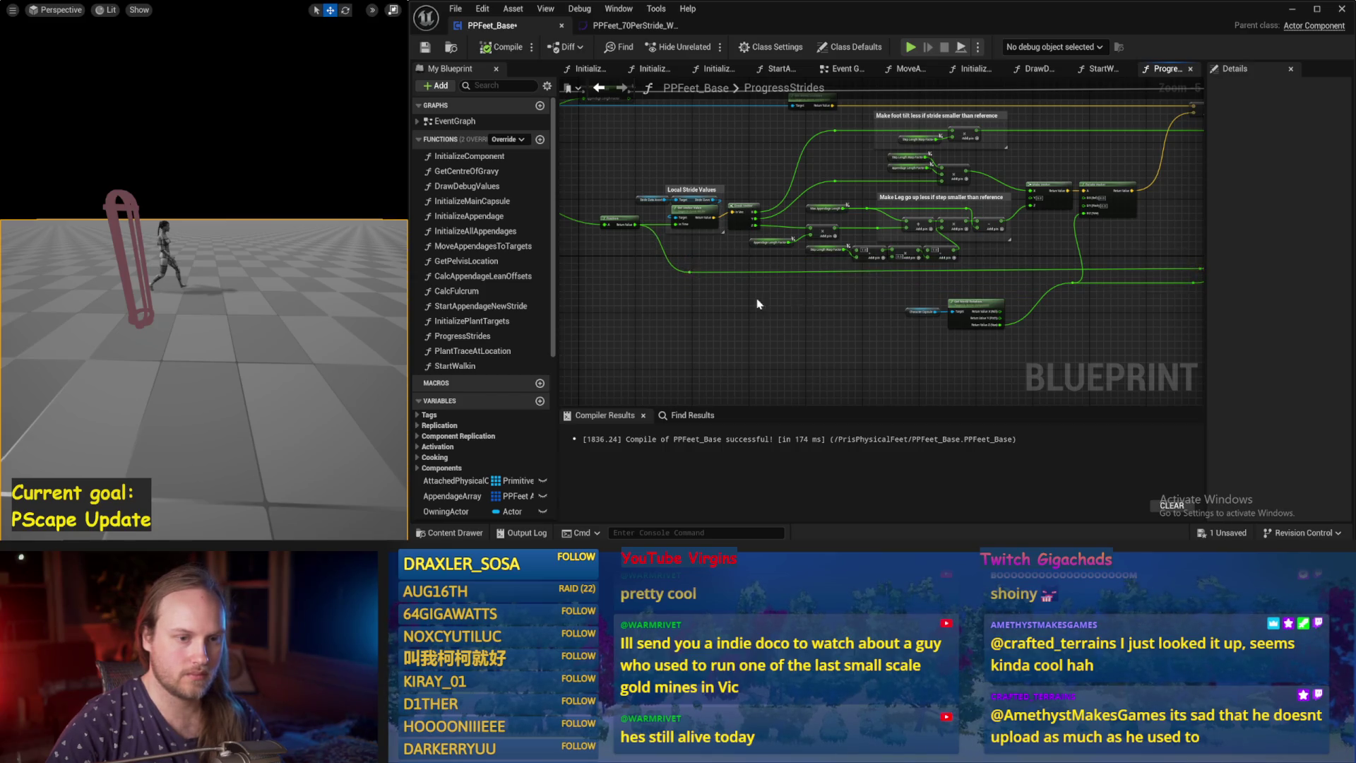
left_click_drag(758, 303, 661, 302)
key("ctrl+s")
left_click(492, 47)
key("alt+s")
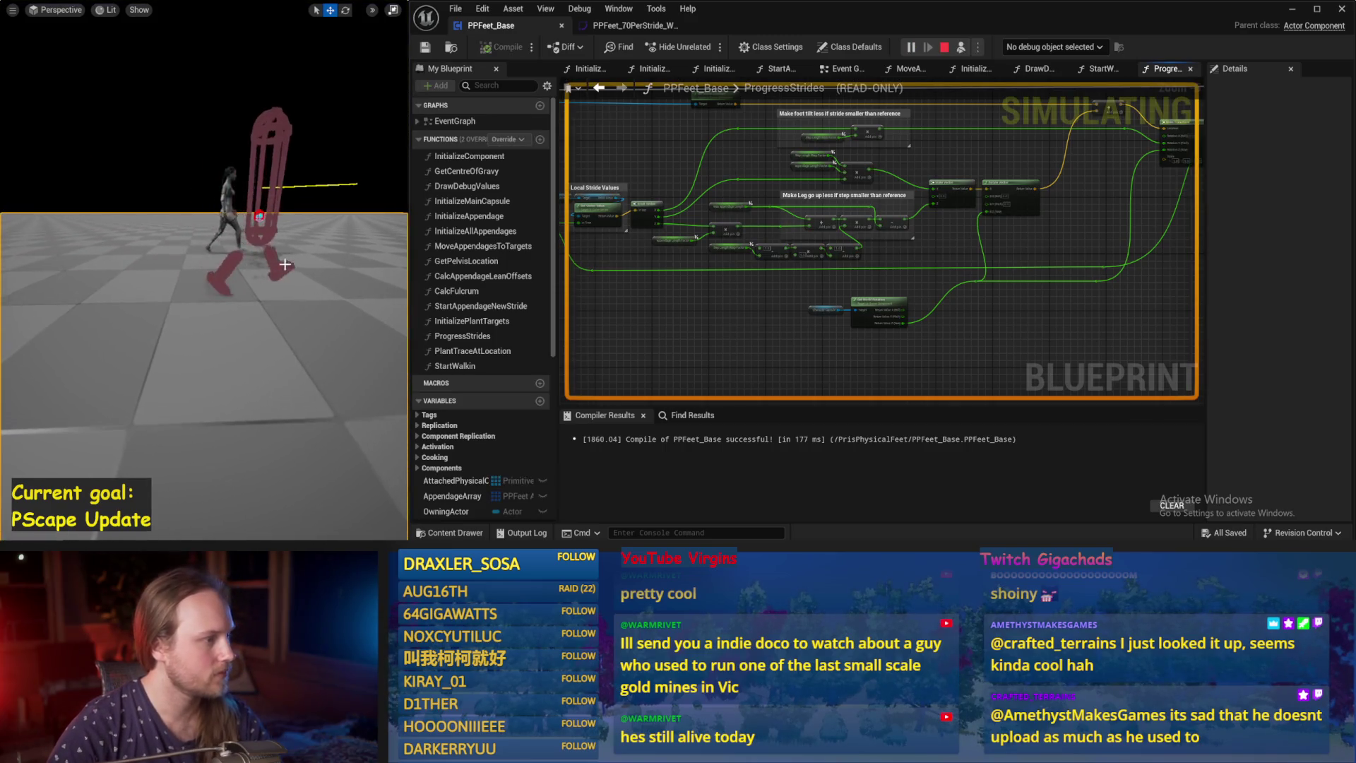
Stop the simulation, nudge Rotate Vector right, and compile and save PPFeet_Base.
key("Escape")
scroll(858, 282, "up", 6)
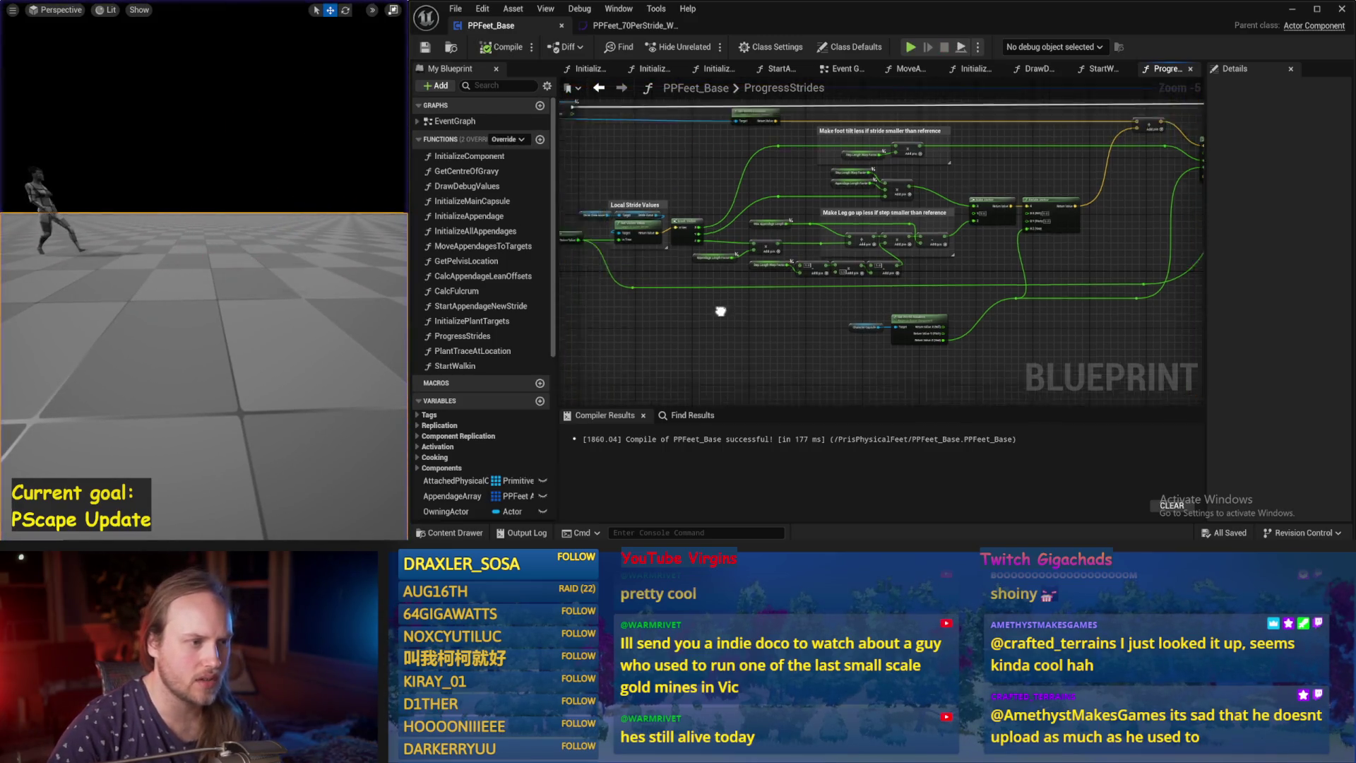
scroll(866, 264, "down", 2)
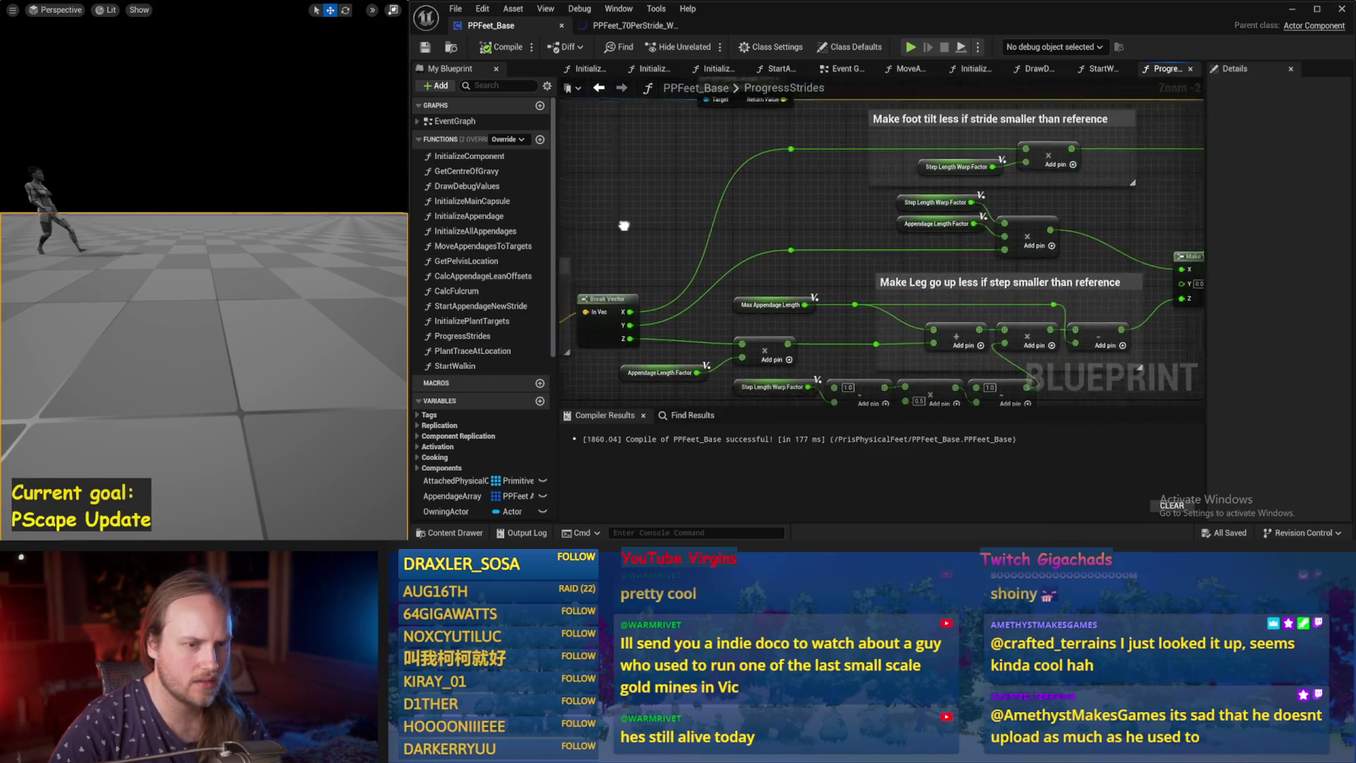
left_click_drag(1033, 212, 908, 189)
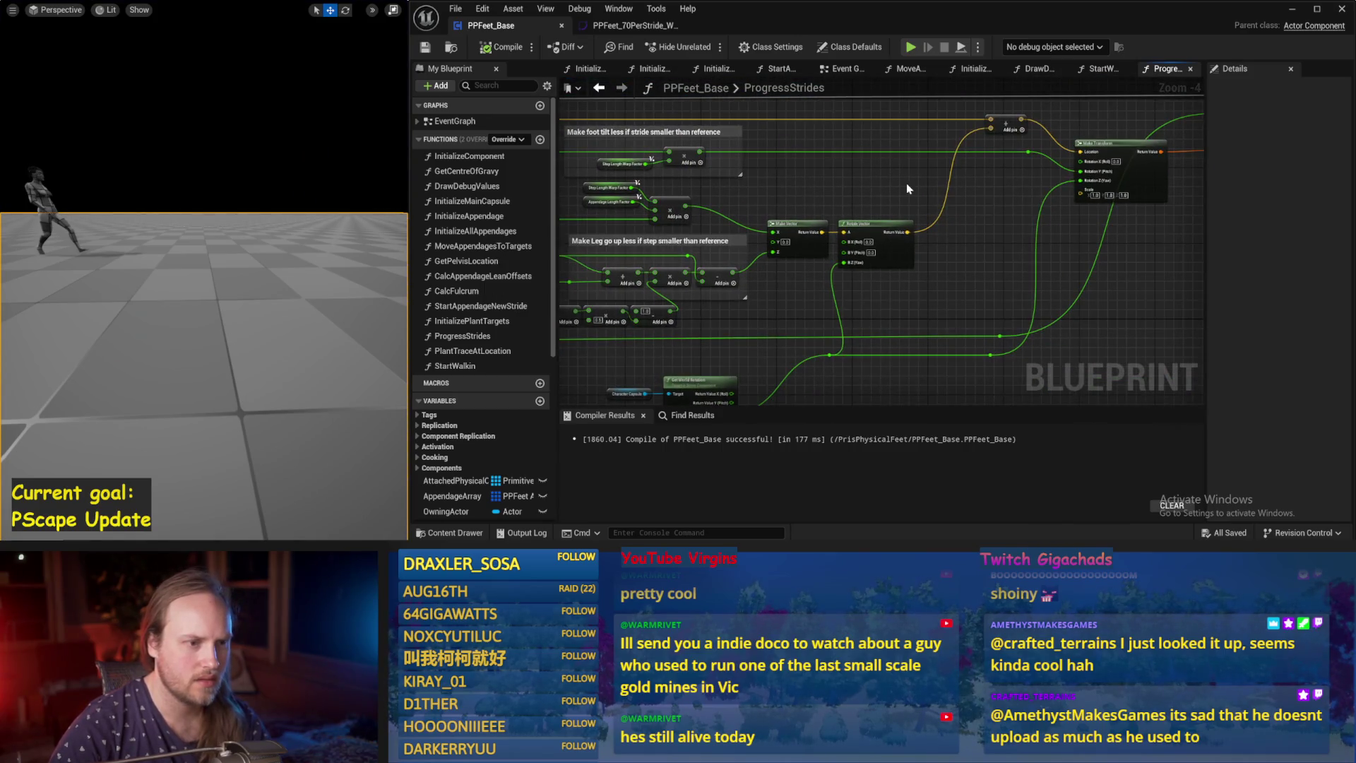
left_click_drag(879, 233, 922, 233)
left_click(494, 47)
left_click(425, 47)
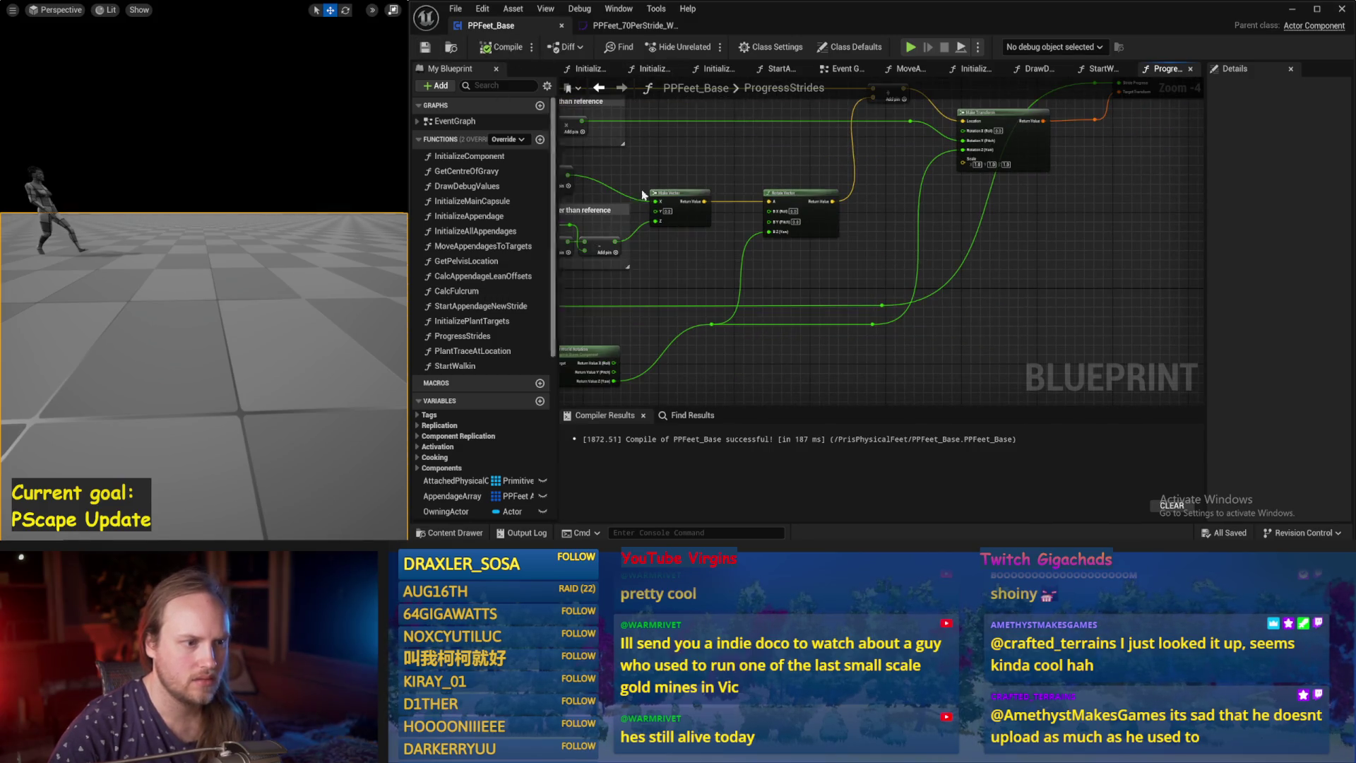
Pan the graph to show the Rotate Vector and Get World Rotation nodes.
scroll(861, 220, "up", 1)
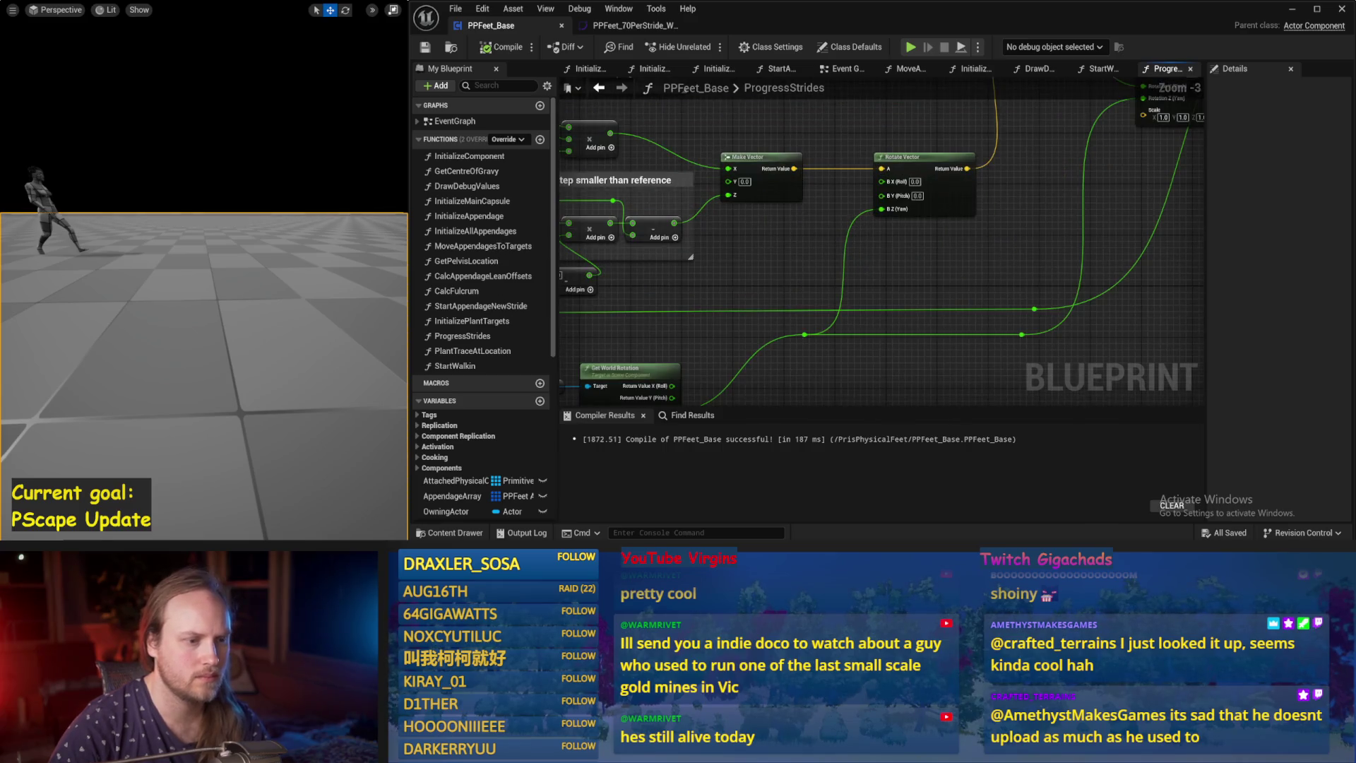
mouse_move(969, 242)
left_mouse_down()
mouse_move(1017, 172)
mouse_move(991, 219)
mouse_move(975, 211)
mouse_move(989, 238)
left_mouse_up()
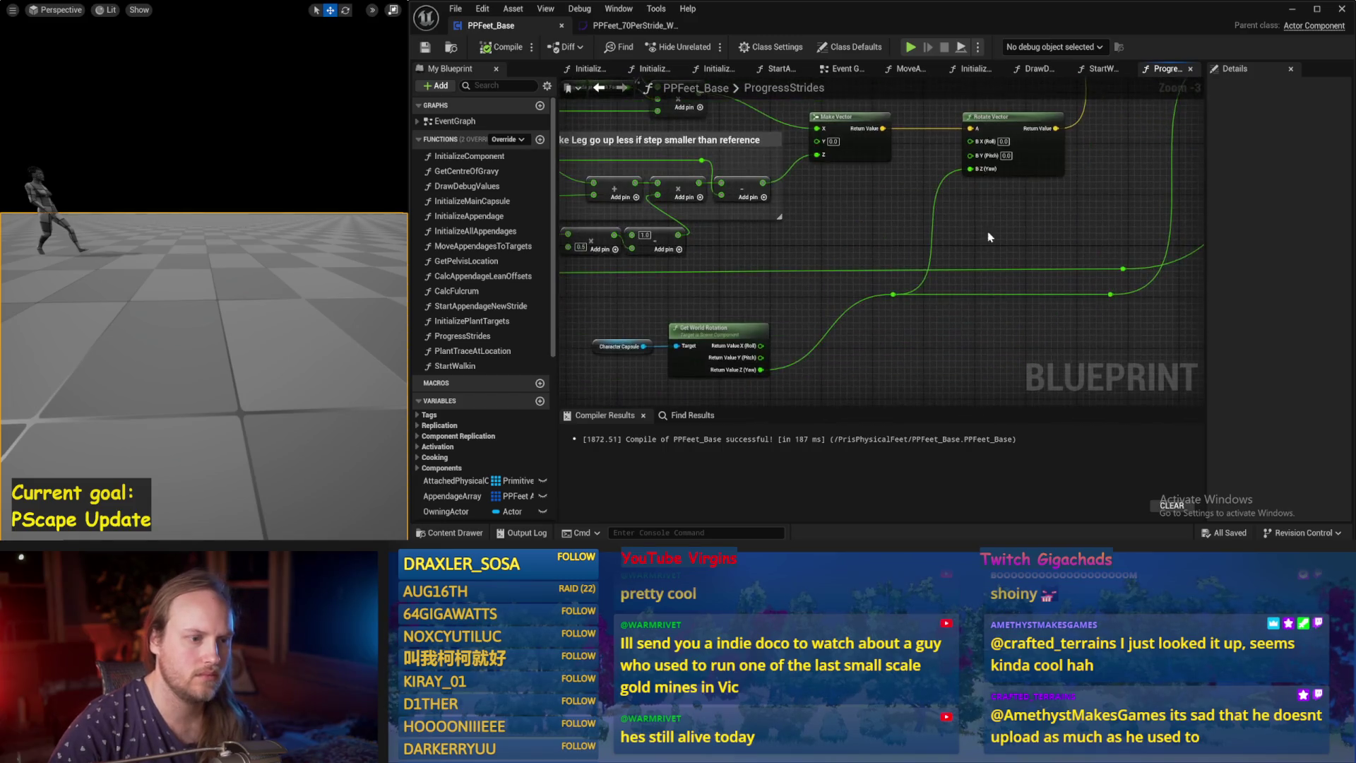
left_click_drag(974, 339, 954, 300)
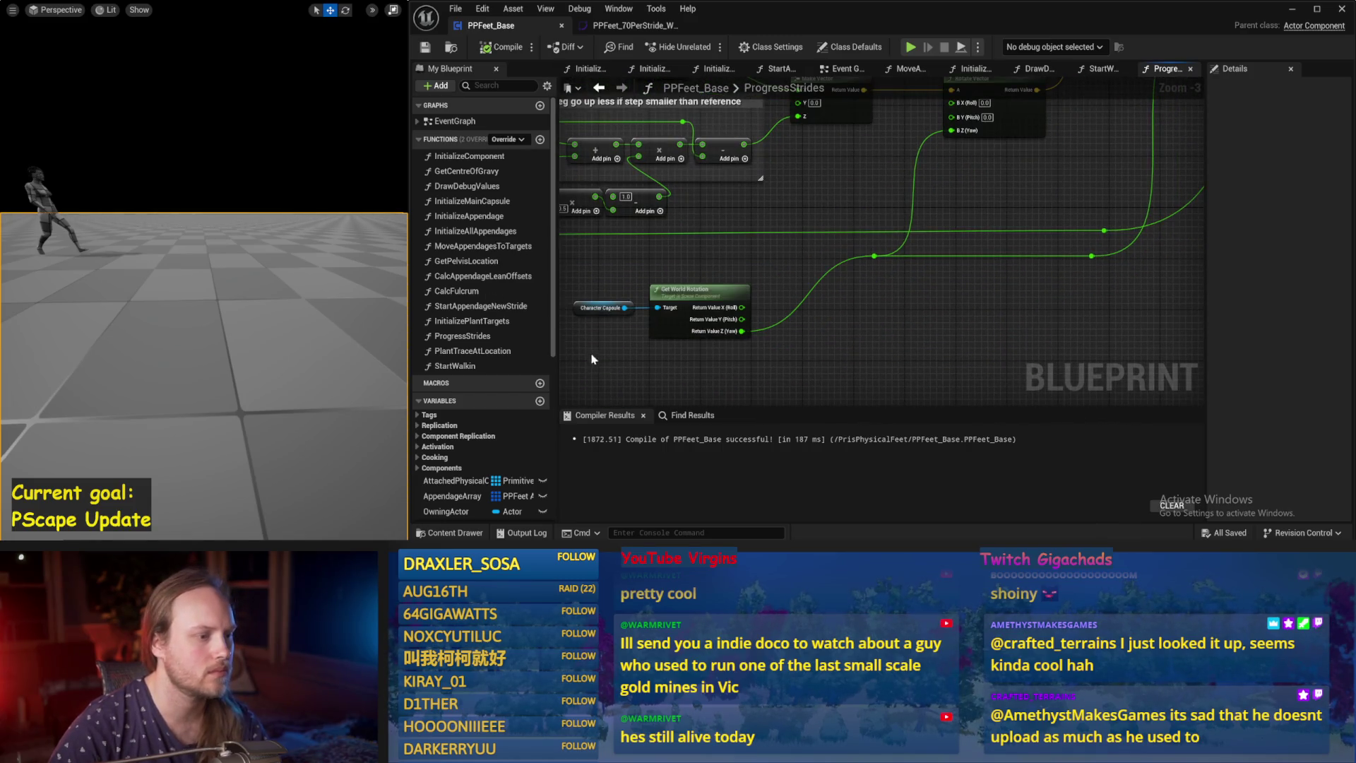
Connect Get World Rotation's Y (Pitch) output to Rotate Vector's B Y input and recompile.
left_click(700, 291)
left_click(866, 320)
left_click_drag(866, 320, 826, 391)
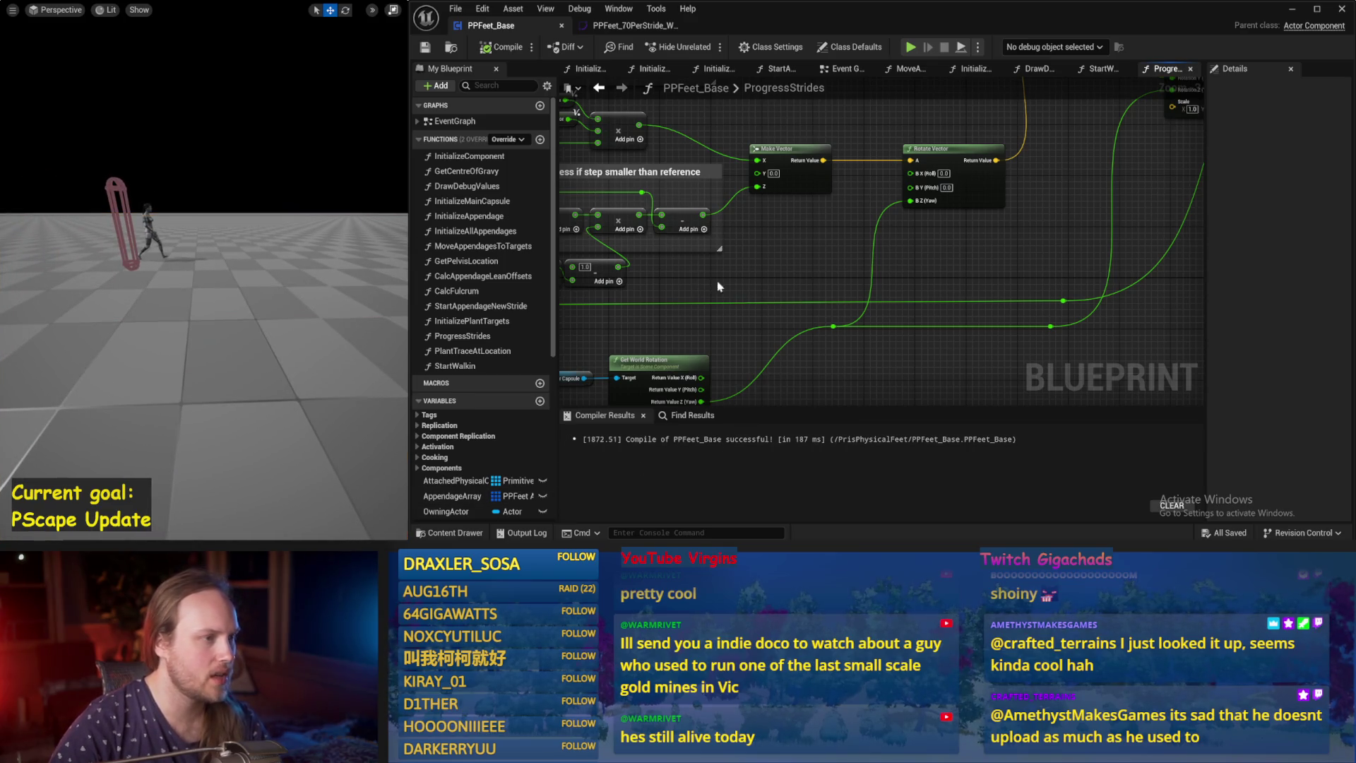
left_click(500, 47)
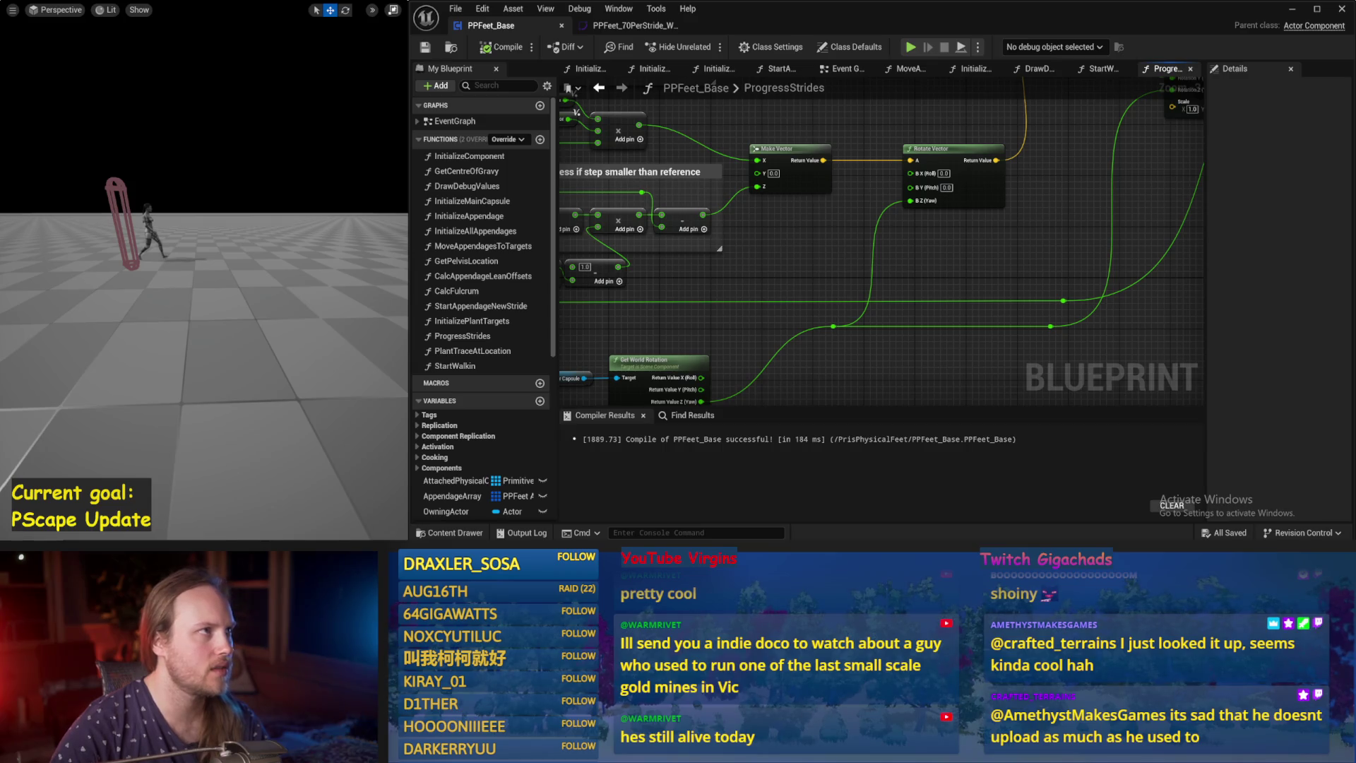
left_click_drag(818, 240, 881, 241)
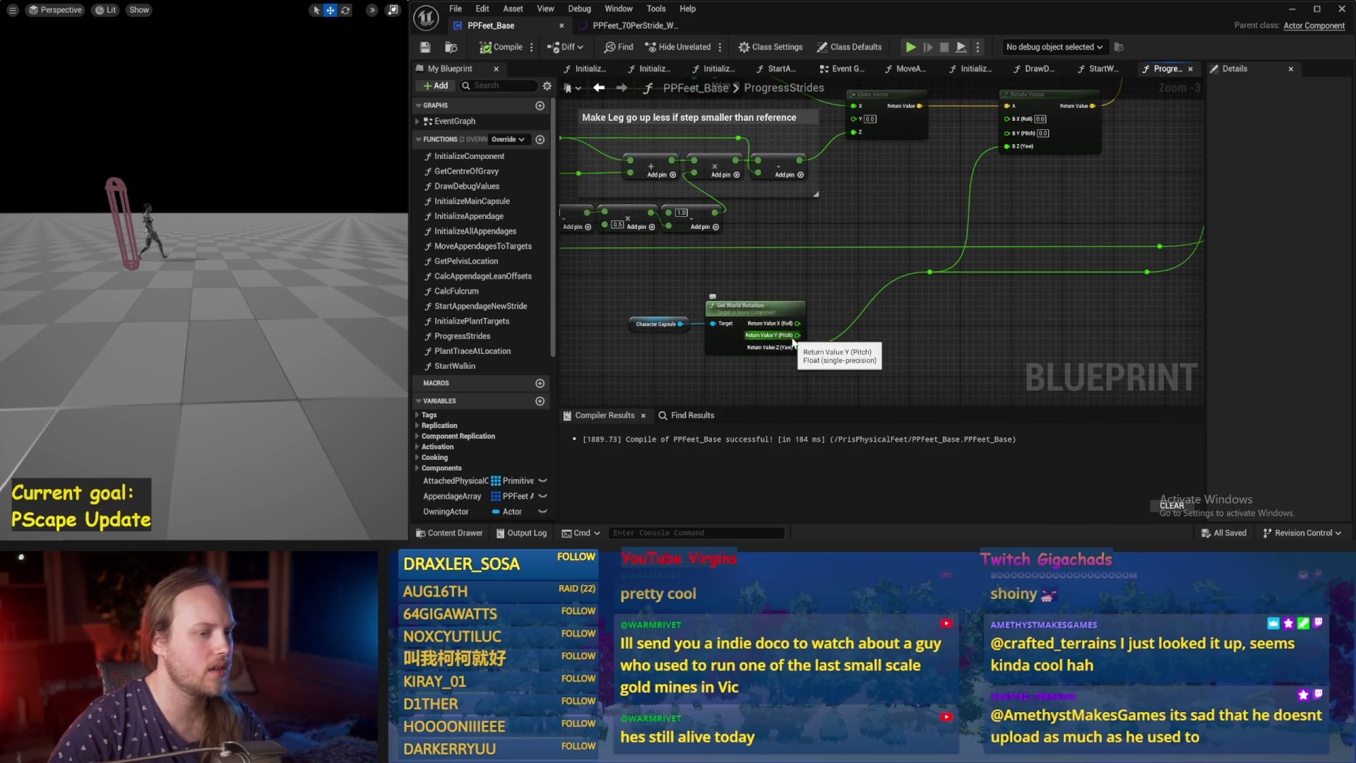
mouse_move(797, 334)
left_mouse_down()
mouse_move(1009, 124)
mouse_move(908, 264)
mouse_move(797, 323)
left_mouse_up()
left_click(497, 48)
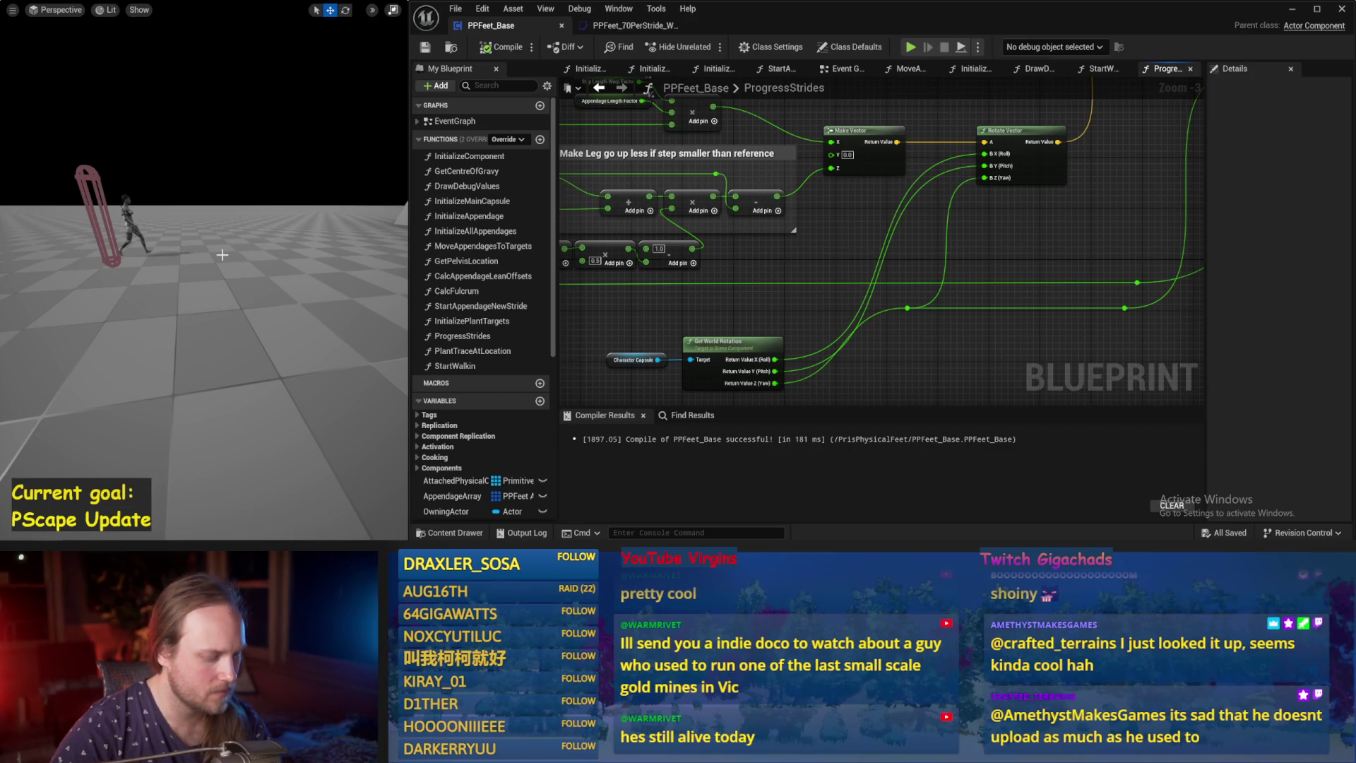
Simulate, rotate the test capsule about 71 degrees, stop, then lower the reroute node.
key("alt+s")
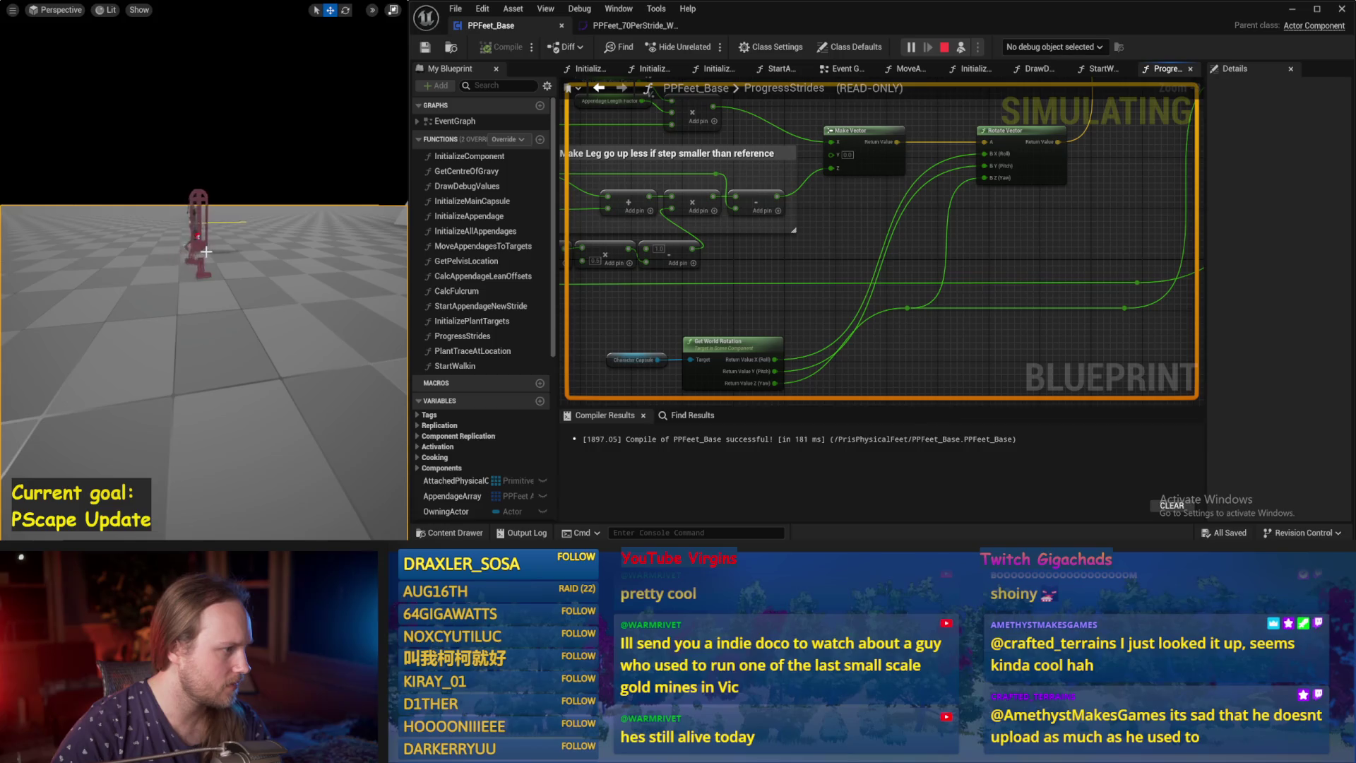
key("e")
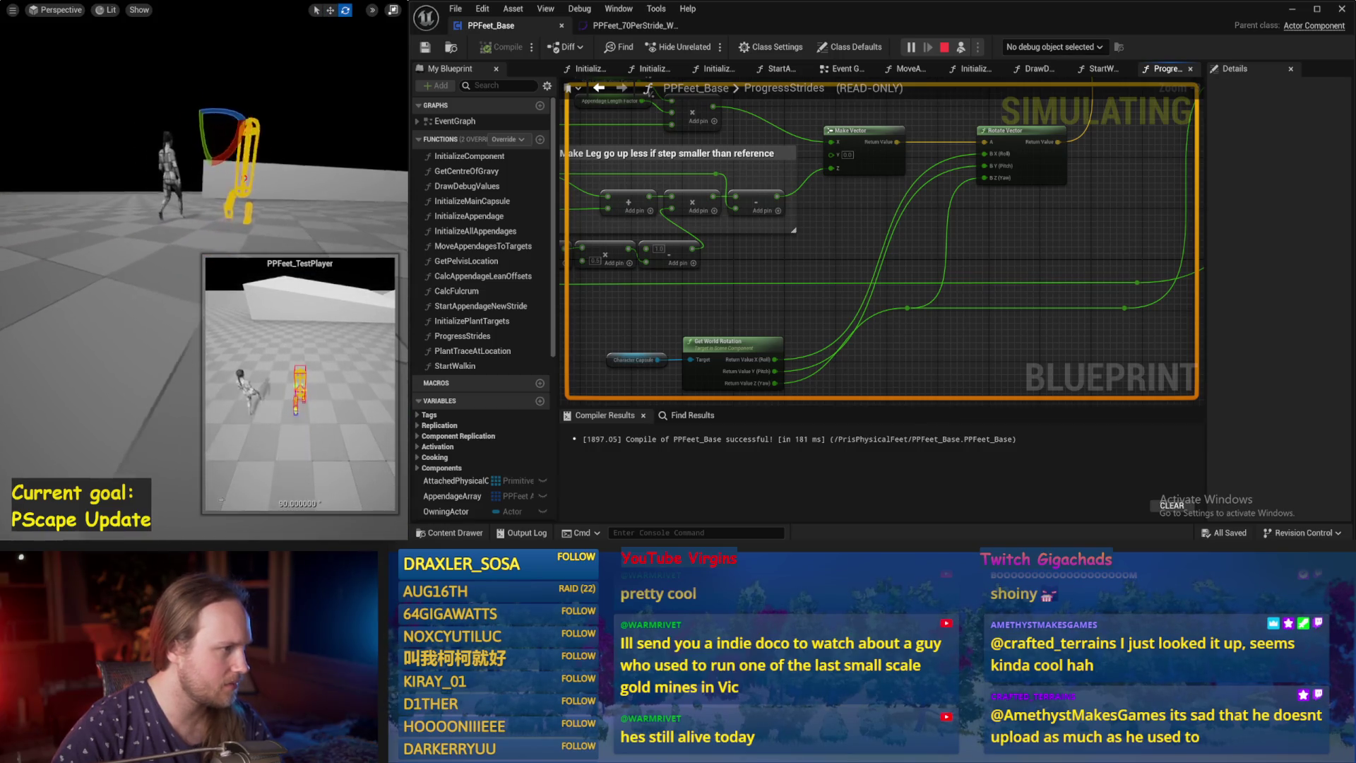
mouse_move(185, 192)
left_mouse_down()
mouse_move(183, 226)
mouse_move(159, 258)
mouse_move(99, 248)
left_mouse_up()
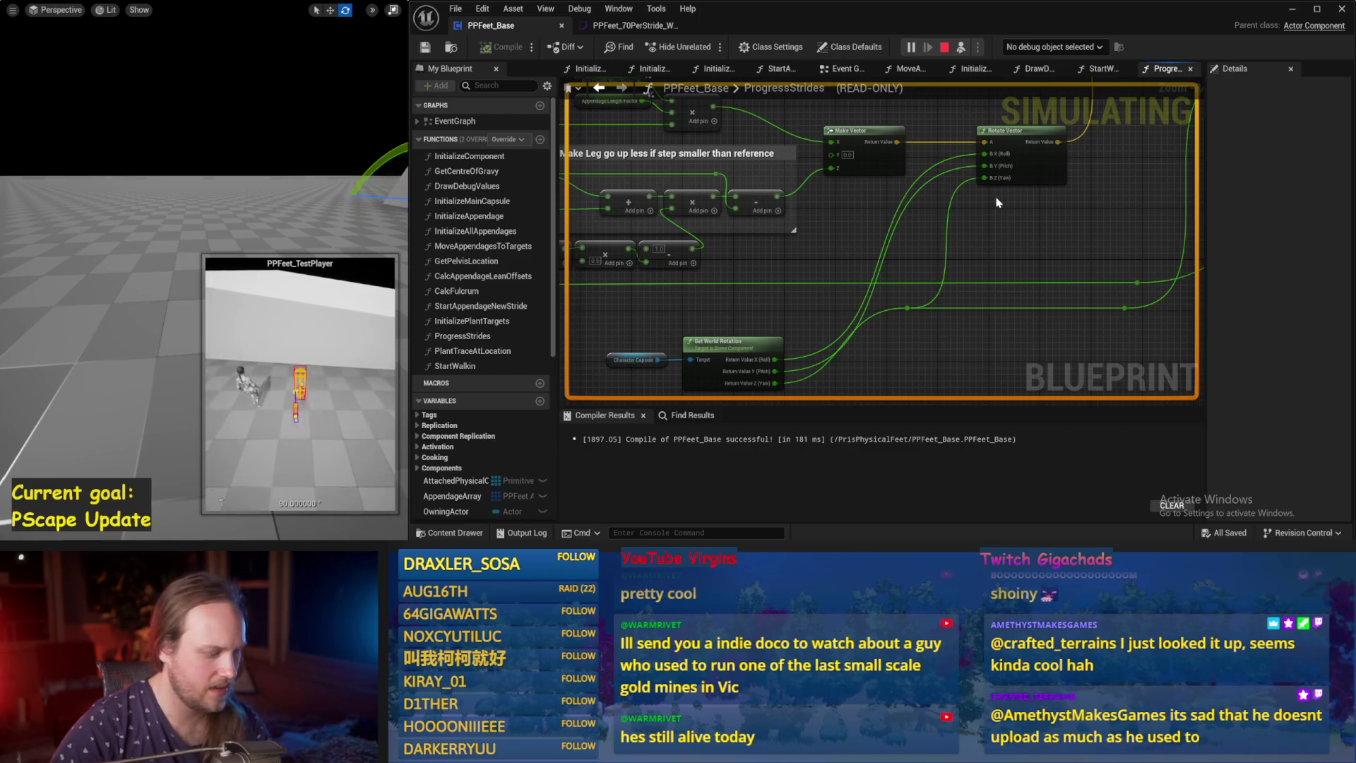
key("Escape")
mouse_move(1056, 218)
left_mouse_down()
mouse_move(960, 243)
mouse_move(1010, 170)
mouse_move(936, 200)
left_mouse_up()
left_click_drag(746, 269, 743, 346)
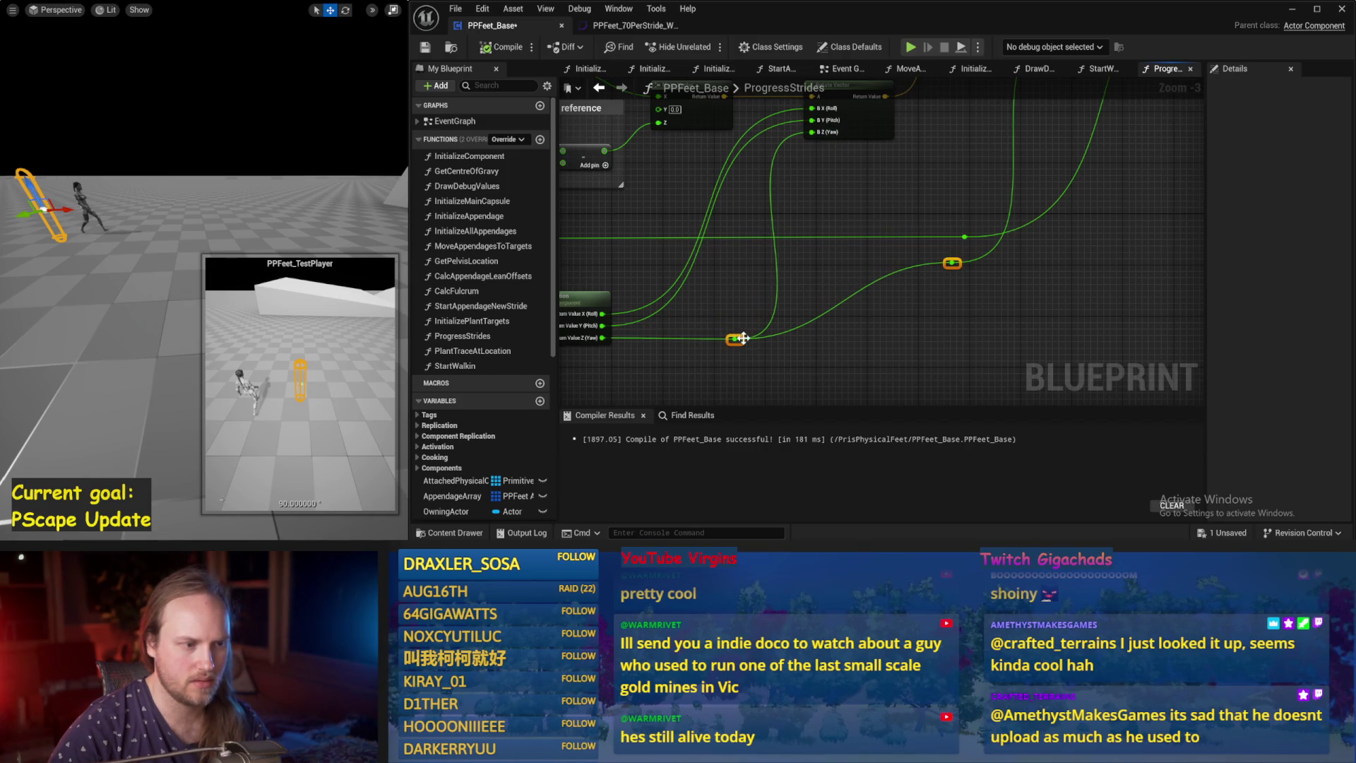
Align the second reroute node with the yaw wire, then save and compile.
left_click_drag(763, 302, 860, 286)
mouse_move(1050, 247)
left_mouse_down()
mouse_move(1049, 323)
mouse_move(936, 258)
mouse_move(1075, 142)
left_mouse_up()
key("ctrl+s")
left_click(502, 46)
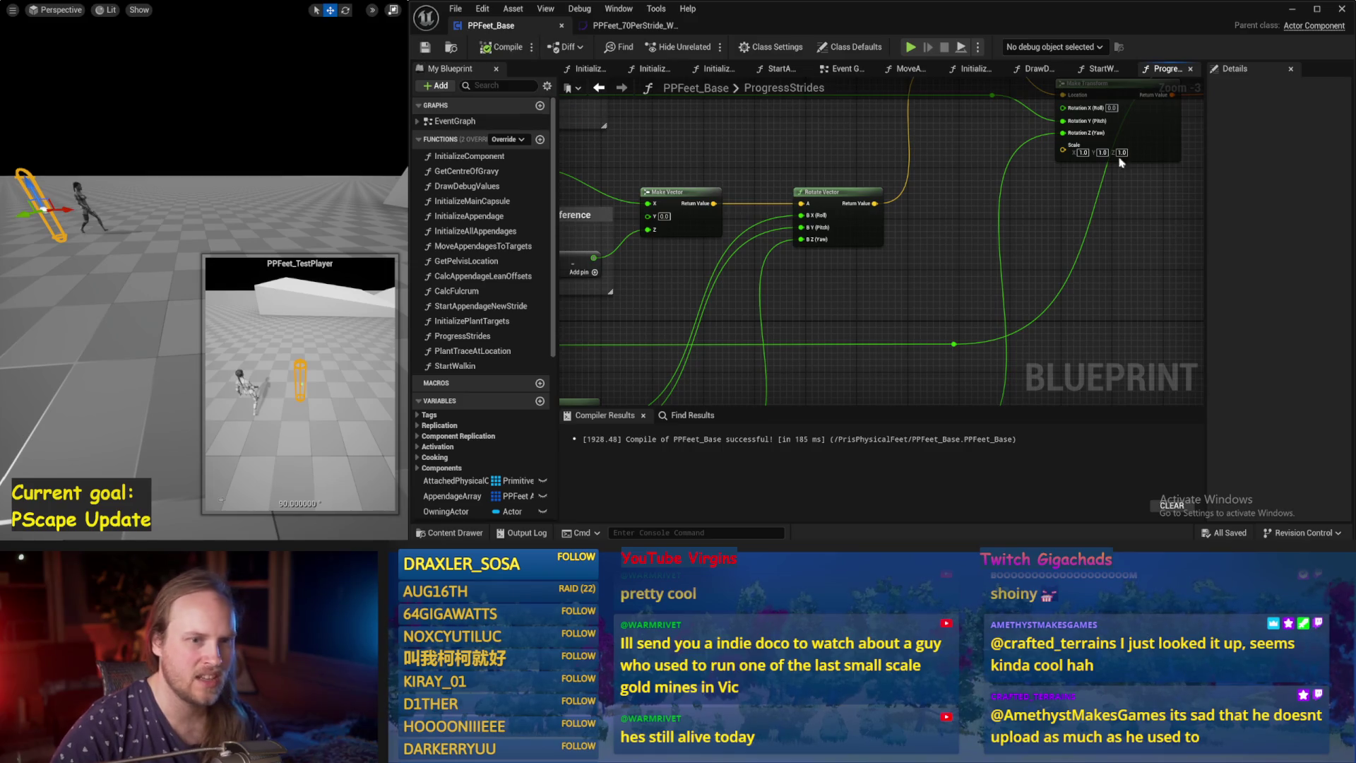
Close the test player window, then select Make Transform, reroutes and Set members together and delete them.
left_click_drag(965, 106, 1157, 158)
mouse_move(798, 181)
left_mouse_down()
mouse_move(1012, 190)
mouse_move(835, 177)
mouse_move(577, 187)
left_mouse_up()
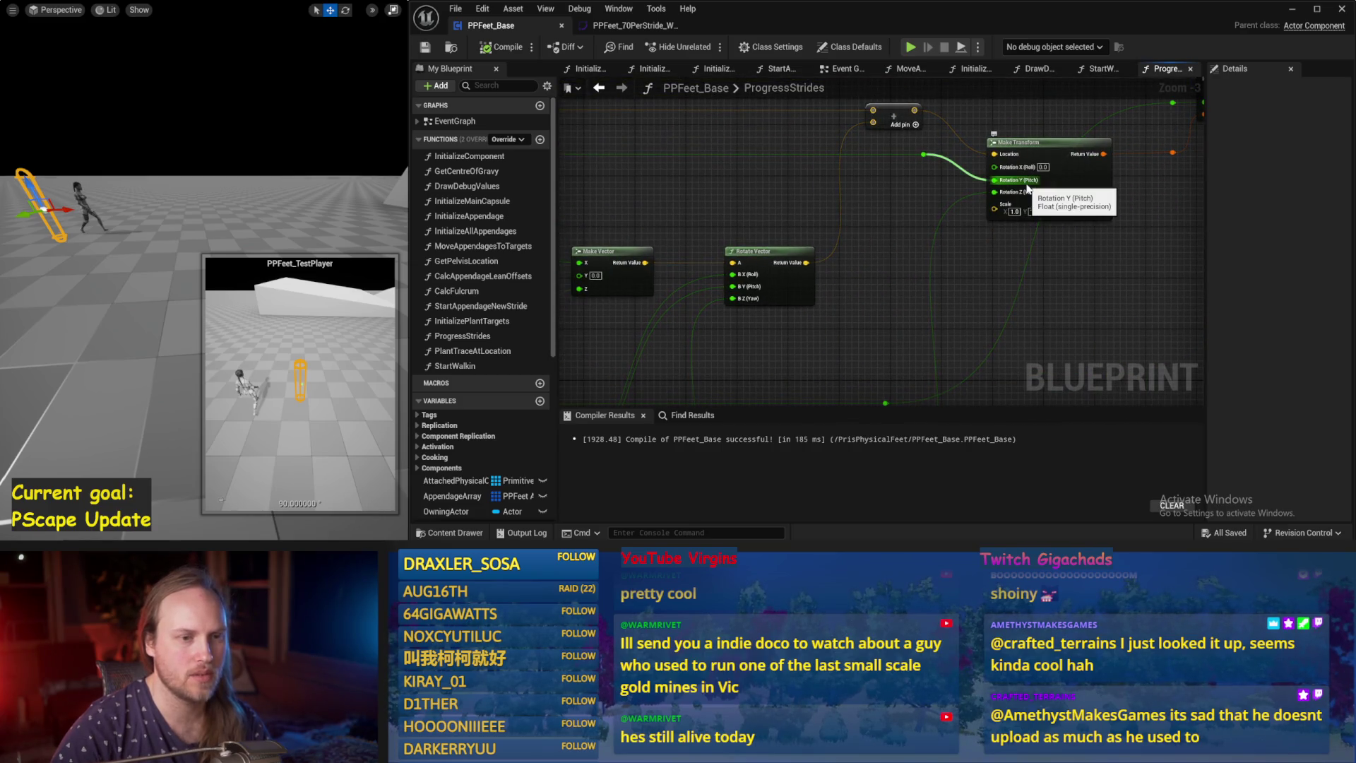
mouse_move(734, 207)
left_mouse_down()
mouse_move(795, 218)
mouse_move(717, 211)
left_mouse_up()
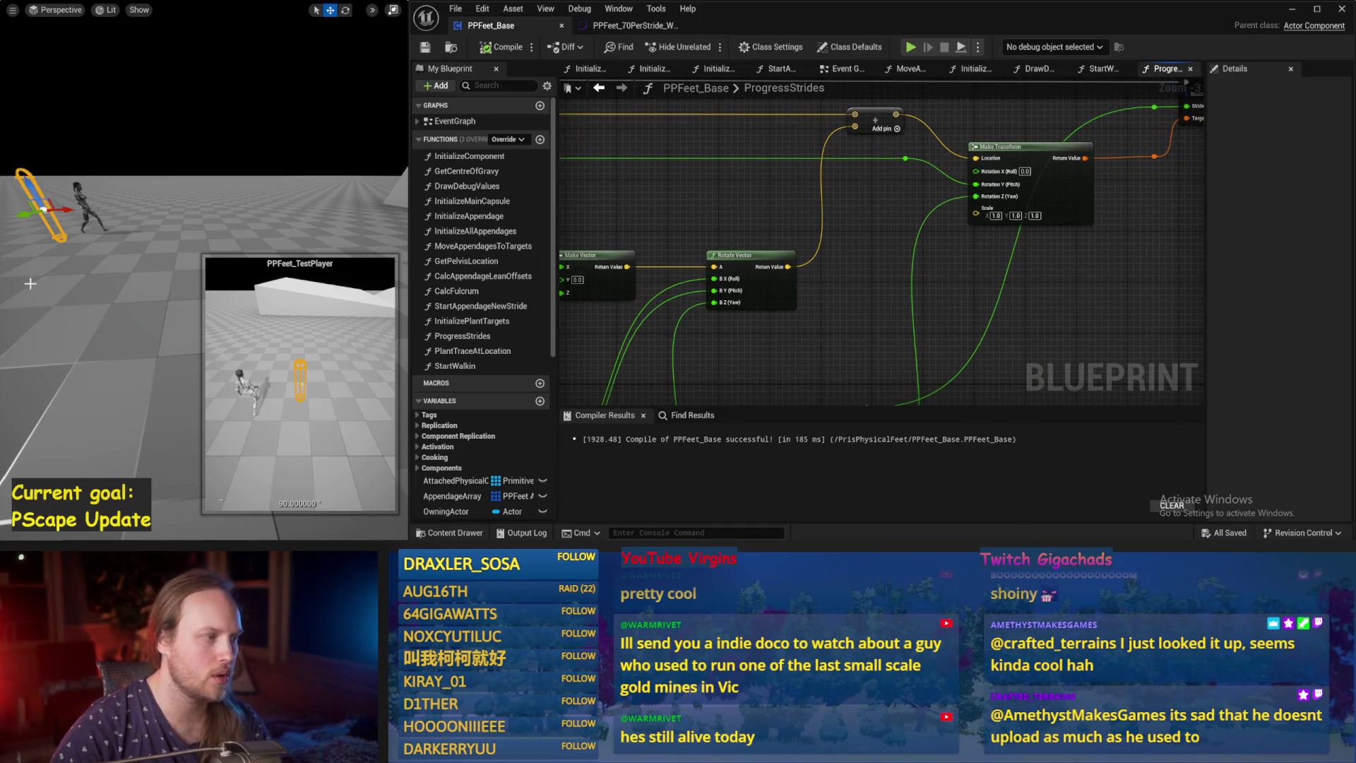
key("Escape")
left_click_drag(878, 228, 947, 229)
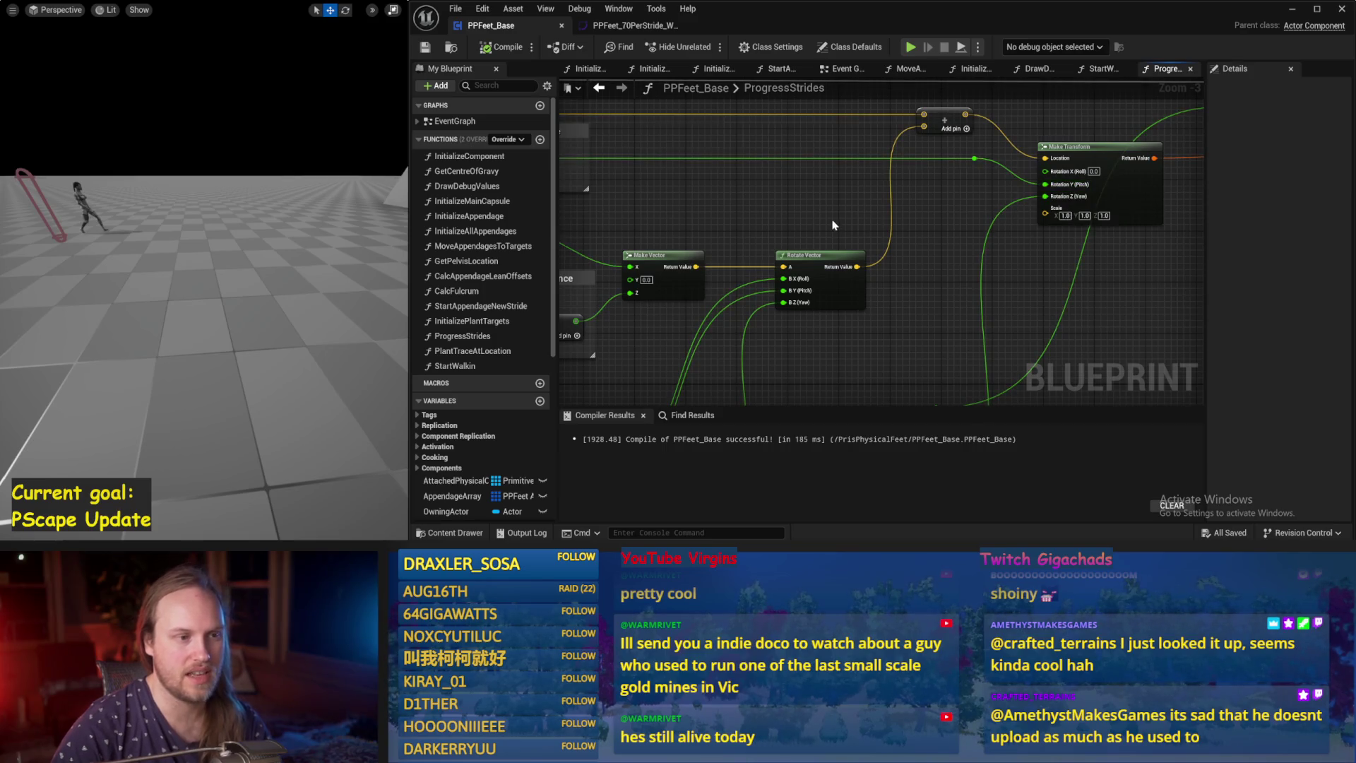
left_click_drag(834, 226, 749, 269)
left_click_drag(930, 284, 820, 361)
mouse_move(1063, 136)
left_mouse_down()
mouse_move(770, 357)
mouse_move(713, 364)
left_mouse_up()
key("Delete")
left_click_drag(817, 306, 1038, 264)
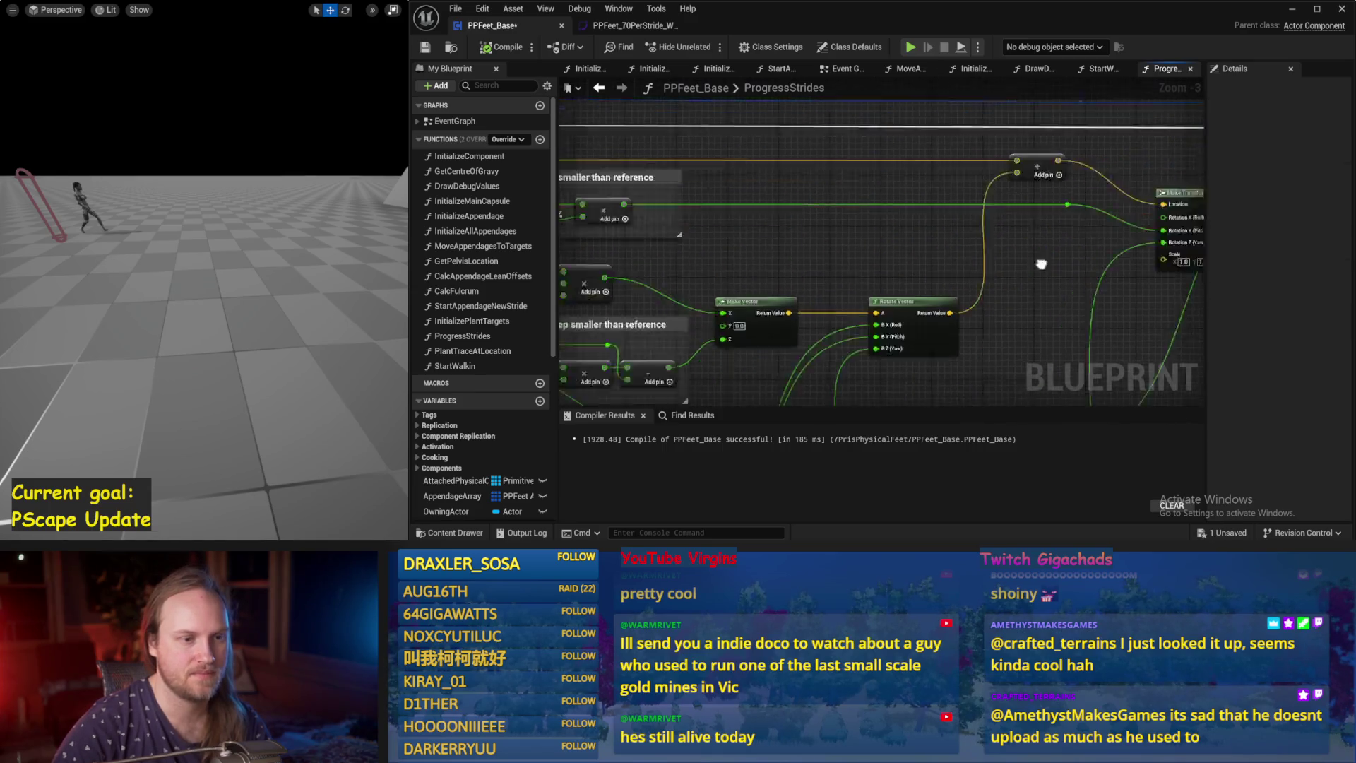
Pull a Get World Rotation node off the struct's Foot Joint pin via a 'rotation' search.
left_click_drag(908, 242, 1097, 237)
left_click_drag(708, 231, 779, 231)
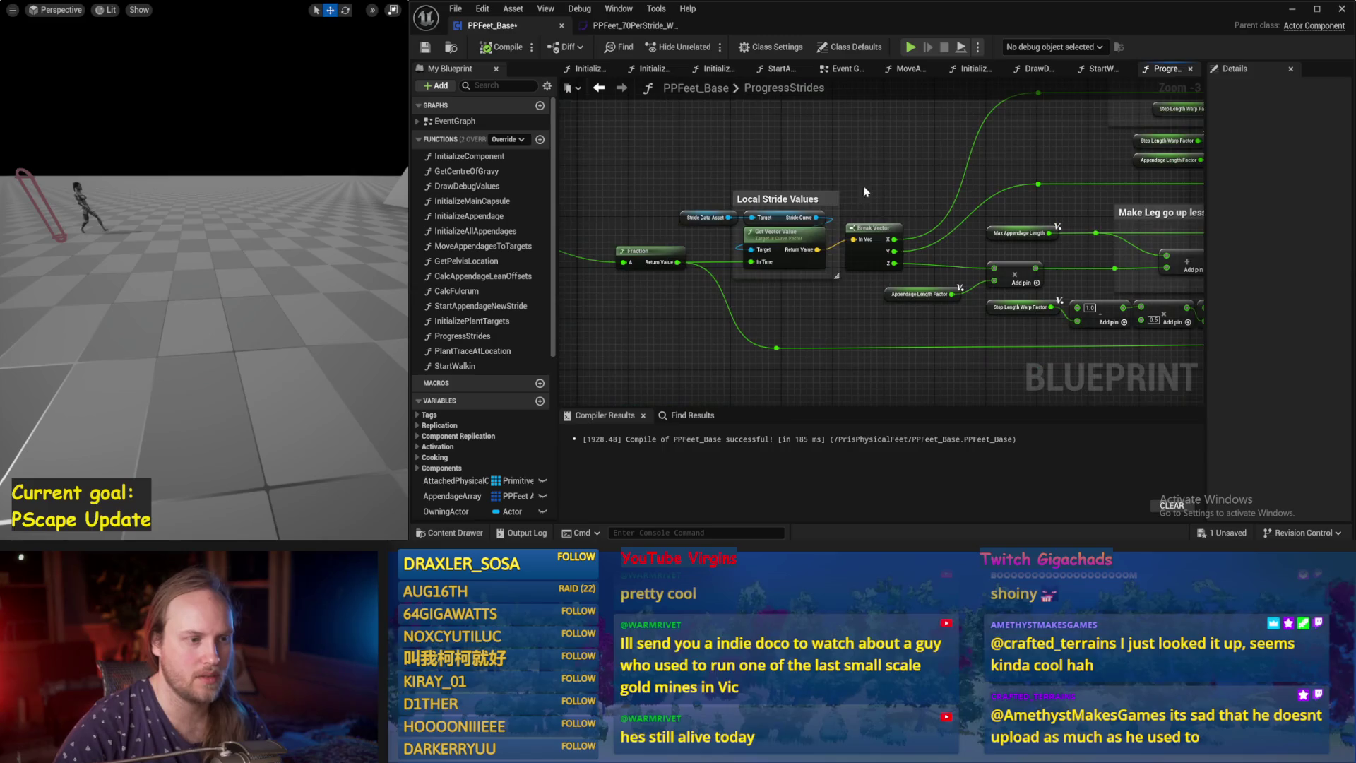
mouse_move(1101, 205)
left_mouse_down()
mouse_move(815, 265)
mouse_move(1193, 190)
left_mouse_up()
left_click_drag(989, 212, 1161, 240)
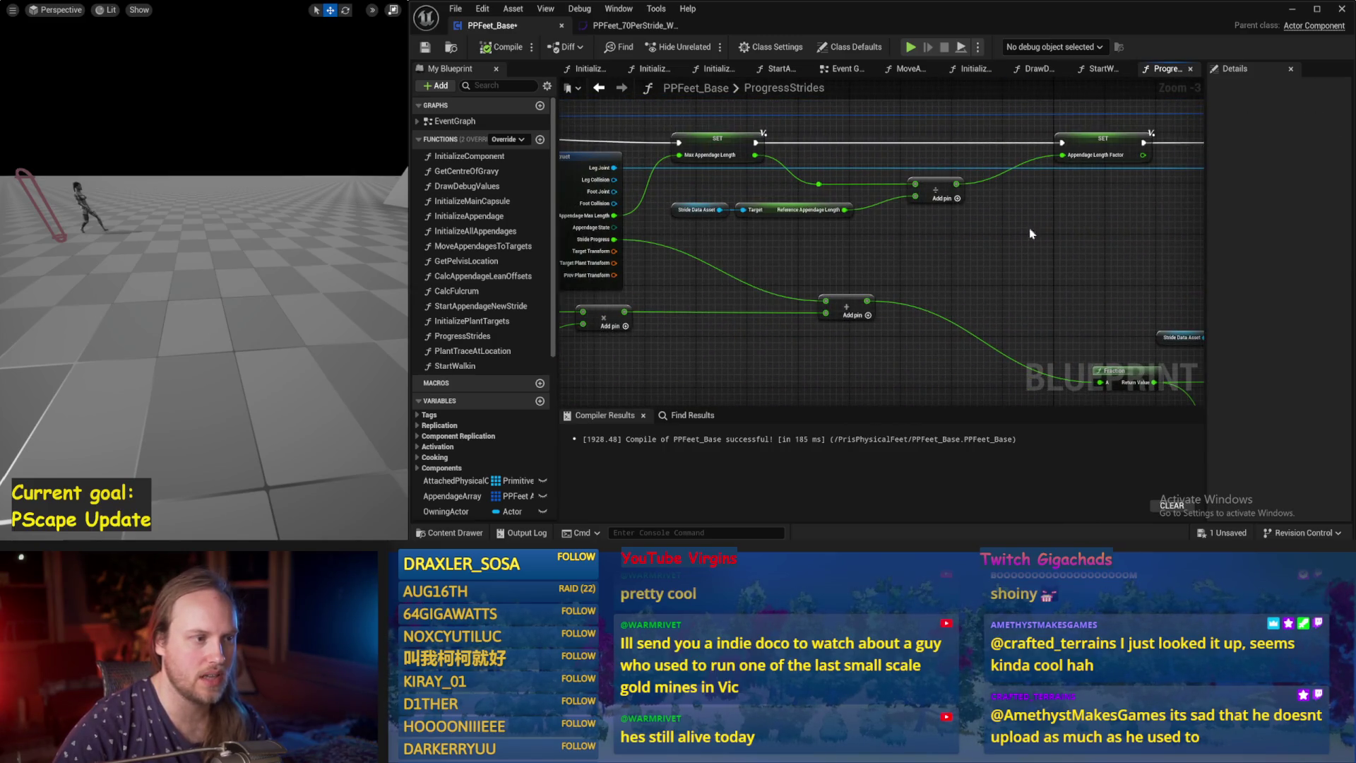
mouse_move(614, 191)
left_mouse_down()
mouse_move(1182, 185)
mouse_move(887, 167)
mouse_move(842, 241)
mouse_move(804, 232)
left_mouse_up()
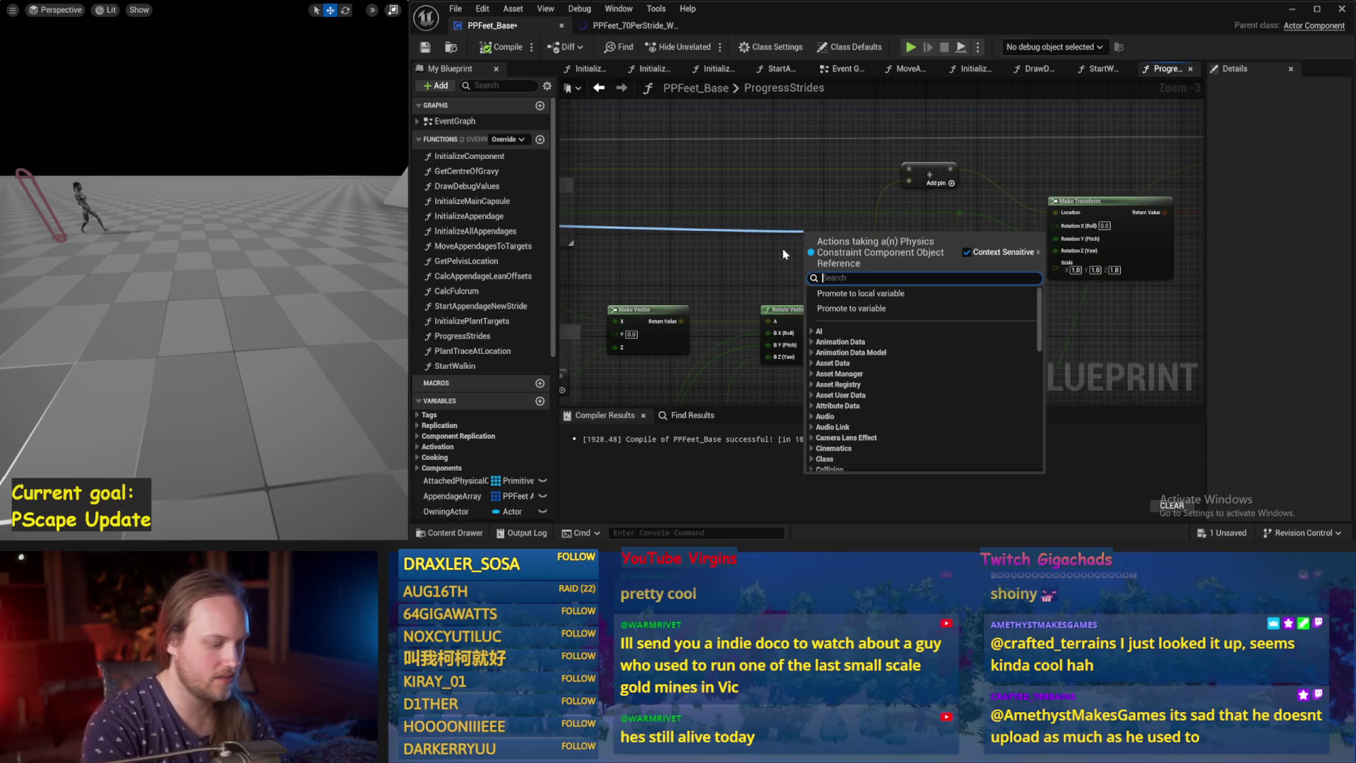
type("rotation")
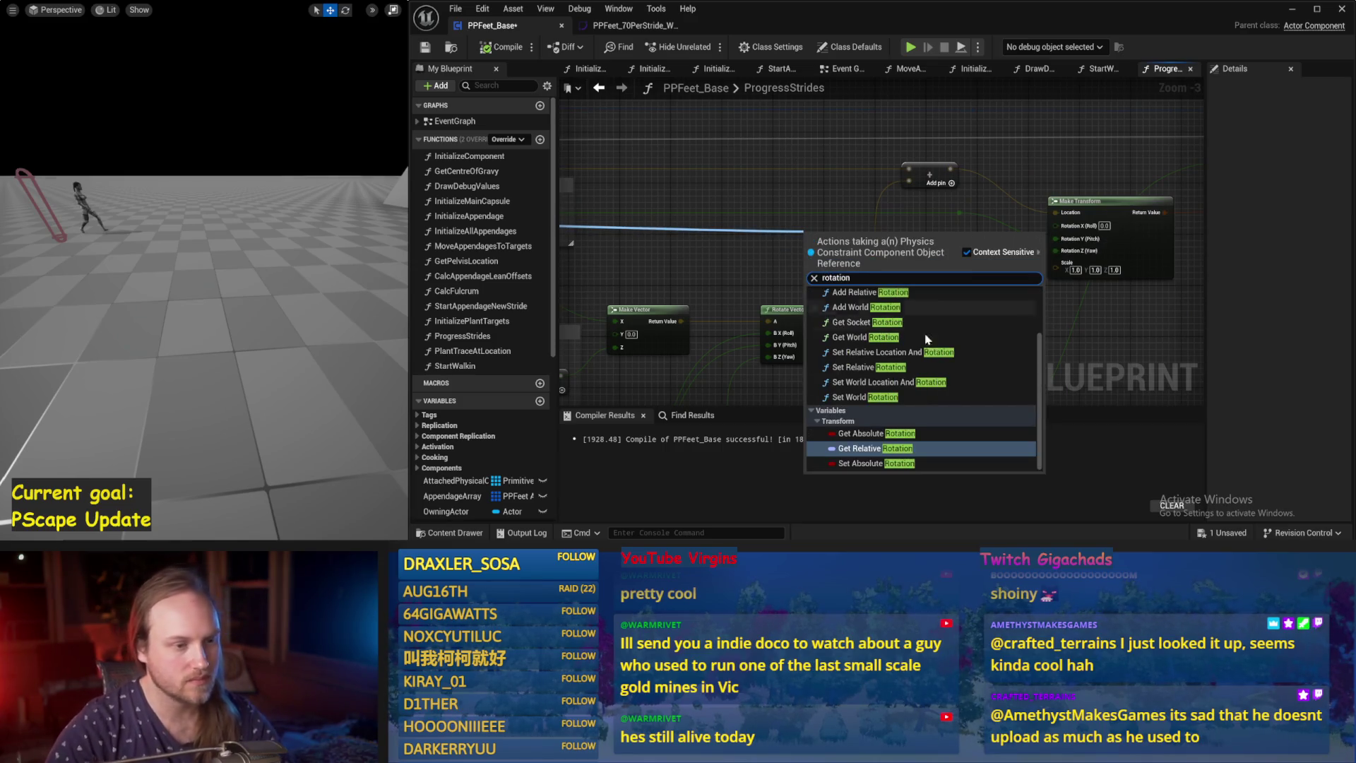
scroll(878, 395, "up", 3)
left_click(875, 401)
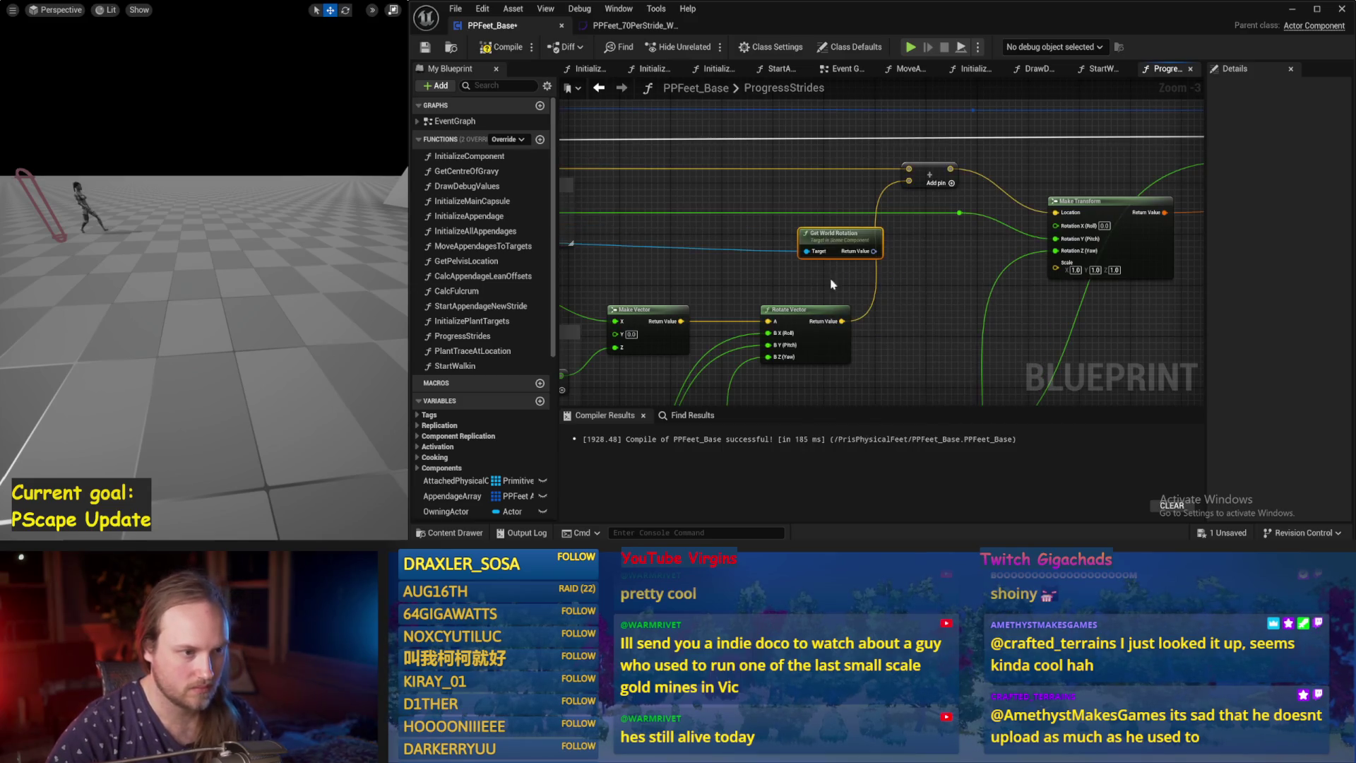
Reposition the foot's Get World Rotation node and split its Return Value into roll, pitch, yaw.
mouse_move(834, 243)
left_mouse_down()
mouse_move(817, 221)
mouse_move(799, 272)
left_mouse_up()
scroll(1100, 240, "down", 3)
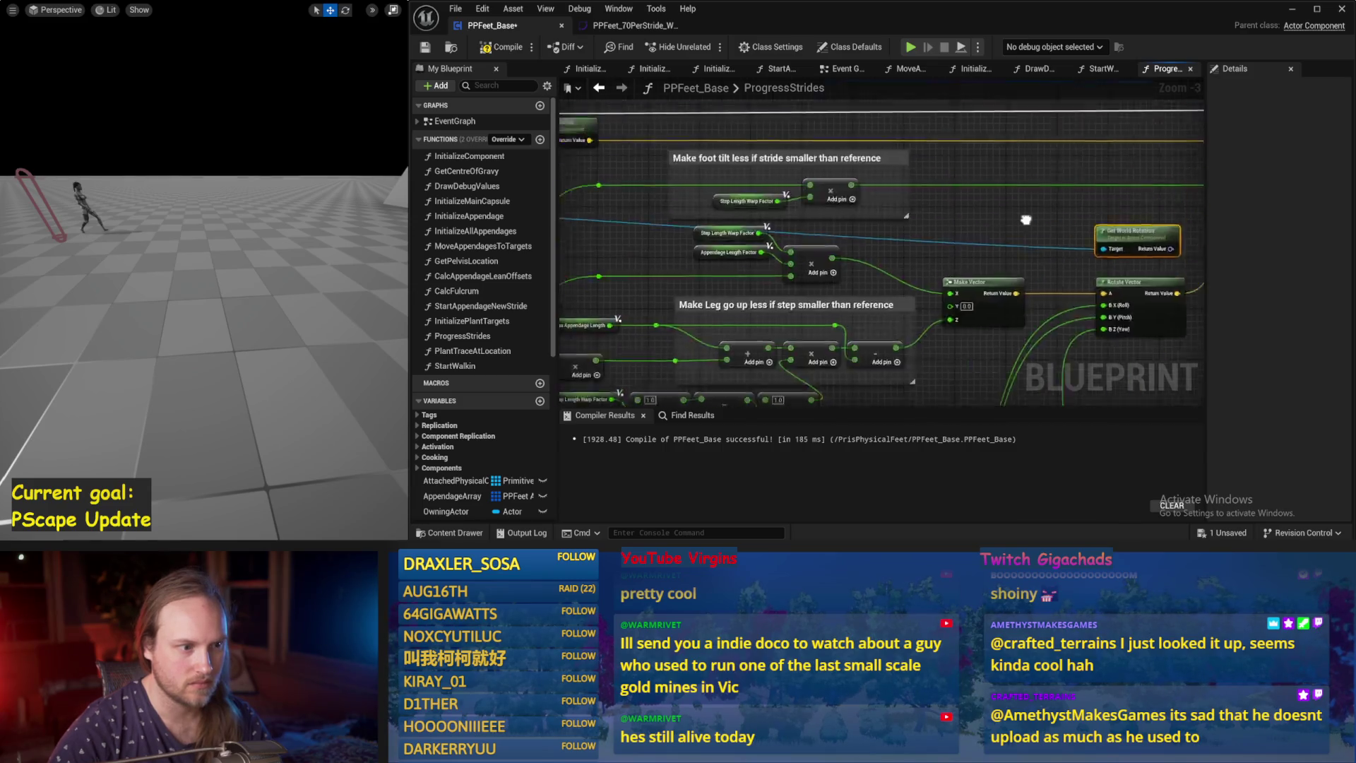
scroll(776, 171, "up", 4)
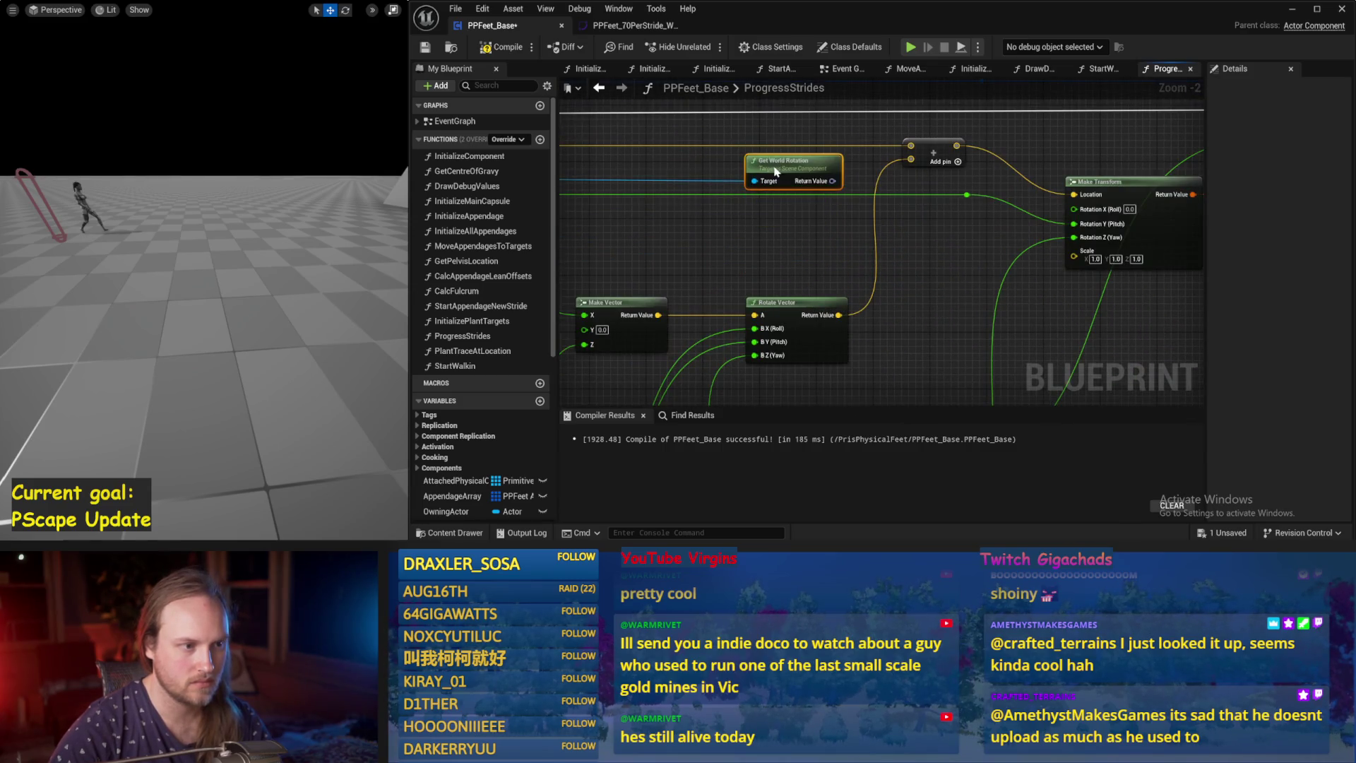
left_click_drag(828, 184, 1056, 224)
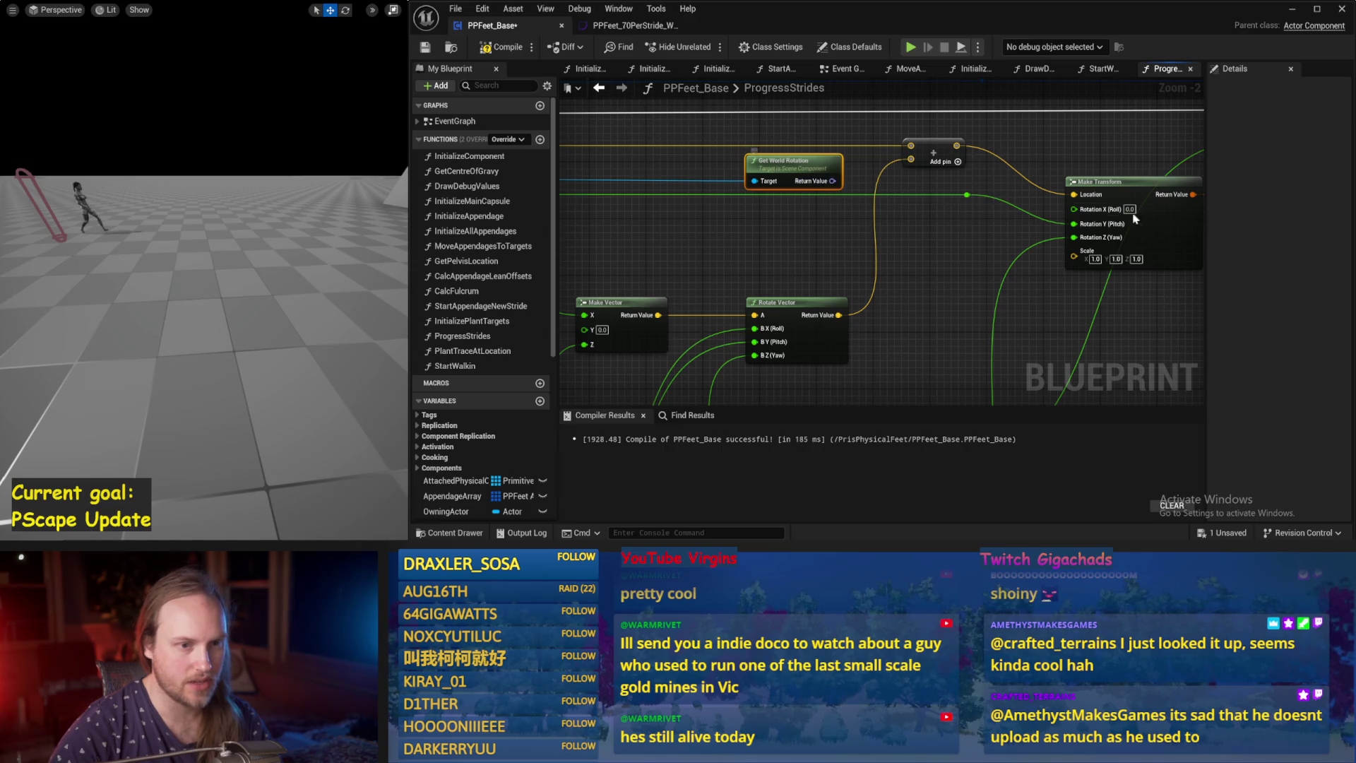
left_click_drag(752, 160, 738, 201)
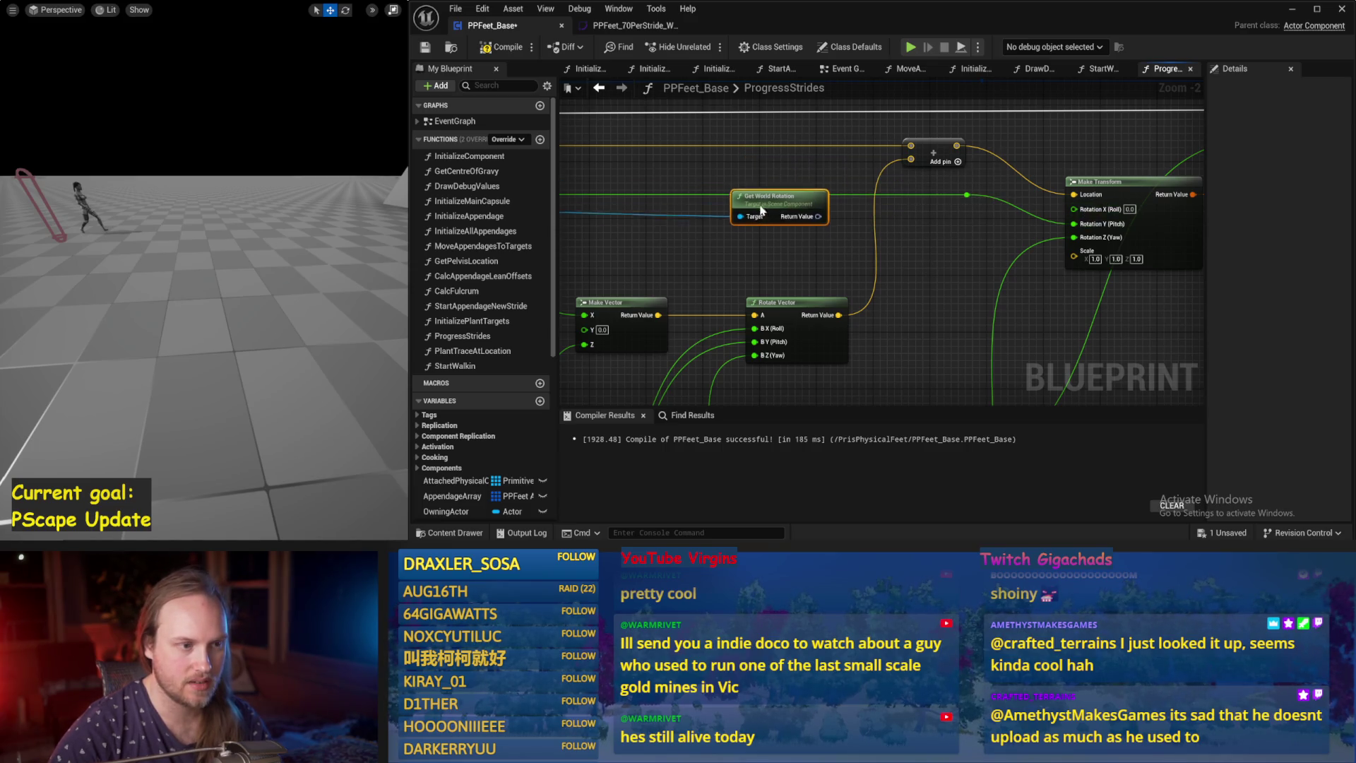
right_click(817, 224)
left_click(856, 289)
Place Get World Rotation right of Rotate Vector, then compile and save the blueprint.
scroll(840, 277, "up", 1)
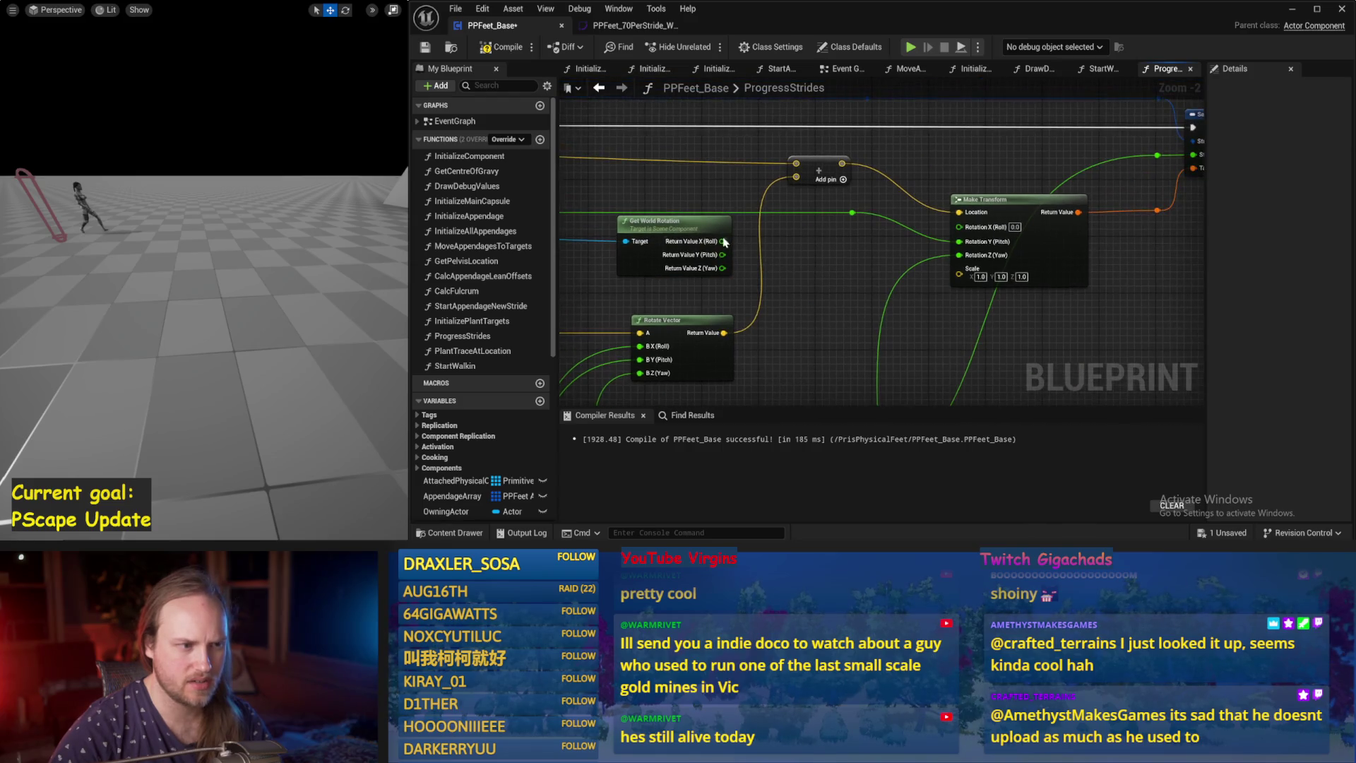
scroll(854, 277, "down", 2)
left_click_drag(734, 213, 812, 216)
mouse_move(924, 167)
left_mouse_down()
mouse_move(894, 188)
mouse_move(878, 266)
mouse_move(1066, 269)
left_mouse_up()
scroll(878, 266, "up", 1)
left_click(424, 50)
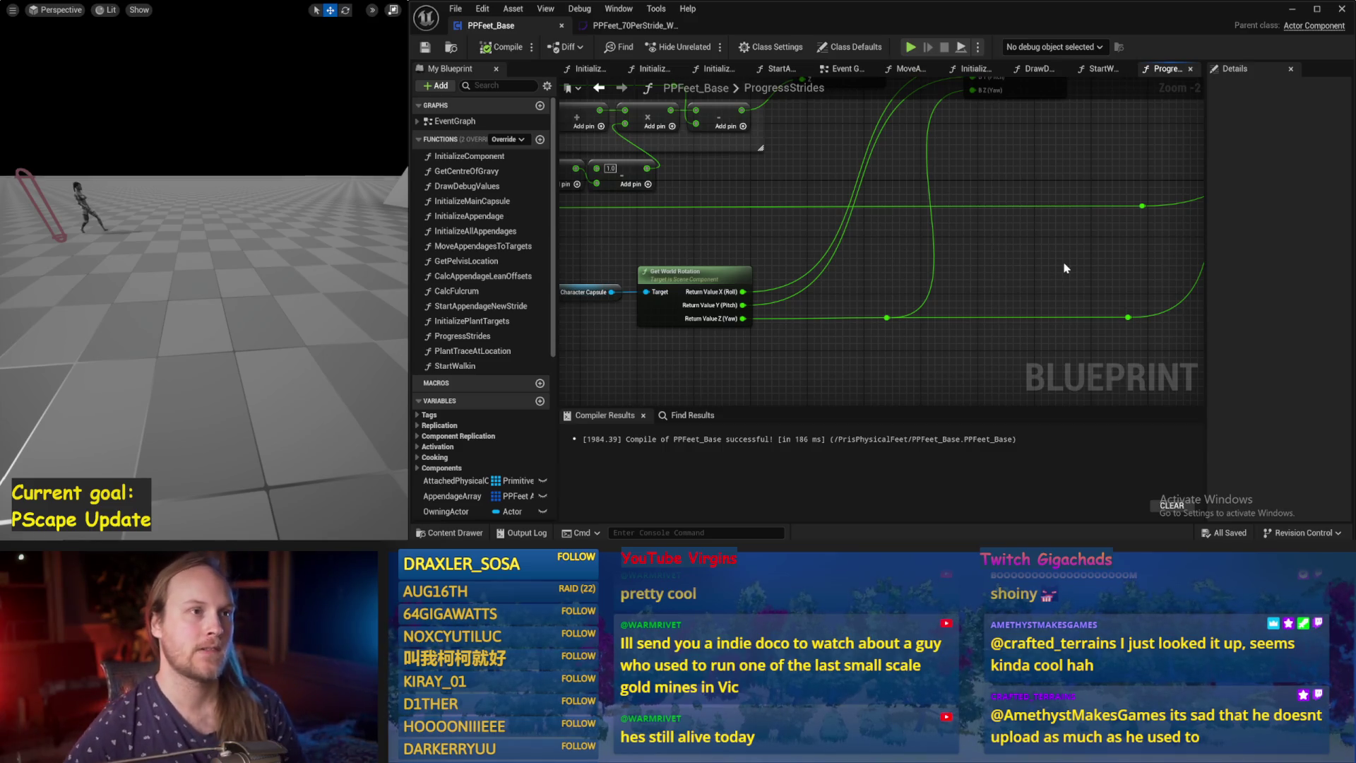
mouse_move(946, 269)
left_mouse_down()
mouse_move(895, 282)
mouse_move(823, 250)
left_mouse_up()
Move the Set members node right and widen the game viewport beside the graph.
left_click_drag(927, 277, 840, 305)
mouse_move(901, 247)
left_mouse_down()
mouse_move(834, 254)
mouse_move(820, 223)
mouse_move(761, 302)
left_mouse_up()
left_click_drag(853, 209, 938, 209)
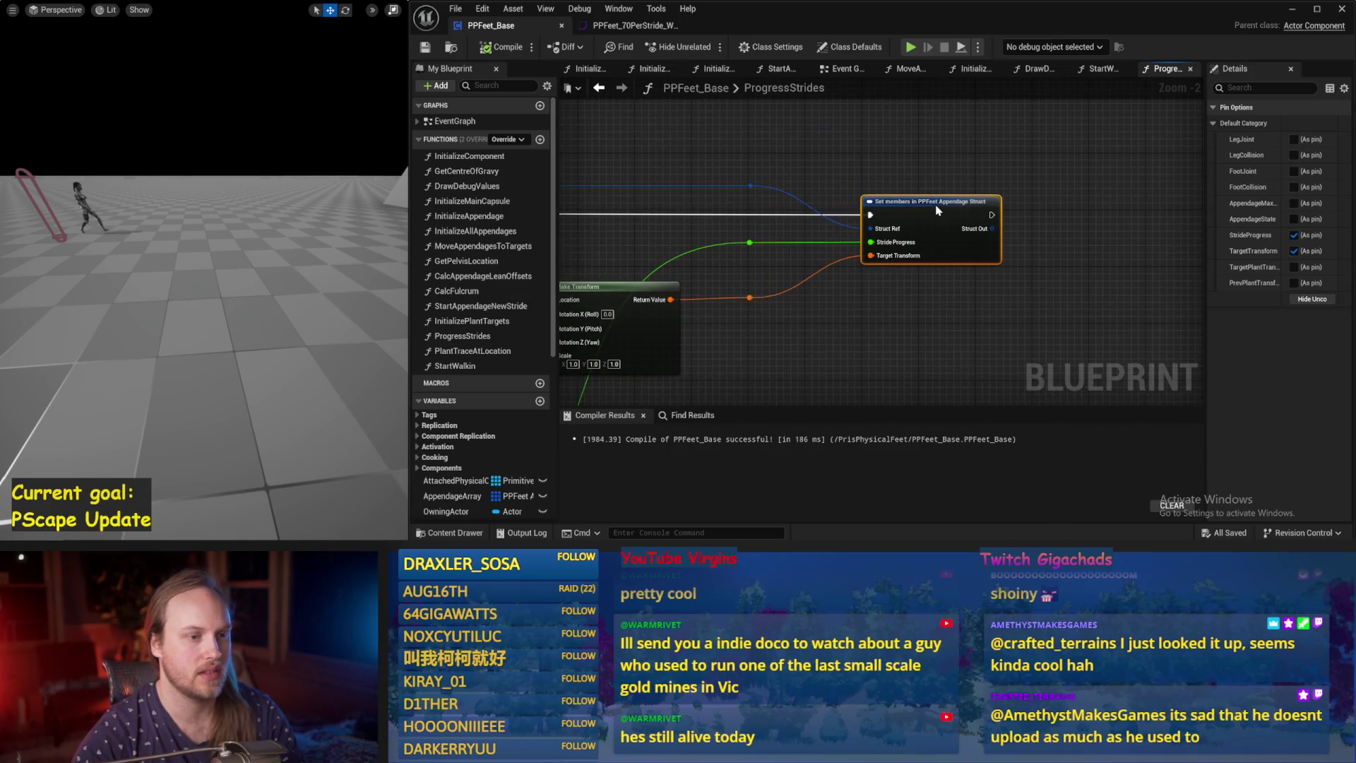
left_click_drag(932, 283, 1077, 250)
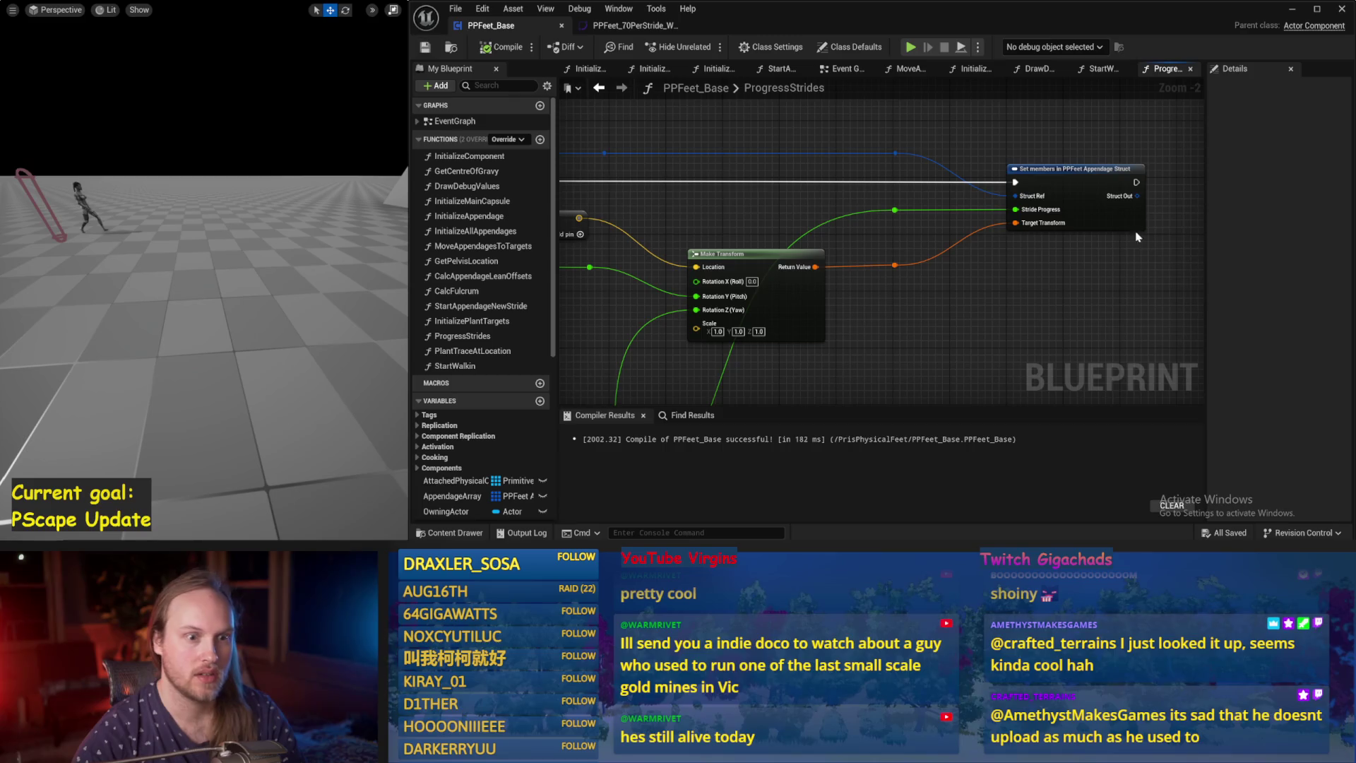
left_click_drag(960, 229, 1088, 196)
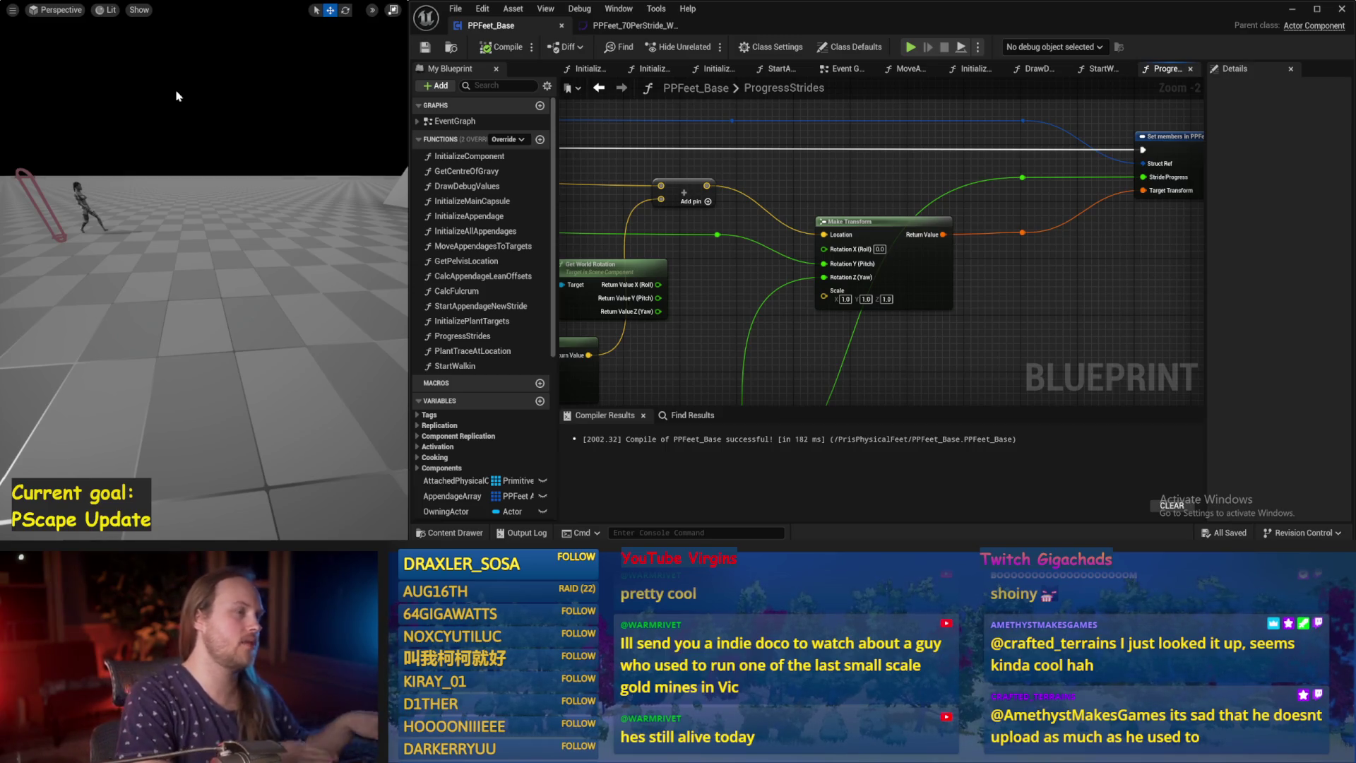
left_click_drag(1128, 297, 1023, 235)
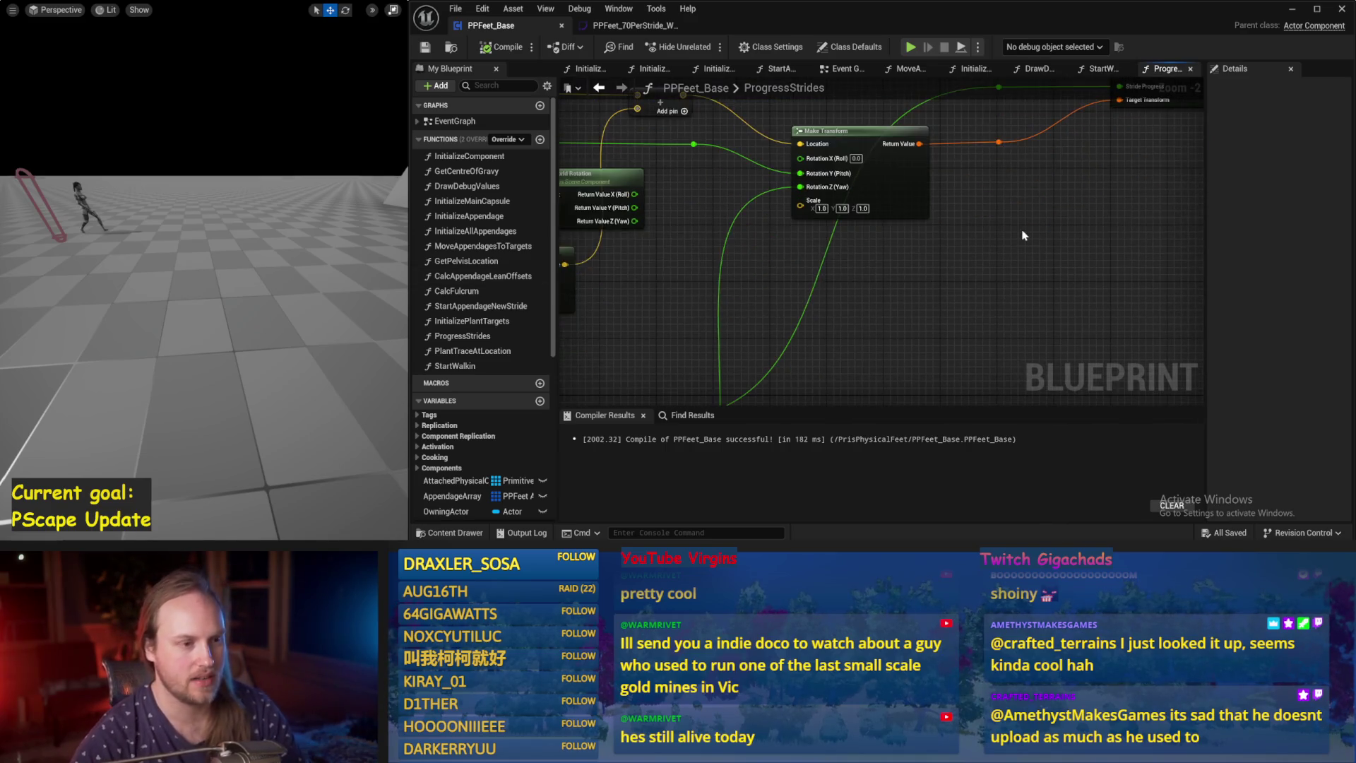
scroll(867, 305, "down", 2)
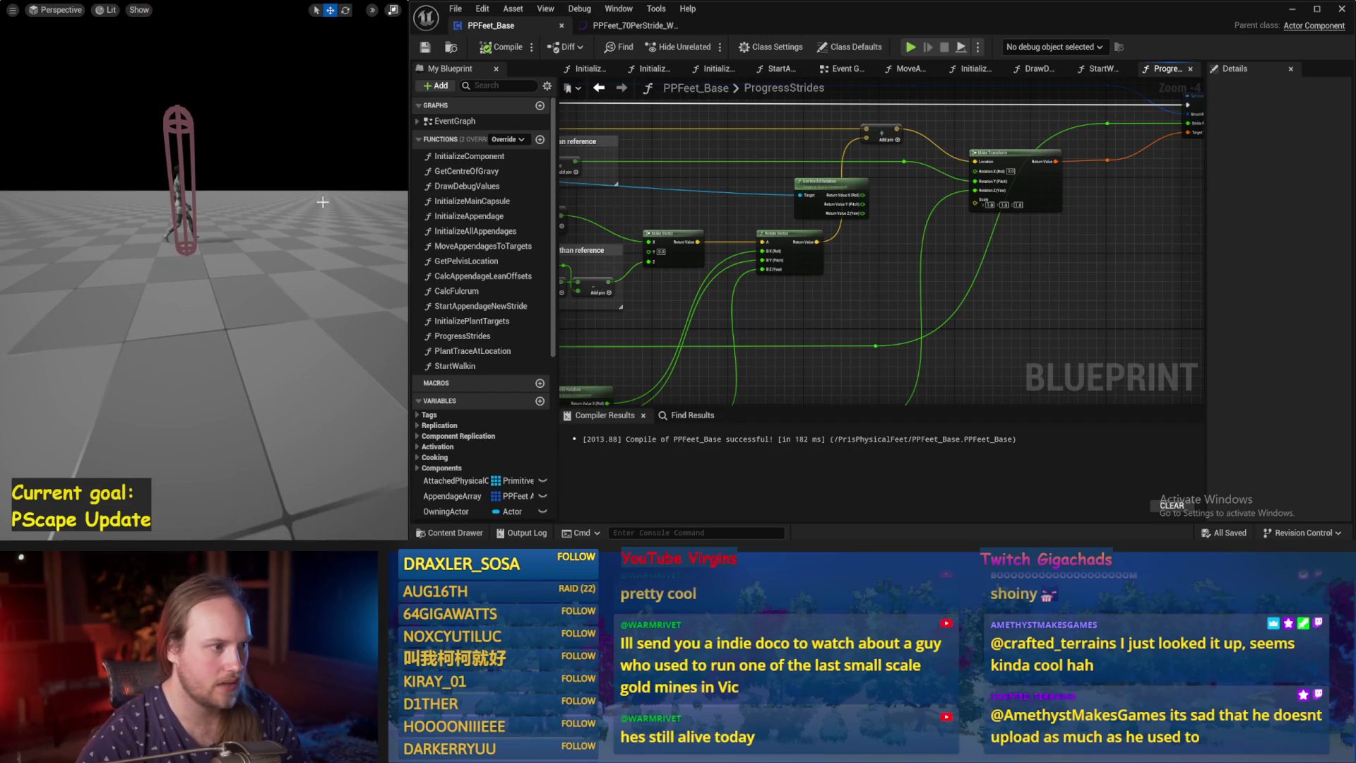
left_click_drag(400, 206, 695, 206)
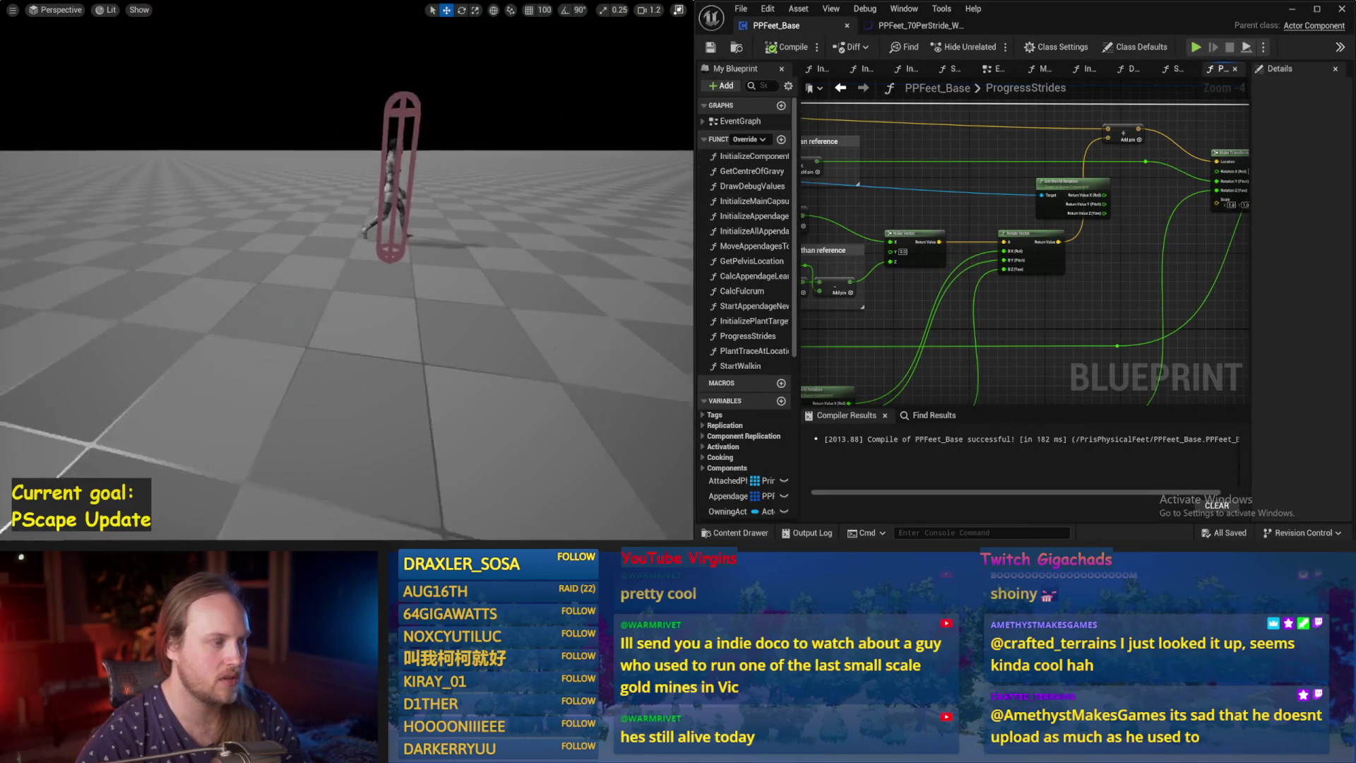
Center the Get World Rotation node and run a quick stride simulation.
left_click_drag(1057, 304, 1035, 277)
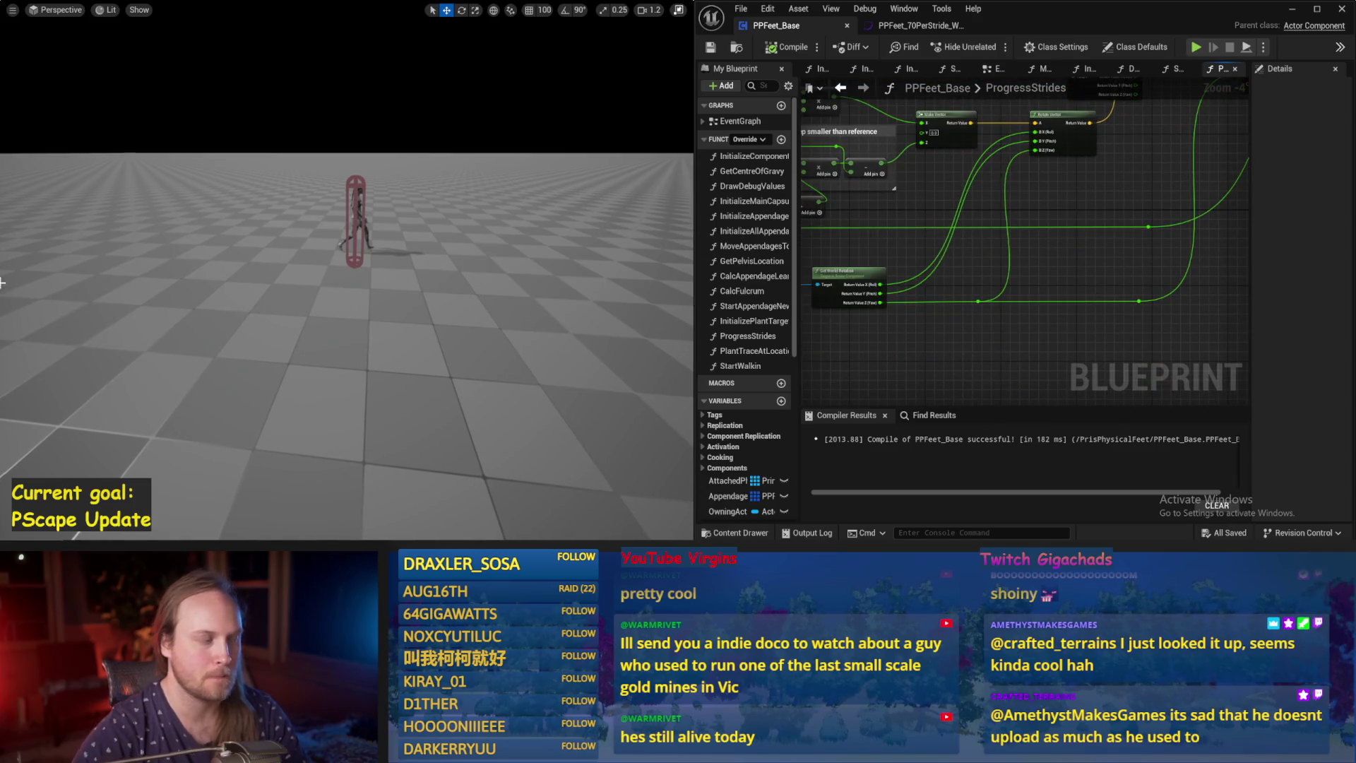
mouse_move(894, 369)
left_mouse_down()
mouse_move(1043, 316)
mouse_move(893, 415)
left_mouse_up()
left_click_drag(1066, 307, 1145, 245)
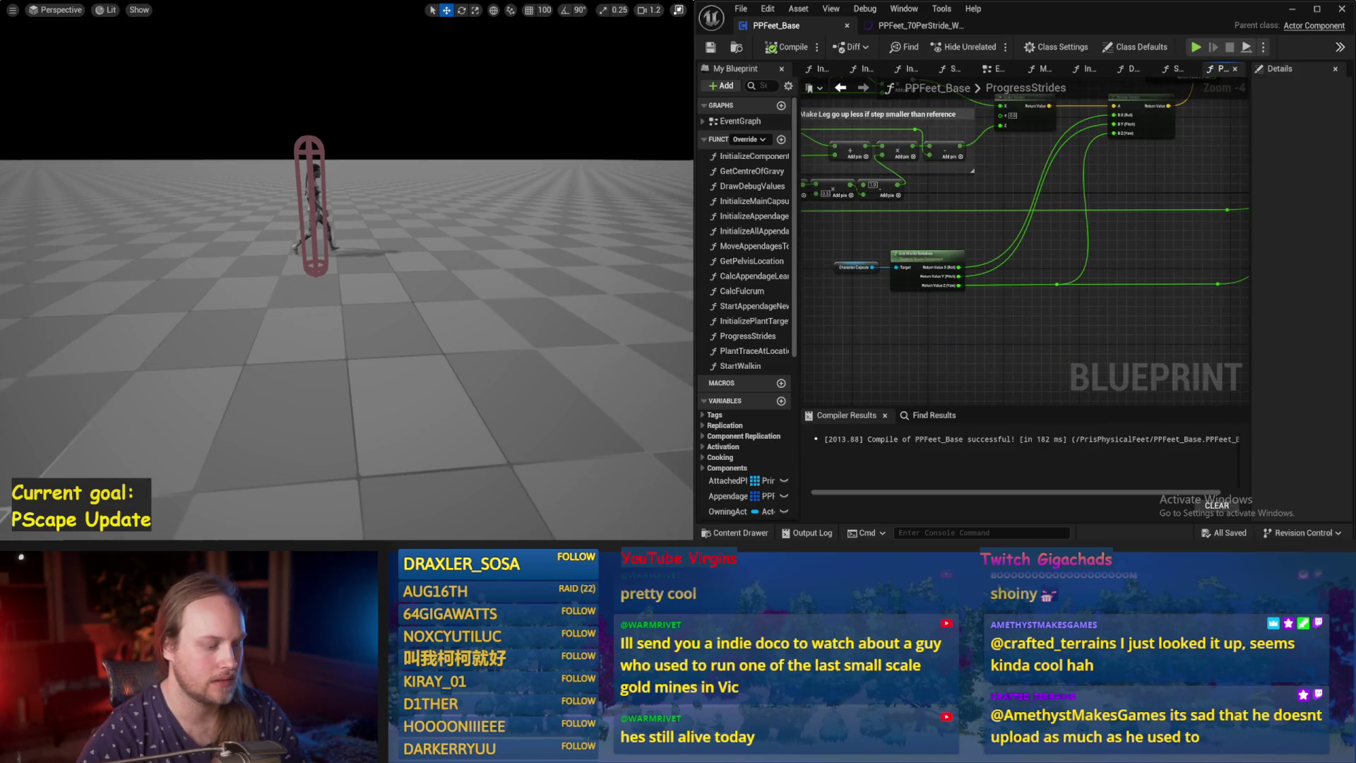
key("alt+s")
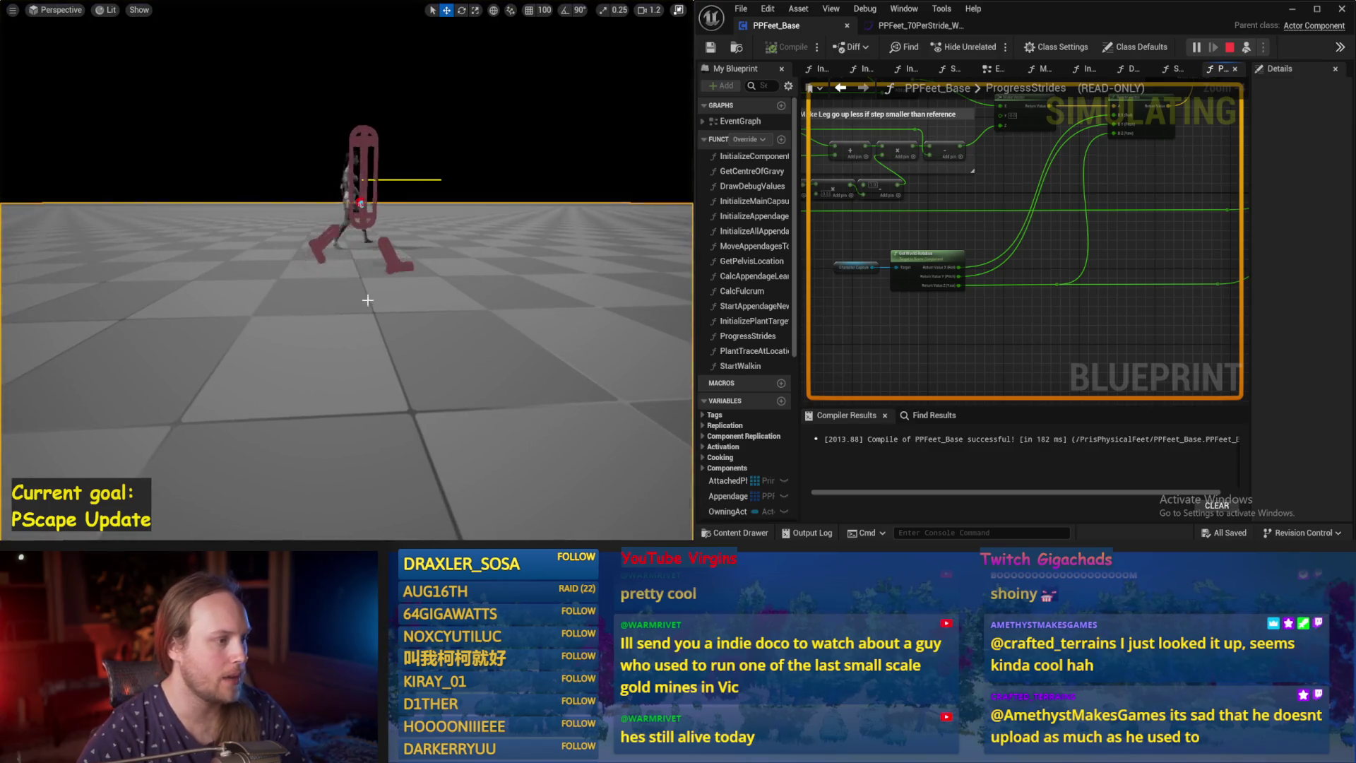
key("Escape")
scroll(928, 328, "up", 1)
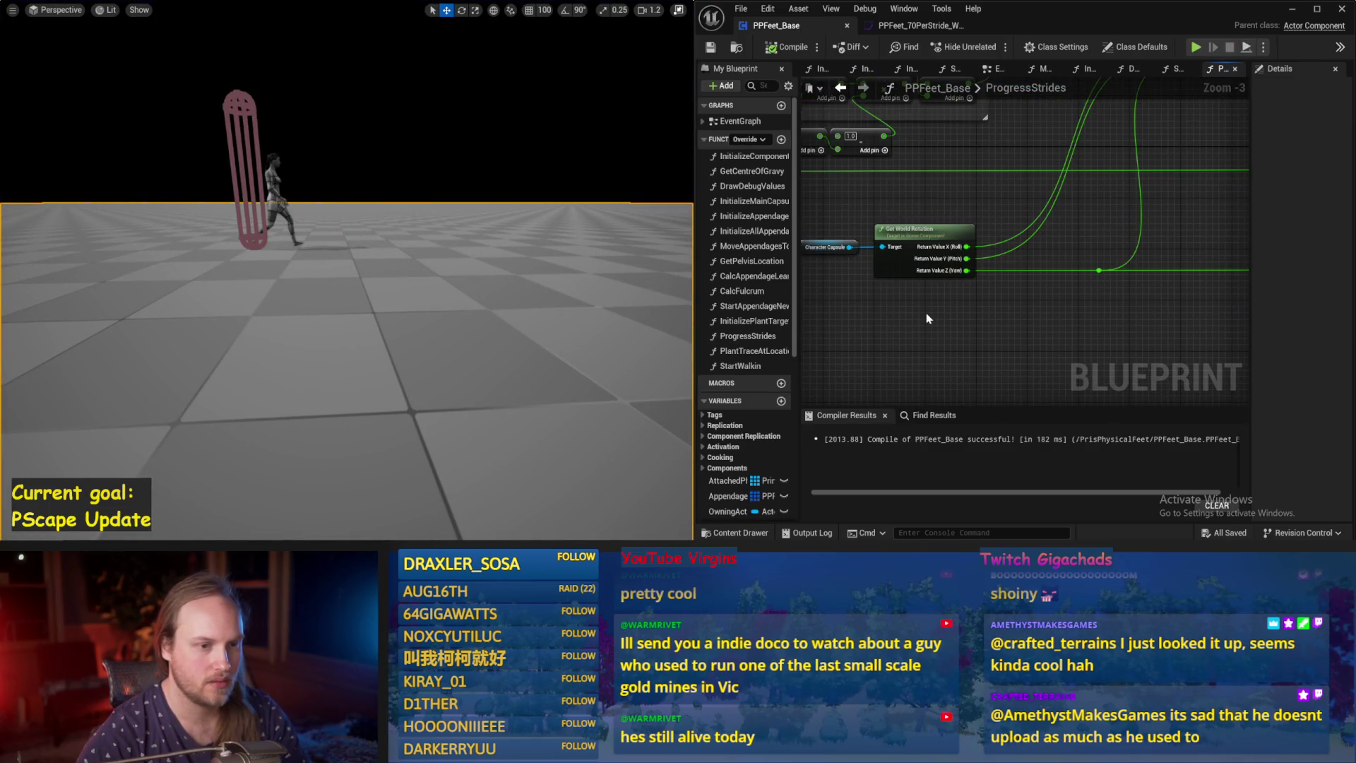
Add 45 to Get World Rotation's Y output via an Add node, save, and re-test in simulation.
mouse_move(919, 233)
left_mouse_down()
mouse_move(866, 233)
mouse_move(978, 265)
mouse_move(909, 306)
mouse_move(905, 325)
mouse_move(1033, 175)
left_mouse_up()
key("Return")
type("45")
key("Return")
scroll(993, 263, "down", 1)
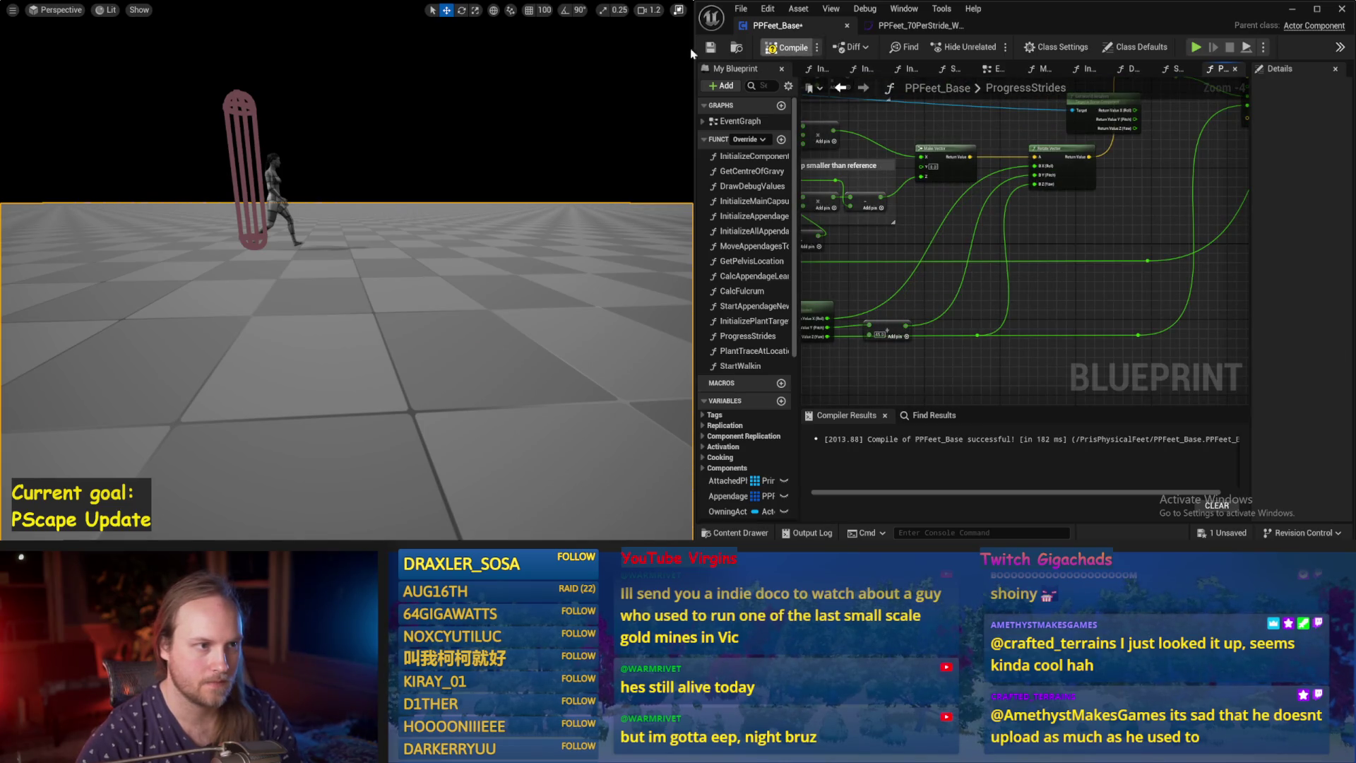
key("ctrl+s")
key("alt+s")
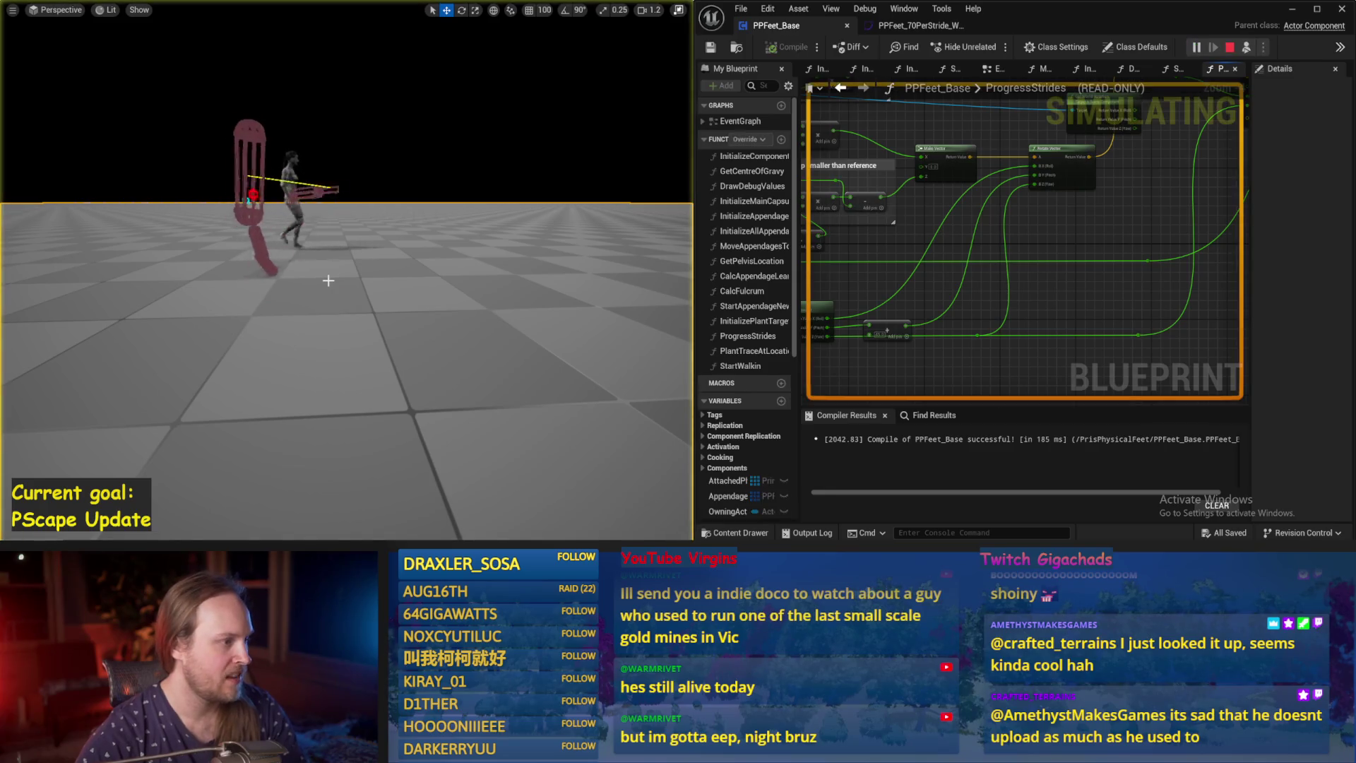
scroll(346, 269, "down", 3)
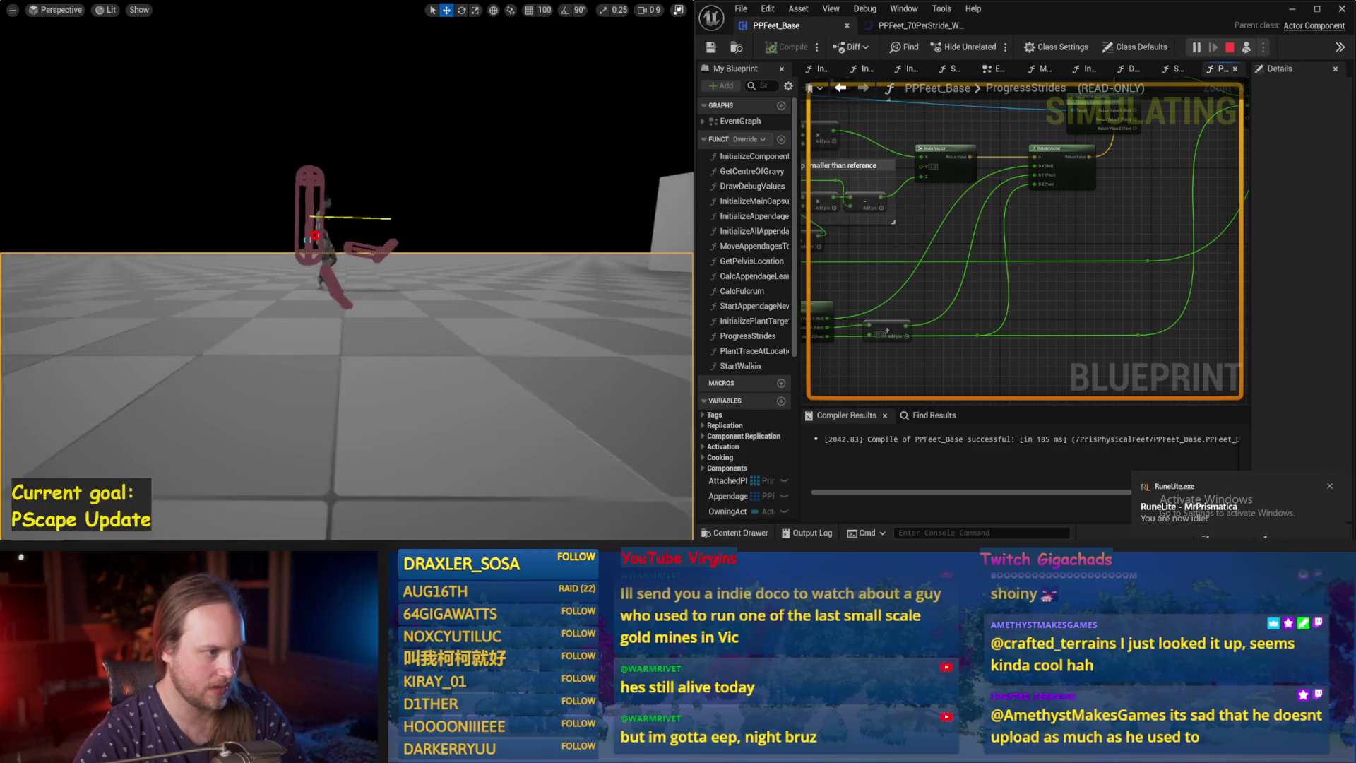
key("Escape")
left_click_drag(840, 337, 978, 317)
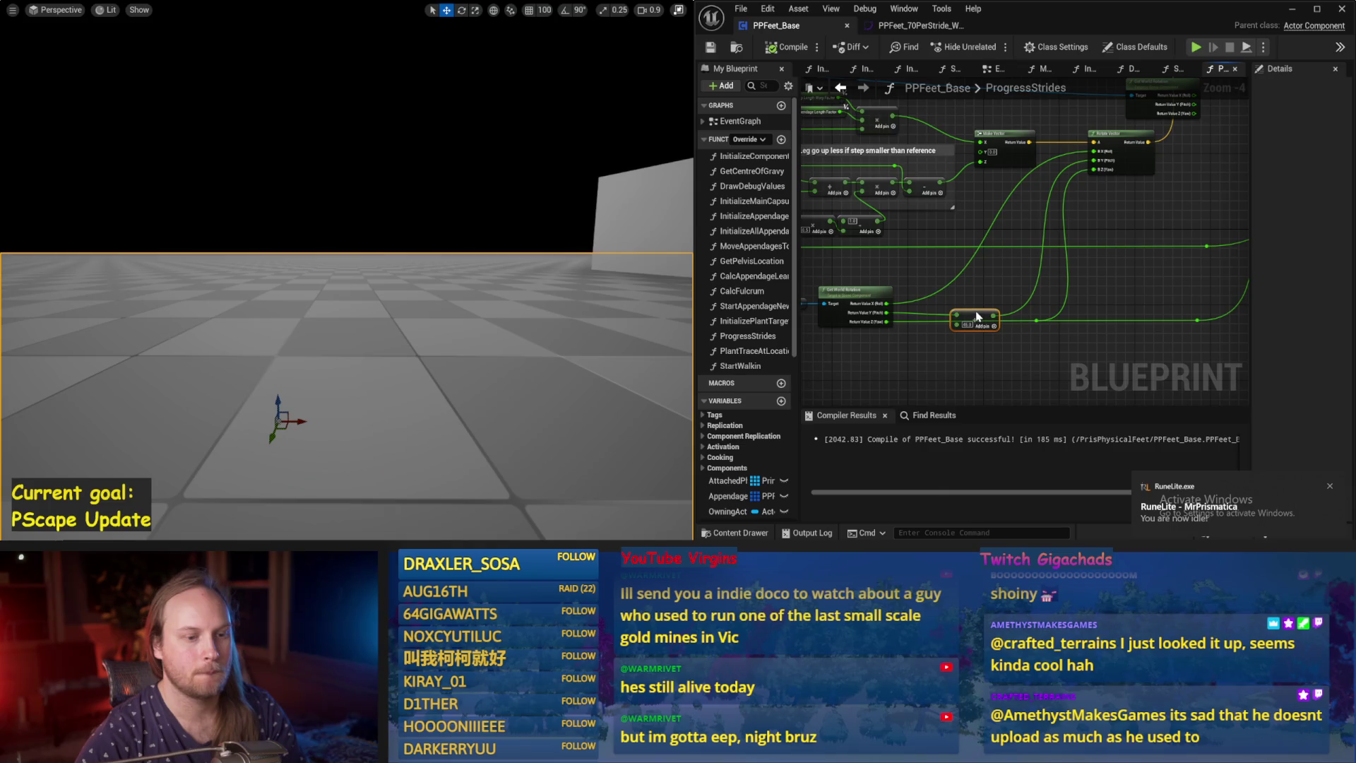
Wire Get World Rotation's Y straight into Rotate Vector without the 45 offset, and compile.
left_click(842, 299)
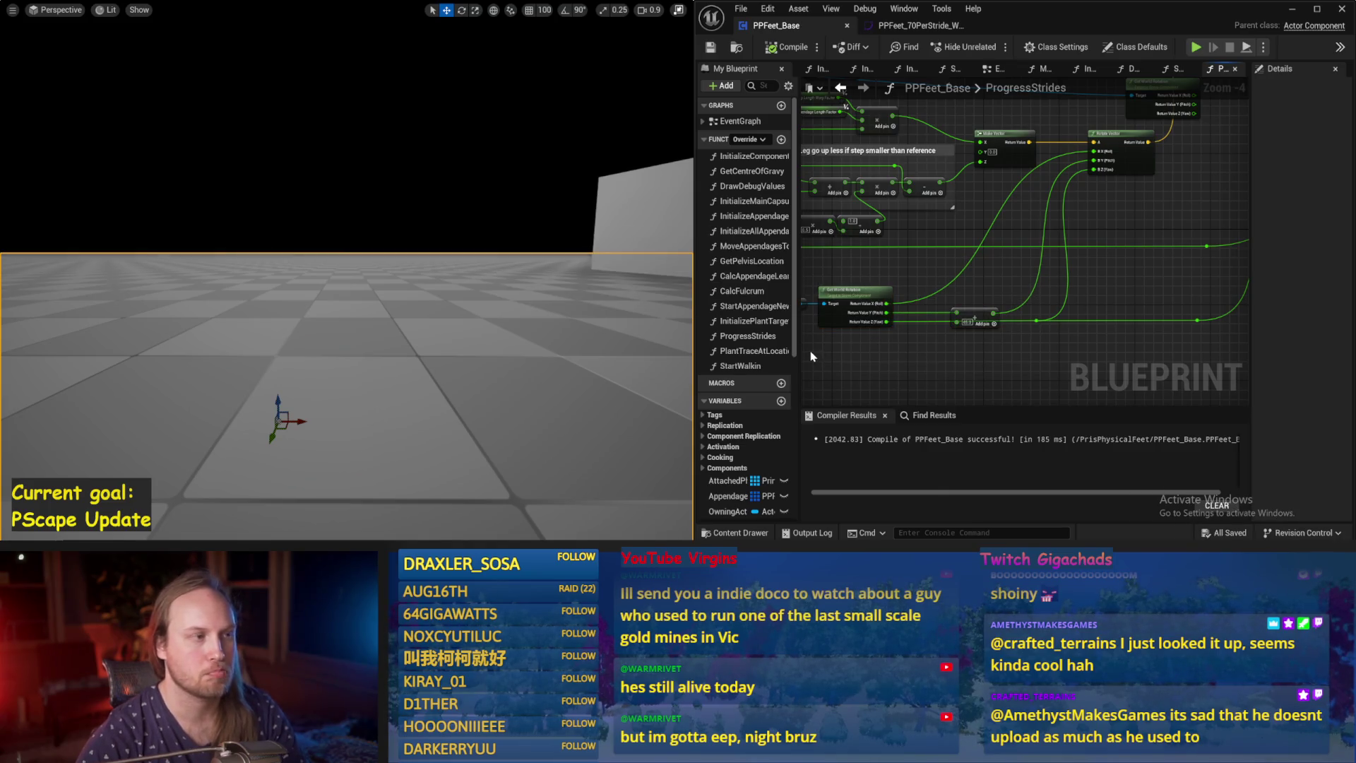
left_click_drag(996, 318, 888, 312)
left_click(783, 48)
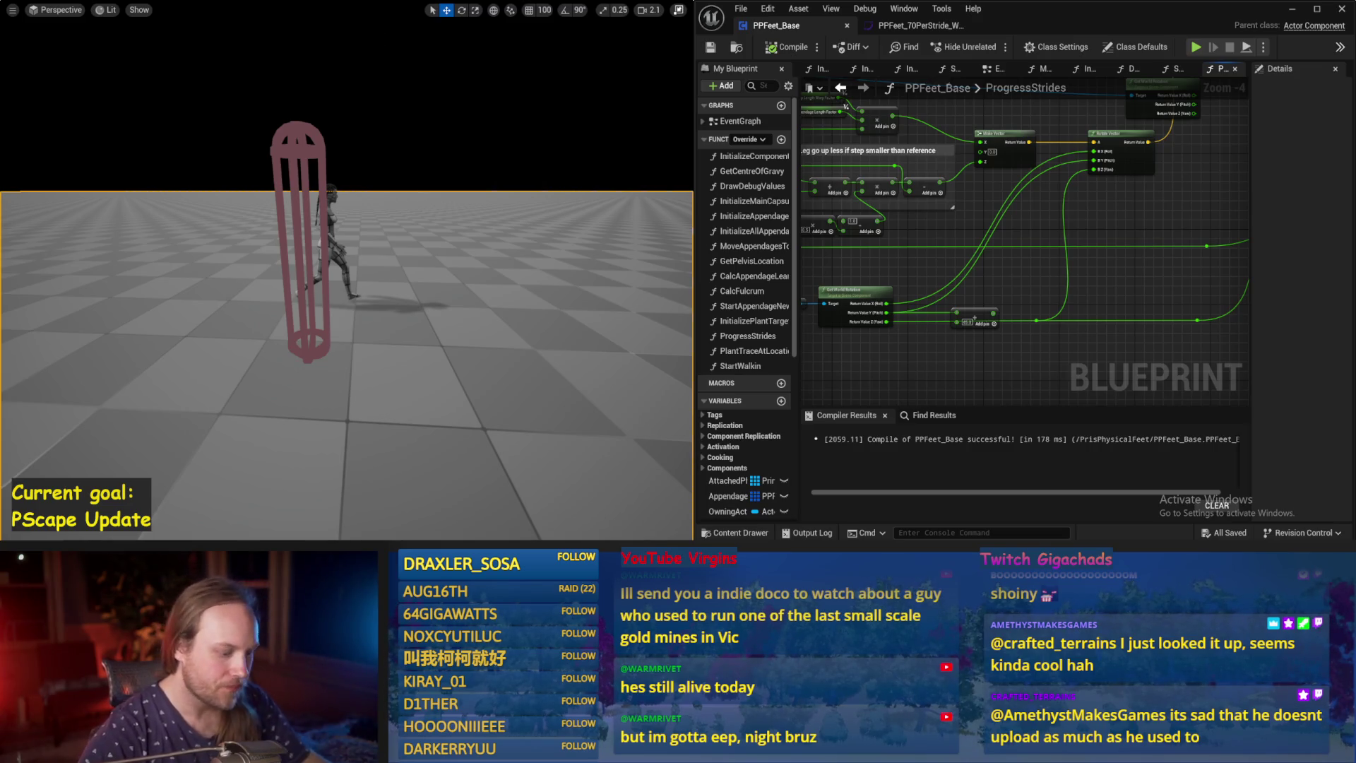
Simulate and turn the walking character to about 141.57 degrees, then stop the simulation.
key("alt+s")
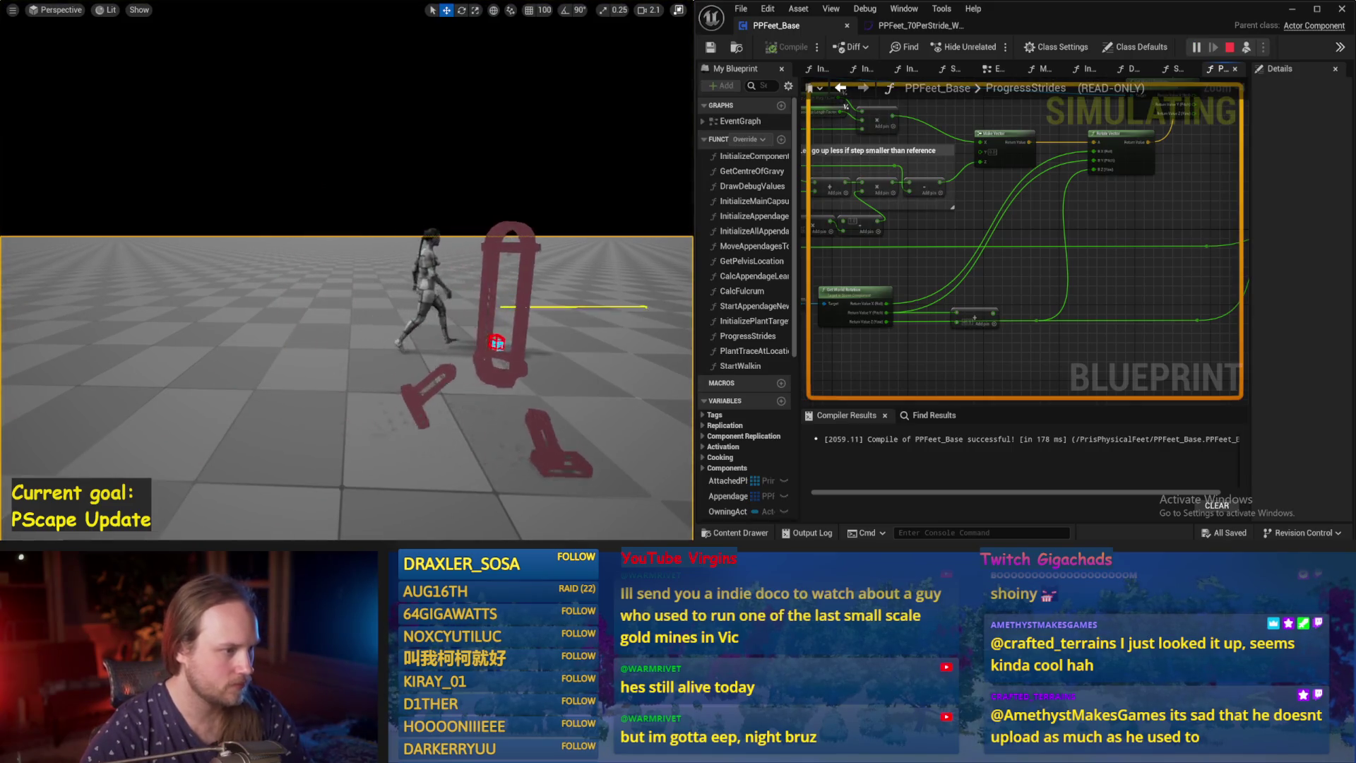
left_click(496, 342)
key("e")
mouse_move(227, 268)
left_mouse_down()
mouse_move(240, 240)
mouse_move(211, 226)
mouse_move(166, 237)
mouse_move(173, 297)
left_mouse_up()
left_click_drag(345, 303, 331, 315)
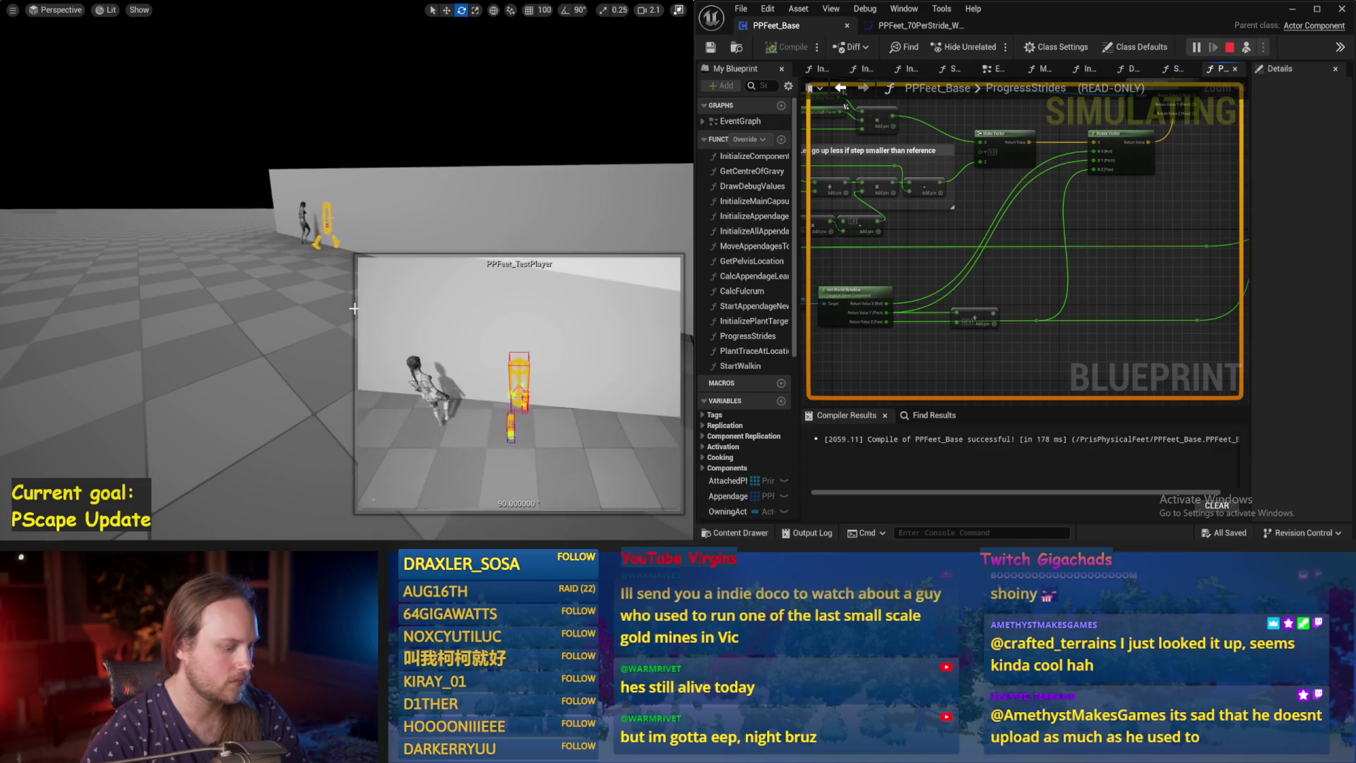
key("Escape")
Save the PPFeet_TestLevel map and recompile PPFeet_Base.
left_click_drag(339, 324, 339, 325)
key("ctrl+s")
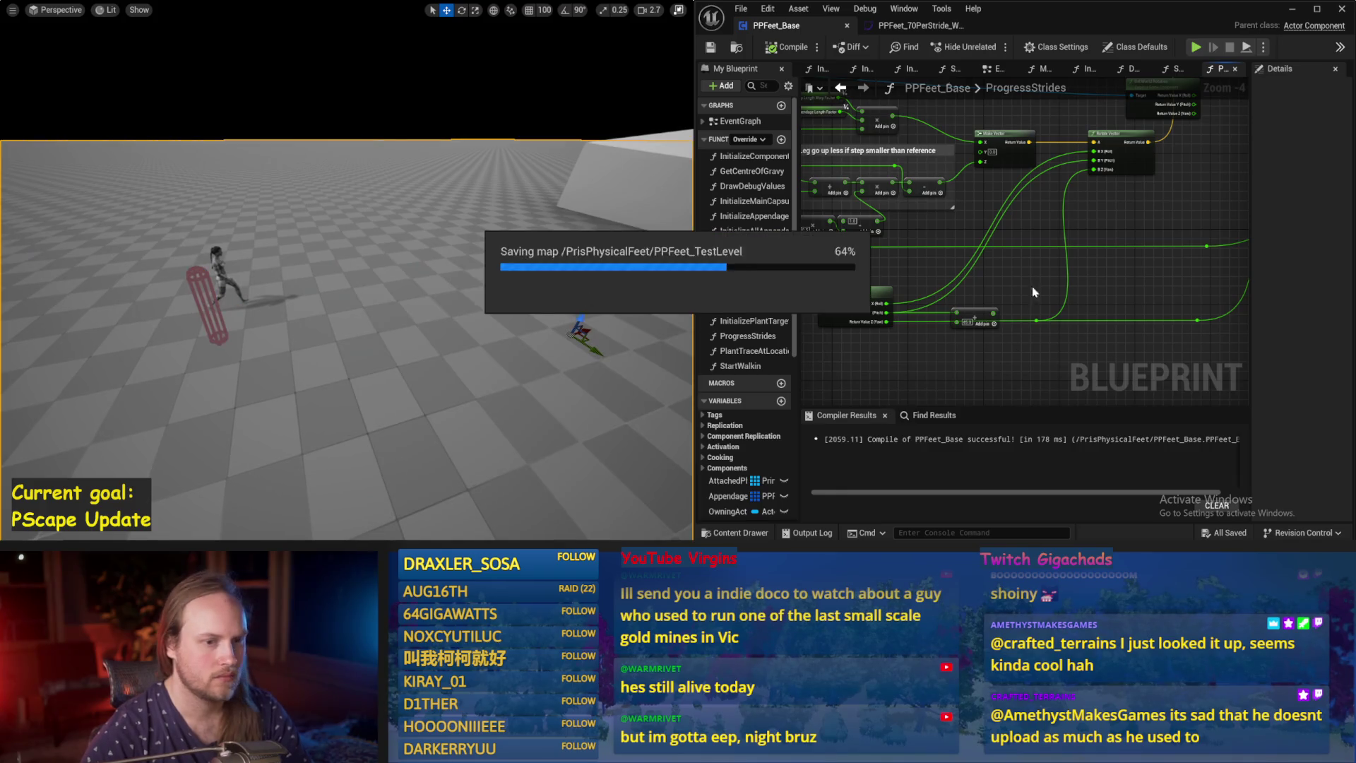
mouse_move(1005, 296)
left_mouse_down()
mouse_move(1086, 301)
mouse_move(1081, 260)
left_mouse_up()
left_click(786, 47)
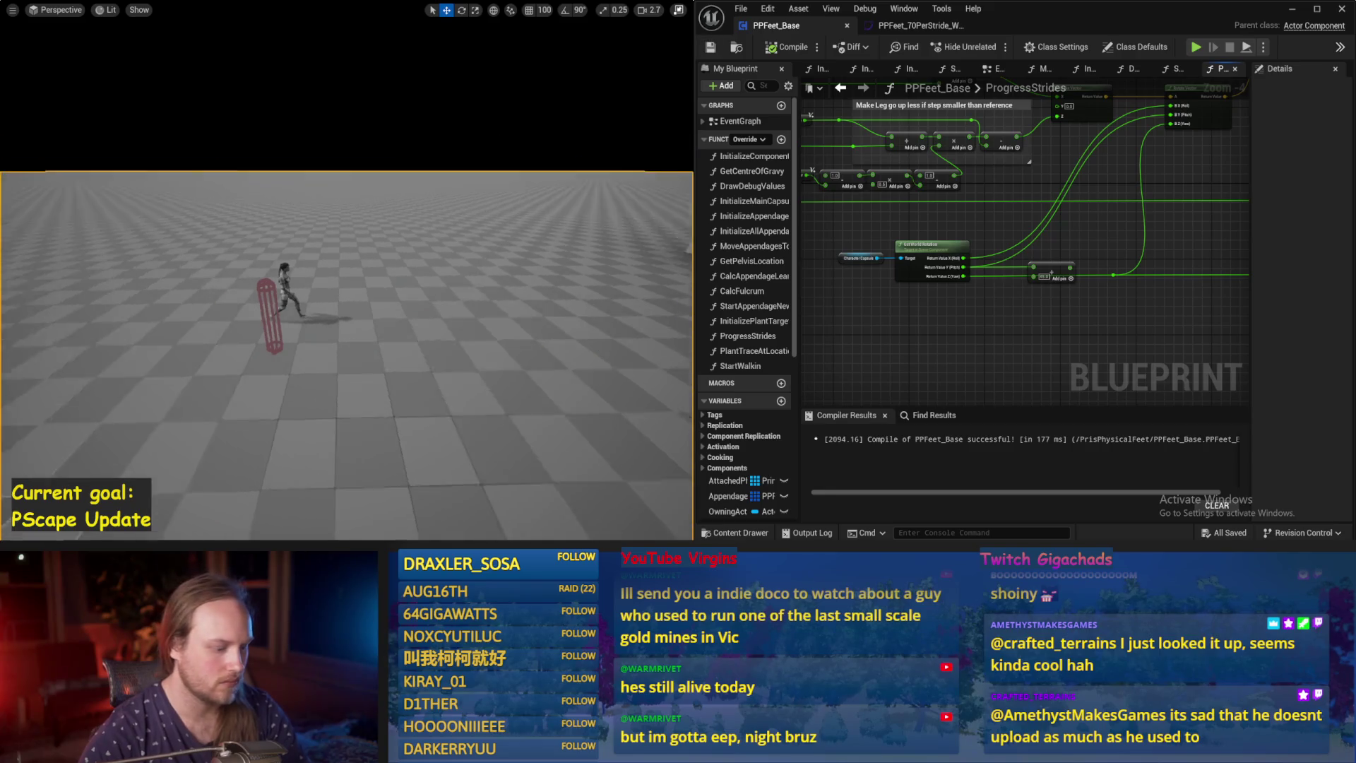
Save all changed packages and watch the character walk with its capsule in the viewport.
key("ctrl+s")
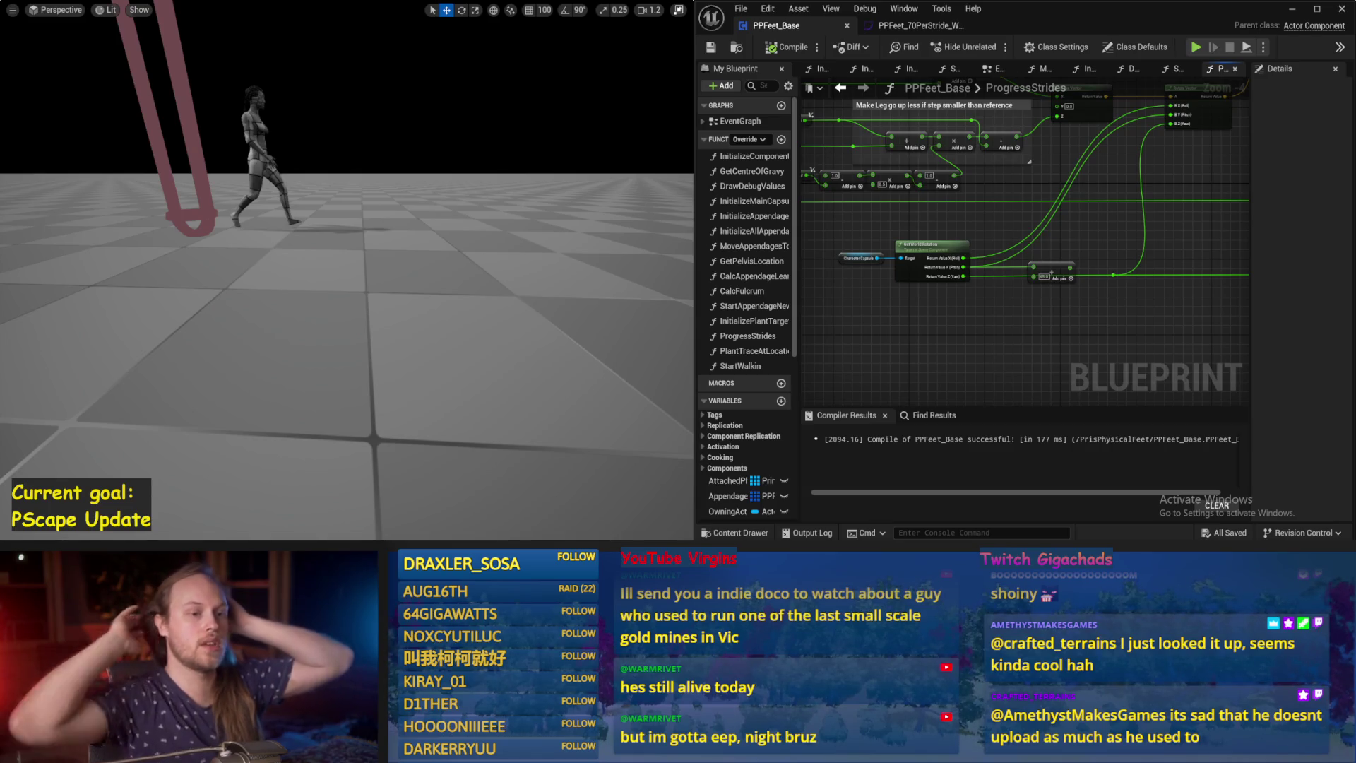
left_click(436, 310)
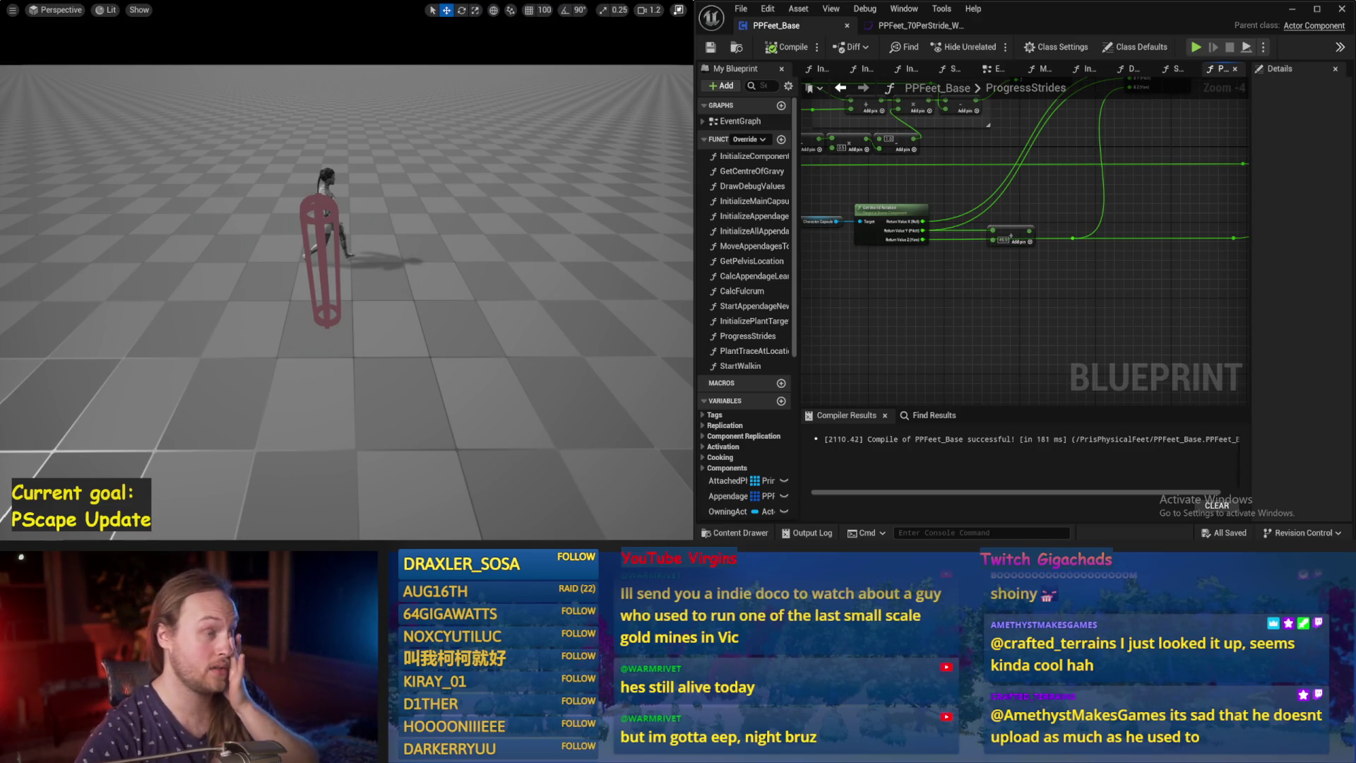
Delete the extra Get World Rotation node from the graph and save the blueprint.
left_click_drag(947, 302, 1063, 279)
left_click_drag(981, 309, 1049, 262)
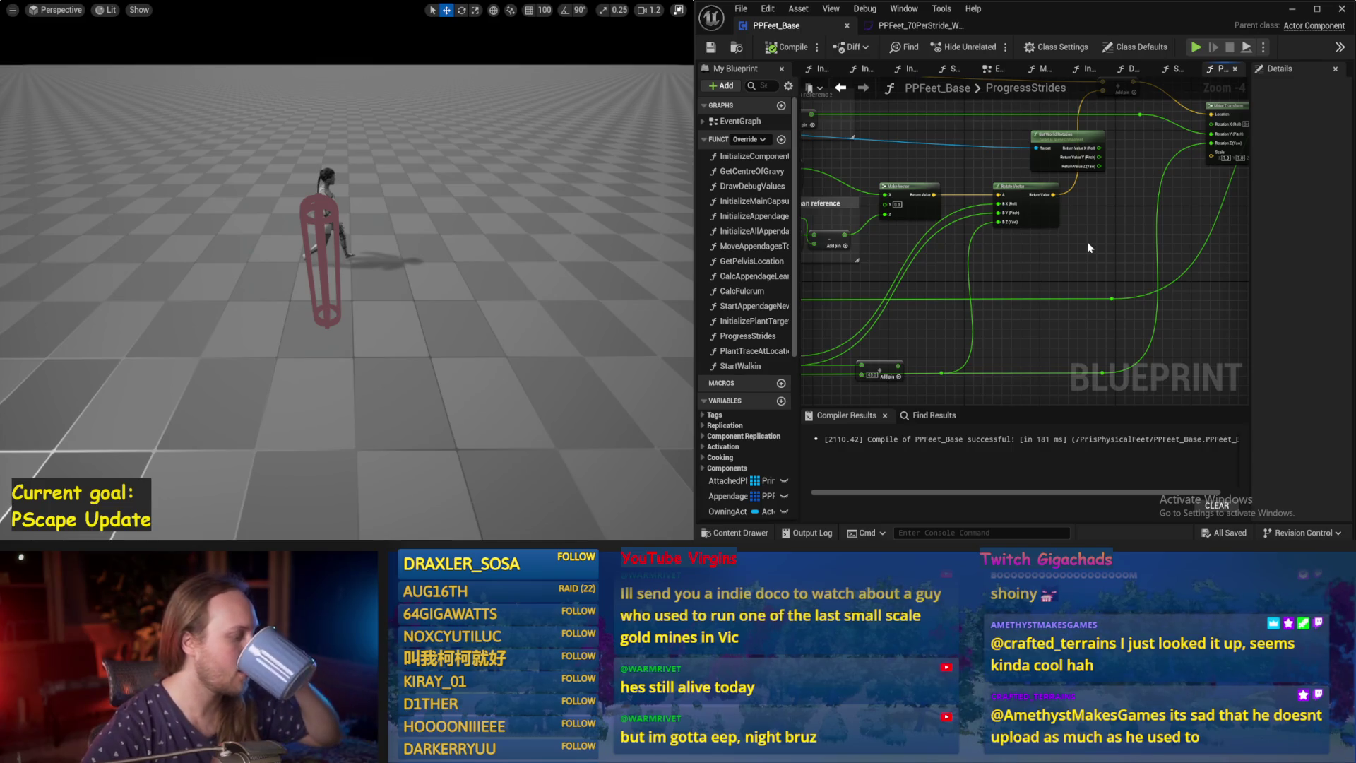
left_click_drag(878, 370, 1012, 252)
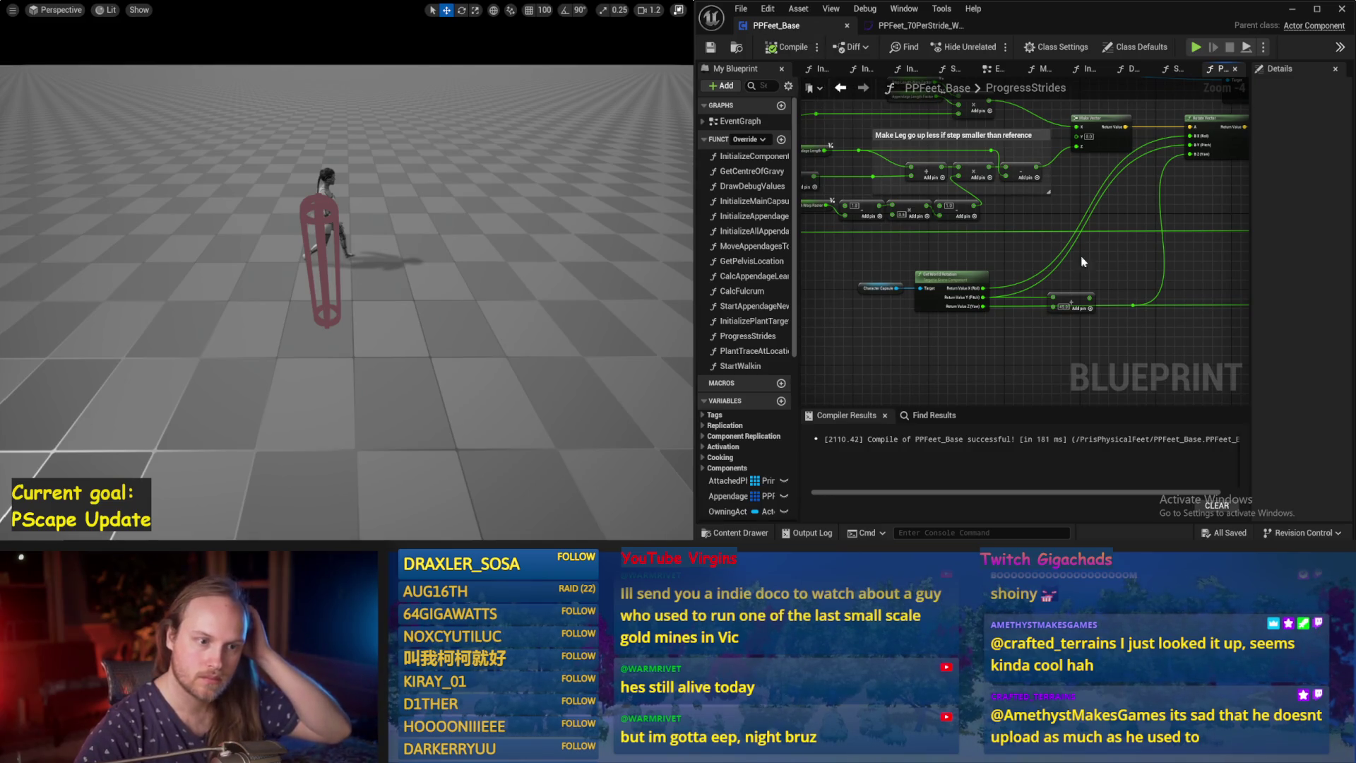
left_click_drag(1120, 300, 1006, 308)
mouse_move(1015, 192)
left_mouse_down()
mouse_move(1059, 184)
mouse_move(1021, 173)
left_mouse_up()
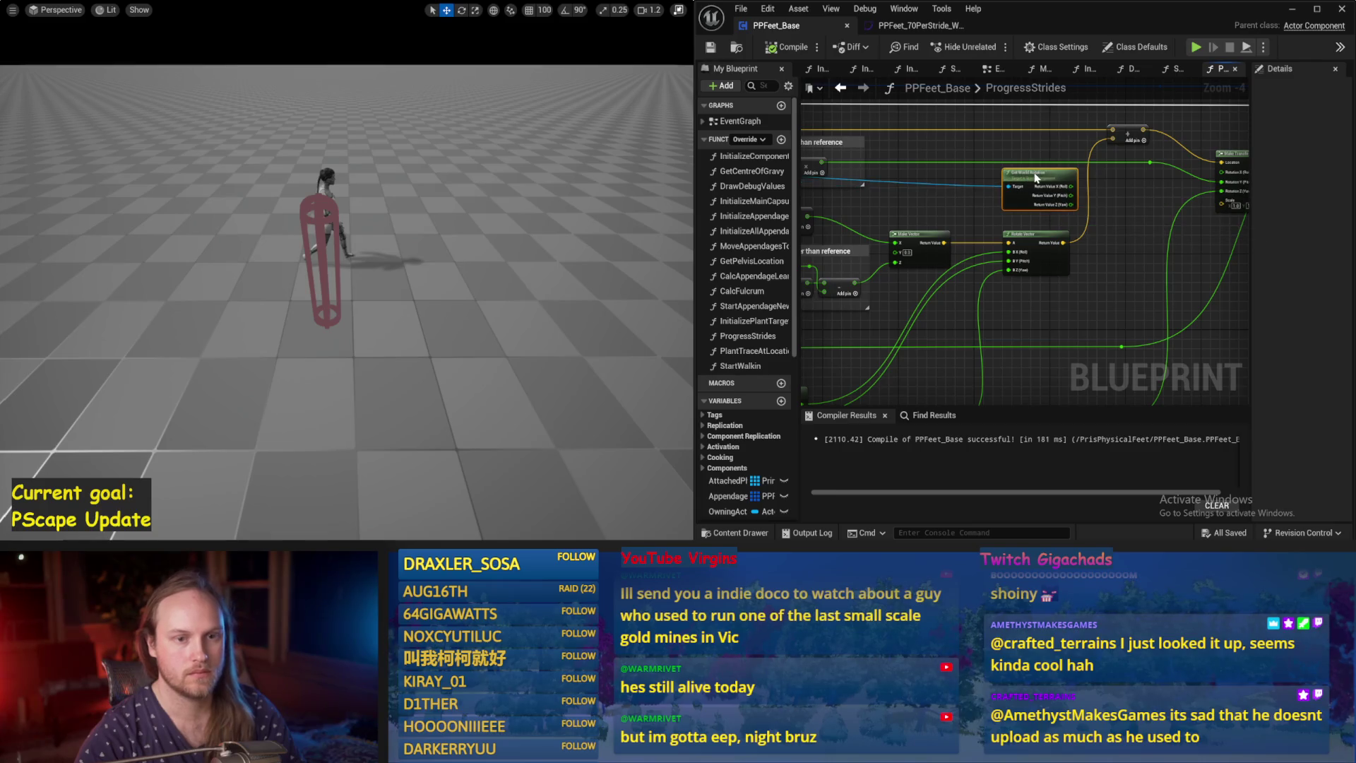
mouse_move(1079, 223)
left_mouse_down()
mouse_move(1021, 254)
mouse_move(1084, 238)
mouse_move(1057, 205)
left_mouse_up()
key("Delete")
left_click(711, 47)
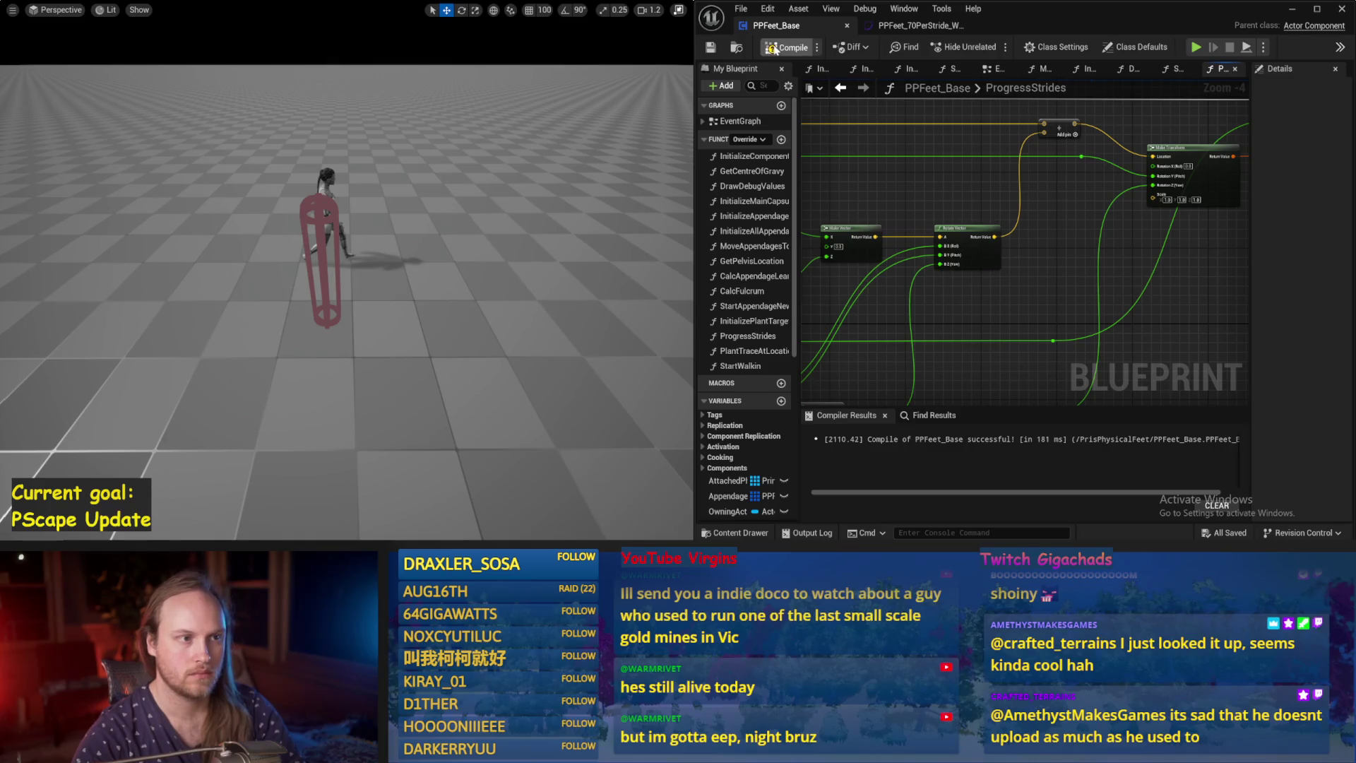
Feed the Add output into Rotate Vector's Y (Pitch), wire the Add input, then compile and save.
mouse_move(1122, 244)
left_mouse_down()
mouse_move(1111, 208)
mouse_move(1187, 195)
left_mouse_up()
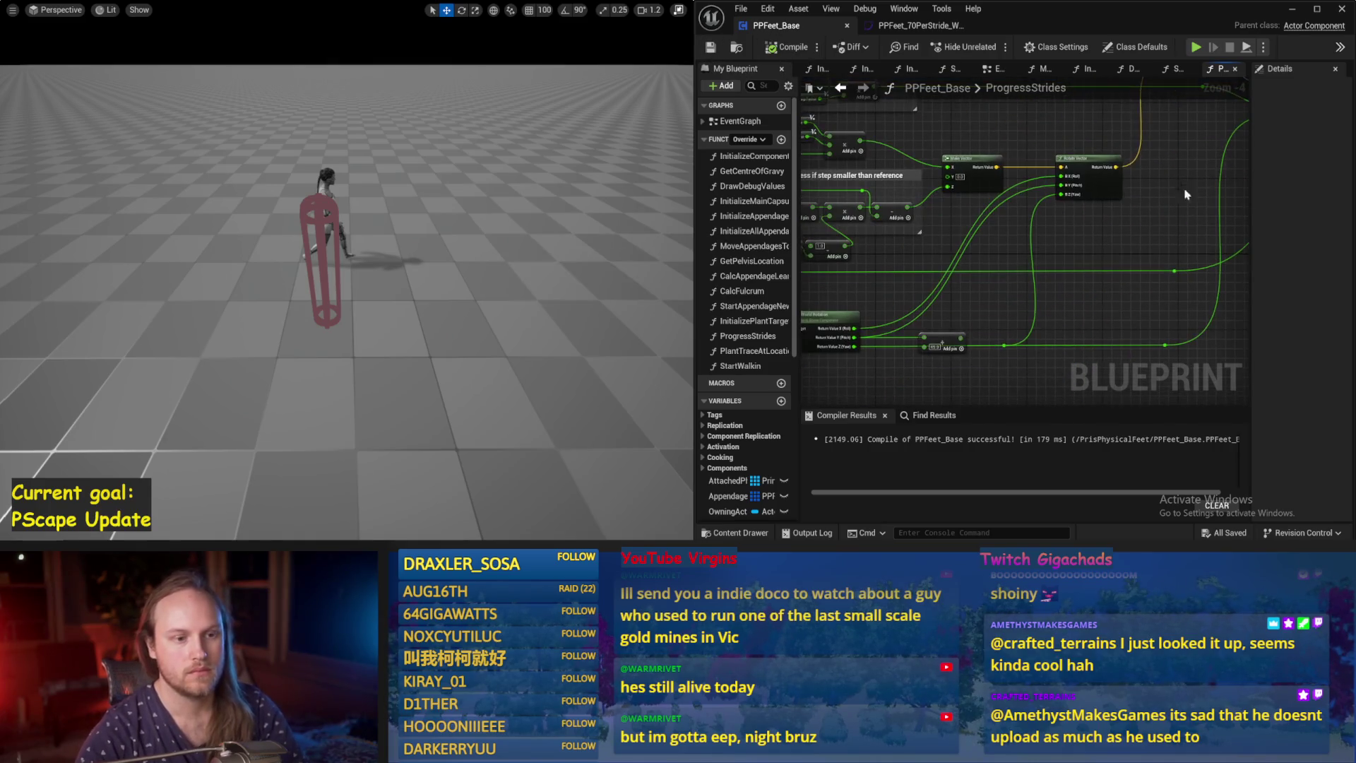
left_click_drag(962, 338, 1062, 187)
mouse_move(971, 321)
left_mouse_down()
mouse_move(908, 336)
mouse_move(1003, 296)
mouse_move(1073, 233)
mouse_move(1112, 251)
mouse_move(1039, 191)
mouse_move(1058, 200)
left_mouse_up()
scroll(1058, 201, "up", 2)
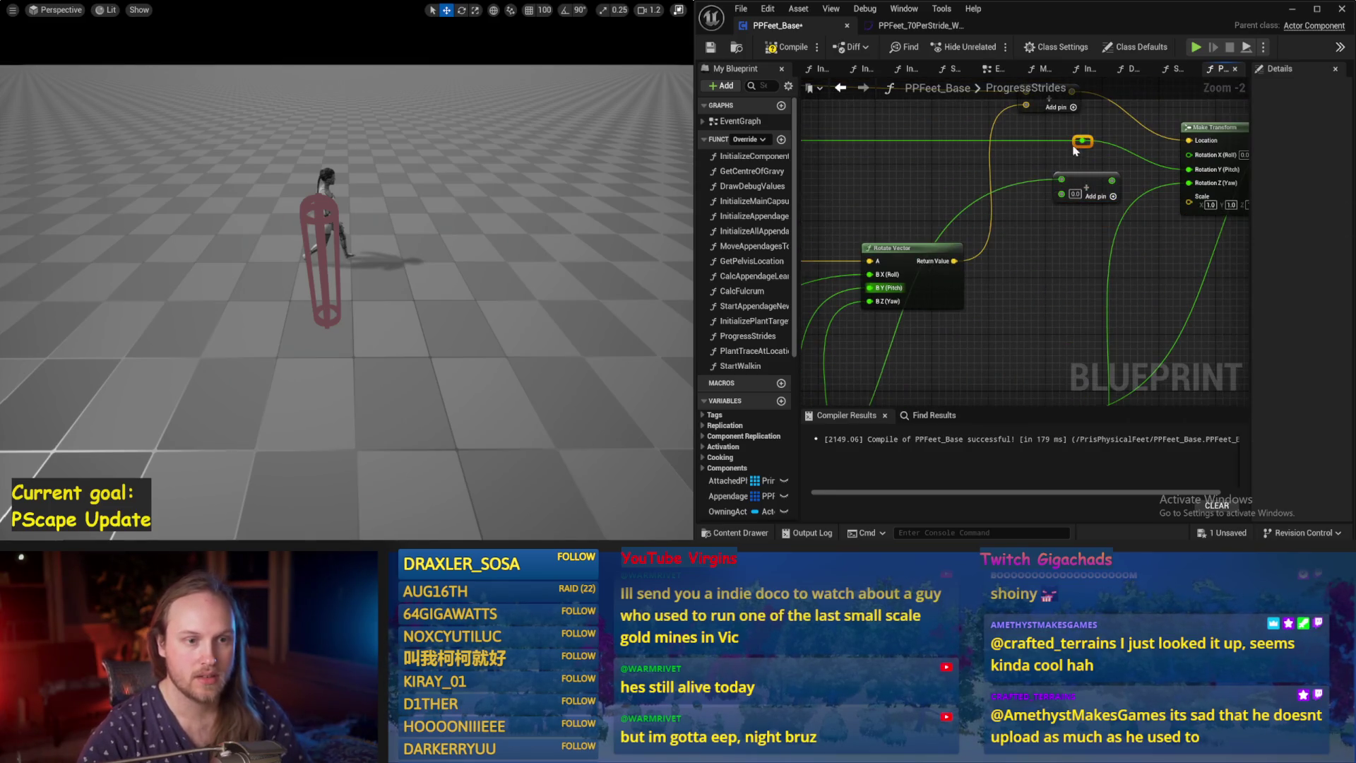
mouse_move(1055, 142)
left_mouse_down()
mouse_move(1030, 141)
mouse_move(1060, 197)
left_mouse_up()
left_click(785, 46)
left_click(711, 48)
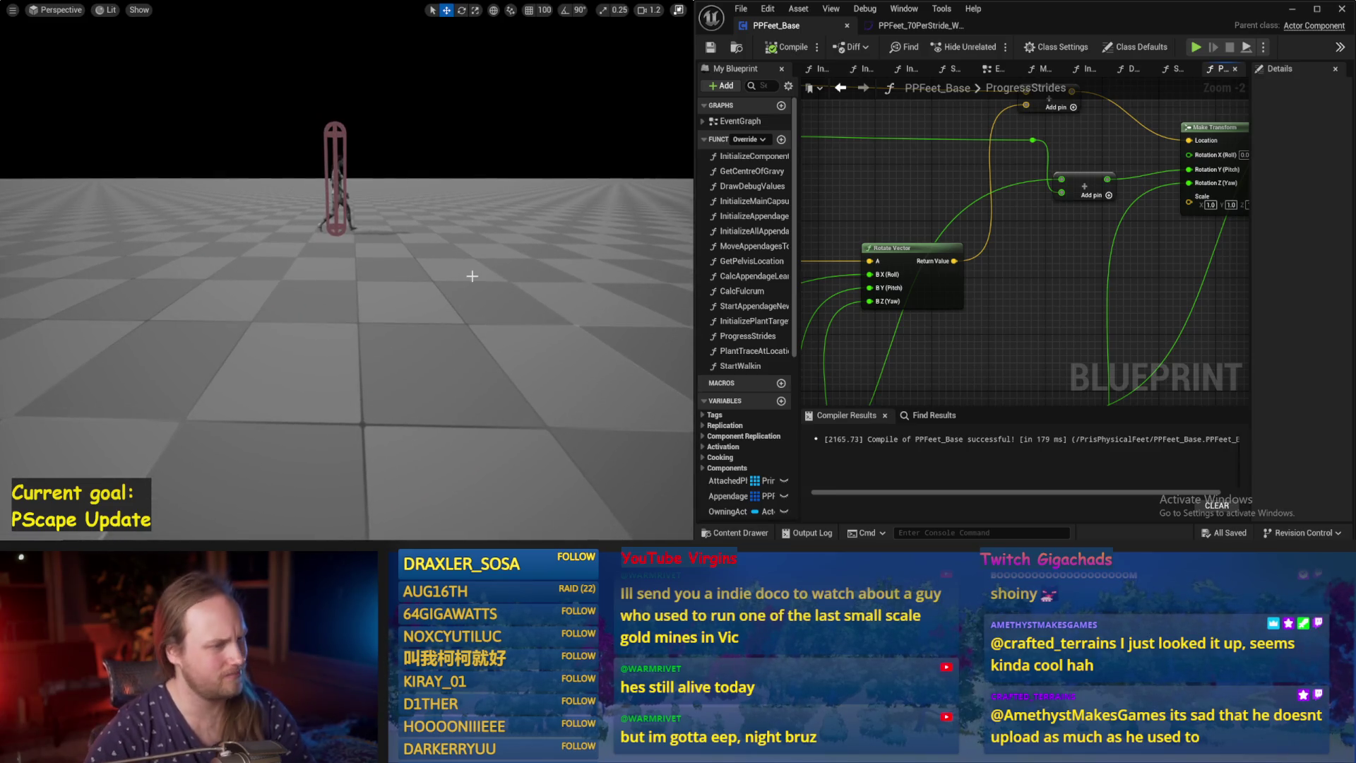
Simulate the level and follow the walking character toward the wall, then stop.
key("alt+s")
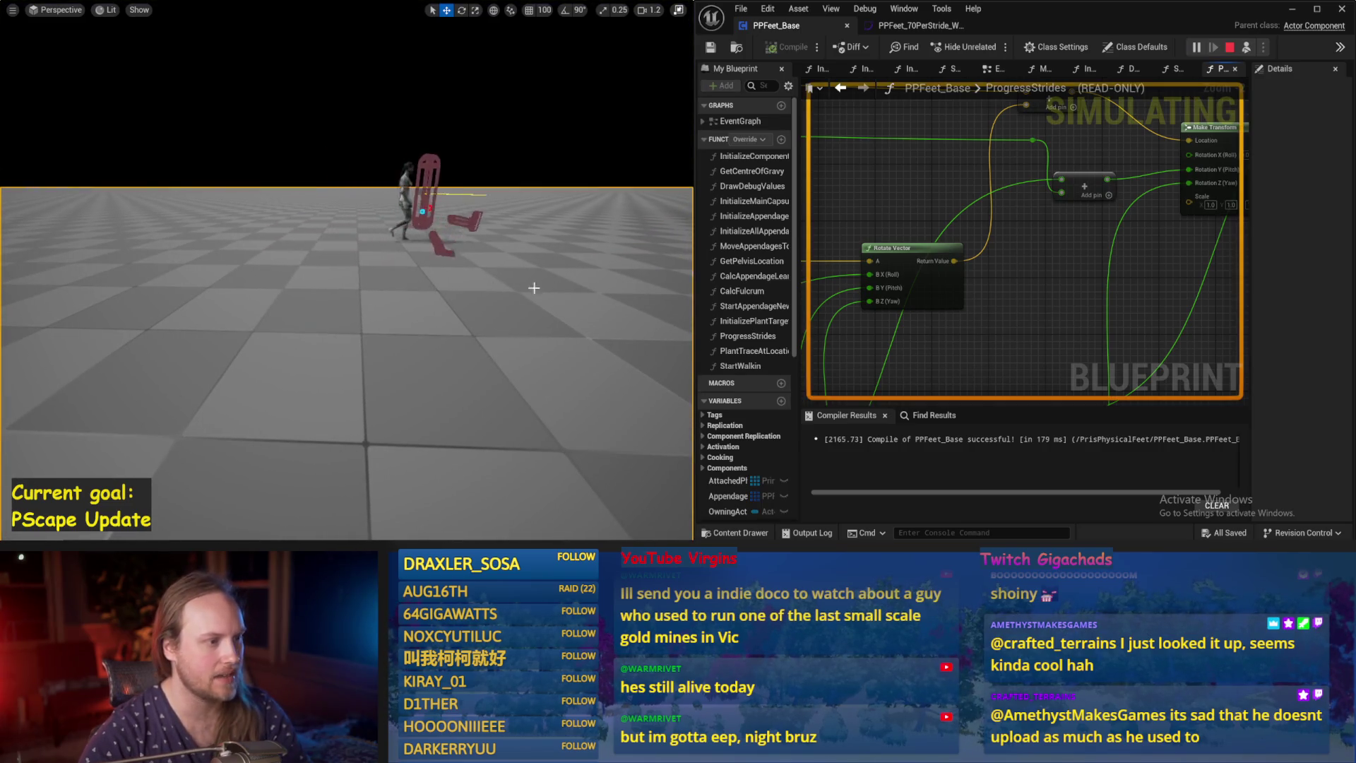
scroll(533, 291, "down", 2)
key("d")
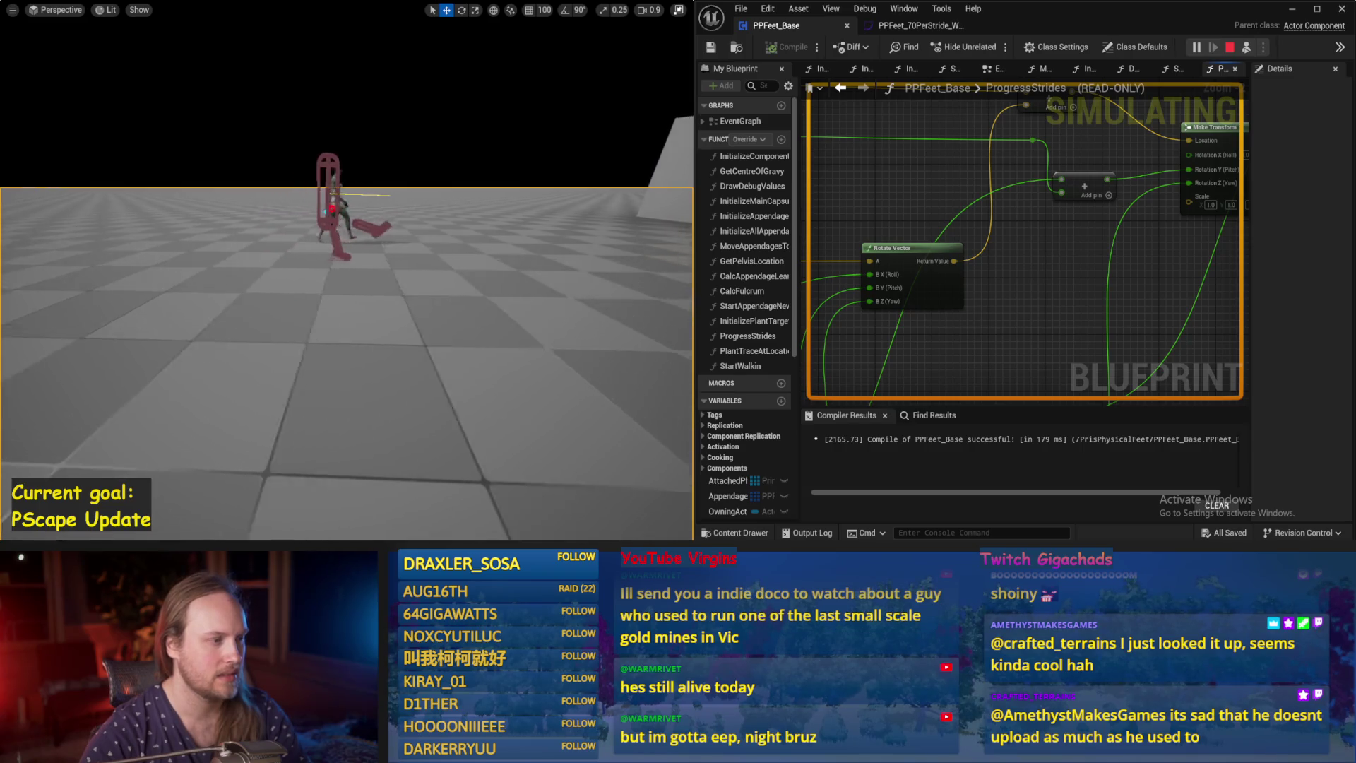
key("d")
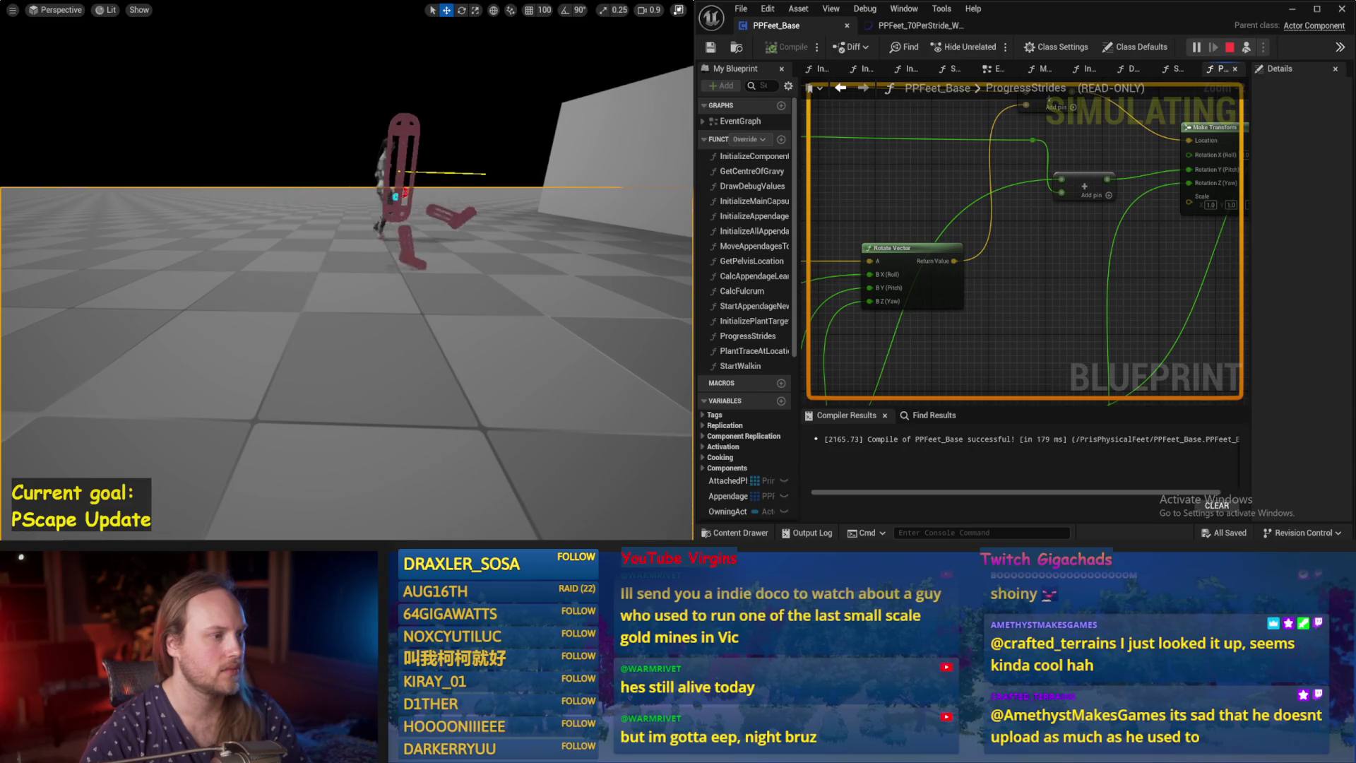
key("d")
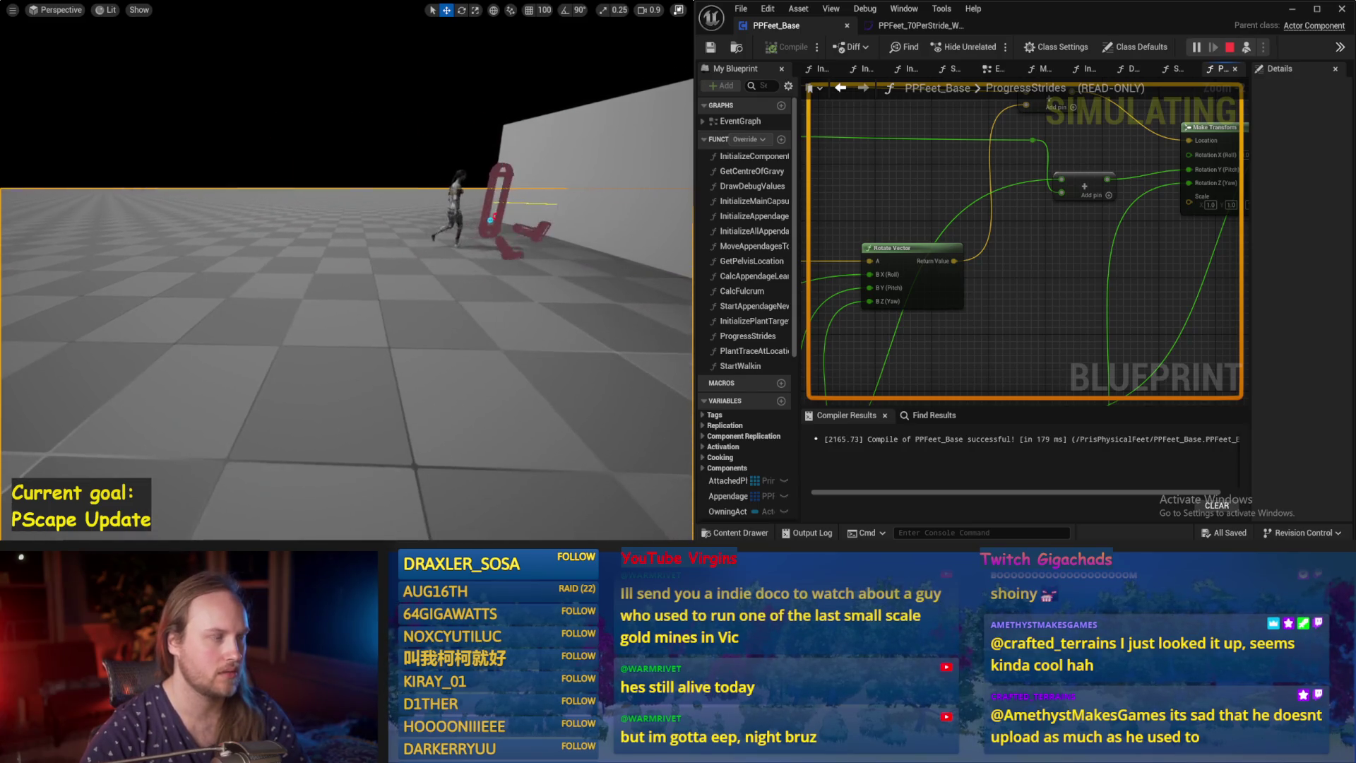
key("Escape")
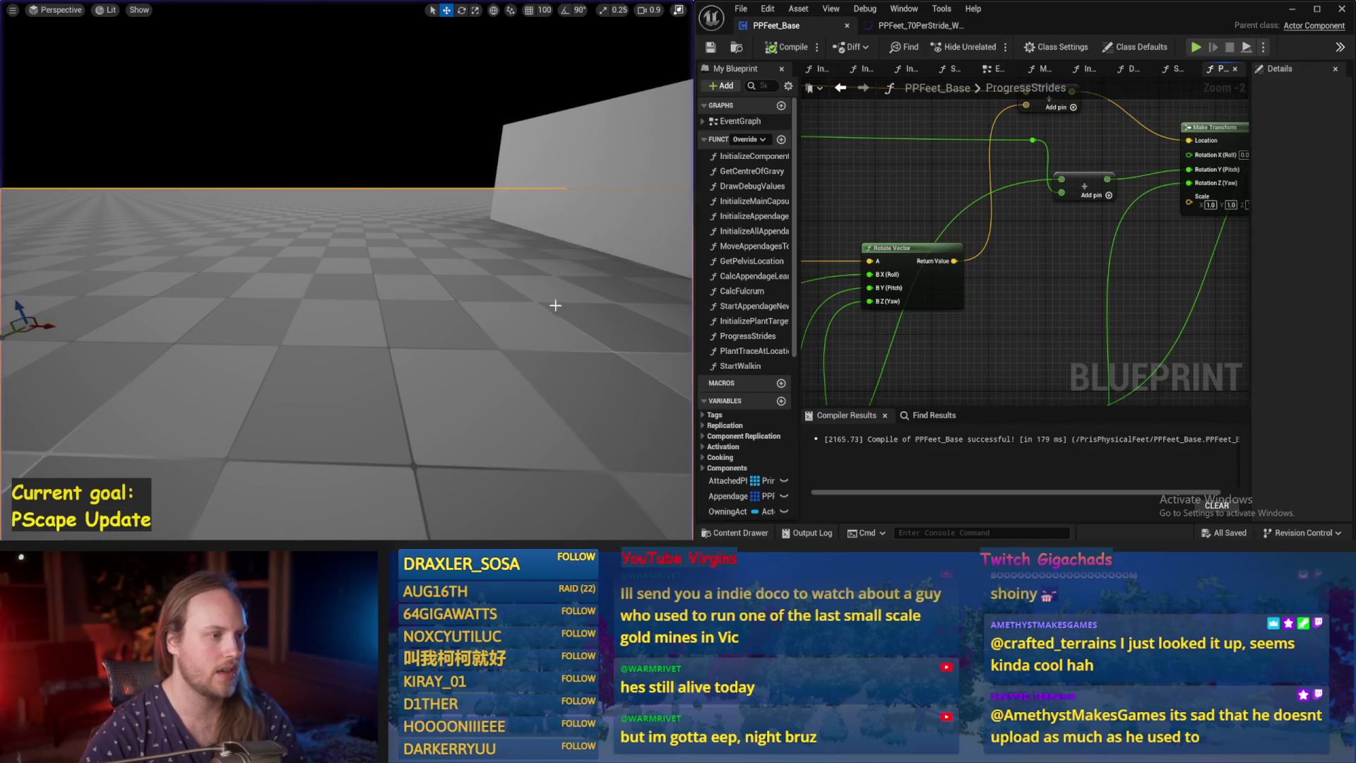
Run the simulation once more briefly and end it.
key("w")
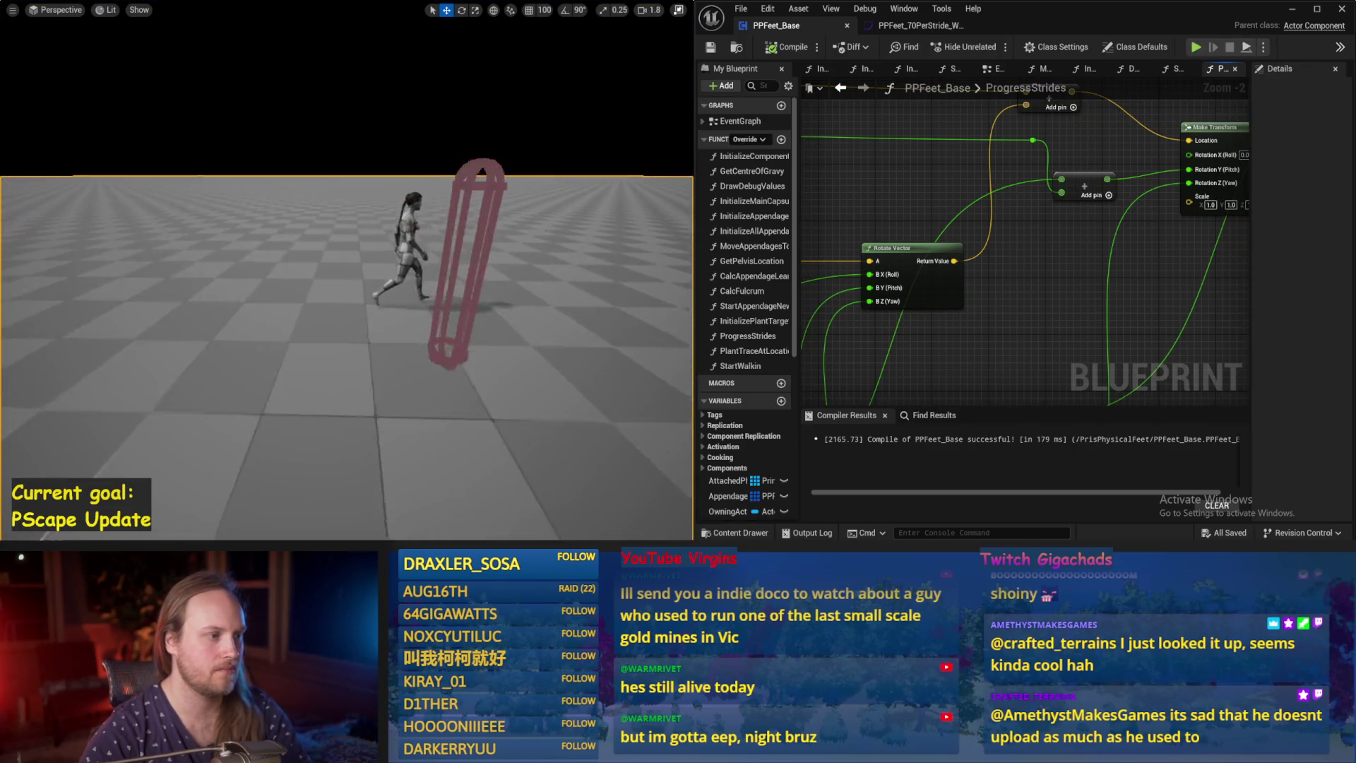
scroll(374, 185, "down", 2)
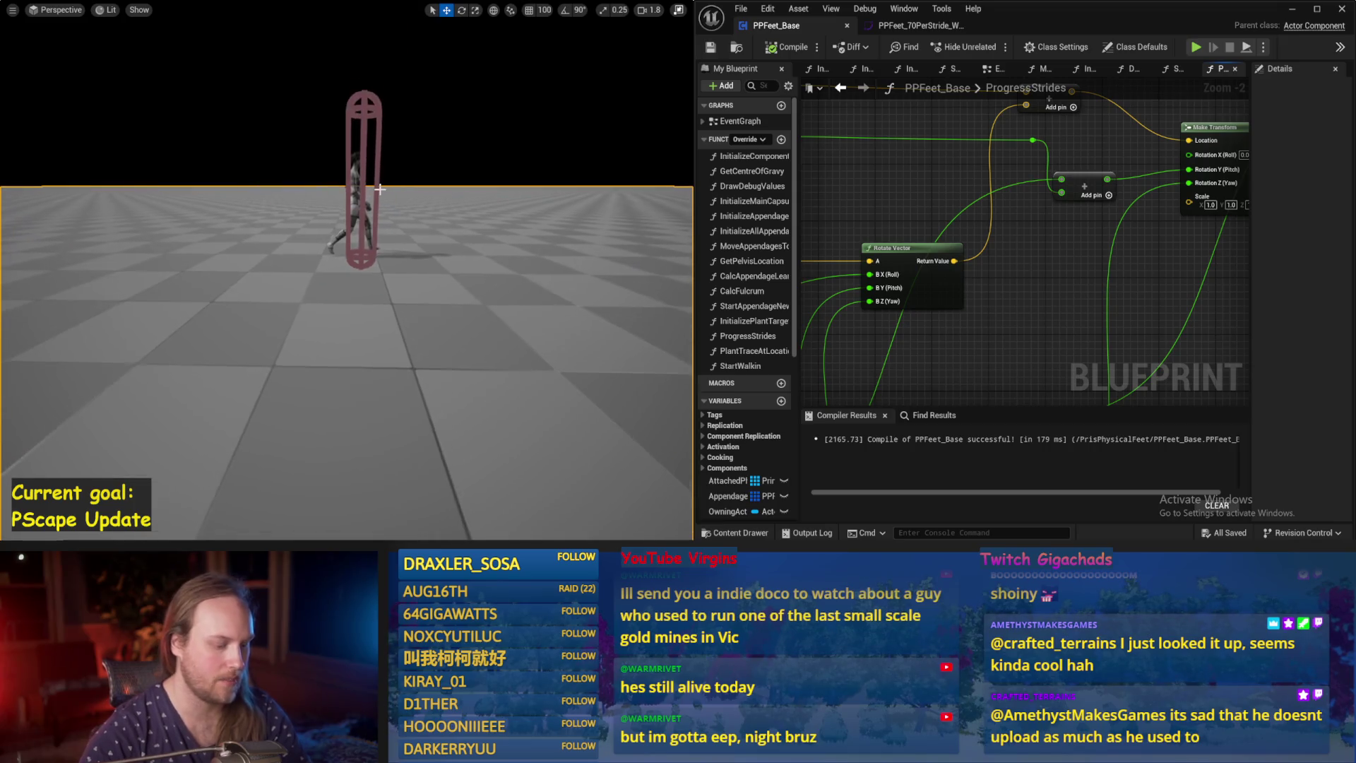
key("alt+s")
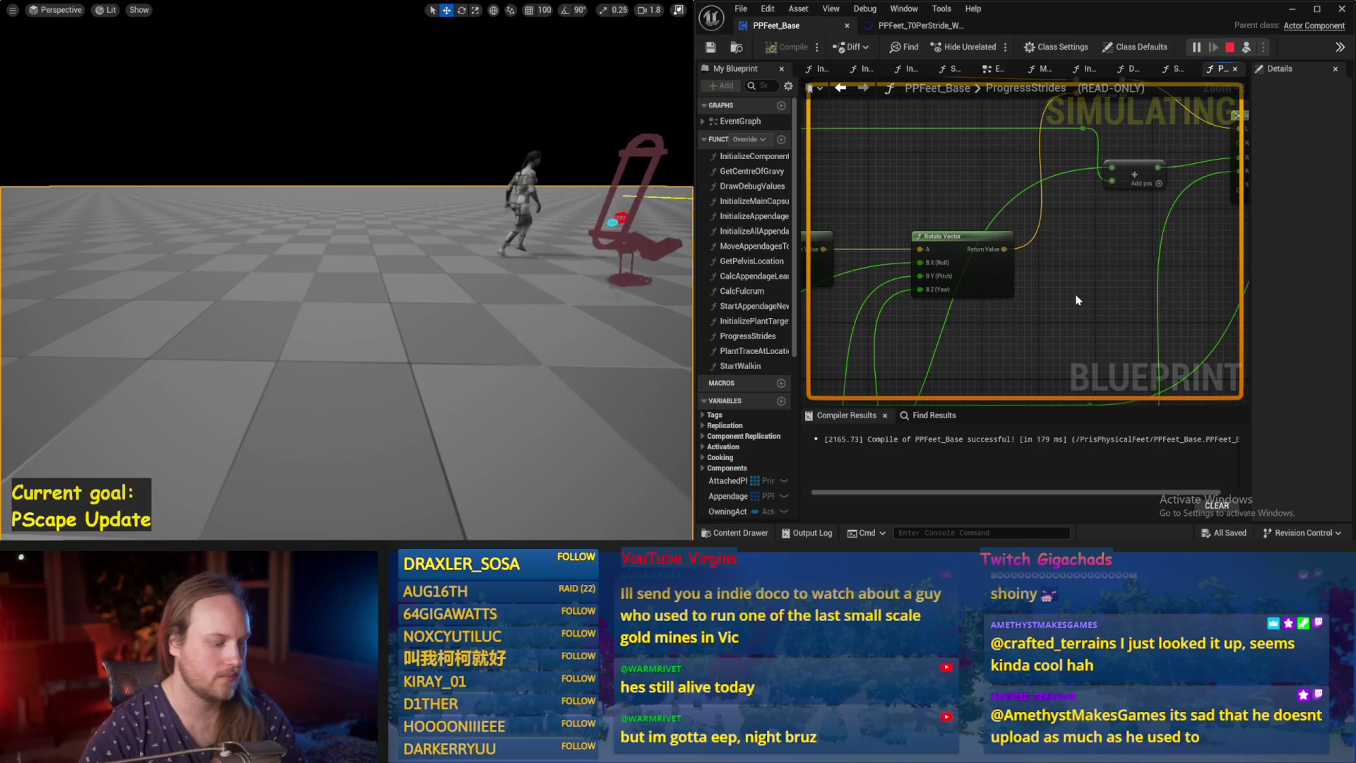
key("Escape")
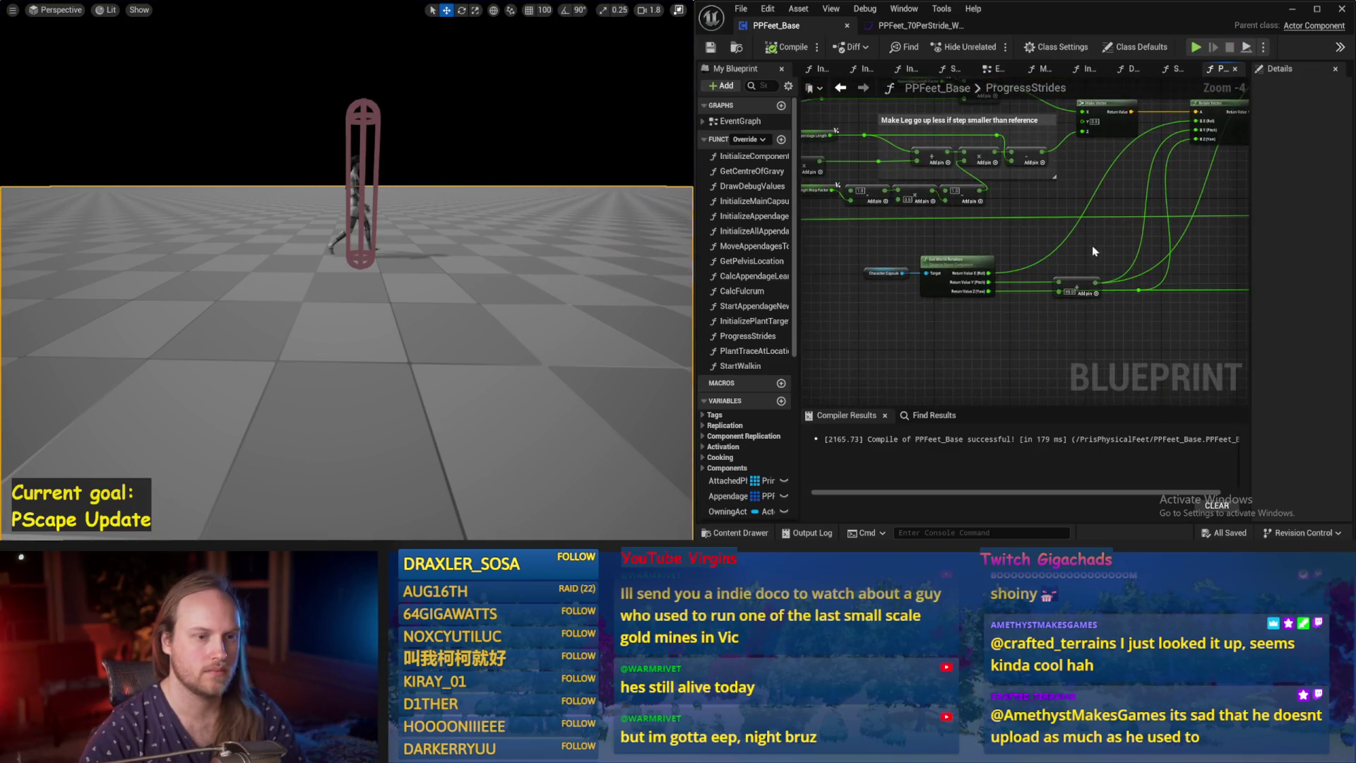
Connect the world rotation's Y value to the Add offsets and tidy the Add and Make Vector nodes.
left_click_drag(1052, 299, 947, 295)
scroll(978, 254, "up", 1)
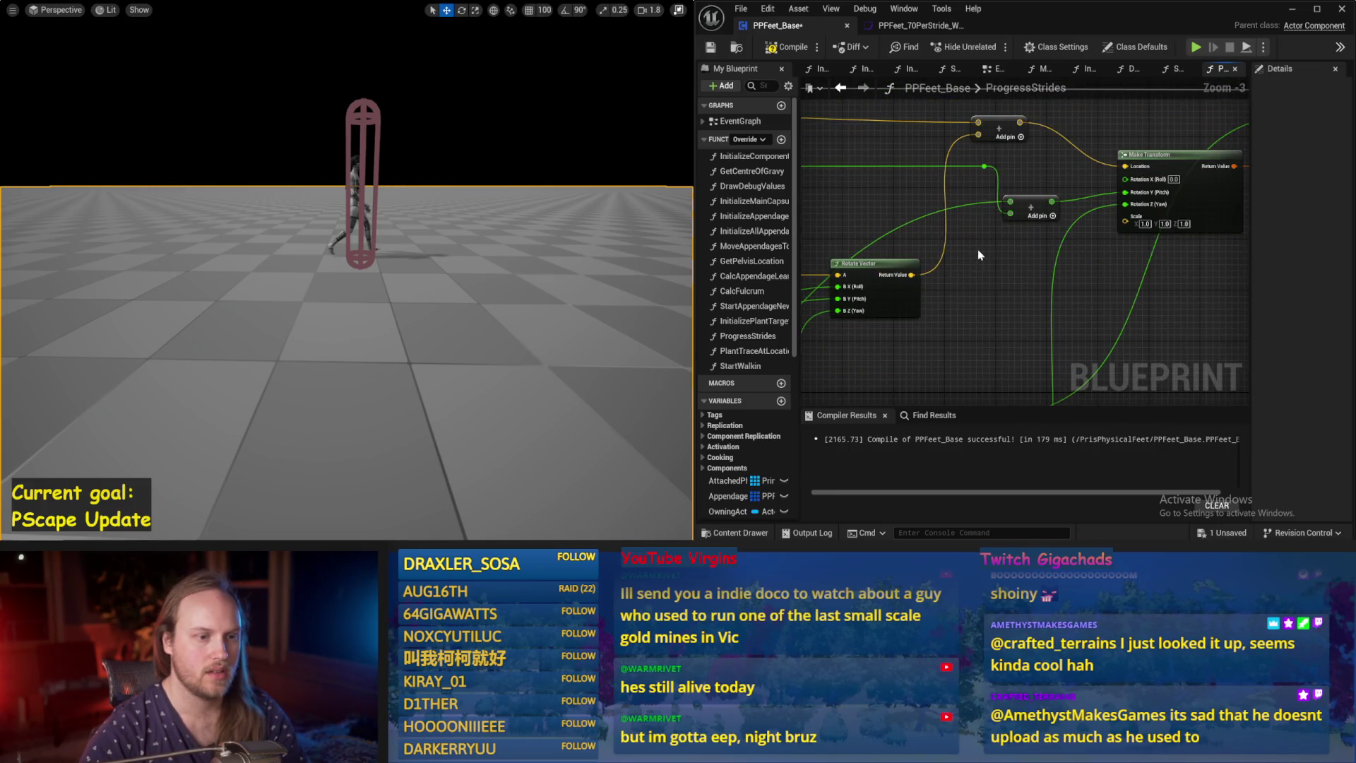
scroll(979, 254, "down", 2)
mouse_move(927, 340)
left_mouse_down()
mouse_move(919, 323)
mouse_move(912, 348)
left_mouse_up()
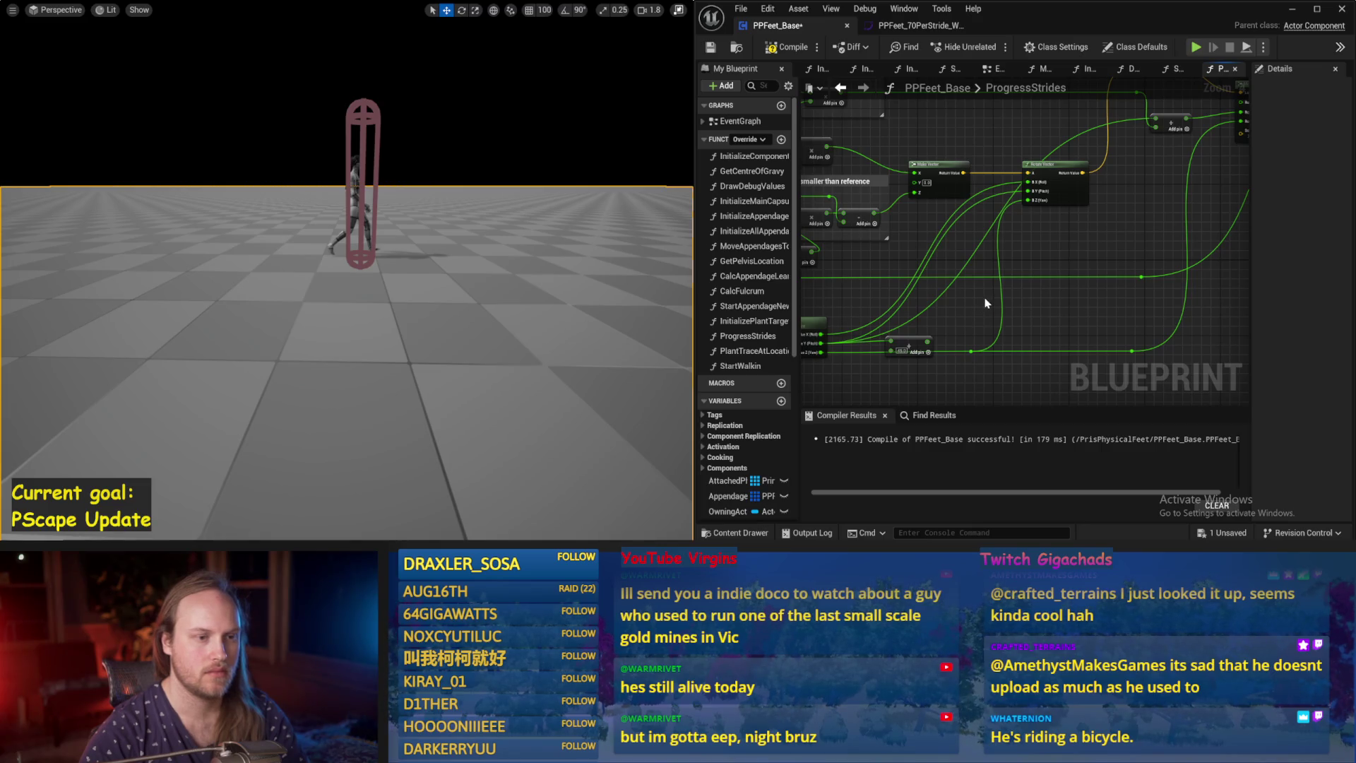
left_click_drag(968, 299, 1012, 280)
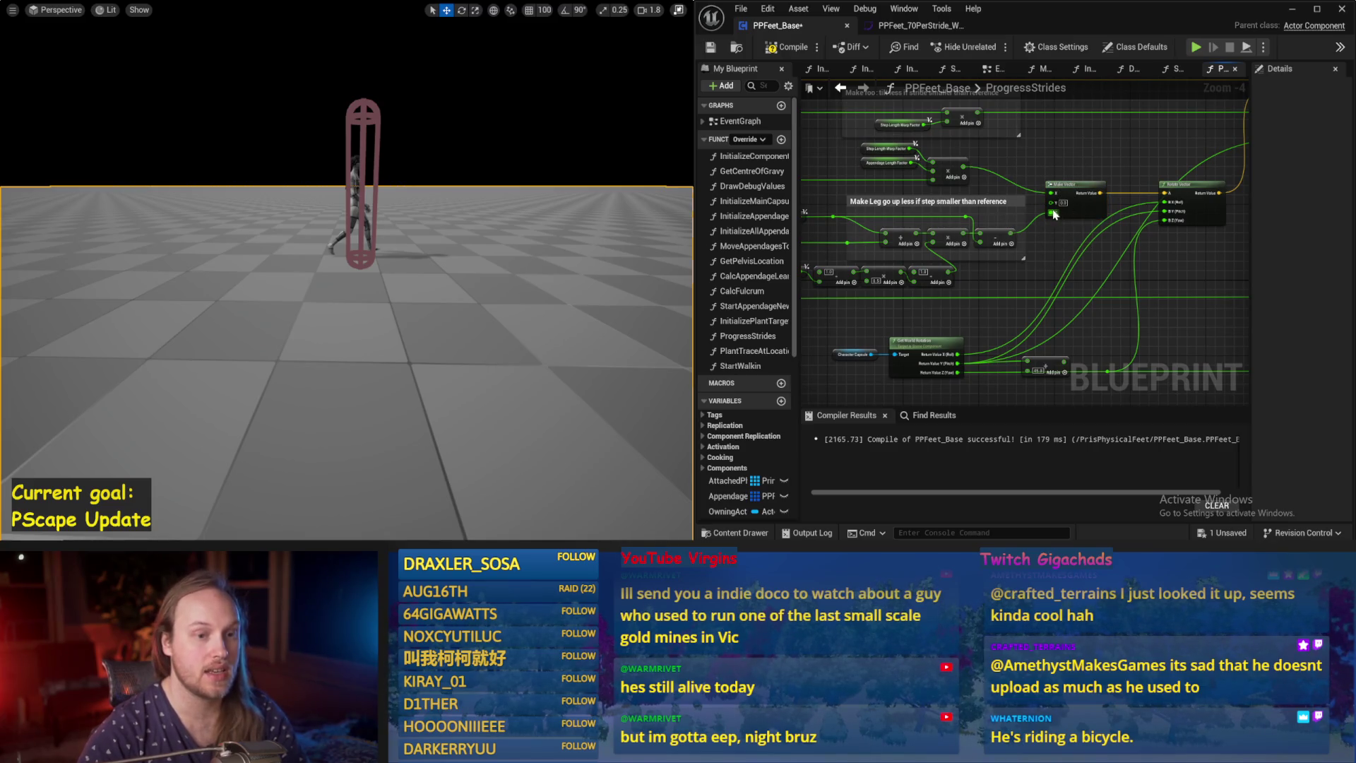
mouse_move(1201, 207)
left_mouse_down()
mouse_move(1022, 228)
mouse_move(1050, 227)
left_mouse_up()
left_click_drag(896, 227, 936, 218)
mouse_move(1048, 241)
left_mouse_down()
mouse_move(1038, 233)
mouse_move(1070, 241)
mouse_move(1057, 224)
left_mouse_up()
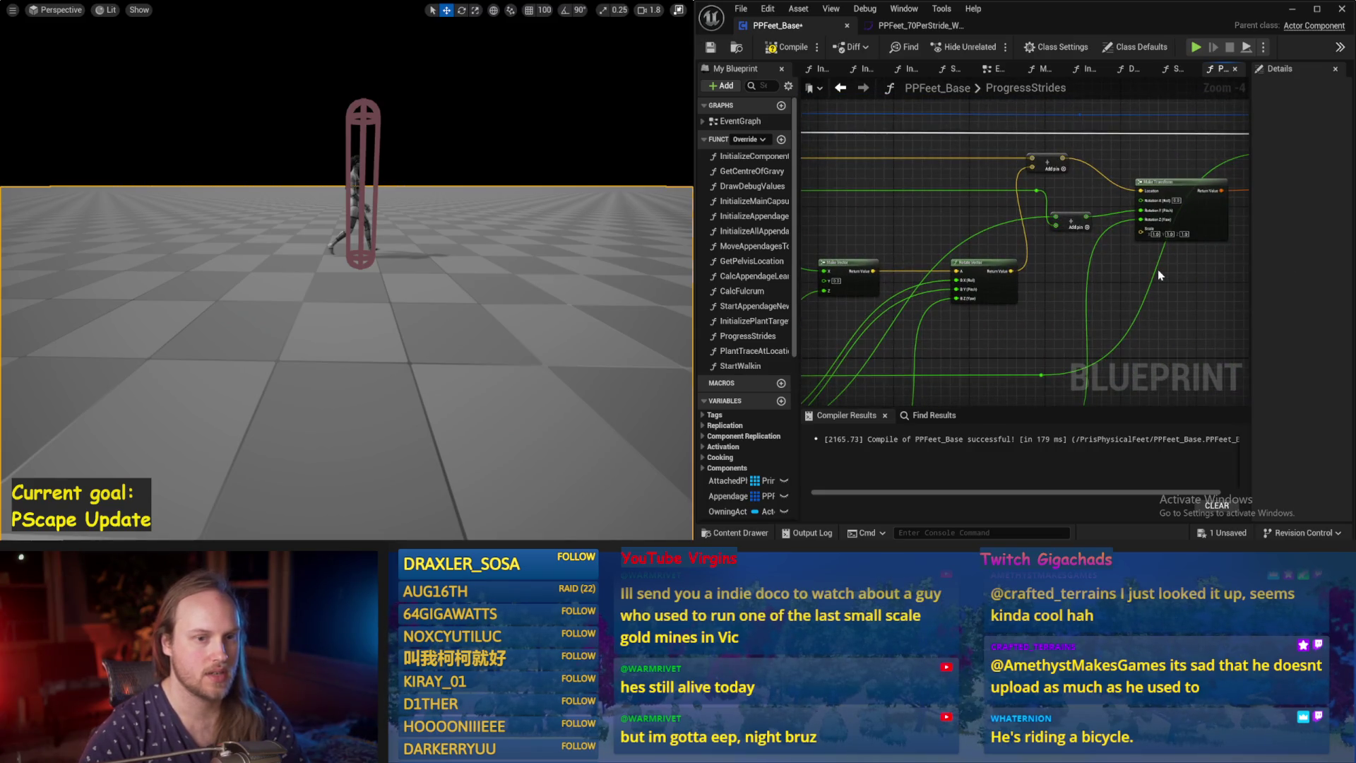
scroll(1159, 275, "up", 1)
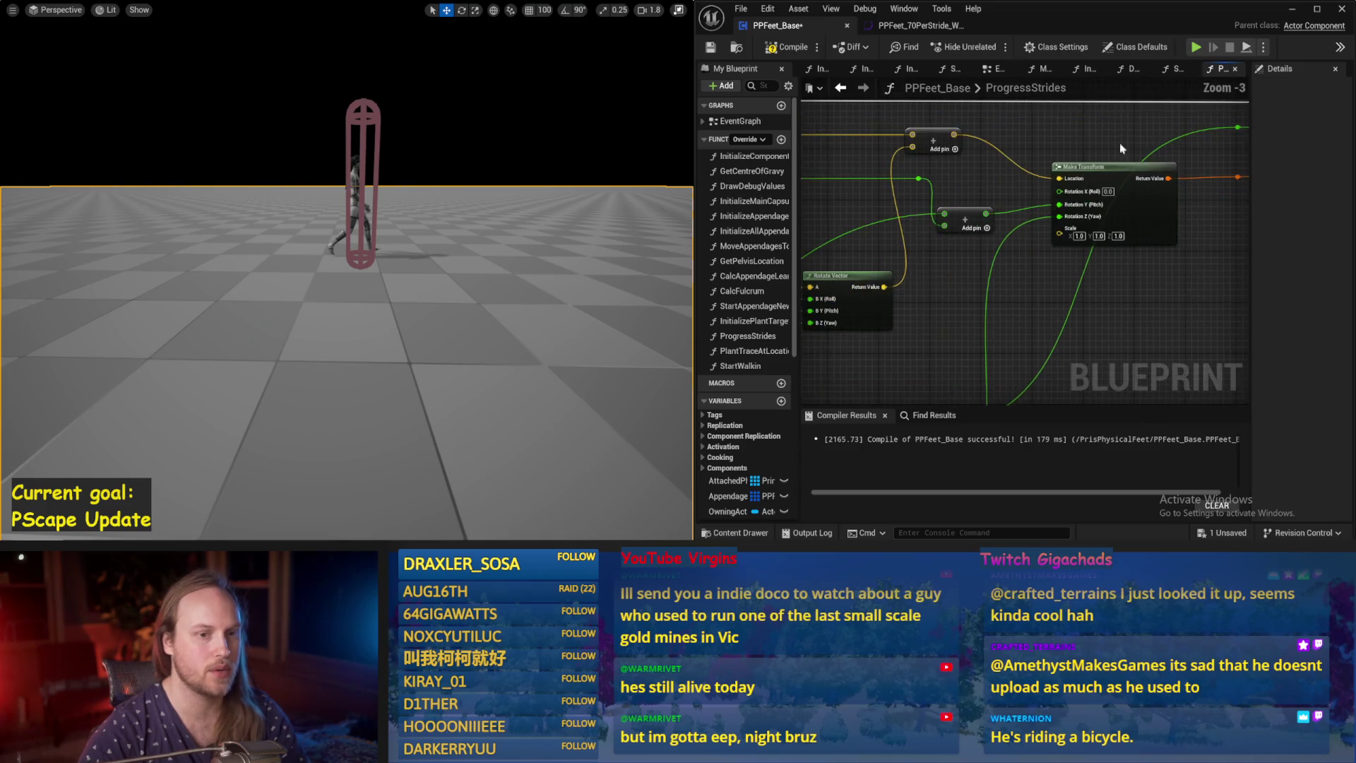
scroll(967, 223, "down", 2)
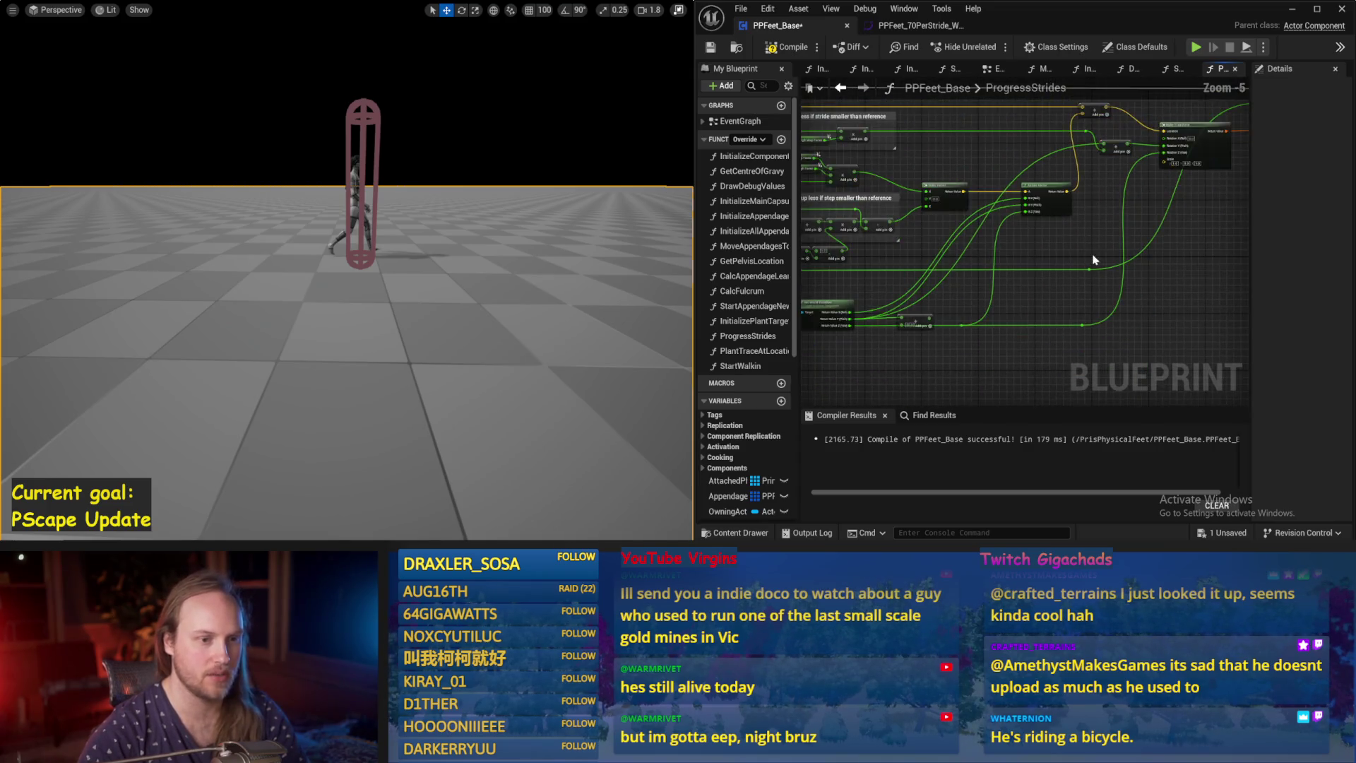
scroll(1036, 242, "up", 3)
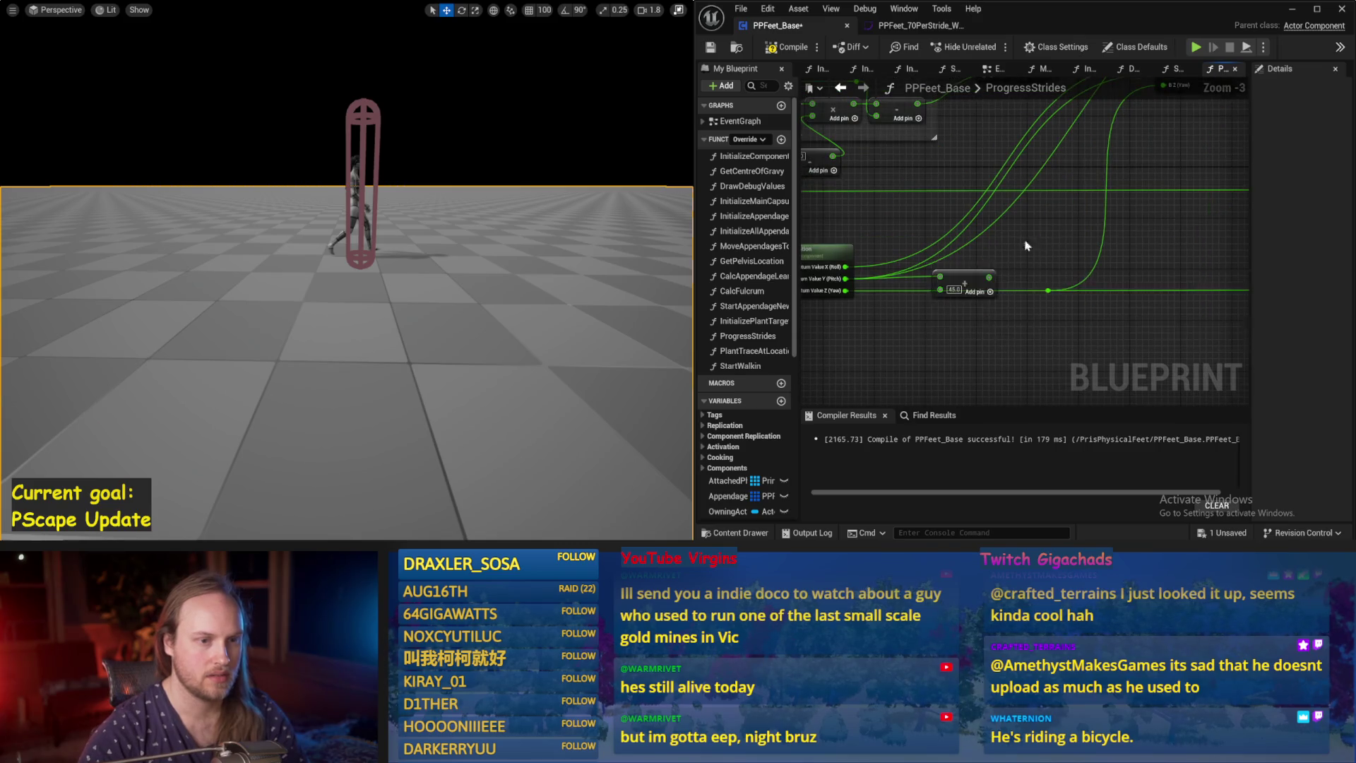
Compile and save PPFeet_Base, then run a quick simulation test of the strides.
left_click(788, 47)
left_click(711, 47)
scroll(1005, 321, "down", 1)
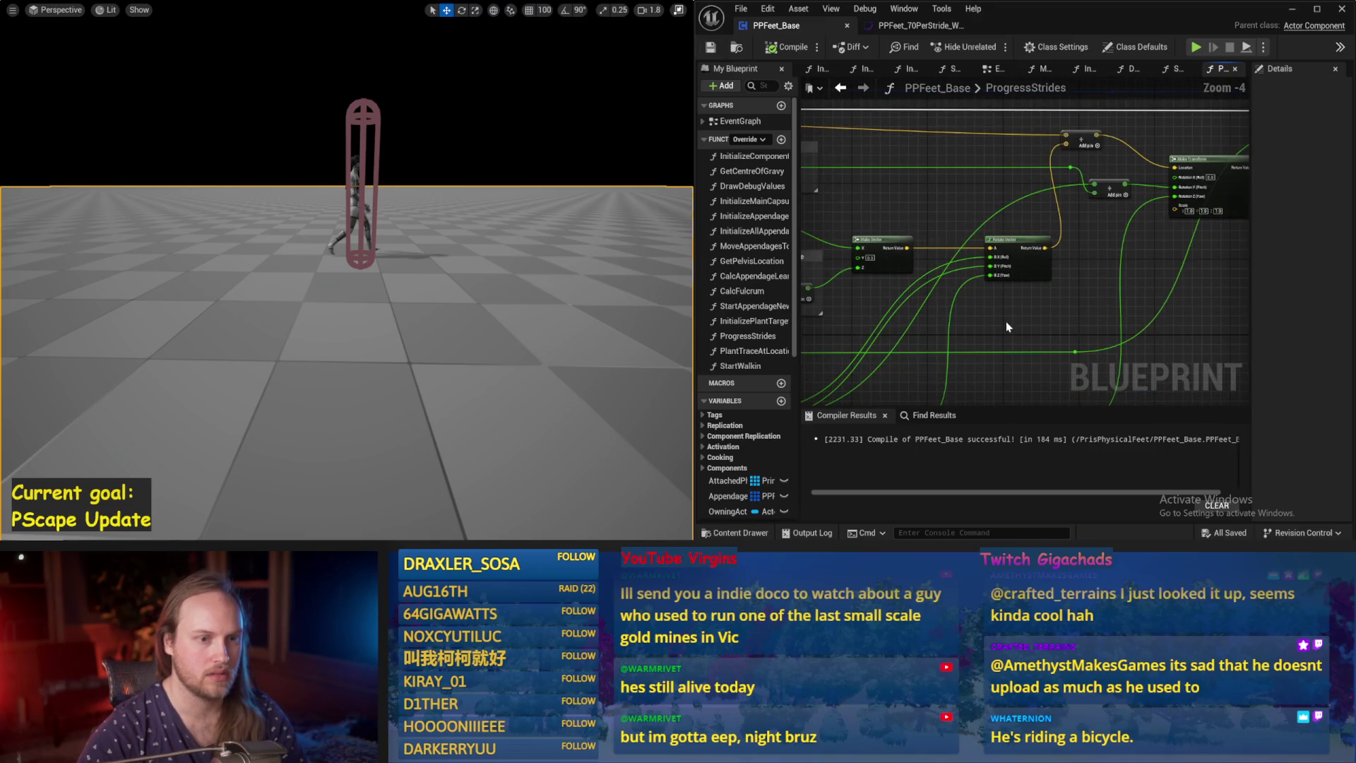
left_click_drag(978, 298, 982, 356)
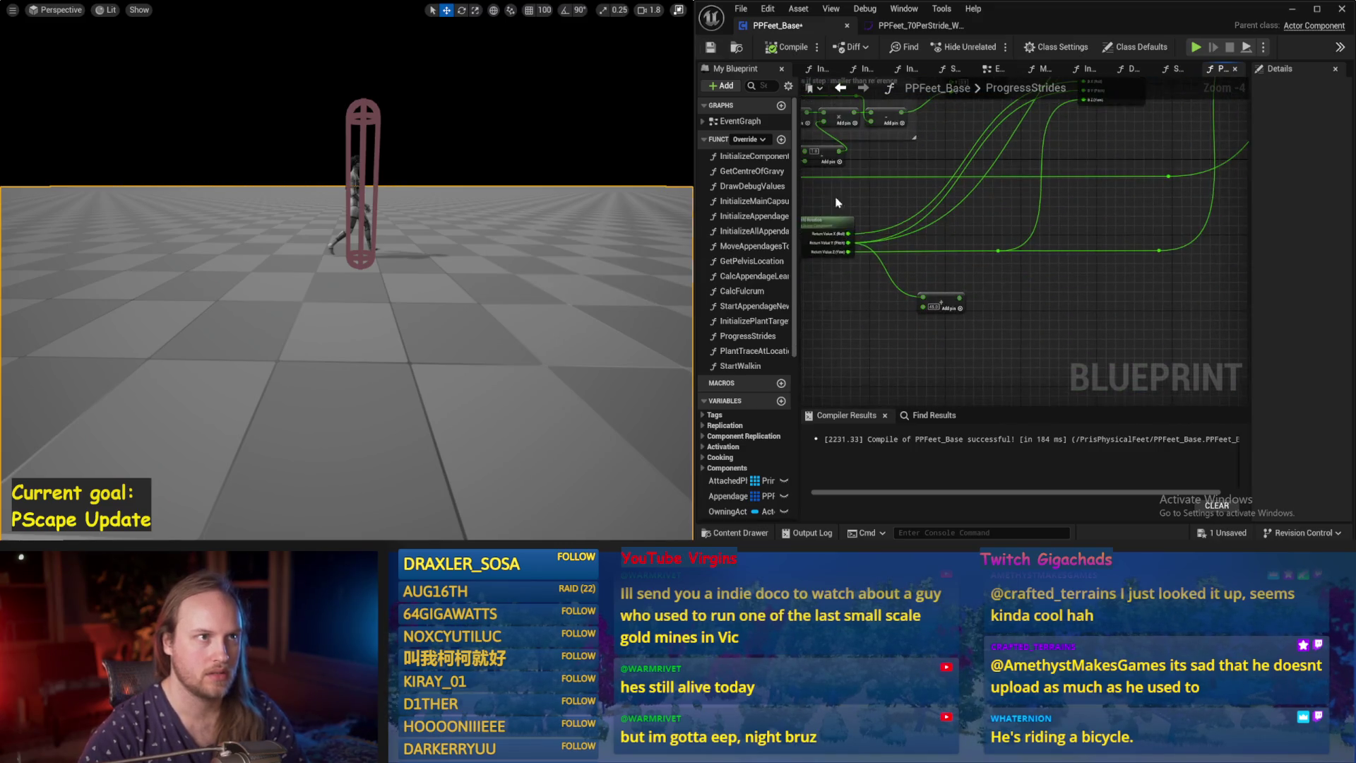
key("alt+s")
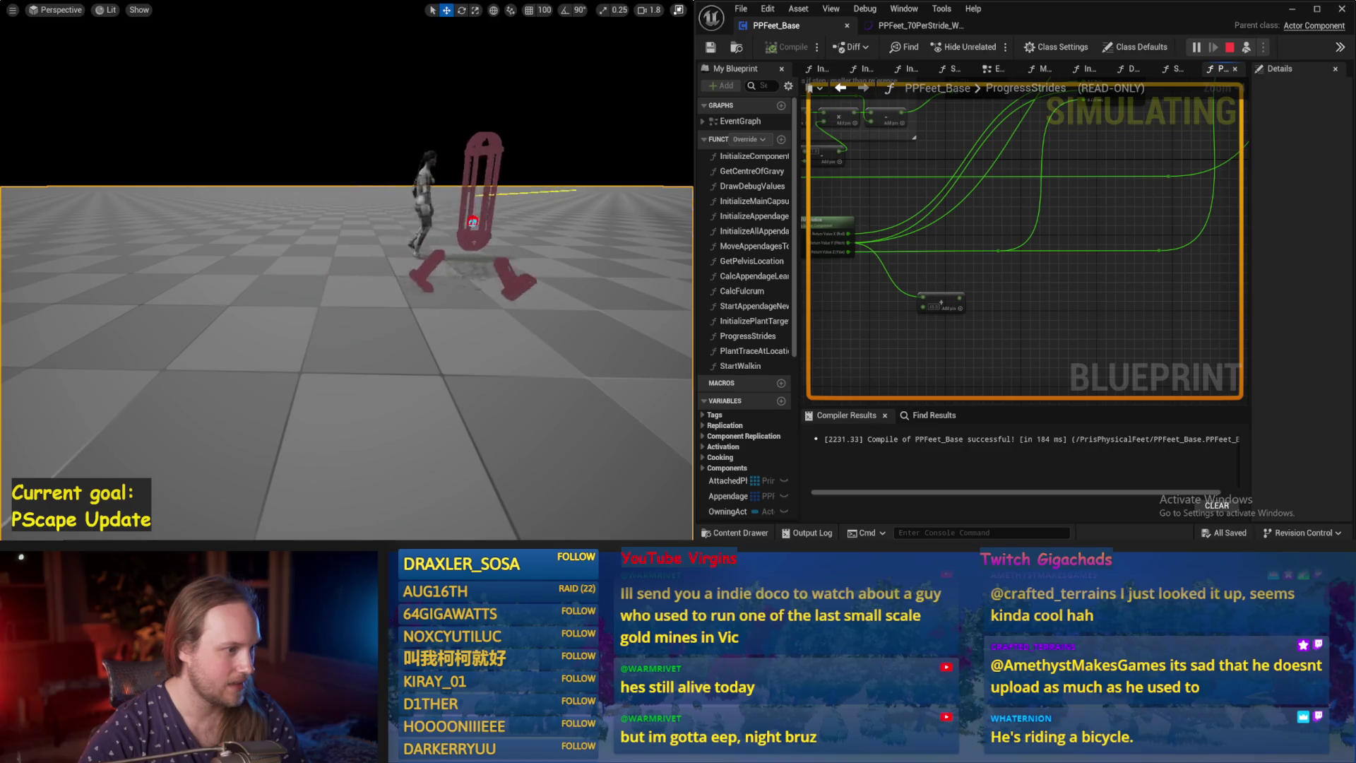
key("Escape")
Wire a pin to the Add output, recompile, save, retest in simulation, and maximize the editor.
mouse_move(960, 297)
left_mouse_down()
mouse_move(1092, 228)
mouse_move(1247, 99)
mouse_move(1174, 231)
mouse_move(904, 374)
mouse_move(985, 291)
mouse_move(1119, 196)
left_mouse_up()
scroll(1174, 231, "up", 1)
left_click(788, 47)
key("ctrl+s")
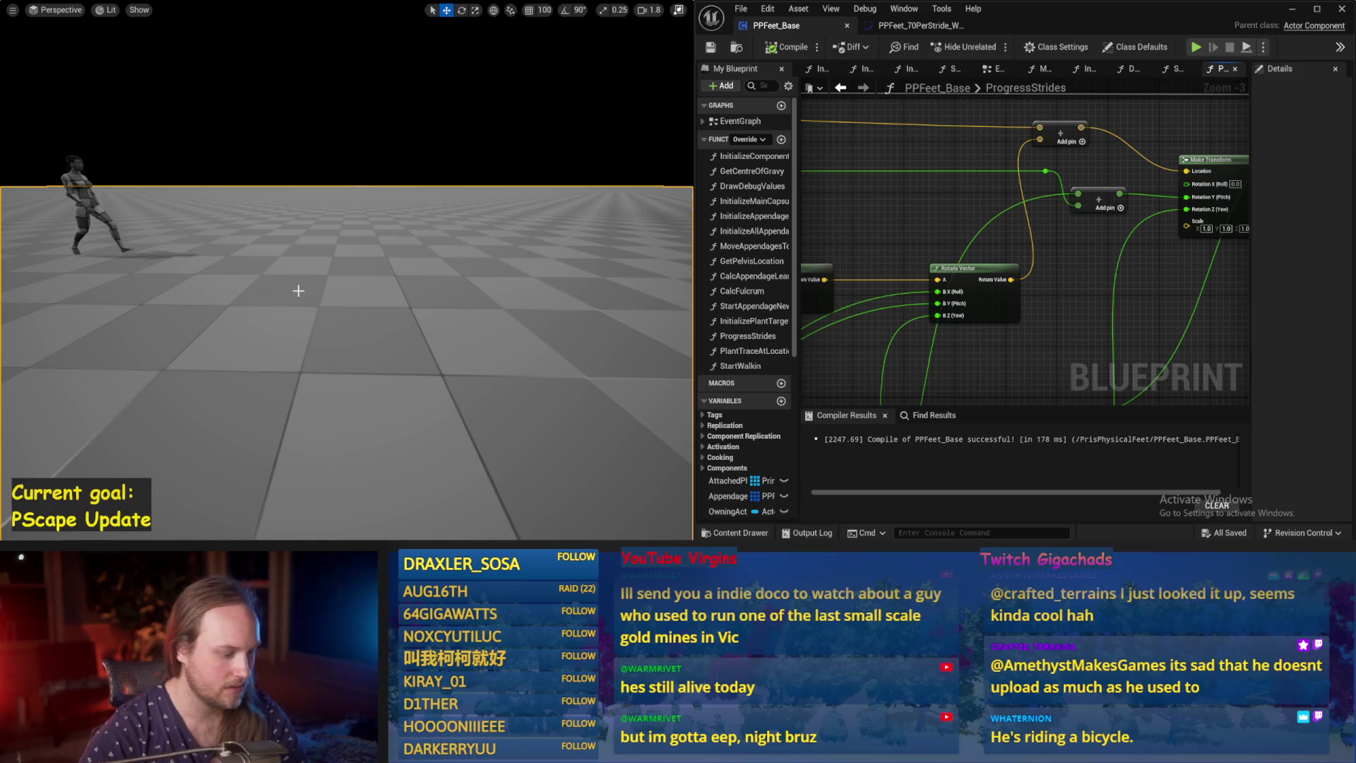
key("alt+s")
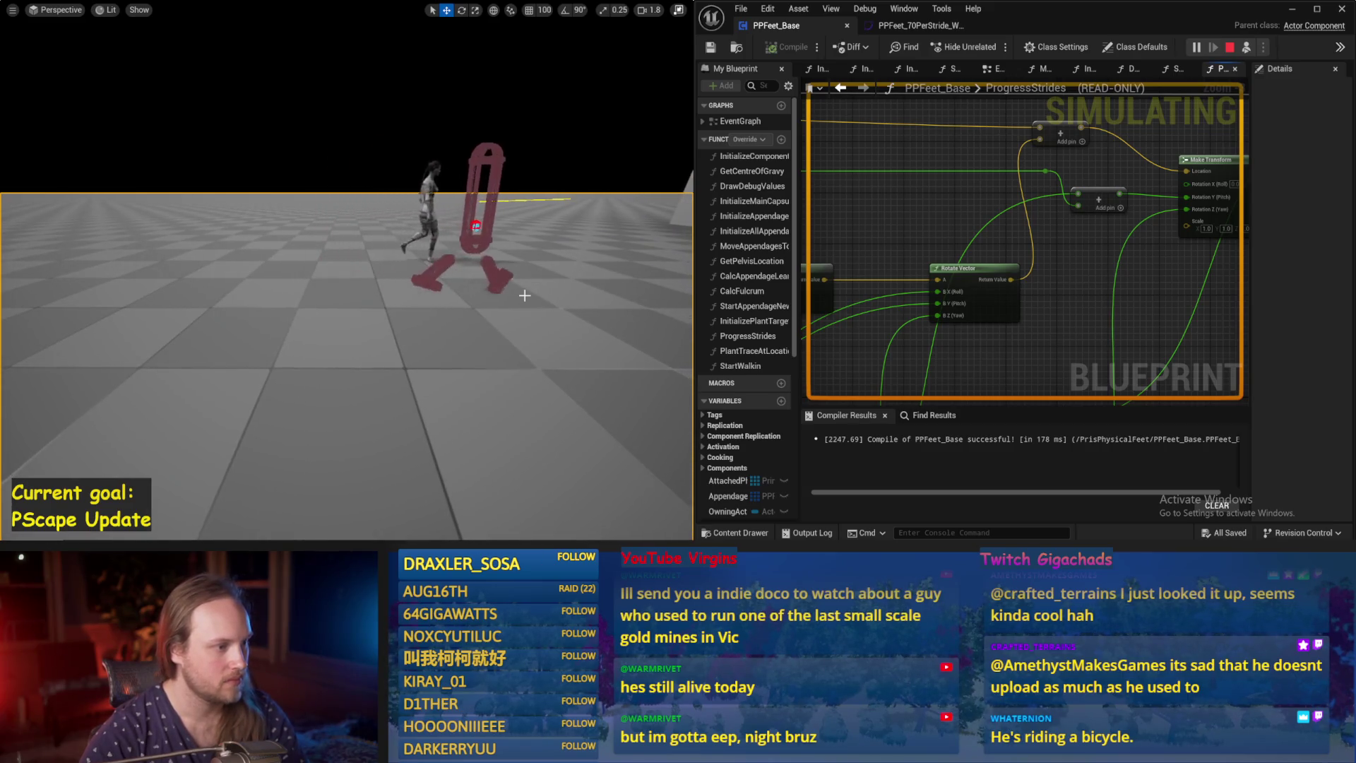
key("Escape")
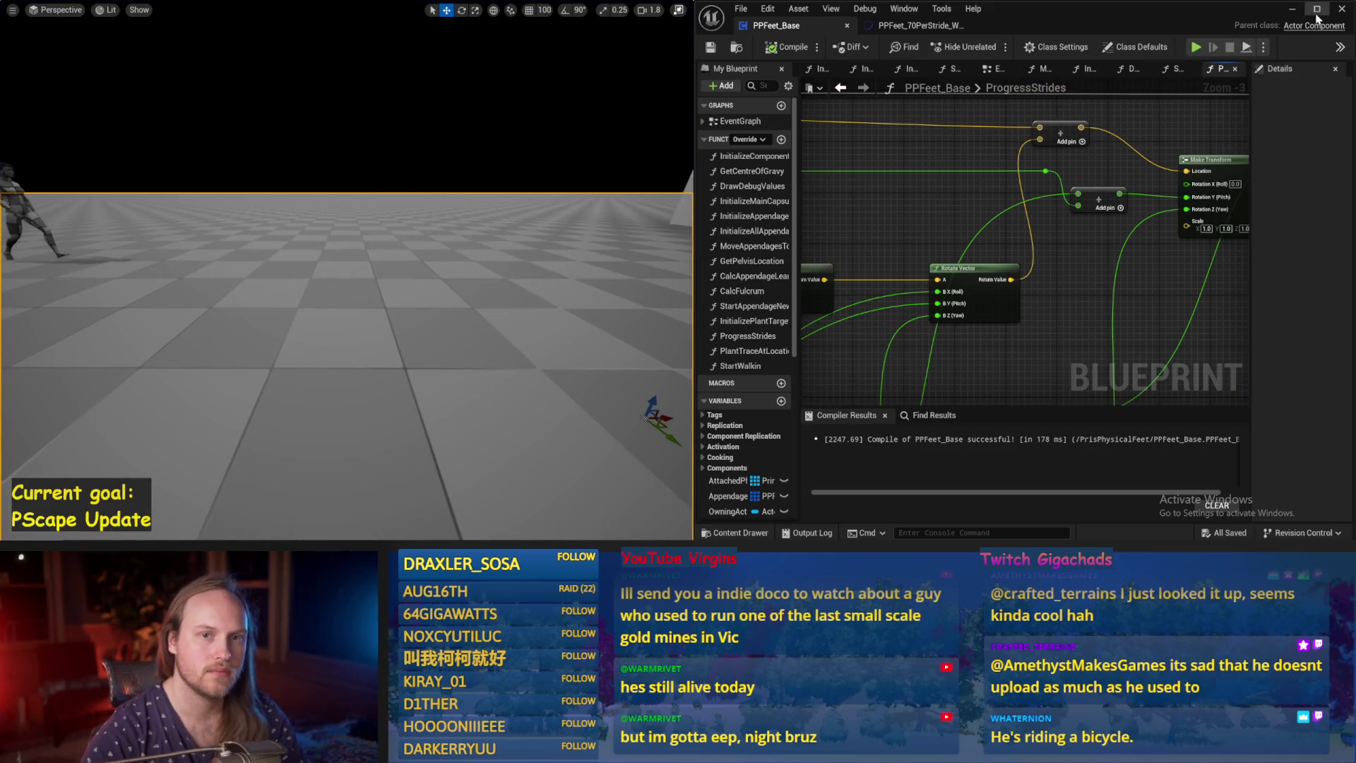
left_click(1316, 10)
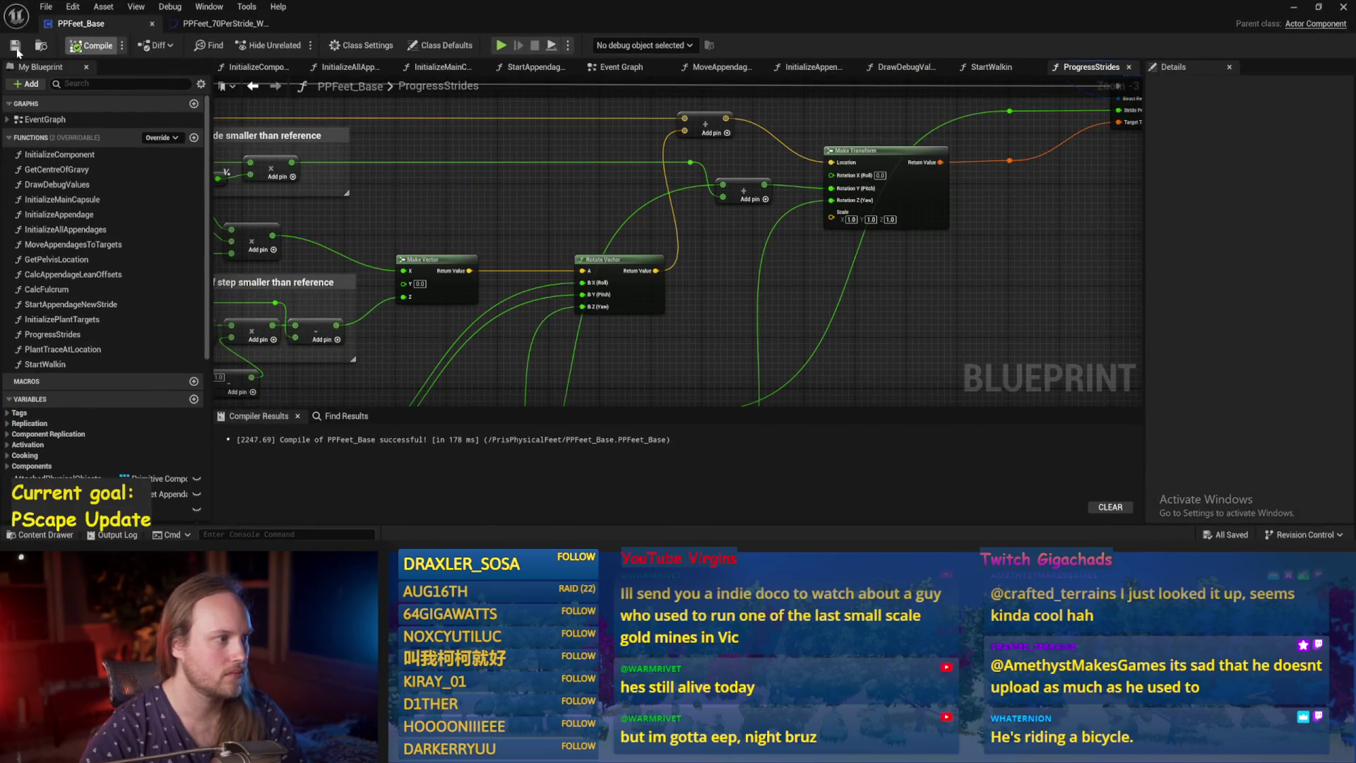
Compile PPFeet_Base and select the Reference Step Length node at the ProgressStrides entry.
left_click(15, 47)
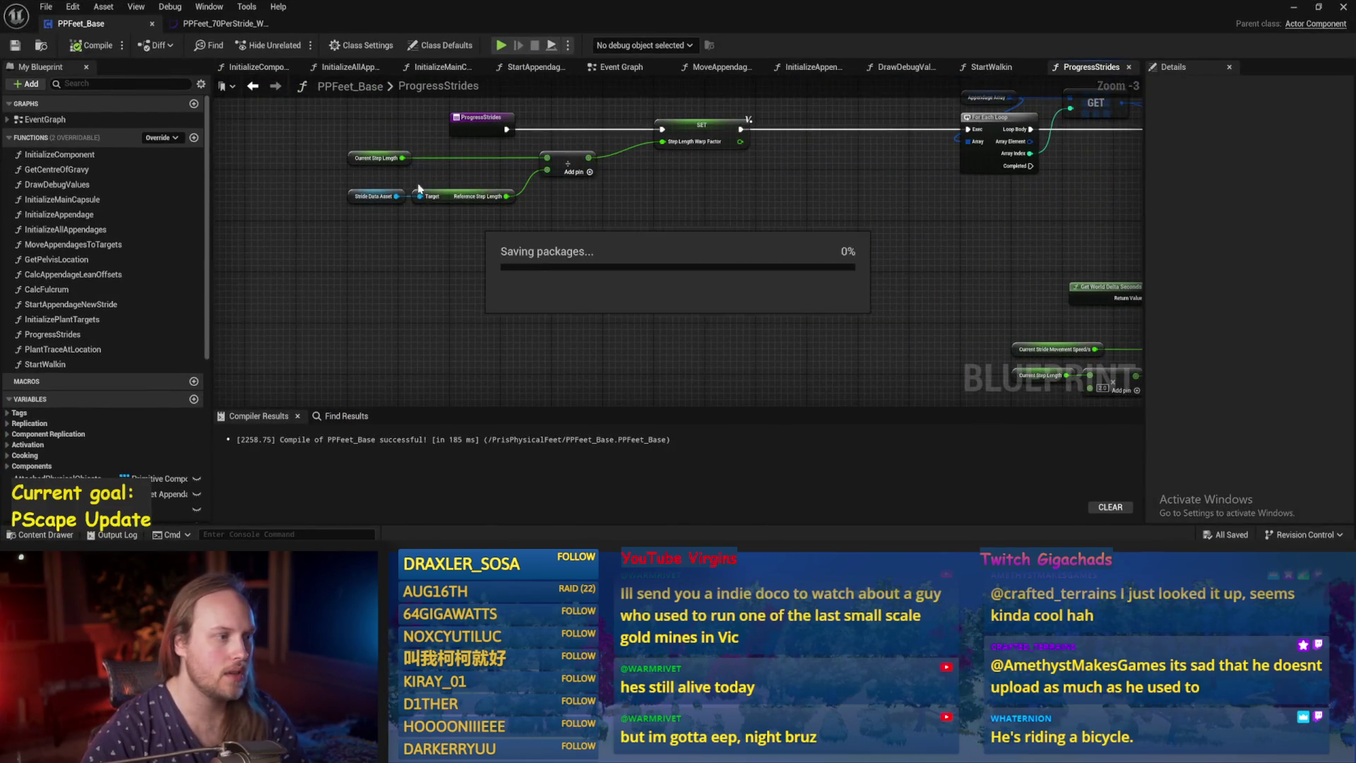
scroll(445, 236, "up", 3)
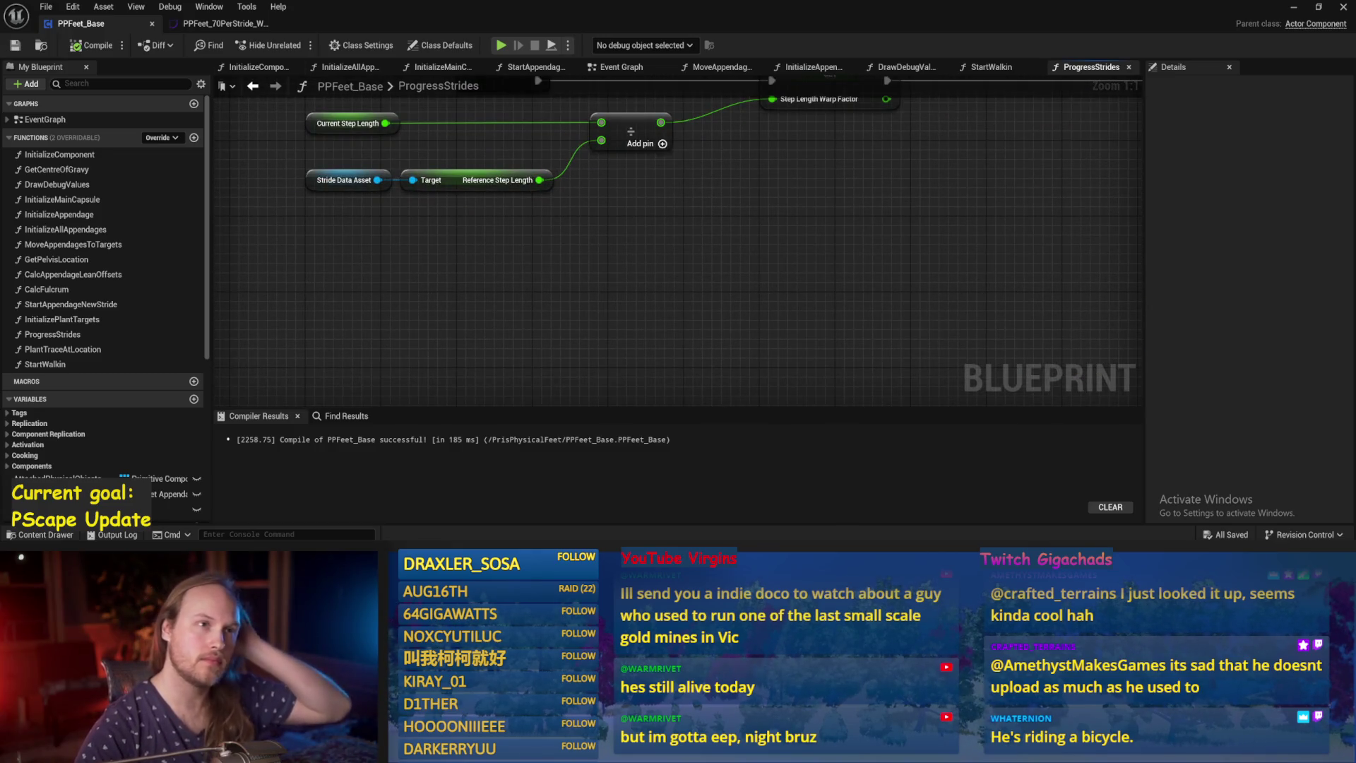
mouse_move(529, 329)
left_mouse_down()
mouse_move(566, 306)
mouse_move(556, 348)
mouse_move(521, 348)
mouse_move(487, 247)
left_mouse_up()
left_click(480, 223)
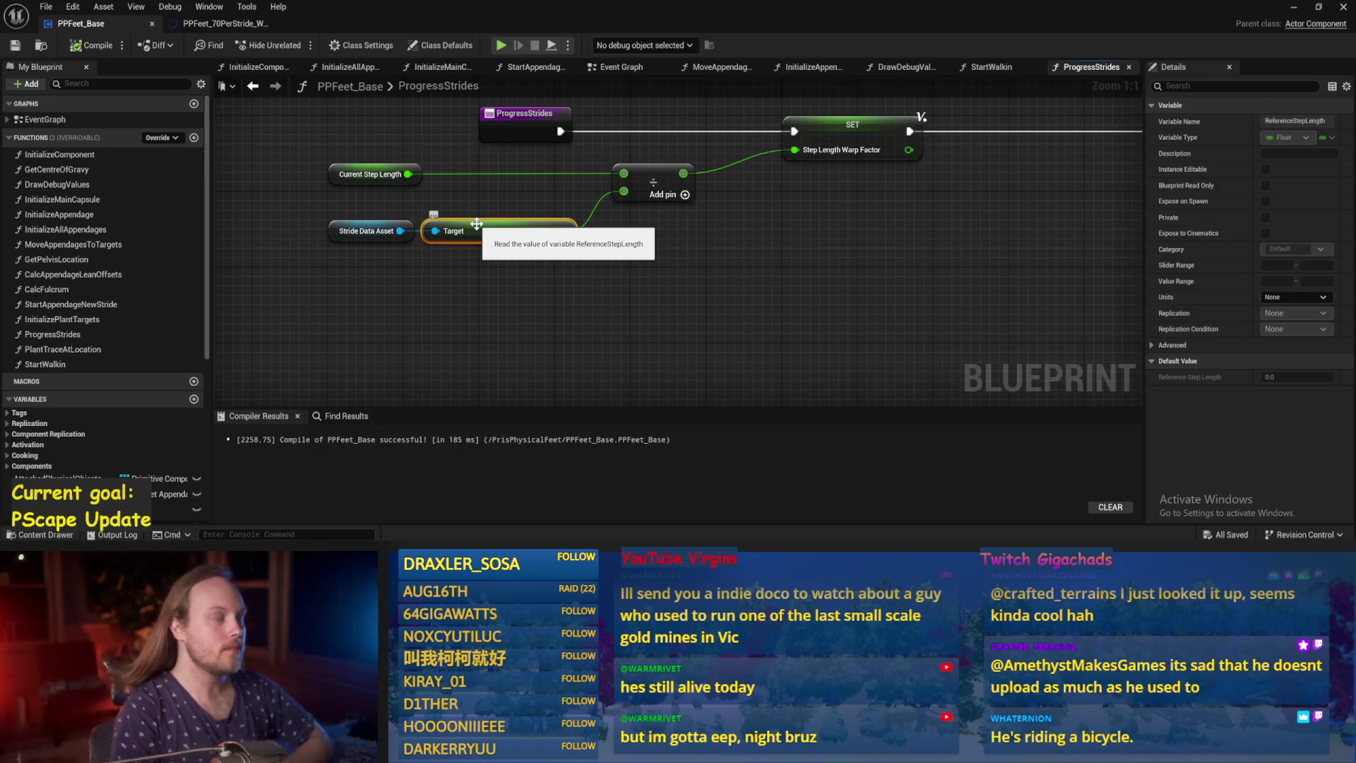
key("alt+Tab")
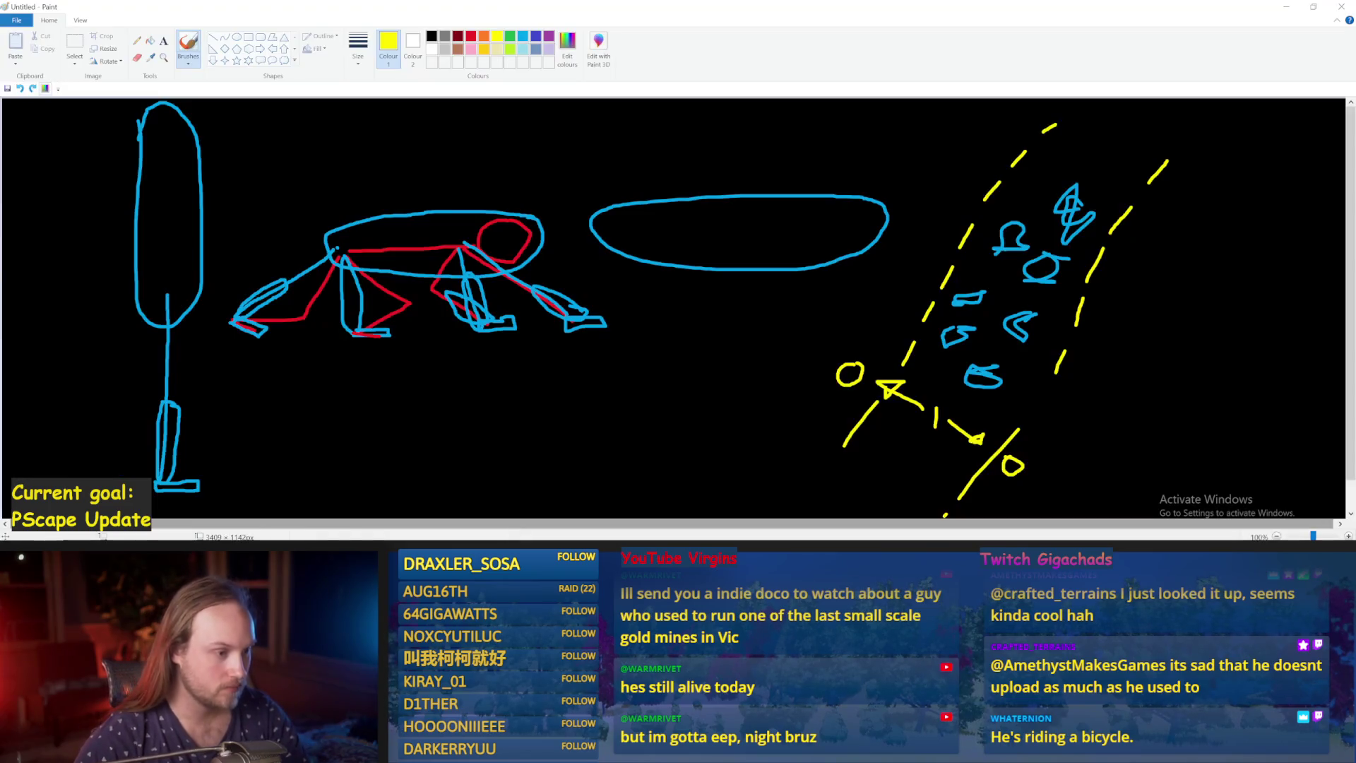
Draw a yellow elongated loop across the blue oval, undoing the stray strokes.
left_click_drag(212, 311, 353, 395)
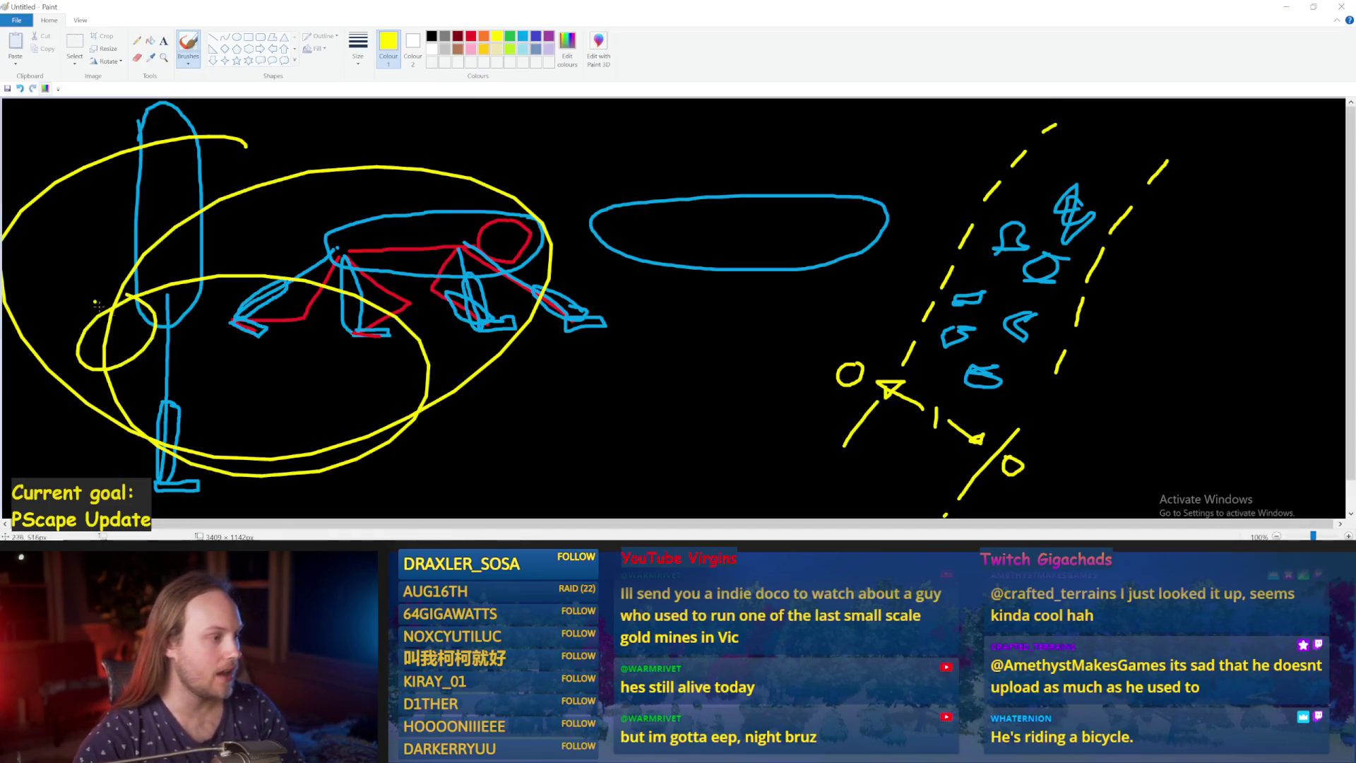
key("ctrl+z")
mouse_move(655, 320)
left_mouse_down()
mouse_move(837, 165)
mouse_move(805, 265)
mouse_move(650, 346)
left_mouse_up()
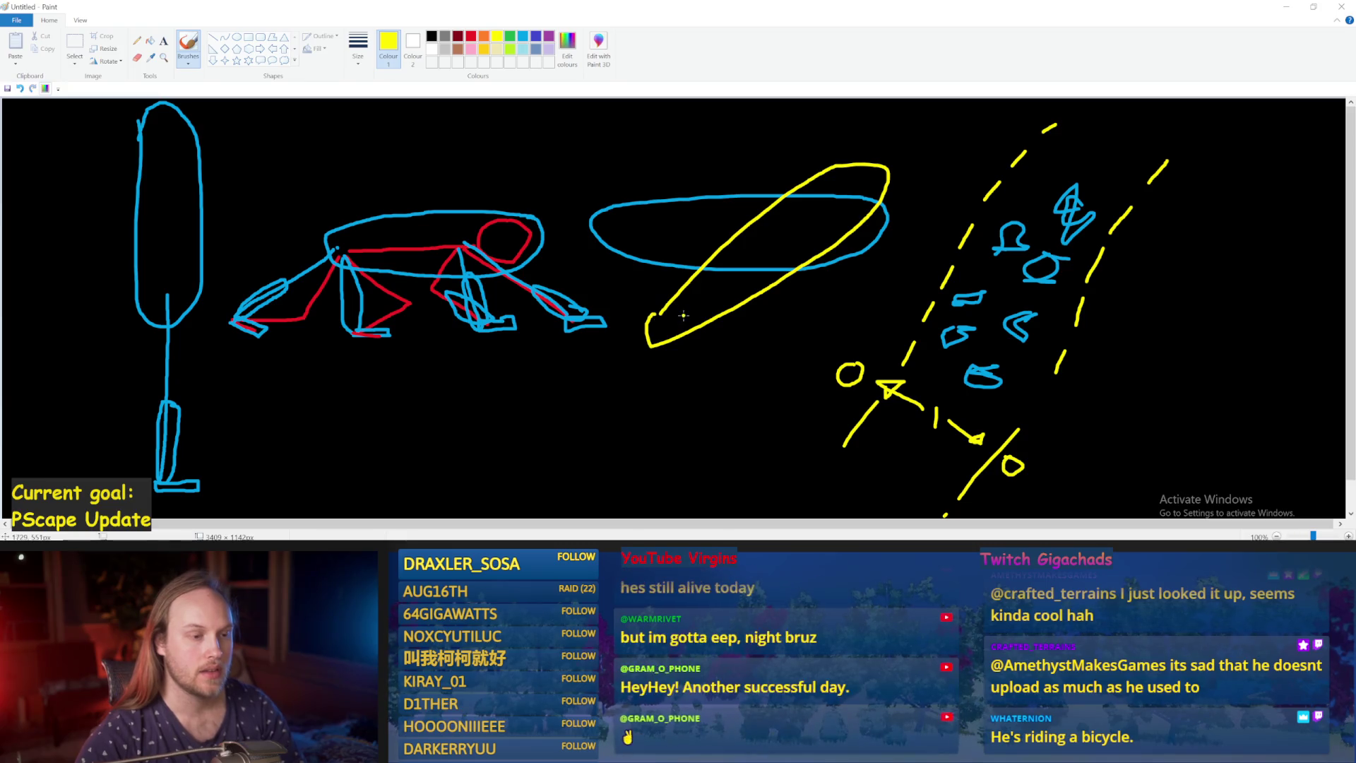
key("ctrl+z")
left_click_drag(736, 179, 631, 342)
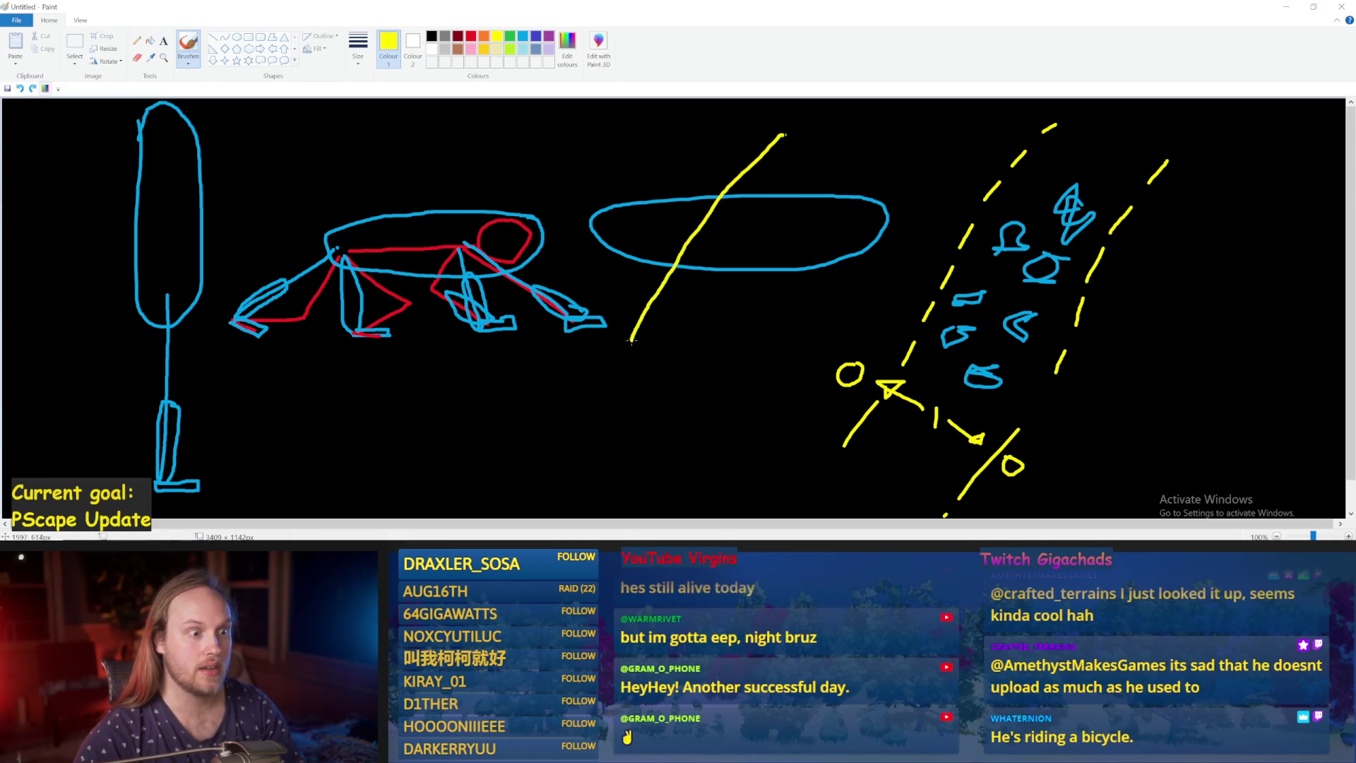
mouse_move(774, 274)
left_mouse_down()
mouse_move(846, 153)
mouse_move(748, 189)
left_mouse_up()
key("ctrl+z")
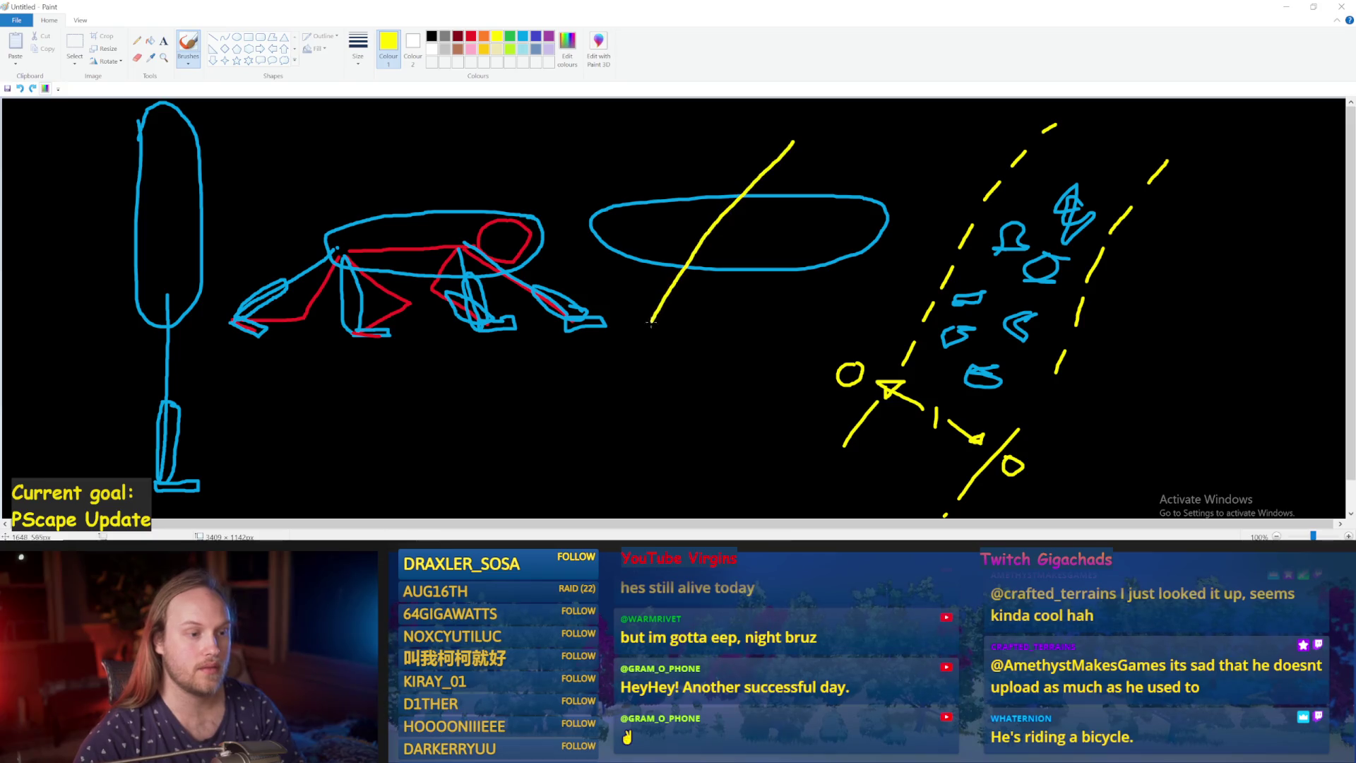
left_click_drag(742, 294, 834, 162)
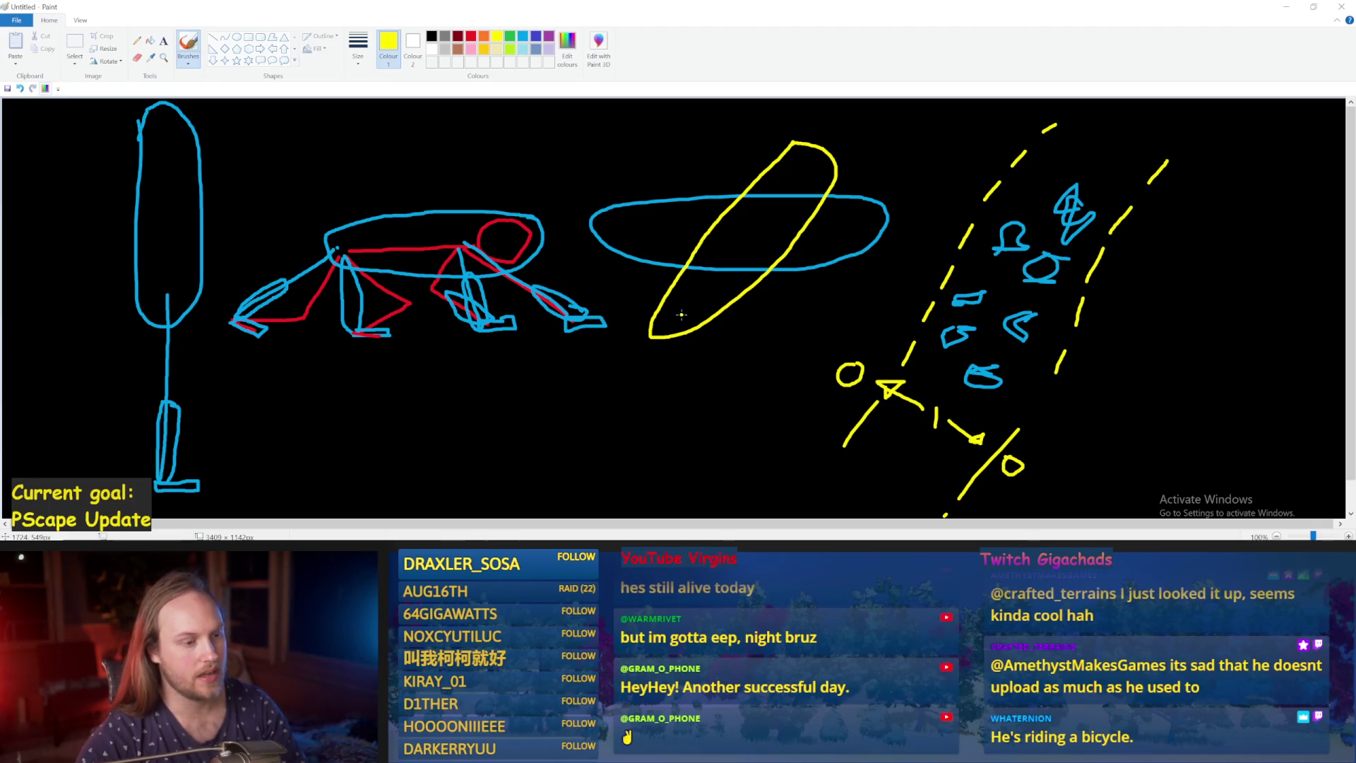
Add a yellow leg stroke down to the foot and a long yellow ground line along the bottom.
left_click_drag(652, 344, 608, 402)
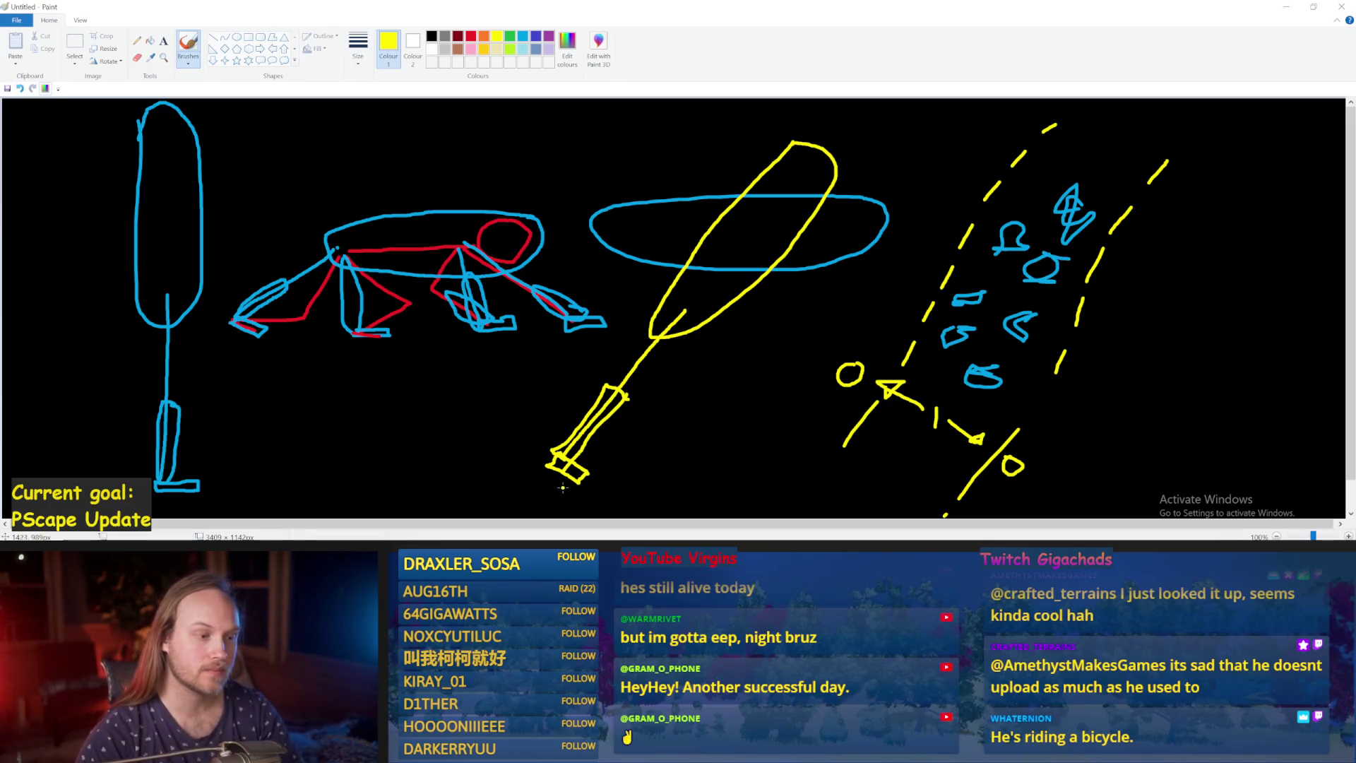
mouse_move(614, 469)
left_mouse_down()
mouse_move(1017, 468)
mouse_move(1169, 439)
left_mouse_up()
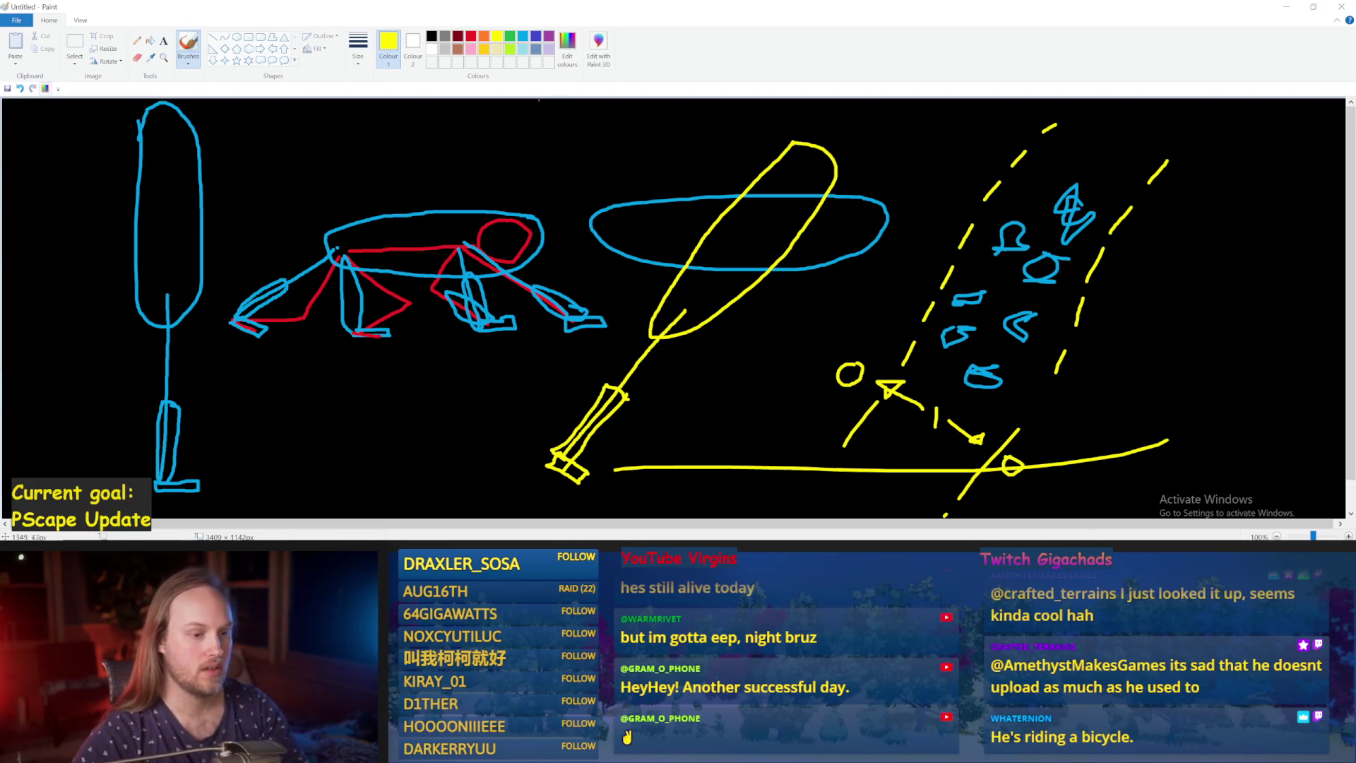
key("ctrl+z")
left_click_drag(844, 396, 1000, 145)
key("ctrl+z")
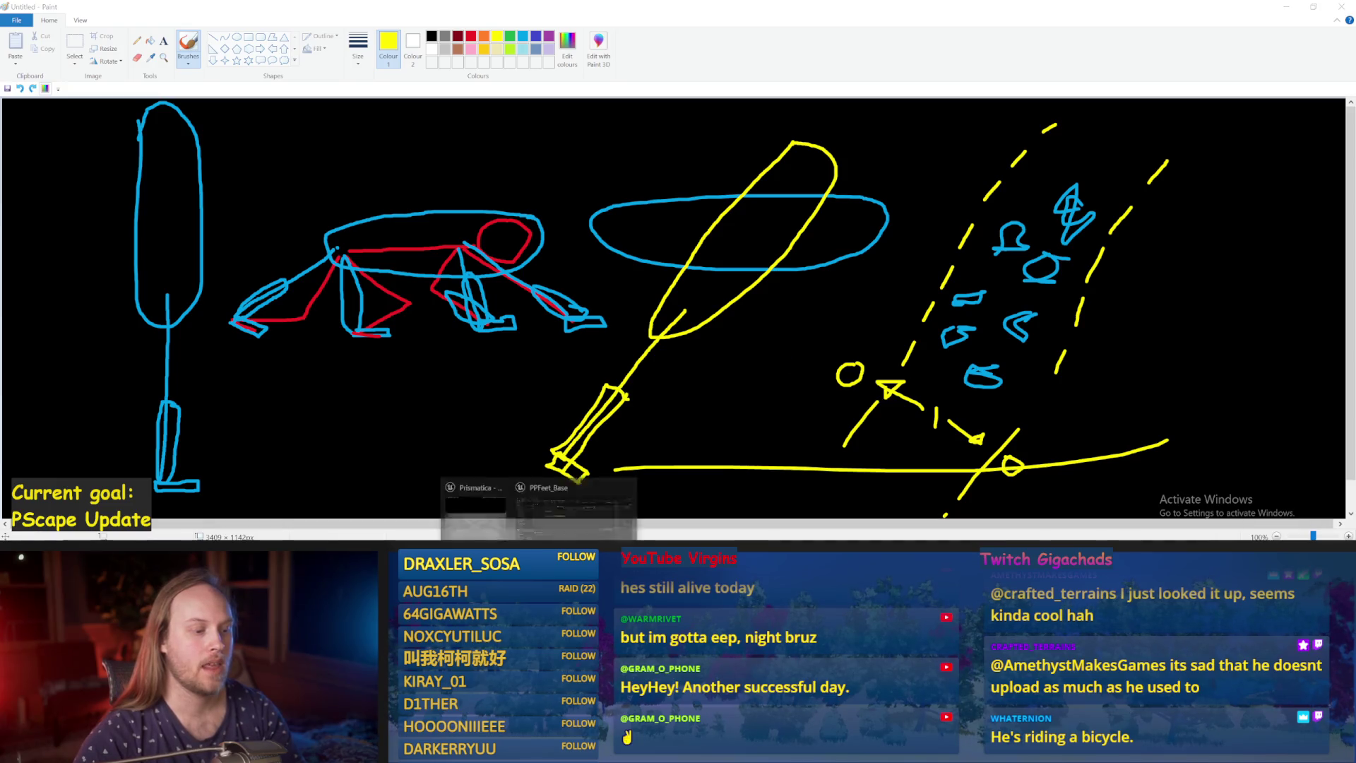
left_click(488, 505)
Back in Unreal, compile PPFeet_Base and pan through the graph to the Local Stride Values section.
key("ctrl+s")
left_click(68, 55)
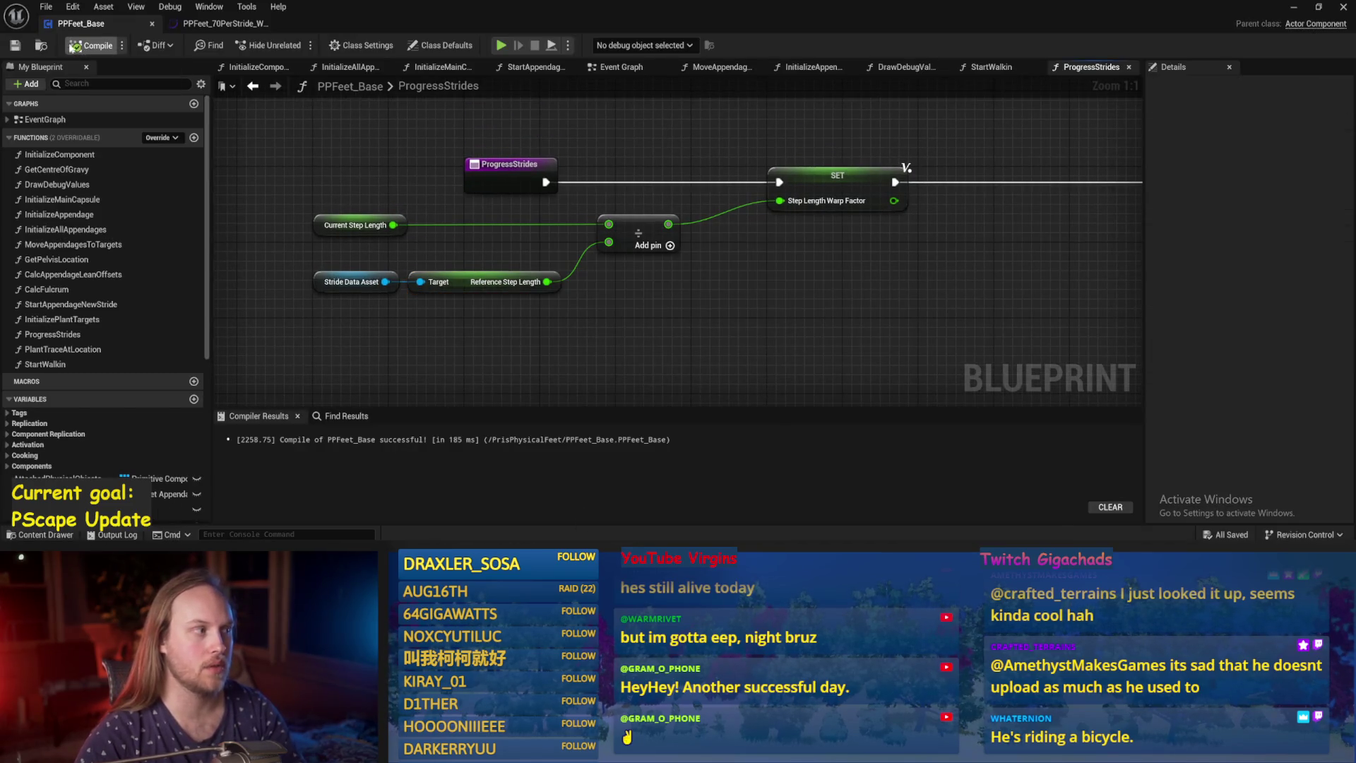
scroll(683, 258, "down", 2)
scroll(683, 258, "down", 1)
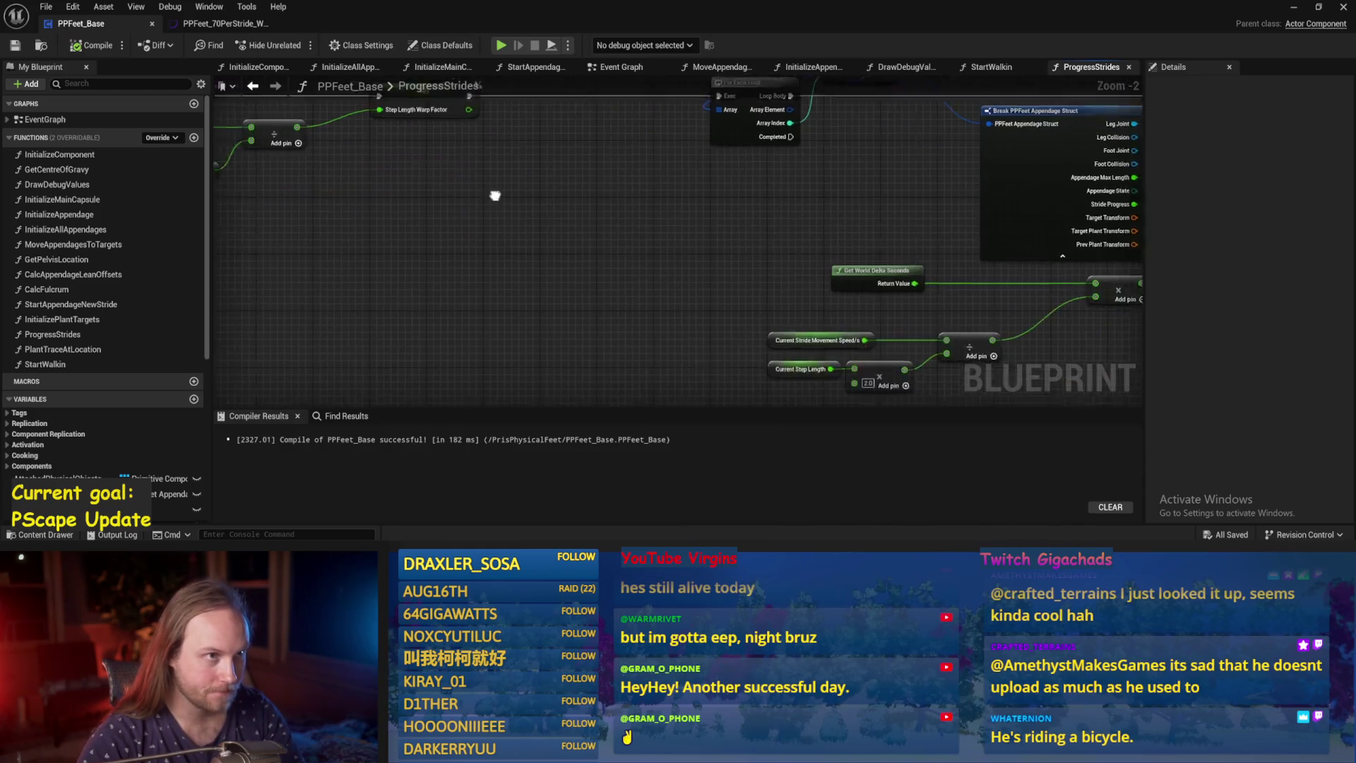
mouse_move(920, 315)
left_mouse_down()
mouse_move(766, 333)
mouse_move(493, 292)
left_mouse_up()
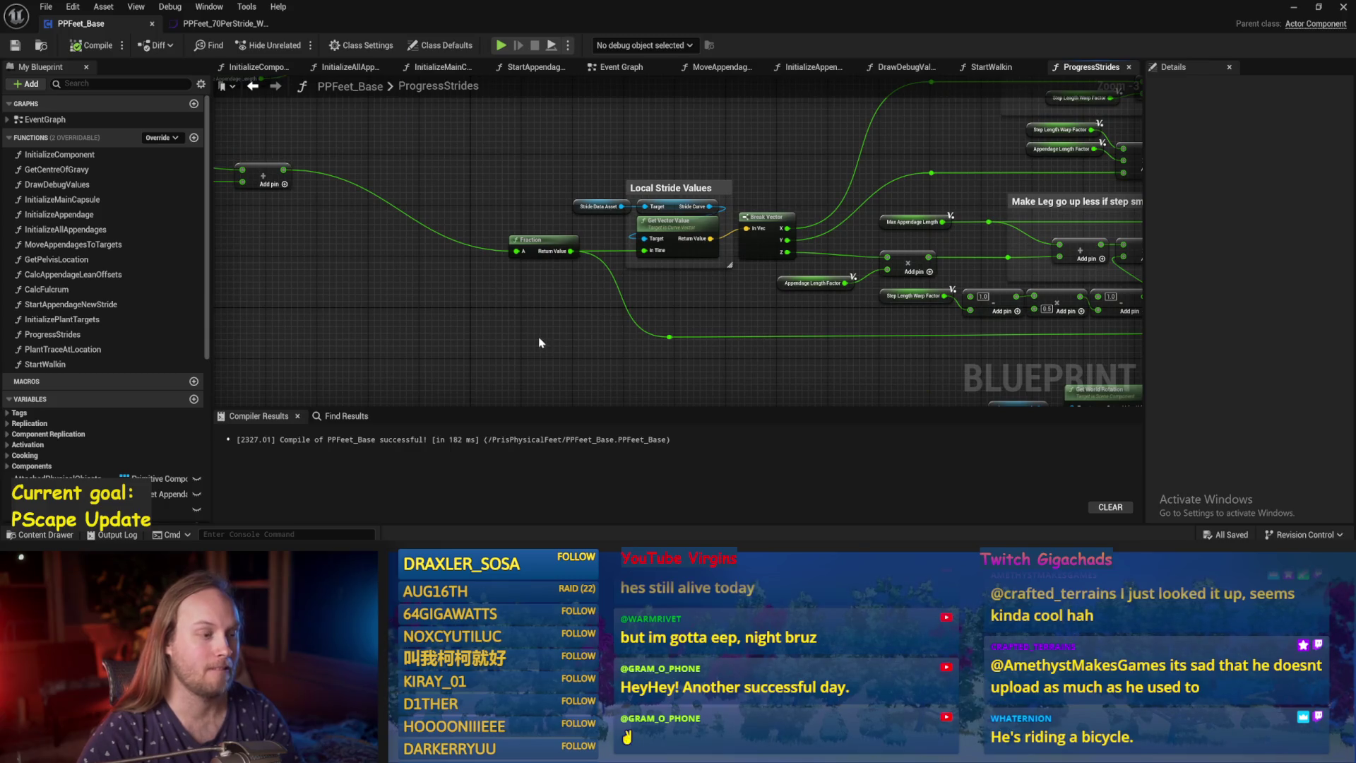
left_click_drag(521, 339, 728, 323)
left_click_drag(624, 304, 801, 357)
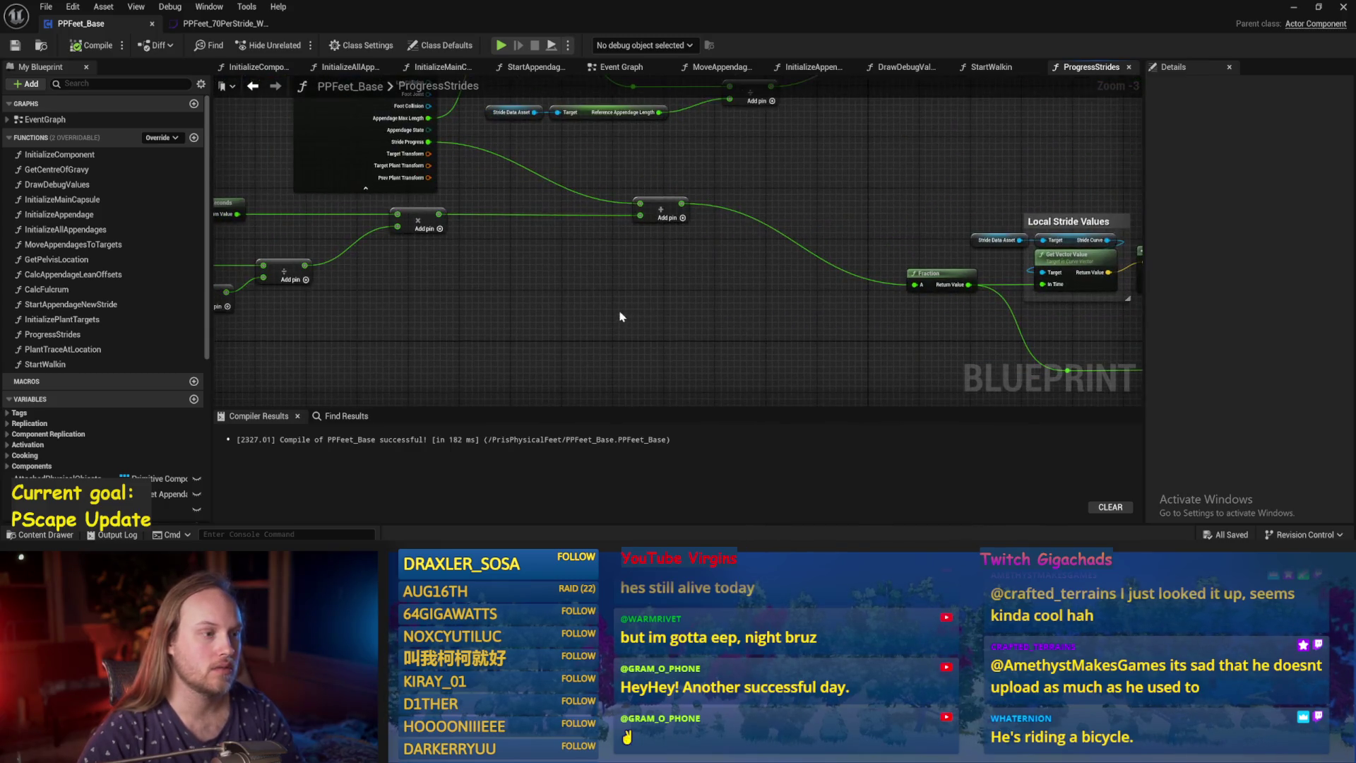
left_click_drag(635, 332, 855, 359)
left_click_drag(696, 366, 725, 364)
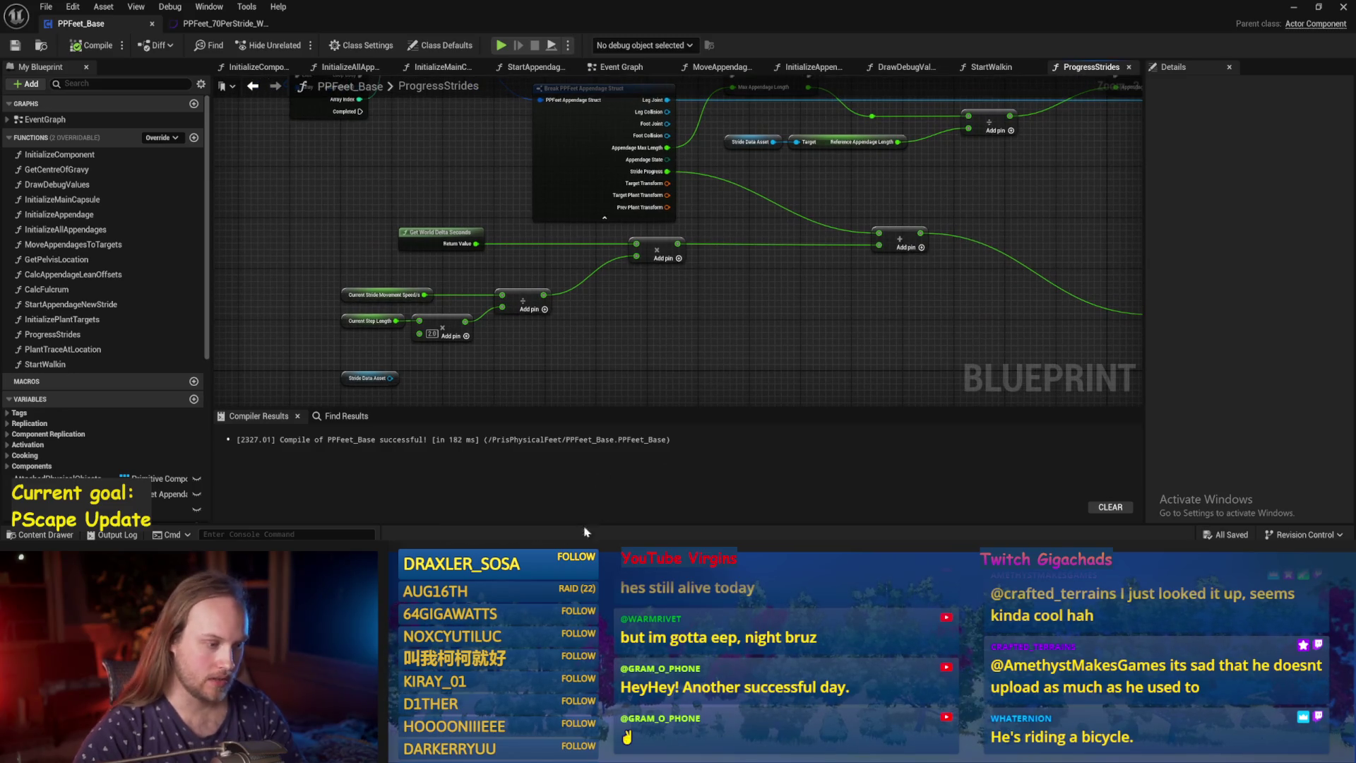
left_click_drag(702, 318, 530, 346)
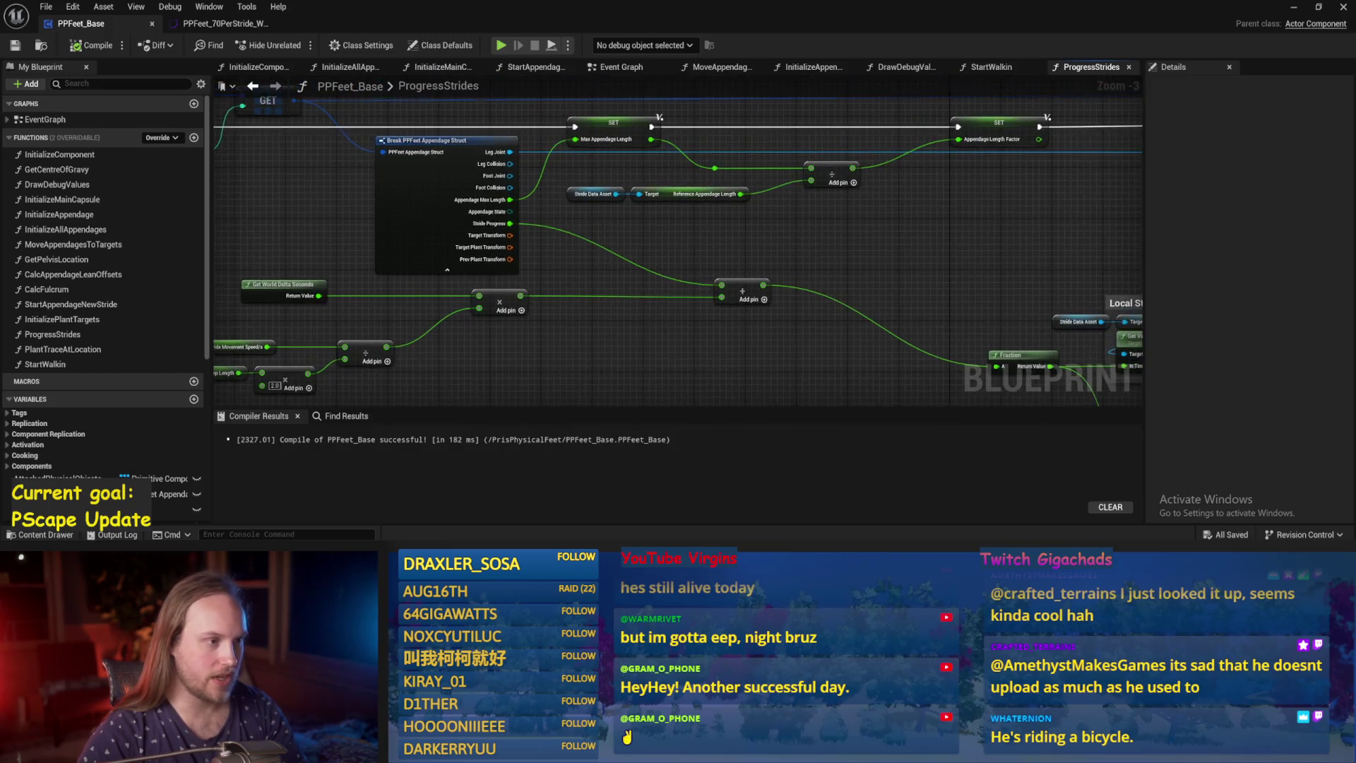
left_click_drag(1059, 318, 880, 344)
key("F7")
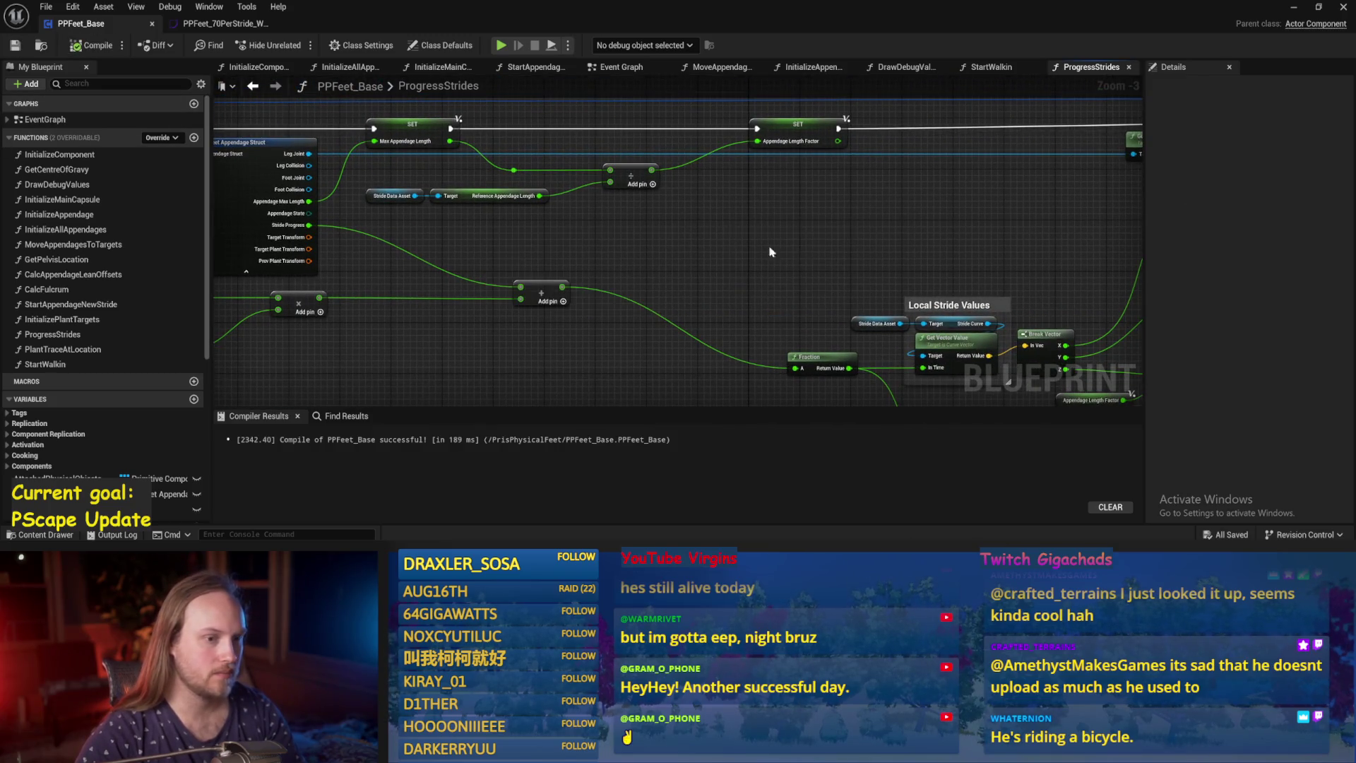
Wire Get World Rotation's Pitch output into the 45.0 Add node and save.
left_click_drag(945, 256, 574, 229)
mouse_move(762, 333)
left_mouse_down()
mouse_move(774, 332)
mouse_move(737, 327)
left_mouse_up()
left_click_drag(811, 306, 756, 200)
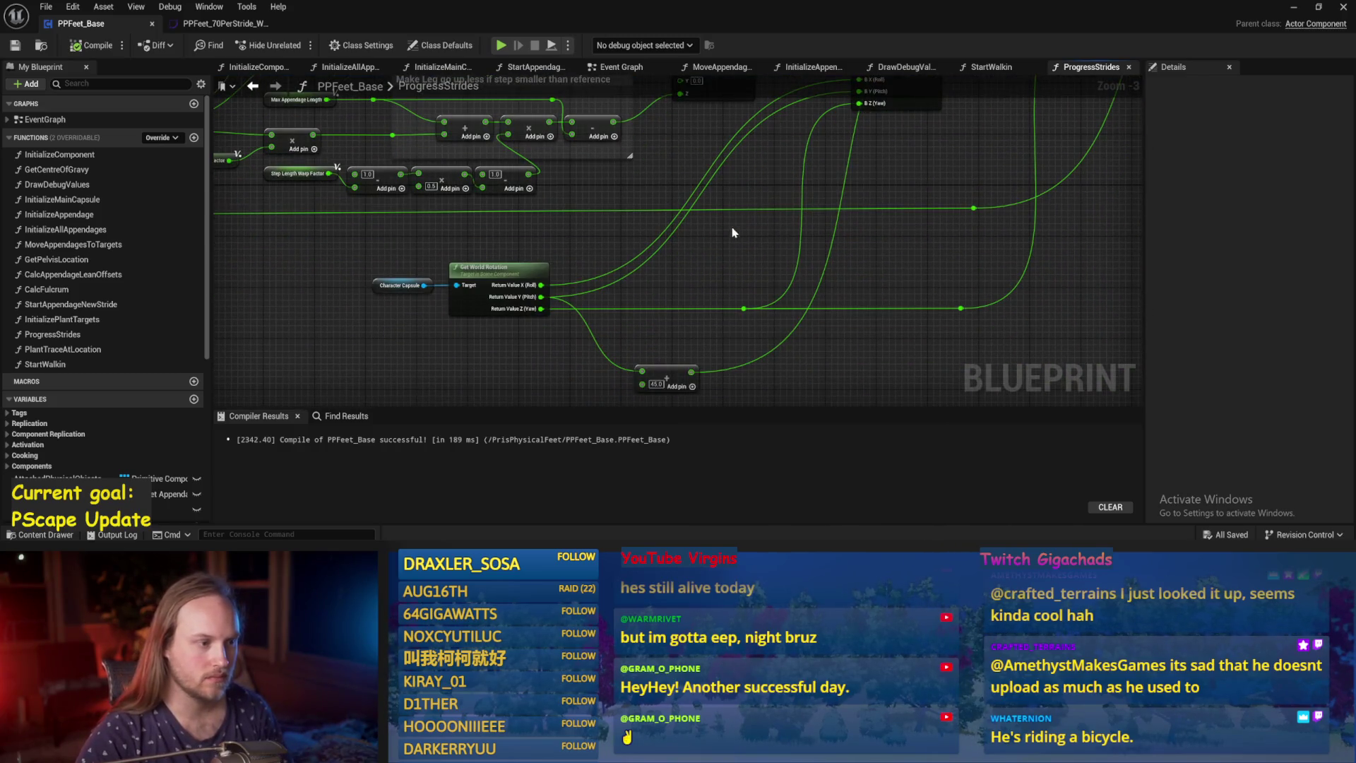
left_click(667, 373)
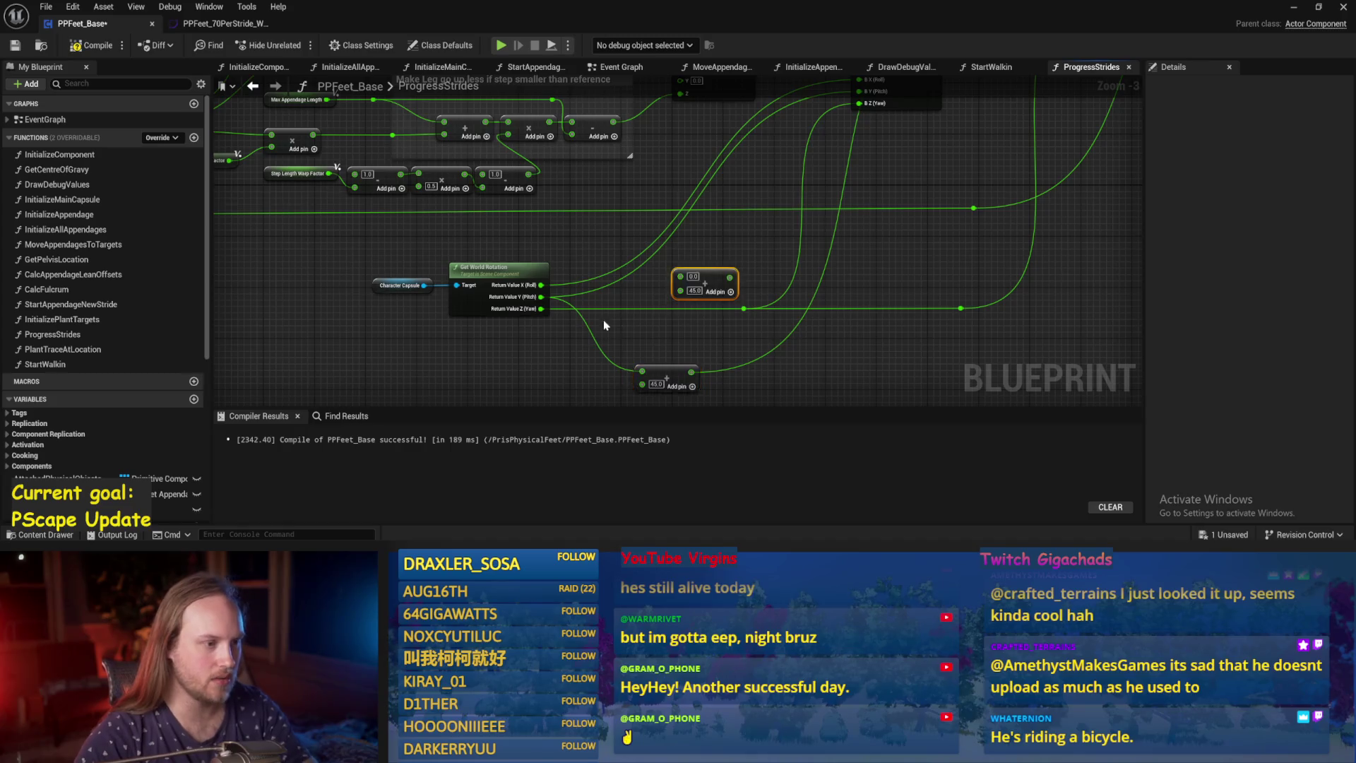
scroll(603, 325, "up", 3)
left_click_drag(509, 284, 691, 291)
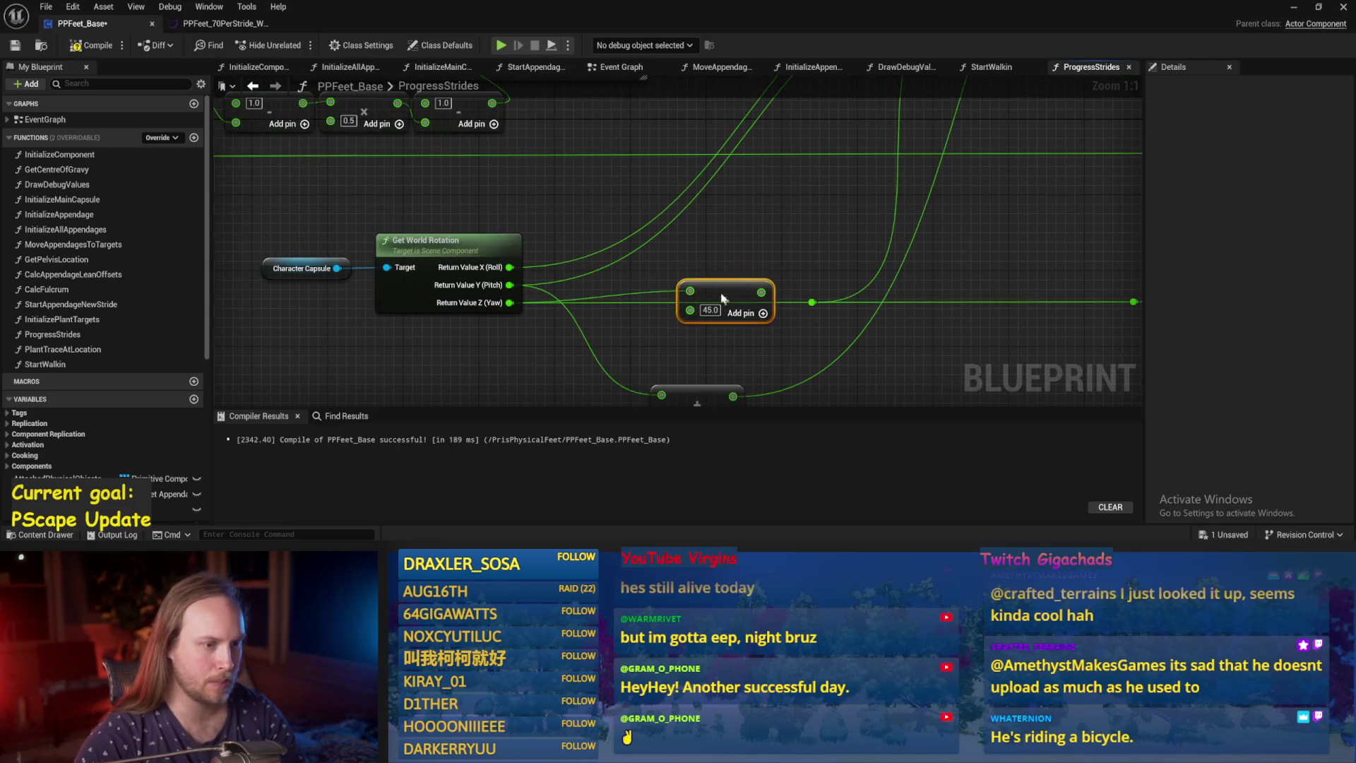
scroll(678, 321, "down", 4)
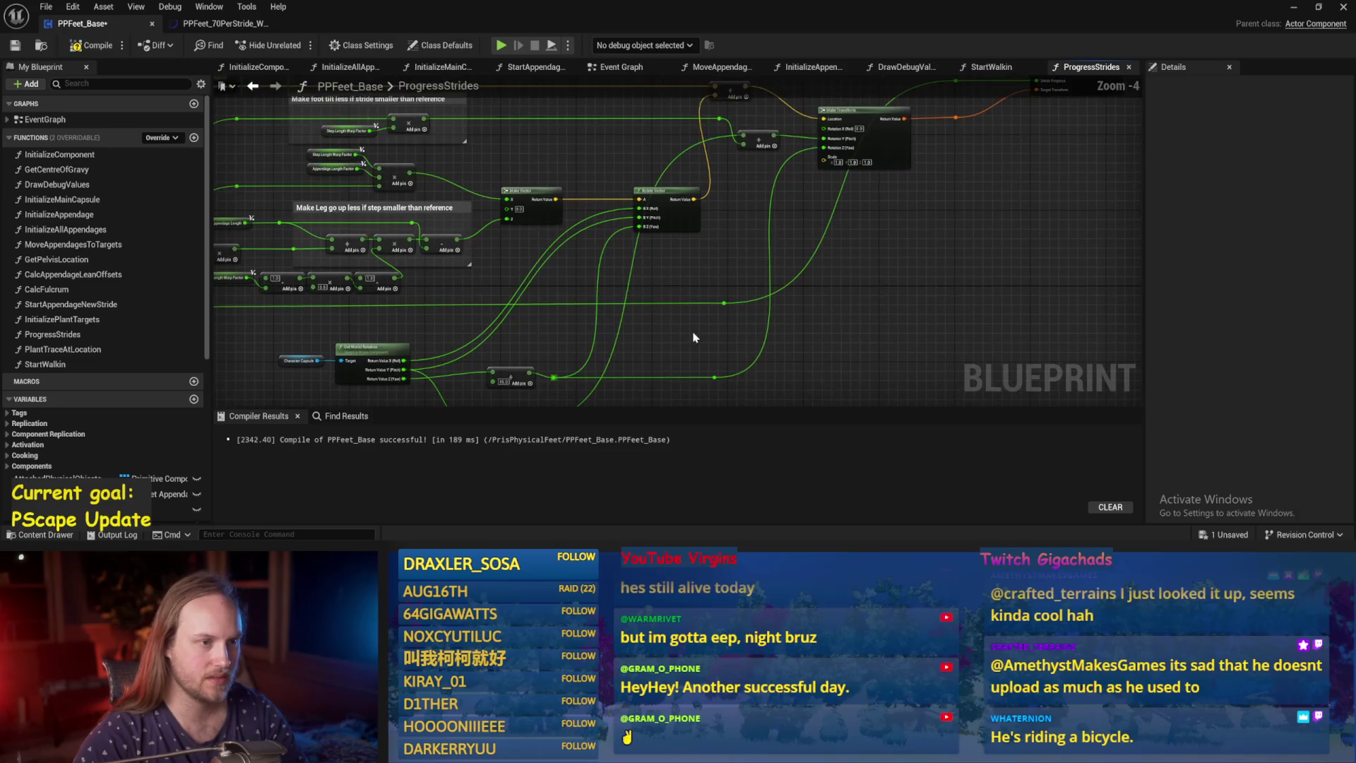
key("ctrl+s")
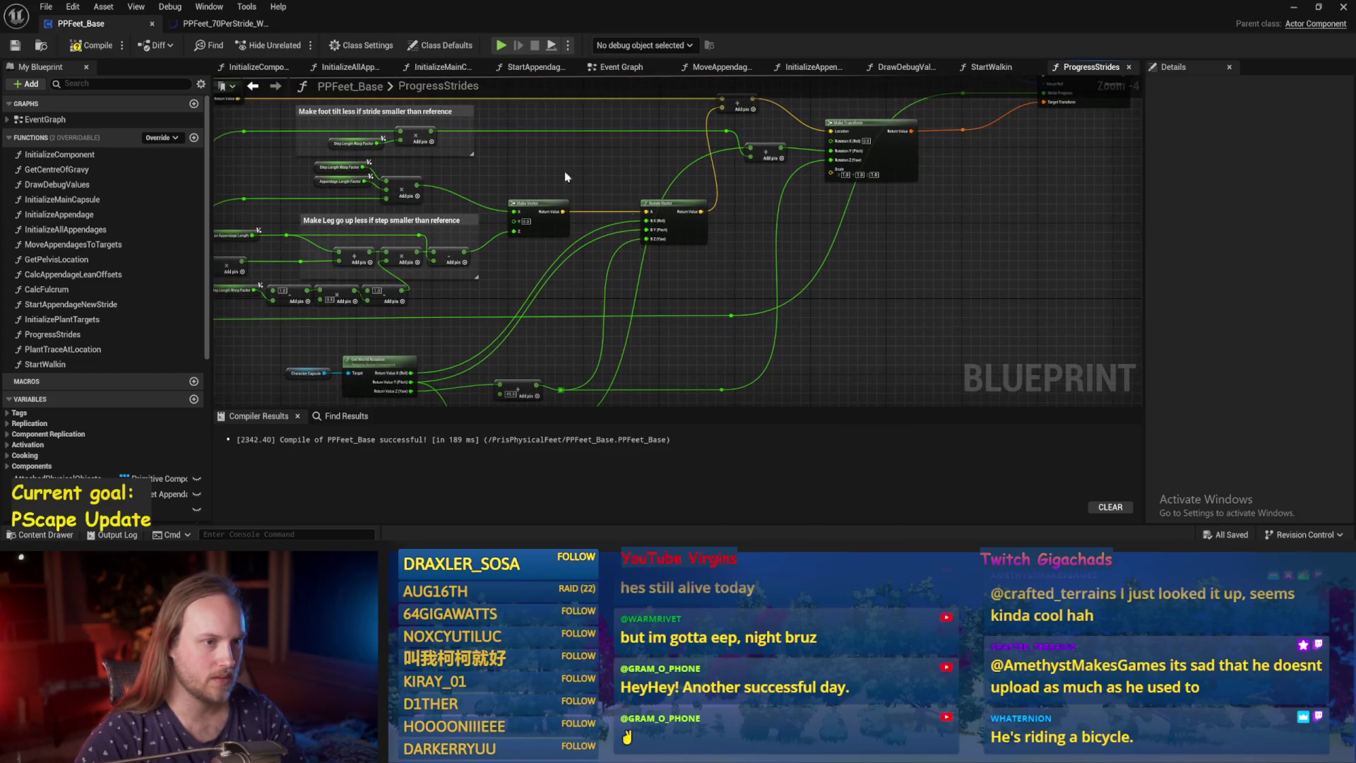
Wire Get World Rotation's Yaw output into the other 45.0 Add offset.
left_click_drag(344, 303, 432, 238)
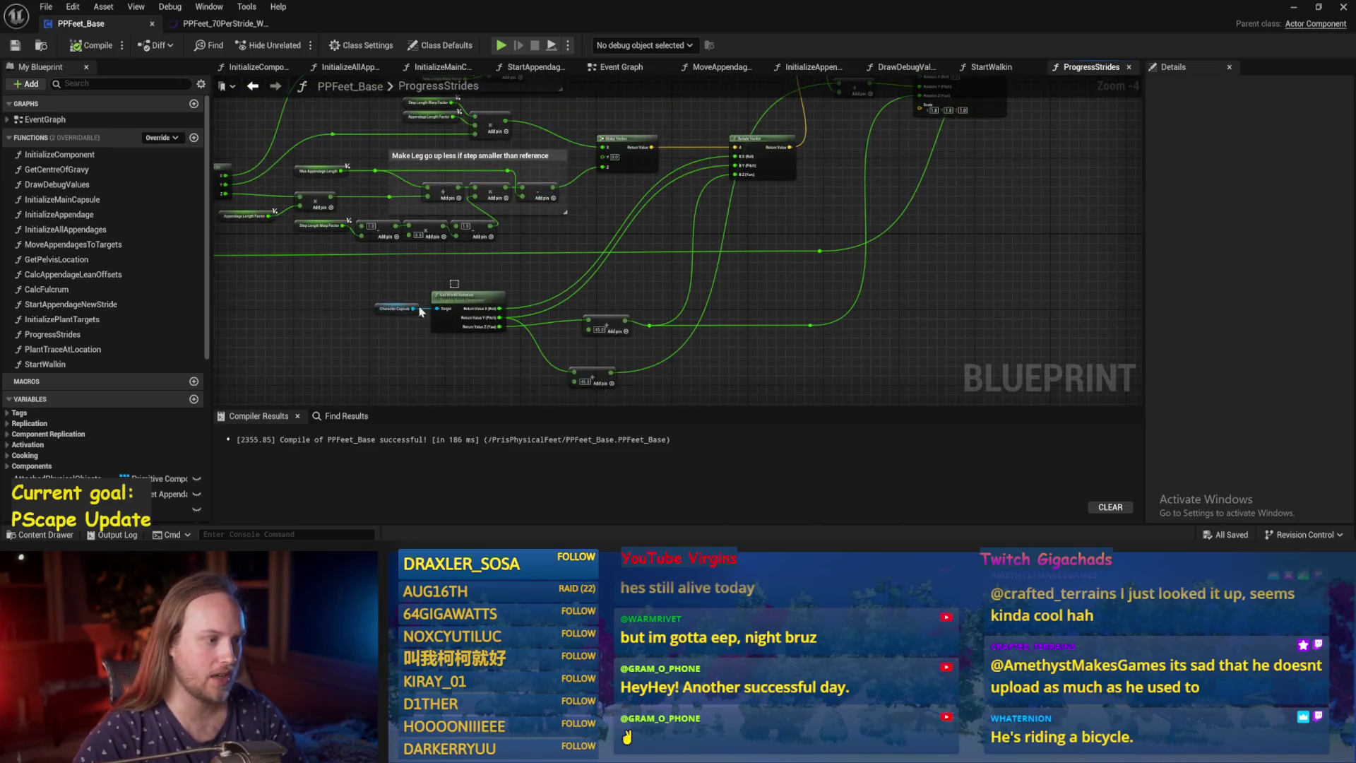
left_click(1318, 8)
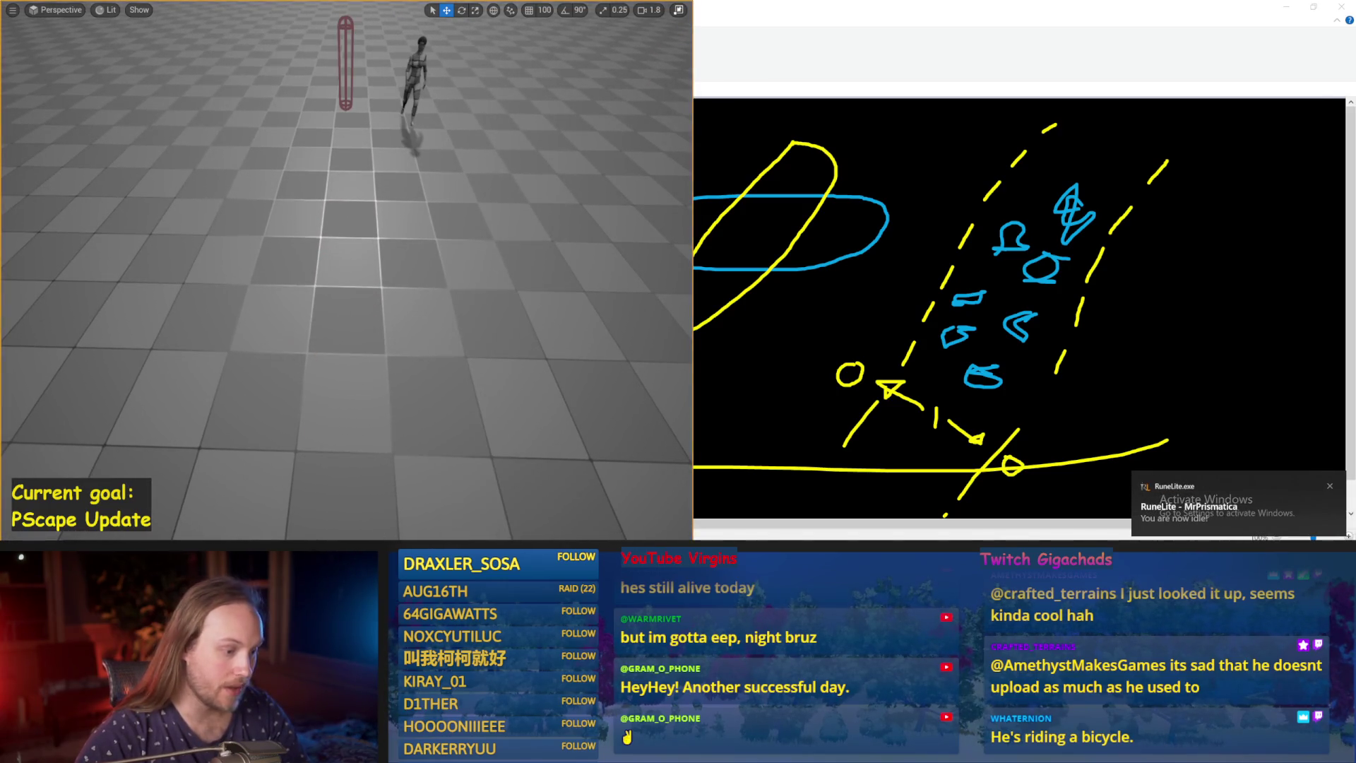
scroll(579, 347, "up", 2)
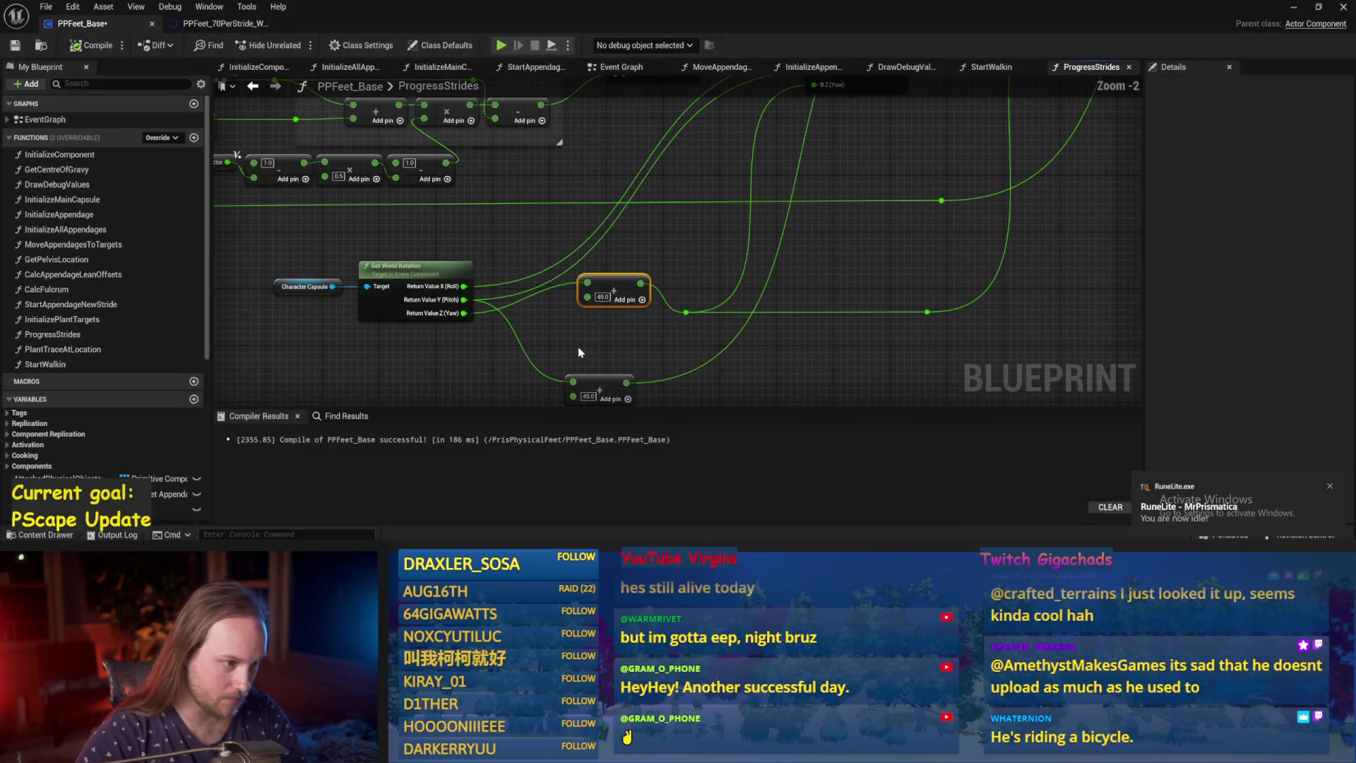
mouse_move(463, 312)
left_mouse_down()
mouse_move(547, 327)
mouse_move(462, 313)
mouse_move(494, 327)
mouse_move(672, 331)
mouse_move(660, 353)
mouse_move(678, 353)
mouse_move(992, 279)
mouse_move(968, 167)
mouse_move(1014, 329)
mouse_move(923, 339)
mouse_move(824, 211)
mouse_move(590, 221)
mouse_move(902, 218)
mouse_move(811, 212)
mouse_move(825, 212)
left_mouse_up()
scroll(672, 331, "down", 1)
scroll(719, 259, "up", 3)
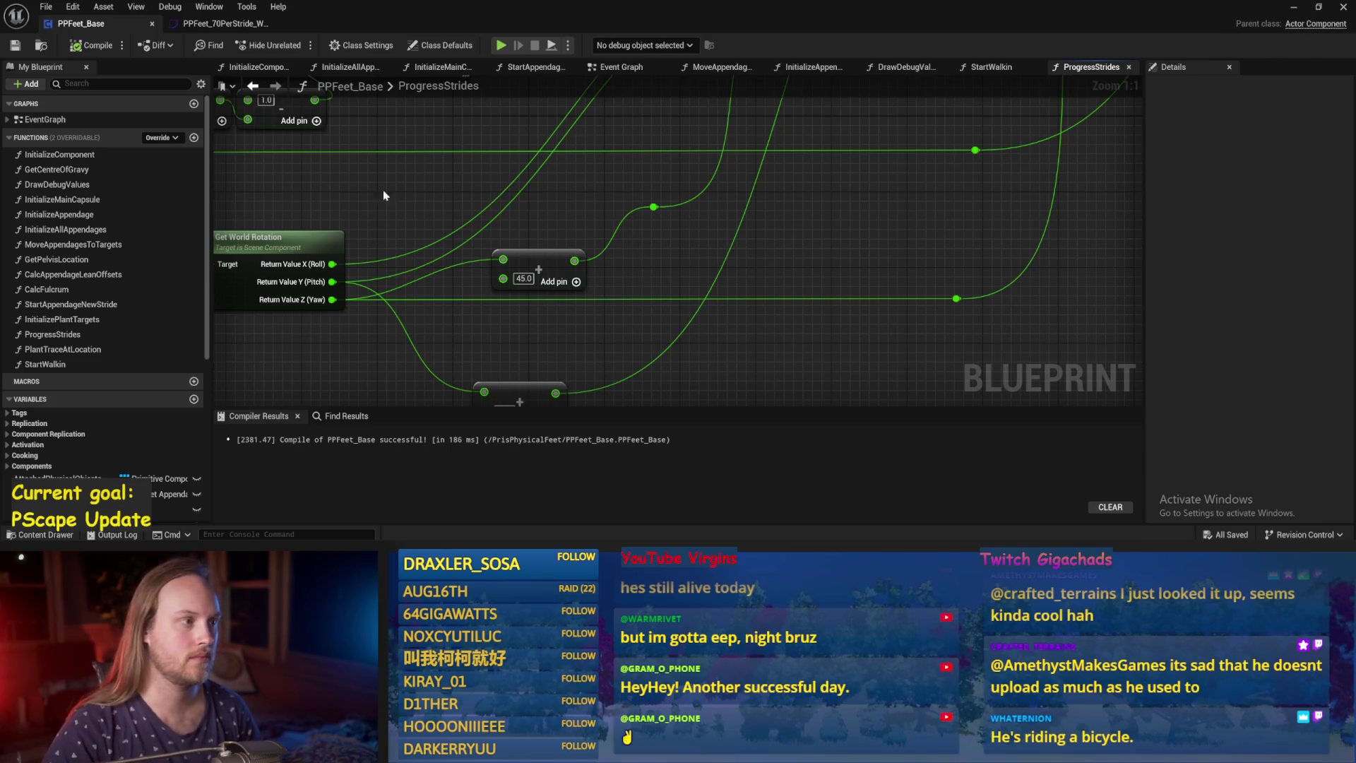
left_click(593, 67)
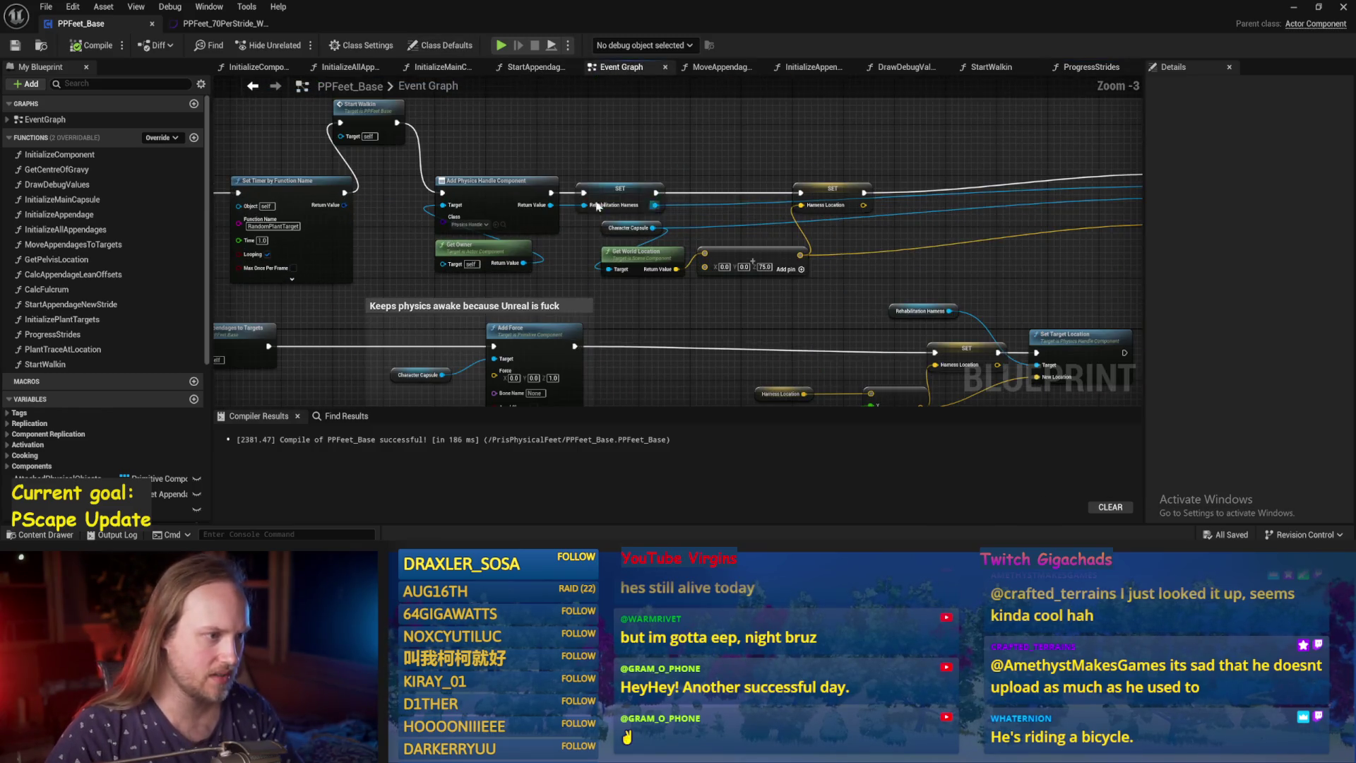
Disconnect Start Walkin from Add Physics Handle Component, test it, and close the error Message Log.
scroll(475, 199, "up", 1)
left_click(535, 144, "alt")
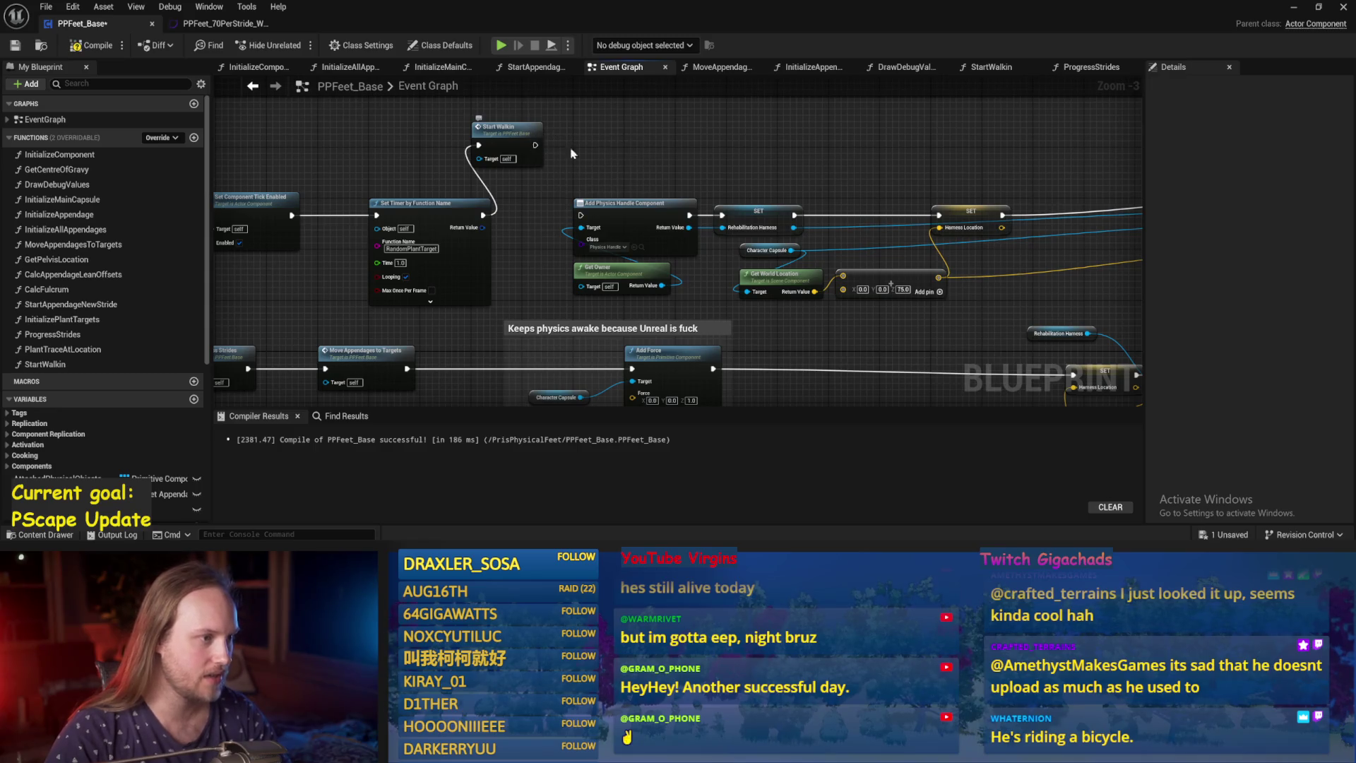
left_click(1302, 10)
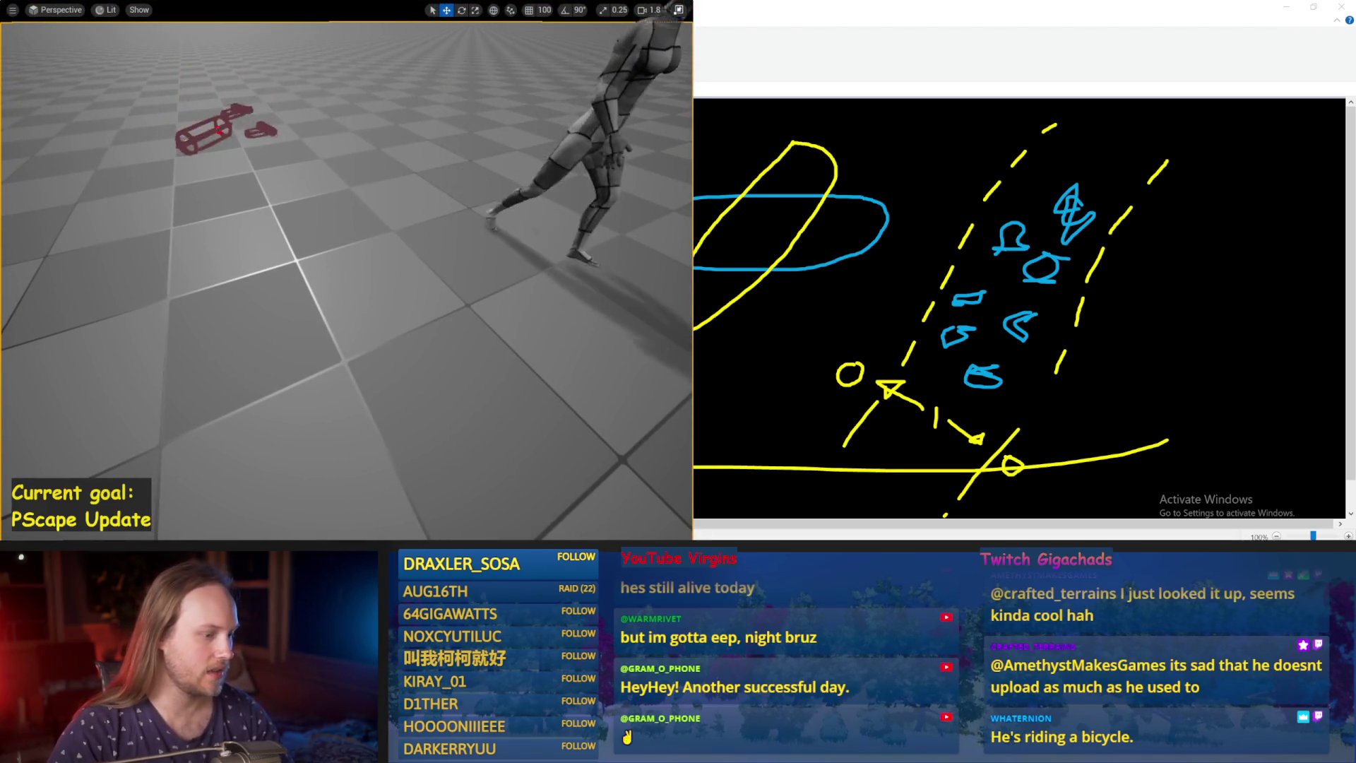
key("Escape")
mouse_move(570, 538)
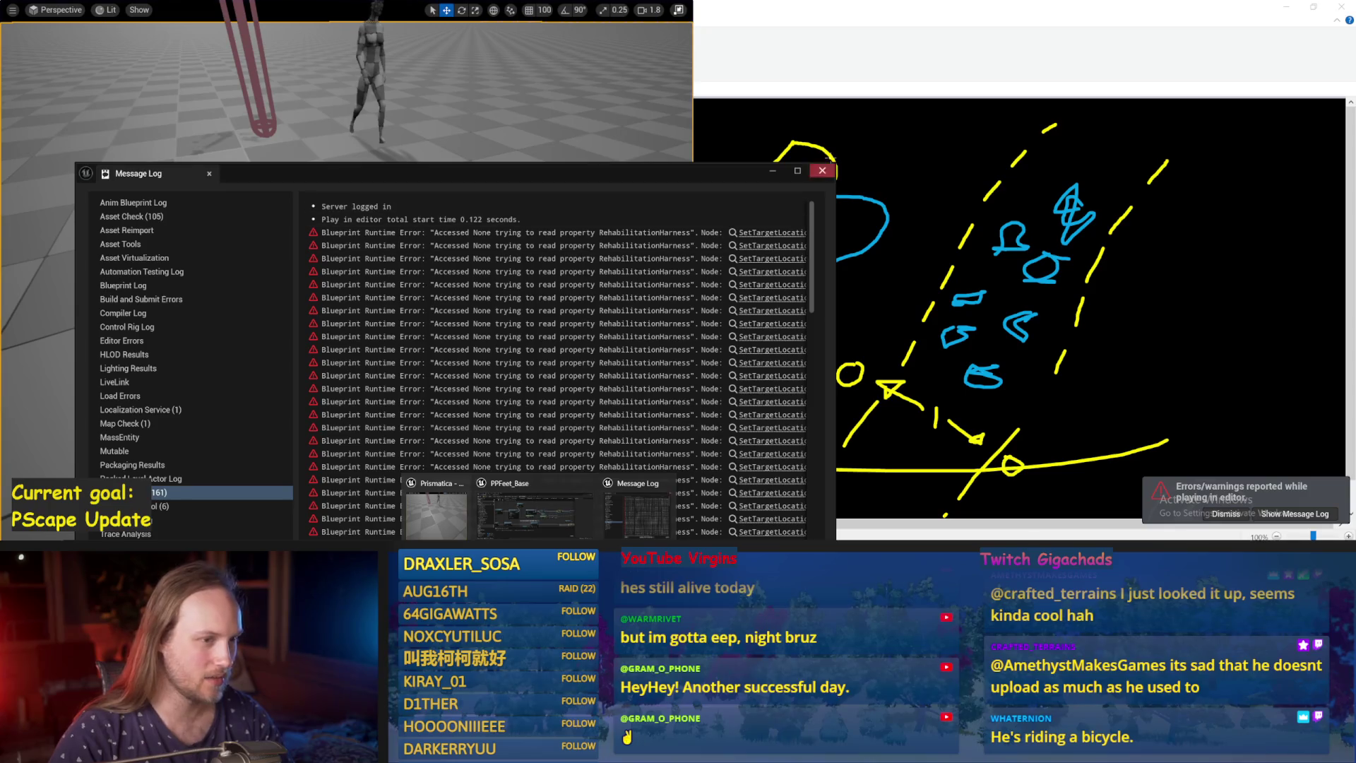
left_click(823, 170)
left_click(537, 505)
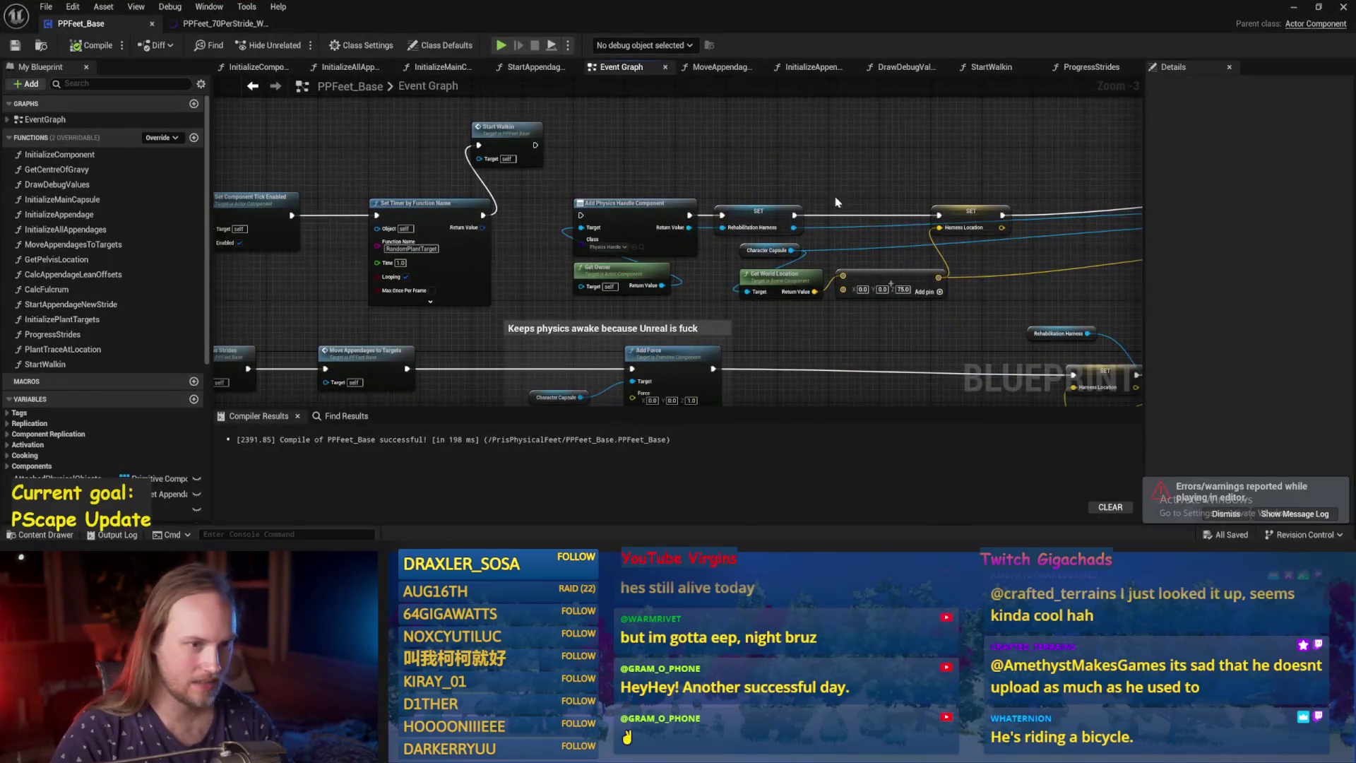
mouse_move(826, 204)
left_mouse_down()
mouse_move(620, 242)
mouse_move(591, 224)
mouse_move(539, 291)
mouse_move(720, 235)
left_mouse_up()
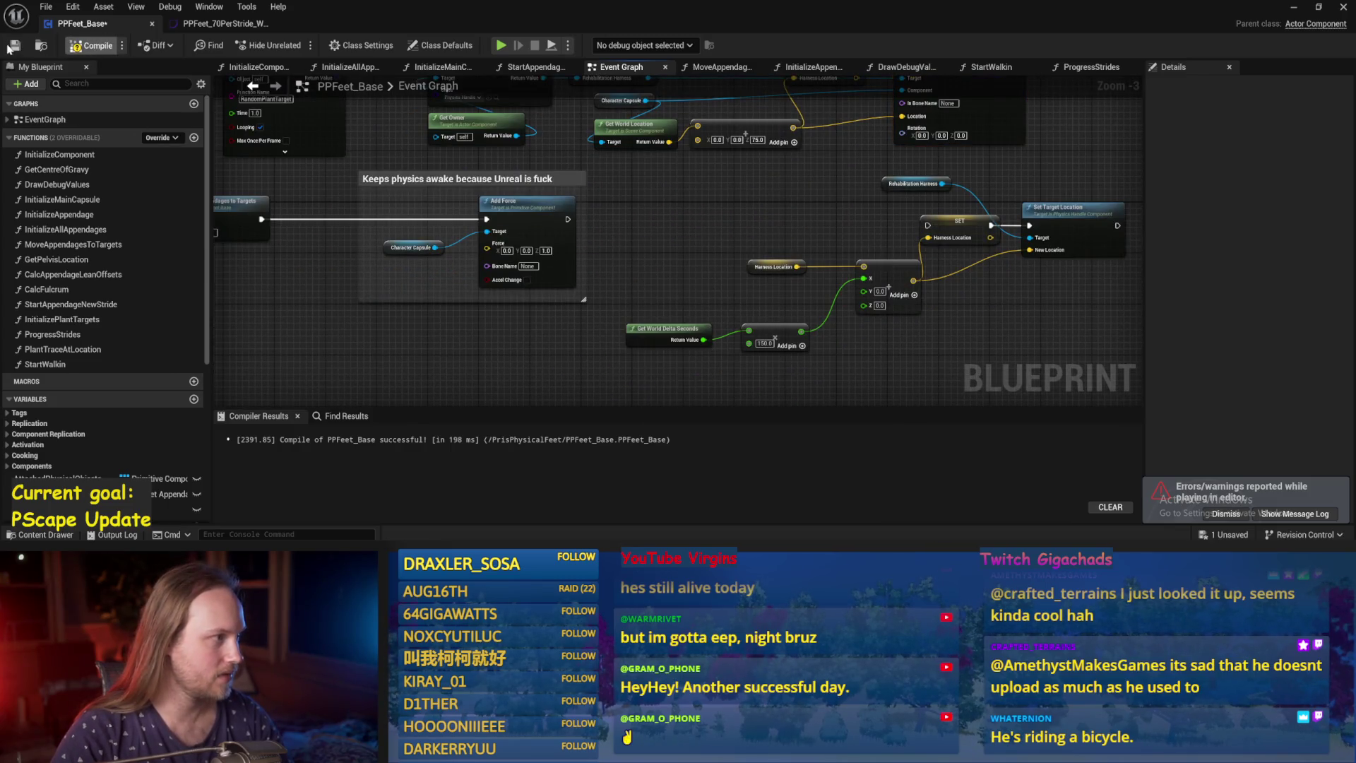
left_click(1293, 7)
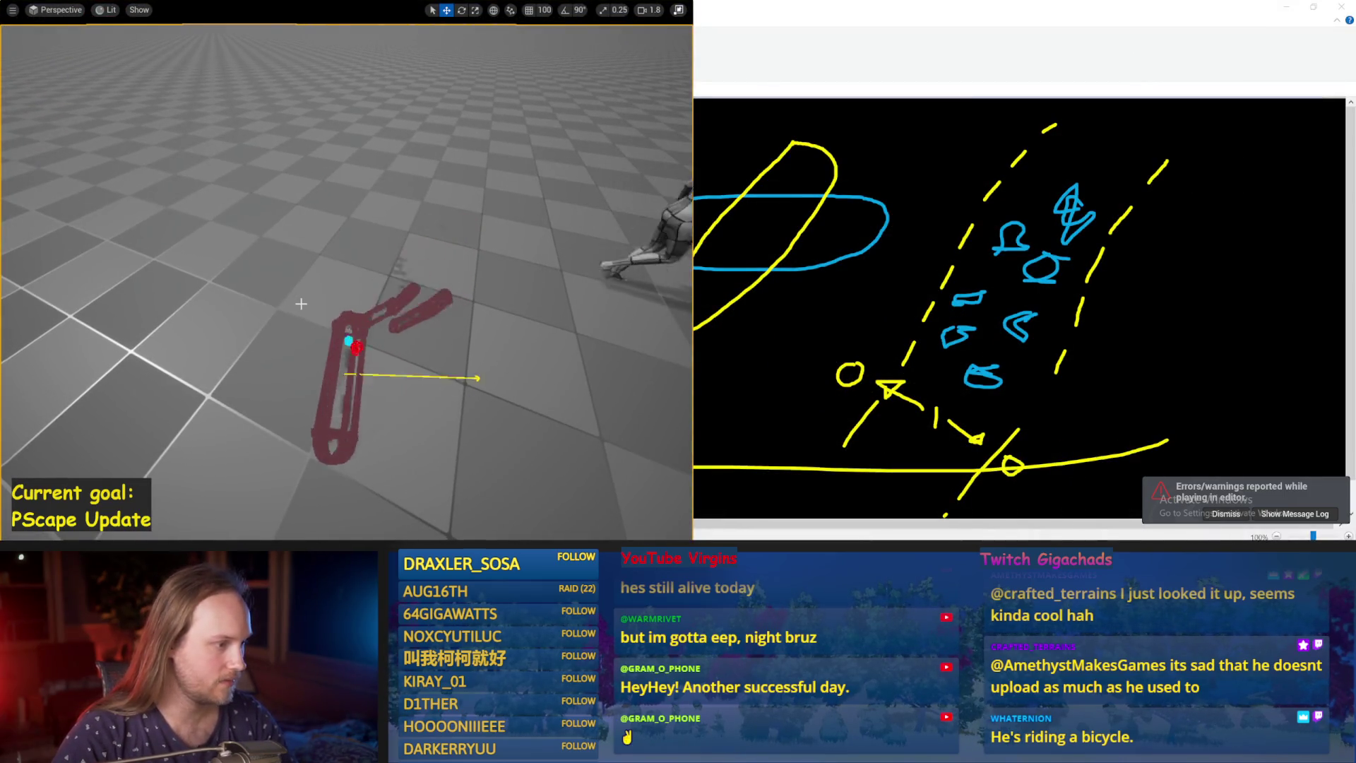
left_click(575, 494)
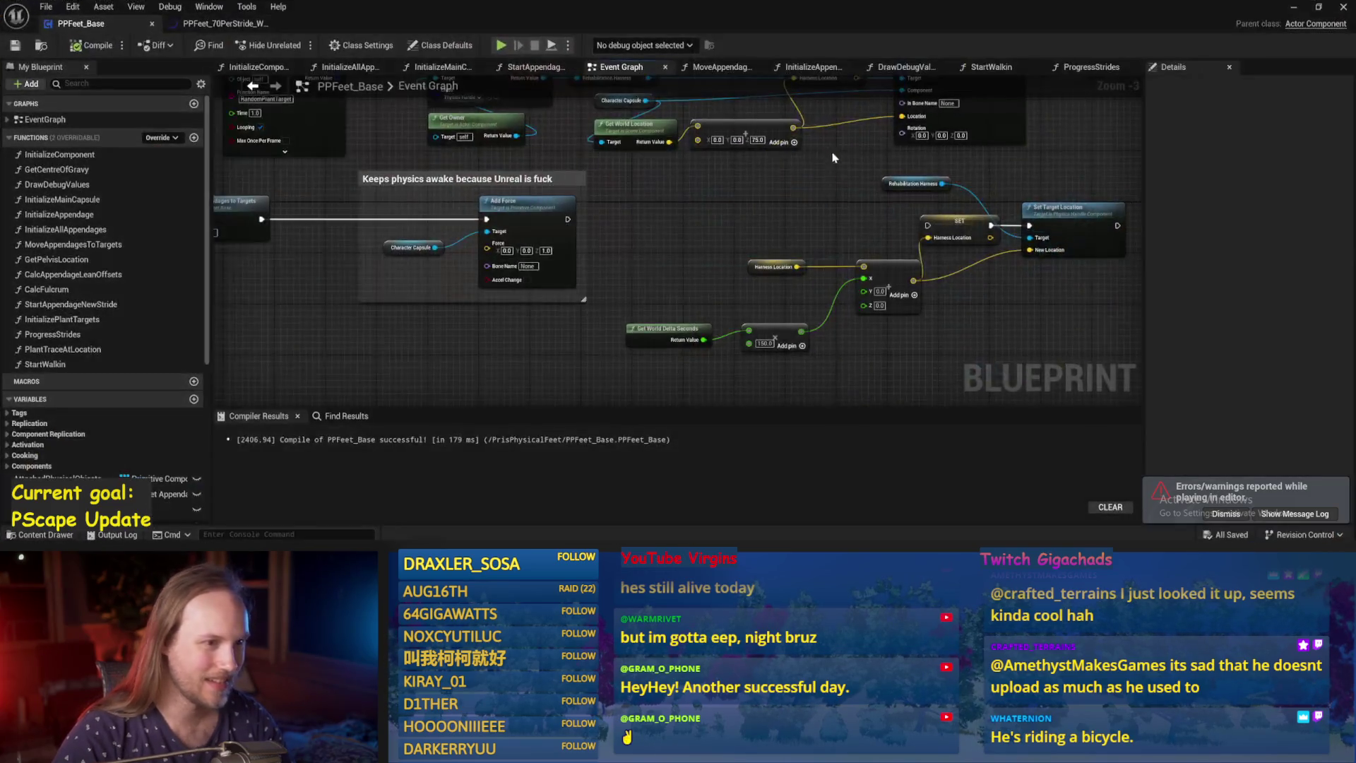
Reconnect Start Walkin to Add Physics Handle Component and watch the walking body in simulation.
left_click_drag(344, 138, 389, 206)
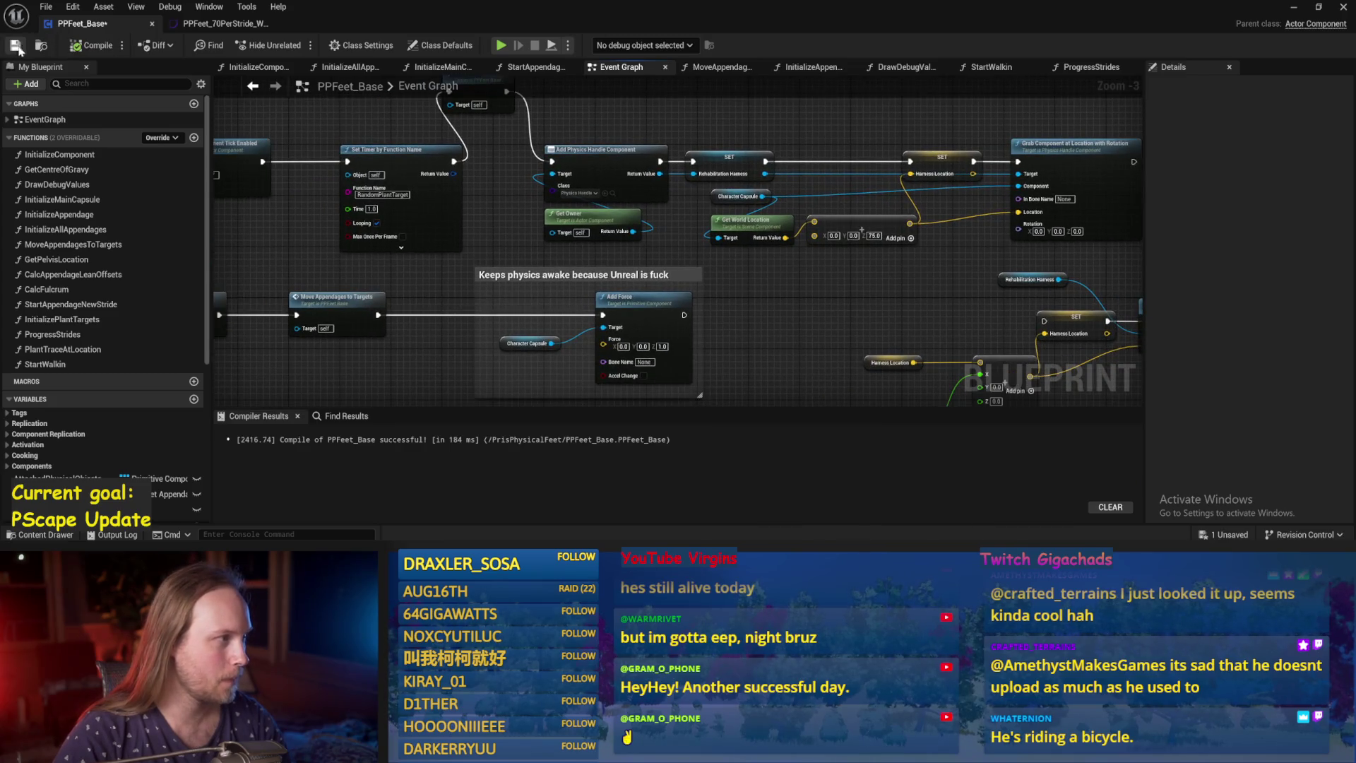
left_click_drag(927, 25, 1048, 80)
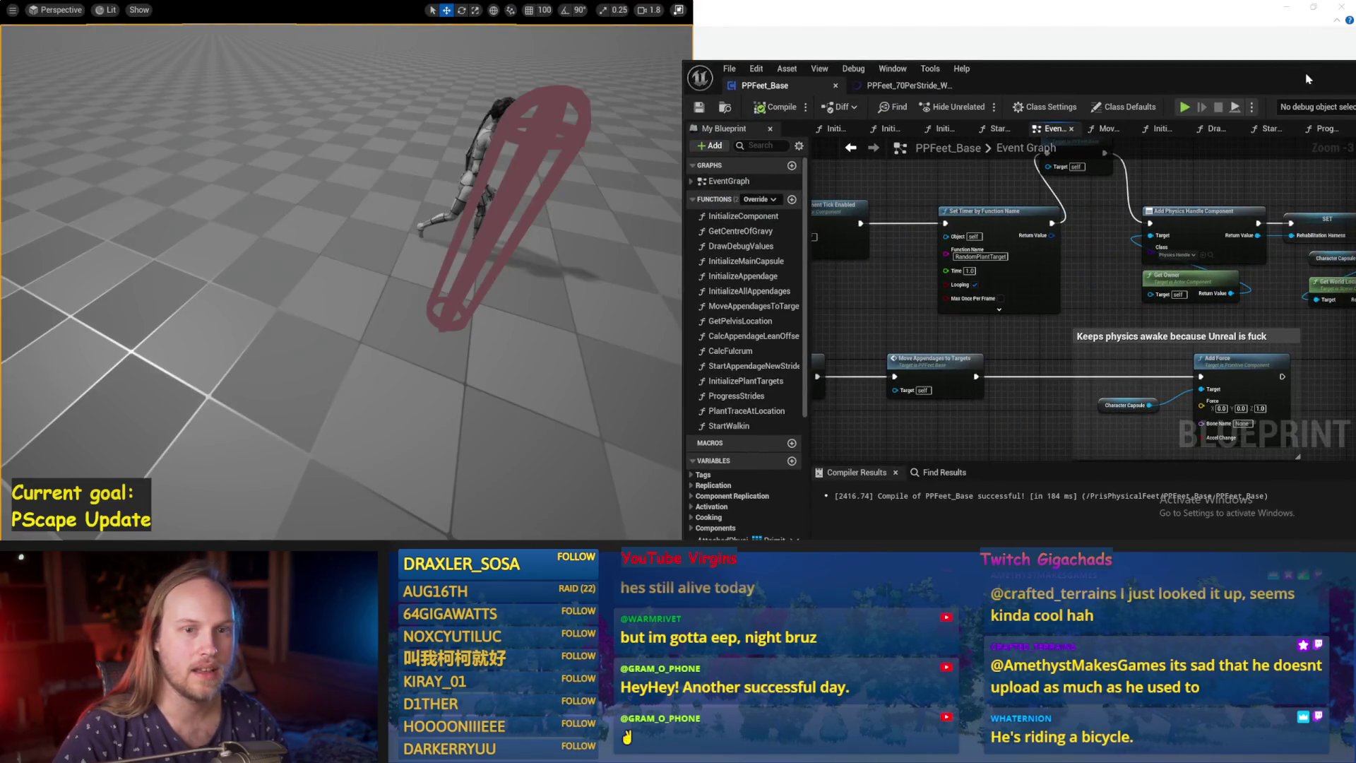
left_click_drag(1307, 79, 1319, 19)
left_click(1196, 46)
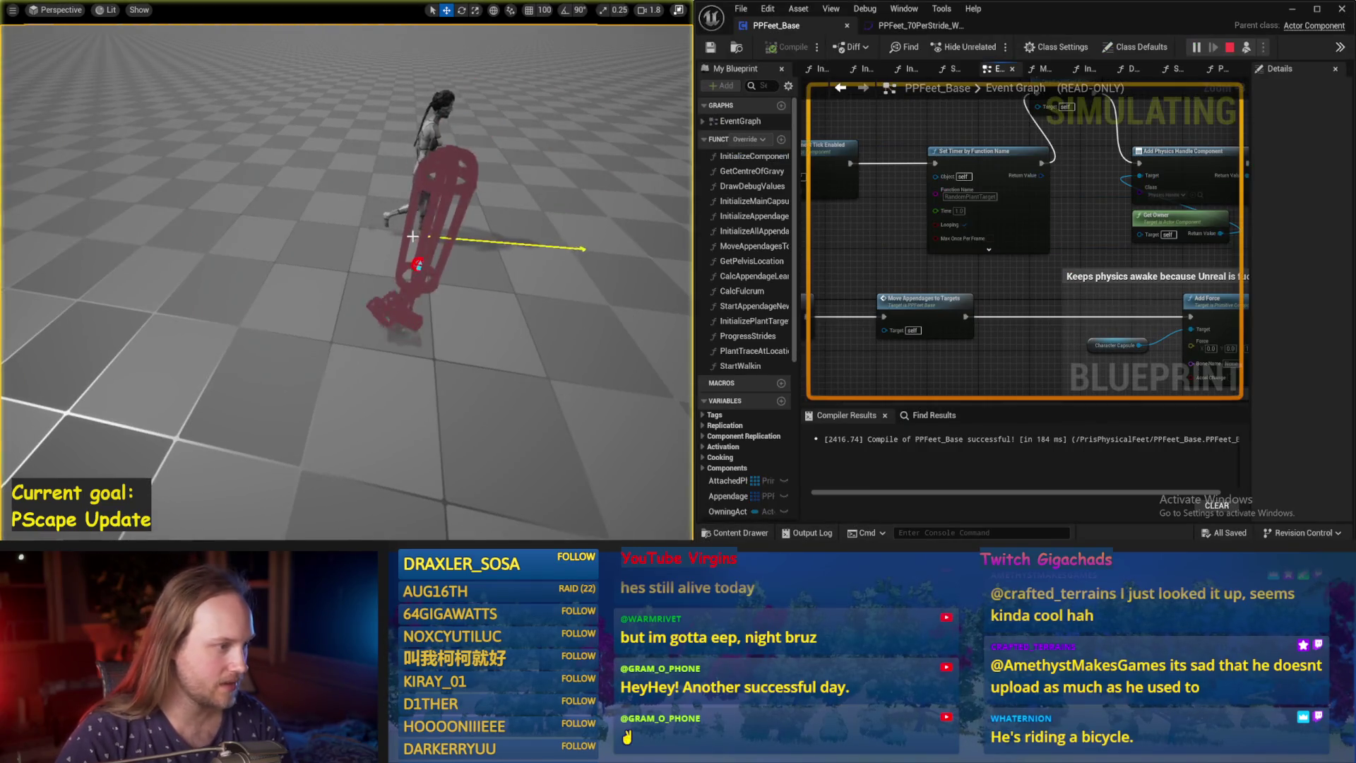
scroll(412, 236, "down", 2)
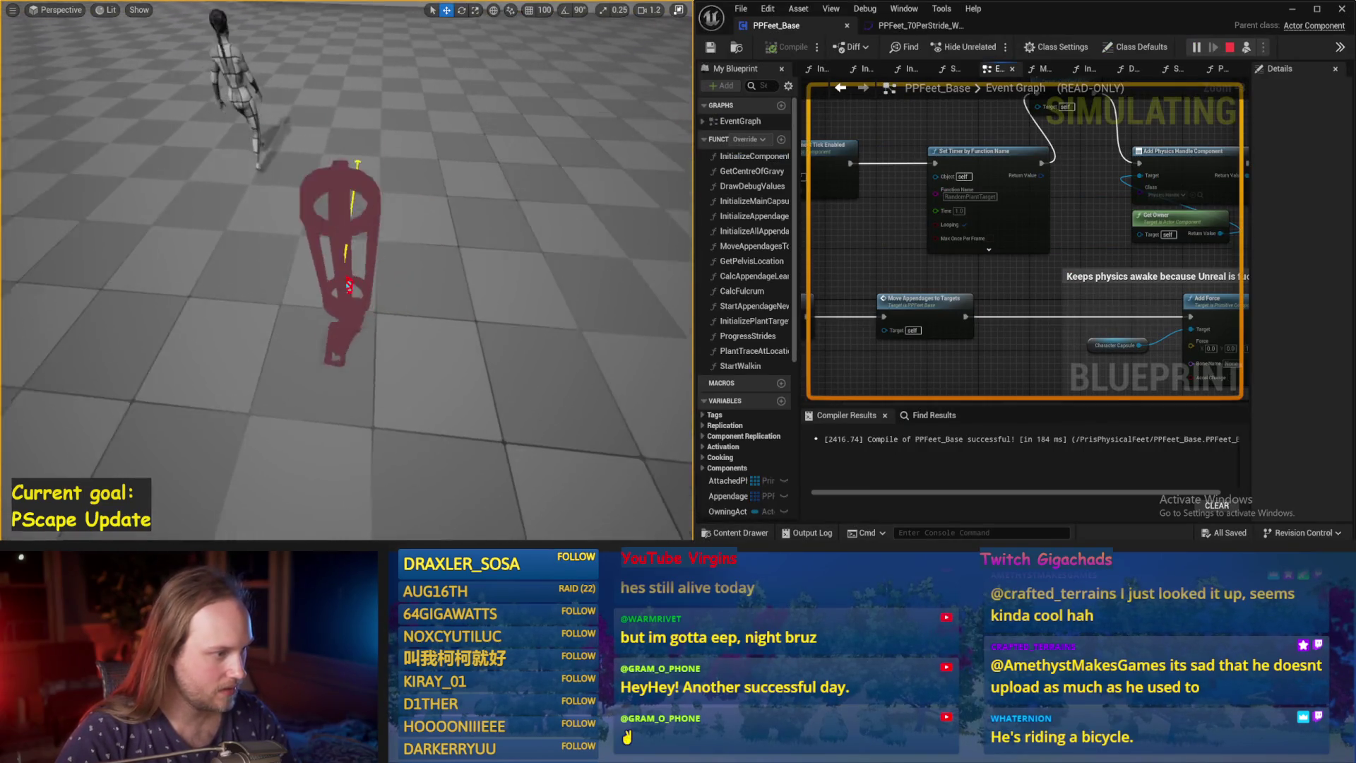
scroll(346, 268, "up", 2)
left_click_drag(532, 174, 519, 166)
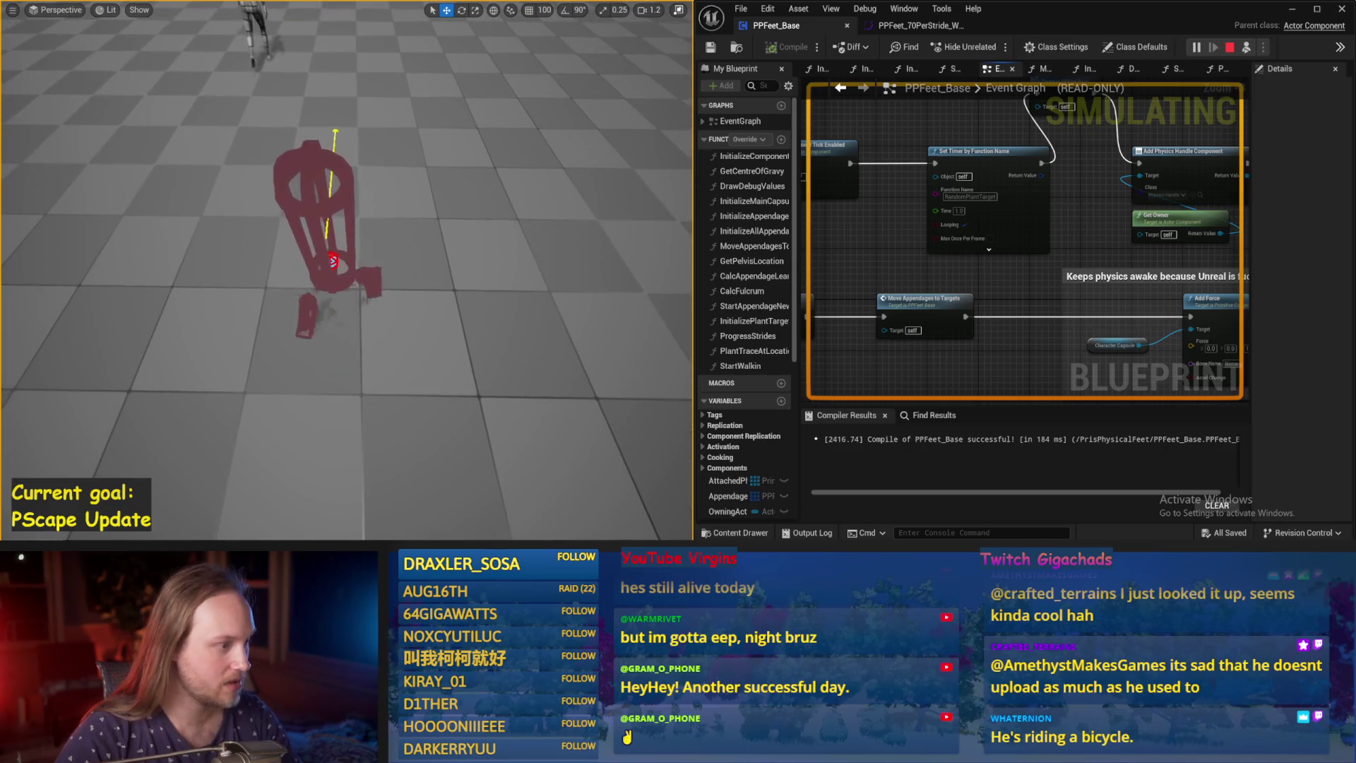
left_click_drag(458, 233, 399, 246)
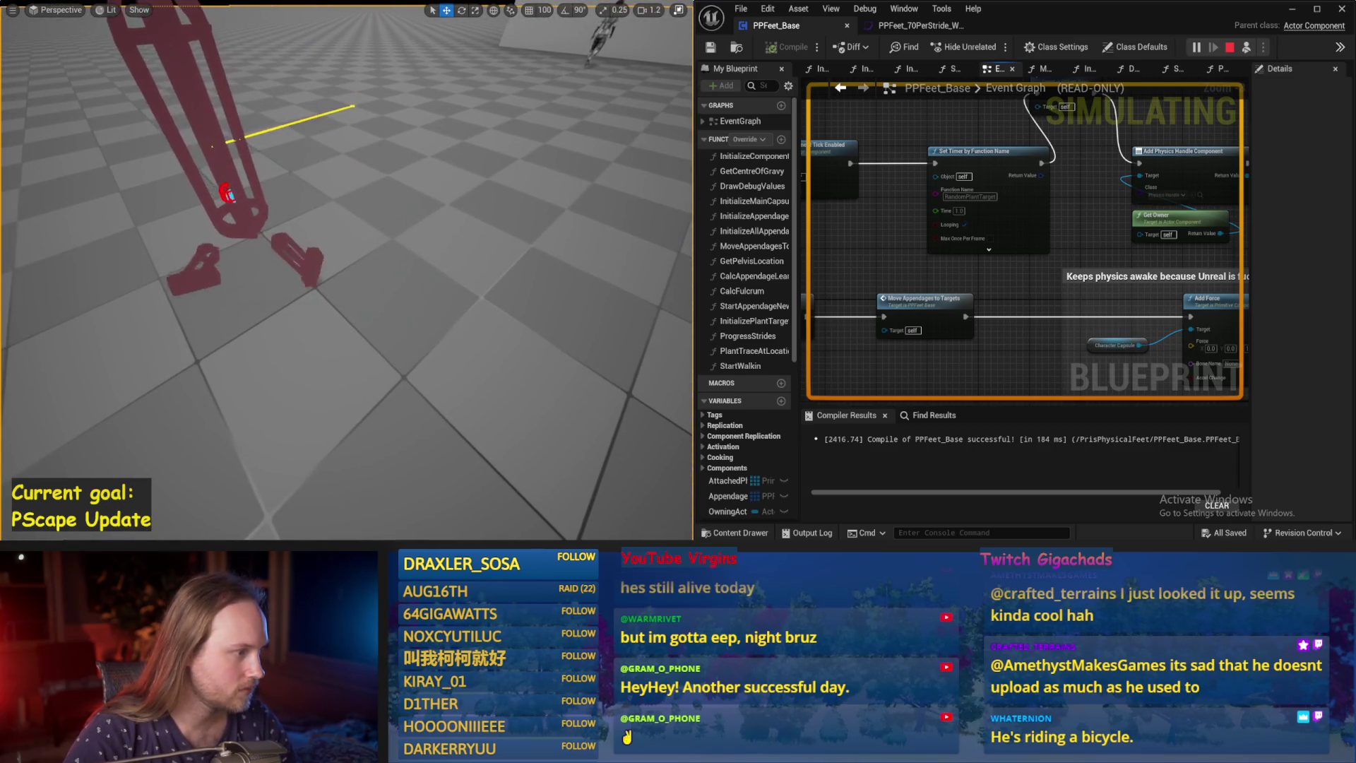
left_click_drag(399, 246, 399, 226)
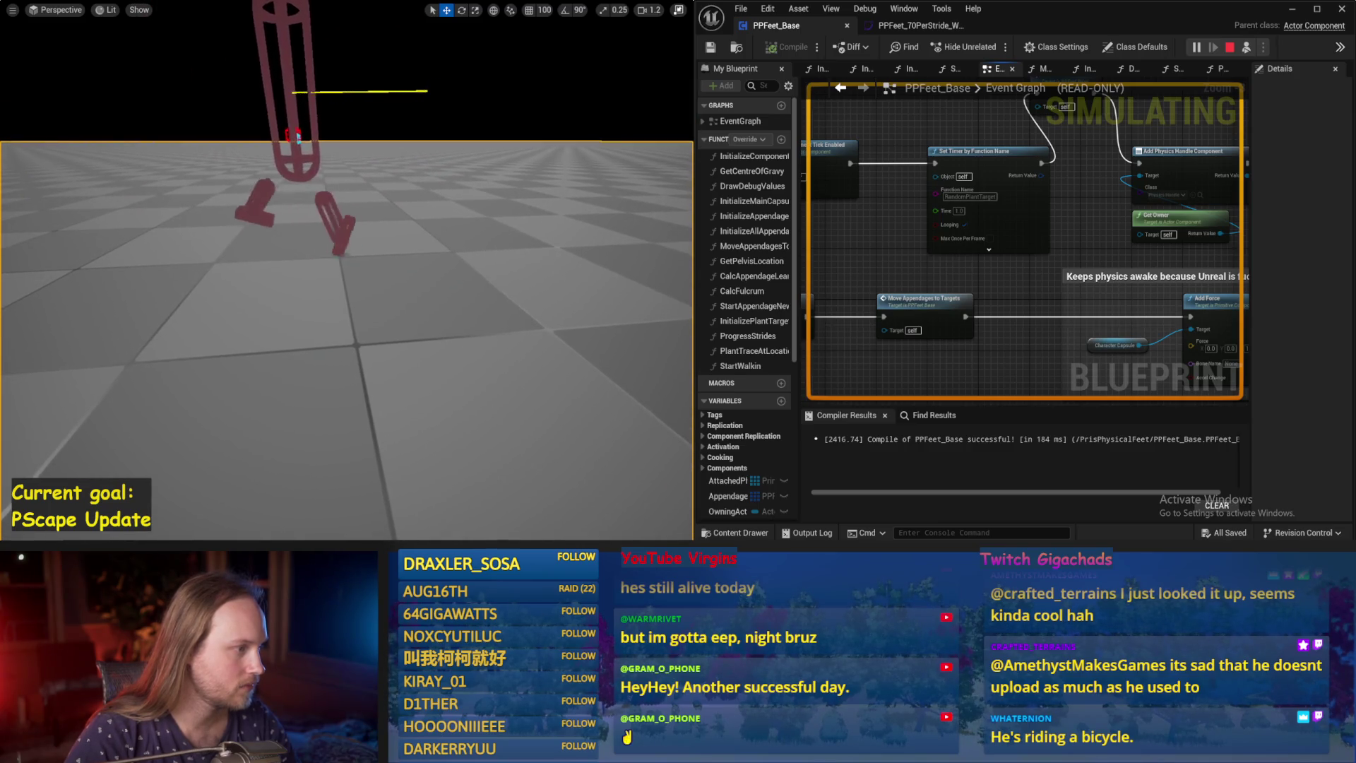
key("Escape")
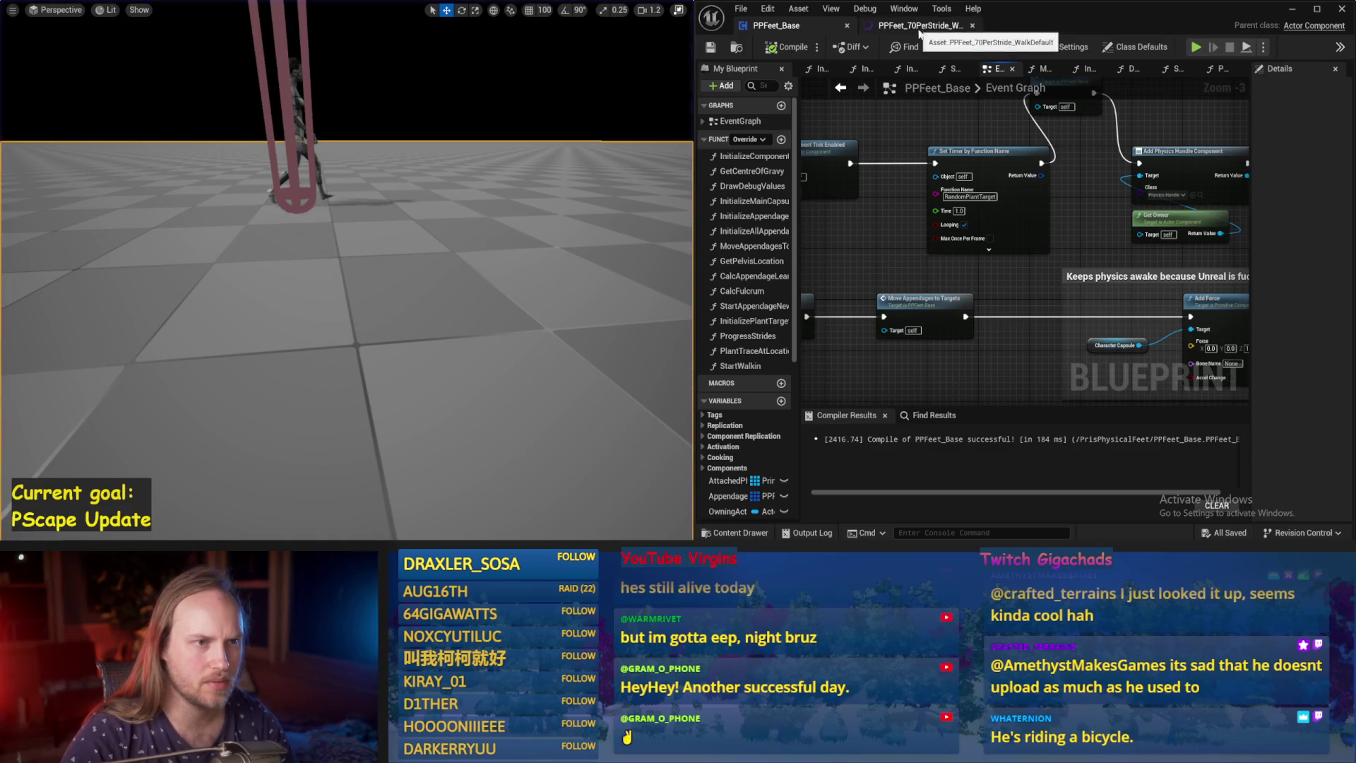
Move from the Event Graph through InitializeComponent to the ProgressStrides function graph.
right_click(893, 190)
left_click_drag(1106, 165, 1024, 109)
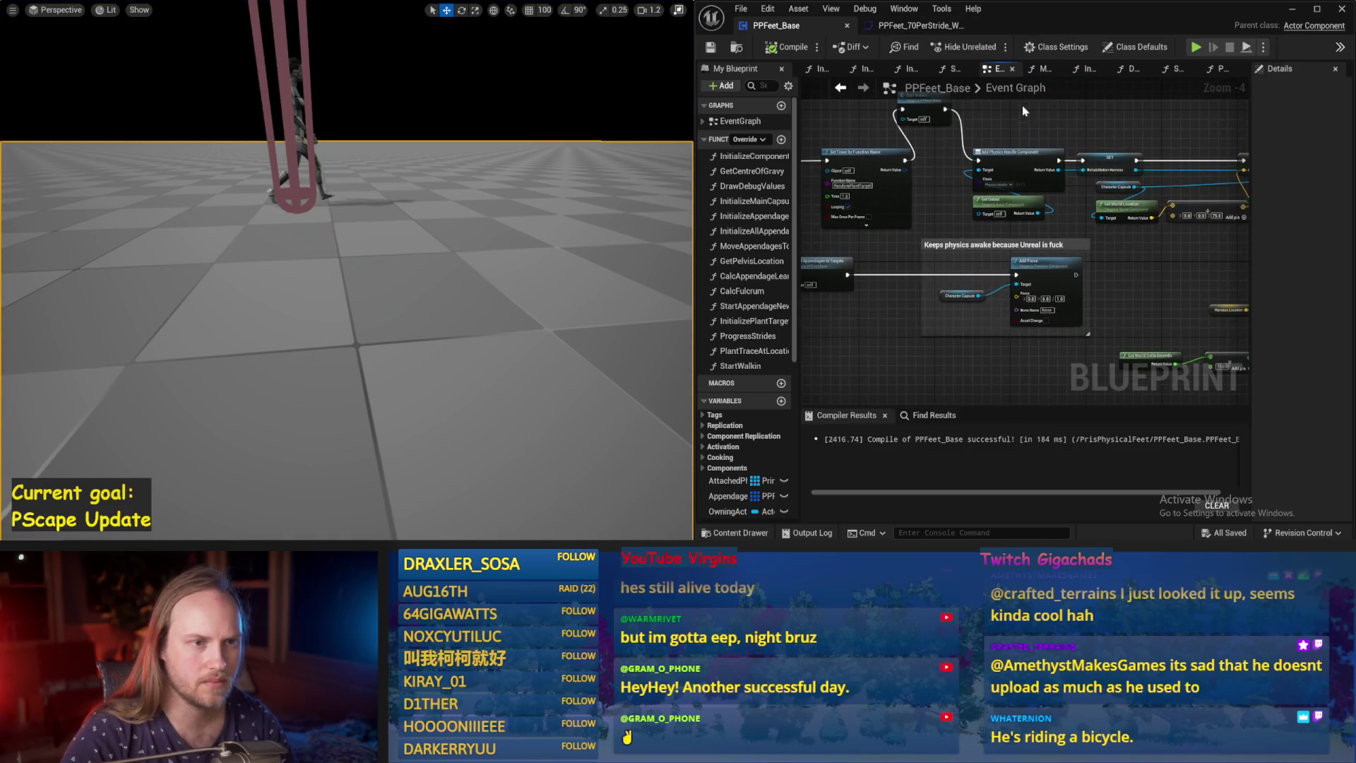
left_click(818, 69)
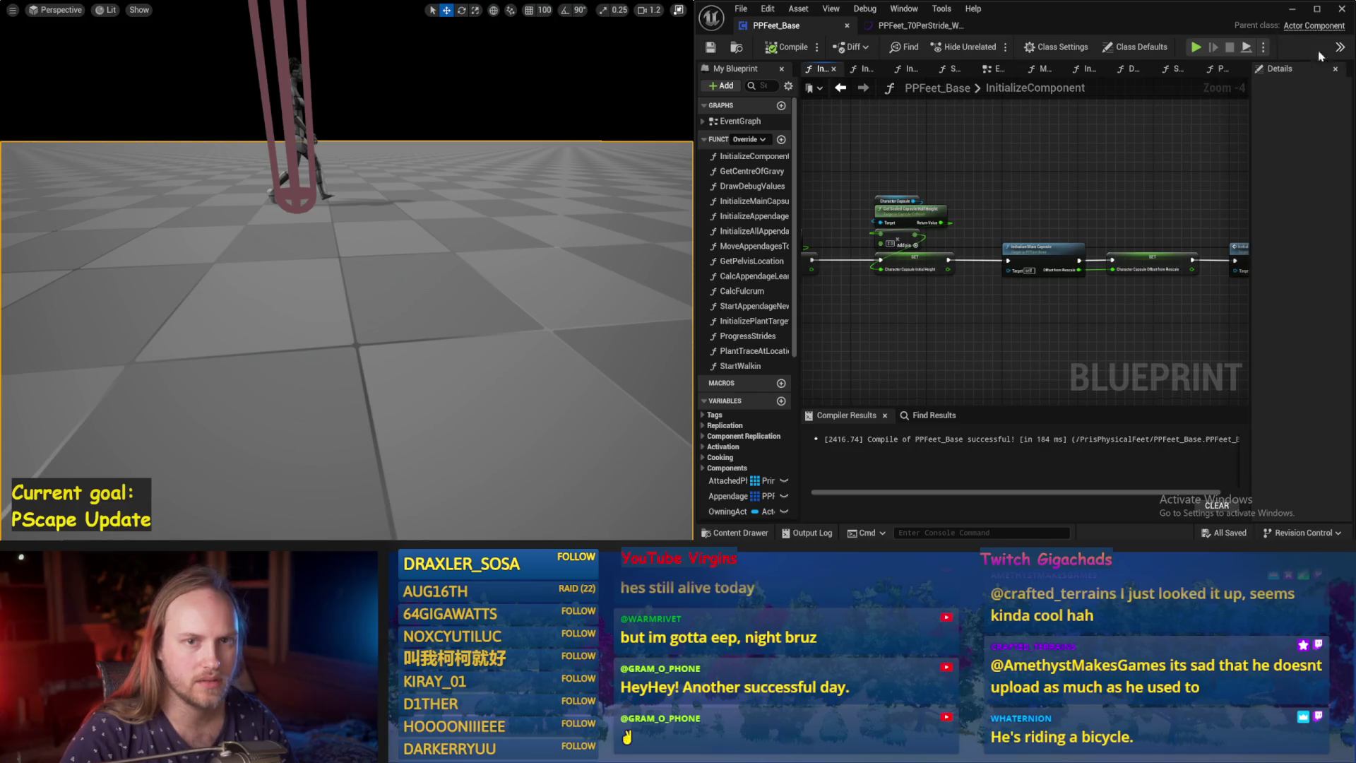
left_click_drag(696, 204, 500, 204)
scroll(826, 172, "down", 1)
scroll(921, 188, "up", 5)
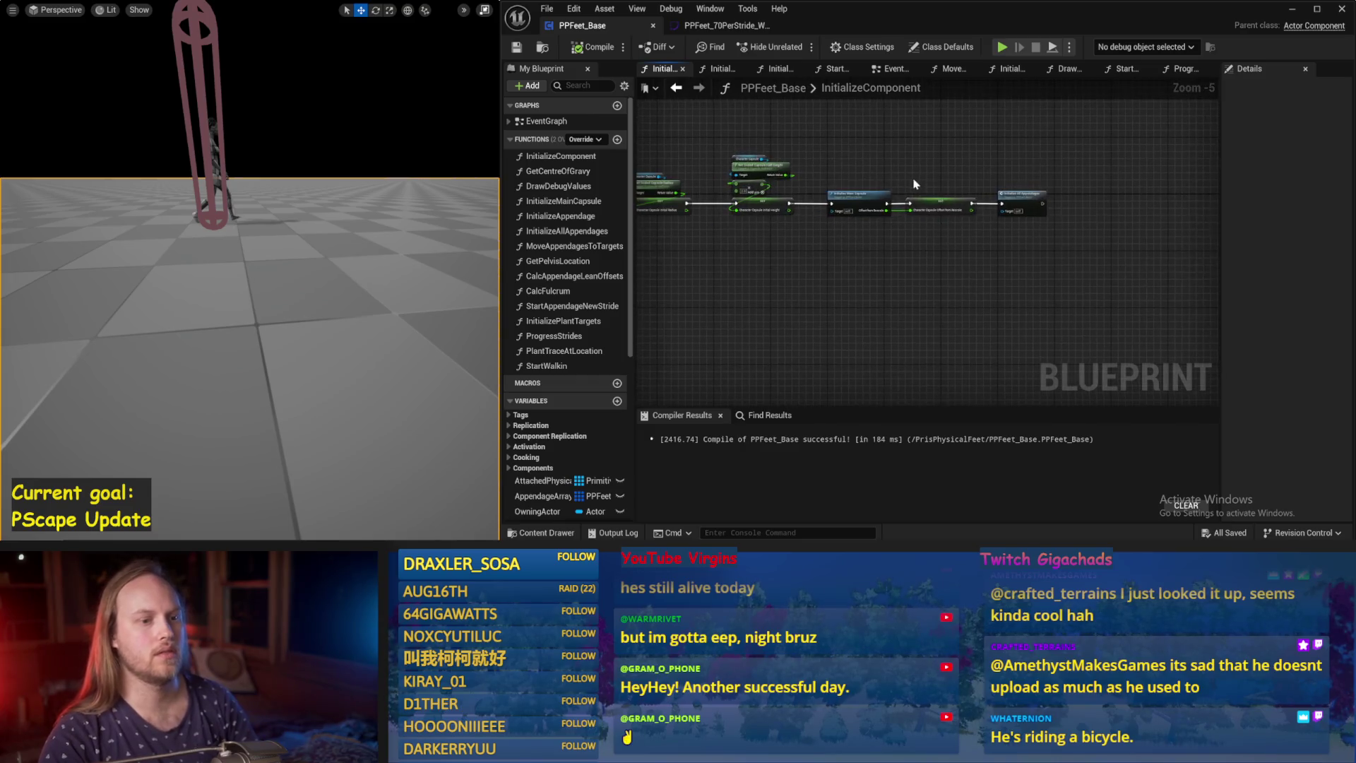
left_click(1127, 75)
left_click(1169, 72)
scroll(859, 286, "up", 3)
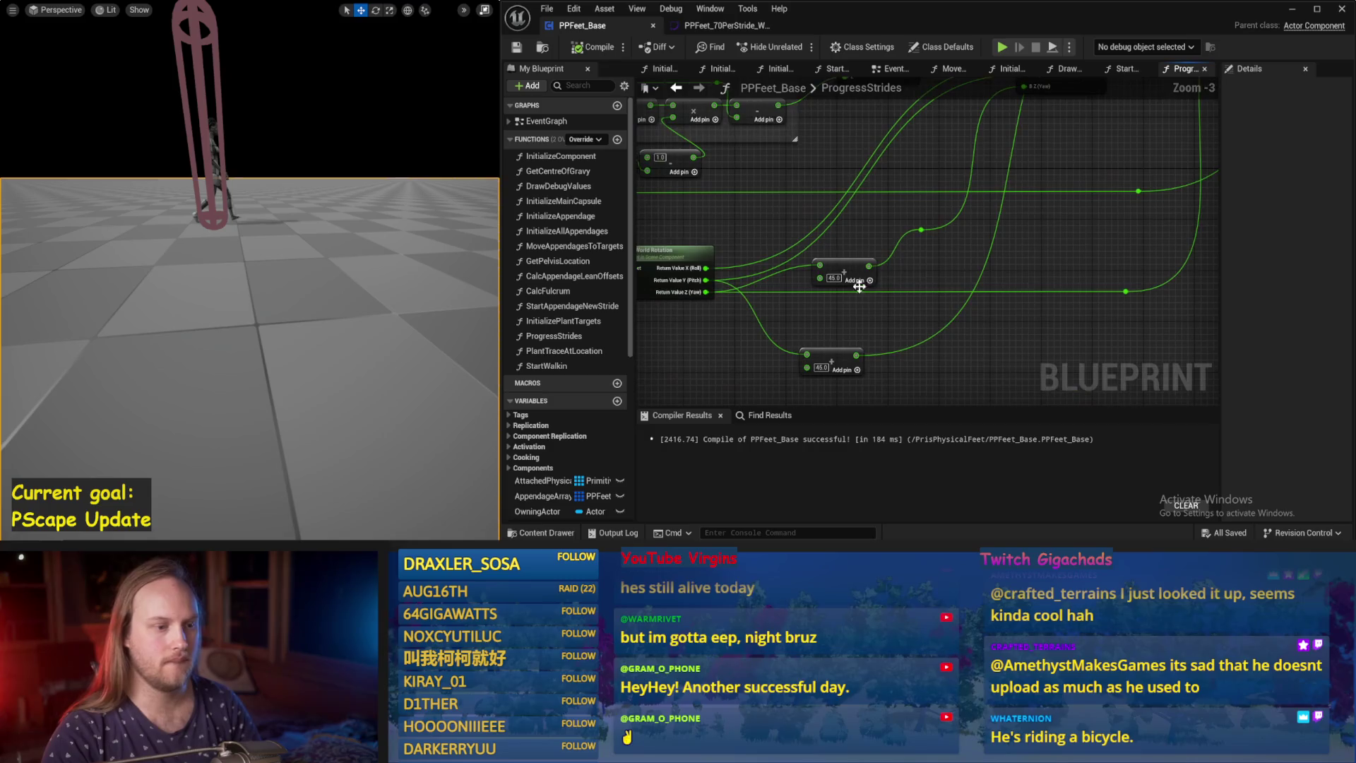
Nudge the 45.0 Add node, wire from the rotation's Pitch, then compile, save and simulate.
left_click_drag(859, 286, 872, 274)
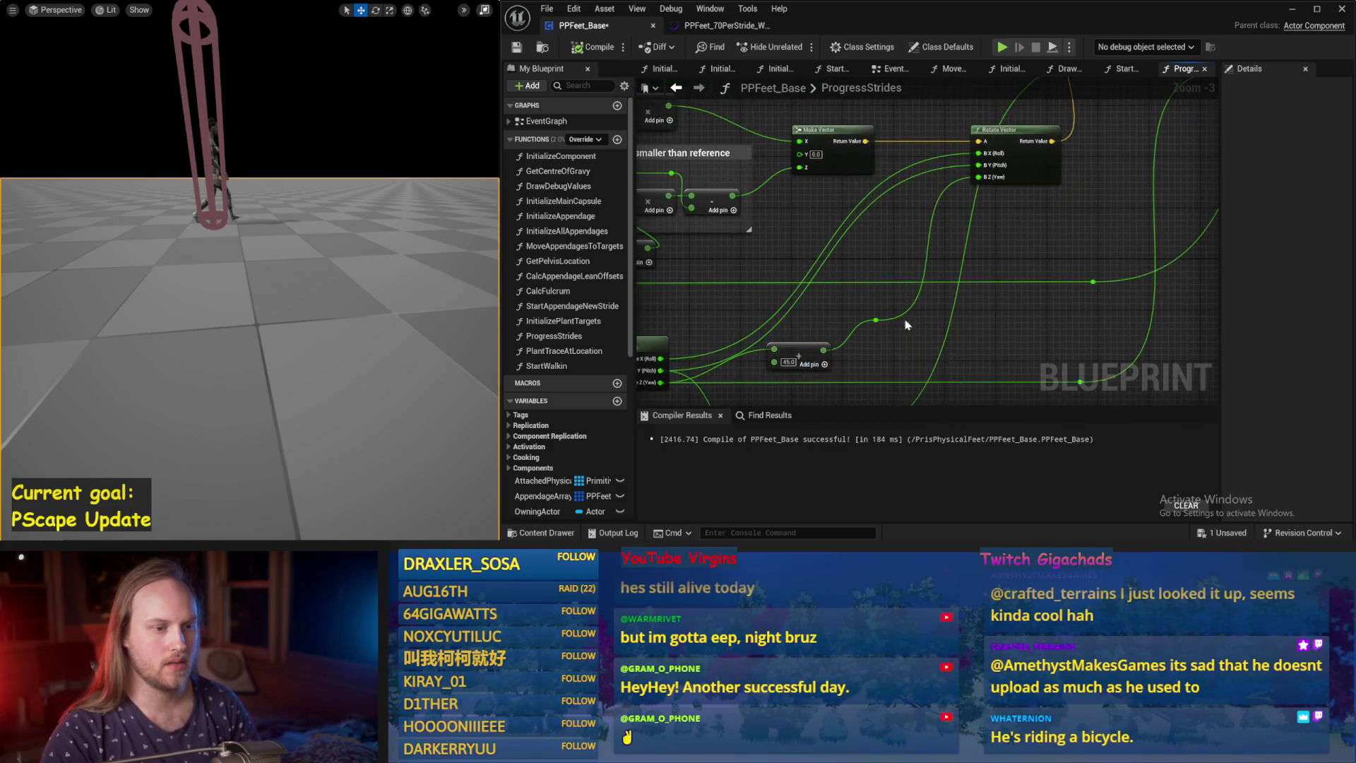
mouse_move(694, 313)
left_mouse_down()
mouse_move(907, 278)
mouse_move(909, 263)
left_mouse_up()
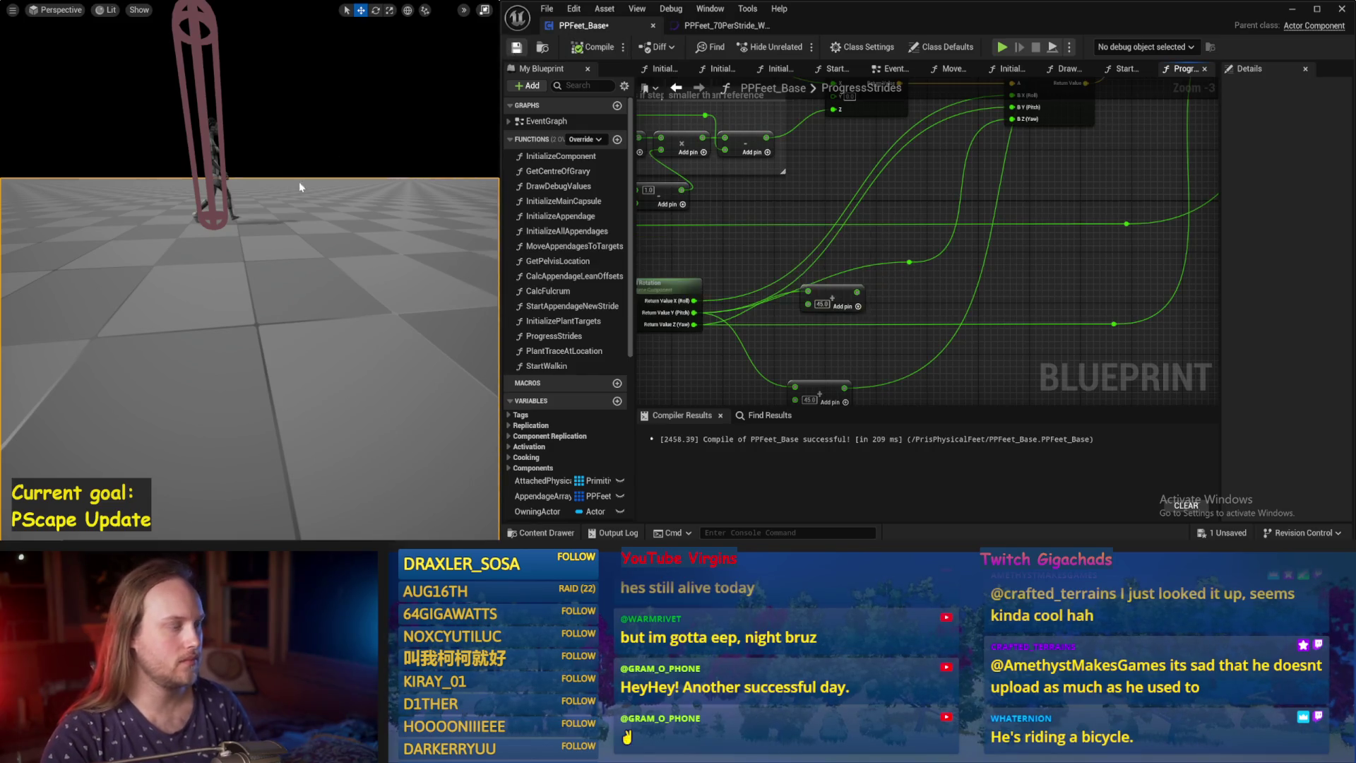
key("ctrl+s")
key("alt+s")
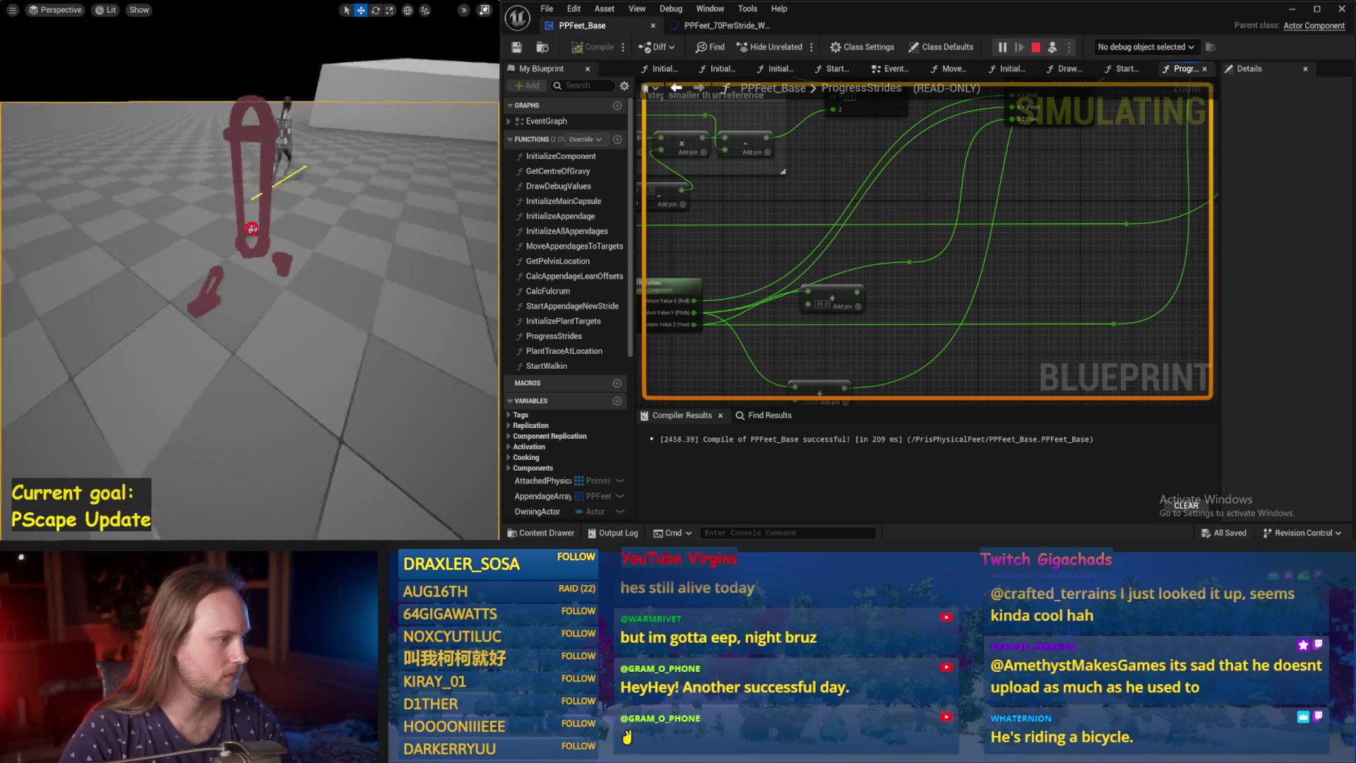
Stop the simulation and reposition the 45.0 Add node and the reroute knot.
left_click_drag(998, 300, 1024, 234)
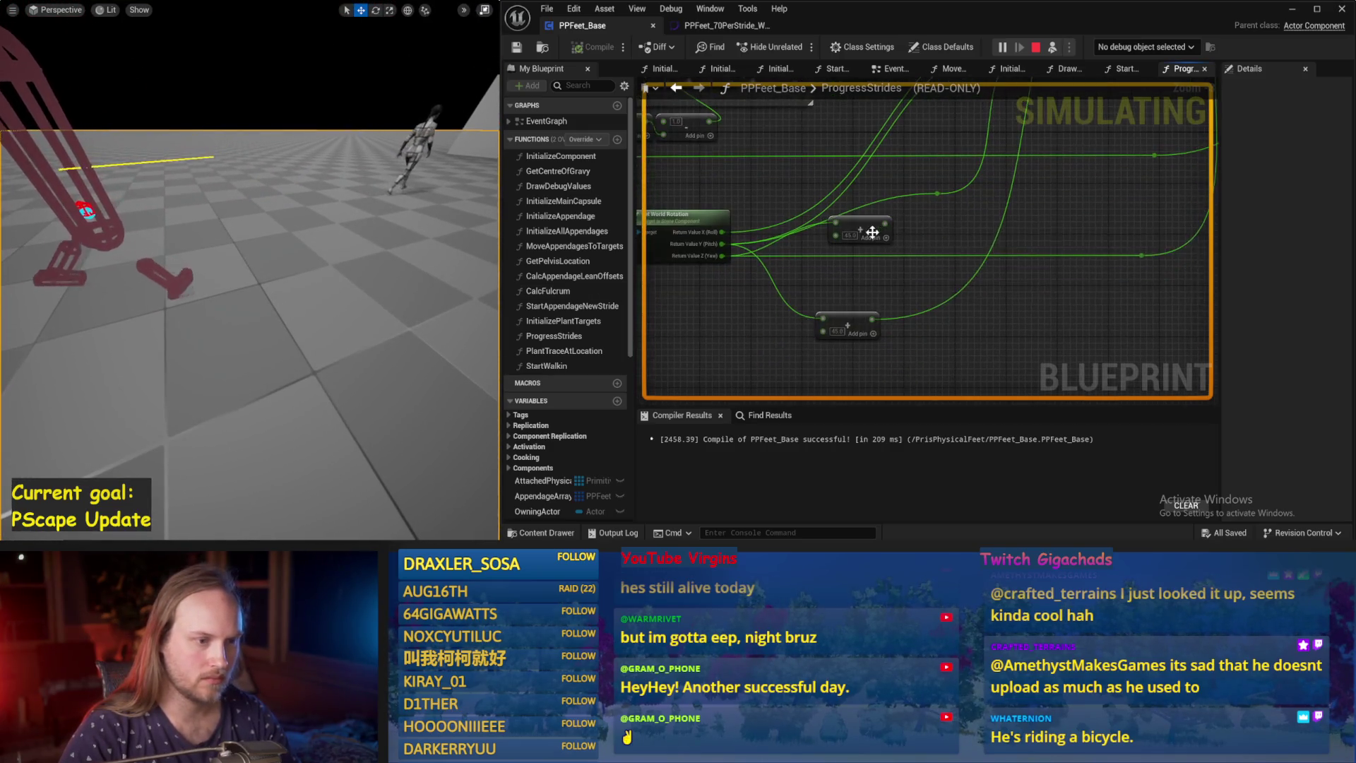
key("Escape")
mouse_move(867, 228)
left_mouse_down()
mouse_move(893, 247)
mouse_move(898, 222)
mouse_move(743, 355)
left_mouse_up()
mouse_move(882, 248)
left_mouse_down()
mouse_move(762, 361)
mouse_move(943, 206)
mouse_move(917, 261)
mouse_move(911, 233)
left_mouse_up()
left_click_drag(917, 291, 955, 259)
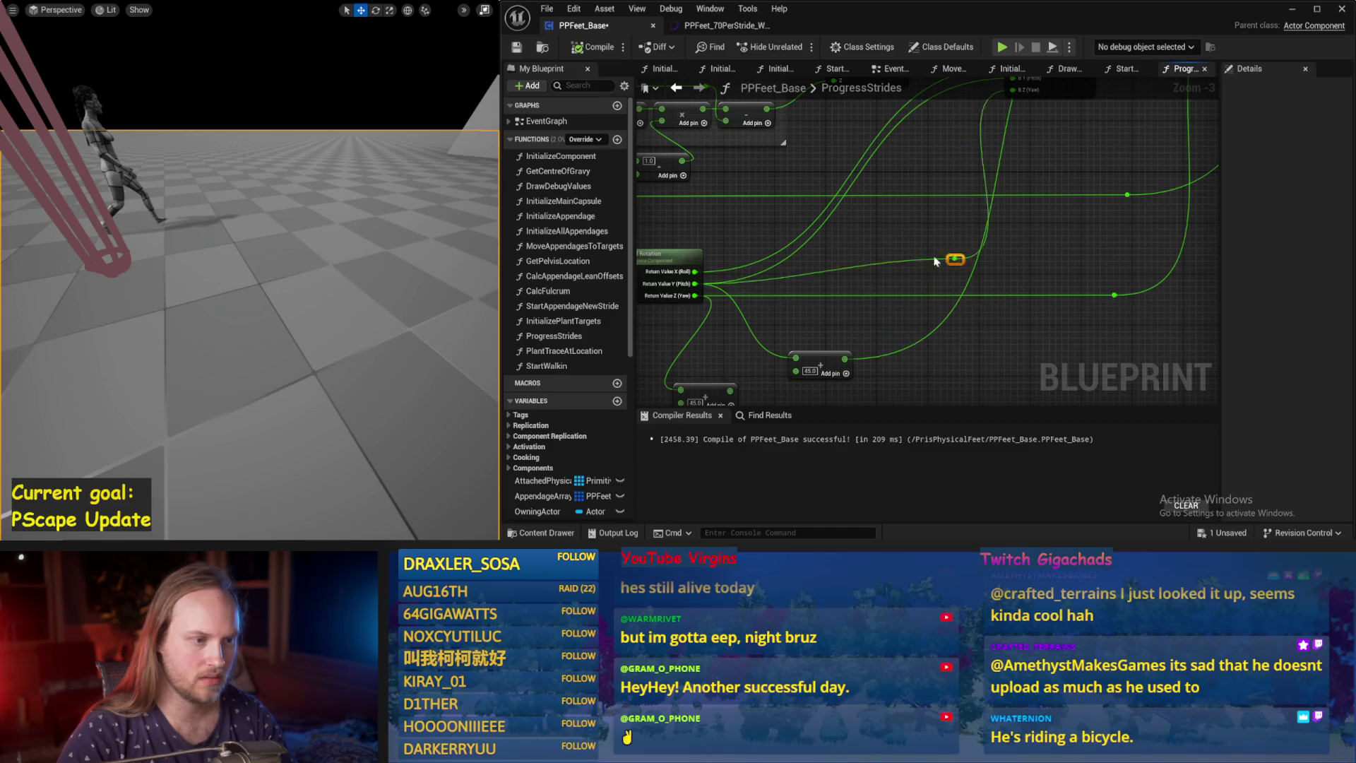
Wire the 45.0 Add node's output into Rotate Vector's Yaw and Make Transform's Rotation Y.
left_click_drag(869, 282, 932, 206)
mouse_move(943, 266)
left_mouse_down()
mouse_move(932, 366)
mouse_move(931, 344)
mouse_move(791, 359)
mouse_move(842, 298)
mouse_move(819, 311)
mouse_move(857, 308)
mouse_move(824, 306)
mouse_move(873, 272)
left_mouse_up()
left_click_drag(865, 329, 866, 331)
left_click_drag(983, 92, 1035, 163)
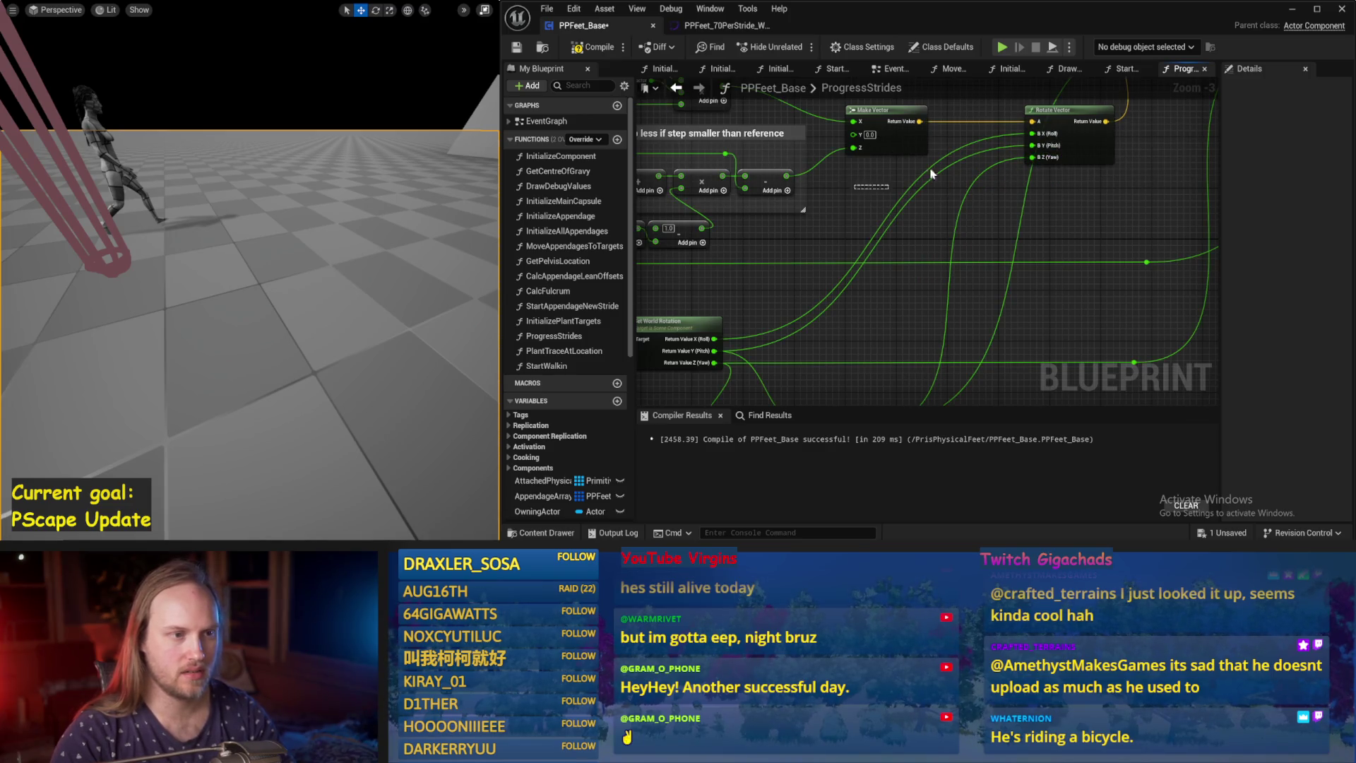
mouse_move(936, 323)
left_mouse_down()
mouse_move(978, 230)
mouse_move(791, 378)
mouse_move(920, 354)
mouse_move(908, 314)
mouse_move(988, 237)
mouse_move(832, 360)
mouse_move(684, 345)
left_mouse_up()
mouse_move(1037, 333)
left_mouse_down()
mouse_move(1144, 137)
mouse_move(1095, 205)
mouse_move(1090, 137)
mouse_move(1163, 138)
mouse_move(1091, 132)
left_mouse_up()
left_click(1068, 129)
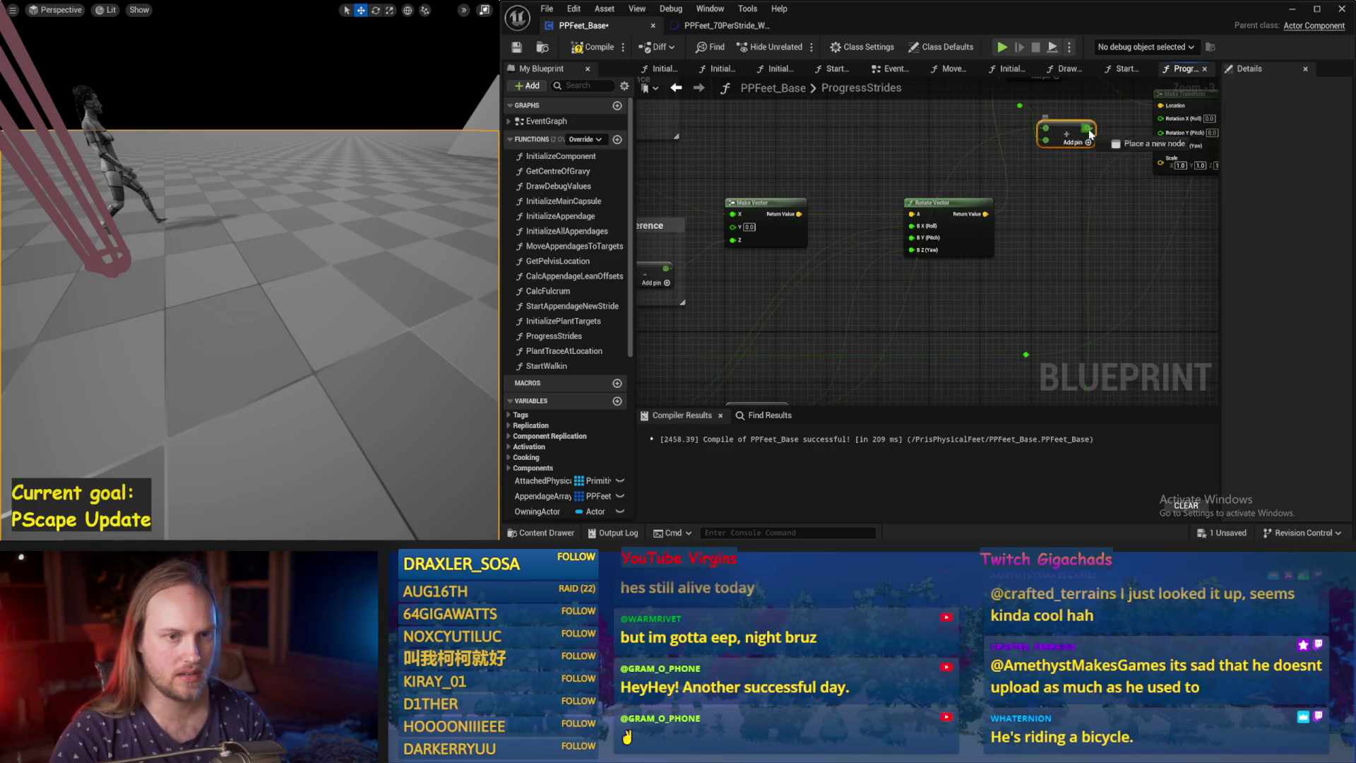
Feed the rotation's Yaw output into the 45.0 Add node and save the blueprint.
left_click(870, 278)
left_click_drag(868, 274, 899, 265)
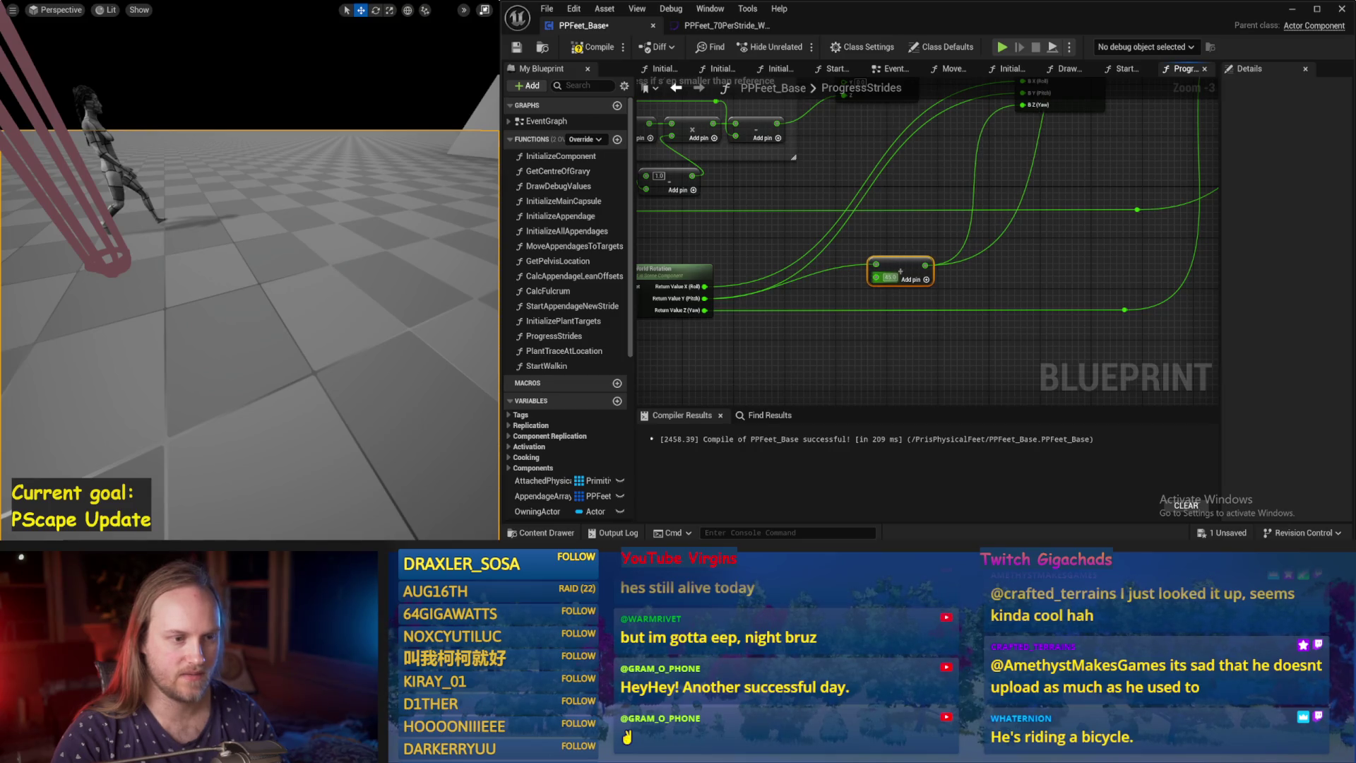
key("ctrl+z")
key("ctrl+z")
key("ctrl+z")
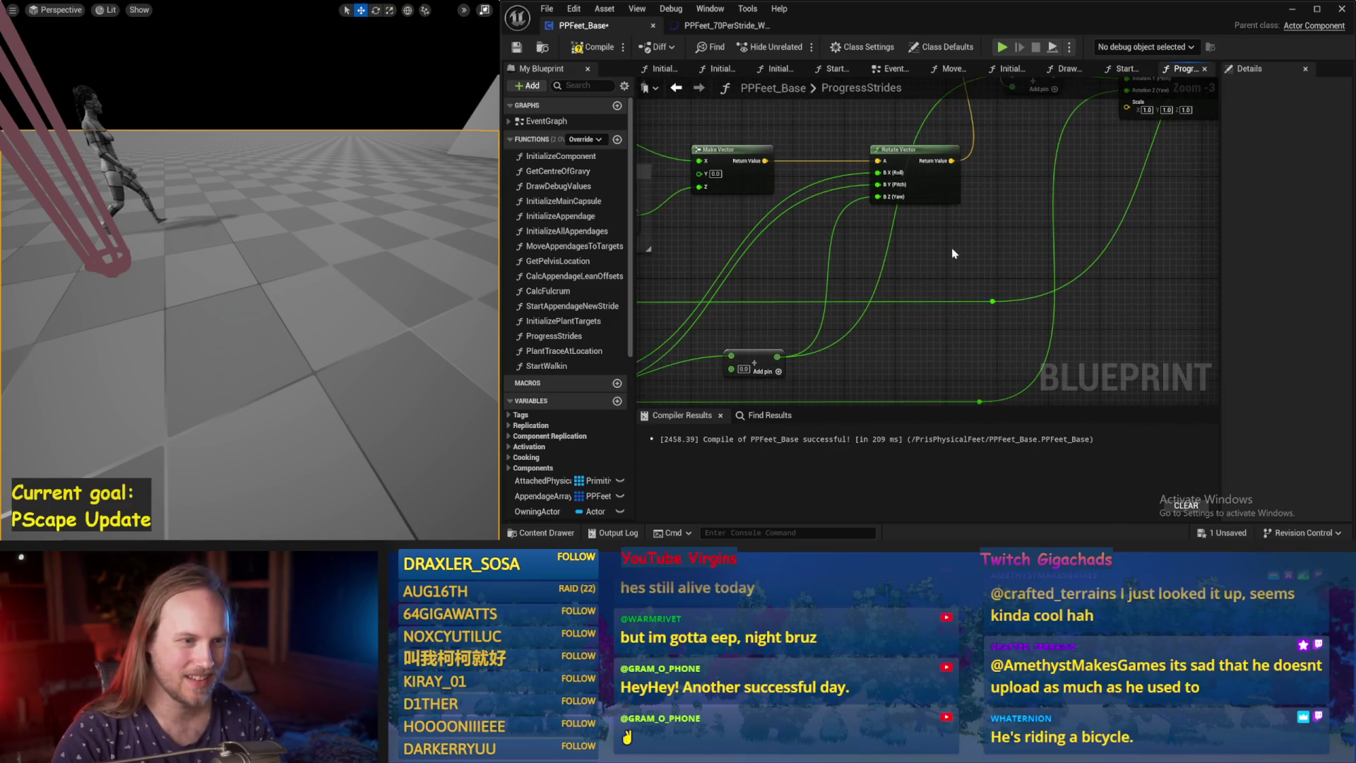
mouse_move(710, 378)
left_mouse_down()
mouse_move(718, 392)
mouse_move(795, 388)
mouse_move(815, 281)
left_mouse_up()
left_click_drag(888, 187, 888, 187)
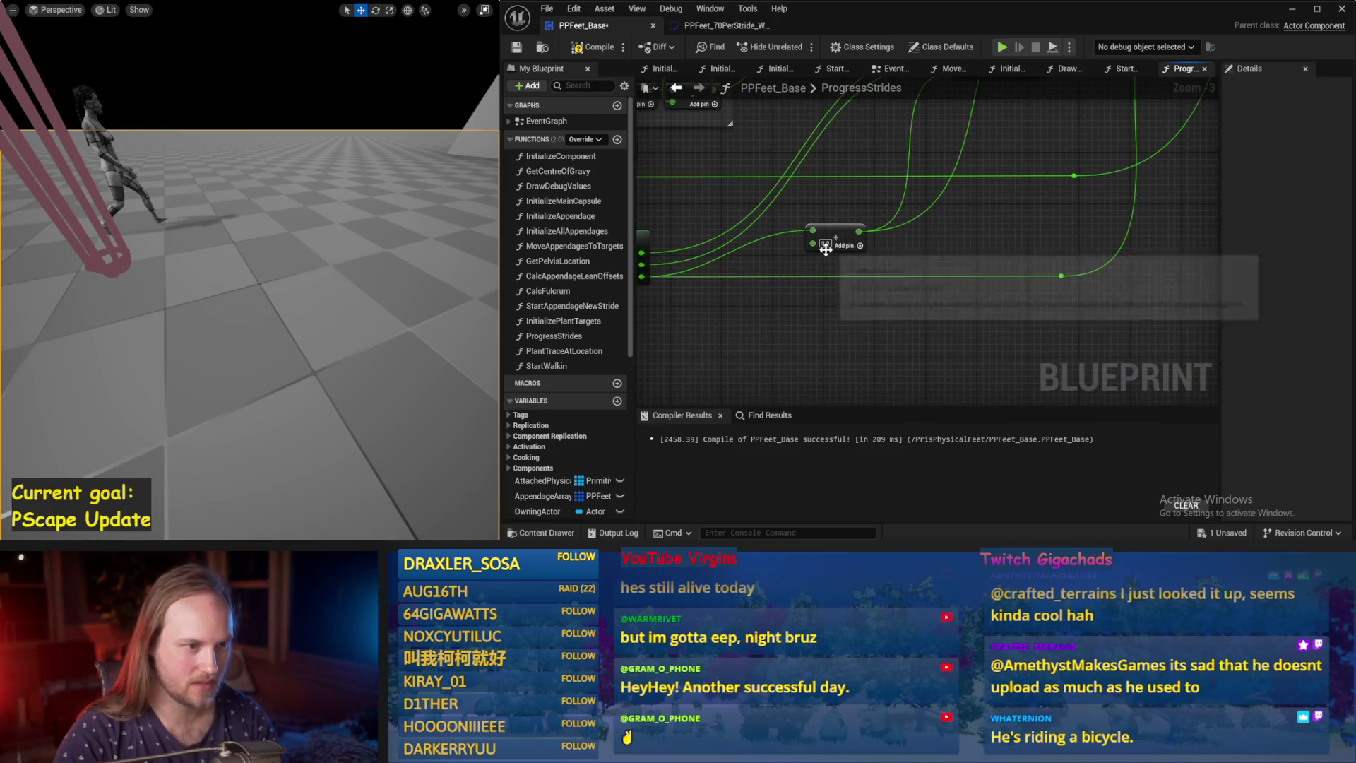
key("ctrl+y")
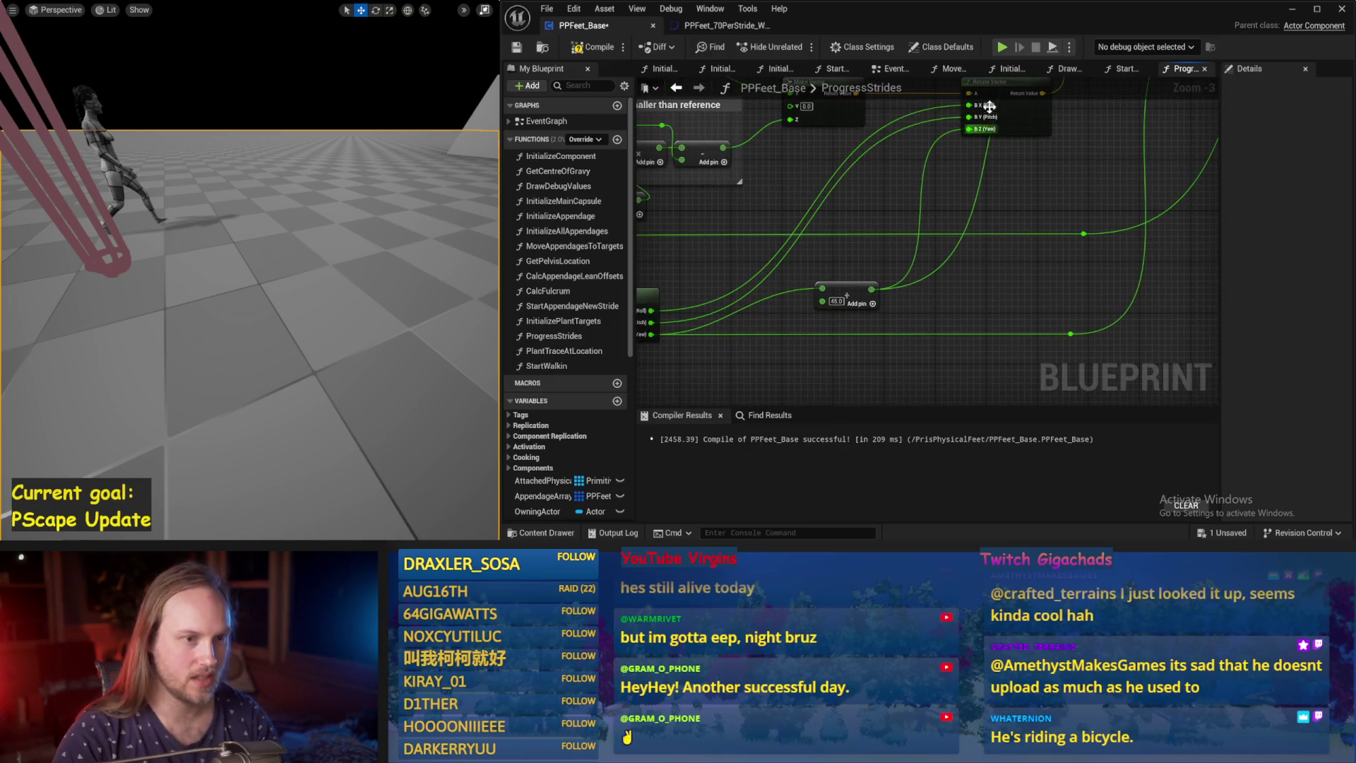
key("ctrl+z")
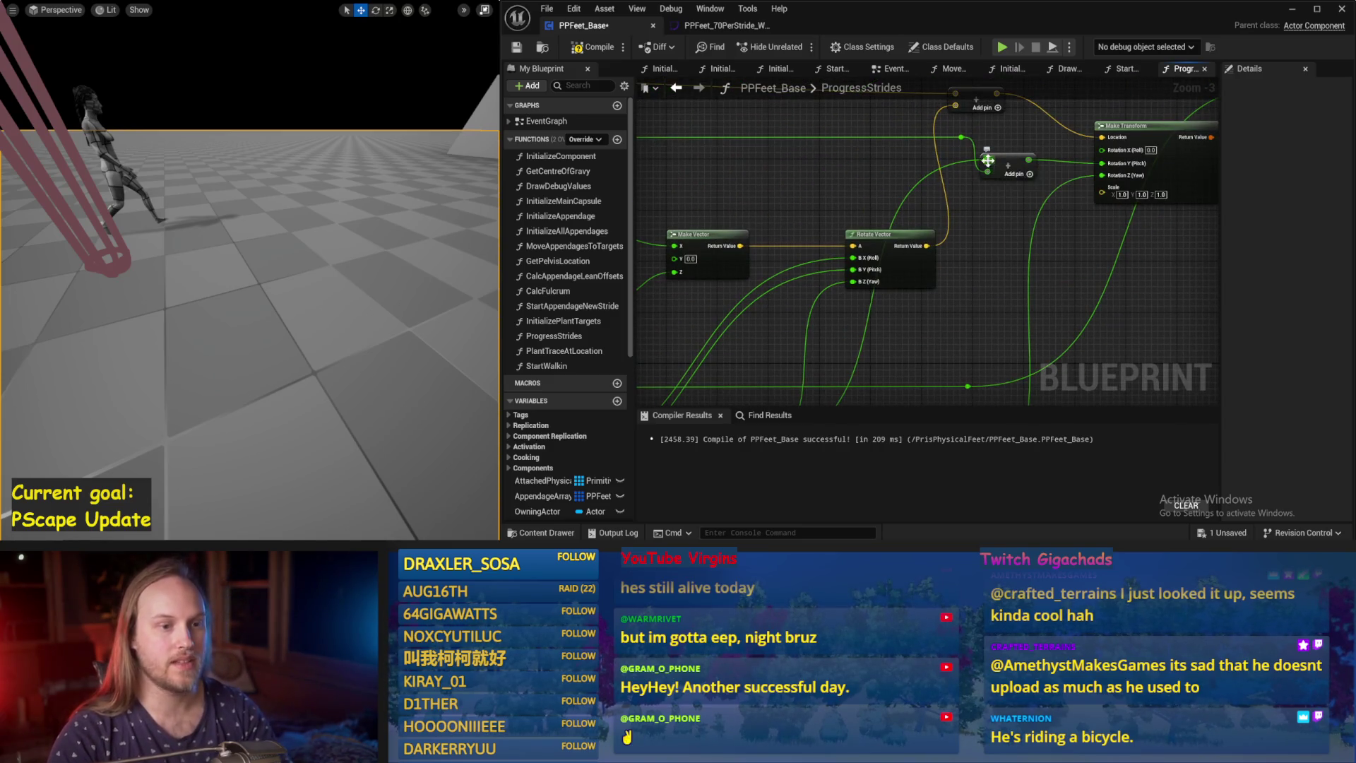
key("ctrl+z")
key("ctrl+s")
Duplicate the Add node as a 0.0 offset fed by Pitch, place it, then compile and save.
left_click_drag(853, 294, 969, 293)
key("ctrl+c")
key("ctrl+v")
mouse_move(685, 320)
left_mouse_down()
mouse_move(839, 261)
mouse_move(845, 299)
mouse_move(867, 308)
left_mouse_up()
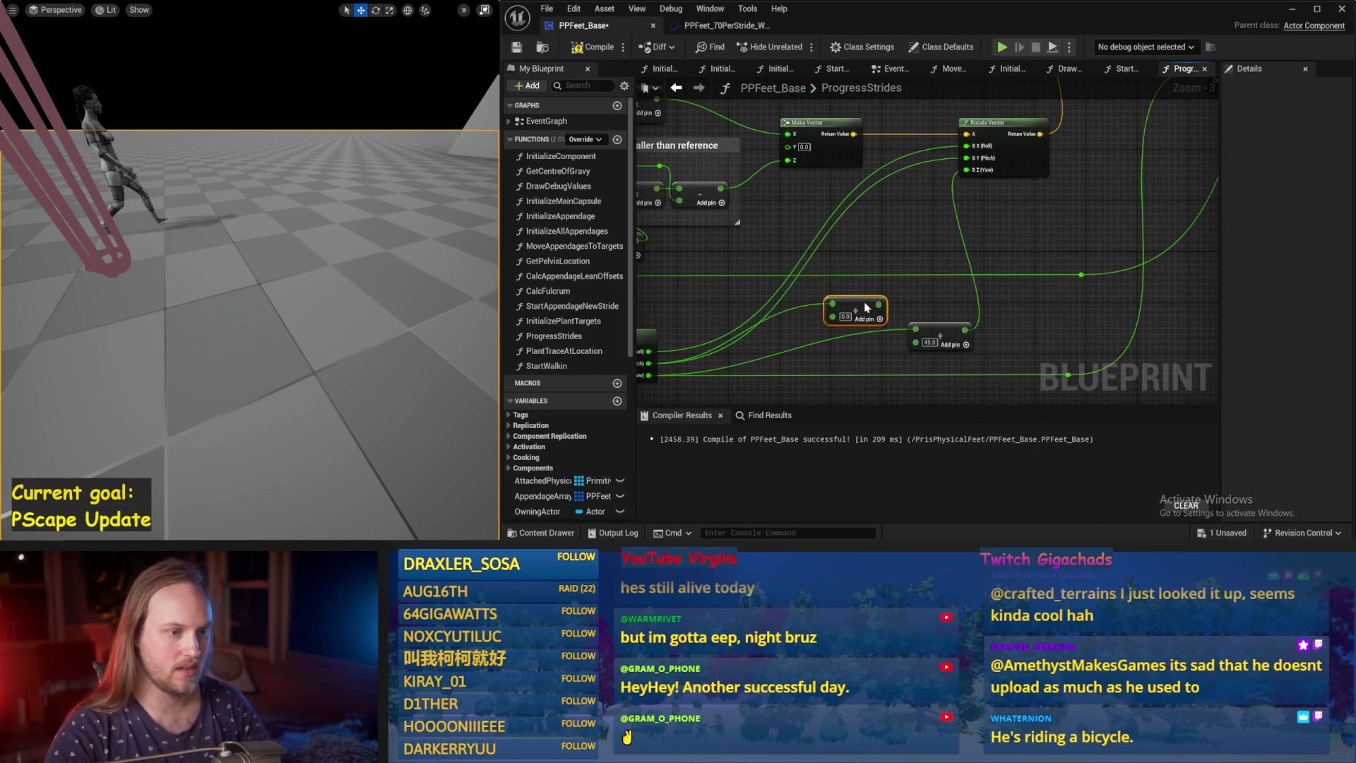
left_click(890, 267)
left_click_drag(841, 187, 896, 206)
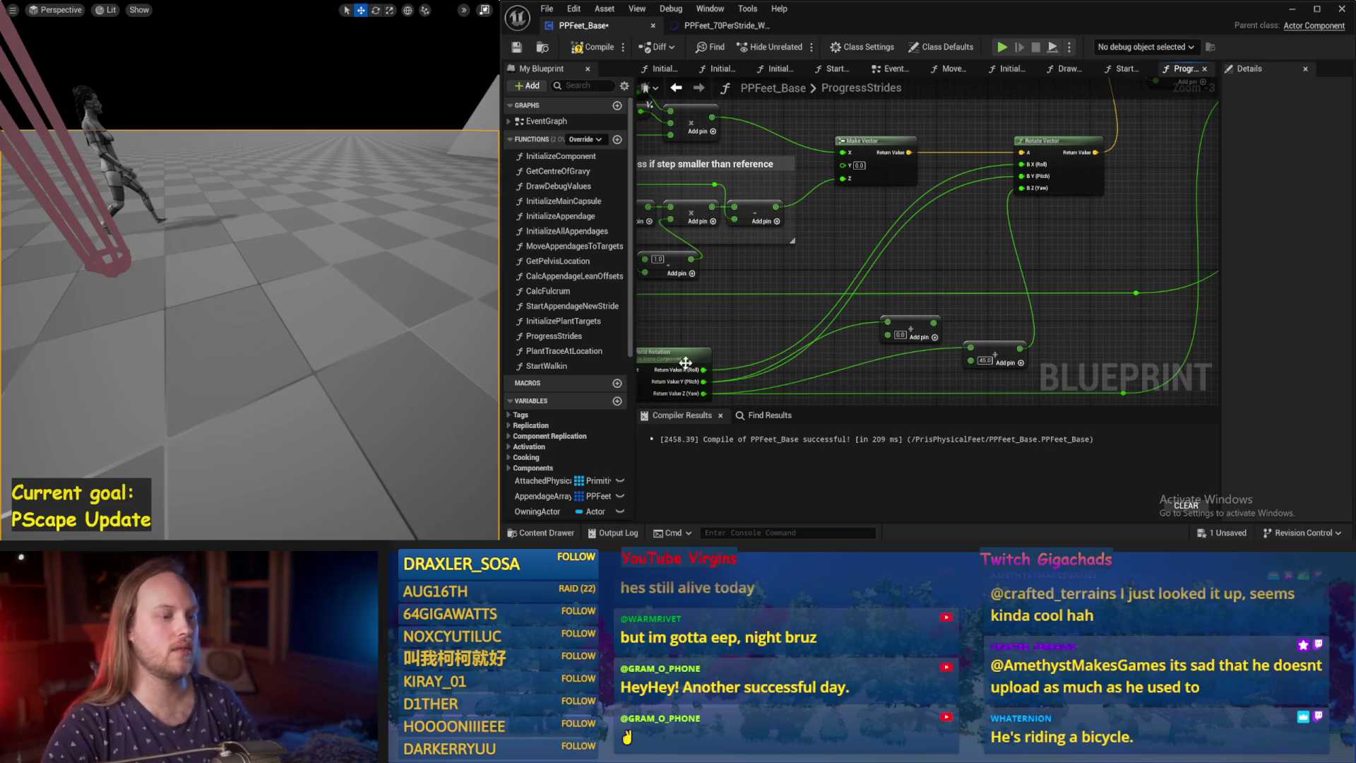
mouse_move(1019, 216)
left_mouse_down()
mouse_move(963, 307)
mouse_move(1022, 176)
left_mouse_up()
left_click_drag(940, 292, 912, 310)
left_click(517, 47)
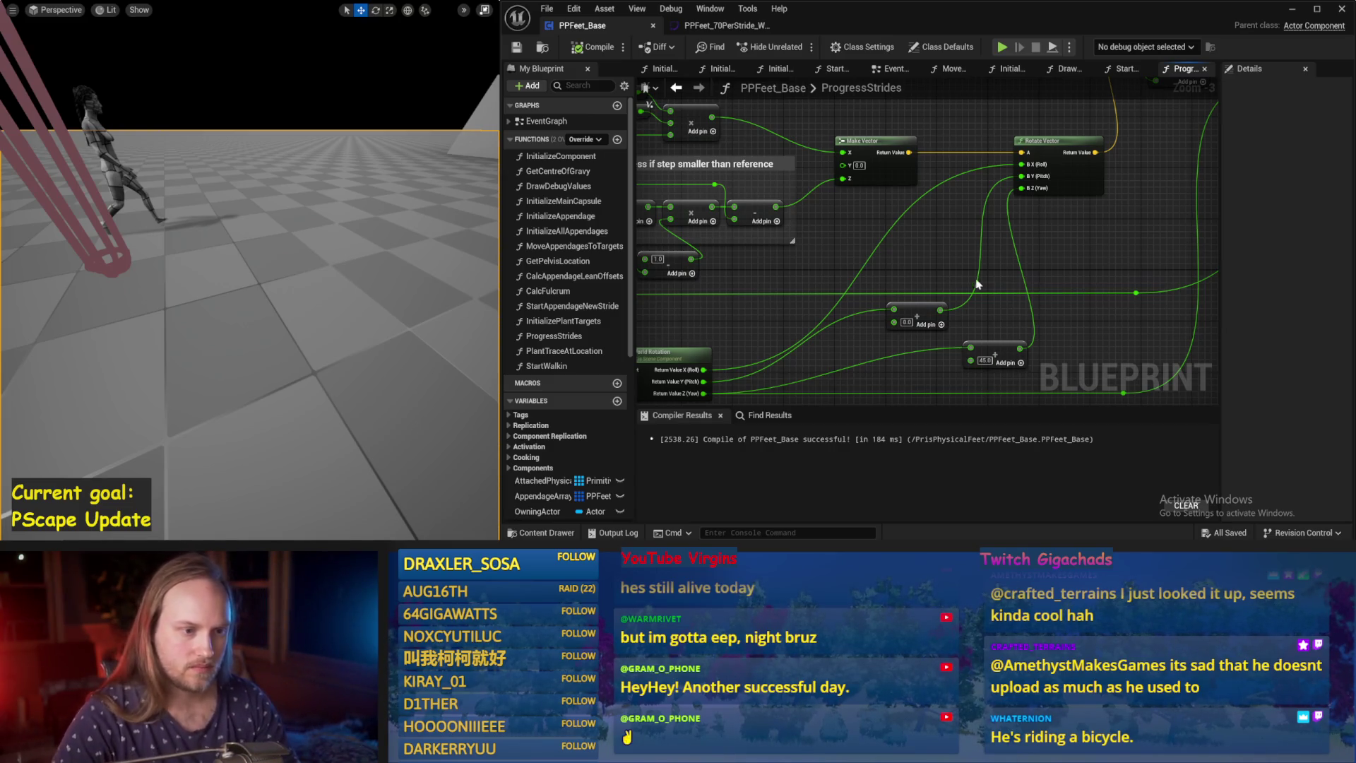
Copy an Add node and wire the rotation's Roll through it into Rotate Vector.
left_click(916, 311)
key("ctrl+c")
key("ctrl+v")
left_click_drag(942, 240, 1042, 172)
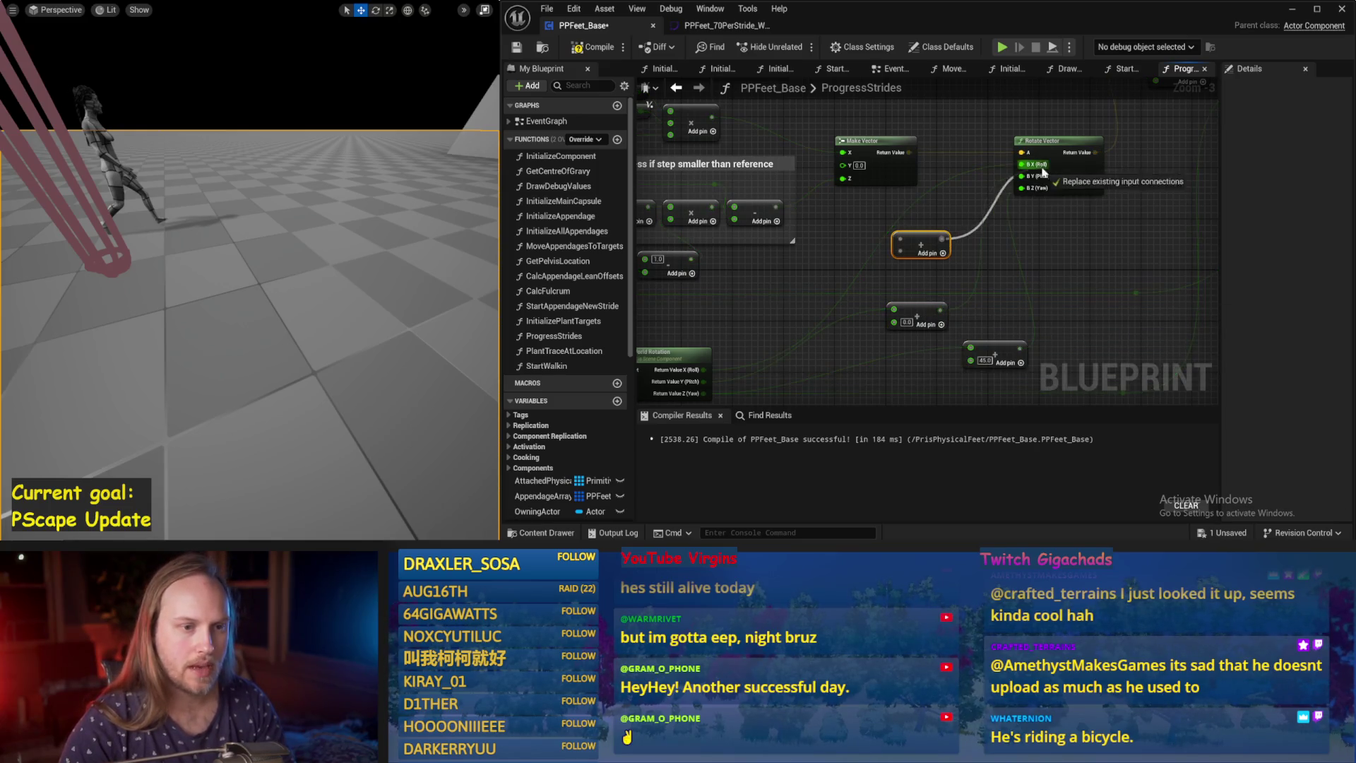
mouse_move(770, 303)
left_mouse_down()
mouse_move(989, 152)
mouse_move(968, 183)
left_mouse_up()
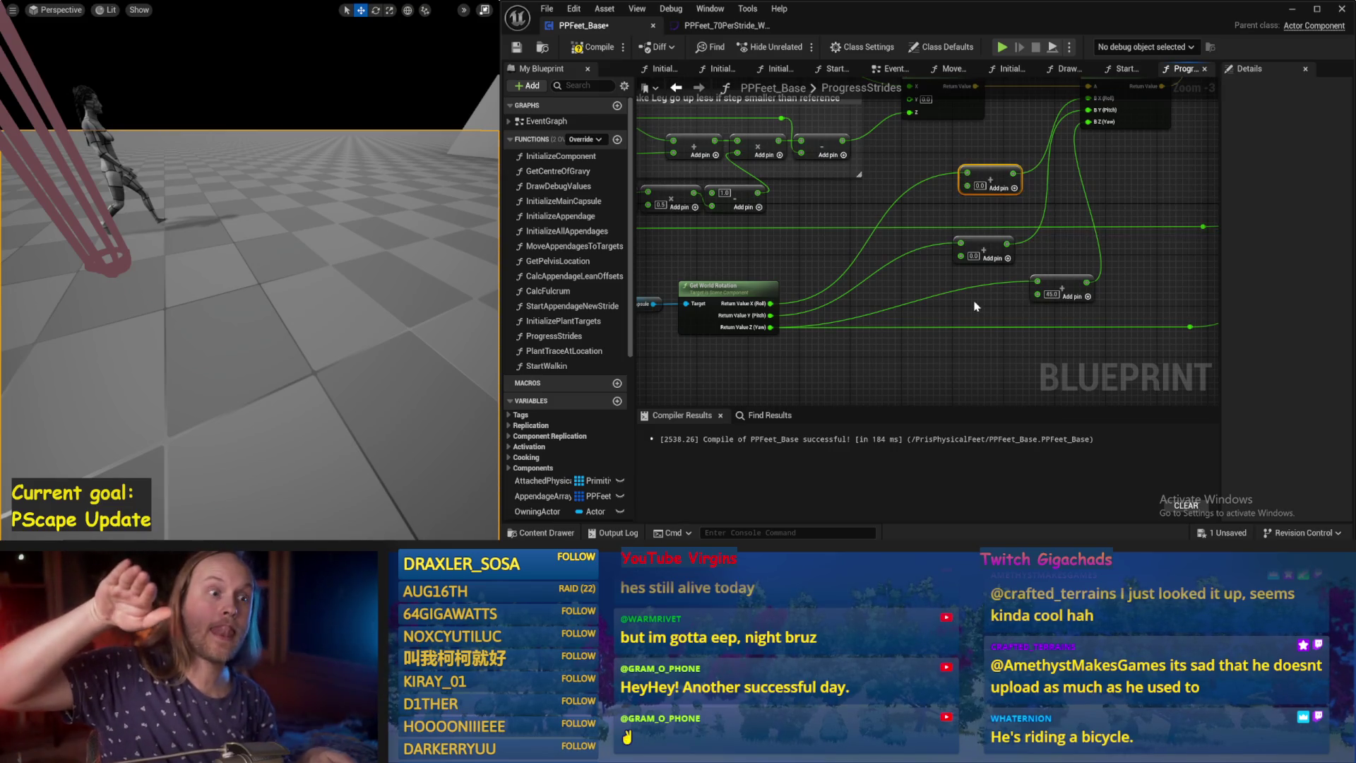
Route the Roll offset into Make Transform's Rotation X, compile, and start simulating.
left_click_drag(928, 256, 808, 301)
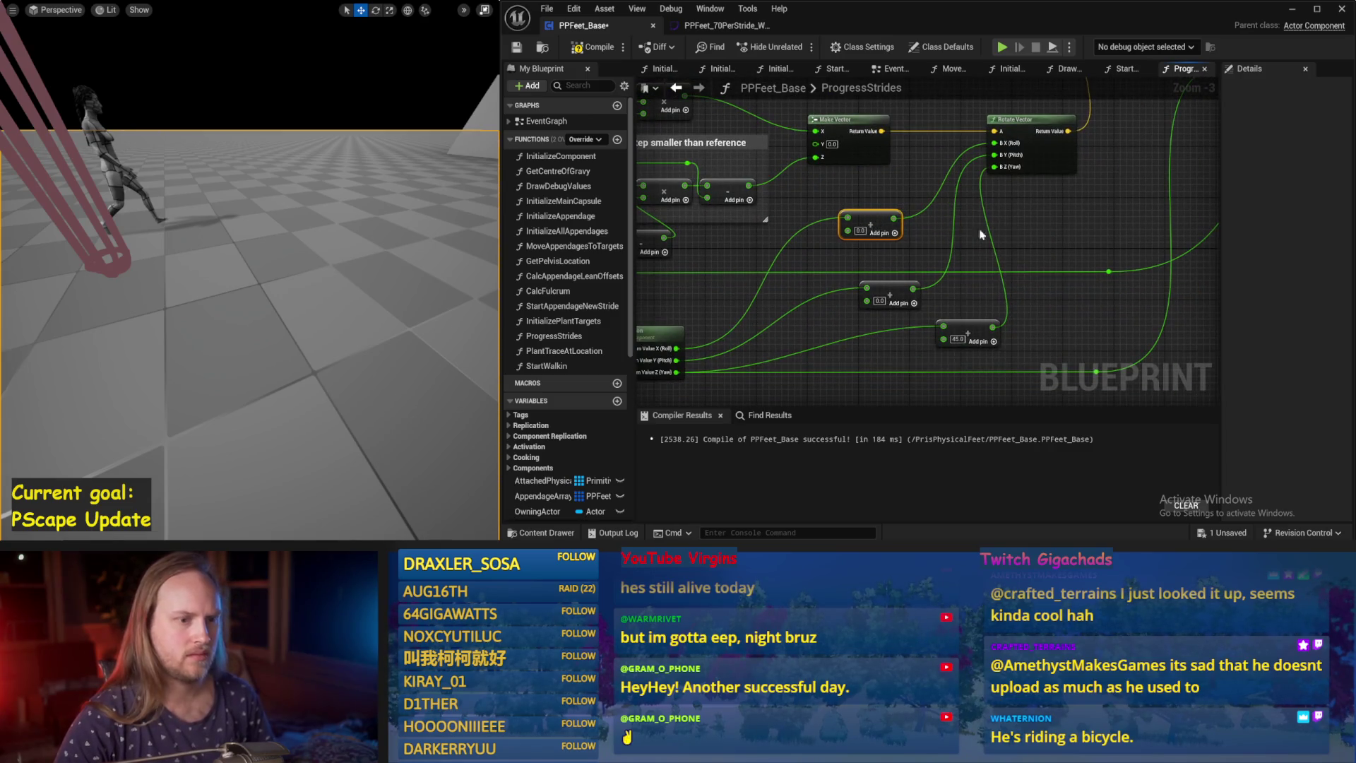
scroll(980, 234, "down", 1)
left_click_drag(986, 241, 1070, 198)
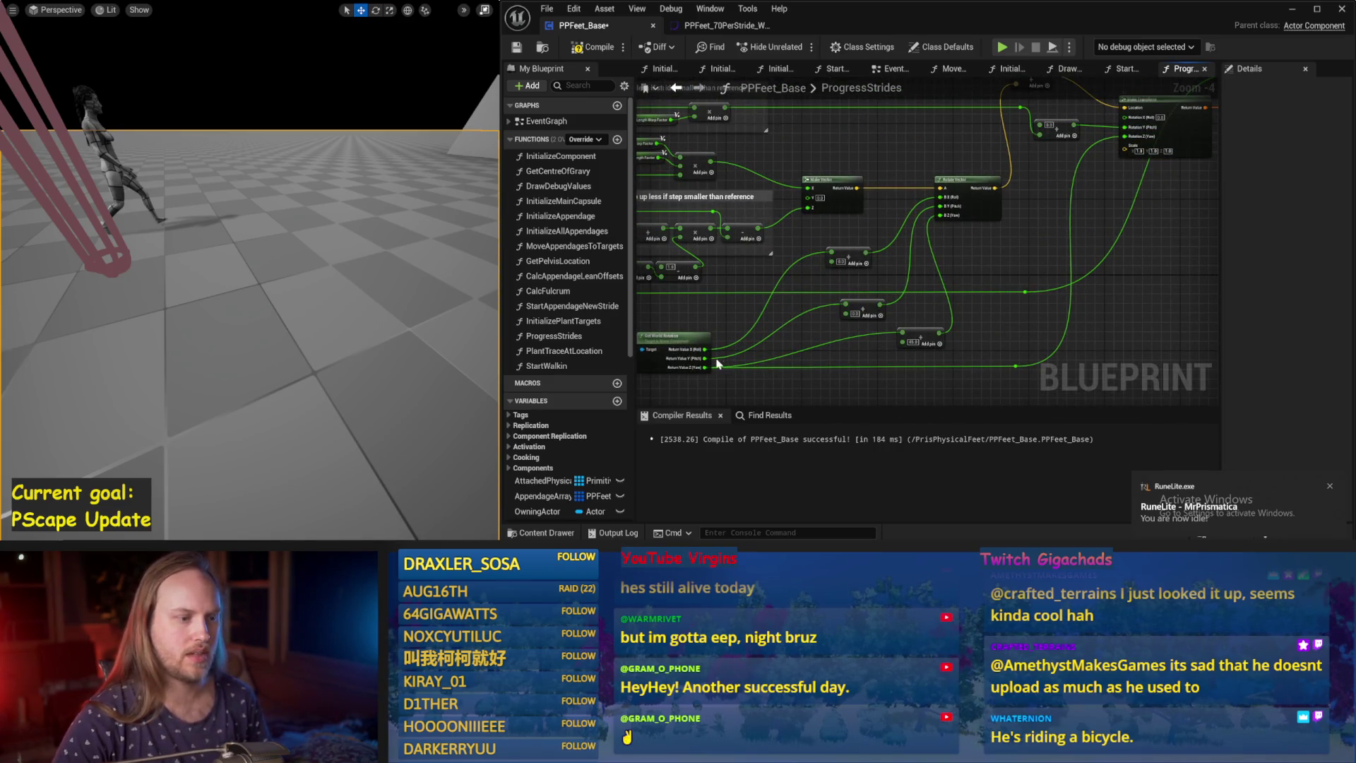
mouse_move(881, 306)
left_mouse_down()
mouse_move(1124, 172)
mouse_move(1063, 124)
mouse_move(1051, 180)
mouse_move(1041, 132)
left_mouse_up()
scroll(1038, 130, "up", 3)
scroll(1037, 130, "down", 3)
scroll(796, 259, "up", 2)
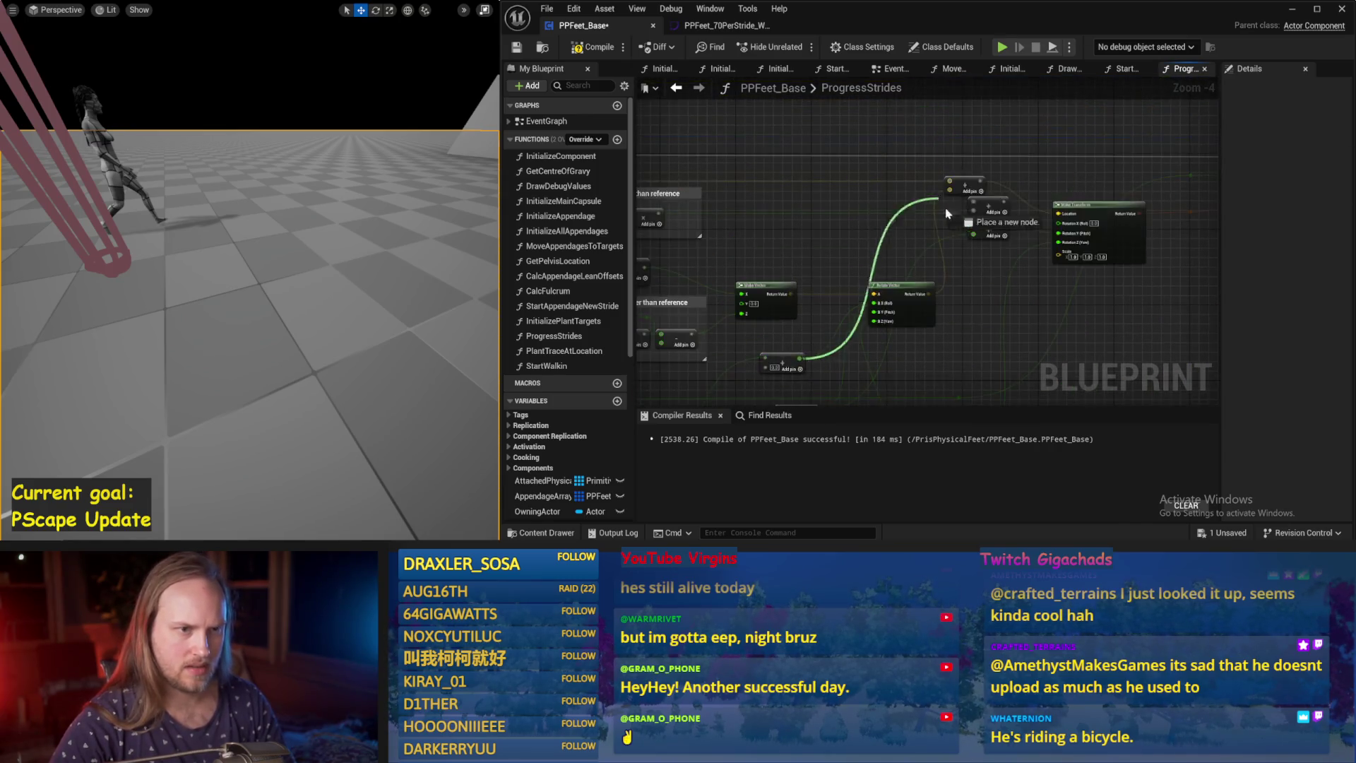
left_click_drag(945, 221, 1101, 233)
left_click(586, 48)
key("alt+s")
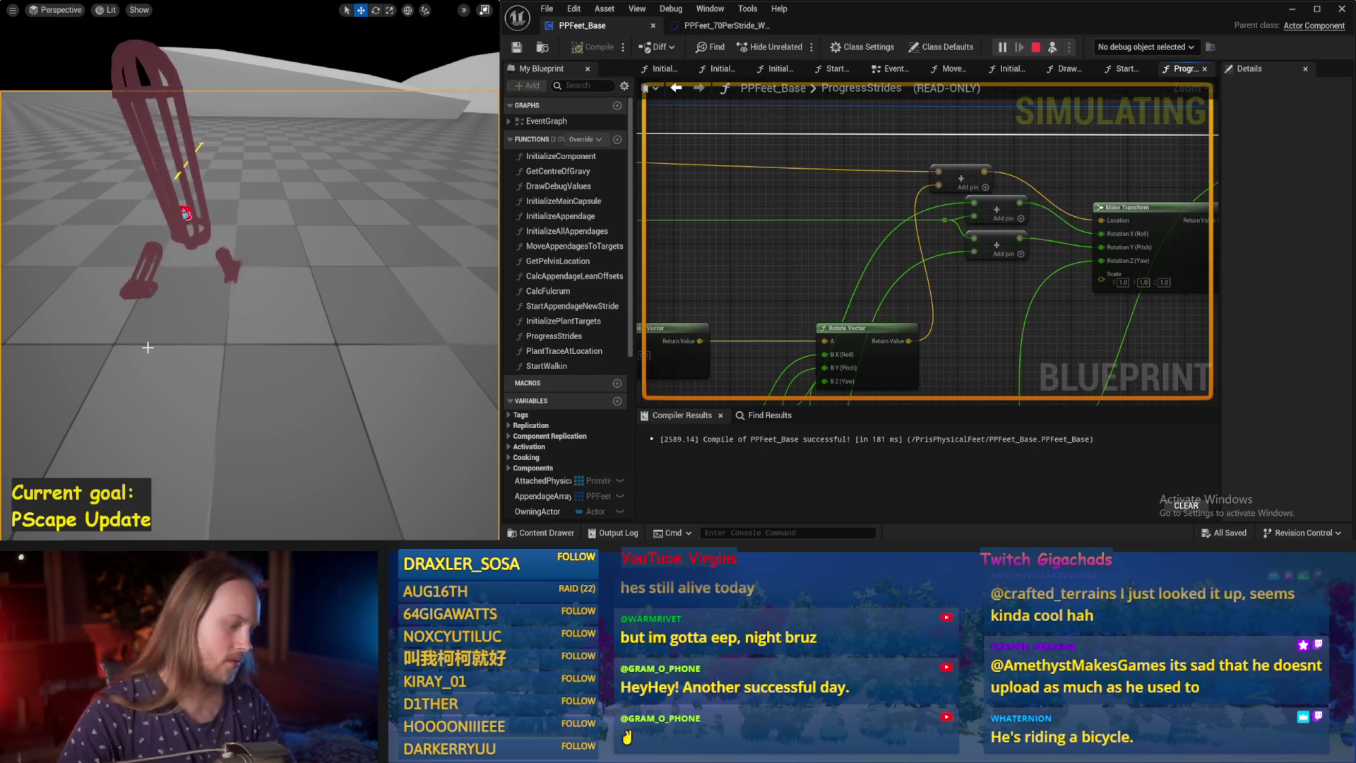
Stop the simulation and set one Add node's offset to 0 and another to 45.
key("Escape")
left_click_drag(788, 355, 901, 118)
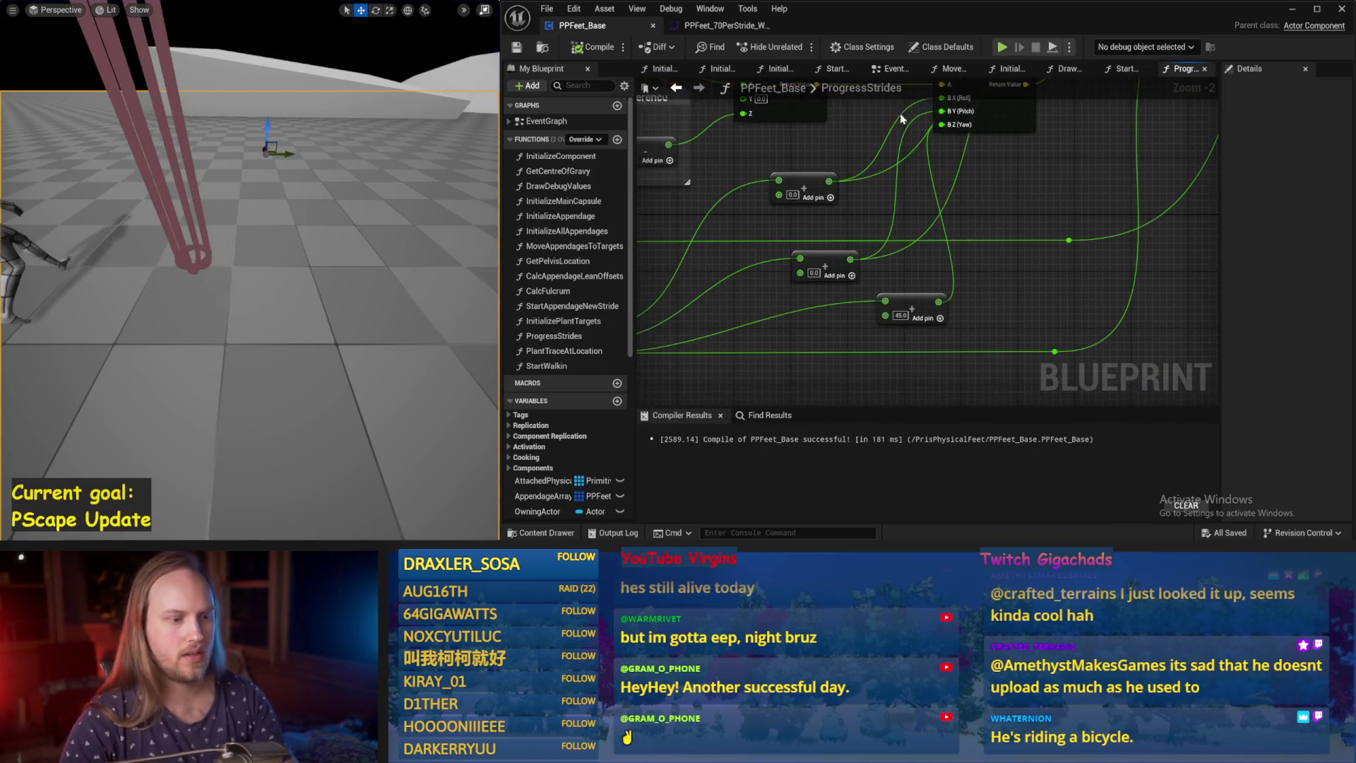
left_click_drag(821, 327, 902, 245)
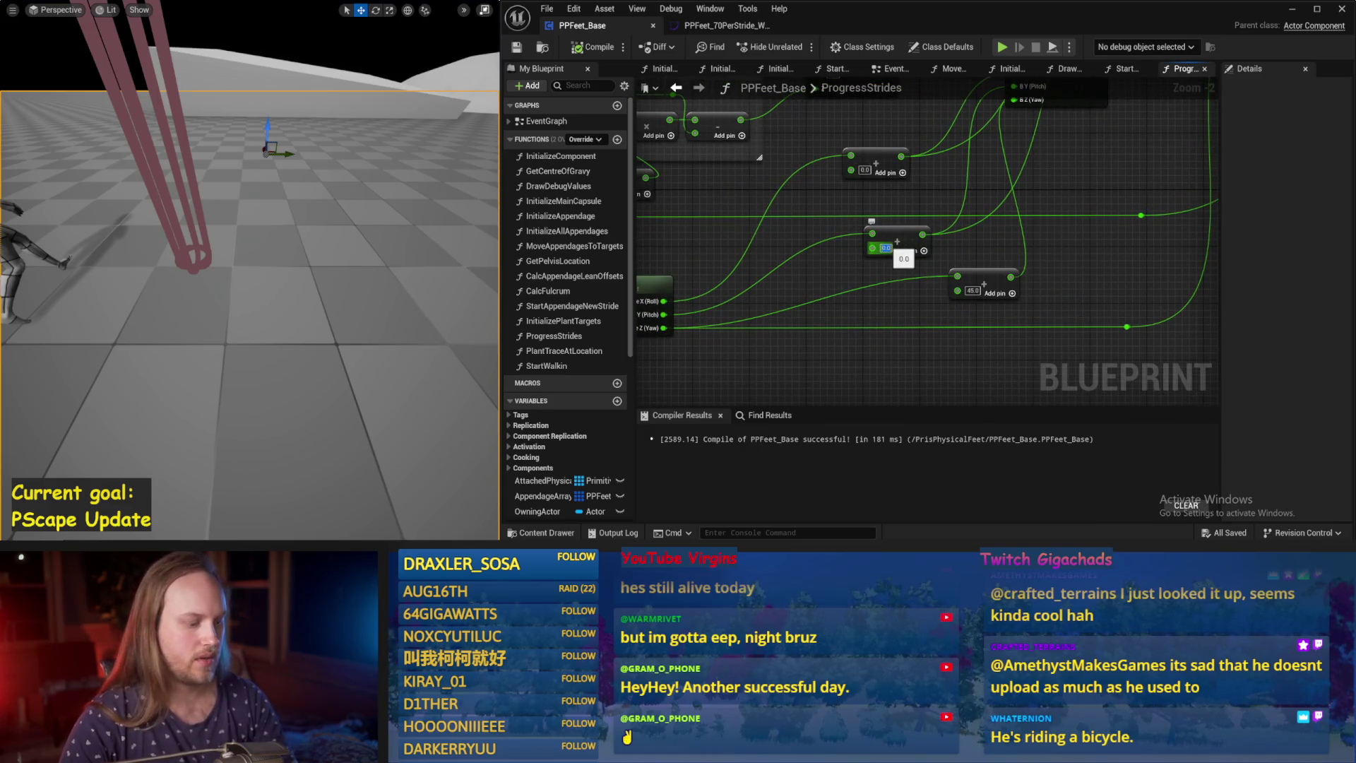
type("0")
key("Return")
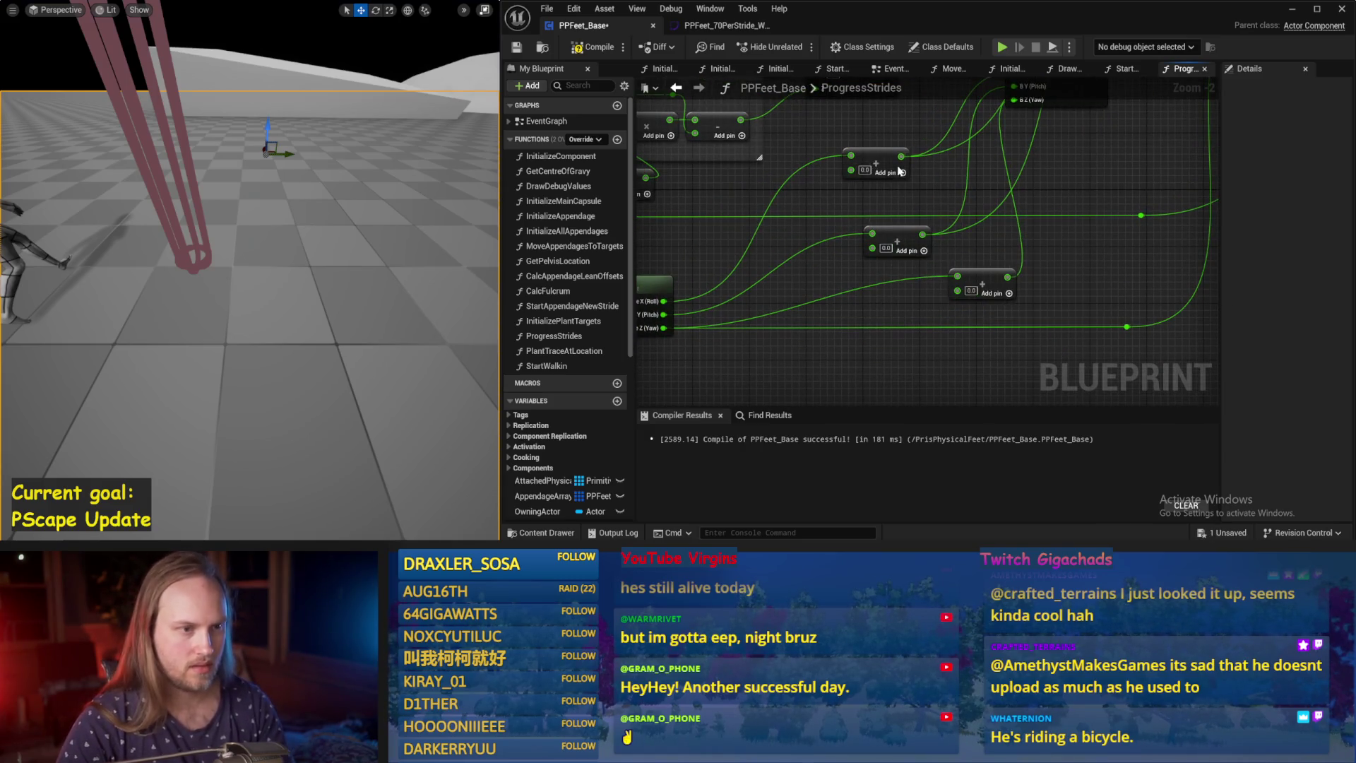
type("45")
key("Return")
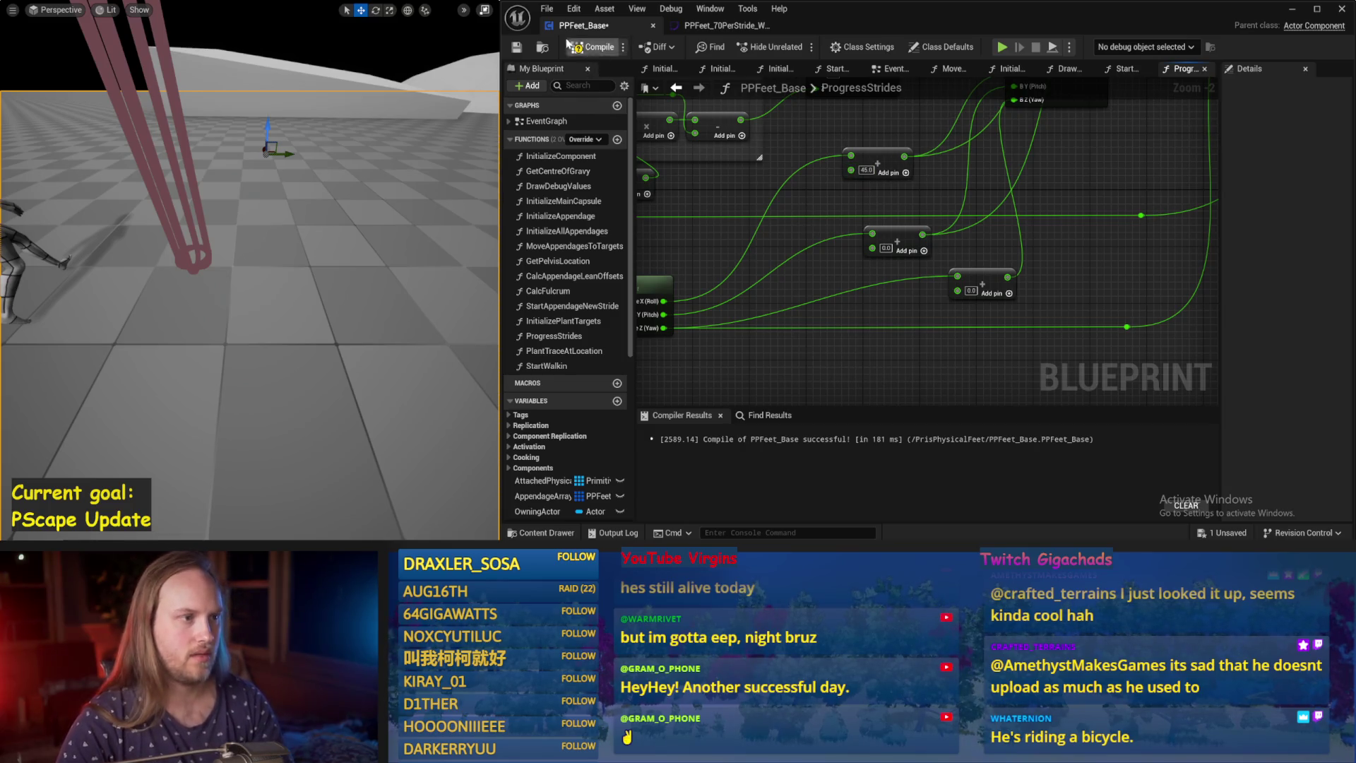
Compile and save, then run and stop a walking simulation.
left_click(525, 47)
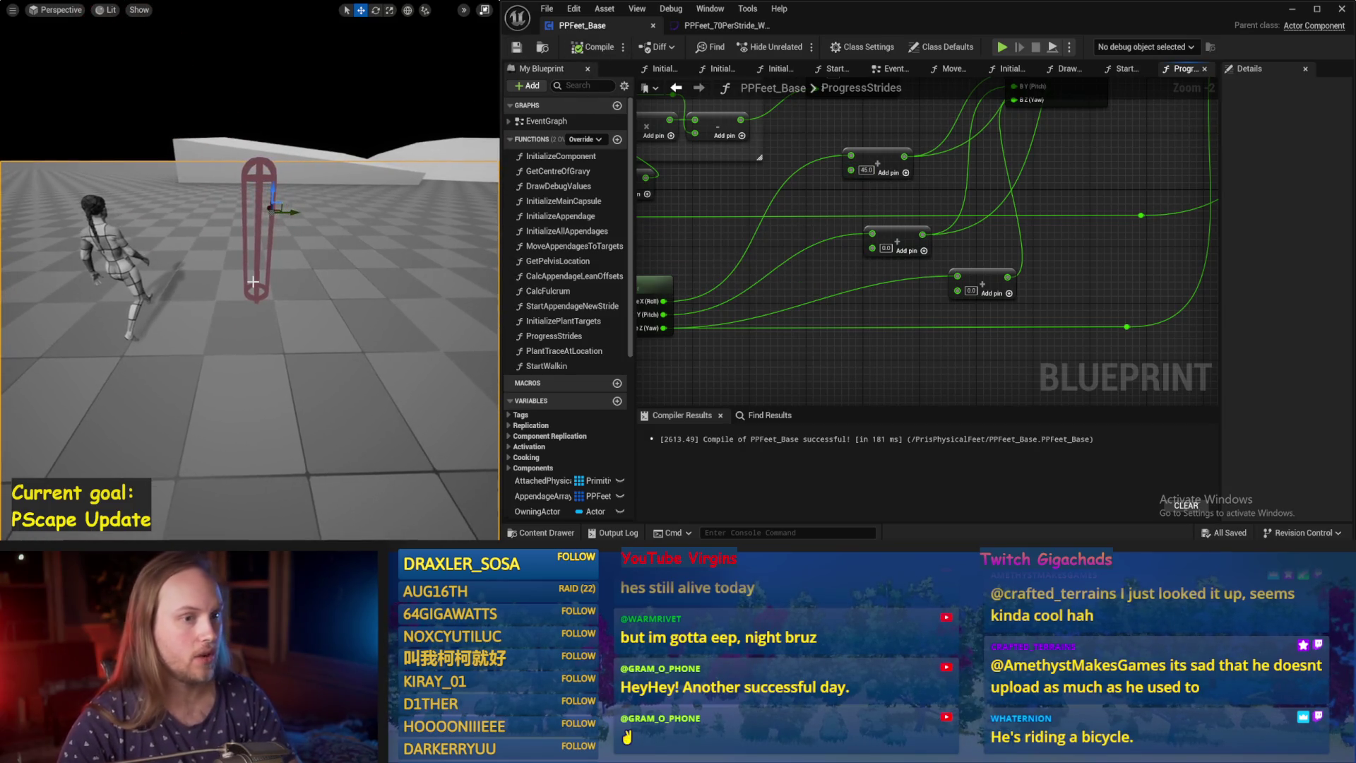
key("alt+s")
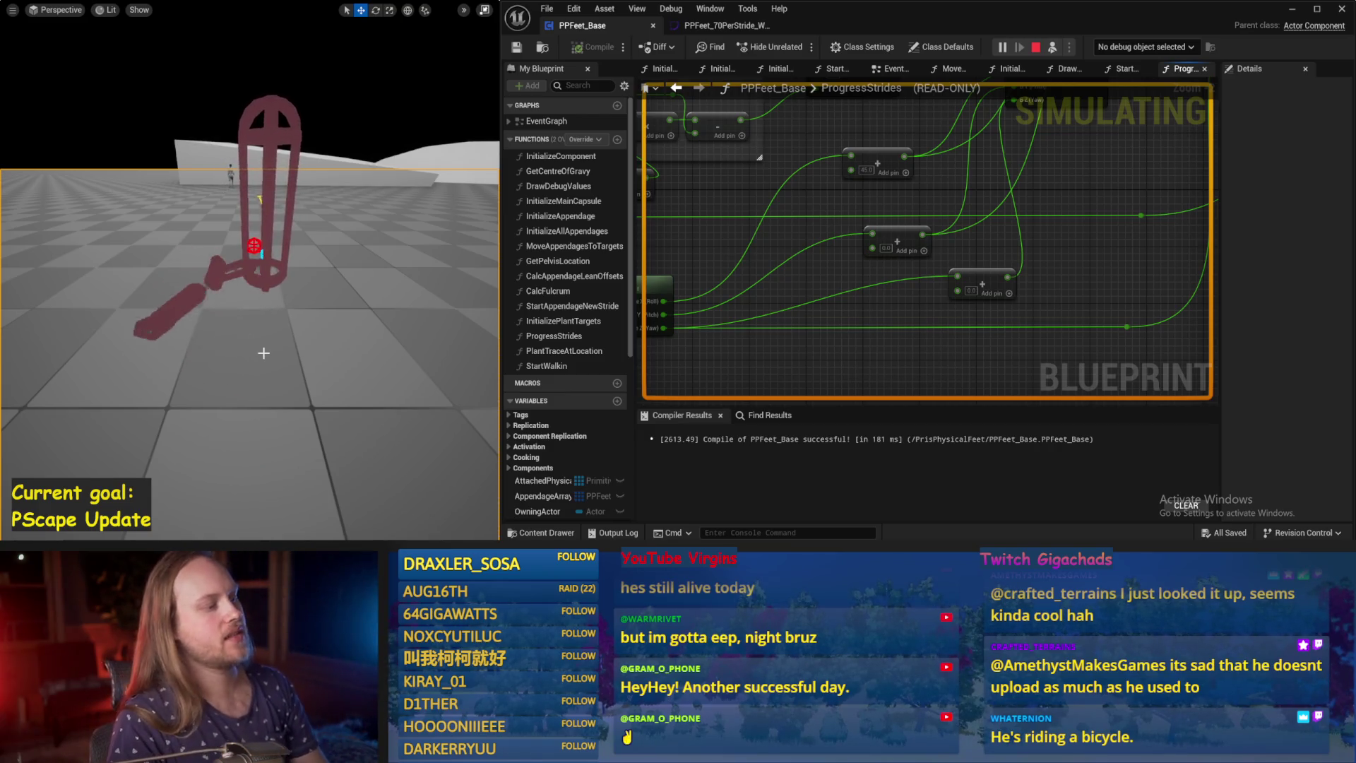
key("Escape")
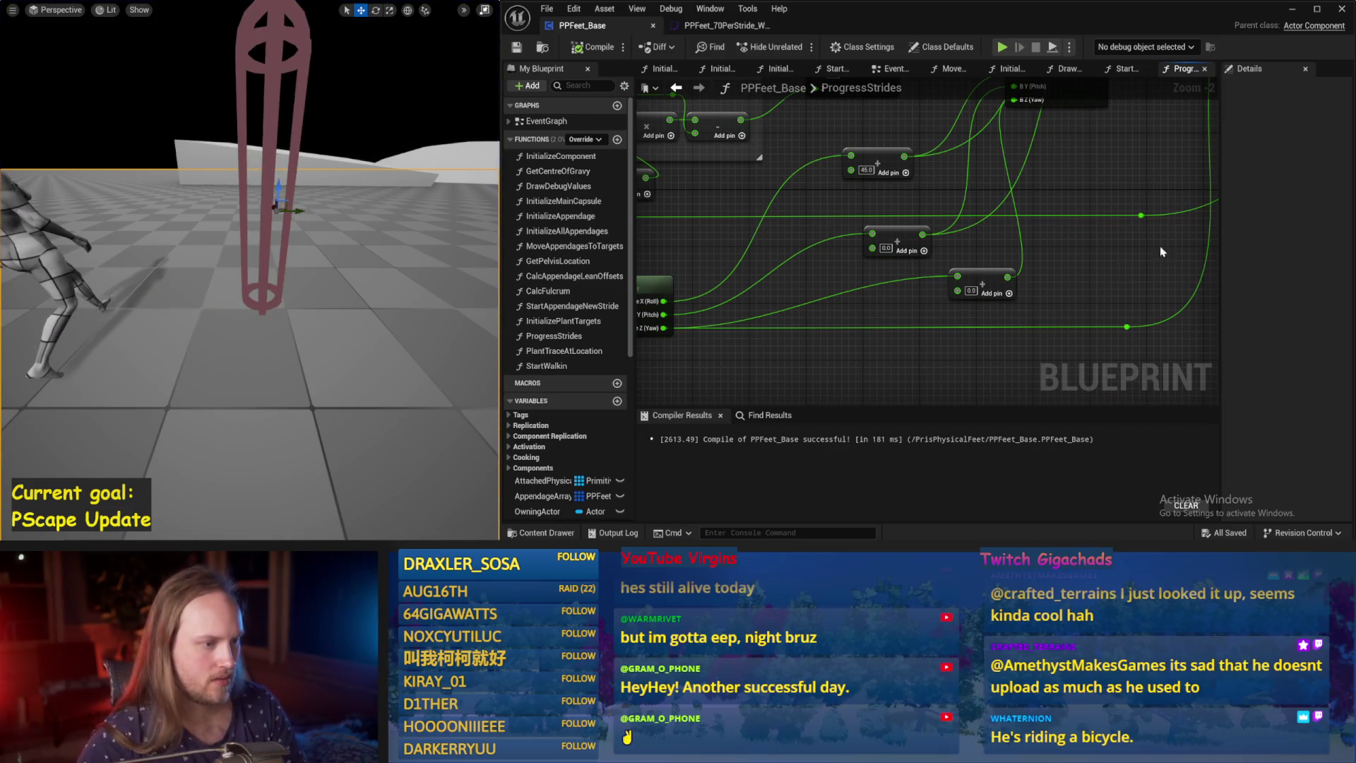
Move the 0.0 Add node left beneath Rotate Vector and pan the graph to check the layout.
mouse_move(1008, 197)
left_mouse_down()
mouse_move(917, 192)
mouse_move(916, 203)
left_mouse_up()
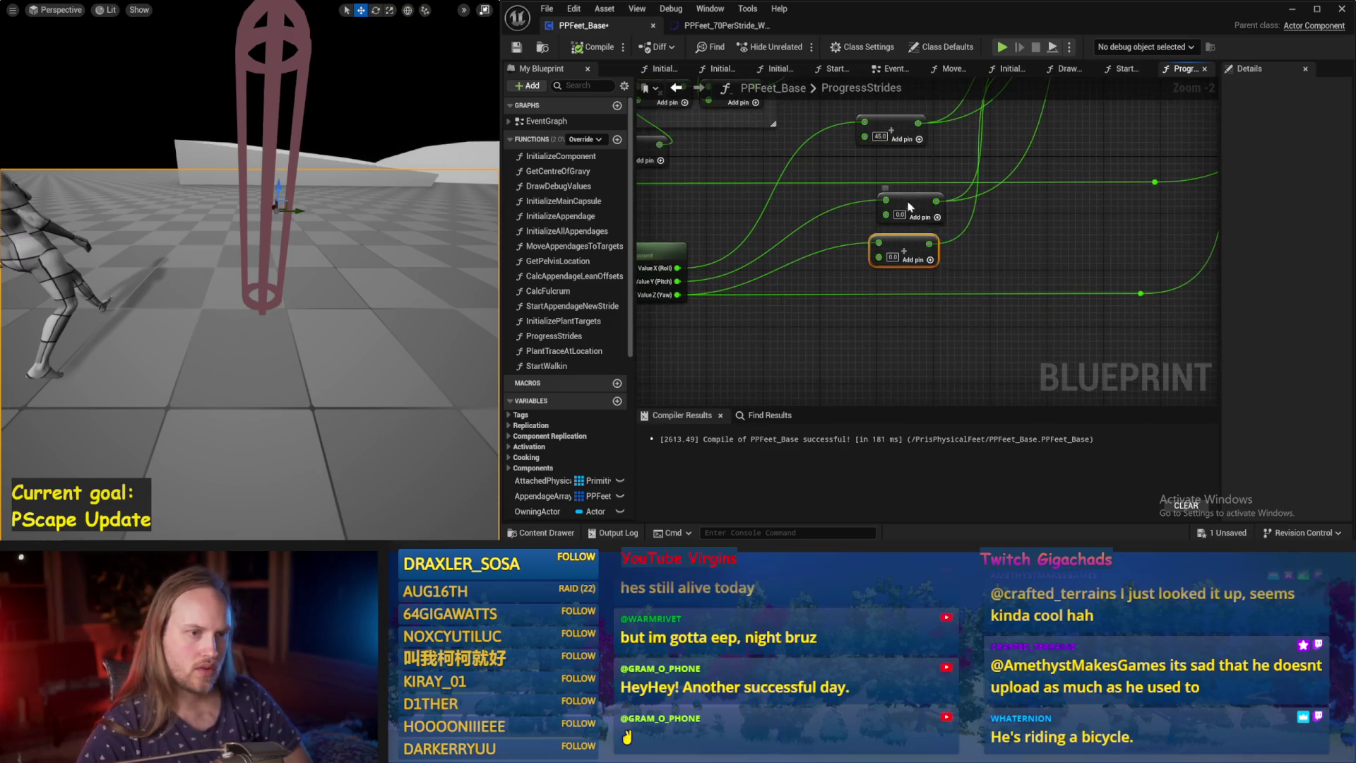
left_click_drag(976, 166, 997, 272)
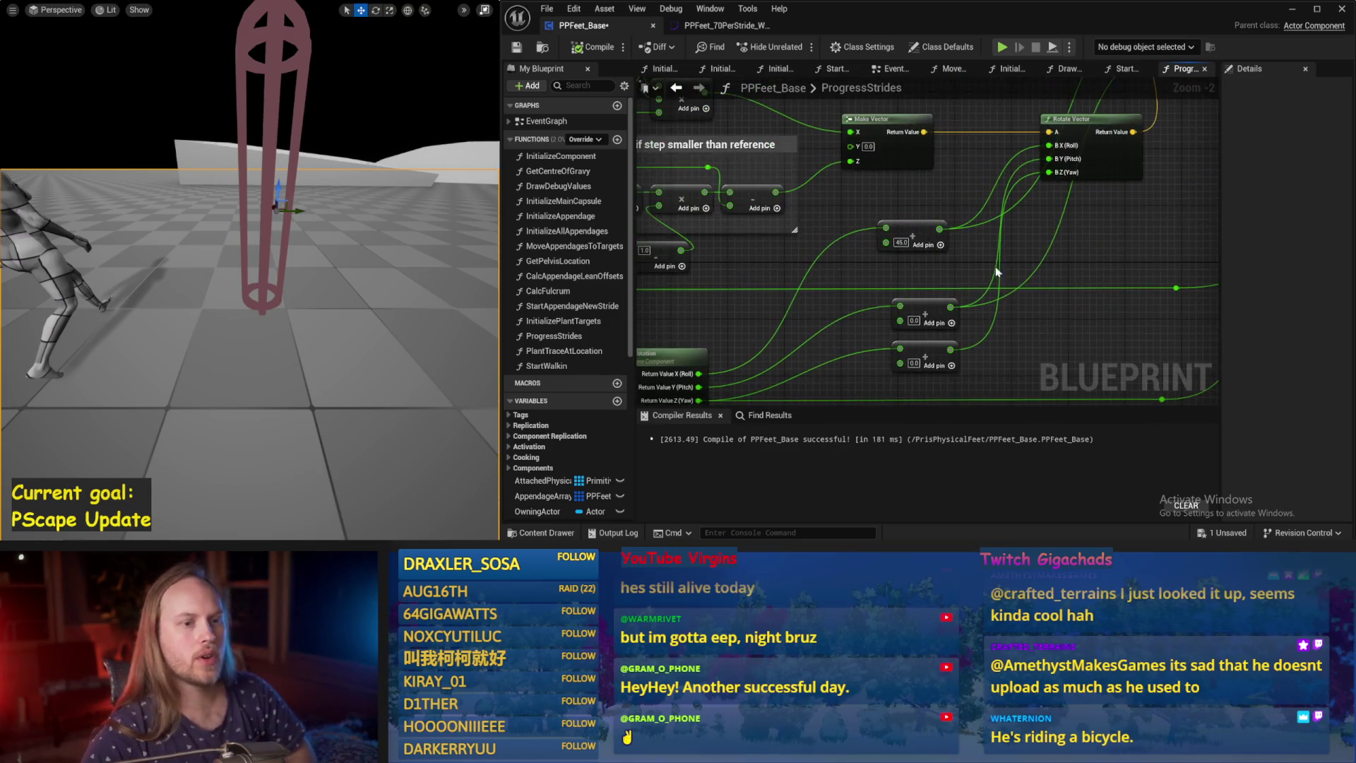
scroll(998, 272, "down", 2)
mouse_move(870, 208)
left_mouse_down()
mouse_move(854, 233)
mouse_move(918, 254)
mouse_move(822, 312)
left_mouse_up()
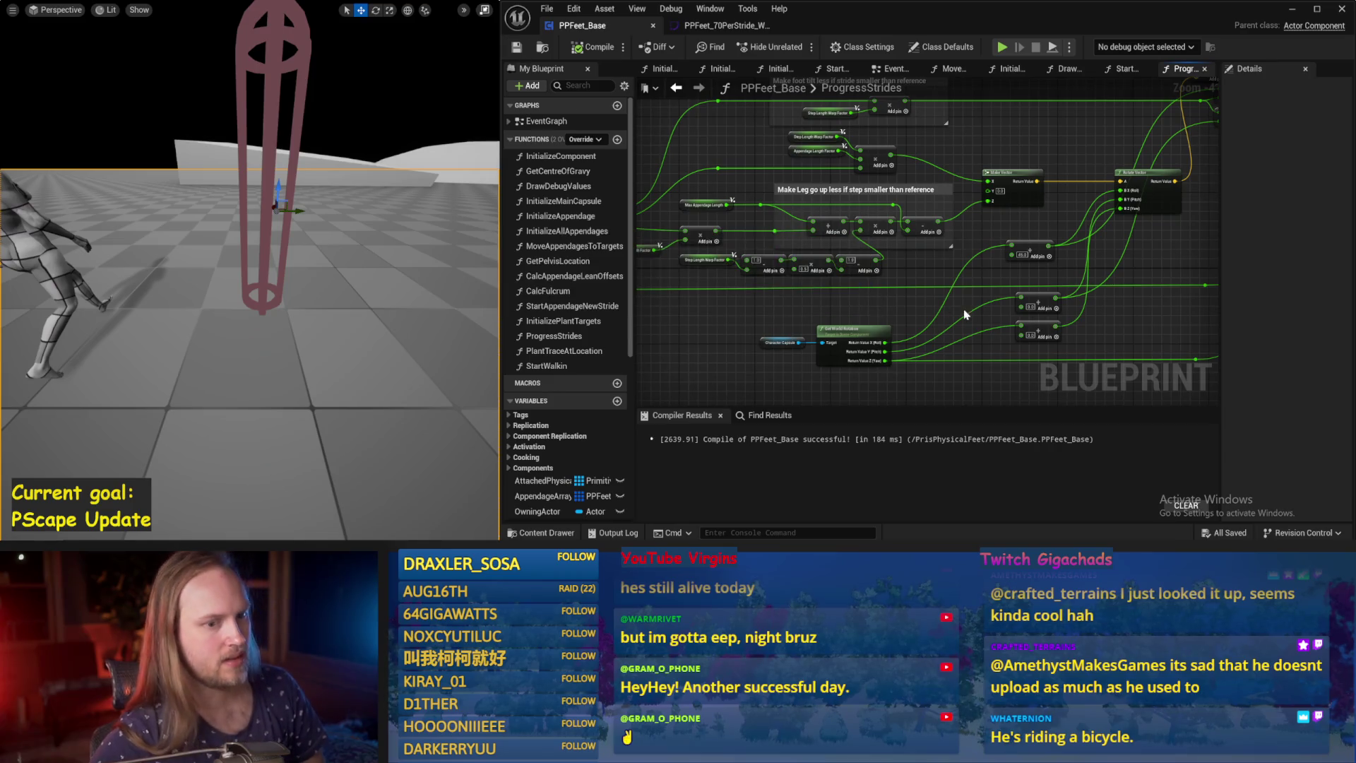
left_click_drag(965, 314, 851, 265)
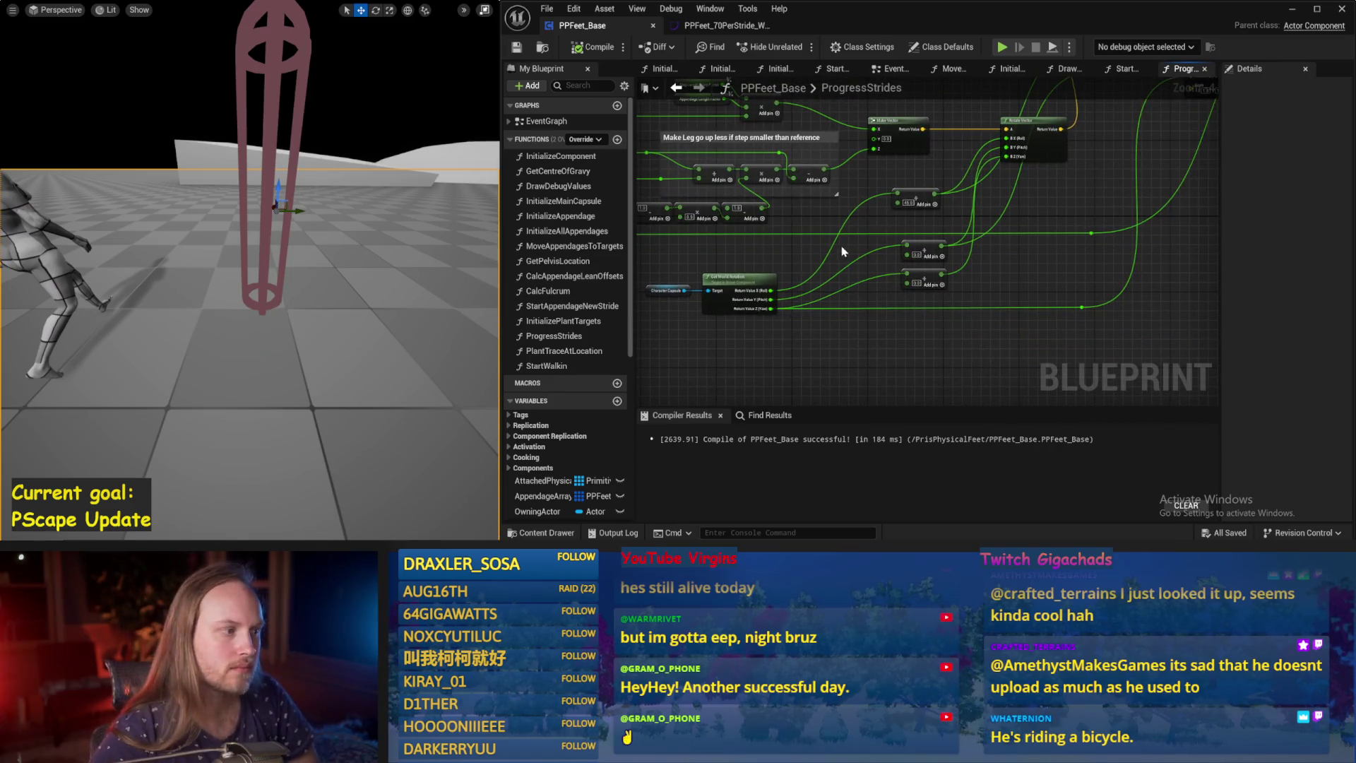